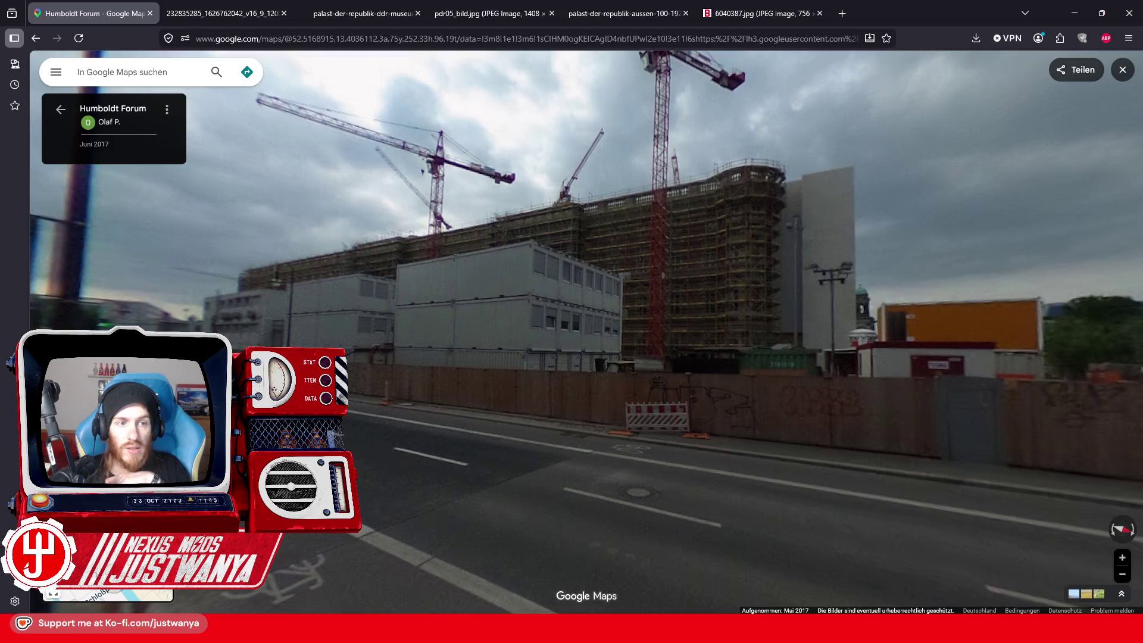
Step: Rotate the panorama toward the TV tower and jump to the July 2022 view of the rebuilt palace facade
{"action": "left_click", "coordinate": [14, 85]}
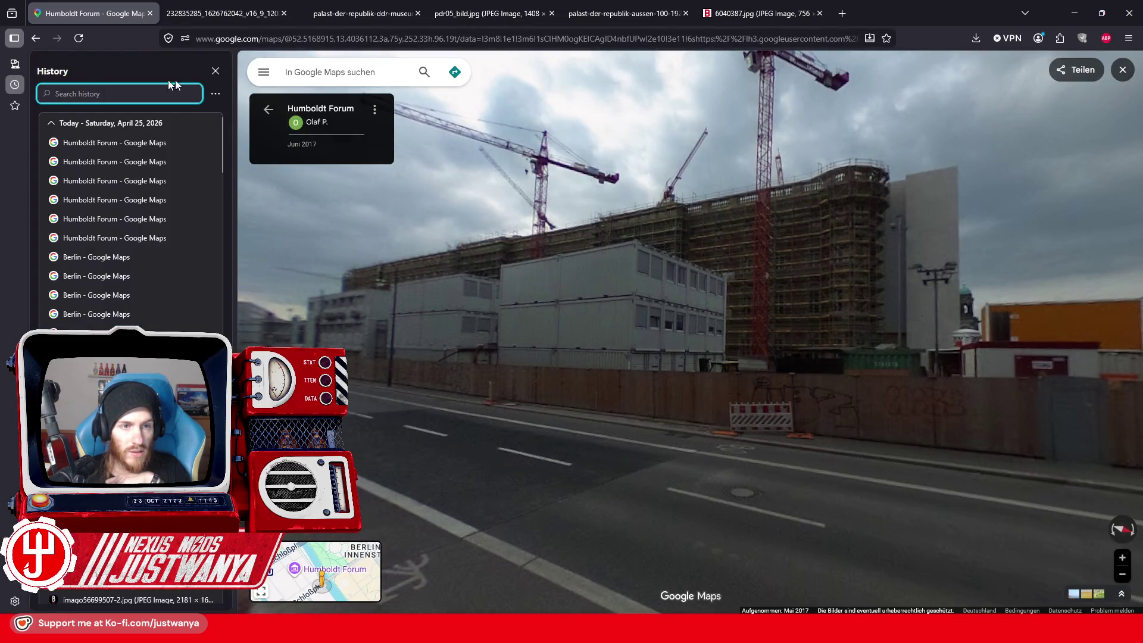
{"action": "left_click", "coordinate": [216, 71]}
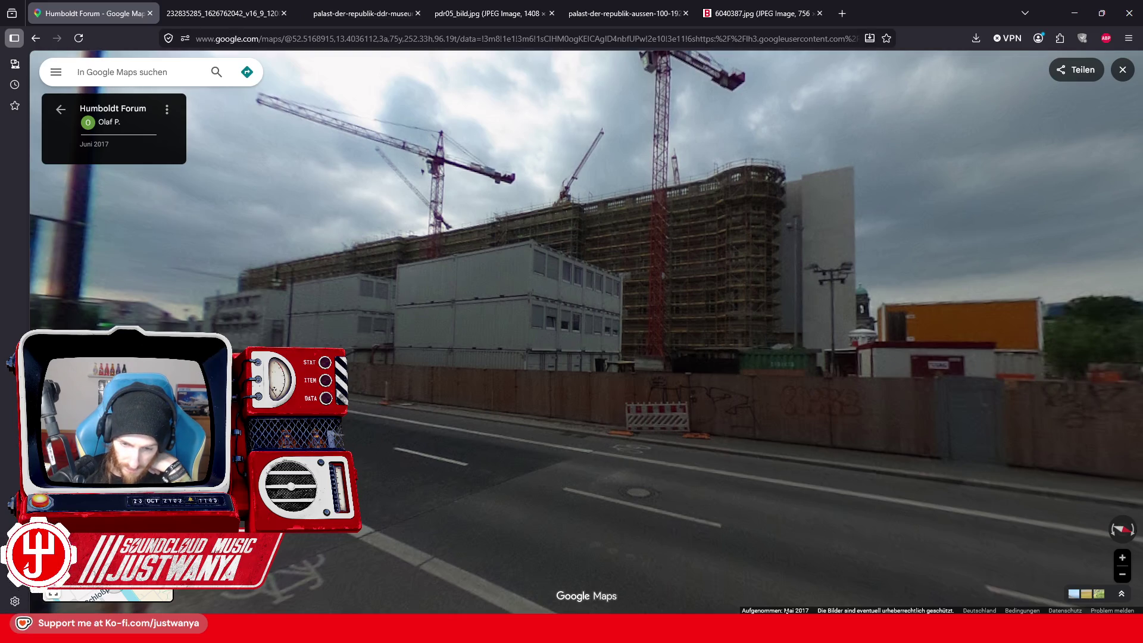
{"action": "left_click_drag", "start_coordinate": [722, 553], "coordinate": [466, 464]}
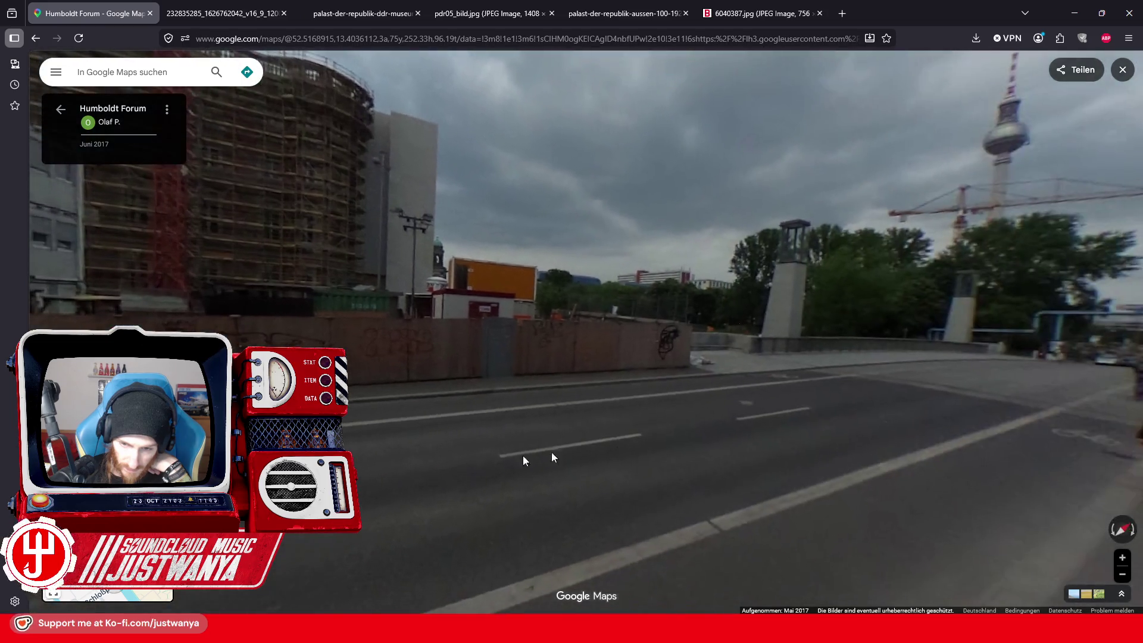
{"action": "left_click_drag", "start_coordinate": [842, 419], "coordinate": [596, 449]}
{"action": "left_click", "coordinate": [595, 449]}
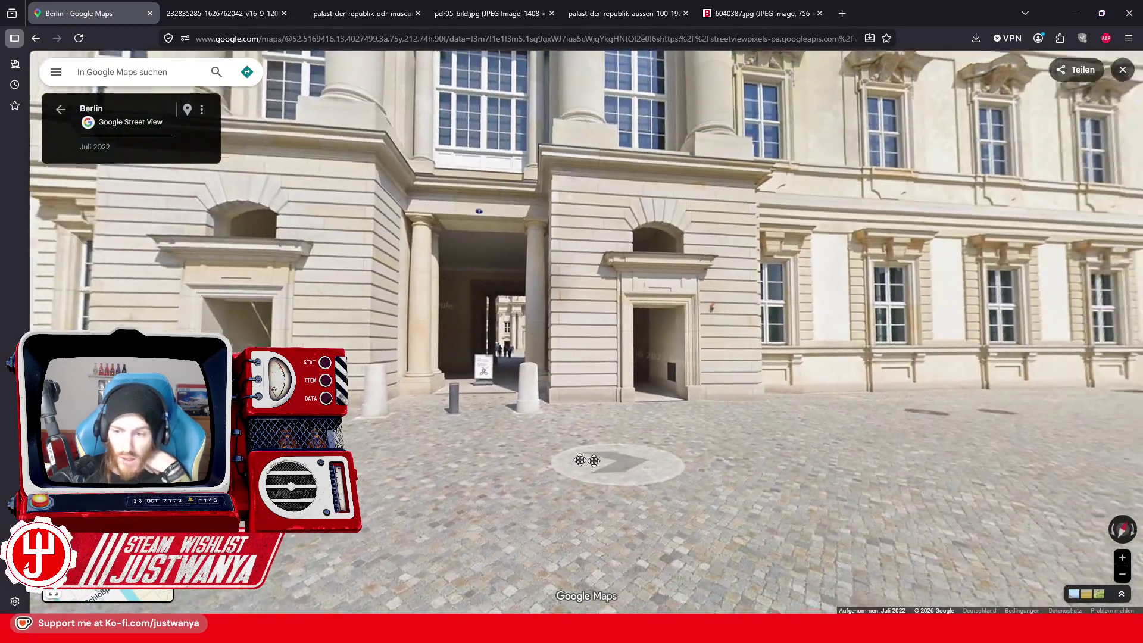
Step: Turn toward the TV tower and step across the plaza to the bike racks
{"action": "left_click_drag", "start_coordinate": [600, 460], "coordinate": [509, 474]}
{"action": "left_click", "coordinate": [830, 472]}
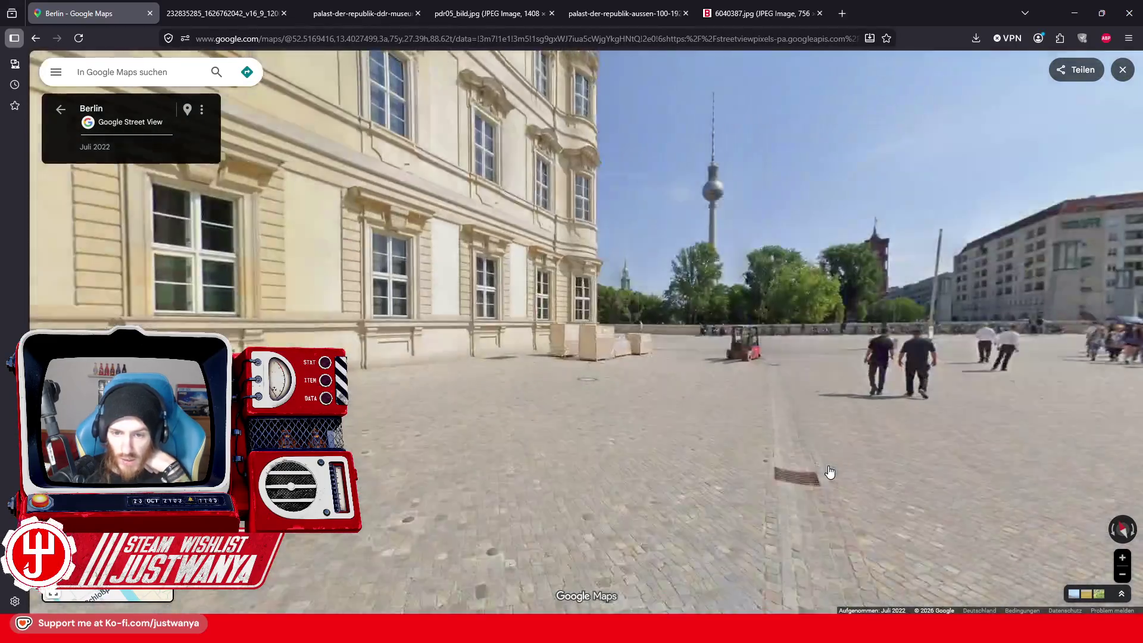
{"action": "left_click", "coordinate": [857, 454]}
{"action": "left_click", "coordinate": [885, 447]}
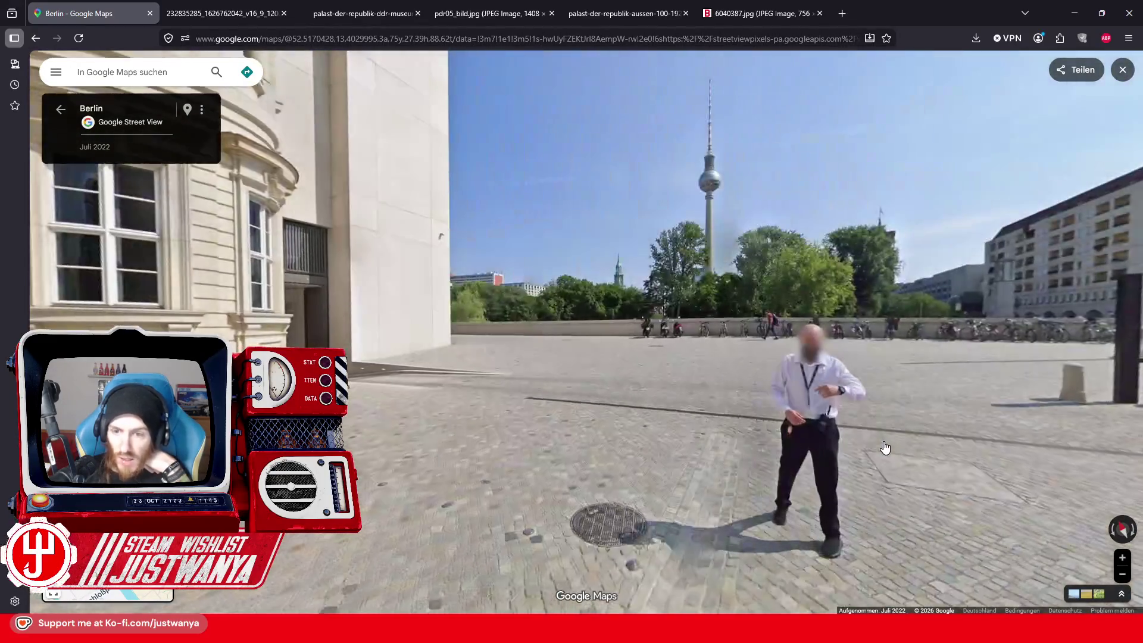
{"action": "left_click", "coordinate": [777, 465]}
{"action": "left_click", "coordinate": [692, 493]}
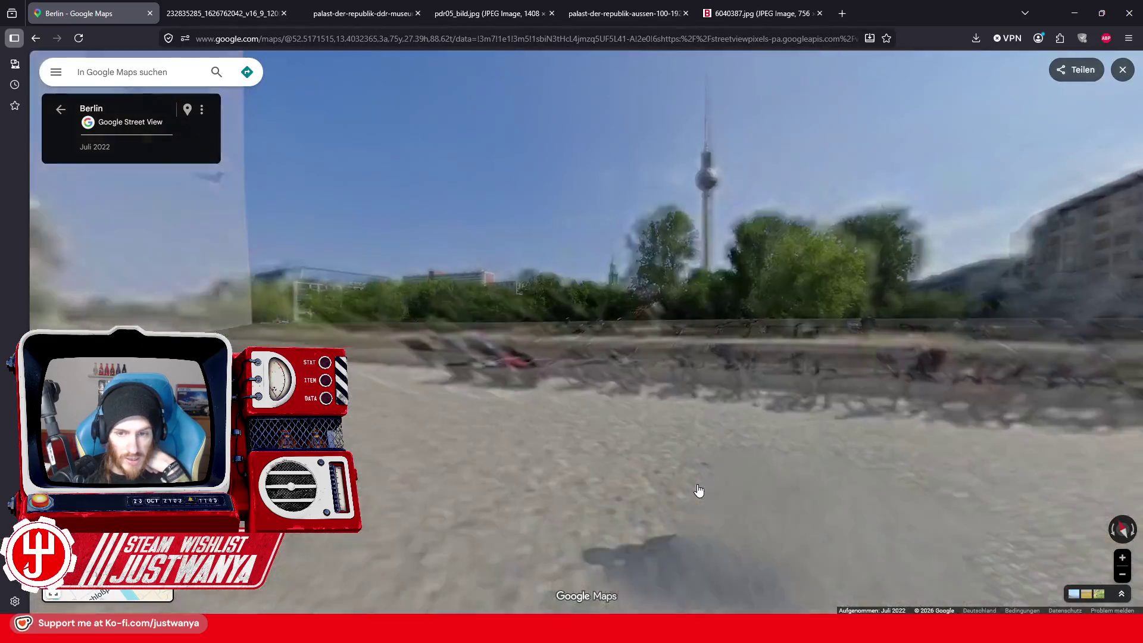
Step: Face the palace and Berliner Dom, advance to the palace corner, and toggle the nearby-photos strip
{"action": "mouse_move", "coordinate": [439, 474]}
{"action": "left_mouse_down"}
{"action": "mouse_move", "coordinate": [534, 440]}
{"action": "mouse_move", "coordinate": [556, 451]}
{"action": "left_mouse_up"}
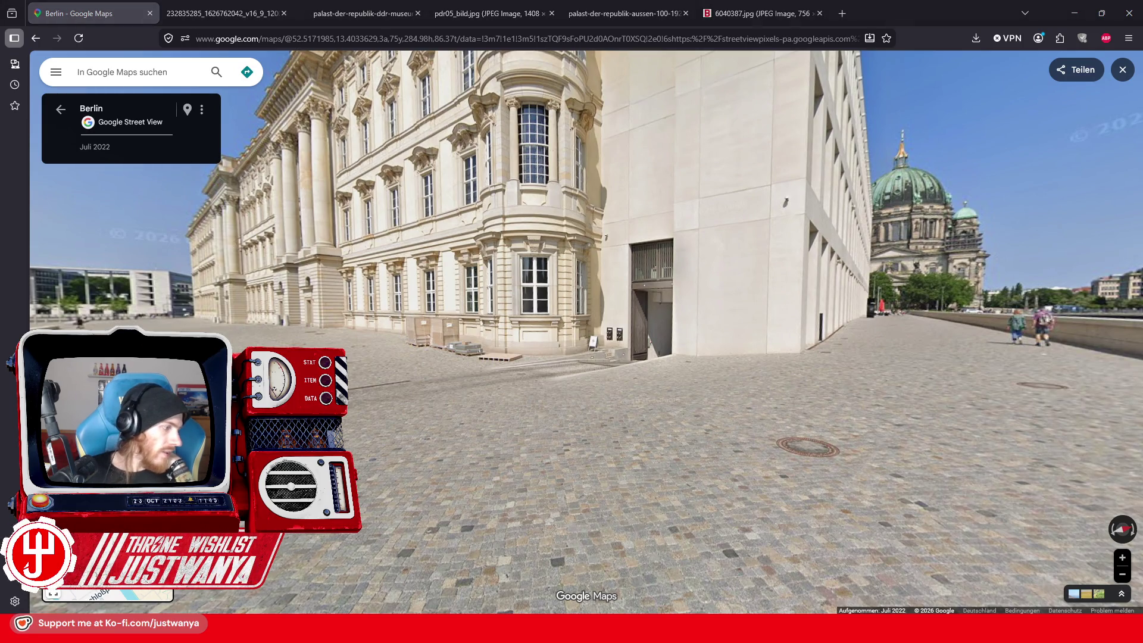
{"action": "left_click", "coordinate": [595, 396]}
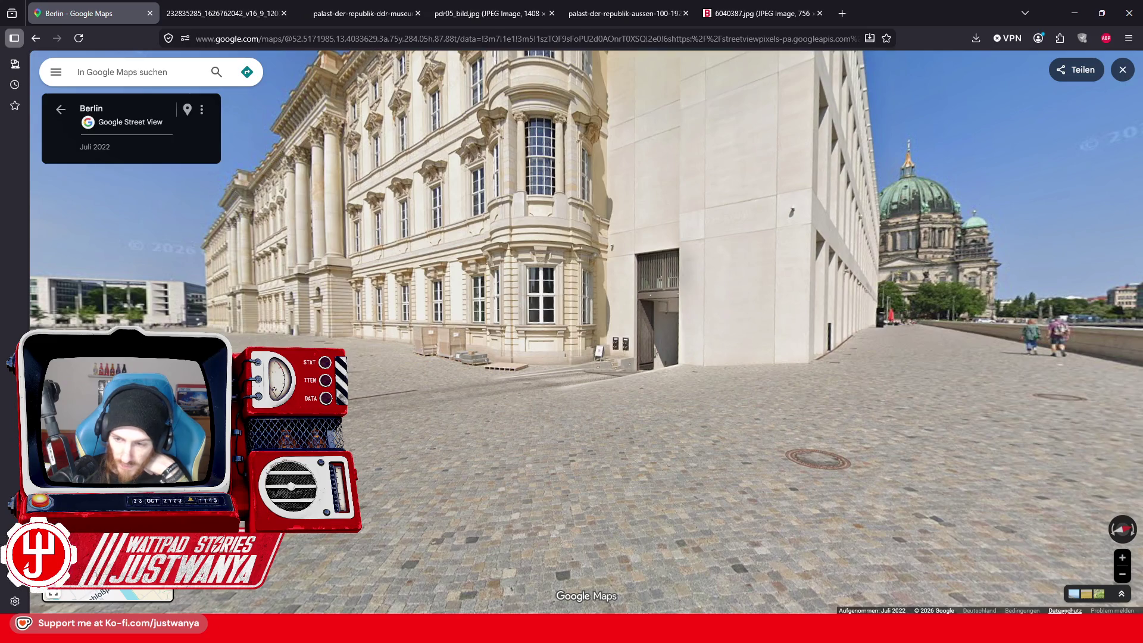
{"action": "left_click", "coordinate": [1122, 594]}
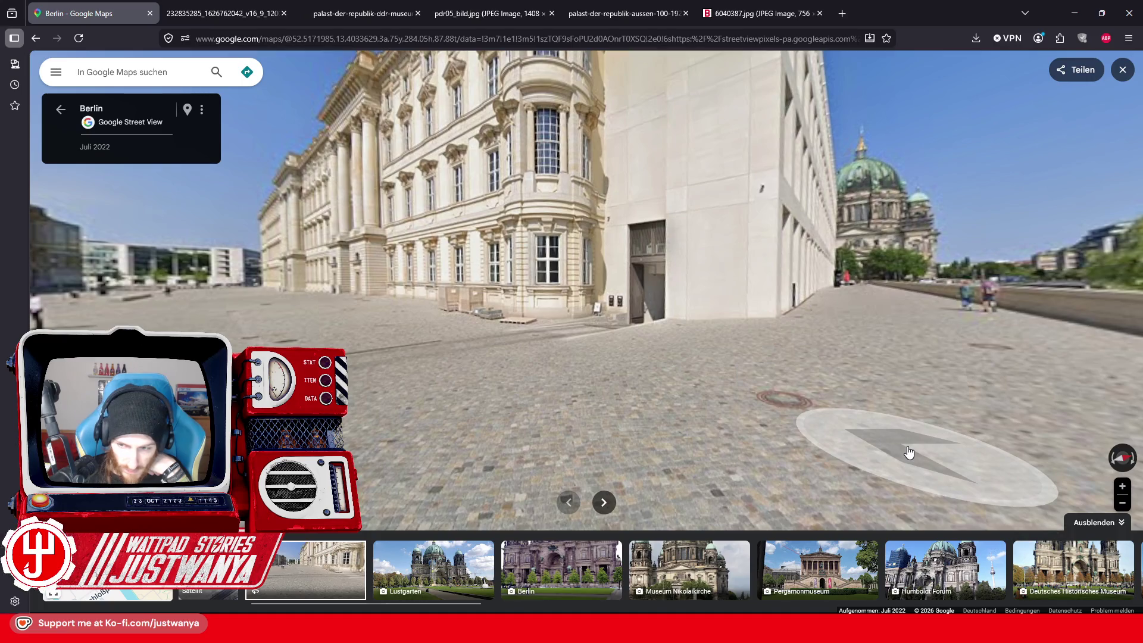
{"action": "left_click", "coordinate": [1122, 523]}
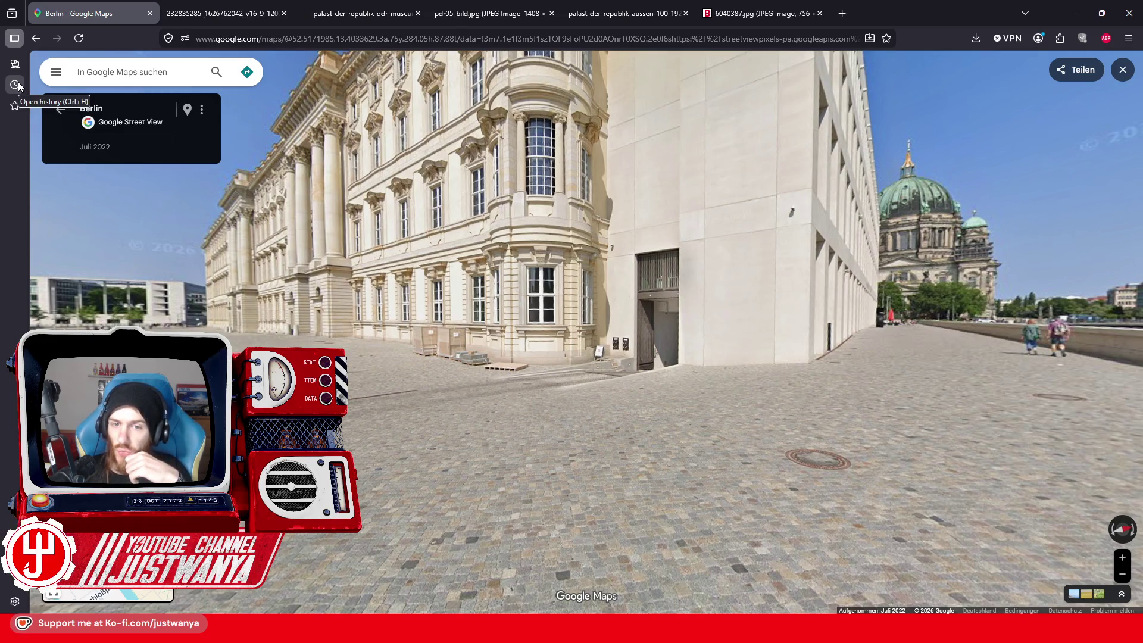
Step: Advance along the palace's side toward the cathedral, briefly checking the Maps menu and image options
{"action": "left_click", "coordinate": [753, 350]}
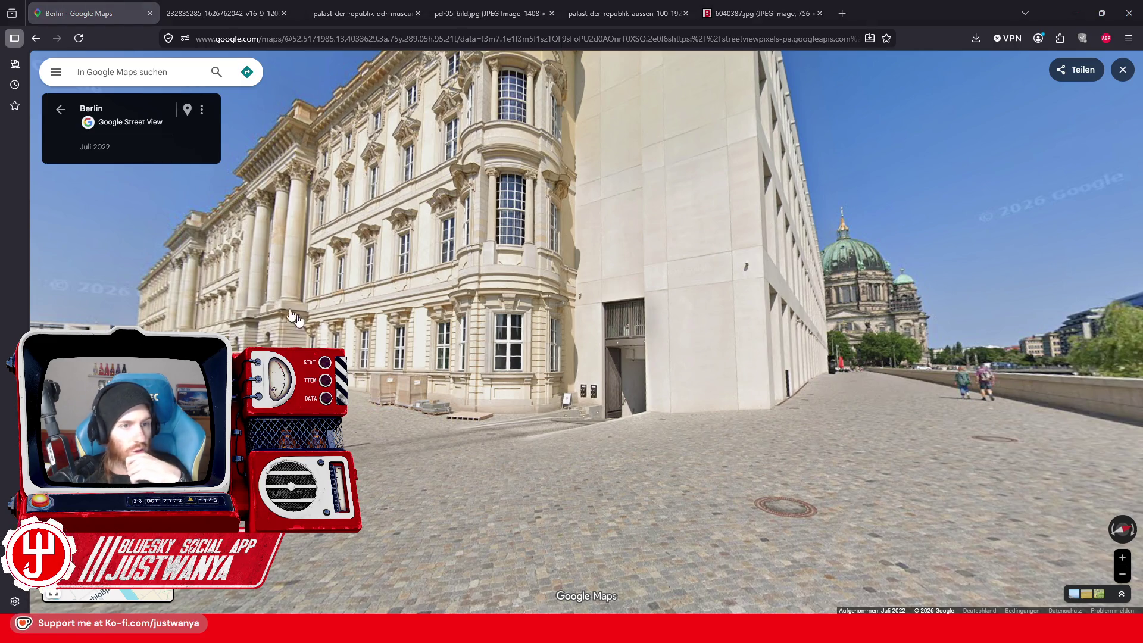
{"action": "left_click", "coordinate": [55, 74]}
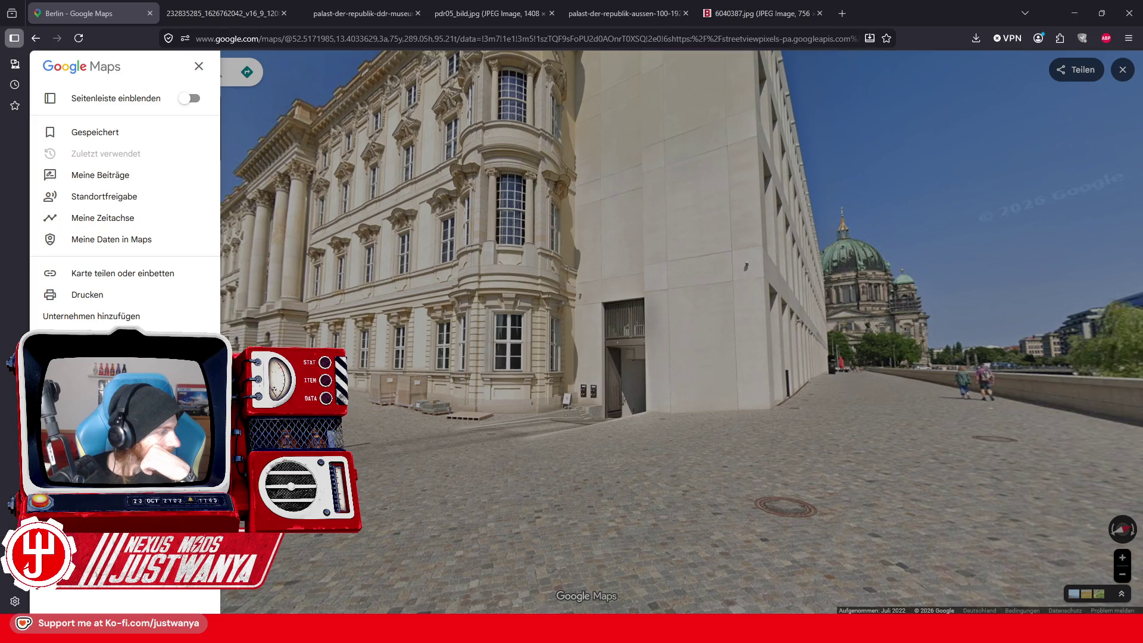
{"action": "left_click", "coordinate": [200, 68]}
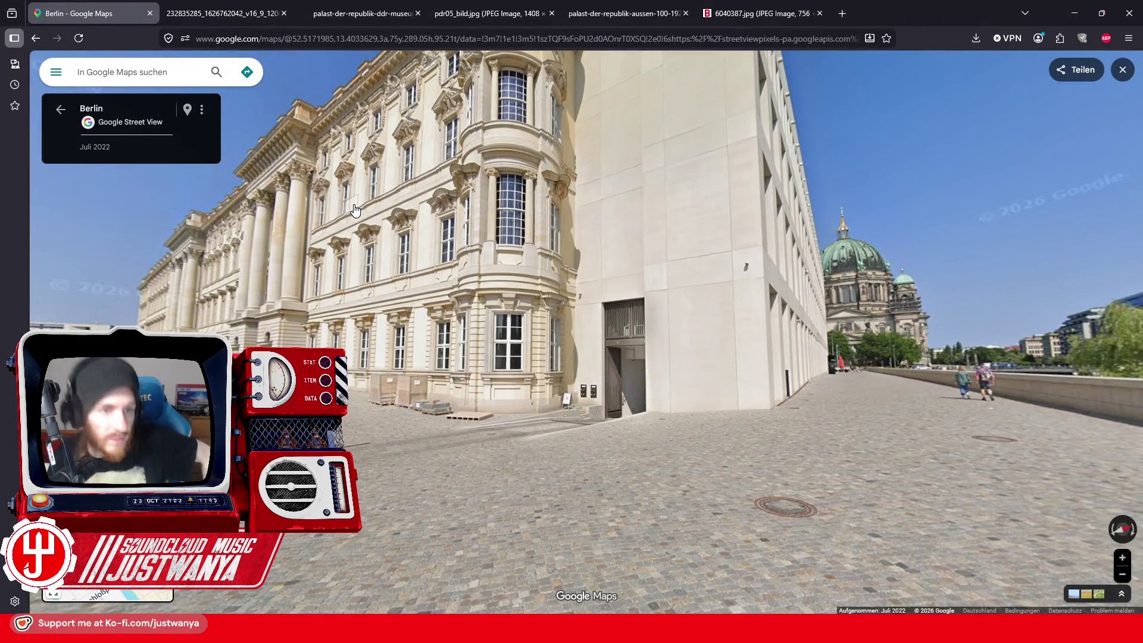
{"action": "left_click", "coordinate": [201, 111]}
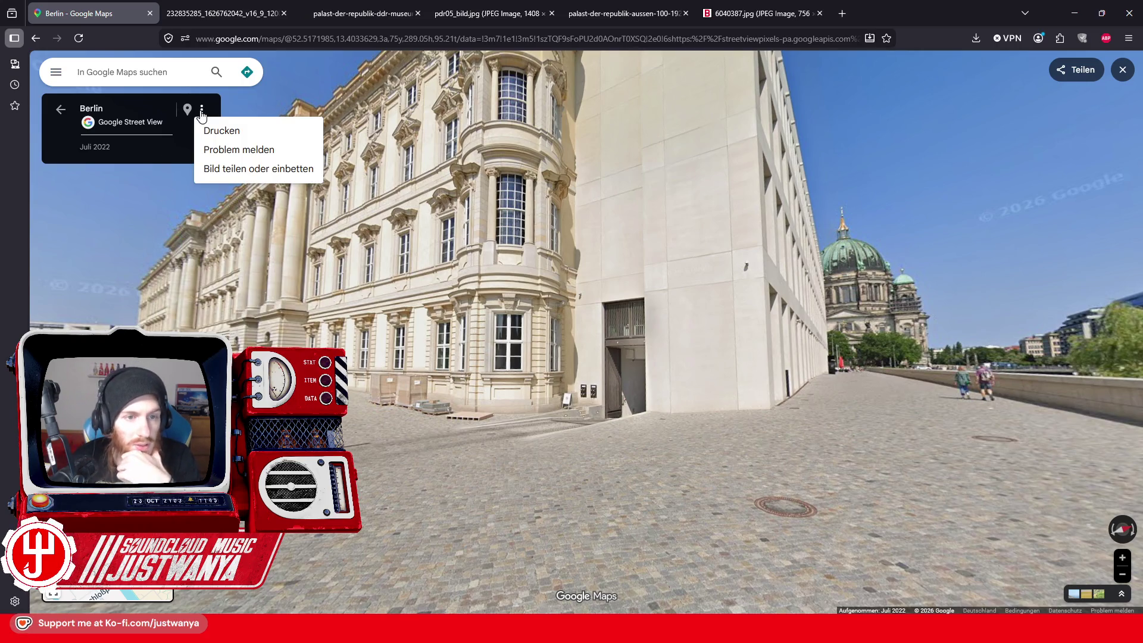
{"action": "left_click", "coordinate": [126, 155]}
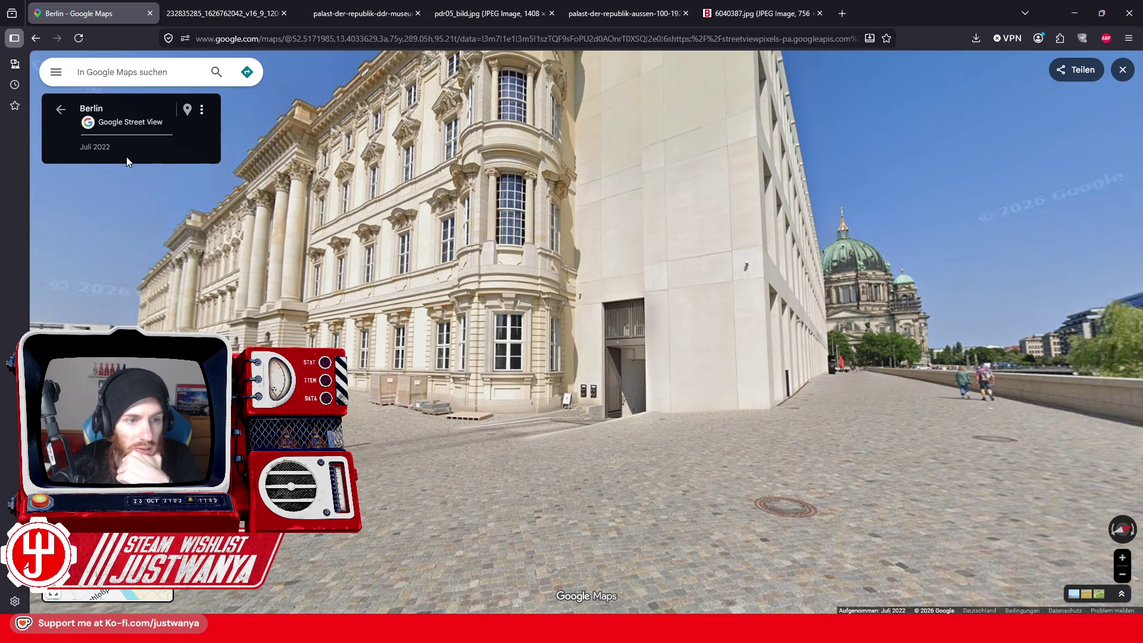
{"action": "left_click", "coordinate": [399, 395]}
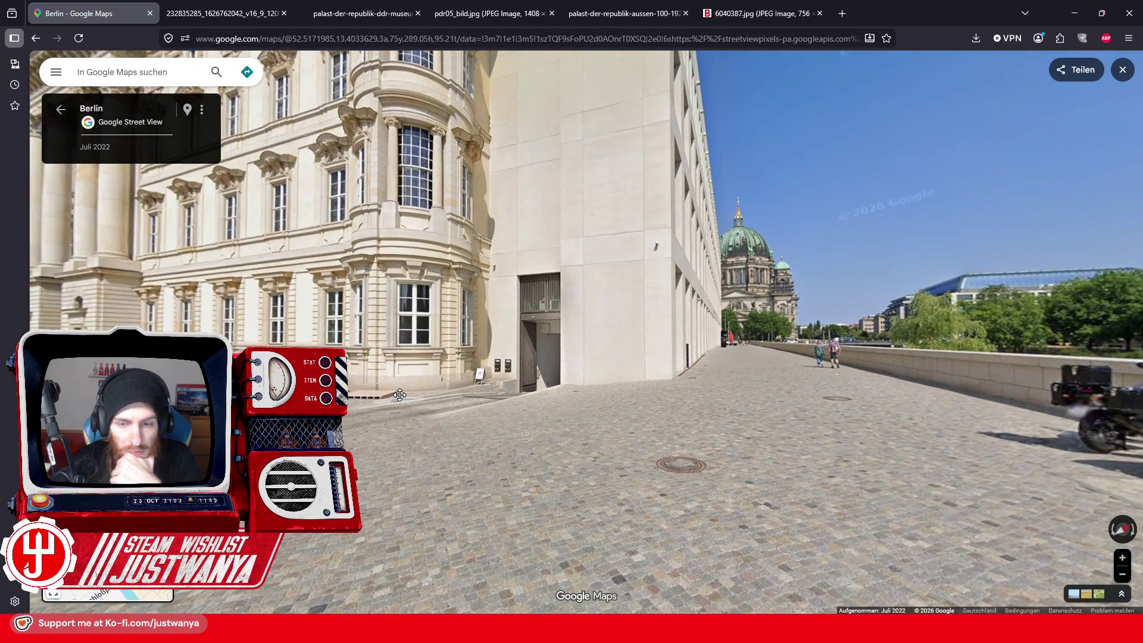
{"action": "left_click", "coordinate": [719, 419]}
Step: Cycle through the Palast der Republik photo tabs, settle on the scale-model photo, then minimize Firefox
{"action": "left_click", "coordinate": [422, 400]}
{"action": "left_click", "coordinate": [248, 5]}
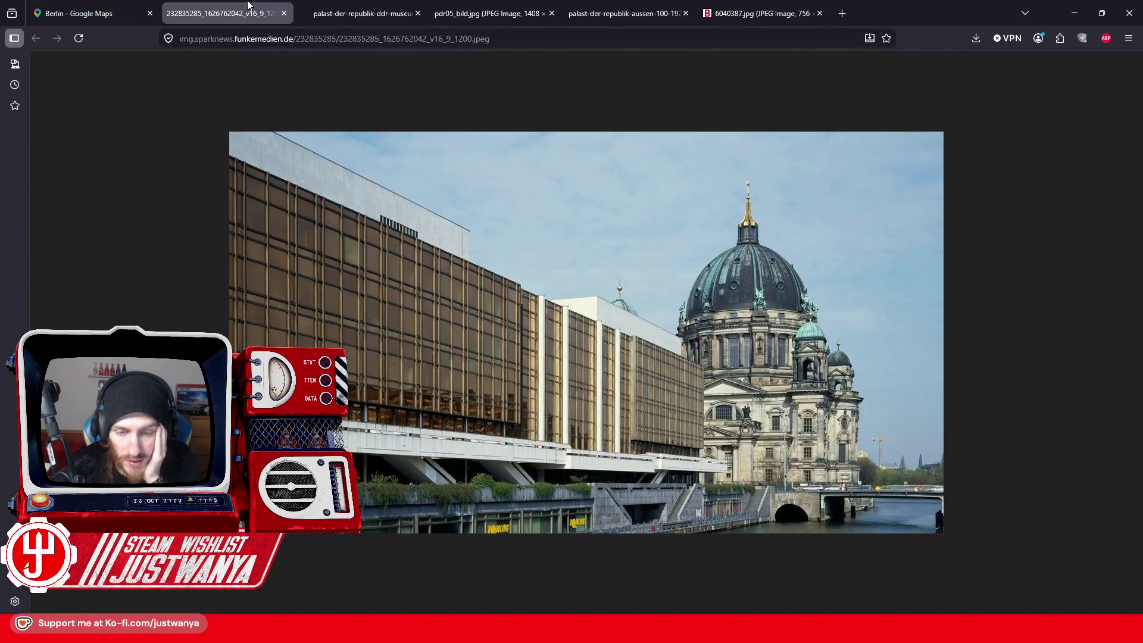
{"action": "left_click", "coordinate": [370, 6]}
{"action": "left_click", "coordinate": [470, 5]}
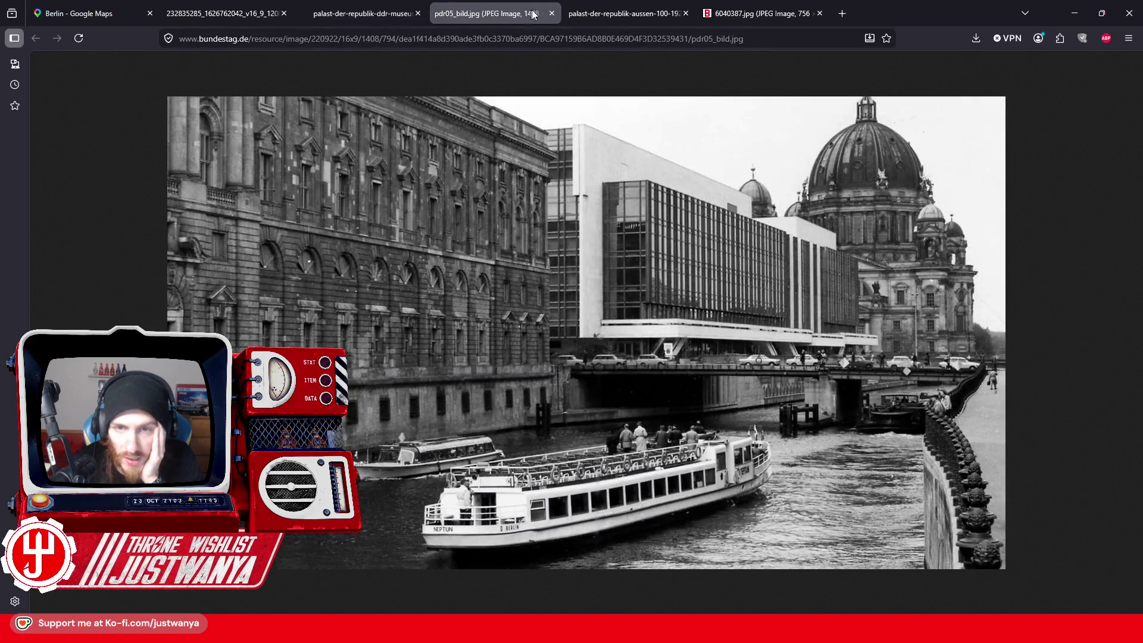
{"action": "left_click", "coordinate": [590, 16]}
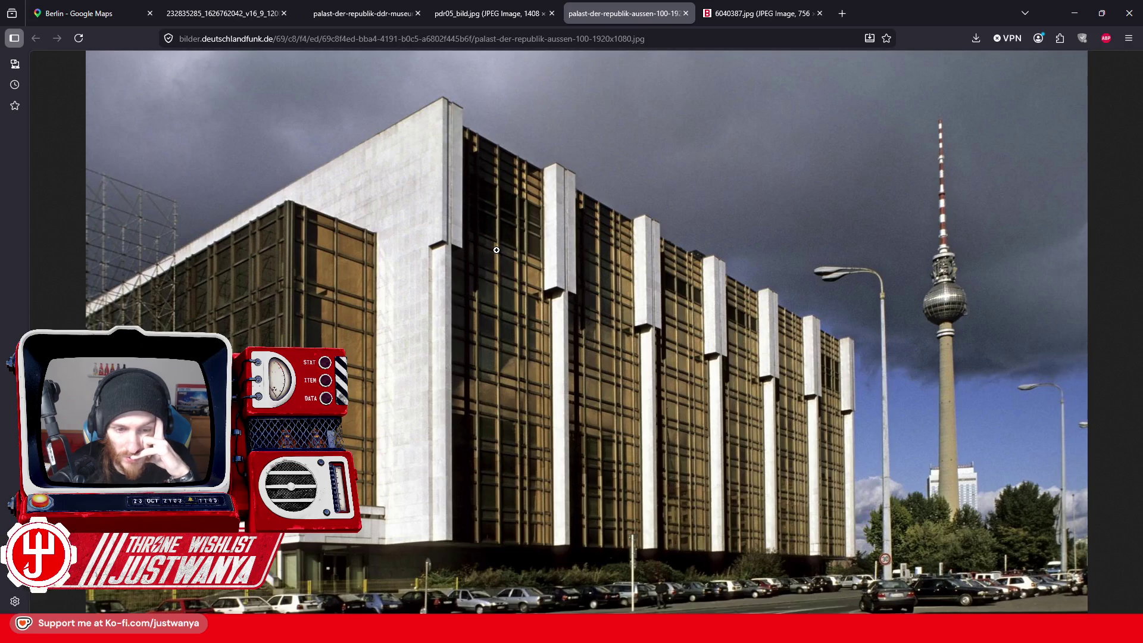
{"action": "left_click", "coordinate": [761, 9]}
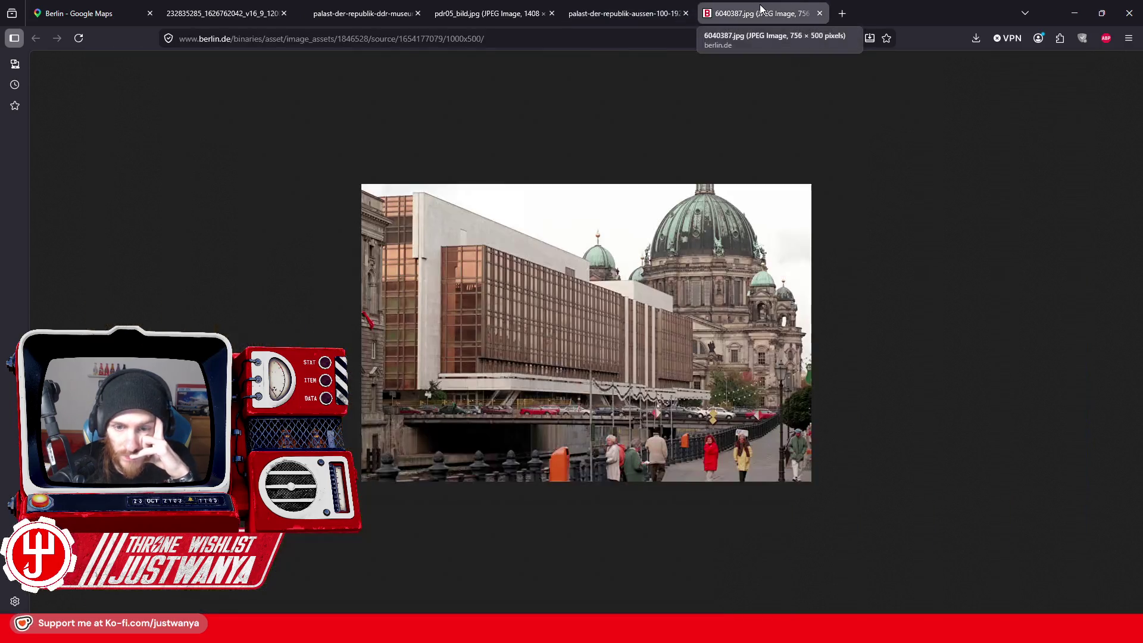
{"action": "left_click", "coordinate": [613, 9]}
{"action": "left_click", "coordinate": [476, 9]}
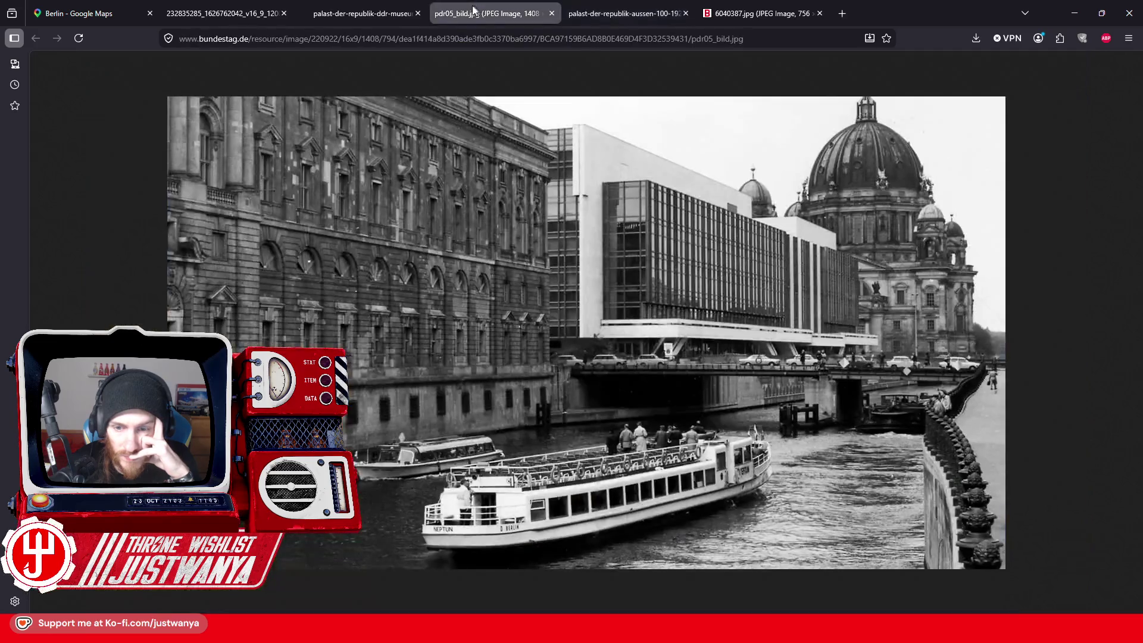
{"action": "left_click", "coordinate": [401, 6]}
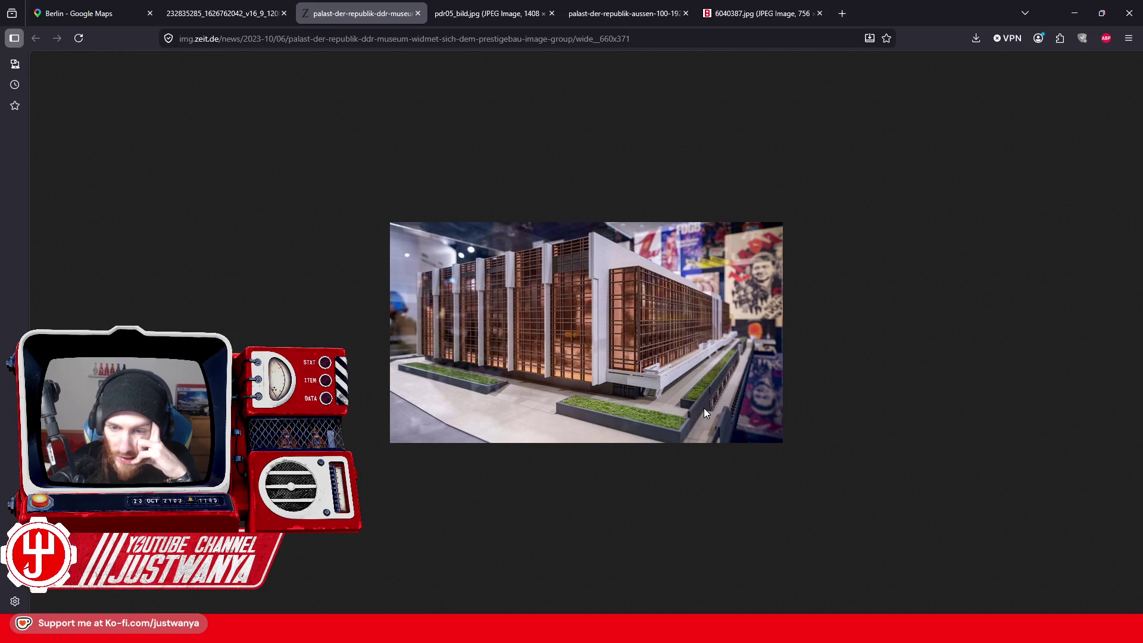
{"action": "left_click", "coordinate": [1074, 14]}
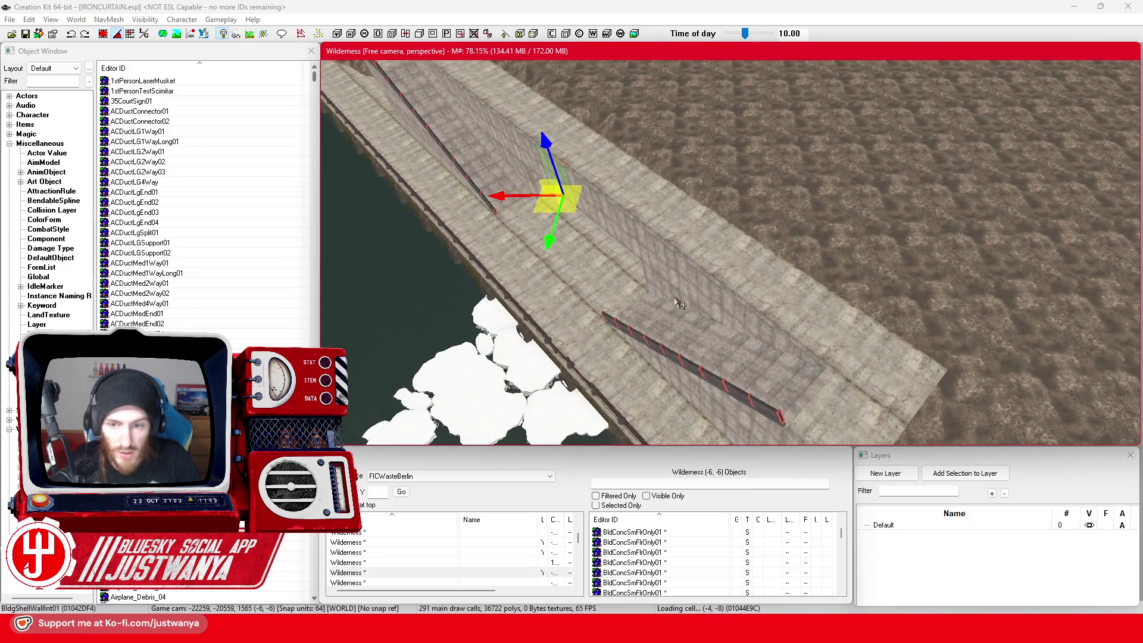
Step: Drag the BldDecoSmStairsBlock01 stairs block up-right onto open terrain and frame it
{"action": "left_click", "coordinate": [667, 324]}
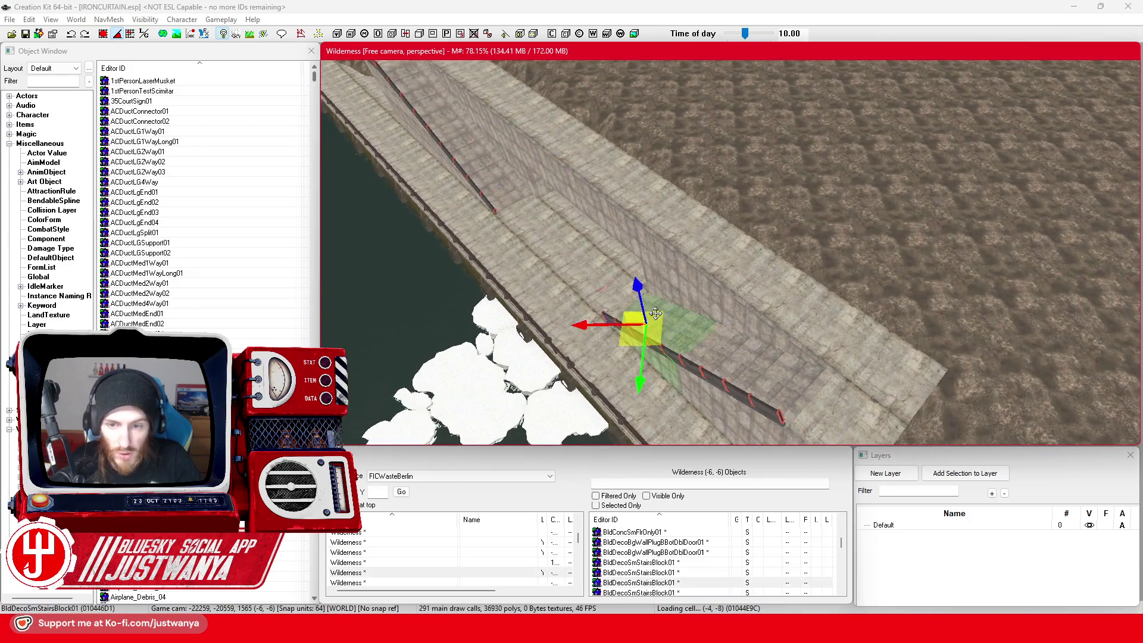
{"action": "mouse_move", "coordinate": [667, 323]}
{"action": "left_mouse_down"}
{"action": "mouse_move", "coordinate": [649, 328]}
{"action": "mouse_move", "coordinate": [640, 224]}
{"action": "mouse_move", "coordinate": [768, 190]}
{"action": "mouse_move", "coordinate": [908, 129]}
{"action": "left_mouse_up"}
{"action": "key", "text": "f"}
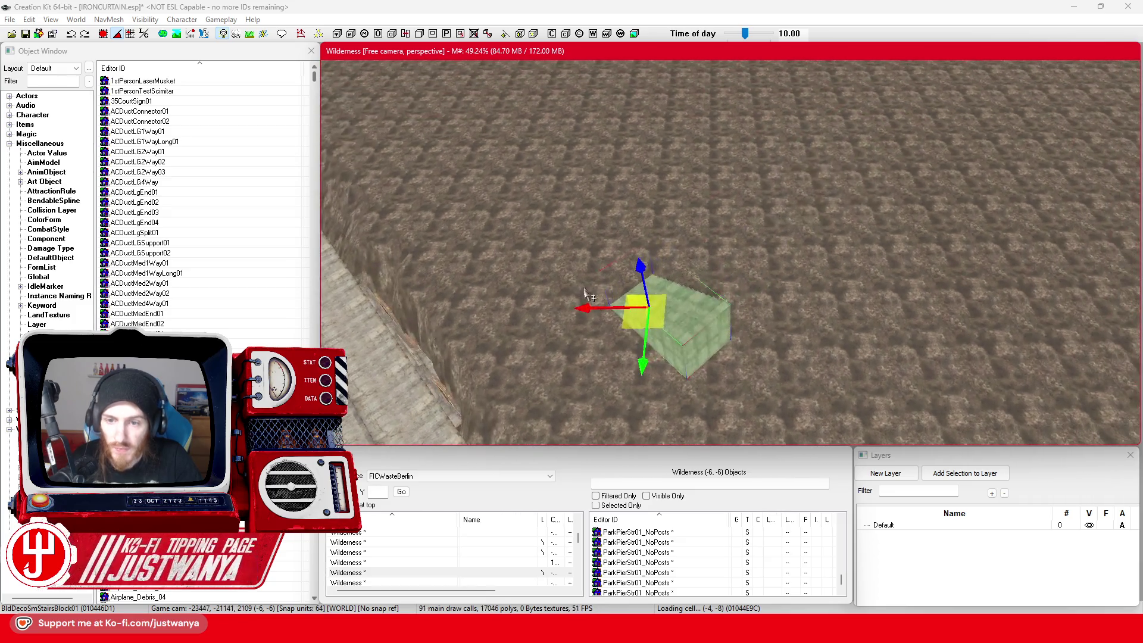
{"action": "mouse_move", "coordinate": [630, 321]}
{"action": "left_mouse_down"}
{"action": "mouse_move", "coordinate": [834, 150]}
{"action": "mouse_move", "coordinate": [874, 133]}
{"action": "left_mouse_up"}
{"action": "key", "text": "f"}
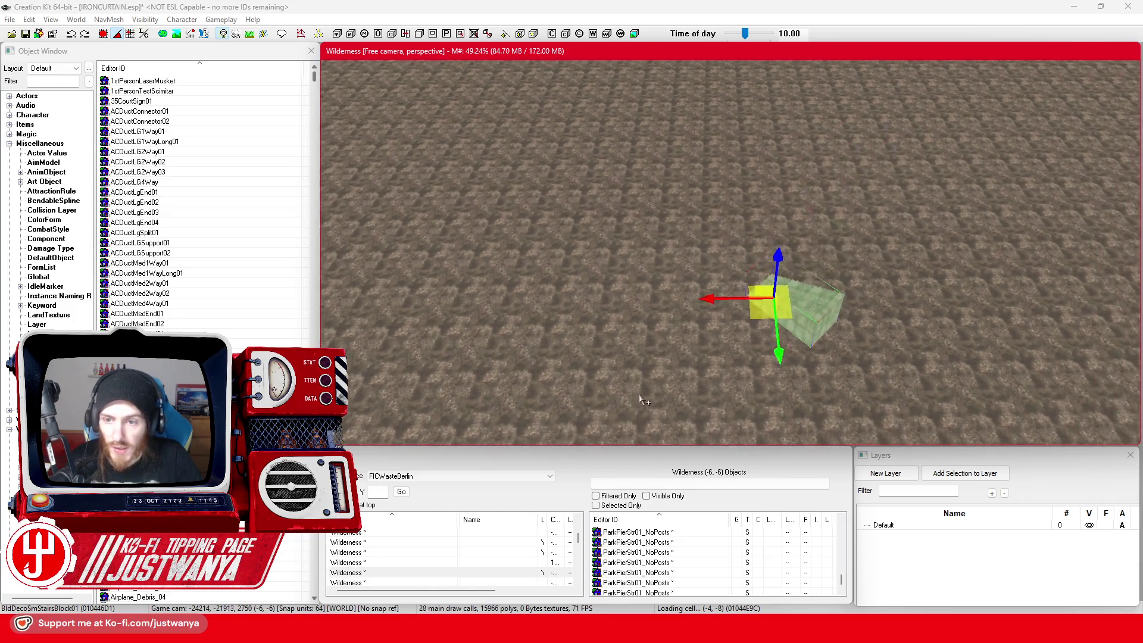
Step: Rotate the stairs block slightly, lower it toward the ground, then bring Firefox back
{"action": "left_click", "coordinate": [834, 326]}
{"action": "key", "text": "2"}
{"action": "mouse_move", "coordinate": [767, 365]}
{"action": "left_mouse_down"}
{"action": "mouse_move", "coordinate": [773, 321]}
{"action": "mouse_move", "coordinate": [498, 156]}
{"action": "left_mouse_up"}
{"action": "key", "text": "1"}
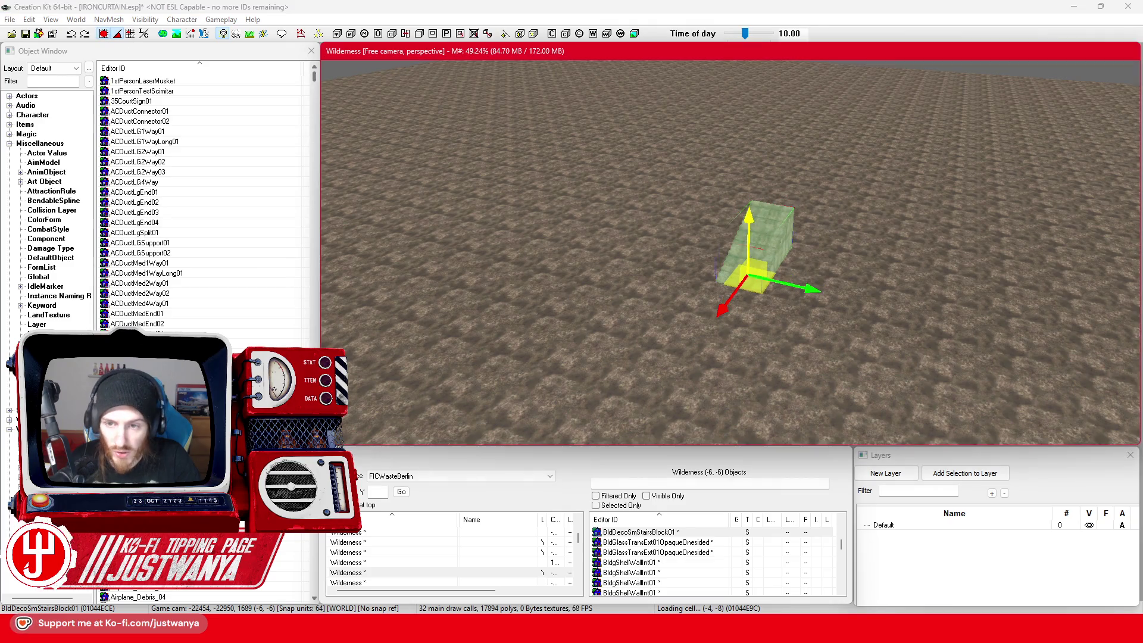
{"action": "left_click_drag", "start_coordinate": [748, 238], "coordinate": [749, 276]}
{"action": "scroll", "coordinate": [741, 332], "scroll_direction": "up", "scroll_amount": 6}
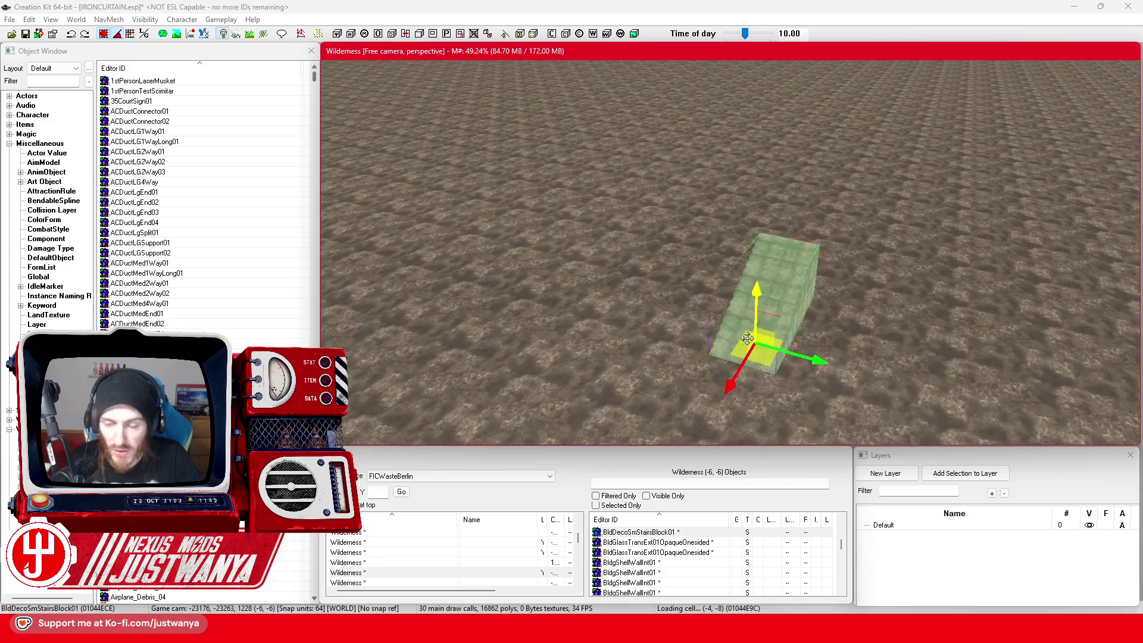
{"action": "left_click_drag", "start_coordinate": [741, 331], "coordinate": [717, 325]}
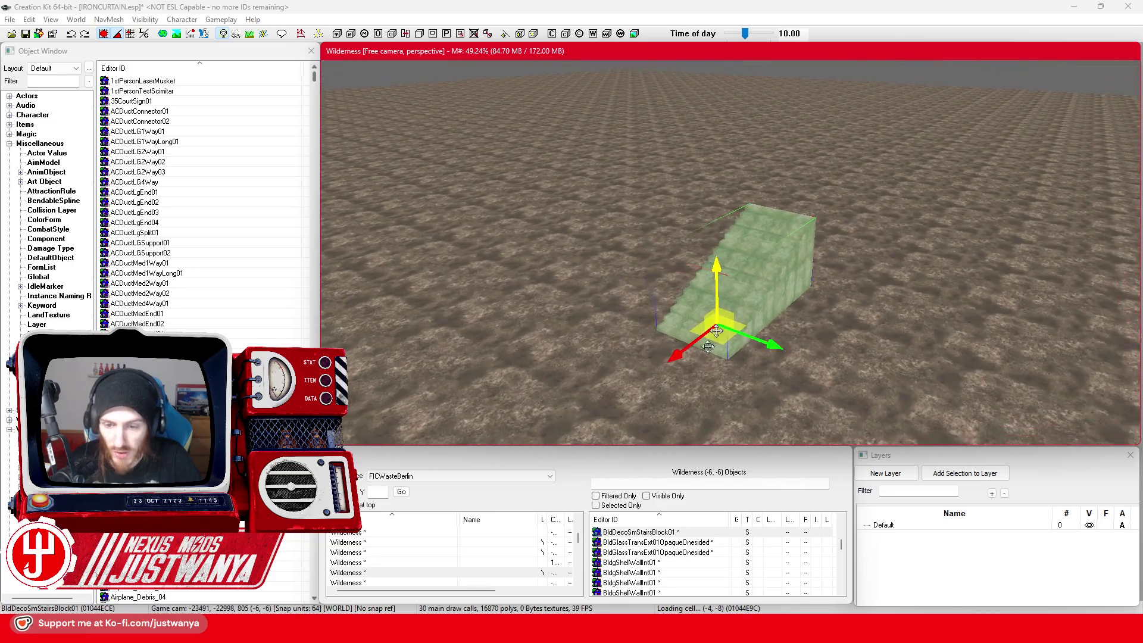
{"action": "left_click", "coordinate": [676, 571]}
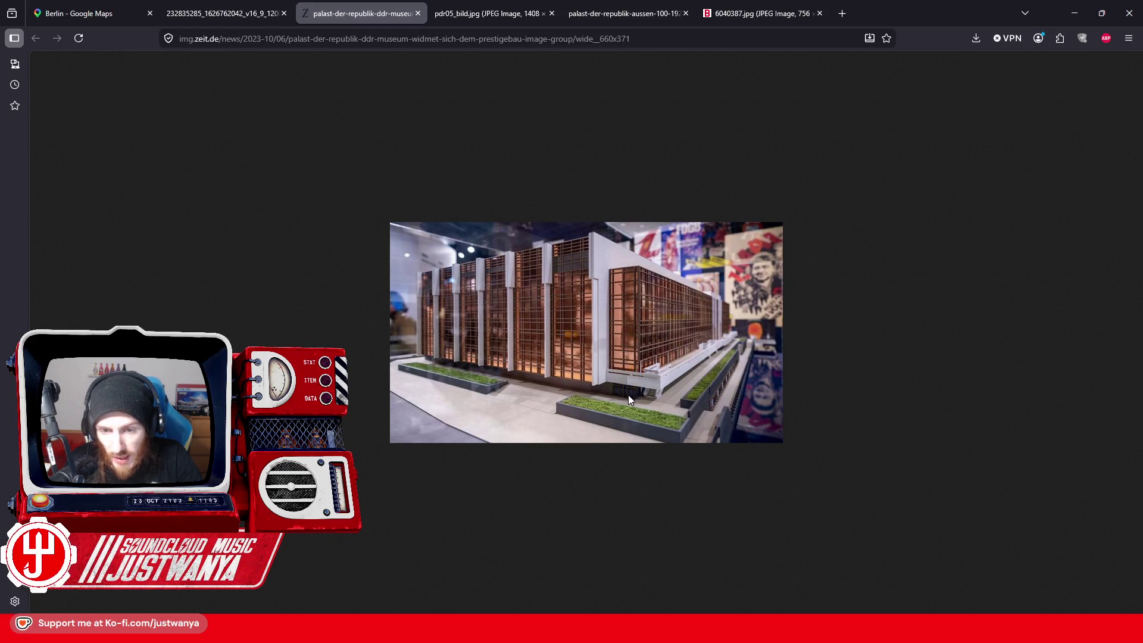
Step: Step through the reference photo tabs, ending on 6040387.jpg showing the palace beside the Berliner Dom
{"action": "left_click", "coordinate": [218, 9]}
{"action": "left_click", "coordinate": [393, 6]}
{"action": "left_click", "coordinate": [506, 7]}
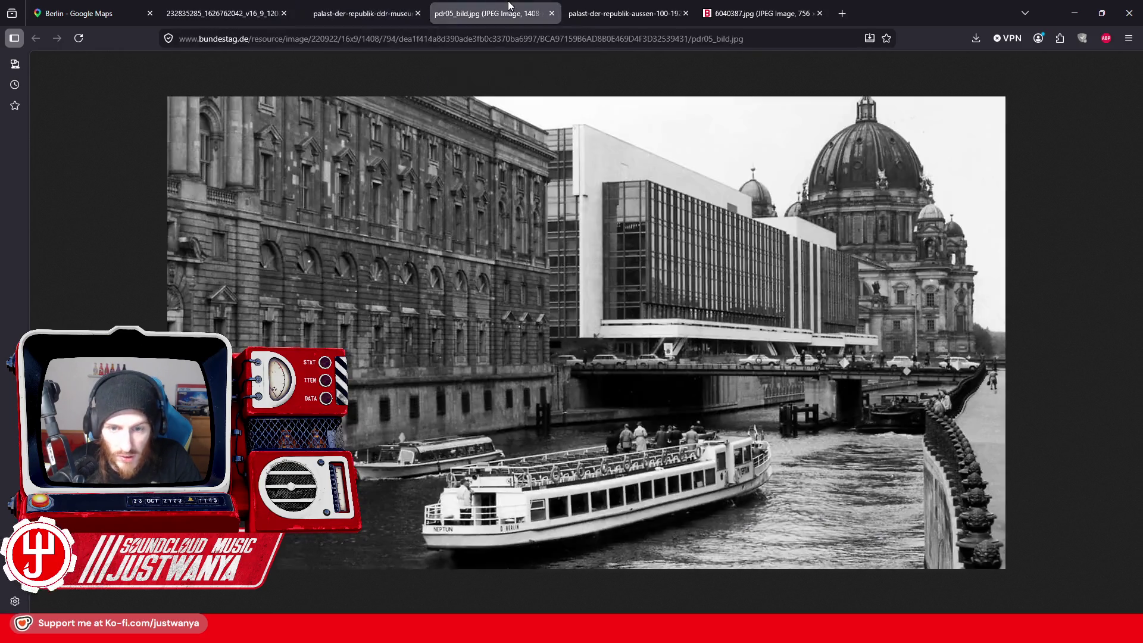
{"action": "left_click", "coordinate": [616, 6]}
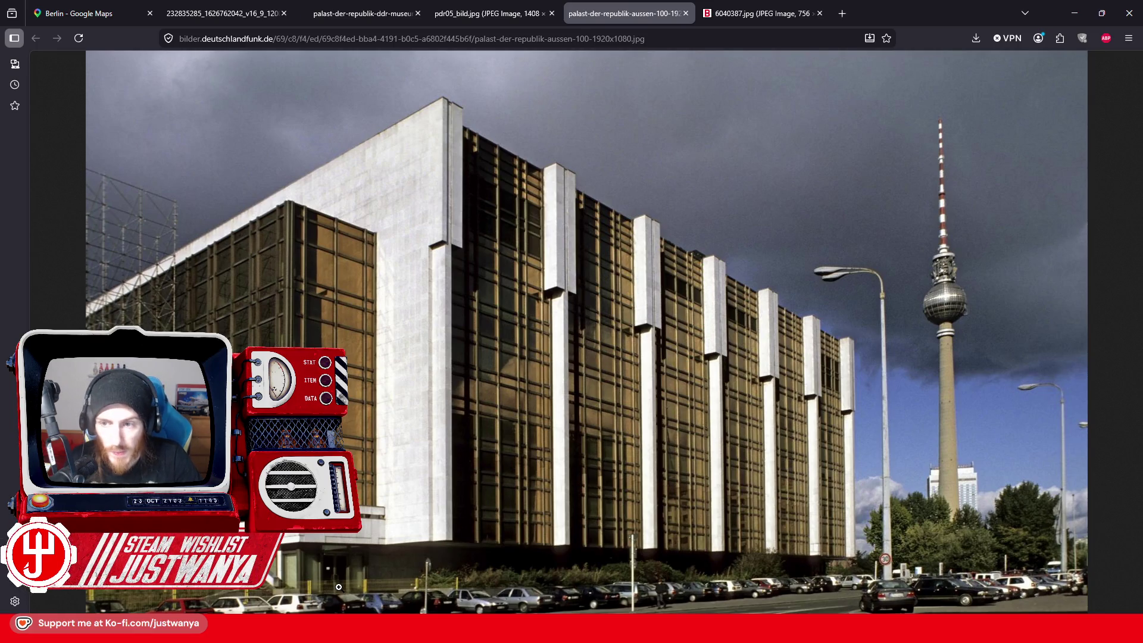
{"action": "left_click", "coordinate": [735, 4]}
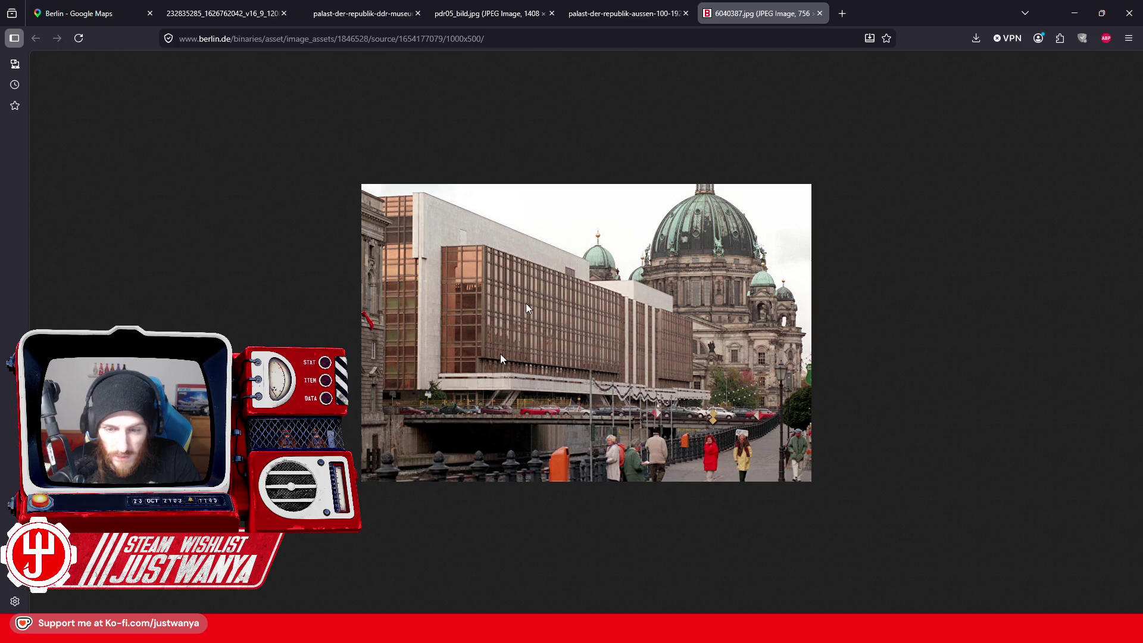
Step: Search Google for 'Palast der Republik' in a new tab and show image results
{"action": "left_click", "coordinate": [842, 14]}
{"action": "type", "text": "Palast der "}
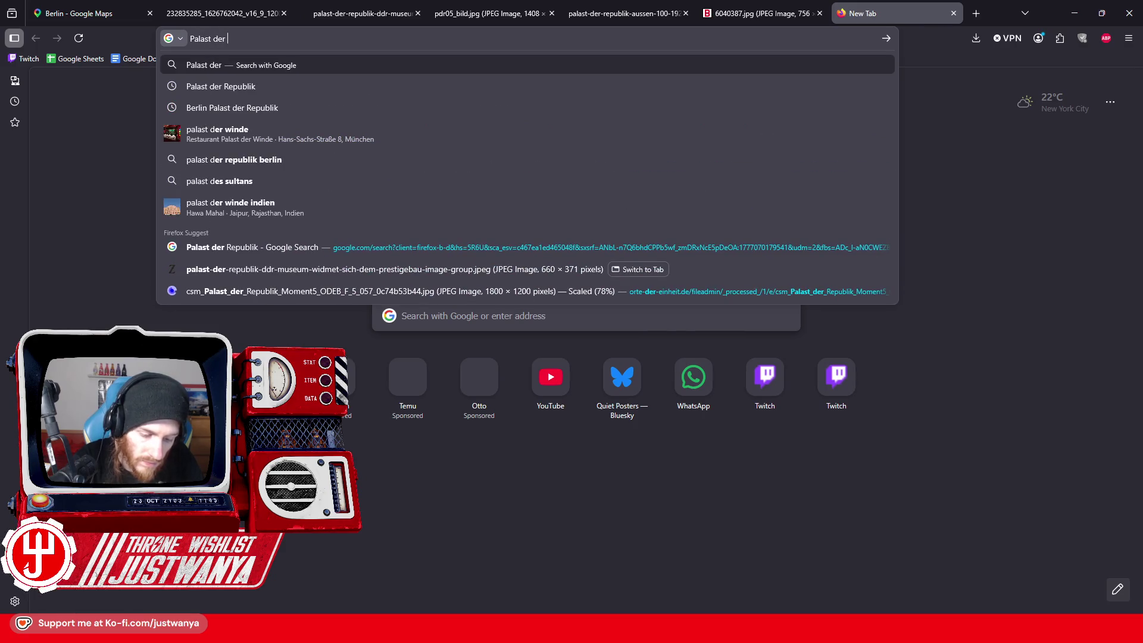
{"action": "type", "text": "Republik"}
{"action": "key", "text": "Return"}
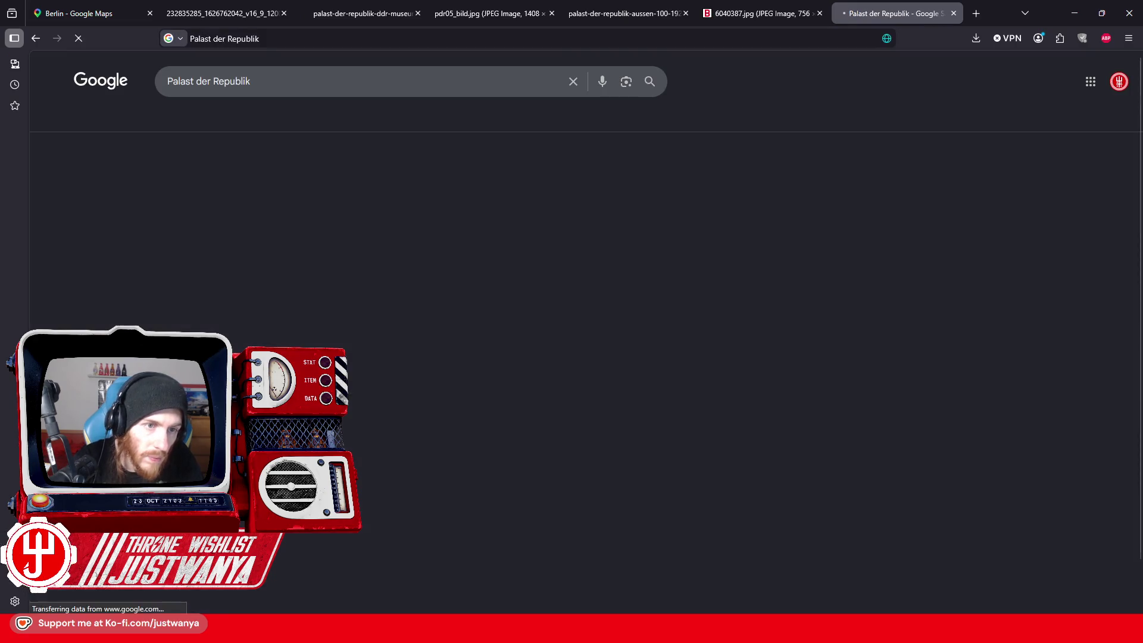
{"action": "left_click", "coordinate": [251, 119]}
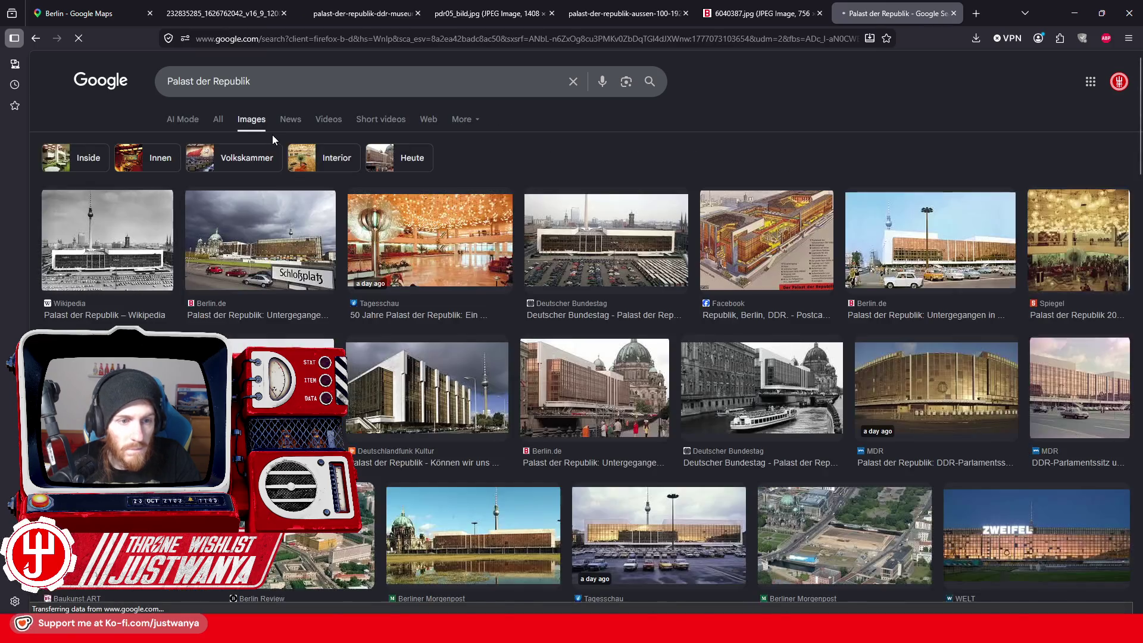
Step: Preview the architekturvideo.de documentary and Deutschlandfunk Kultur exhibition images
{"action": "scroll", "coordinate": [232, 275], "scroll_direction": "down", "scroll_amount": 3}
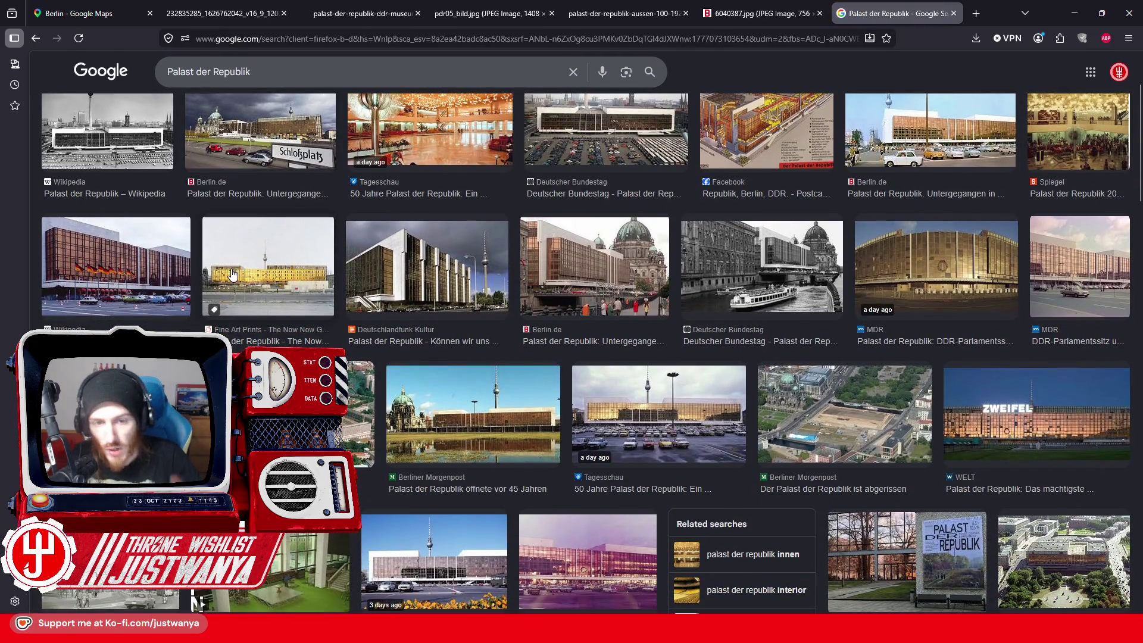
{"action": "scroll", "coordinate": [232, 275], "scroll_direction": "down", "scroll_amount": 3}
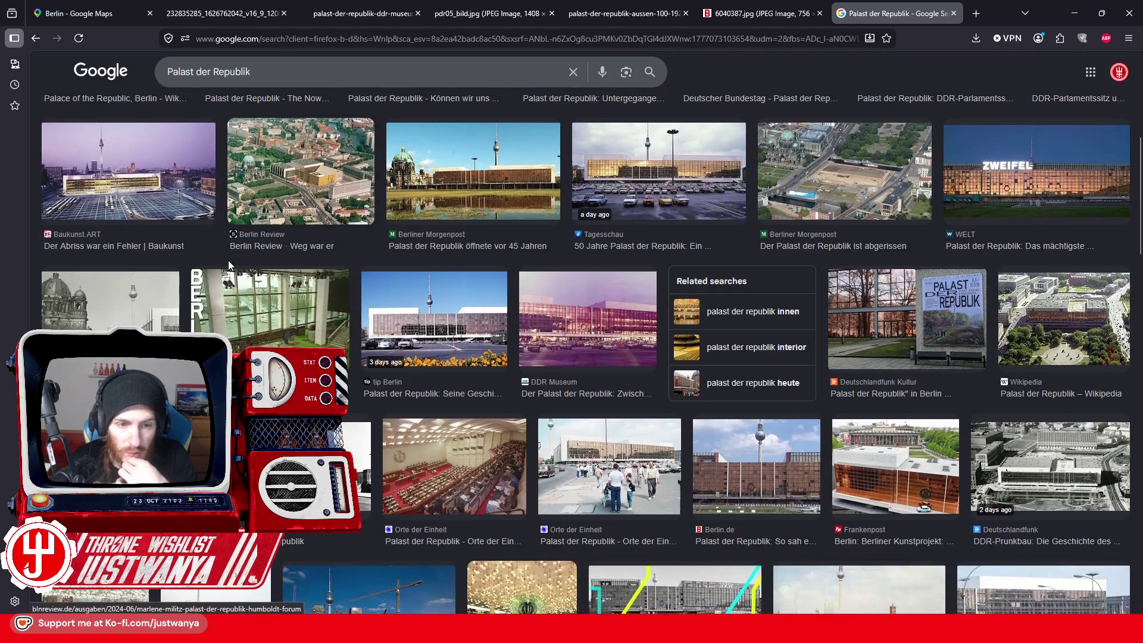
{"action": "scroll", "coordinate": [238, 268], "scroll_direction": "down", "scroll_amount": 2}
{"action": "left_click", "coordinate": [309, 283]}
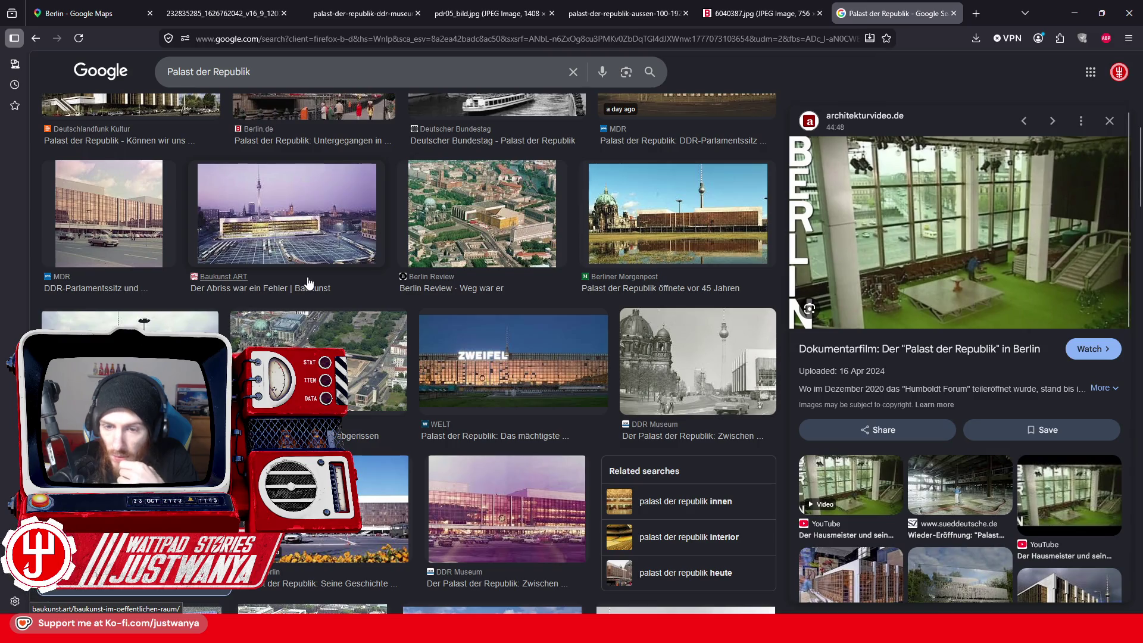
{"action": "scroll", "coordinate": [309, 283], "scroll_direction": "down", "scroll_amount": 2}
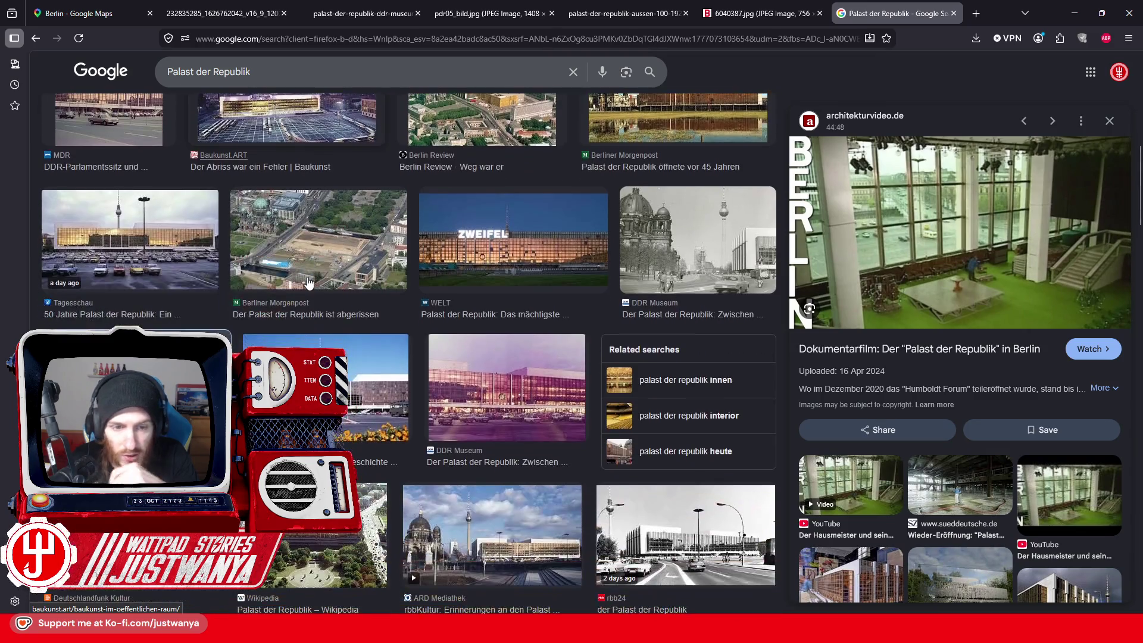
{"action": "scroll", "coordinate": [309, 283], "scroll_direction": "down", "scroll_amount": 2}
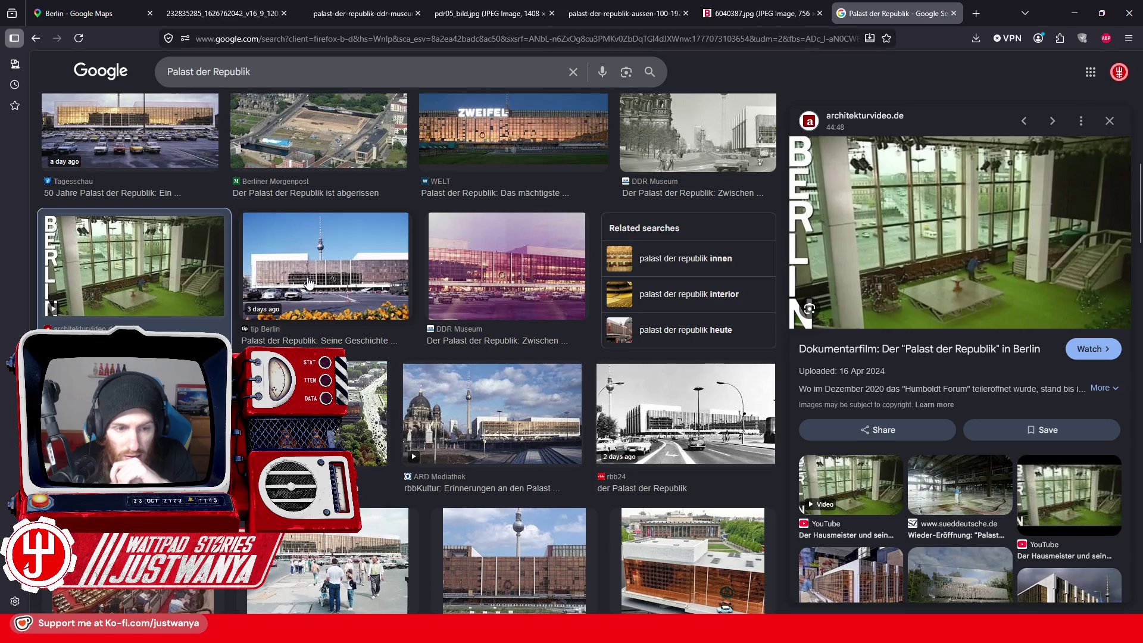
{"action": "scroll", "coordinate": [309, 283], "scroll_direction": "down", "scroll_amount": 2}
{"action": "left_click", "coordinate": [177, 281]}
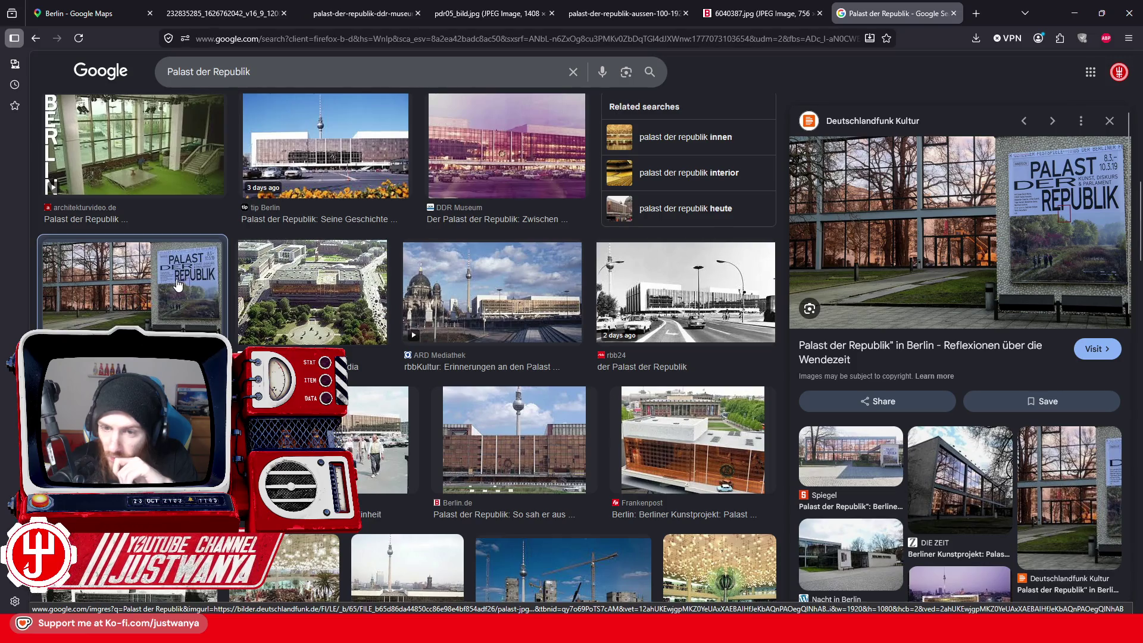
Step: Open the Ost-Shop.de cutaway poster image in a new tab
{"action": "scroll", "coordinate": [182, 283], "scroll_direction": "down", "scroll_amount": 1}
{"action": "scroll", "coordinate": [182, 283], "scroll_direction": "down", "scroll_amount": 5}
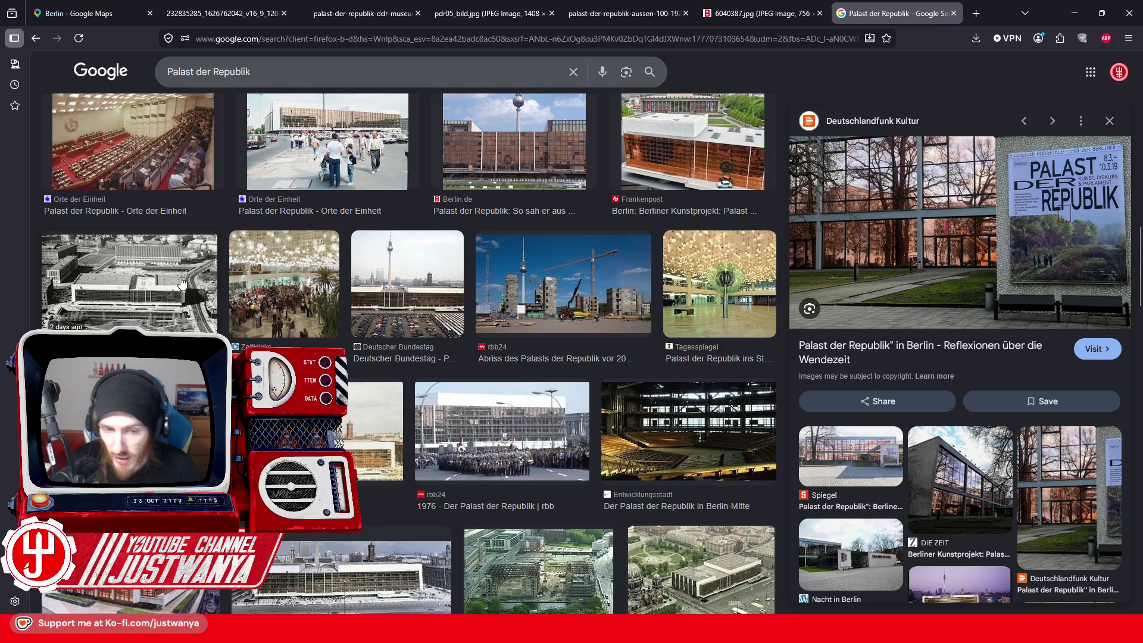
{"action": "scroll", "coordinate": [248, 292], "scroll_direction": "down", "scroll_amount": 3}
{"action": "scroll", "coordinate": [426, 337], "scroll_direction": "down", "scroll_amount": 3}
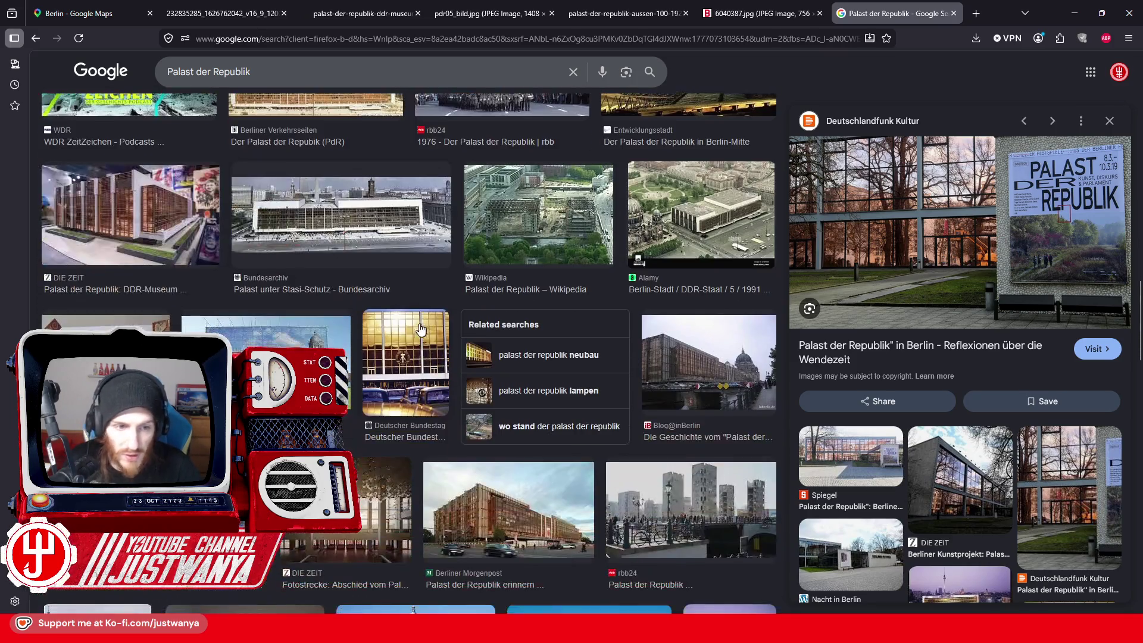
{"action": "left_click", "coordinate": [143, 357]}
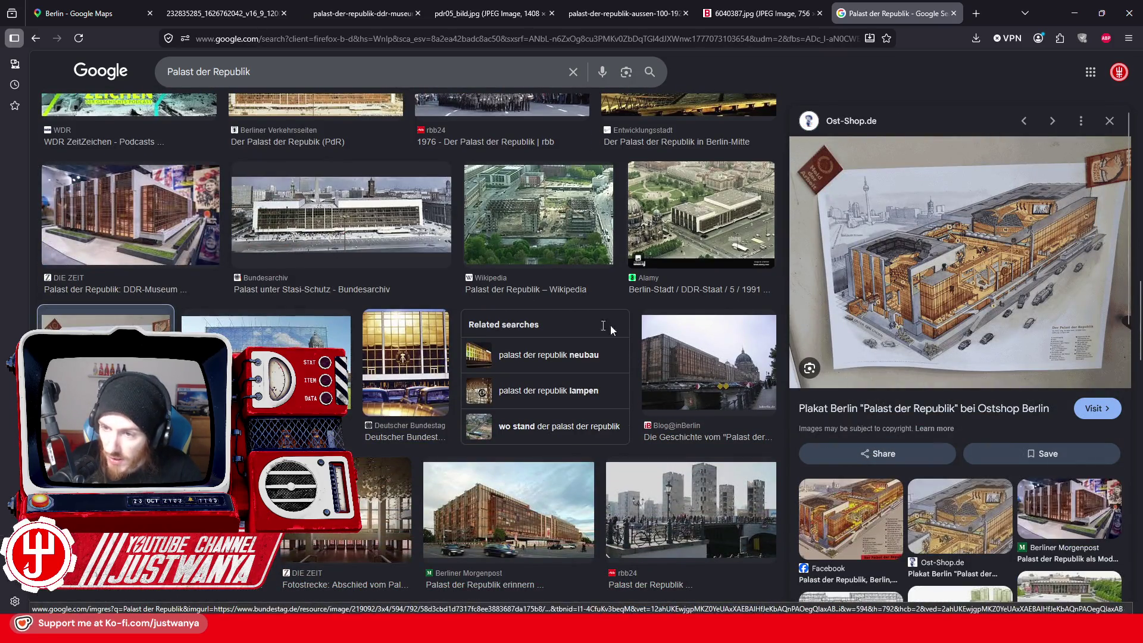
{"action": "right_click", "coordinate": [959, 287]}
{"action": "left_click", "coordinate": [994, 444]}
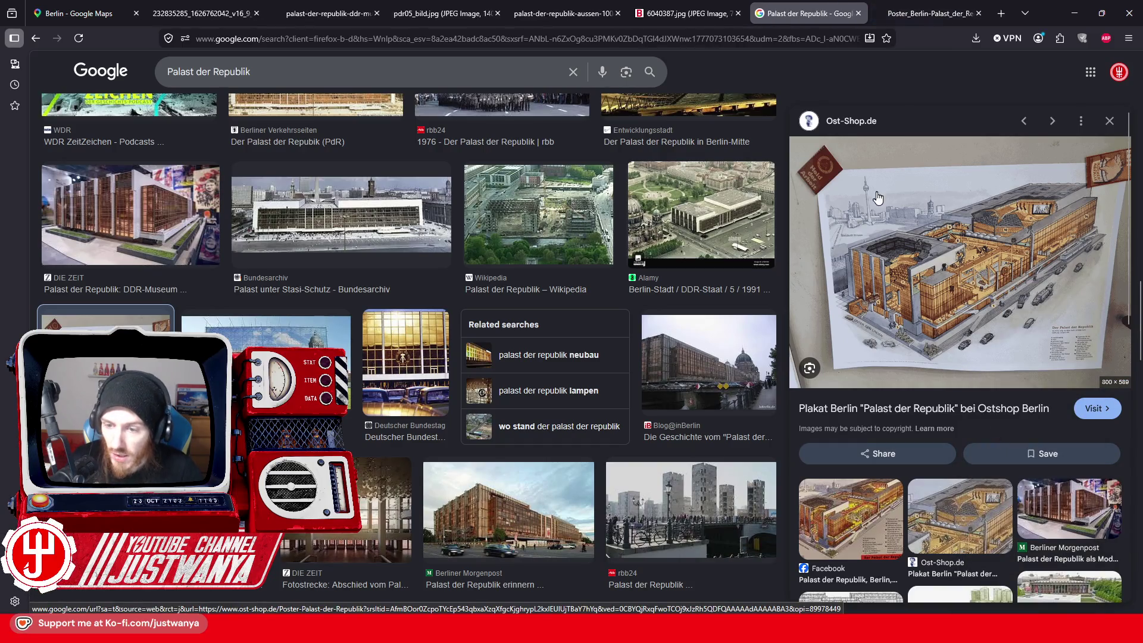
Step: Open the Facebook cutaway postcard image in a new tab and drag it onto the poster tab
{"action": "left_click", "coordinate": [850, 518]}
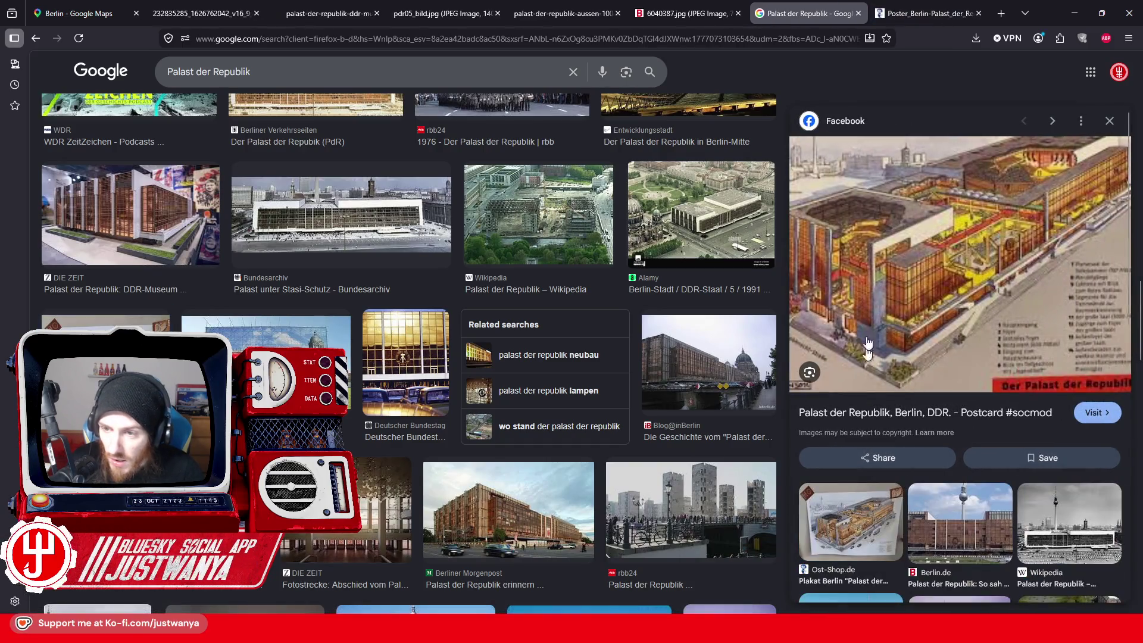
{"action": "right_click", "coordinate": [879, 282]}
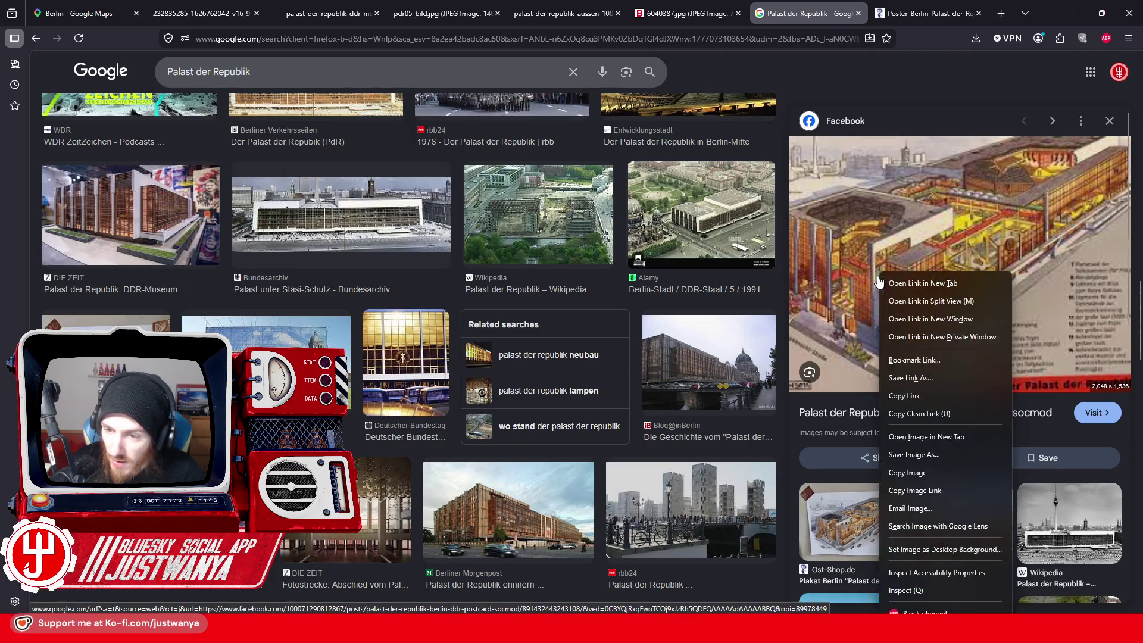
{"action": "left_click", "coordinate": [946, 436]}
{"action": "mouse_move", "coordinate": [902, 13]}
{"action": "left_mouse_down"}
{"action": "mouse_move", "coordinate": [730, 71]}
{"action": "mouse_move", "coordinate": [828, 13]}
{"action": "mouse_move", "coordinate": [705, 187]}
{"action": "mouse_move", "coordinate": [872, 12]}
{"action": "left_mouse_up"}
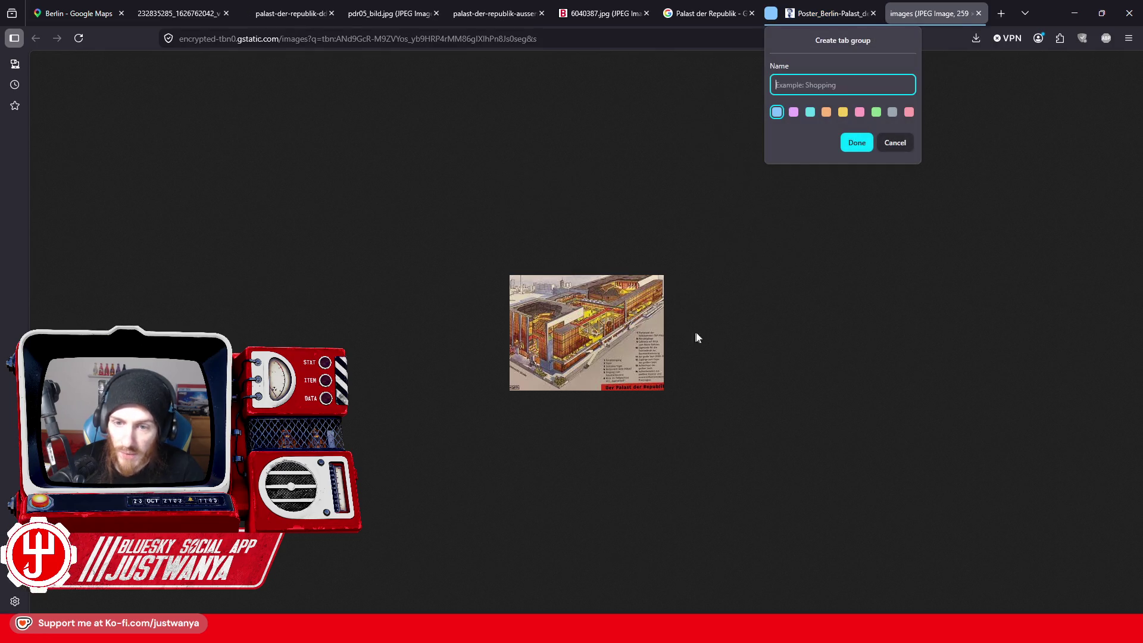
Step: Group the poster tab, close the postcard tab, dismiss the hint, and return to the image results
{"action": "left_click", "coordinate": [855, 140]}
{"action": "left_click", "coordinate": [978, 13]}
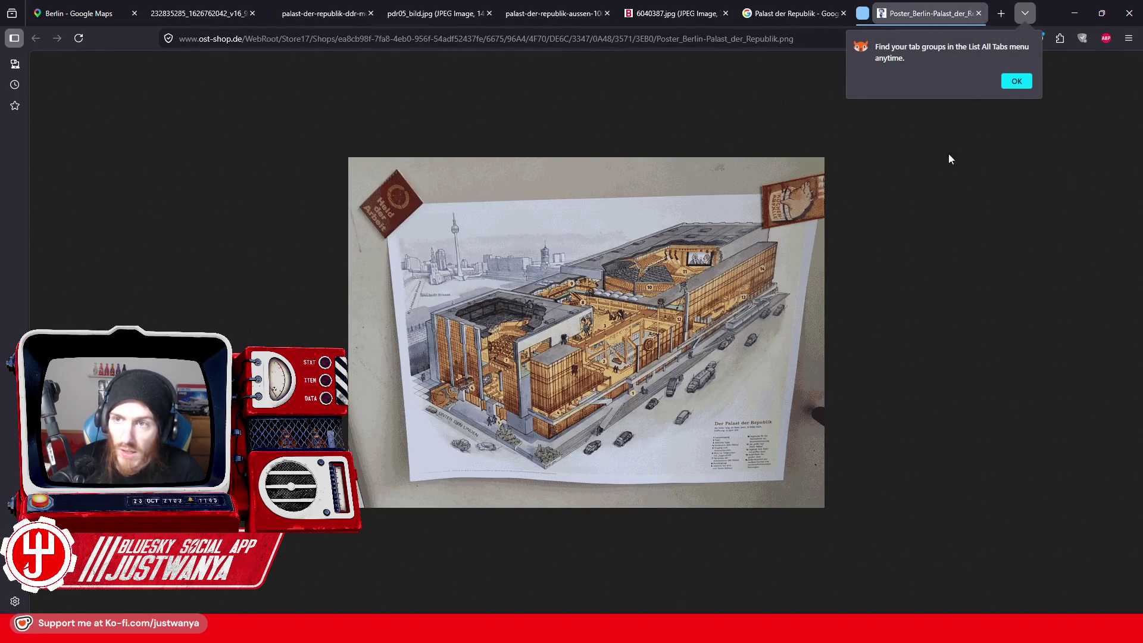
{"action": "left_click", "coordinate": [1019, 81]}
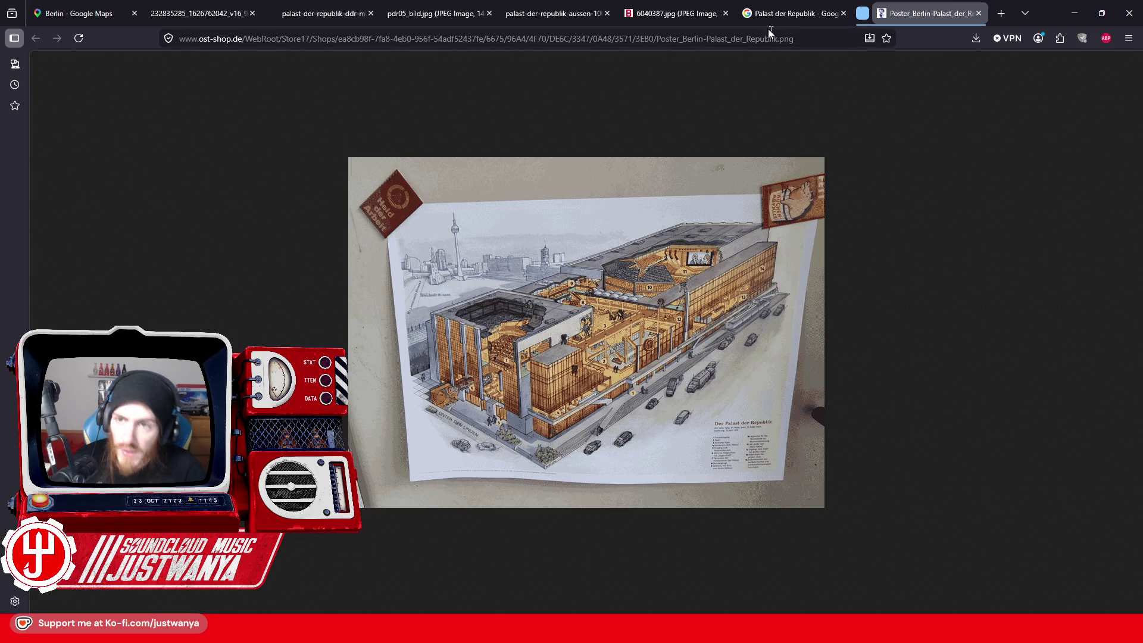
{"action": "key", "text": "ctrl+Page_Up"}
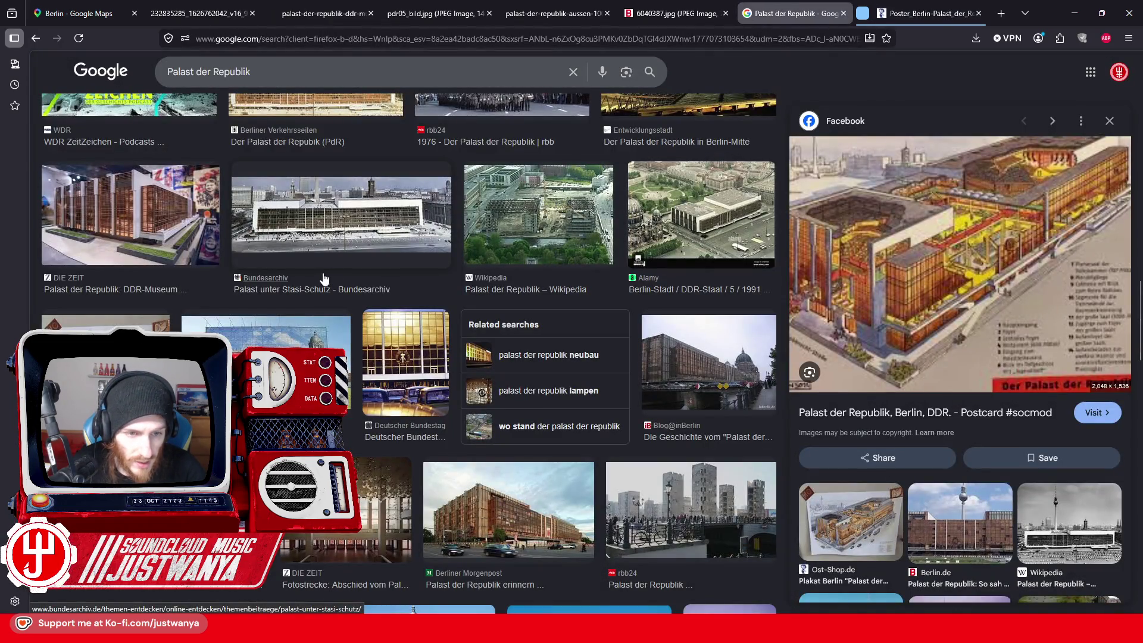
Step: Preview the Deutsche BauZeitschrift image, then go back to the 'Architekturmodell aufgetaucht' model photo
{"action": "scroll", "coordinate": [323, 276], "scroll_direction": "down", "scroll_amount": 3}
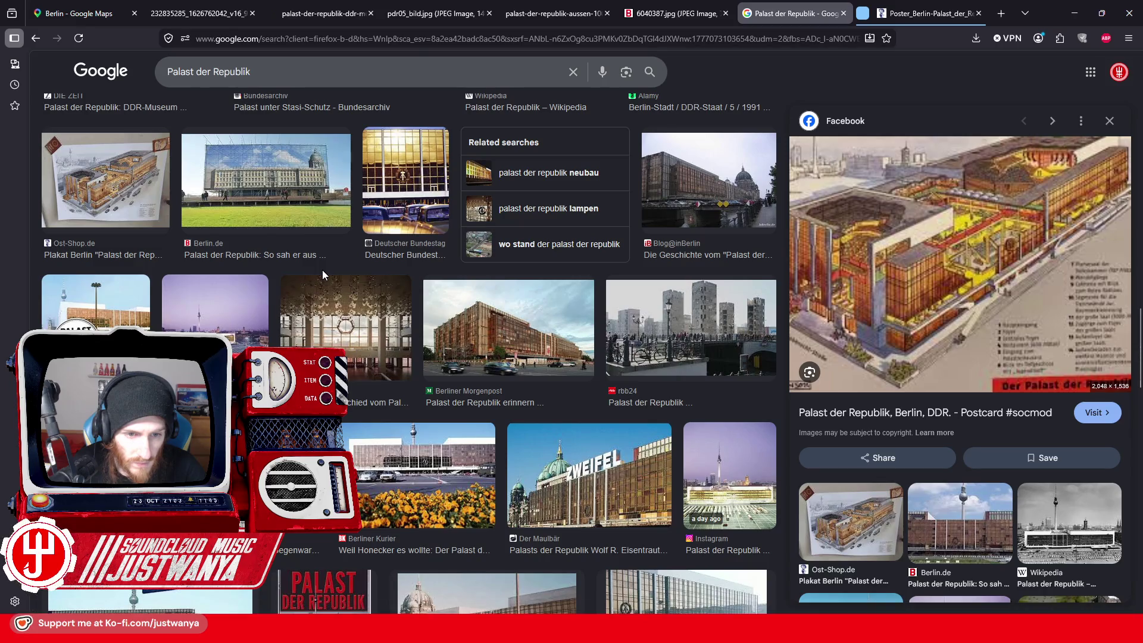
{"action": "scroll", "coordinate": [323, 275], "scroll_direction": "down", "scroll_amount": 3}
{"action": "left_click", "coordinate": [252, 309]}
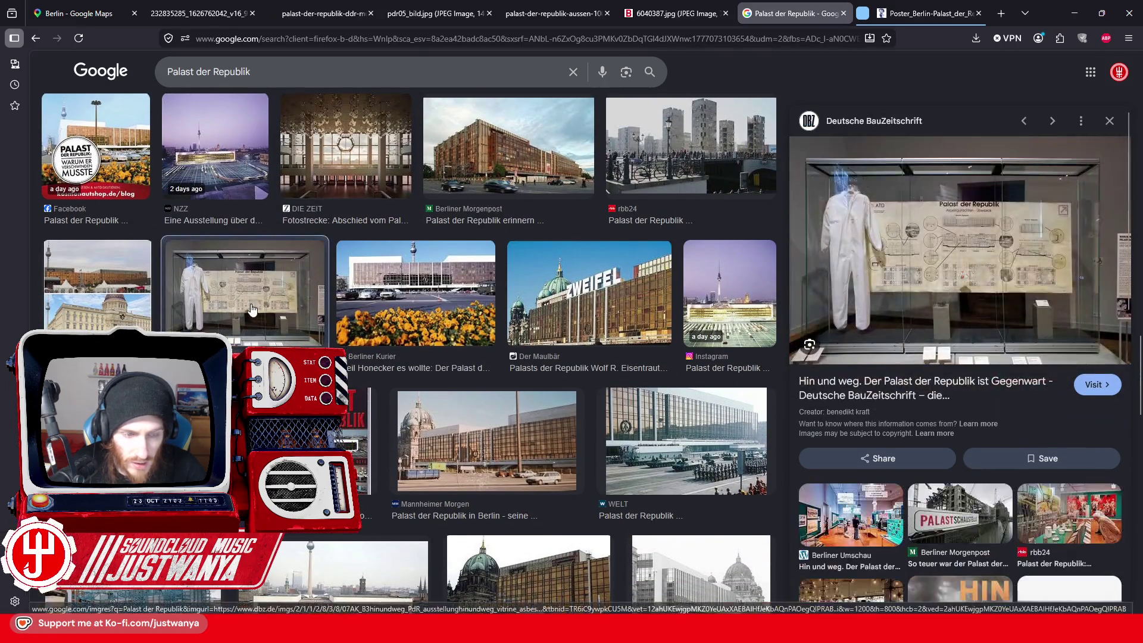
{"action": "scroll", "coordinate": [252, 309], "scroll_direction": "down", "scroll_amount": 4}
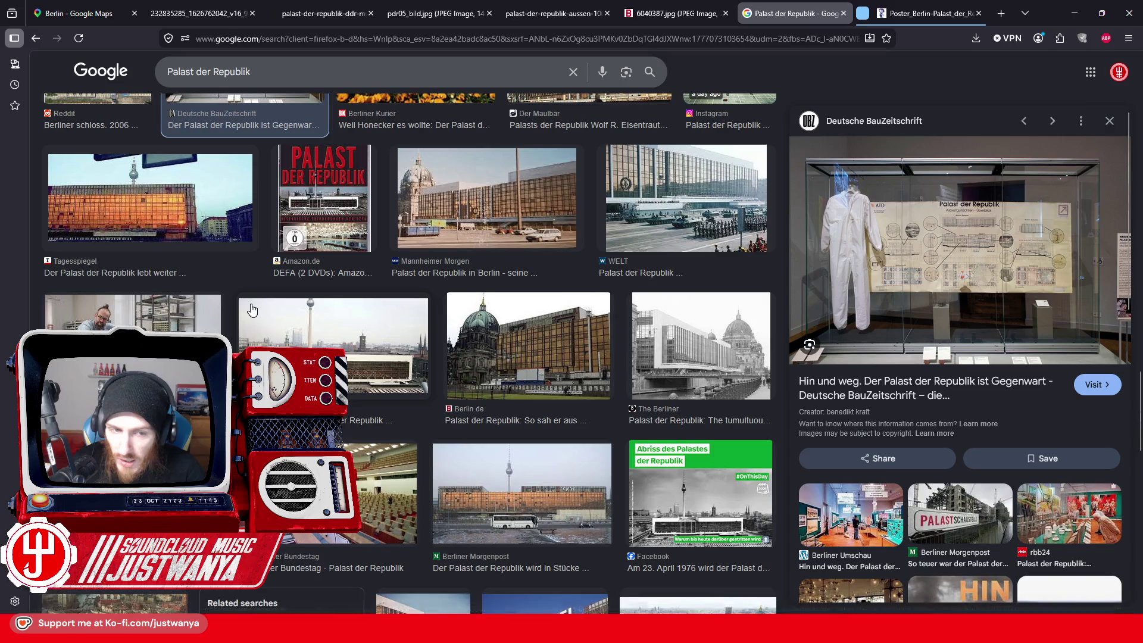
{"action": "key", "text": "Left"}
{"action": "scroll", "coordinate": [248, 179], "scroll_direction": "down", "scroll_amount": 1}
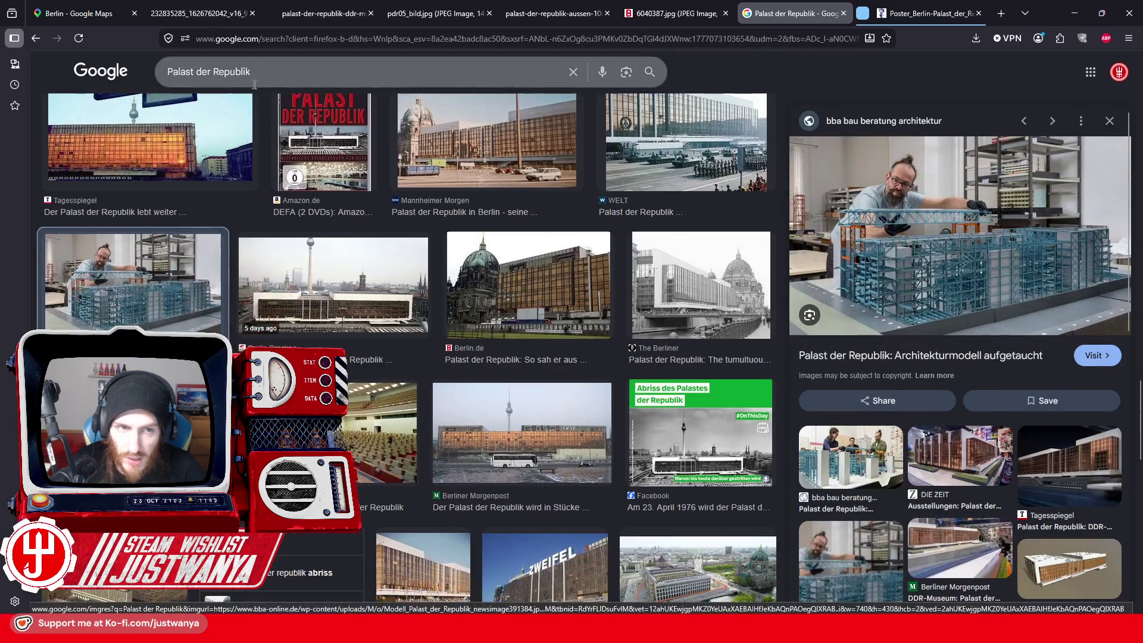
{"action": "left_click", "coordinate": [285, 77]}
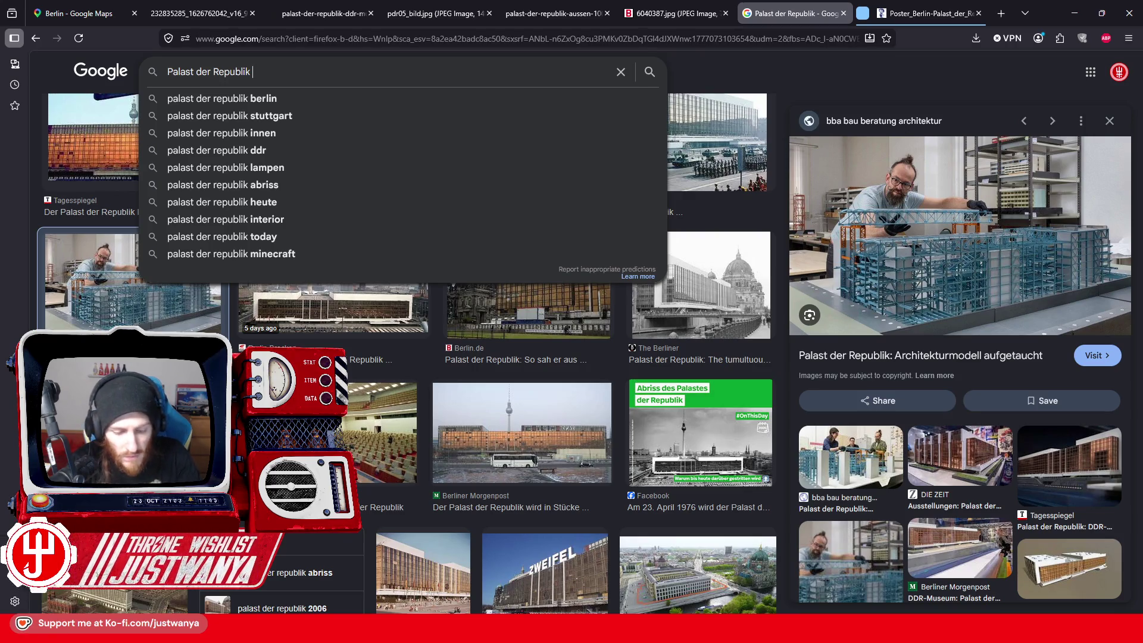
Step: Search images for 'palast der republik construction' and preview the cutaway postcard
{"action": "type", "text": "Const"}
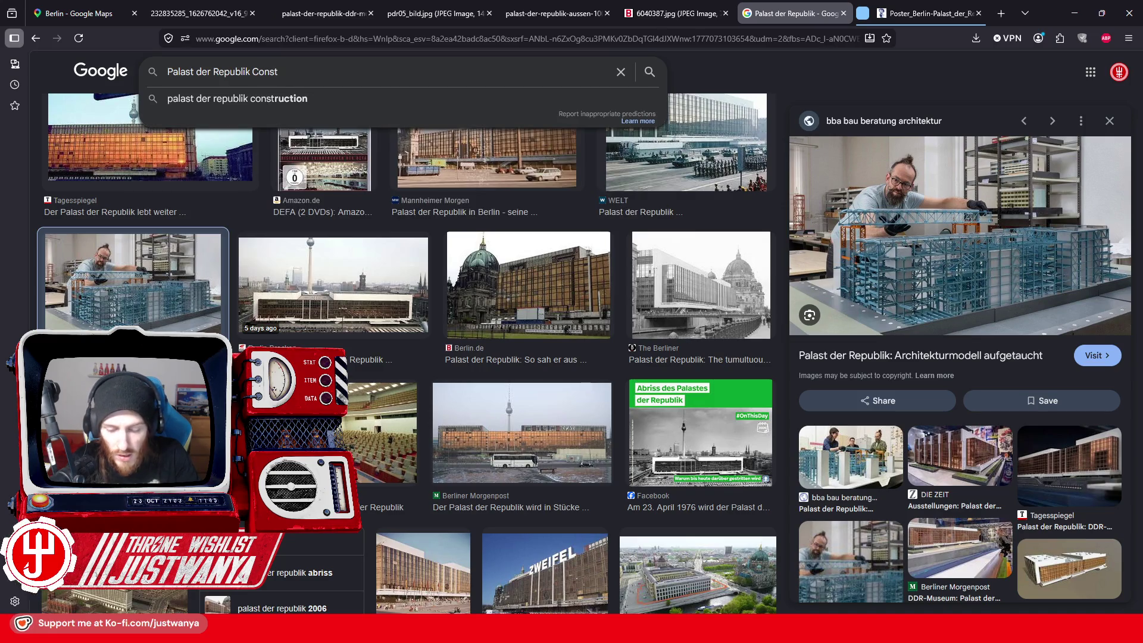
{"action": "key", "text": "Down"}
{"action": "key", "text": "Return"}
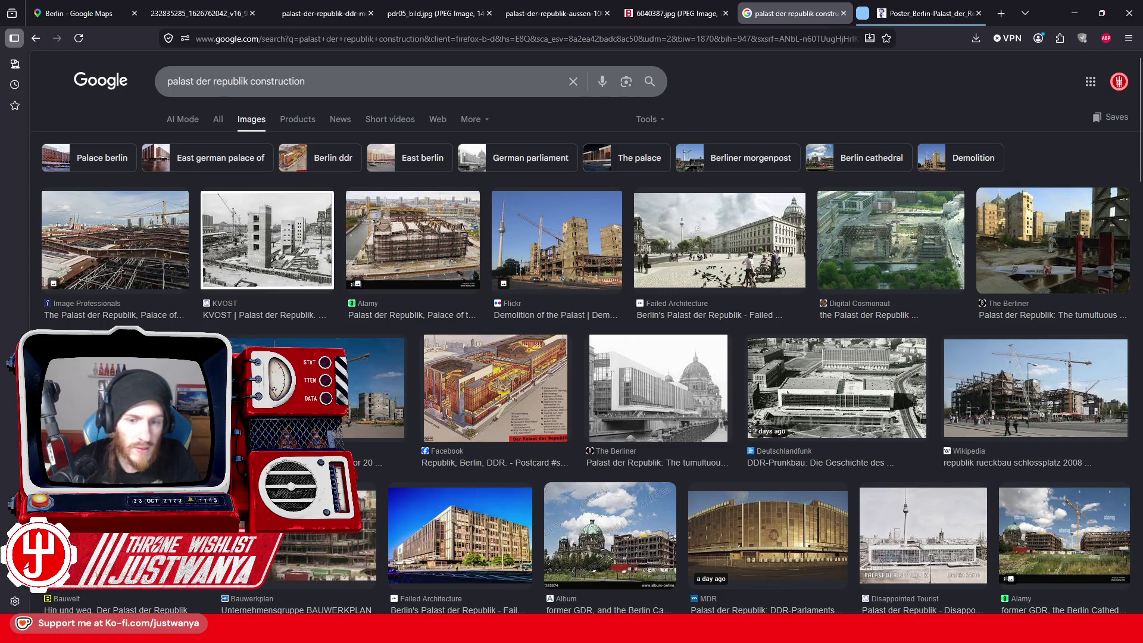
{"action": "left_click", "coordinate": [476, 403]}
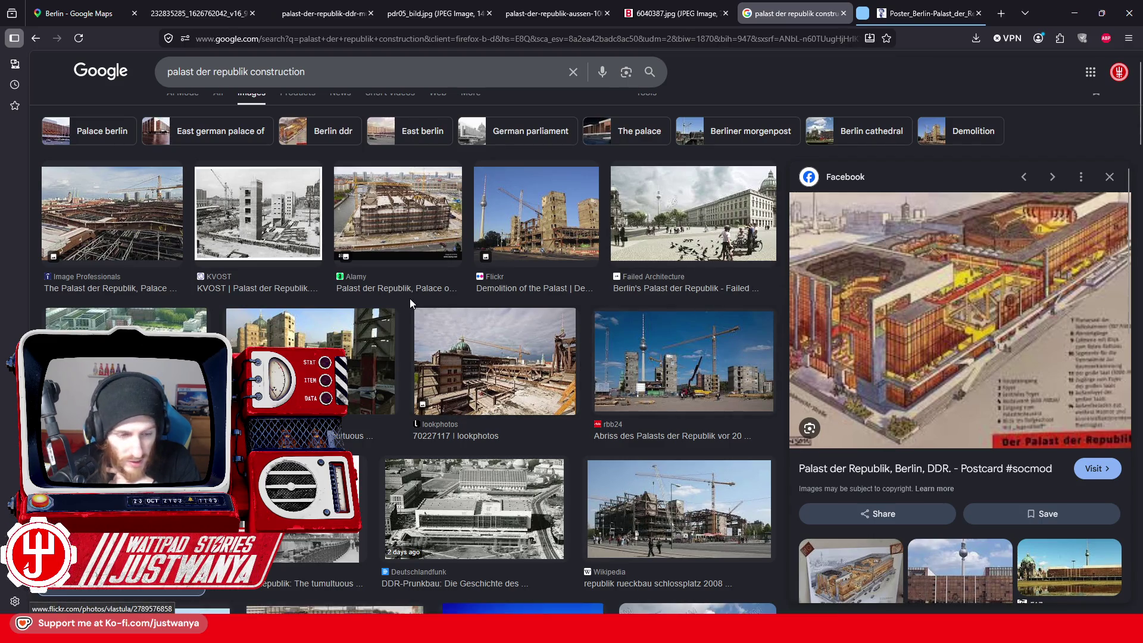
{"action": "scroll", "coordinate": [409, 299], "scroll_direction": "down", "scroll_amount": 2}
{"action": "scroll", "coordinate": [410, 298], "scroll_direction": "down", "scroll_amount": 10}
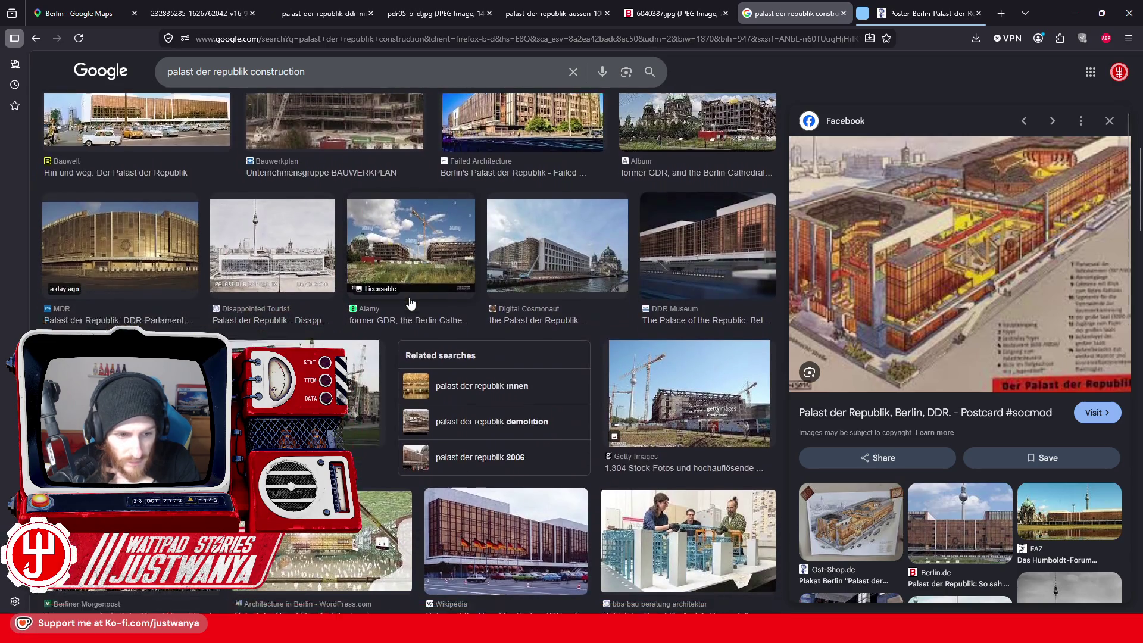
{"action": "scroll", "coordinate": [411, 303], "scroll_direction": "down", "scroll_amount": 3}
Step: Refine the query to 'palast der republik construction plan'
{"action": "left_click", "coordinate": [334, 71]}
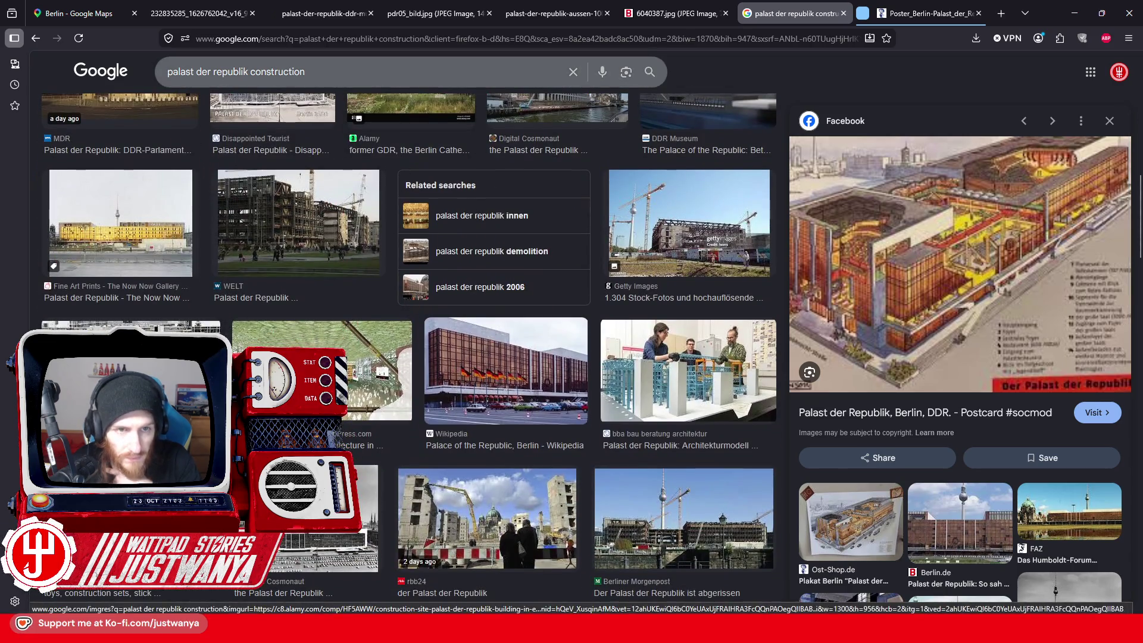
{"action": "type", "text": "plö"}
{"action": "key", "text": "BackSpace"}
{"action": "type", "text": "an"}
{"action": "key", "text": "Return"}
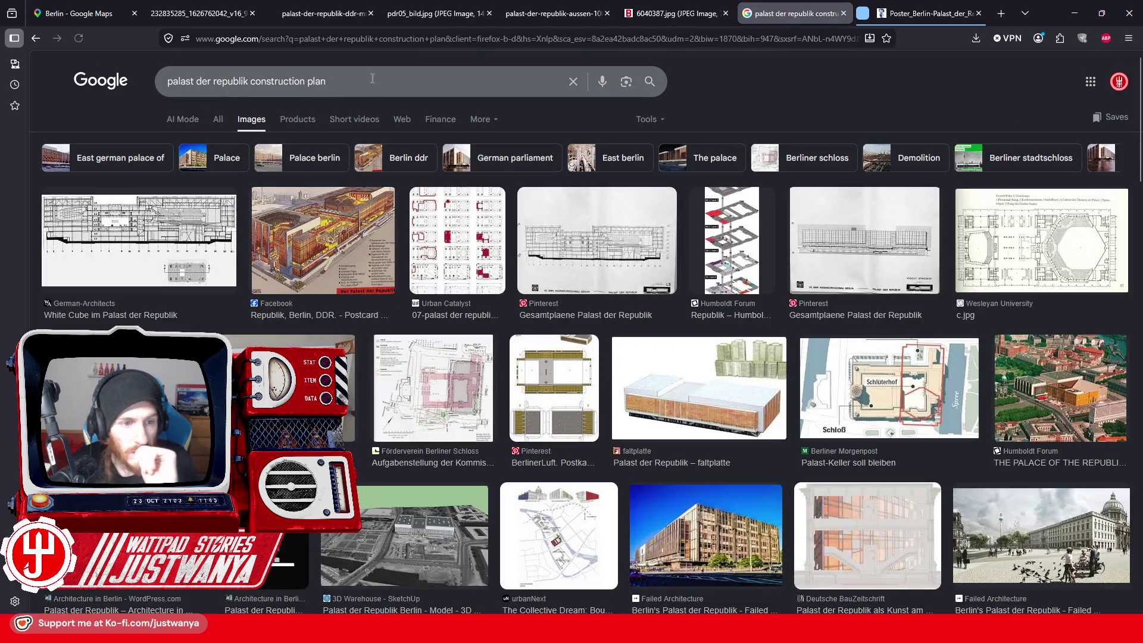
Step: Preview the White Cube and Urban Catalyst results, then open Wesleyan's 7.jpg floor plan in a new tab
{"action": "left_click", "coordinate": [197, 249]}
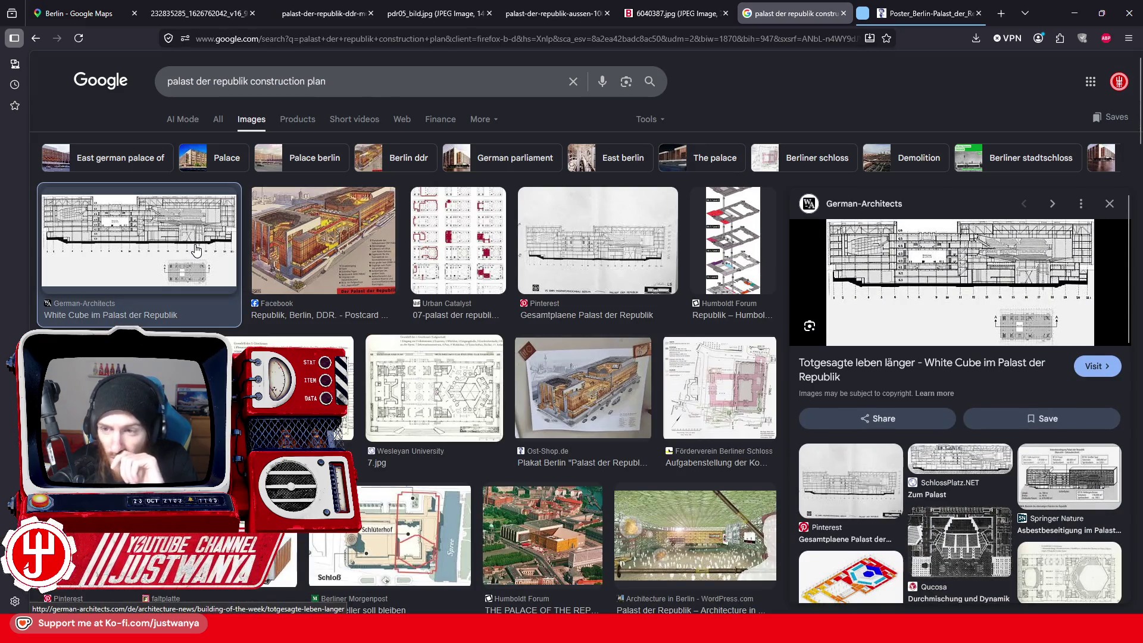
{"action": "left_click", "coordinate": [457, 256]}
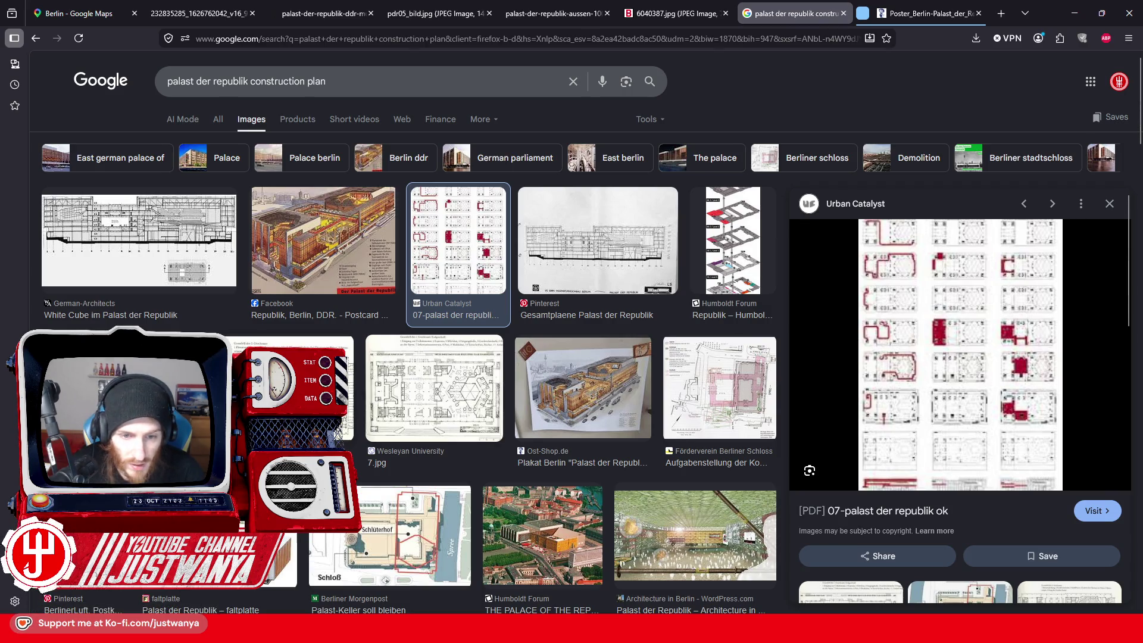
{"action": "left_click", "coordinate": [400, 381]}
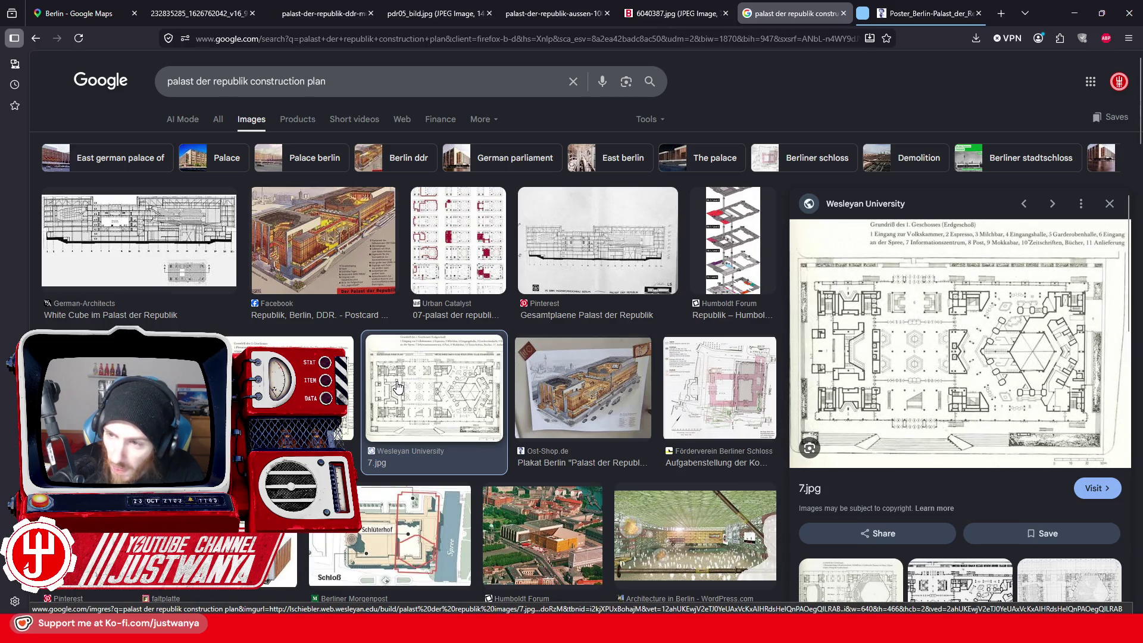
{"action": "right_click", "coordinate": [917, 272]}
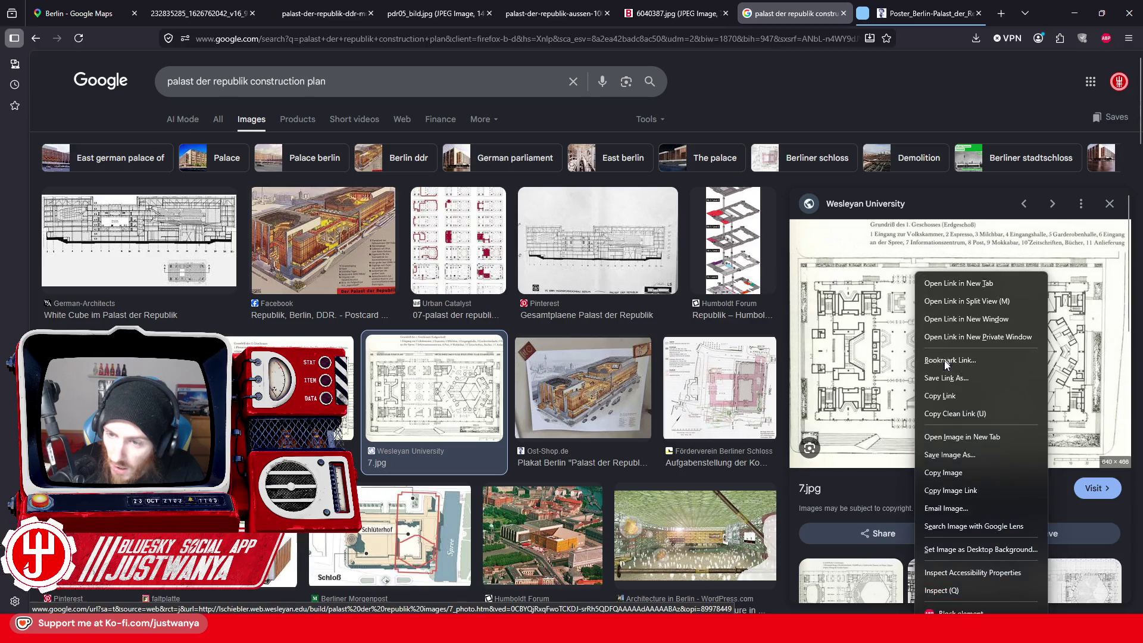
{"action": "left_click", "coordinate": [957, 436]}
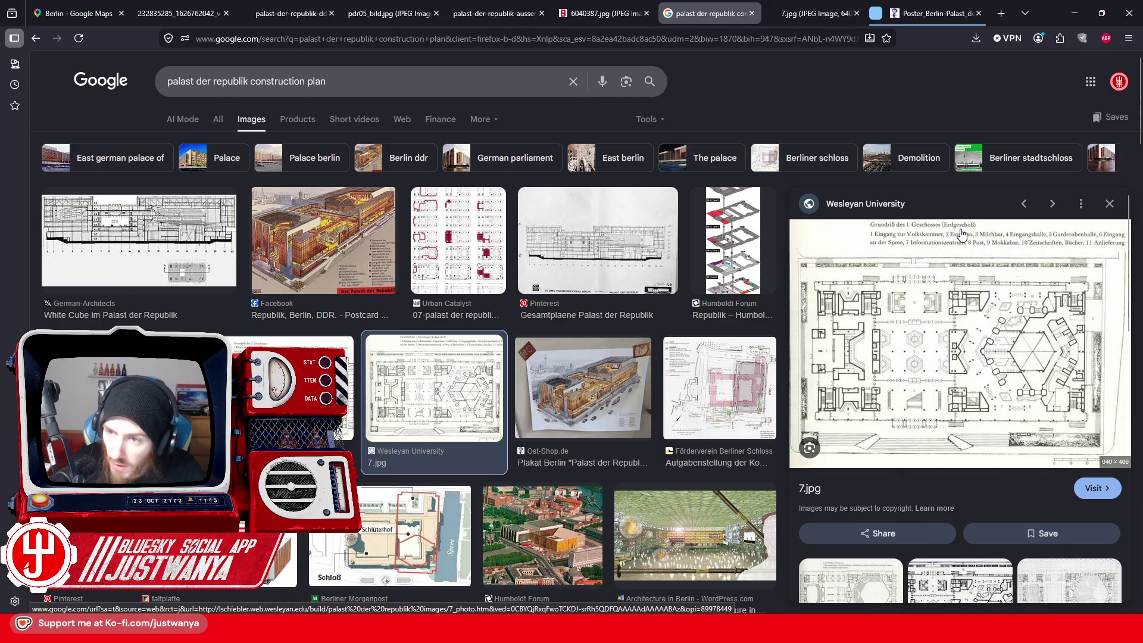
{"action": "left_click", "coordinate": [809, 14]}
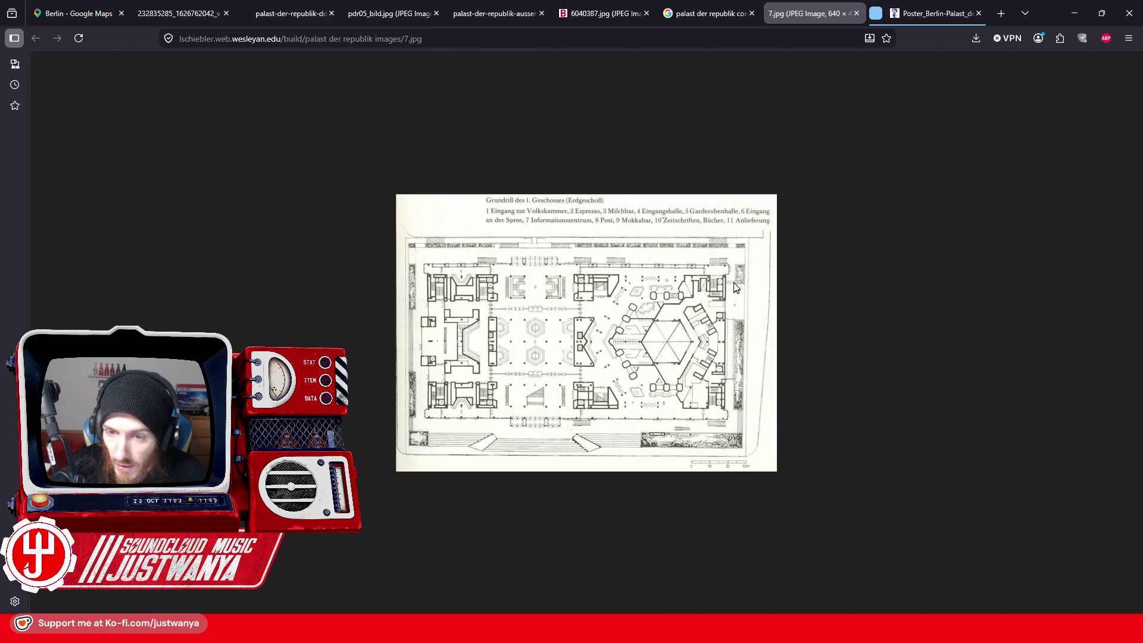
Step: Minimize Firefox to bring back the Creation Kit stairs scene
{"action": "left_click", "coordinate": [1075, 13]}
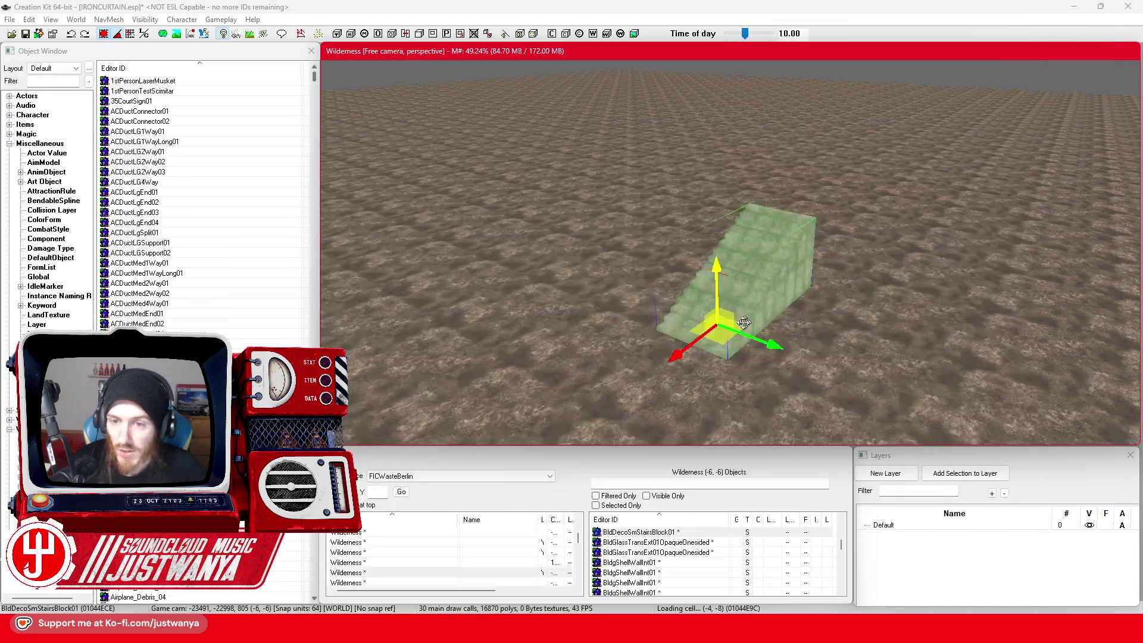
{"action": "scroll", "coordinate": [732, 323], "scroll_direction": "down", "scroll_amount": 2}
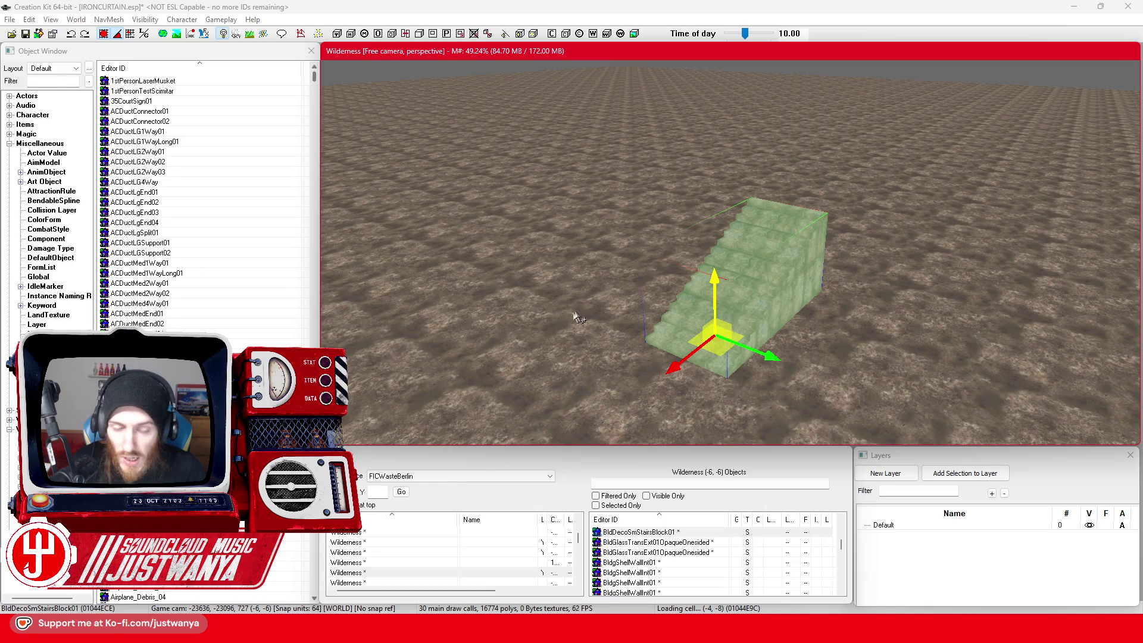
{"action": "scroll", "coordinate": [572, 318], "scroll_direction": "up", "scroll_amount": 4}
{"action": "scroll", "coordinate": [661, 314], "scroll_direction": "up", "scroll_amount": 1}
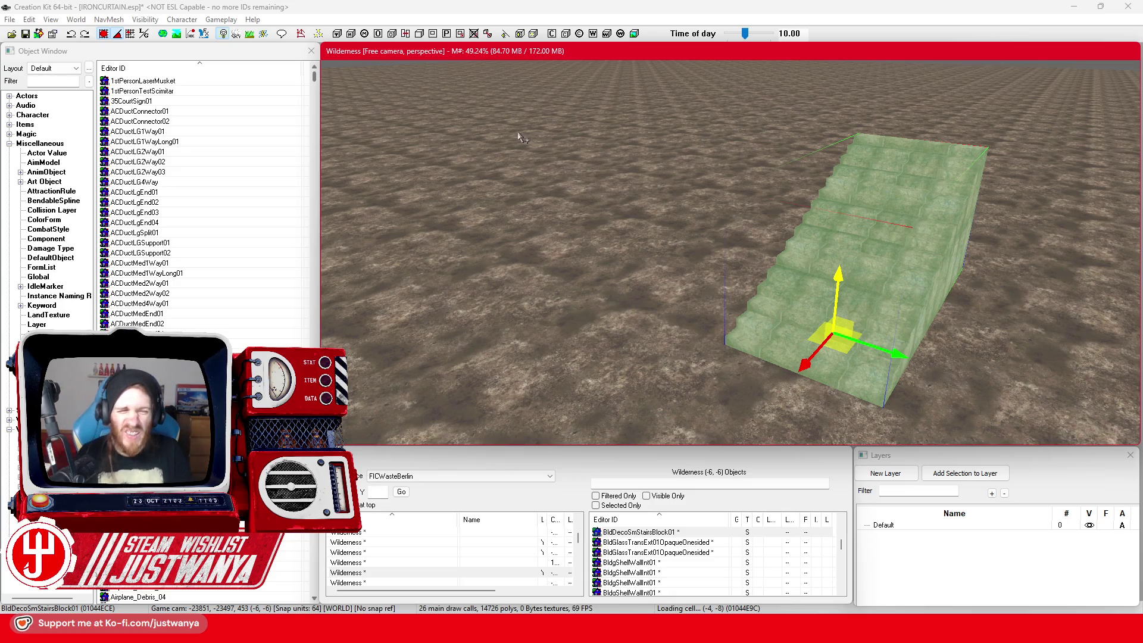
Step: Filter the Object Window for the concrete wall pieces (Concrete)
{"action": "left_click", "coordinate": [53, 81]}
{"action": "type", "text": "Concrete"}
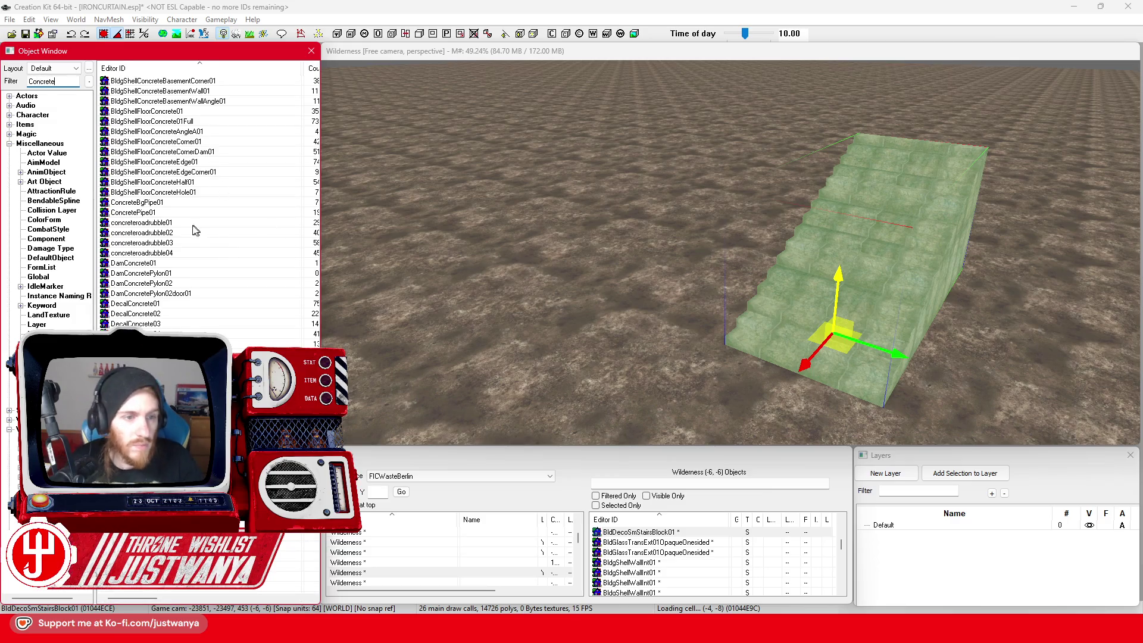
{"action": "left_click_drag", "start_coordinate": [56, 81], "coordinate": [45, 81]}
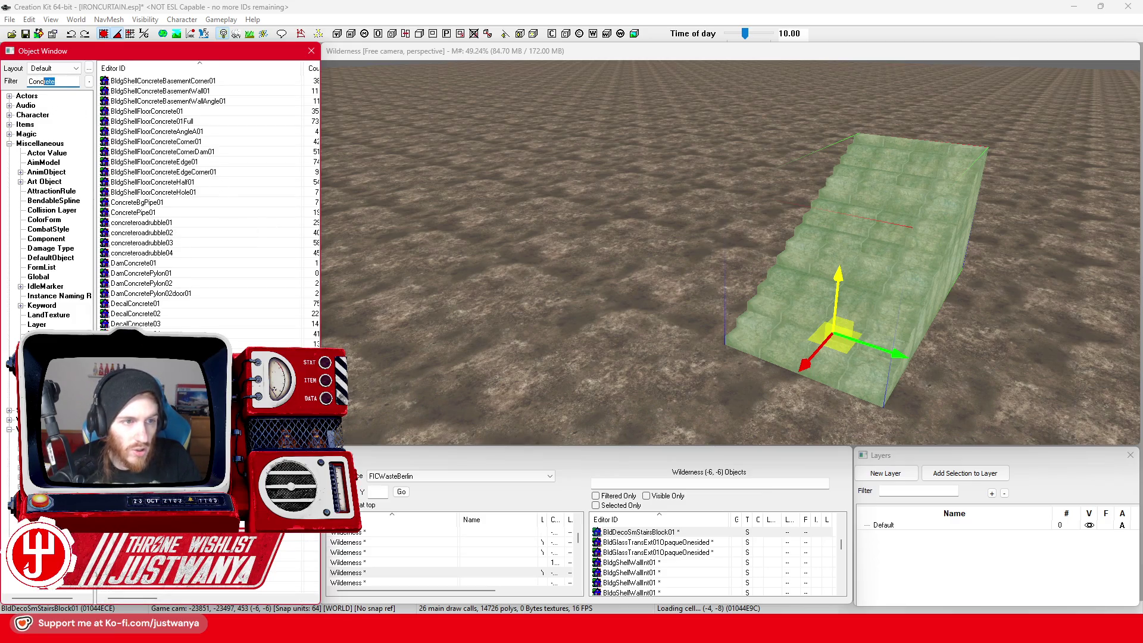
{"action": "key", "text": "BackSpace"}
{"action": "type", "text": "*Wall"}
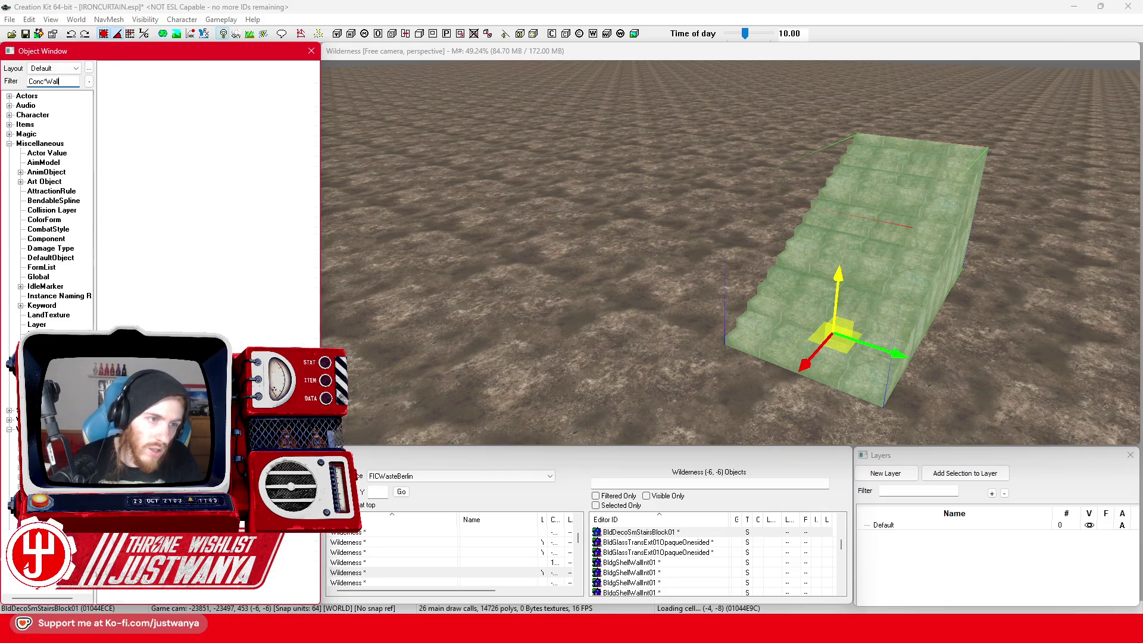
Step: Place a BldConcBgWall01 wall and give it the painted white concrete material swap
{"action": "left_click_drag", "start_coordinate": [700, 274], "coordinate": [703, 275]}
{"action": "key", "text": "f"}
{"action": "double_click", "coordinate": [698, 267]}
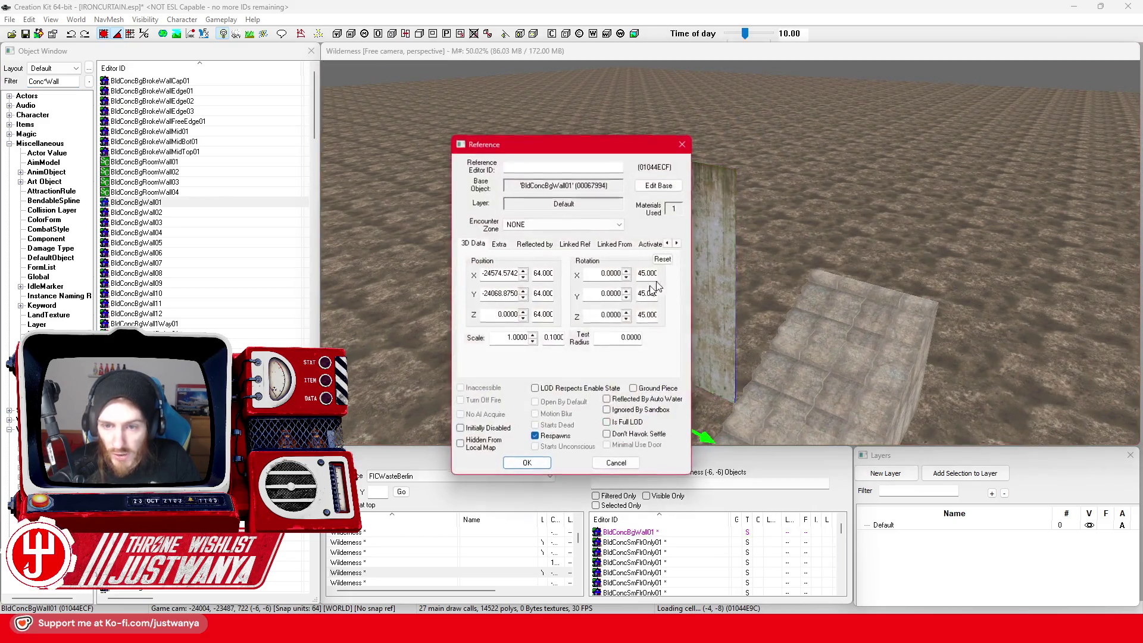
{"action": "left_click", "coordinate": [499, 244]}
{"action": "left_click", "coordinate": [584, 333]}
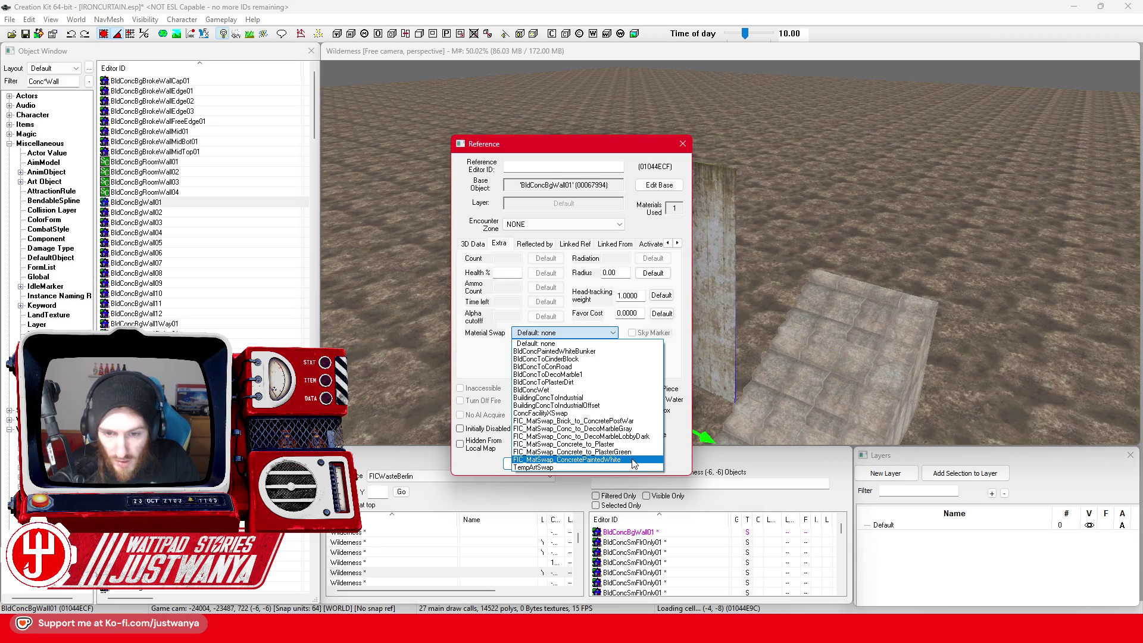
{"action": "left_click", "coordinate": [595, 421]}
{"action": "left_click", "coordinate": [539, 466]}
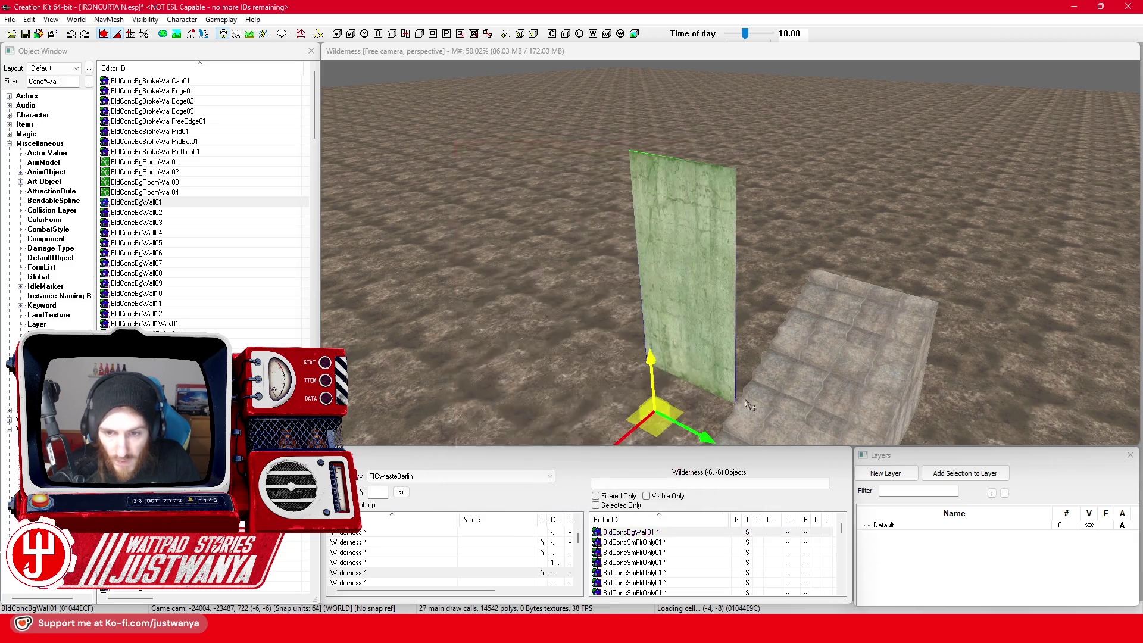
Step: Move the BldConcBgWall01 wall to stand beside the stairs block
{"action": "left_click", "coordinate": [790, 351]}
{"action": "left_click", "coordinate": [717, 308]}
{"action": "scroll", "coordinate": [717, 308], "scroll_direction": "up", "scroll_amount": 3}
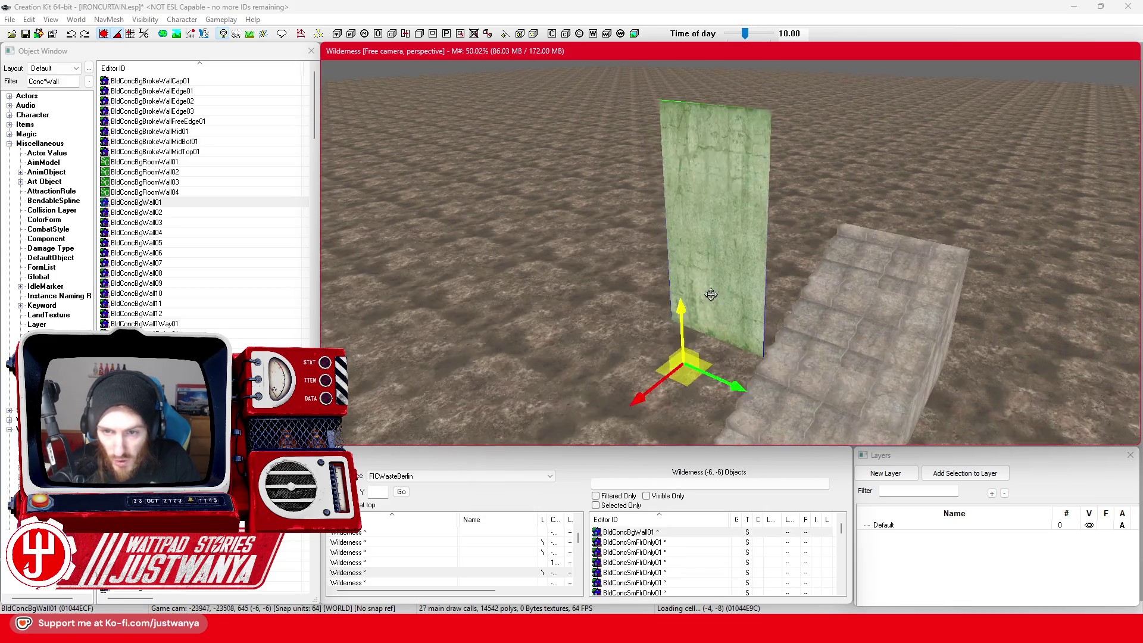
{"action": "mouse_move", "coordinate": [655, 288]}
{"action": "left_mouse_down"}
{"action": "mouse_move", "coordinate": [703, 305]}
{"action": "mouse_move", "coordinate": [586, 333]}
{"action": "left_mouse_up"}
{"action": "key", "text": "ctrl+d"}
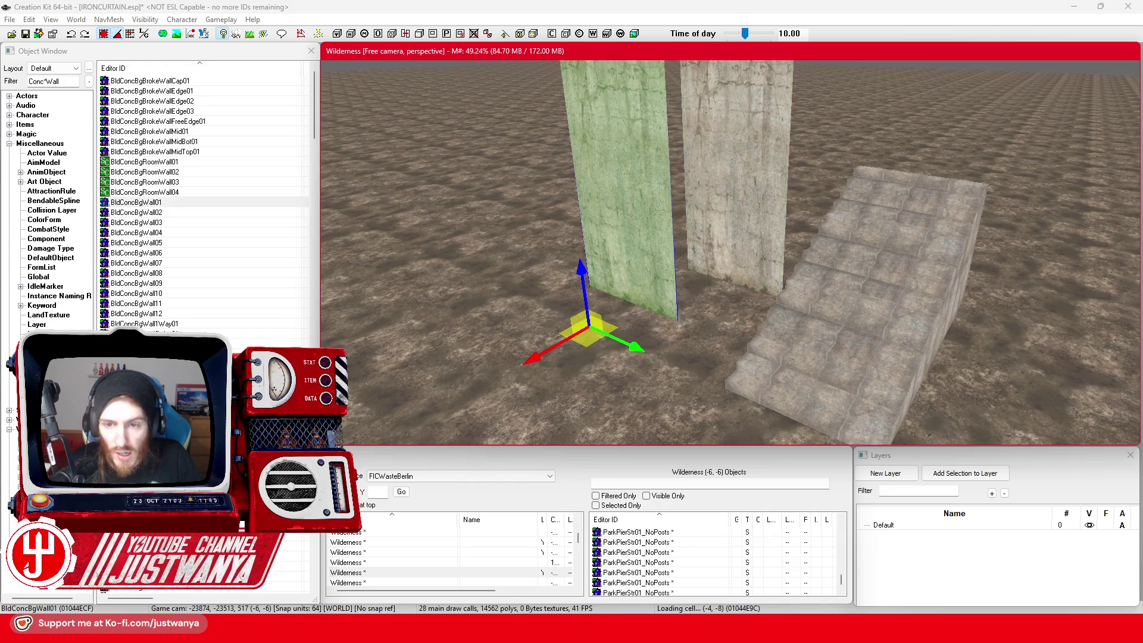
{"action": "key", "text": "Delete"}
Step: Place a BldConcSmWall01 short wall beside the pillar with a concrete material swap
{"action": "scroll", "coordinate": [178, 288], "scroll_direction": "down", "scroll_amount": 10}
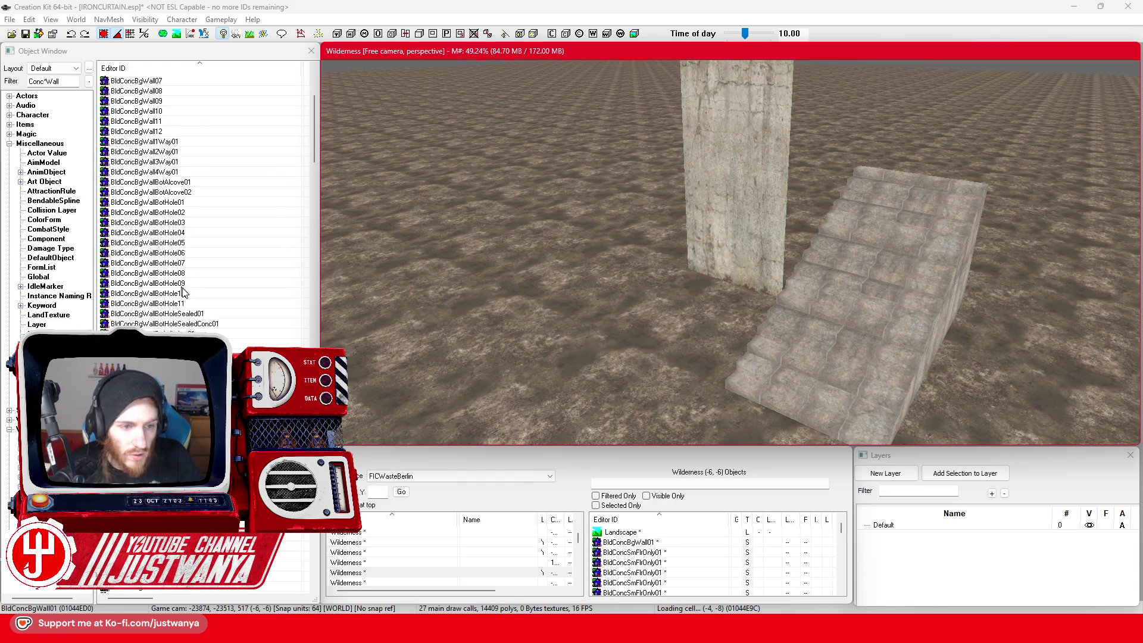
{"action": "scroll", "coordinate": [202, 203], "scroll_direction": "down", "scroll_amount": 15}
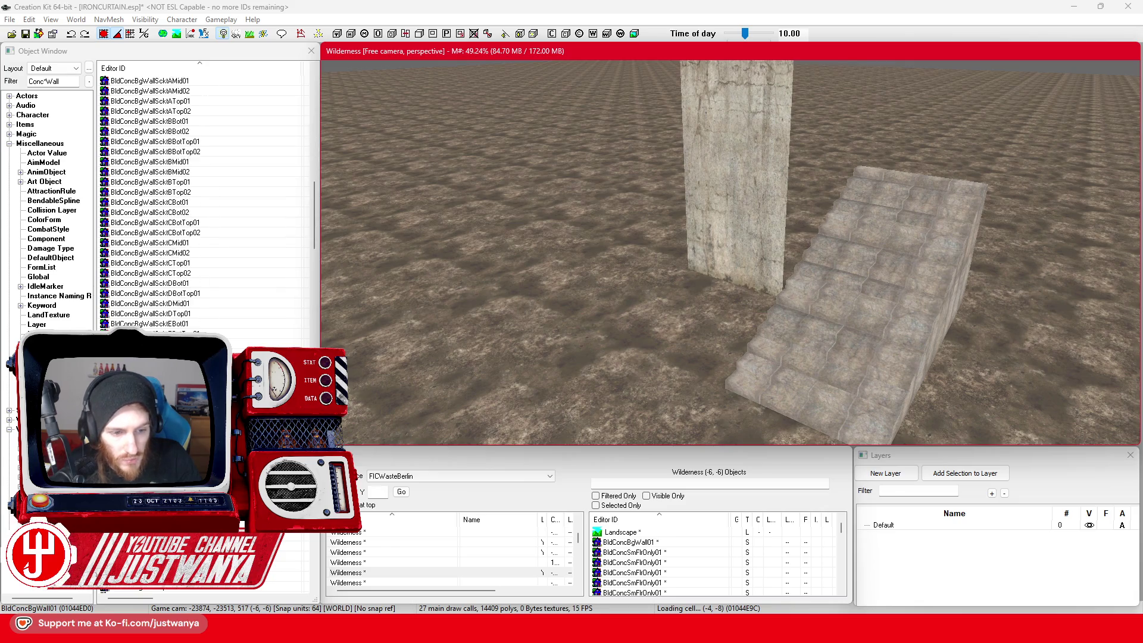
{"action": "scroll", "coordinate": [202, 202], "scroll_direction": "down", "scroll_amount": 20}
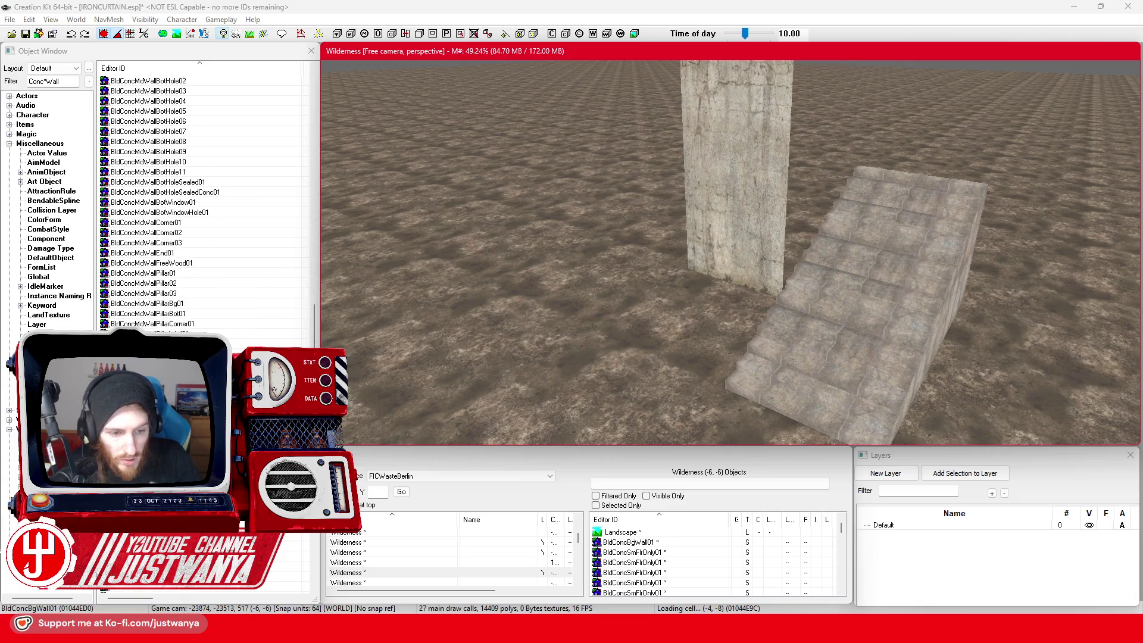
{"action": "scroll", "coordinate": [203, 202], "scroll_direction": "down", "scroll_amount": 7}
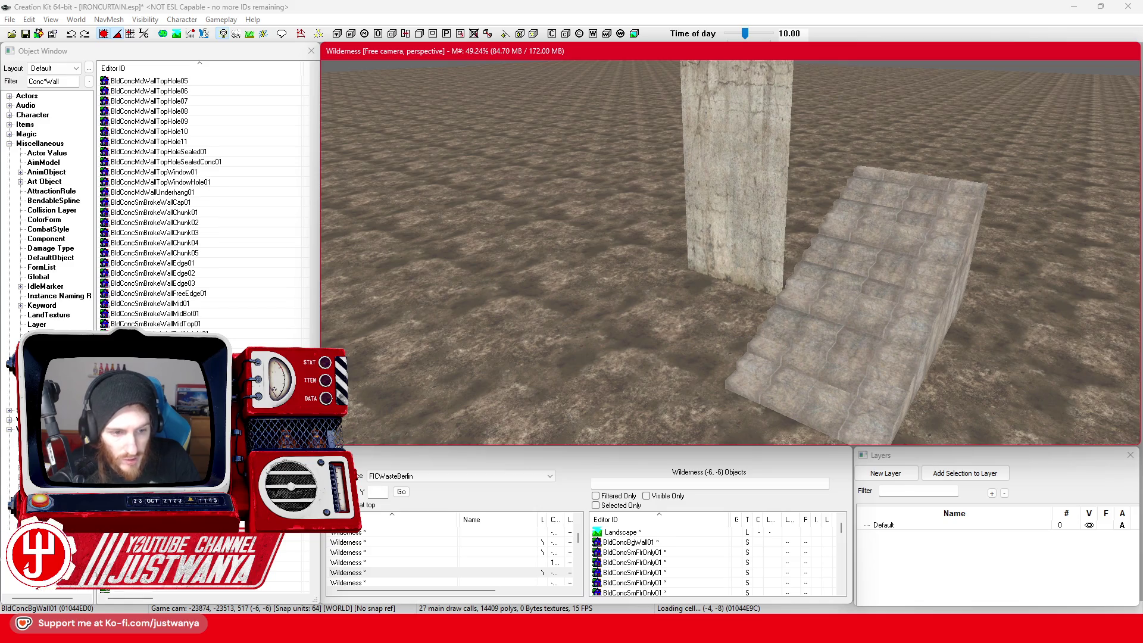
{"action": "scroll", "coordinate": [202, 203], "scroll_direction": "down", "scroll_amount": 7}
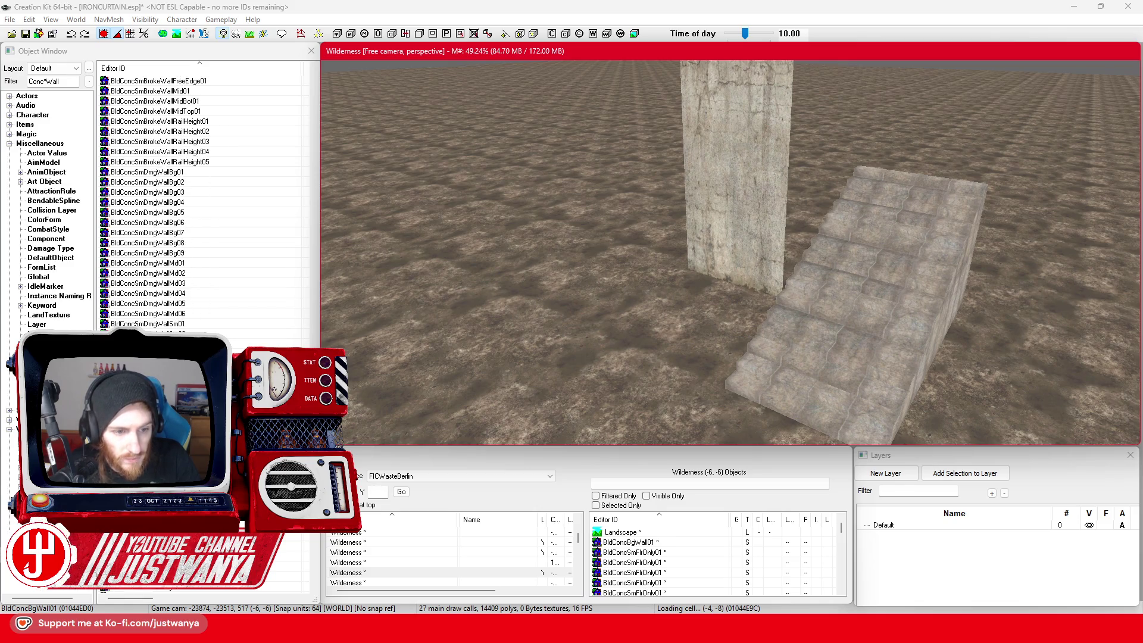
{"action": "mouse_move", "coordinate": [147, 323]}
{"action": "left_mouse_down"}
{"action": "mouse_move", "coordinate": [601, 343]}
{"action": "mouse_move", "coordinate": [654, 263]}
{"action": "left_mouse_up"}
{"action": "left_click_drag", "start_coordinate": [674, 214], "coordinate": [634, 245]}
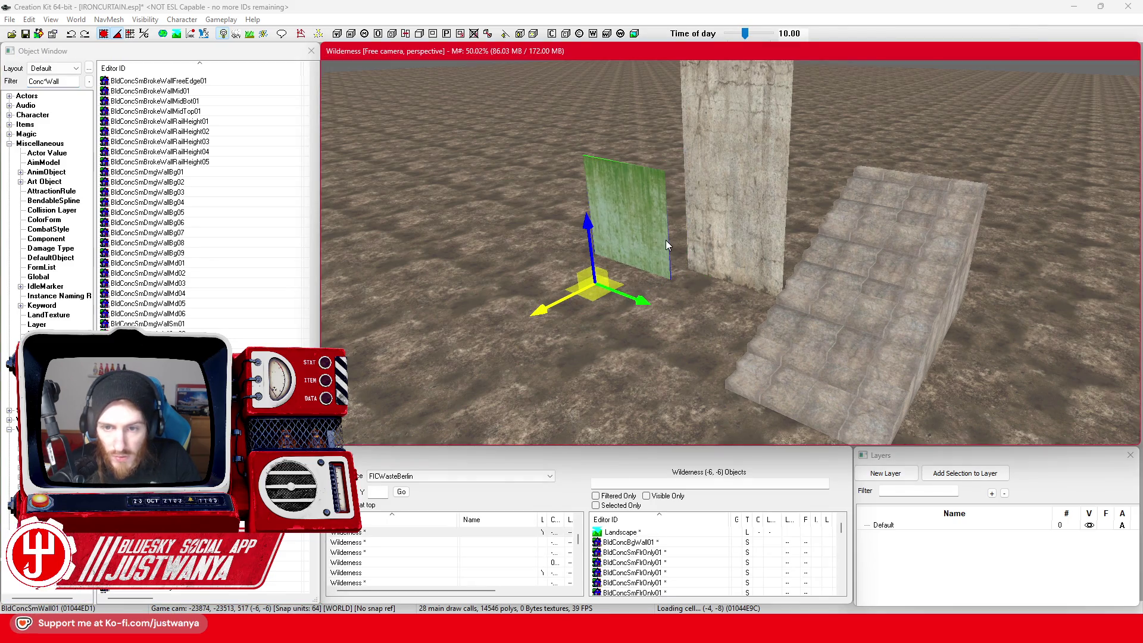
{"action": "double_click", "coordinate": [665, 240]}
{"action": "left_click", "coordinate": [561, 332]}
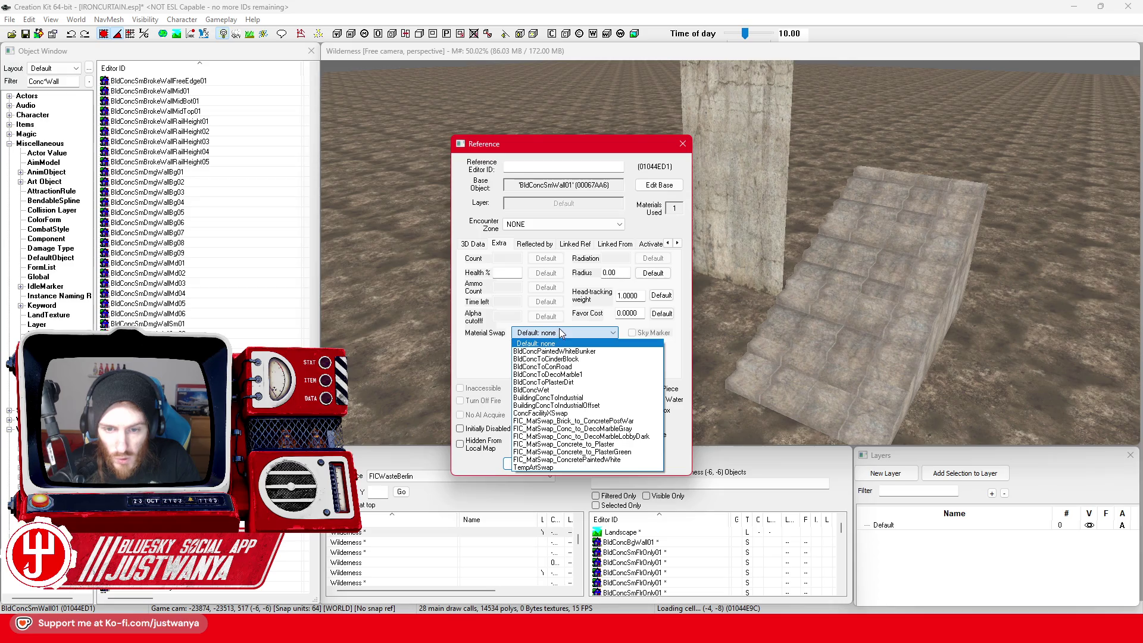
{"action": "left_click", "coordinate": [642, 429]}
{"action": "left_click", "coordinate": [527, 462]}
Step: Shift both walls farther back and left, and save the plugin
{"action": "left_click_drag", "start_coordinate": [716, 243], "coordinate": [670, 258]}
{"action": "left_click", "coordinate": [765, 358]}
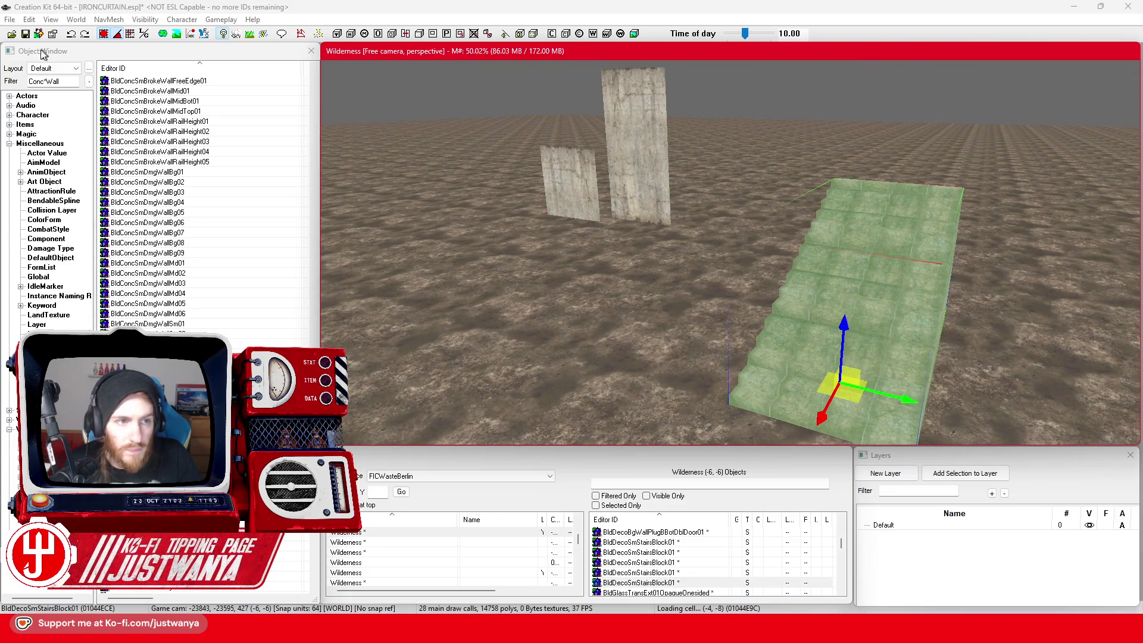
{"action": "left_click", "coordinate": [25, 35]}
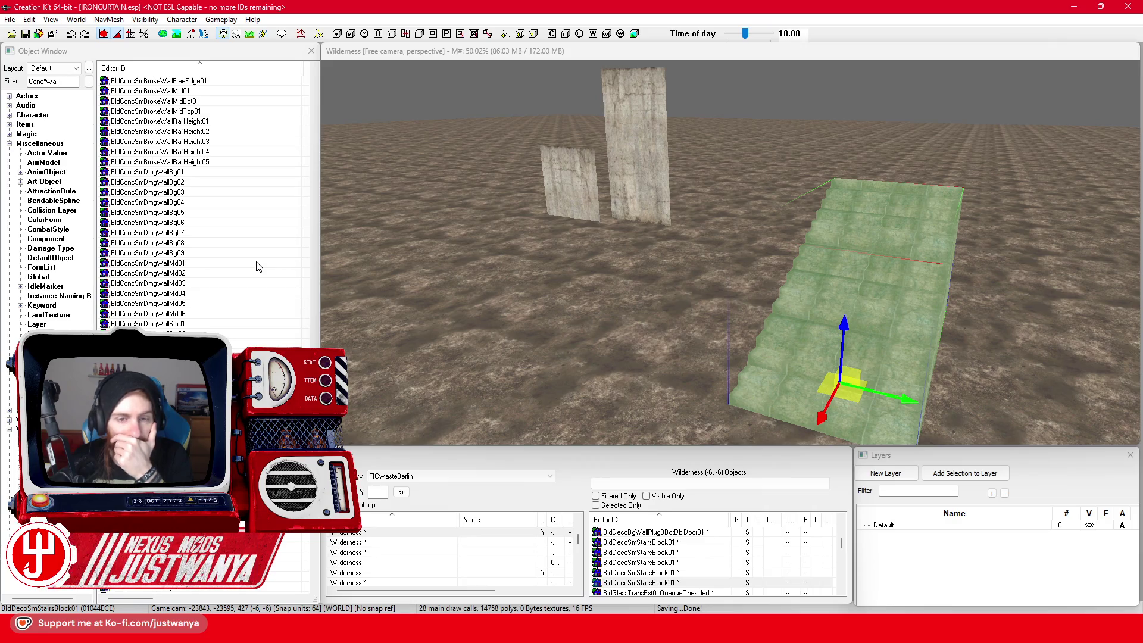
{"action": "left_click", "coordinate": [572, 206]}
Step: Duplicate the small concrete wall twice, lining the copies up beside the stairs
{"action": "key", "text": "ctrl+d"}
{"action": "mouse_move", "coordinate": [545, 230]}
{"action": "left_mouse_down"}
{"action": "mouse_move", "coordinate": [546, 245]}
{"action": "mouse_move", "coordinate": [688, 327]}
{"action": "mouse_move", "coordinate": [599, 428]}
{"action": "left_mouse_up"}
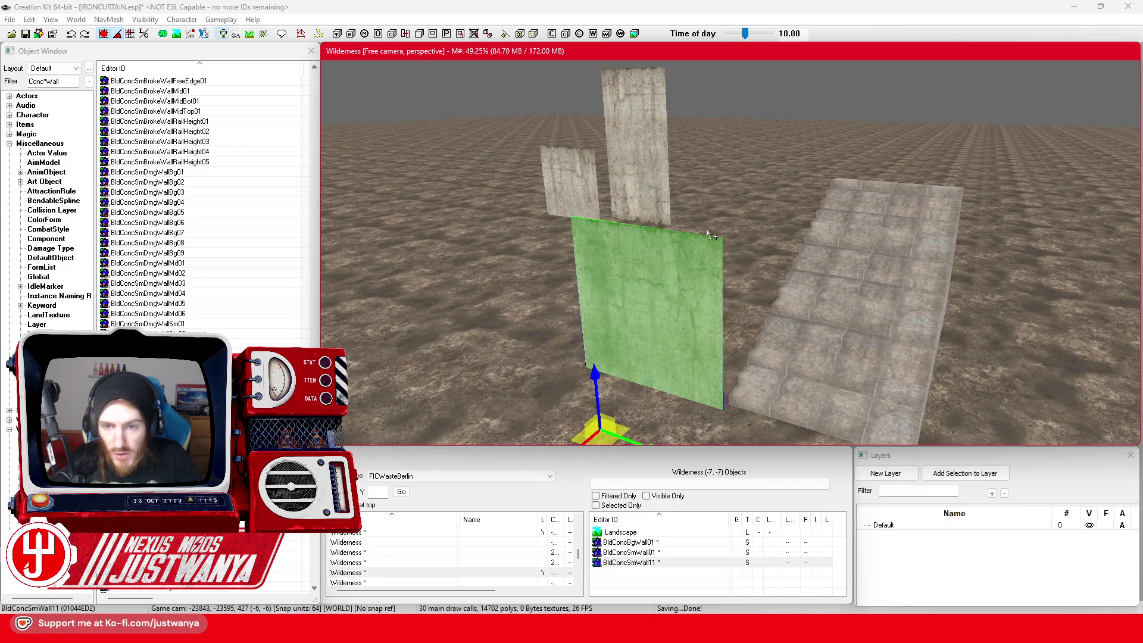
{"action": "scroll", "coordinate": [708, 232], "scroll_direction": "down", "scroll_amount": 2}
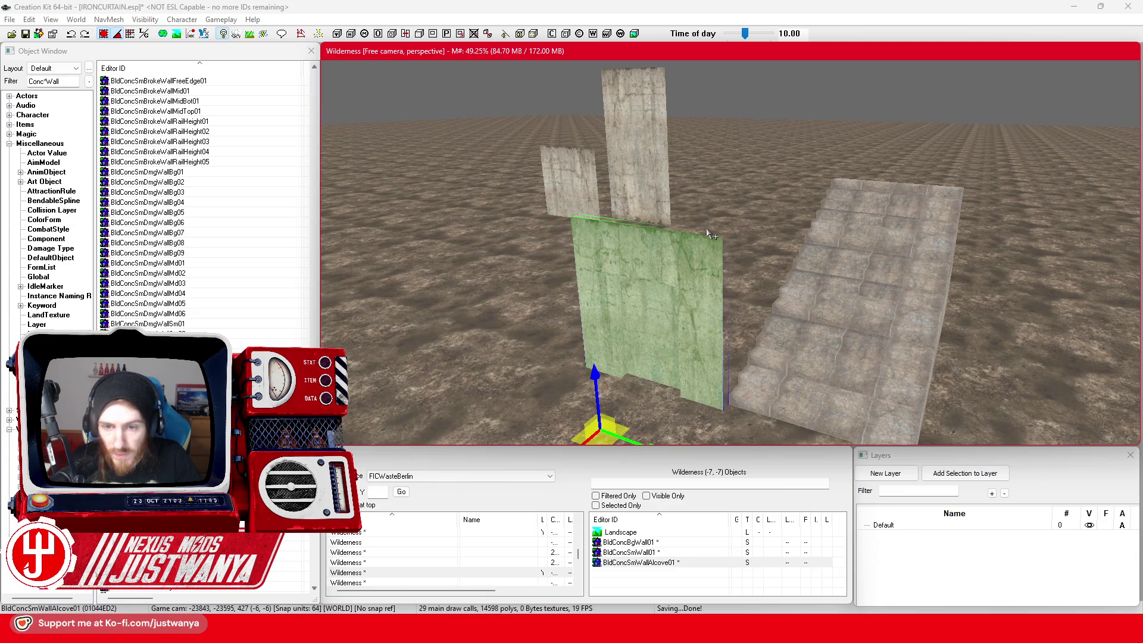
{"action": "mouse_move", "coordinate": [671, 285]}
{"action": "left_mouse_down"}
{"action": "mouse_move", "coordinate": [697, 298]}
{"action": "mouse_move", "coordinate": [605, 289]}
{"action": "mouse_move", "coordinate": [765, 286]}
{"action": "left_mouse_up"}
{"action": "key", "text": "ctrl+d"}
{"action": "scroll", "coordinate": [679, 308], "scroll_direction": "up", "scroll_amount": 2}
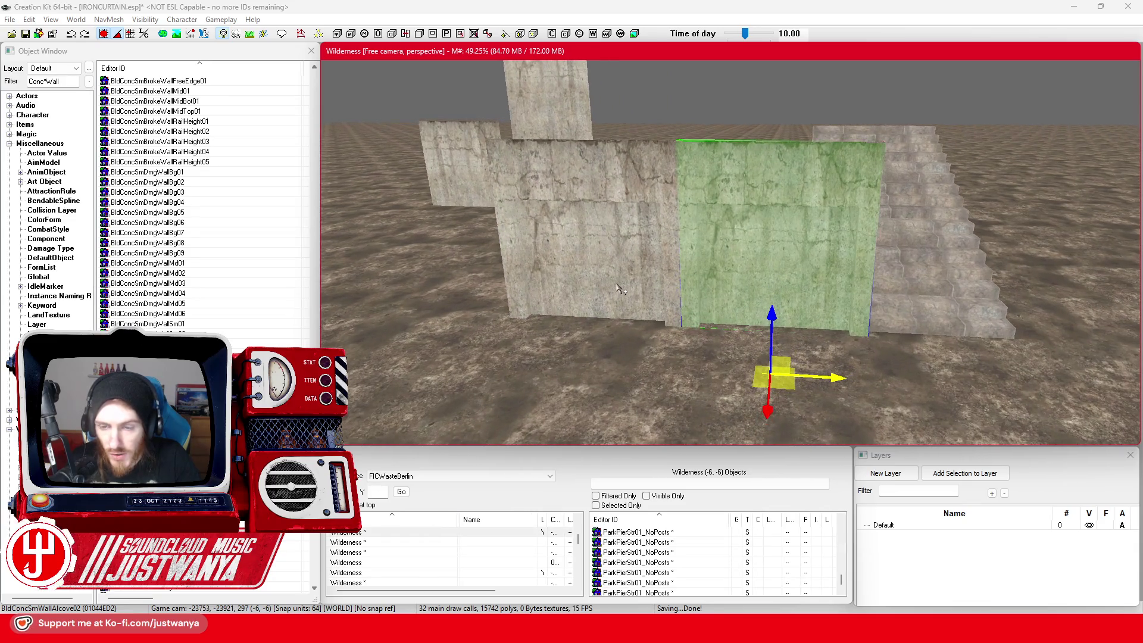
Step: Cycle the wall copies' models, turning the right one into the BldConcSmWallCorner02 corner post
{"action": "key", "text": "Right"}
{"action": "key", "text": "Right"}
{"action": "key", "text": "Right"}
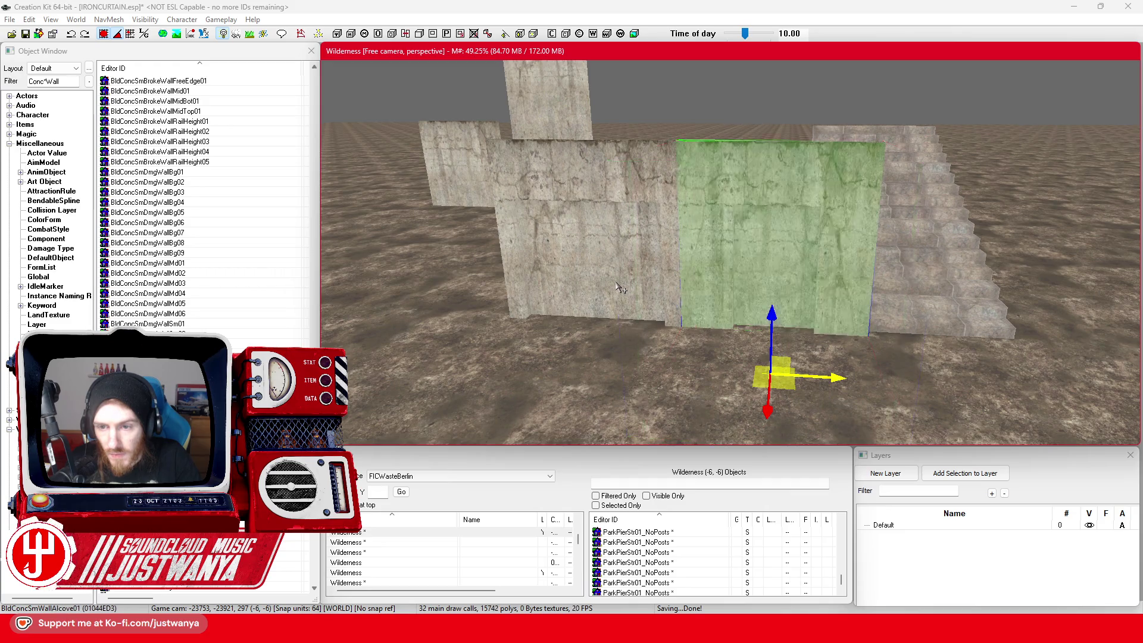
{"action": "key", "text": "Right"}
{"action": "key", "text": "Right"}
{"action": "key", "text": "Right"}
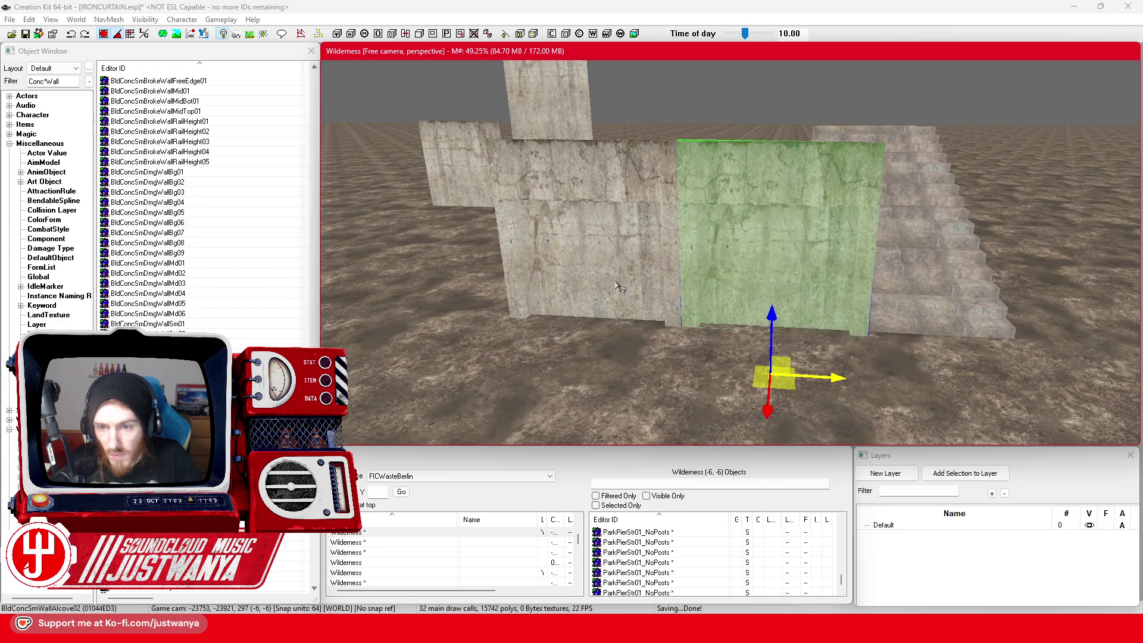
{"action": "key", "text": "Right"}
{"action": "left_click", "coordinate": [607, 194], "text": "ctrl"}
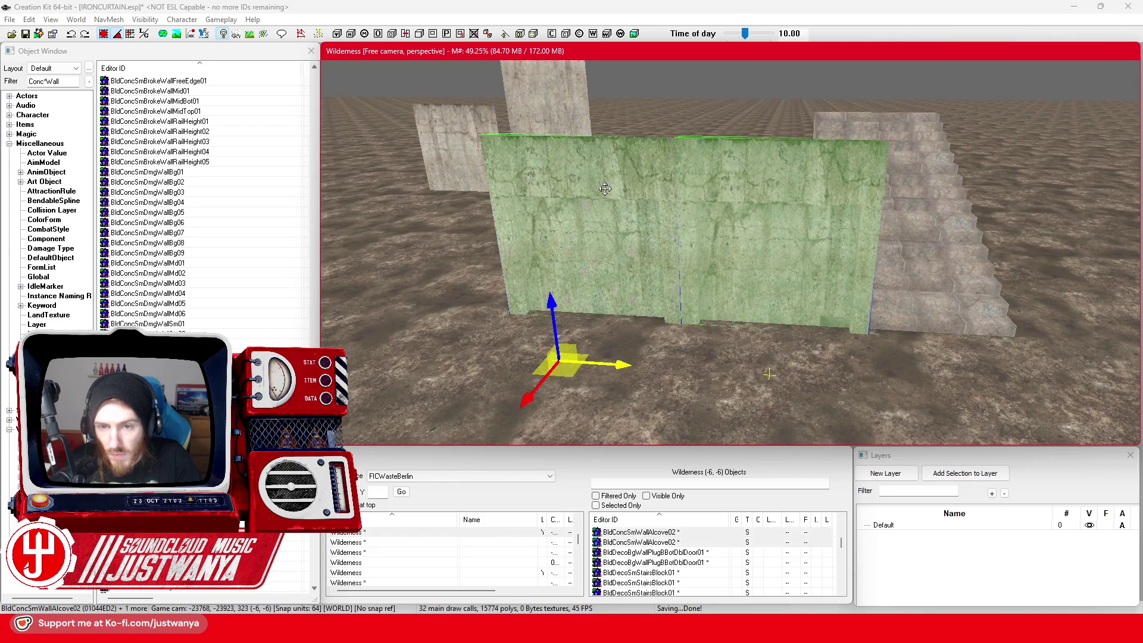
{"action": "key", "text": "shift"}
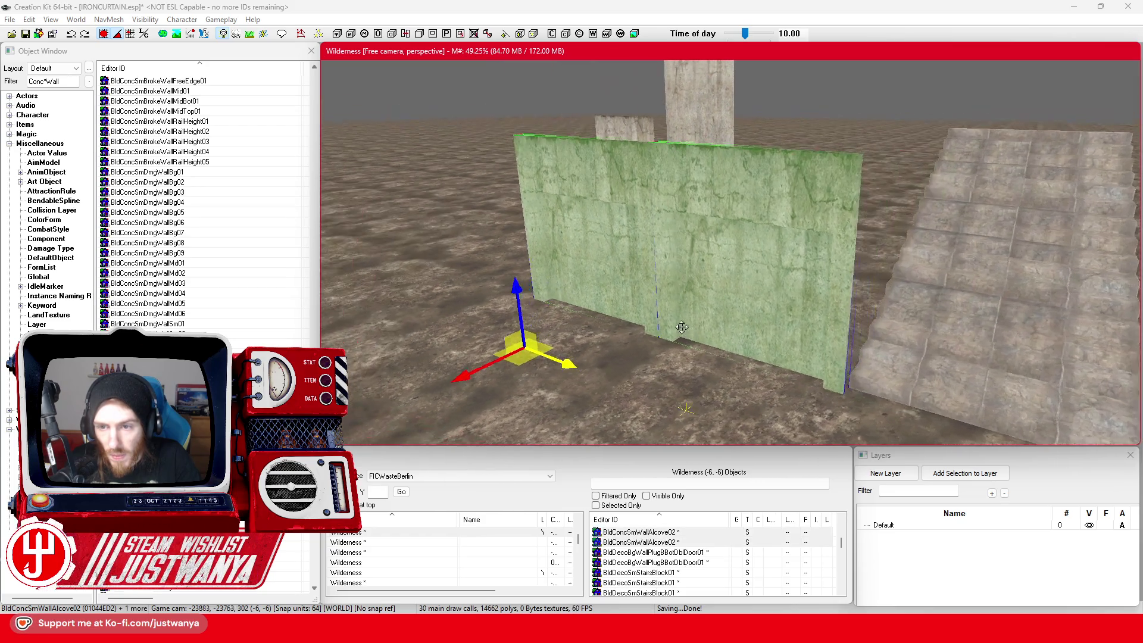
{"action": "left_click", "coordinate": [672, 314]}
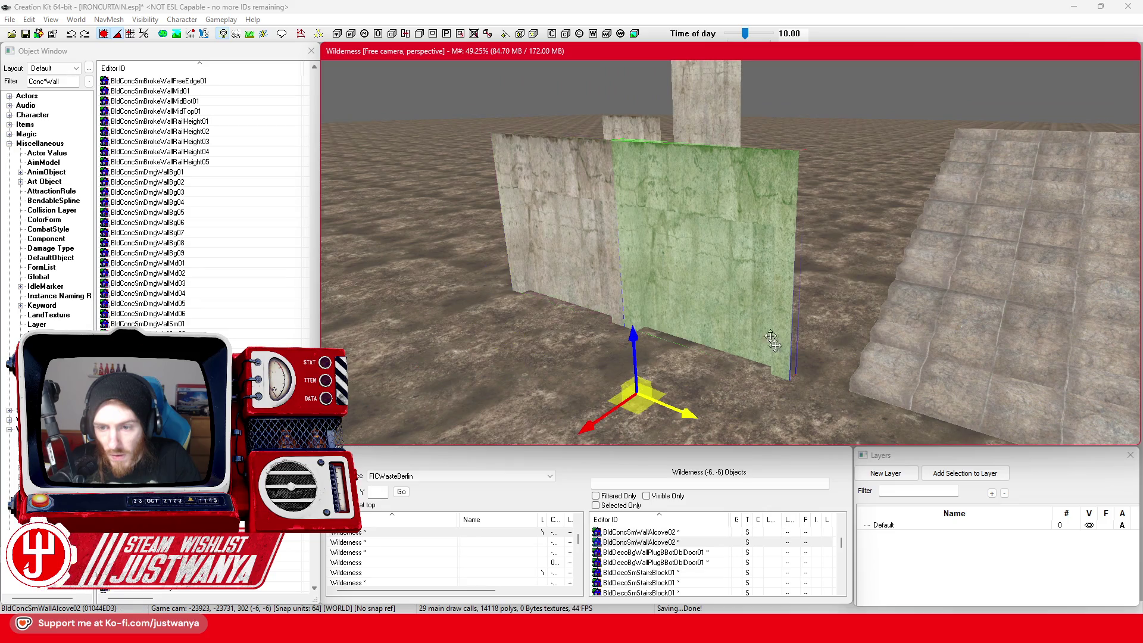
{"action": "key", "text": "Right"}
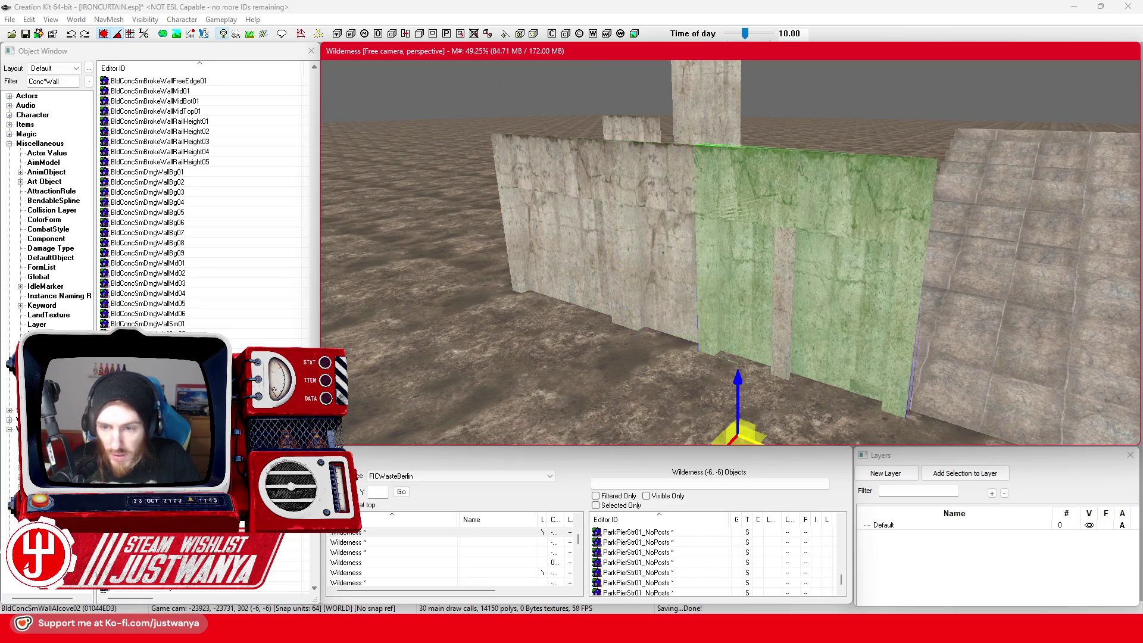
{"action": "key", "text": "shift"}
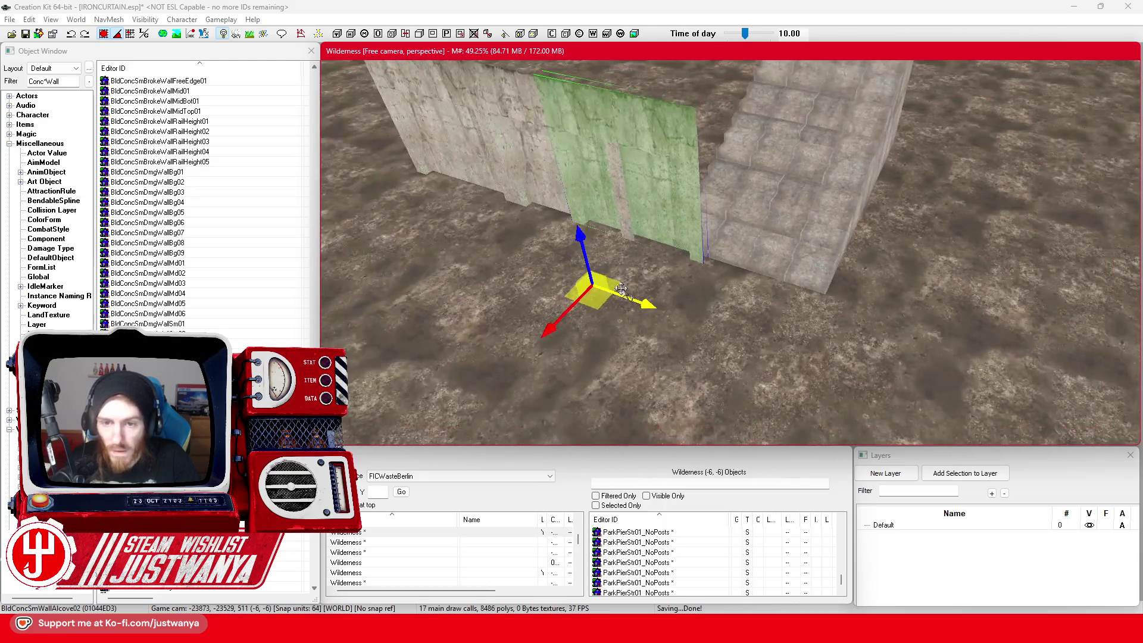
{"action": "key", "text": "Right"}
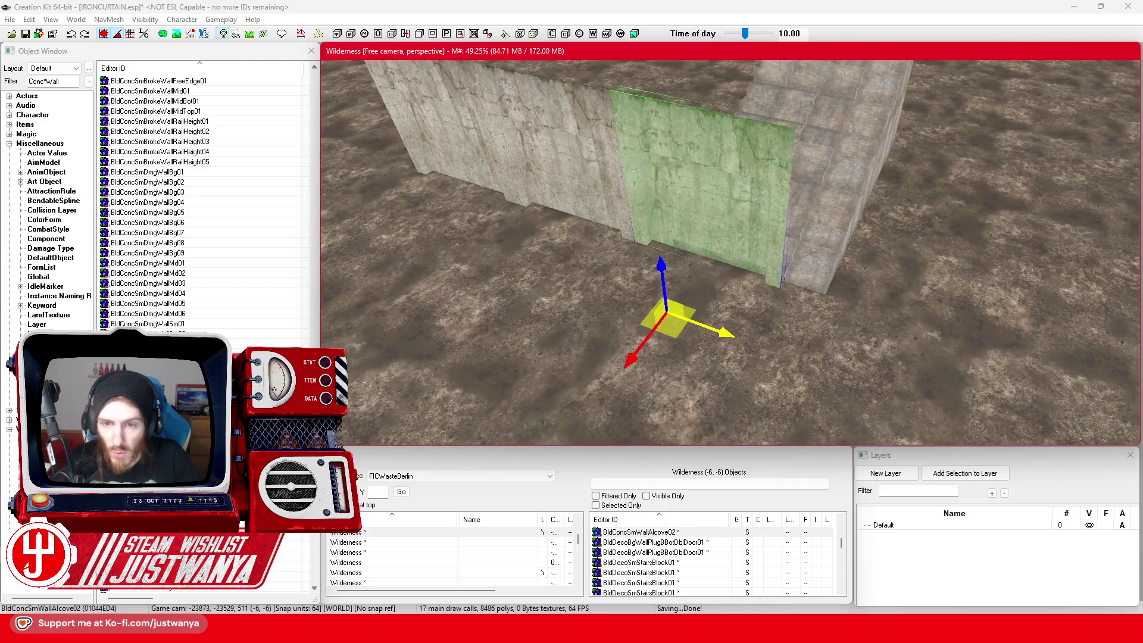
{"action": "key", "text": "Right"}
Step: Move the corner post to the rear wall's end
{"action": "key", "text": "e"}
{"action": "key", "text": "w"}
{"action": "mouse_move", "coordinate": [702, 314]}
{"action": "left_mouse_down"}
{"action": "mouse_move", "coordinate": [621, 293]}
{"action": "mouse_move", "coordinate": [652, 261]}
{"action": "left_mouse_up"}
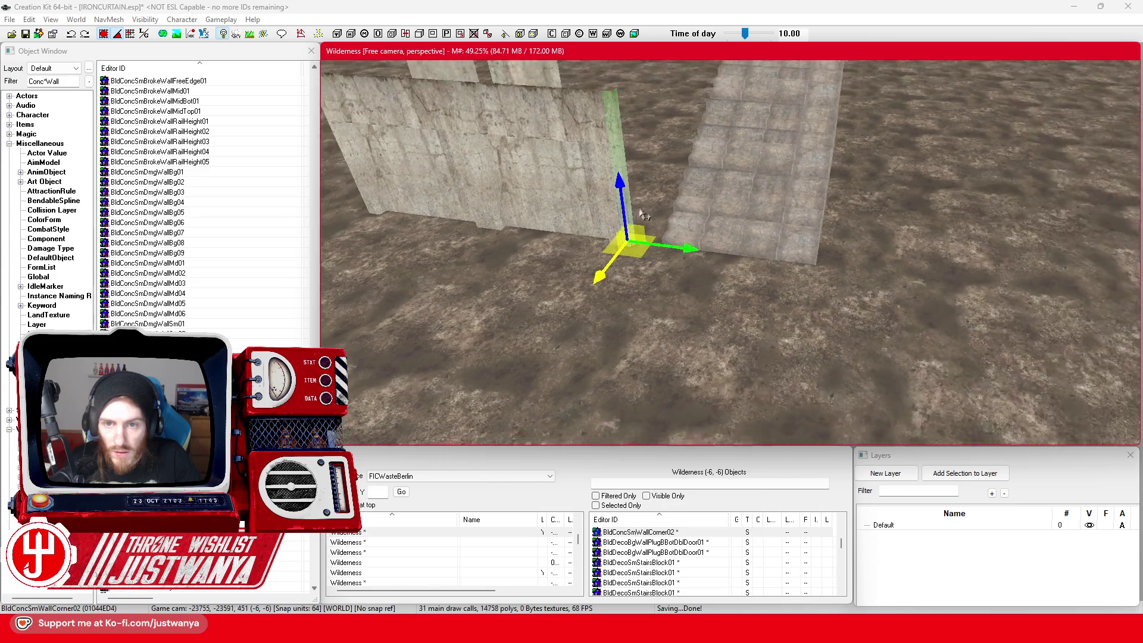
{"action": "scroll", "coordinate": [657, 211], "scroll_direction": "up", "scroll_amount": 5}
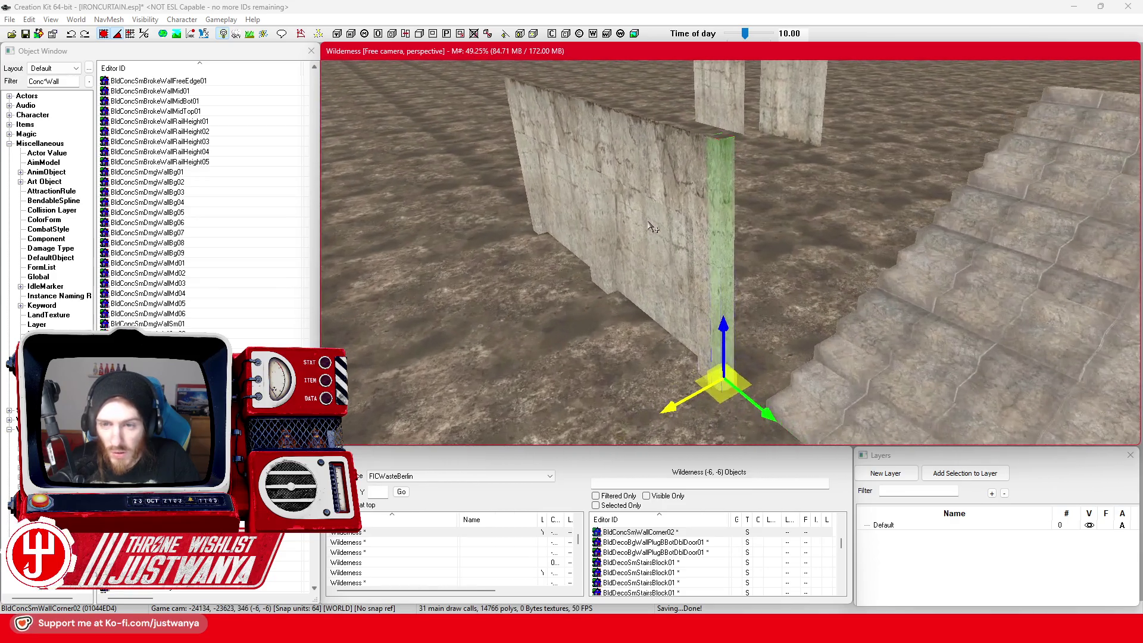
{"action": "scroll", "coordinate": [658, 223], "scroll_direction": "down", "scroll_amount": 5}
{"action": "left_click", "coordinate": [647, 201]}
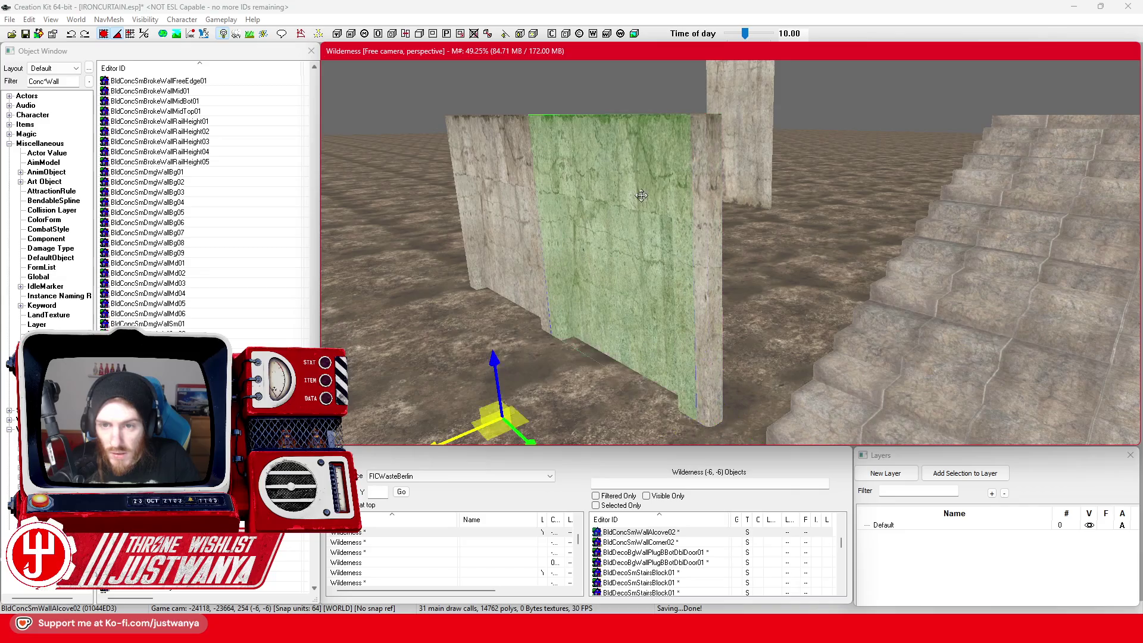
{"action": "scroll", "coordinate": [676, 187], "scroll_direction": "up", "scroll_amount": 3}
{"action": "left_click_drag", "start_coordinate": [677, 187], "coordinate": [649, 188]}
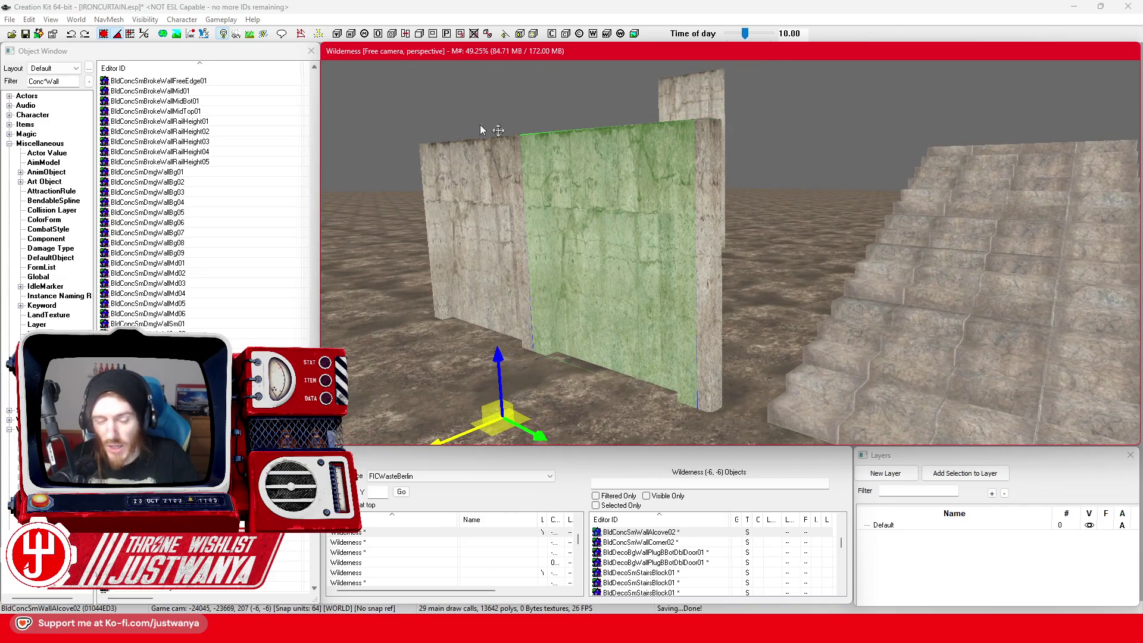
Step: Save the plugin and delete the alcove wall piece
{"action": "key", "text": "ctrl+s"}
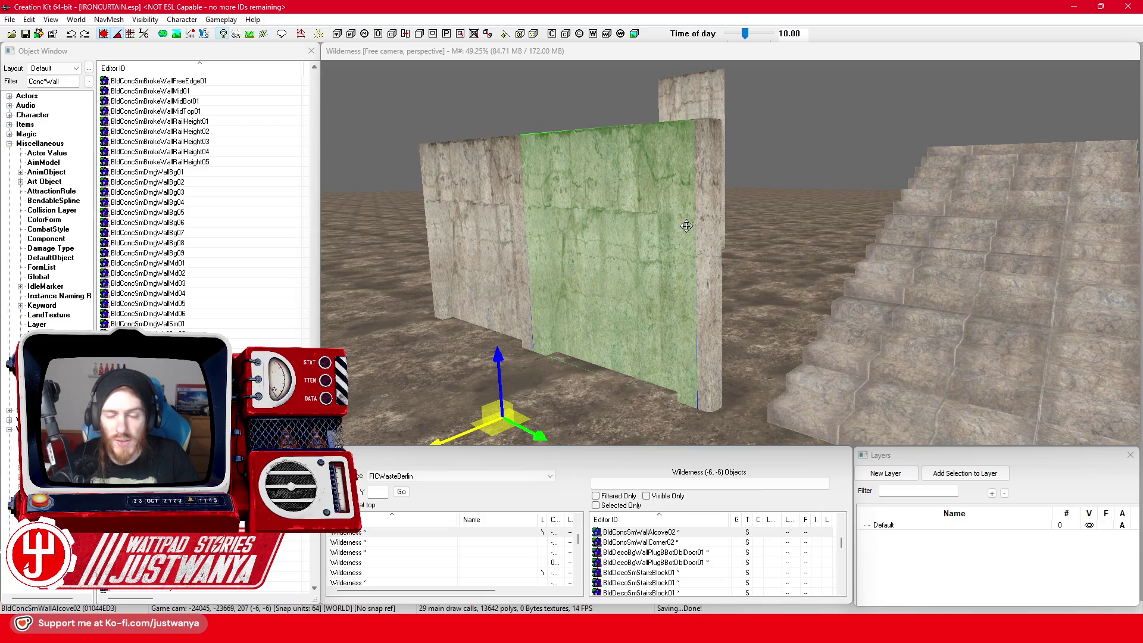
{"action": "left_click", "coordinate": [646, 206]}
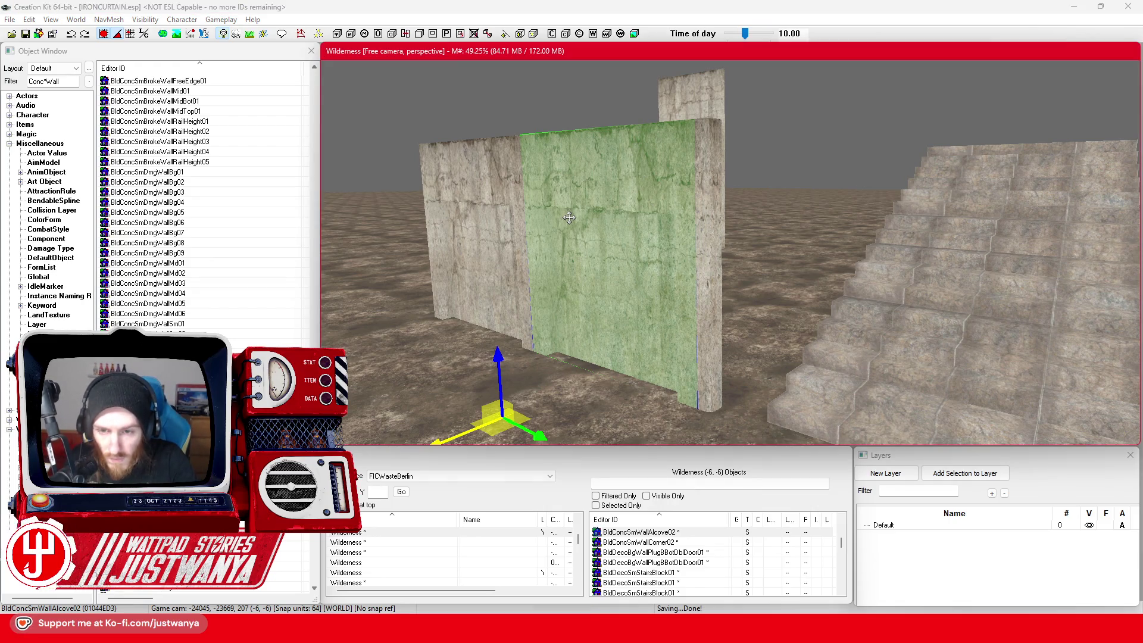
{"action": "key", "text": "Delete"}
{"action": "left_click", "coordinate": [709, 259]}
Step: Turn the corner pillar around its vertical axis in front of the stairs
{"action": "key", "text": "e"}
{"action": "left_click_drag", "start_coordinate": [710, 437], "coordinate": [704, 443]}
{"action": "key", "text": "w"}
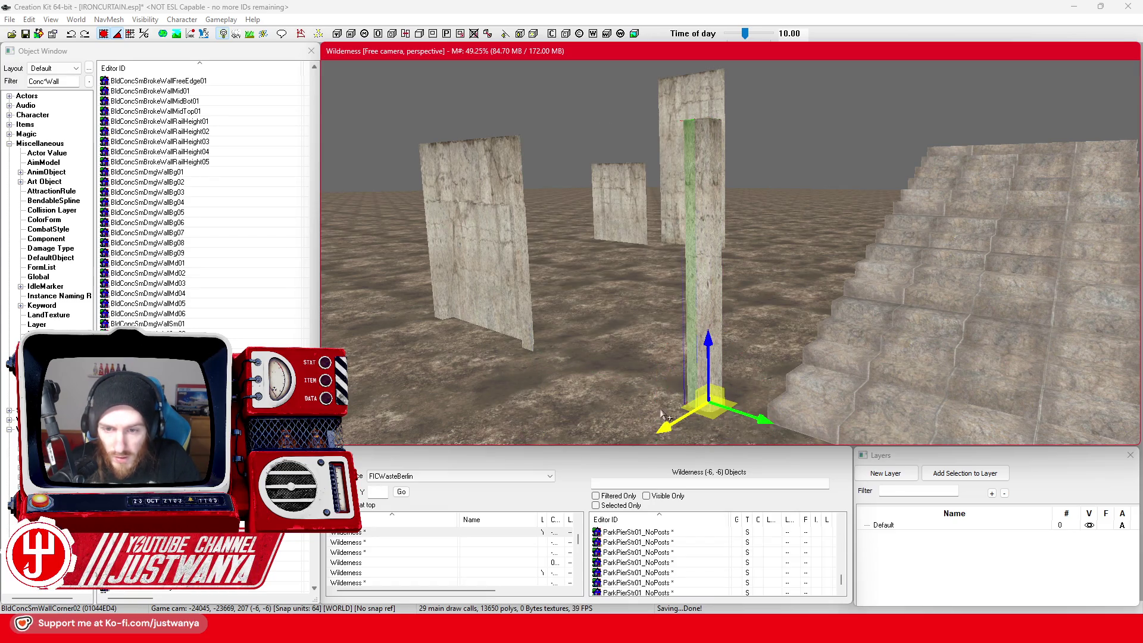
{"action": "mouse_move", "coordinate": [711, 327]}
{"action": "left_mouse_down"}
{"action": "mouse_move", "coordinate": [665, 364]}
{"action": "mouse_move", "coordinate": [578, 362]}
{"action": "left_mouse_up"}
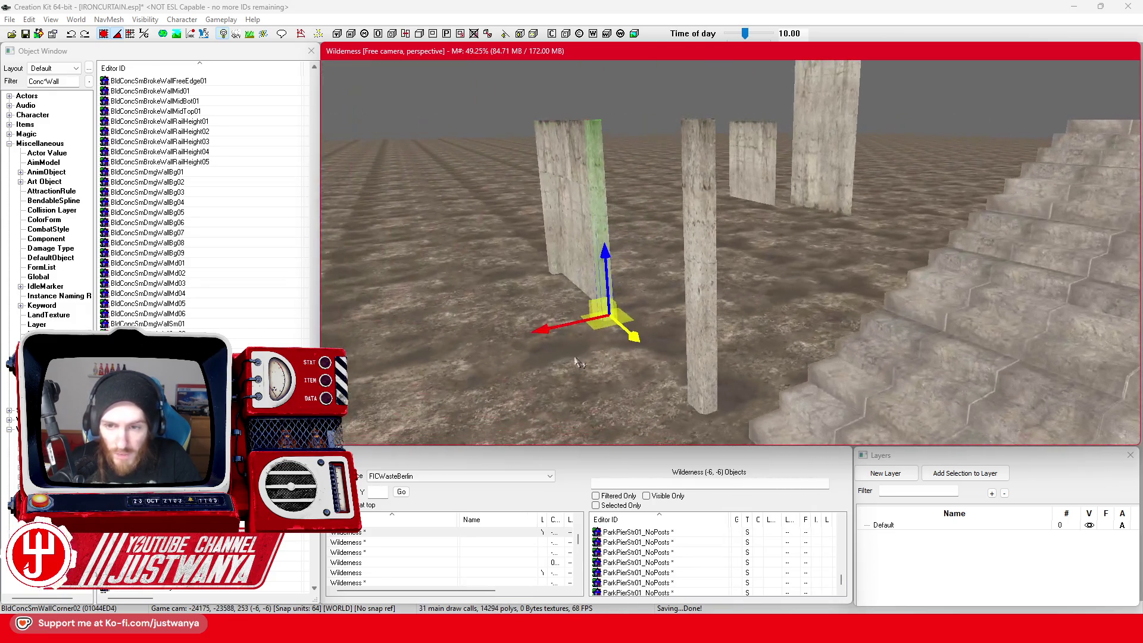
{"action": "left_click", "coordinate": [707, 314]}
{"action": "key", "text": "e"}
{"action": "key", "text": "w"}
{"action": "mouse_move", "coordinate": [655, 440]}
{"action": "left_mouse_down"}
{"action": "mouse_move", "coordinate": [845, 366]}
{"action": "mouse_move", "coordinate": [680, 372]}
{"action": "left_mouse_up"}
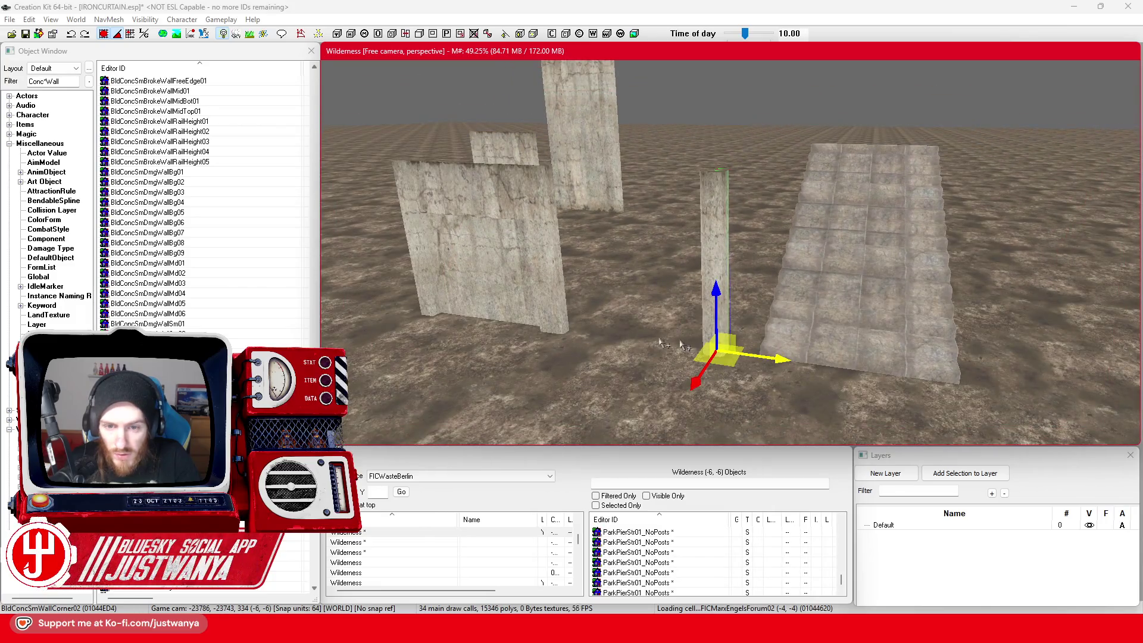
{"action": "left_click_drag", "start_coordinate": [559, 304], "coordinate": [755, 316]}
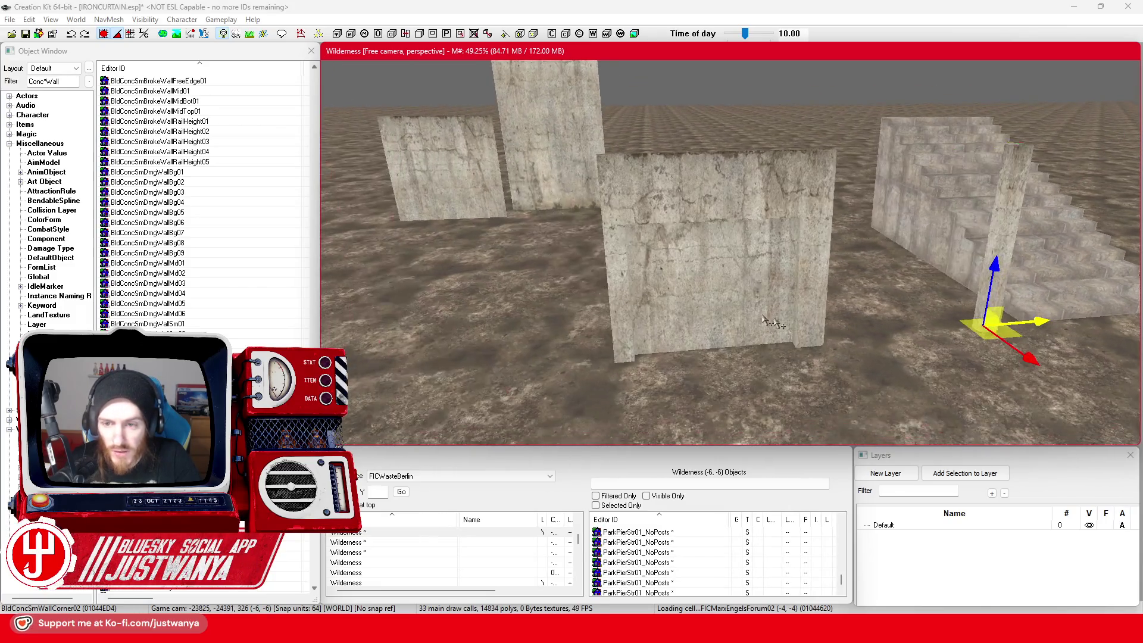
Step: Stand the pillar upright against the concrete wall's left edge and save the plugin
{"action": "left_click_drag", "start_coordinate": [820, 330], "coordinate": [551, 334]}
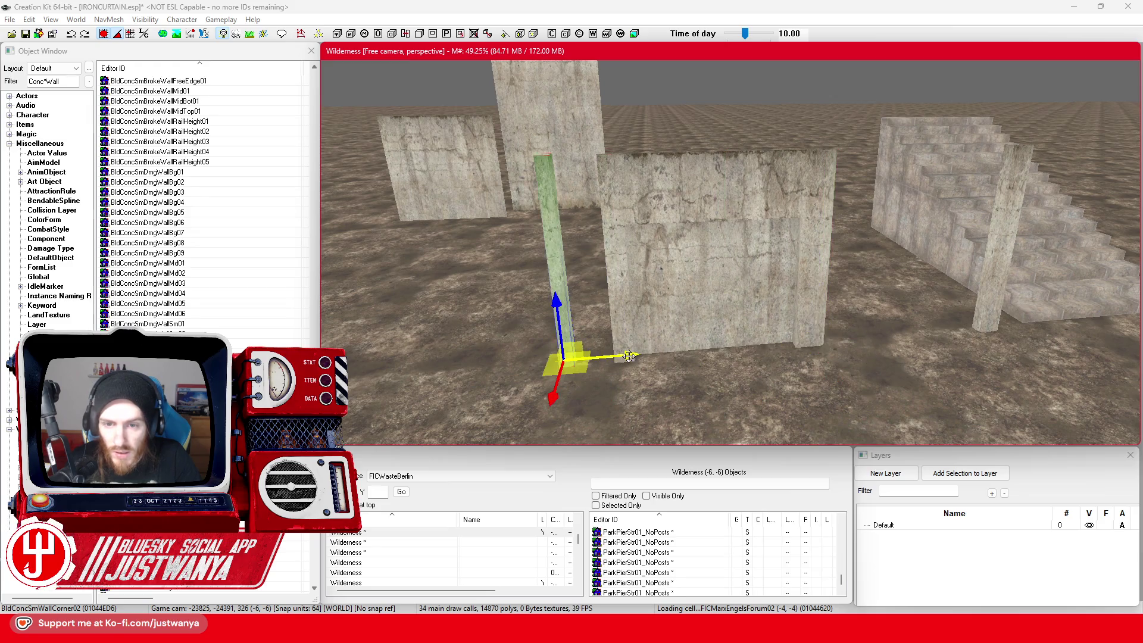
{"action": "key", "text": "e"}
{"action": "left_click_drag", "start_coordinate": [582, 397], "coordinate": [589, 389]}
{"action": "key", "text": "w"}
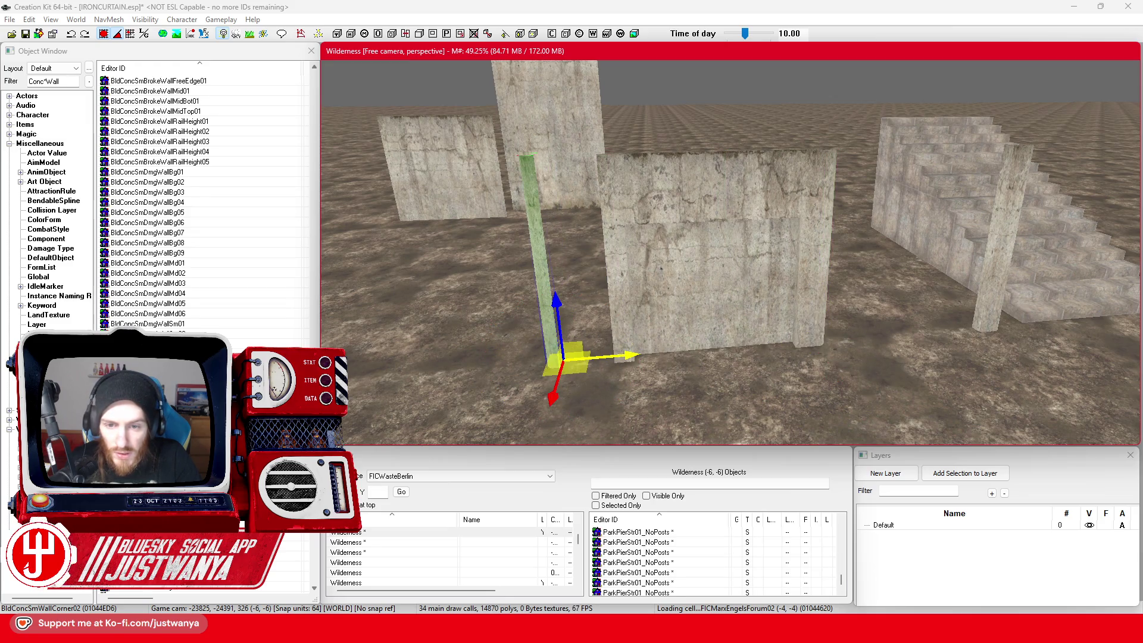
{"action": "left_click_drag", "start_coordinate": [671, 345], "coordinate": [696, 350]}
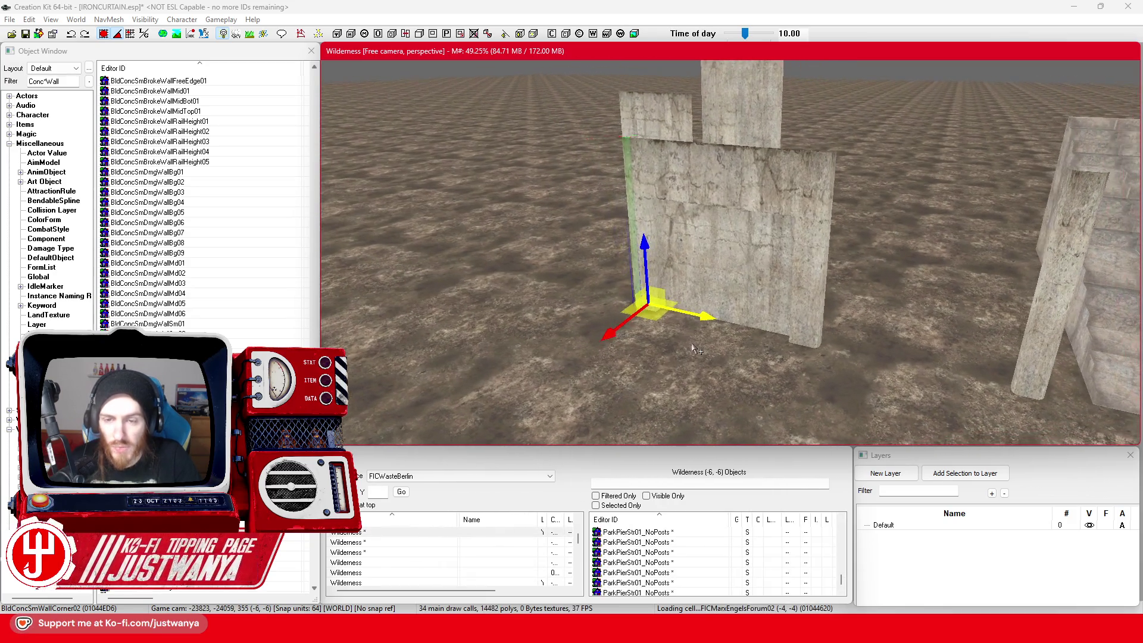
{"action": "left_click", "coordinate": [26, 37]}
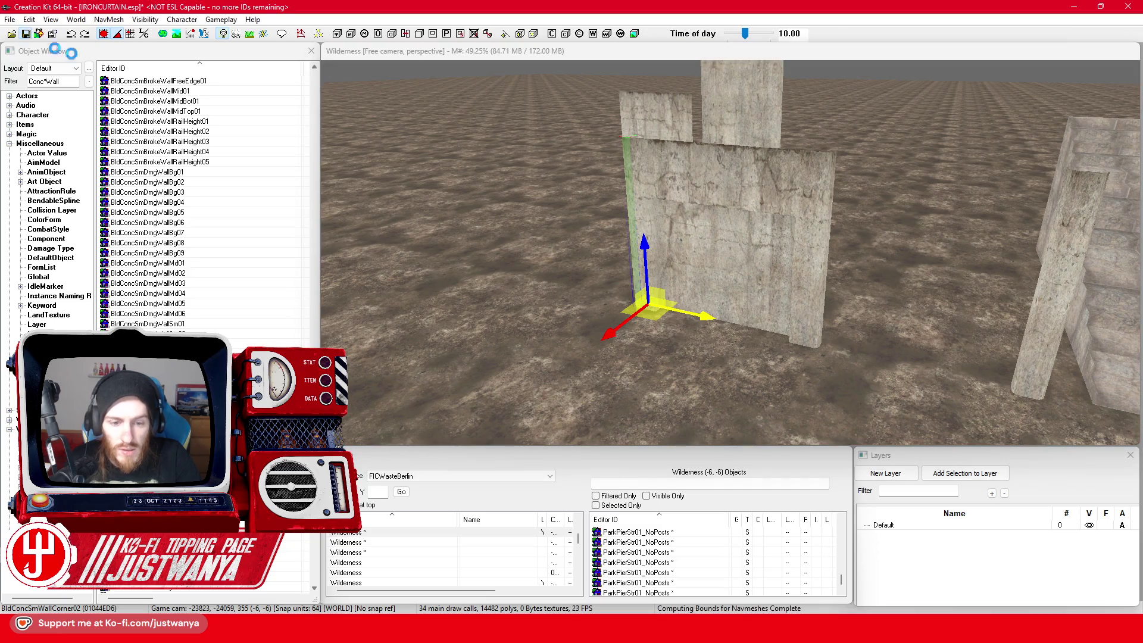
{"action": "mouse_move", "coordinate": [619, 229]}
{"action": "left_mouse_down"}
{"action": "mouse_move", "coordinate": [737, 228]}
{"action": "mouse_move", "coordinate": [786, 268]}
{"action": "mouse_move", "coordinate": [767, 268]}
{"action": "left_mouse_up"}
{"action": "left_click", "coordinate": [54, 81]}
{"action": "type", "text": "Glass"}
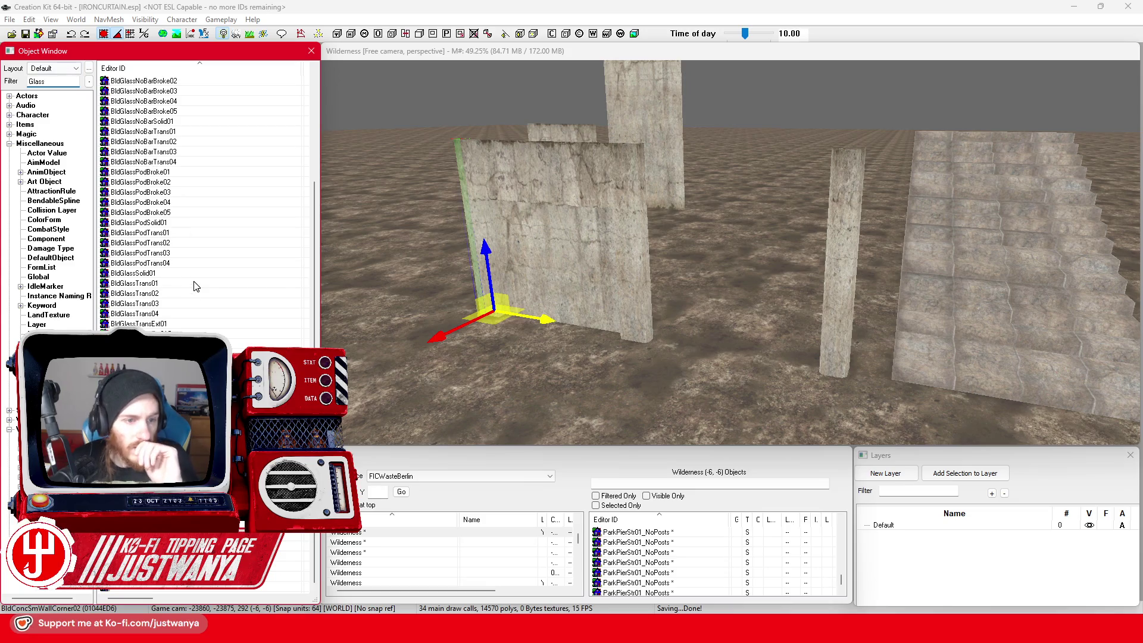
Step: Place a BldGlassSolid01 black glass panel between the concrete walls
{"action": "left_click", "coordinate": [194, 274]}
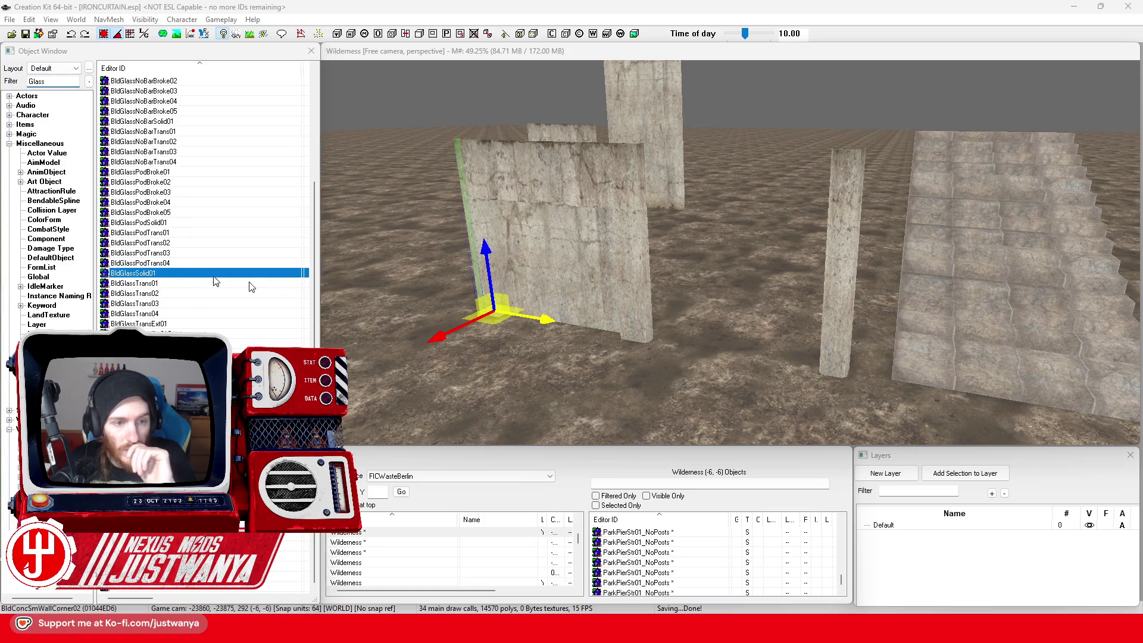
{"action": "double_click", "coordinate": [214, 275]}
{"action": "left_click", "coordinate": [806, 137]}
{"action": "left_click_drag", "start_coordinate": [155, 274], "coordinate": [736, 293]}
{"action": "key", "text": "shift"}
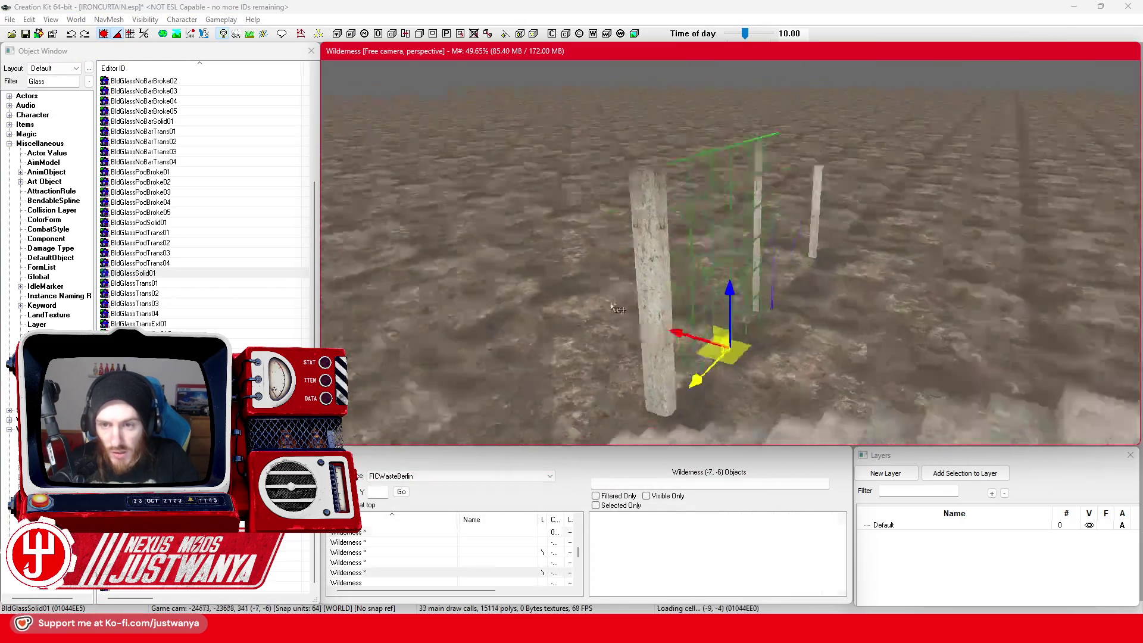
{"action": "key", "text": "shift"}
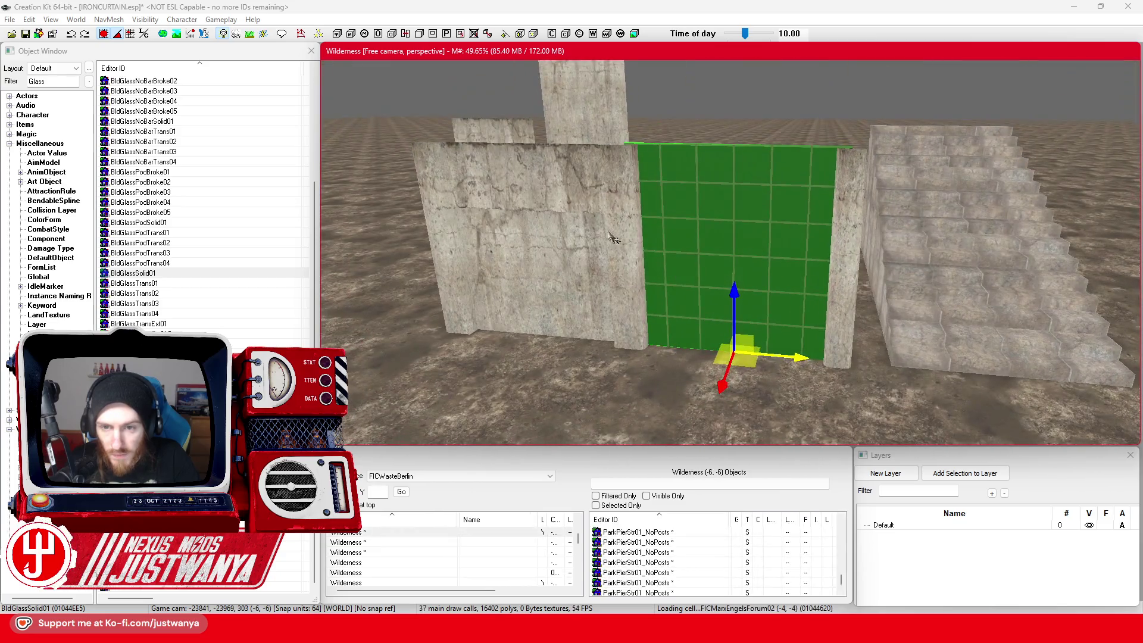
Step: Add a copy of the glass panel turned about 90 degrees and save the plugin
{"action": "left_click", "coordinate": [613, 238]}
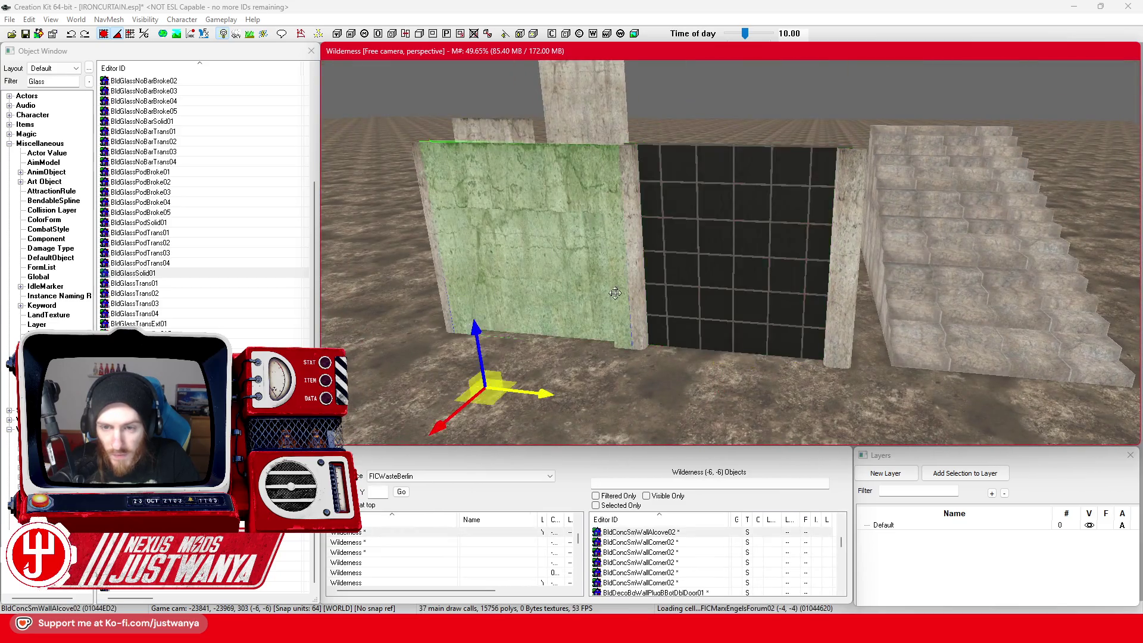
{"action": "scroll", "coordinate": [613, 291], "scroll_direction": "up", "scroll_amount": 3}
{"action": "scroll", "coordinate": [606, 286], "scroll_direction": "down", "scroll_amount": 3}
{"action": "key", "text": "shift"}
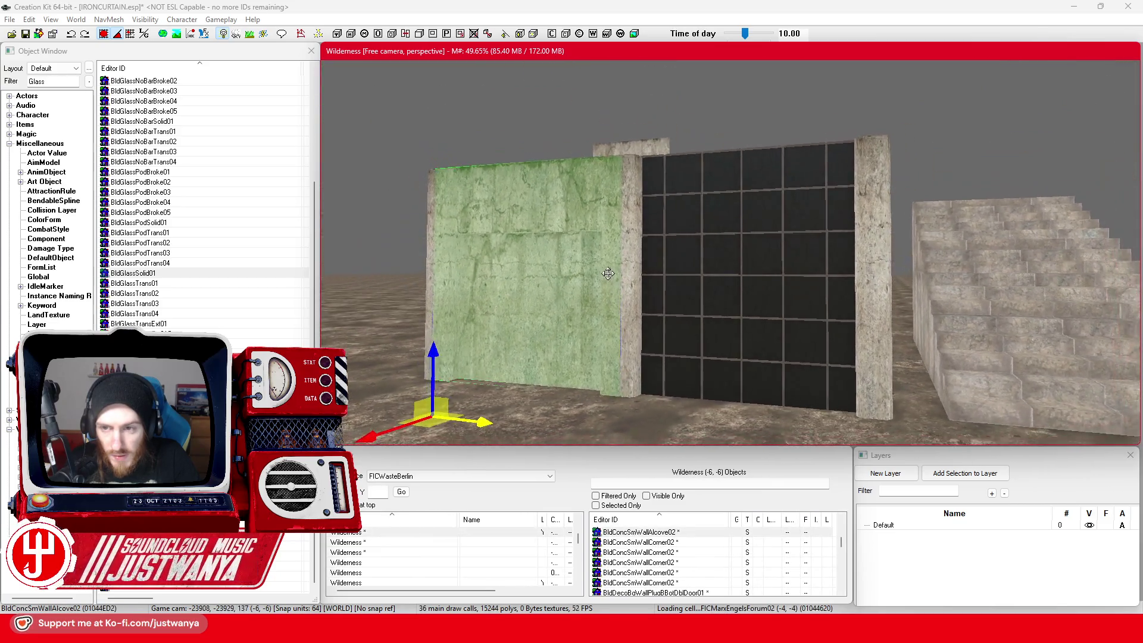
{"action": "scroll", "coordinate": [589, 292], "scroll_direction": "down", "scroll_amount": 3}
{"action": "key", "text": "shift"}
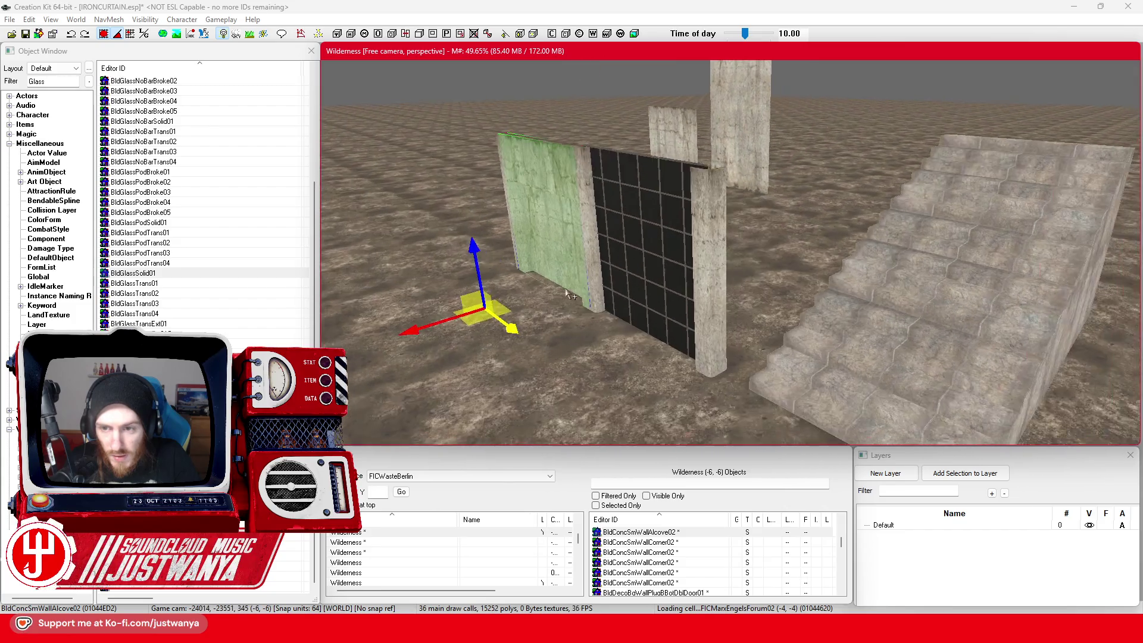
{"action": "left_click", "coordinate": [619, 268]}
{"action": "key", "text": "2"}
{"action": "key", "text": "ctrl+d"}
{"action": "mouse_move", "coordinate": [634, 359]}
{"action": "left_mouse_down"}
{"action": "mouse_move", "coordinate": [646, 339]}
{"action": "mouse_move", "coordinate": [678, 360]}
{"action": "mouse_move", "coordinate": [726, 354]}
{"action": "mouse_move", "coordinate": [524, 411]}
{"action": "mouse_move", "coordinate": [691, 334]}
{"action": "mouse_move", "coordinate": [714, 343]}
{"action": "left_mouse_up"}
{"action": "key", "text": "1"}
{"action": "left_click", "coordinate": [26, 33]}
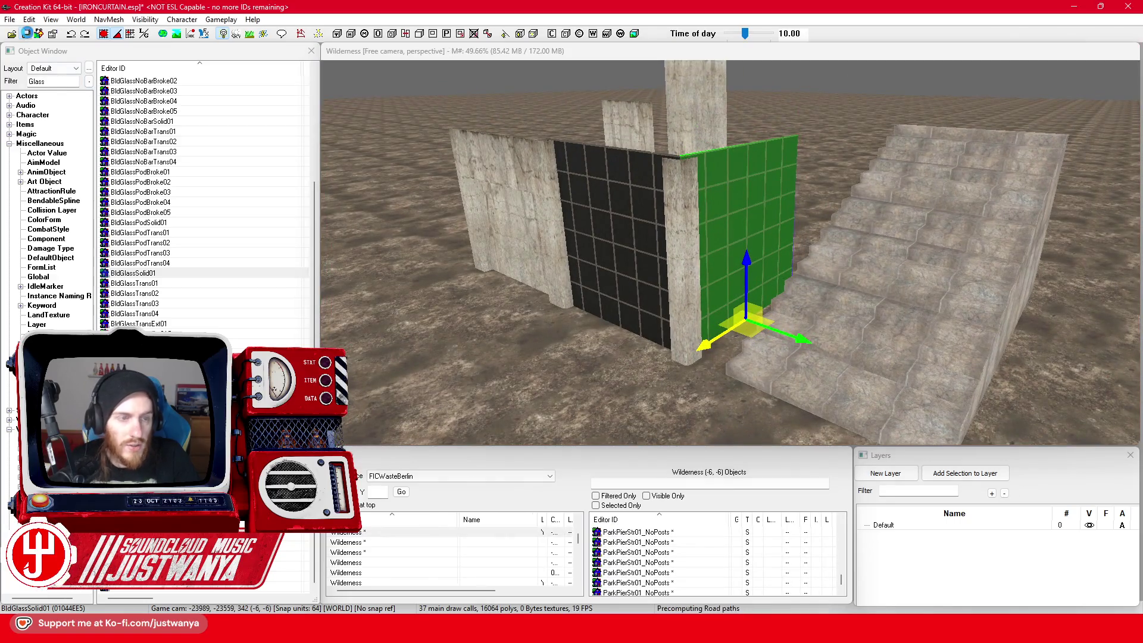
Step: Look through the floor plan and exterior photo tabs, ending on 6040387.jpg
{"action": "mouse_move", "coordinate": [625, 631]}
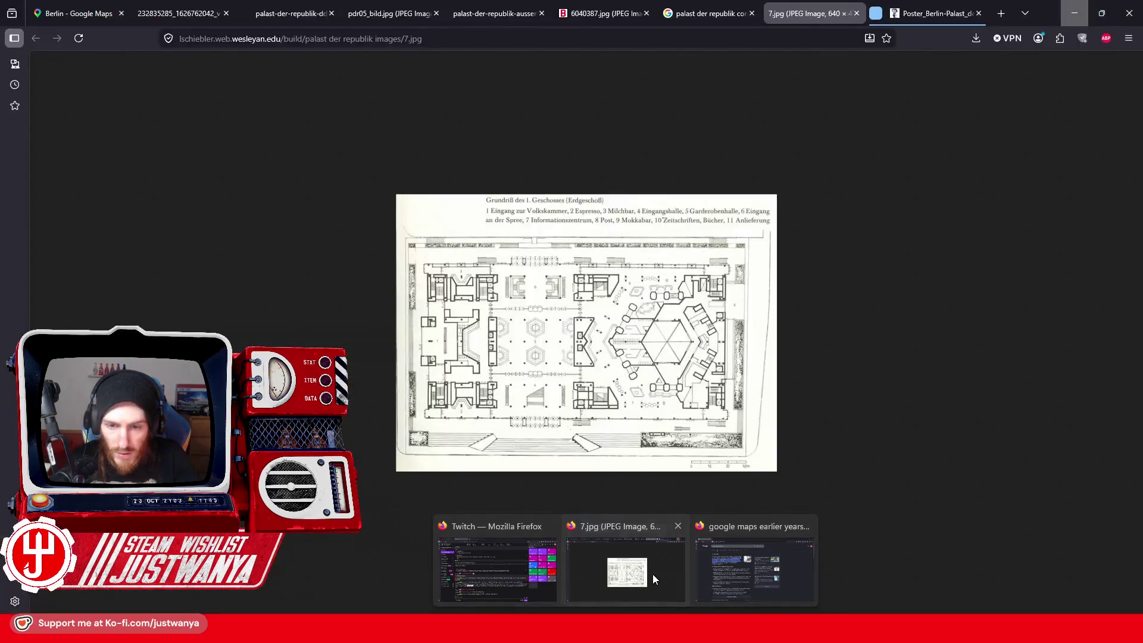
{"action": "left_click", "coordinate": [653, 574]}
{"action": "left_click", "coordinate": [708, 14]}
{"action": "left_click", "coordinate": [497, 7]}
{"action": "left_click", "coordinate": [497, 8]}
{"action": "left_click", "coordinate": [613, 7]}
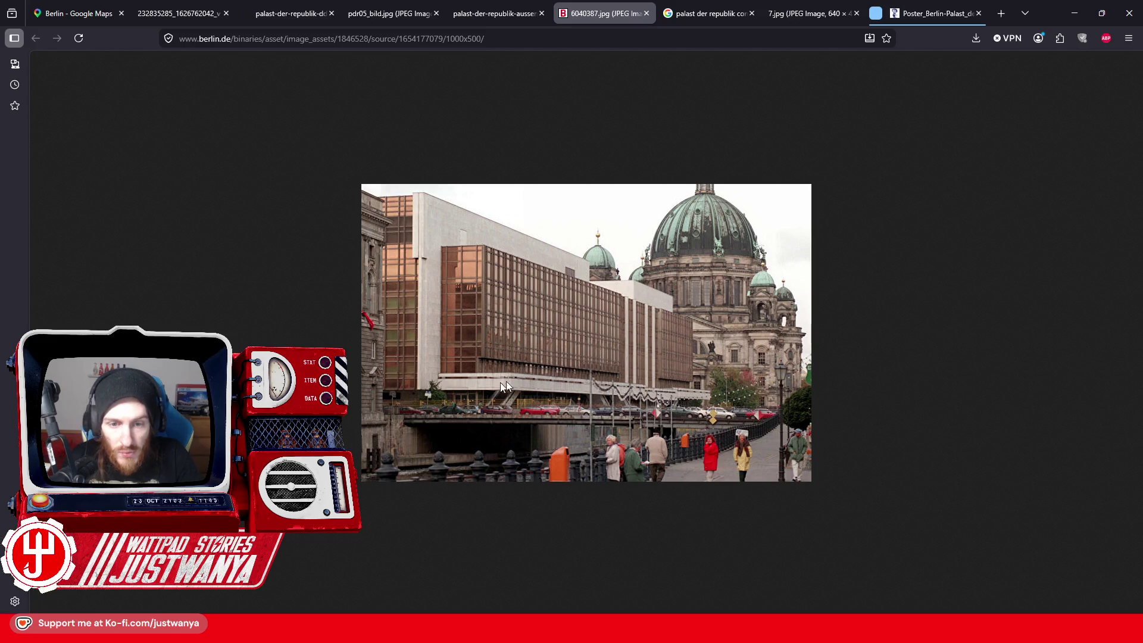
Step: Return to Creation Kit and view the stepped concrete block from the other side
{"action": "left_click", "coordinate": [1070, 20]}
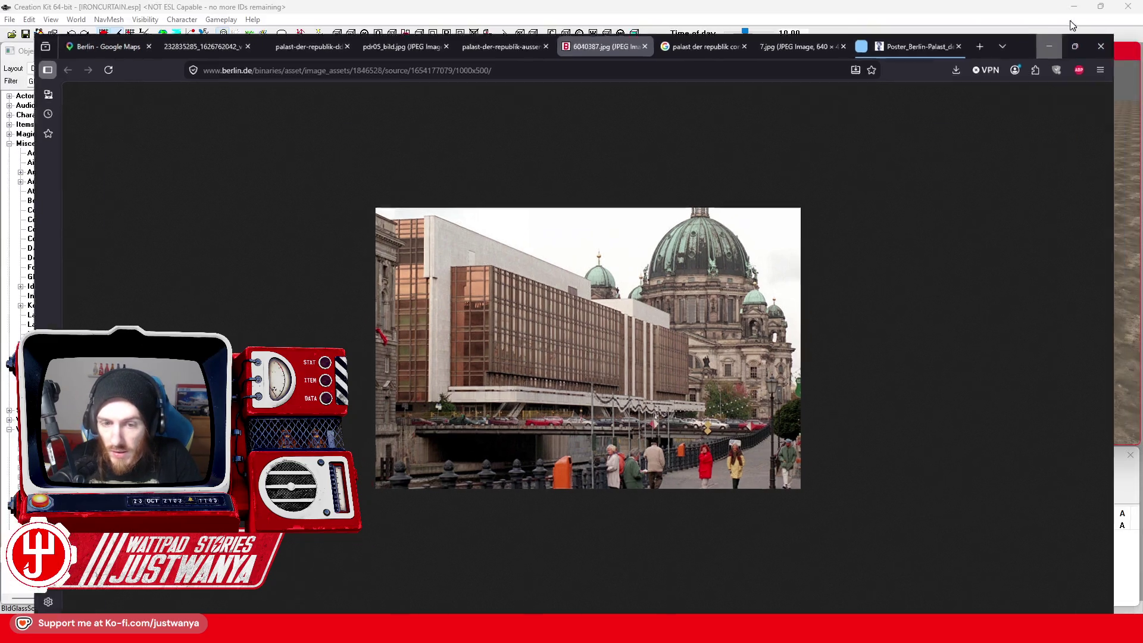
{"action": "left_click", "coordinate": [932, 211]}
{"action": "mouse_move", "coordinate": [932, 211]}
{"action": "left_mouse_down"}
{"action": "mouse_move", "coordinate": [865, 205]}
{"action": "mouse_move", "coordinate": [845, 226]}
{"action": "mouse_move", "coordinate": [803, 227]}
{"action": "left_mouse_up"}
{"action": "scroll", "coordinate": [786, 238], "scroll_direction": "down", "scroll_amount": 2}
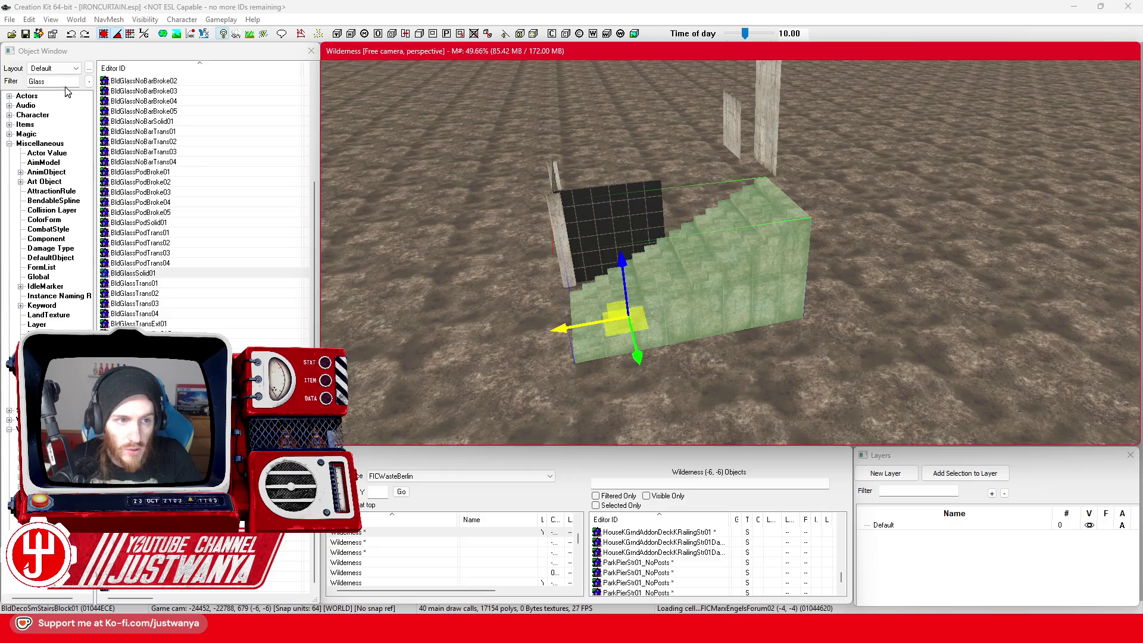
Step: Filter the Object Window to Conc*Flr and place a BldConcSmFlrOnly01 floor piece beside the stairs
{"action": "left_click", "coordinate": [57, 81]}
{"action": "type", "text": "ConcF"}
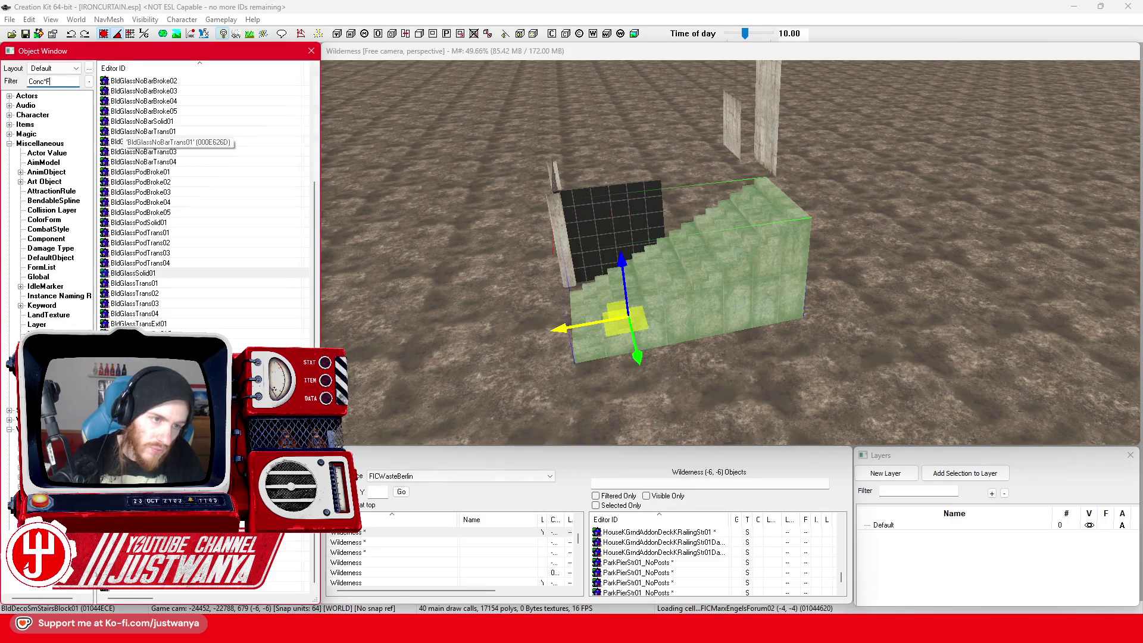
{"action": "type", "text": "lr"}
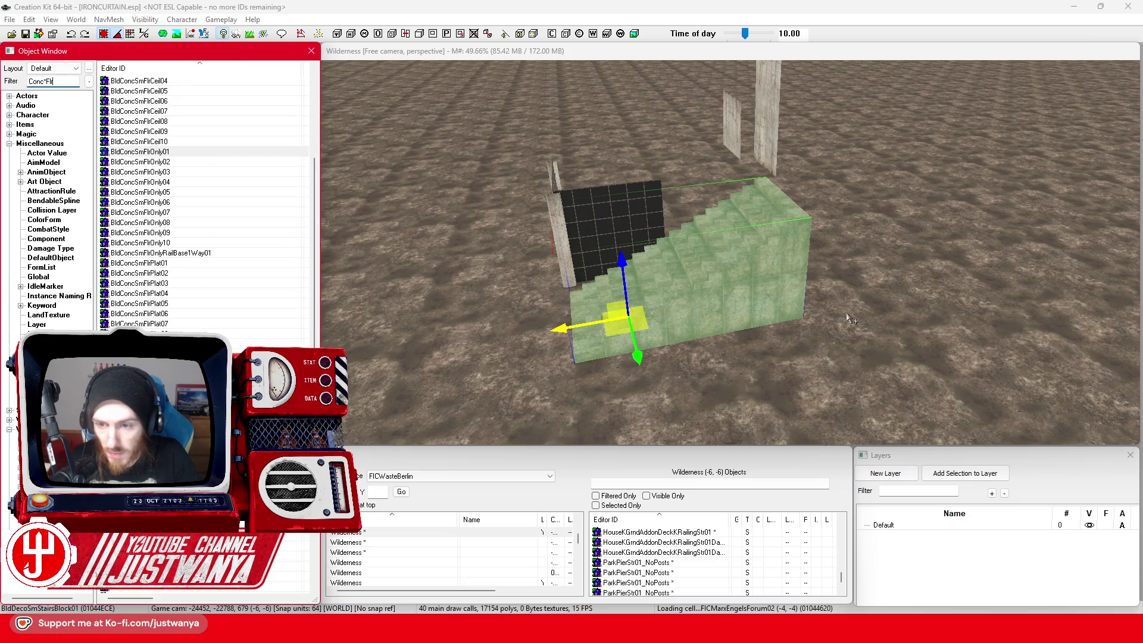
{"action": "left_click_drag", "start_coordinate": [850, 319], "coordinate": [864, 321]}
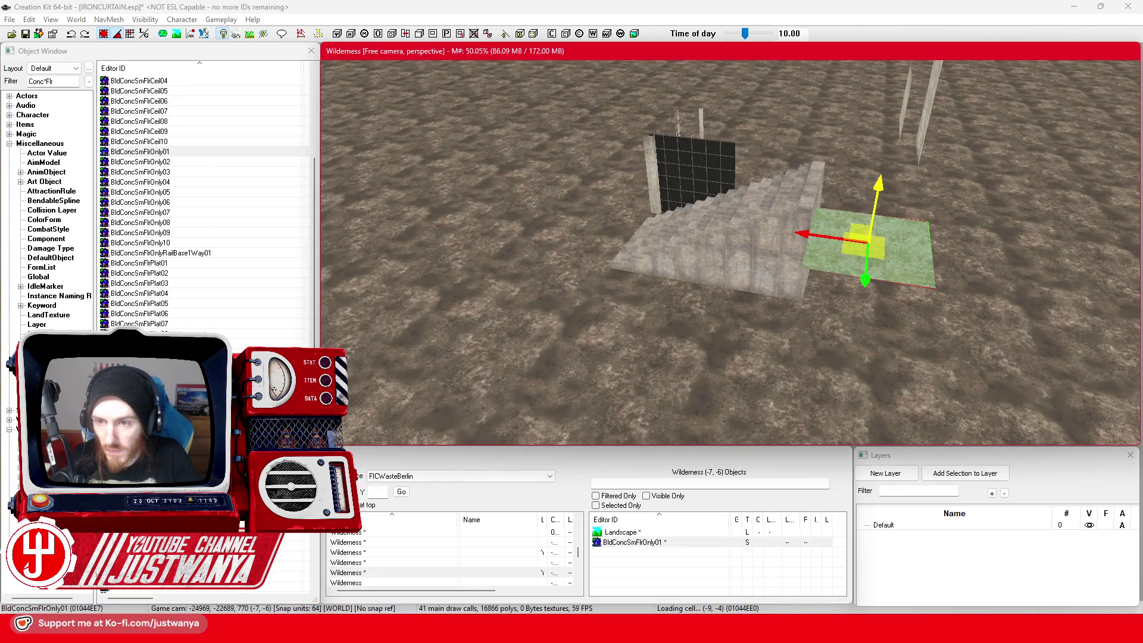
{"action": "key", "text": "shift"}
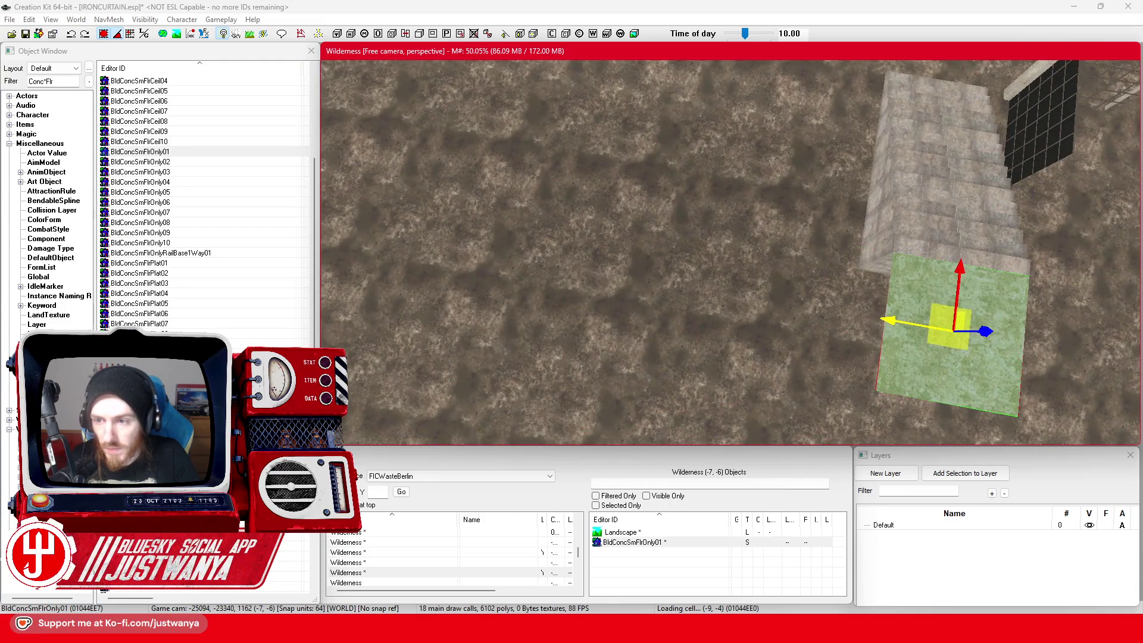
Step: Try the floor piece's material swap options, then reset it to Default: none
{"action": "double_click", "coordinate": [785, 308]}
{"action": "left_click", "coordinate": [556, 335]}
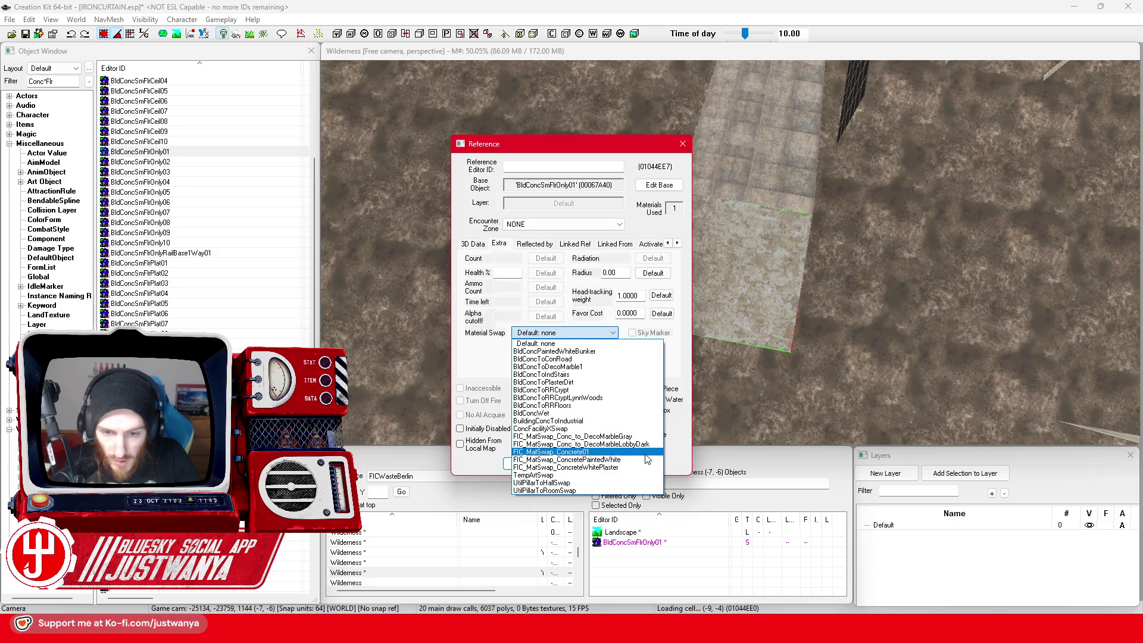
{"action": "key", "text": "Escape"}
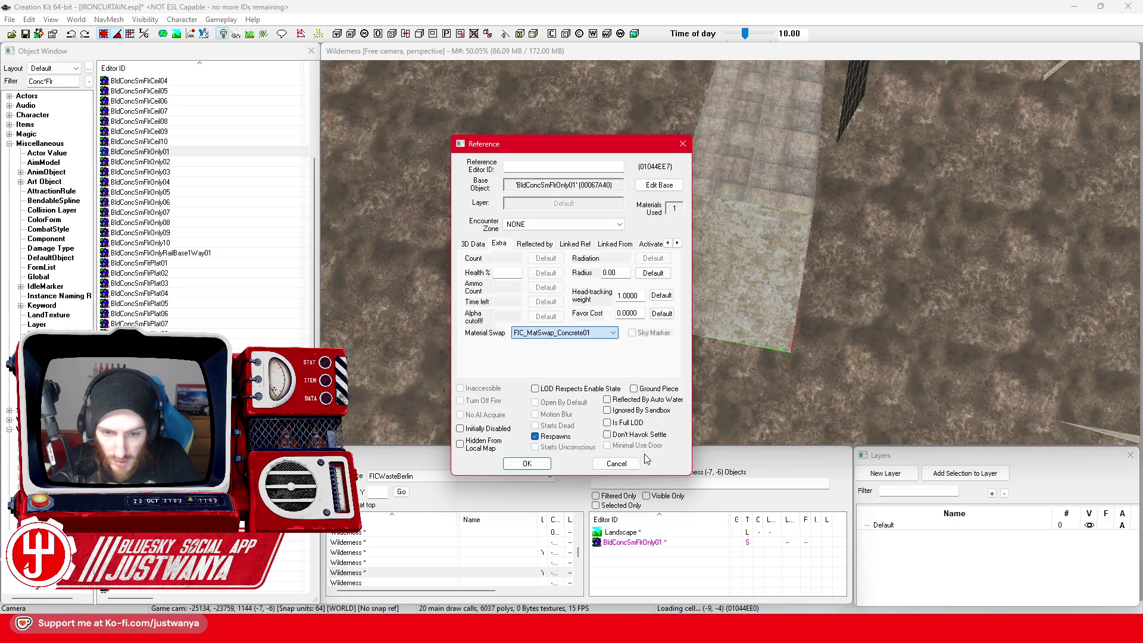
{"action": "left_click", "coordinate": [543, 467]}
{"action": "double_click", "coordinate": [726, 238]}
{"action": "left_click", "coordinate": [594, 334]}
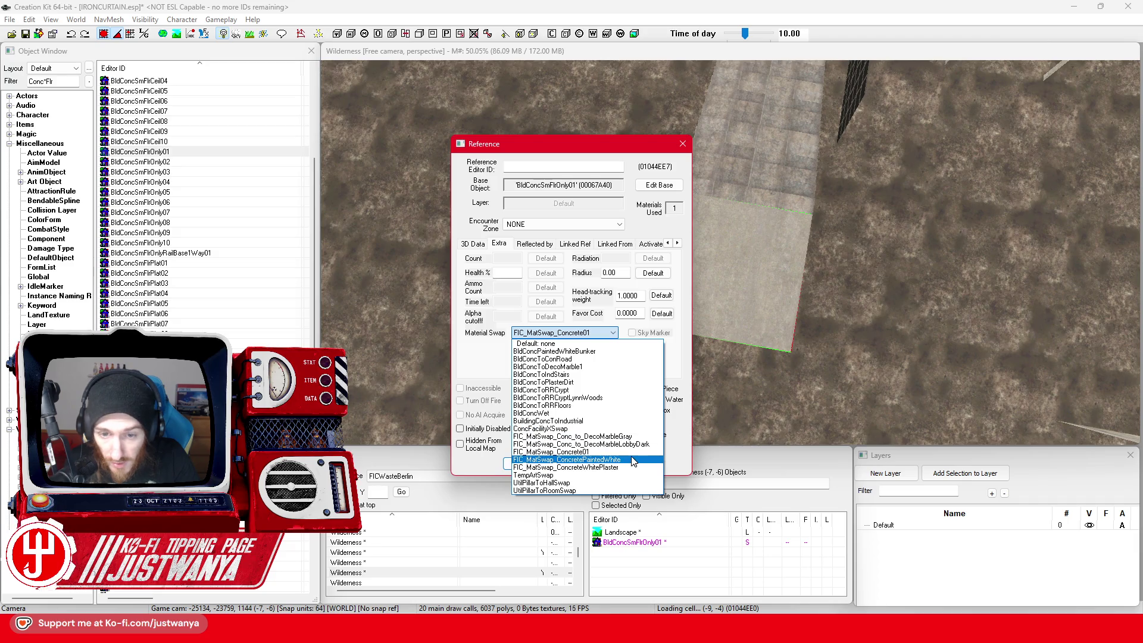
{"action": "left_click", "coordinate": [597, 345]}
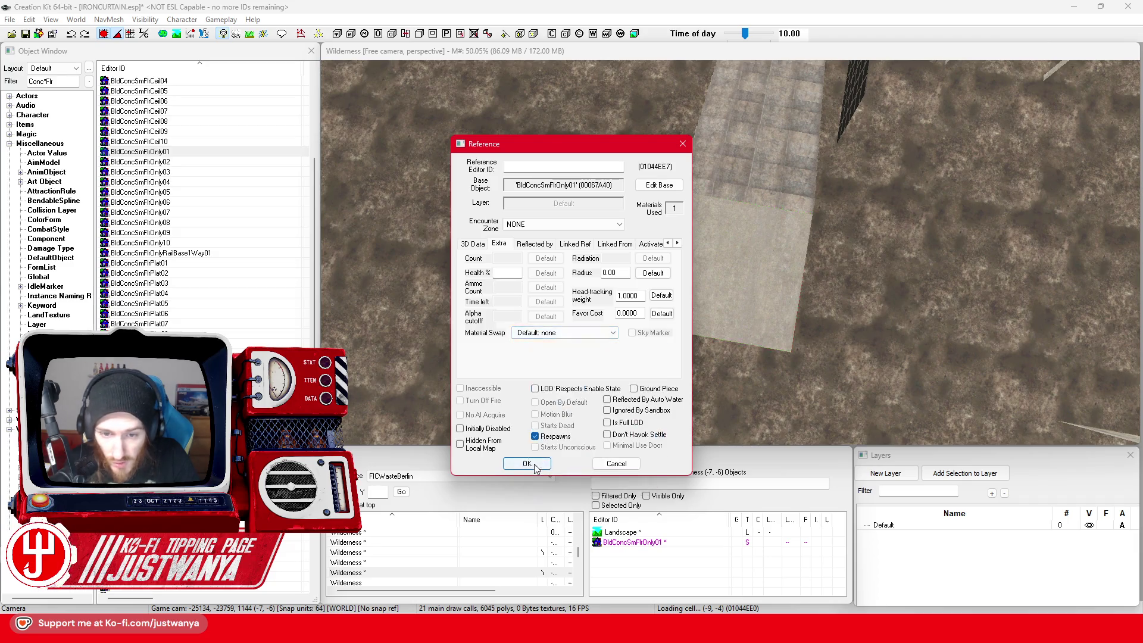
{"action": "left_click", "coordinate": [536, 466]}
{"action": "key", "text": "shift"}
{"action": "key", "text": "shift"}
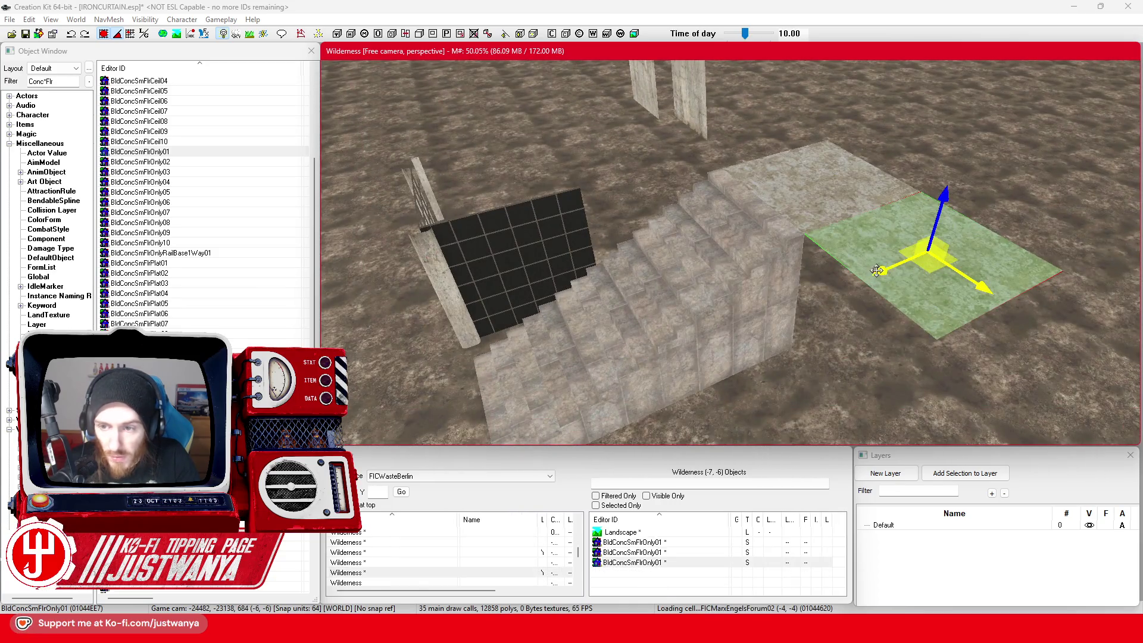
Step: Duplicate the floor piece beside the black glass panel and check the reference photo
{"action": "key", "text": "shift"}
{"action": "key", "text": "ctrl+d"}
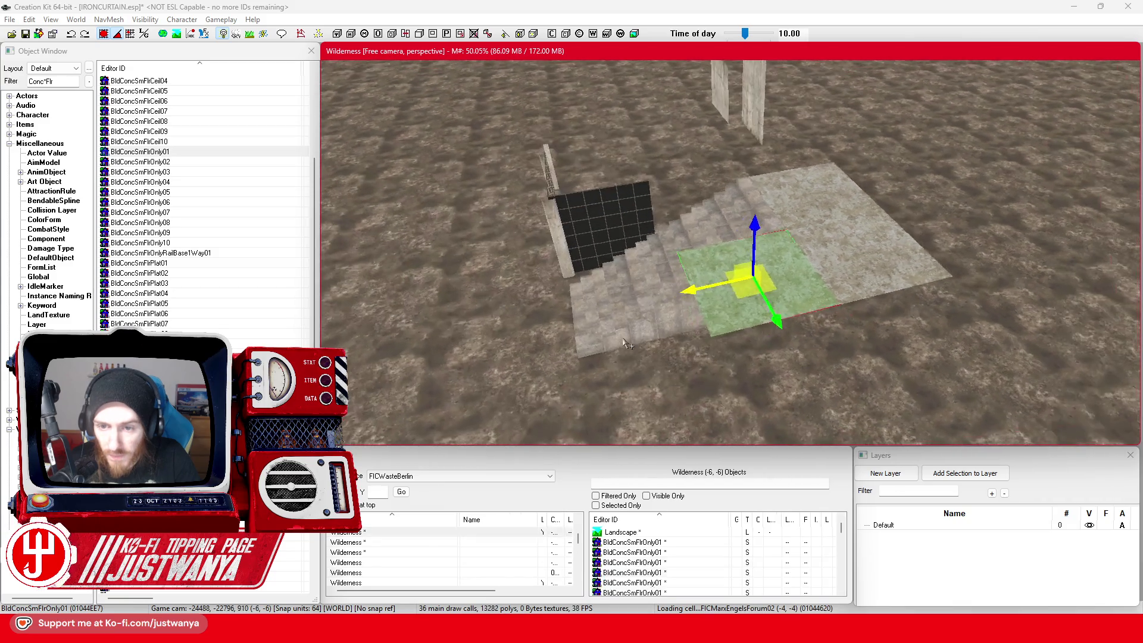
{"action": "left_click_drag", "start_coordinate": [715, 306], "coordinate": [565, 317]}
{"action": "key", "text": "shift"}
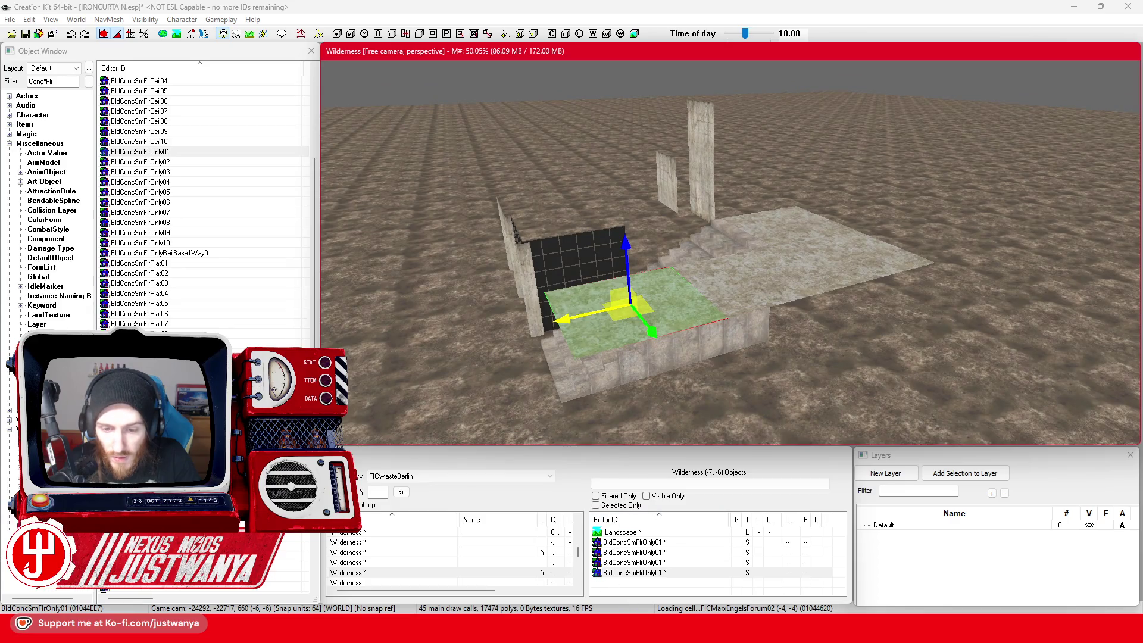
{"action": "mouse_move", "coordinate": [625, 631]}
{"action": "left_click", "coordinate": [638, 569]}
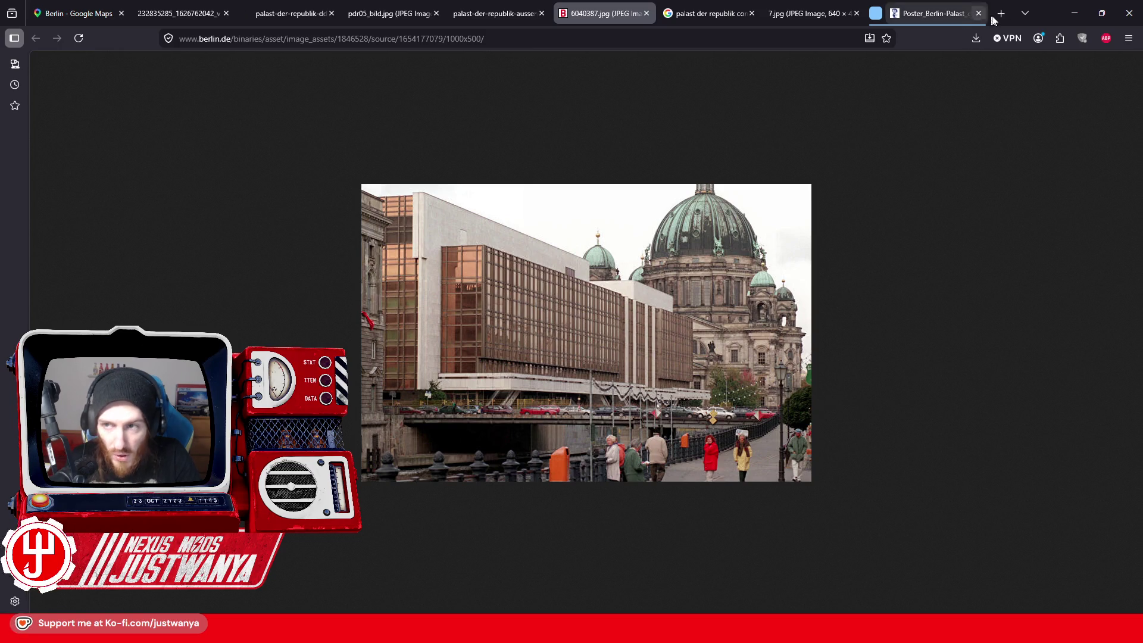
{"action": "left_click", "coordinate": [1068, 17]}
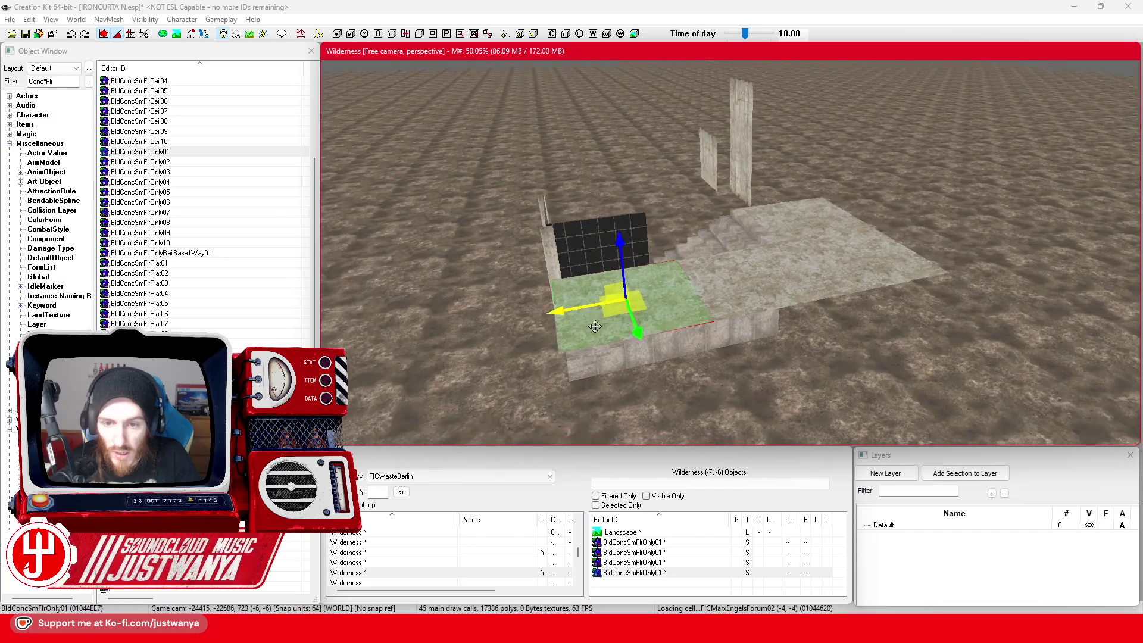
Step: Move the floor copy to ground level out in front of the building, rechecking the photo
{"action": "left_click_drag", "start_coordinate": [733, 286], "coordinate": [589, 290]}
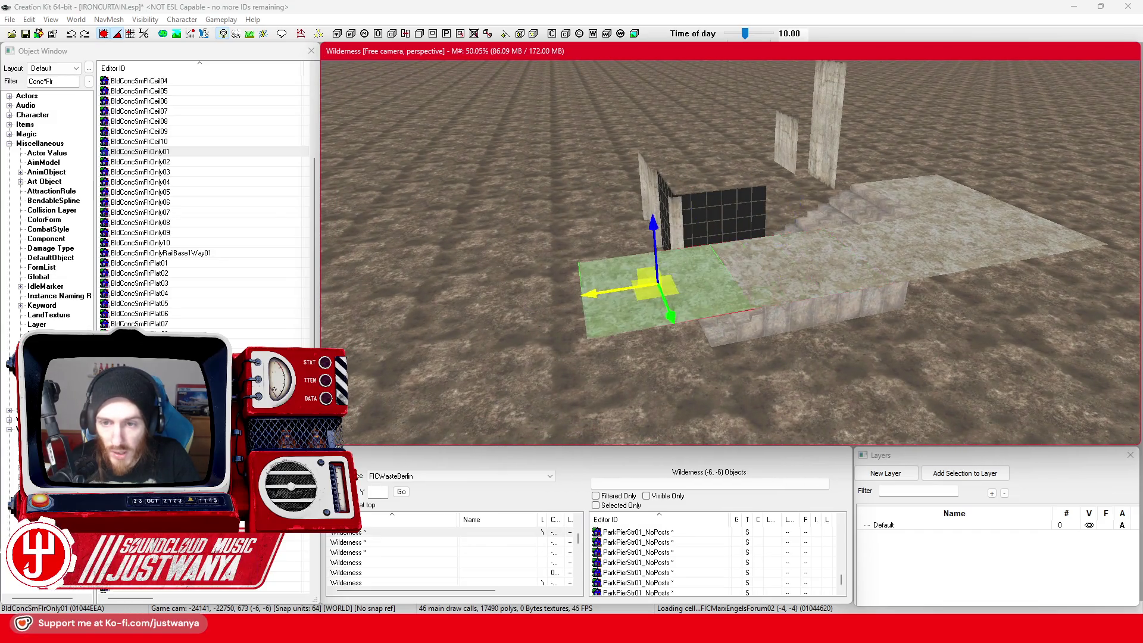
{"action": "key", "text": "f"}
{"action": "mouse_move", "coordinate": [779, 348]}
{"action": "left_mouse_down"}
{"action": "mouse_move", "coordinate": [530, 260]}
{"action": "mouse_move", "coordinate": [625, 245]}
{"action": "left_mouse_up"}
{"action": "left_click_drag", "start_coordinate": [778, 255], "coordinate": [540, 272]}
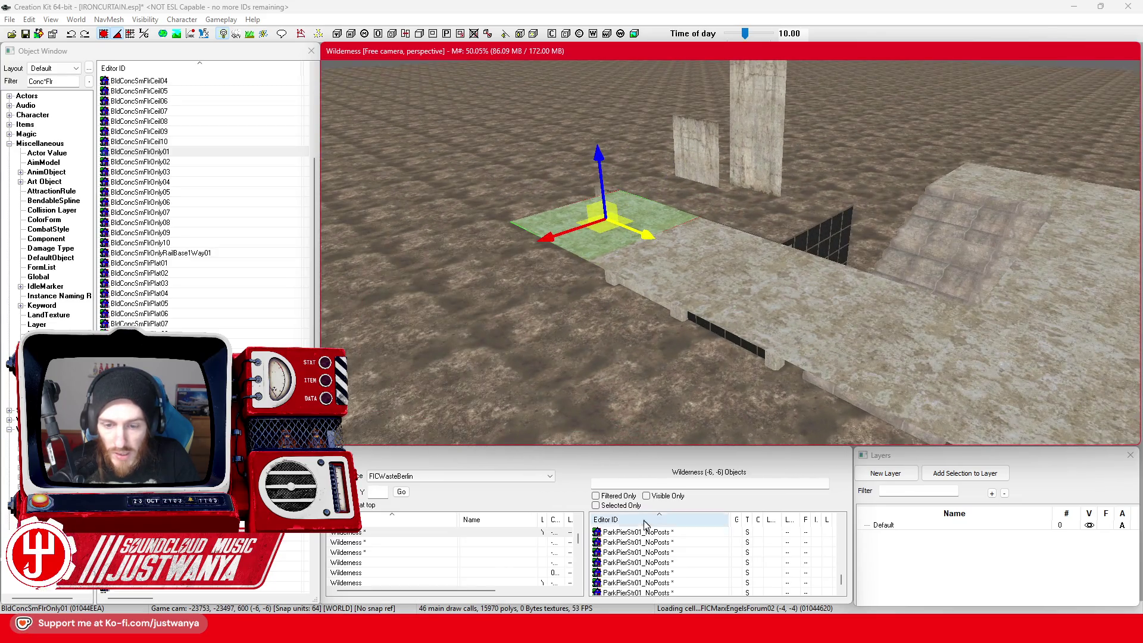
{"action": "mouse_move", "coordinate": [625, 631]}
{"action": "left_click", "coordinate": [625, 569]}
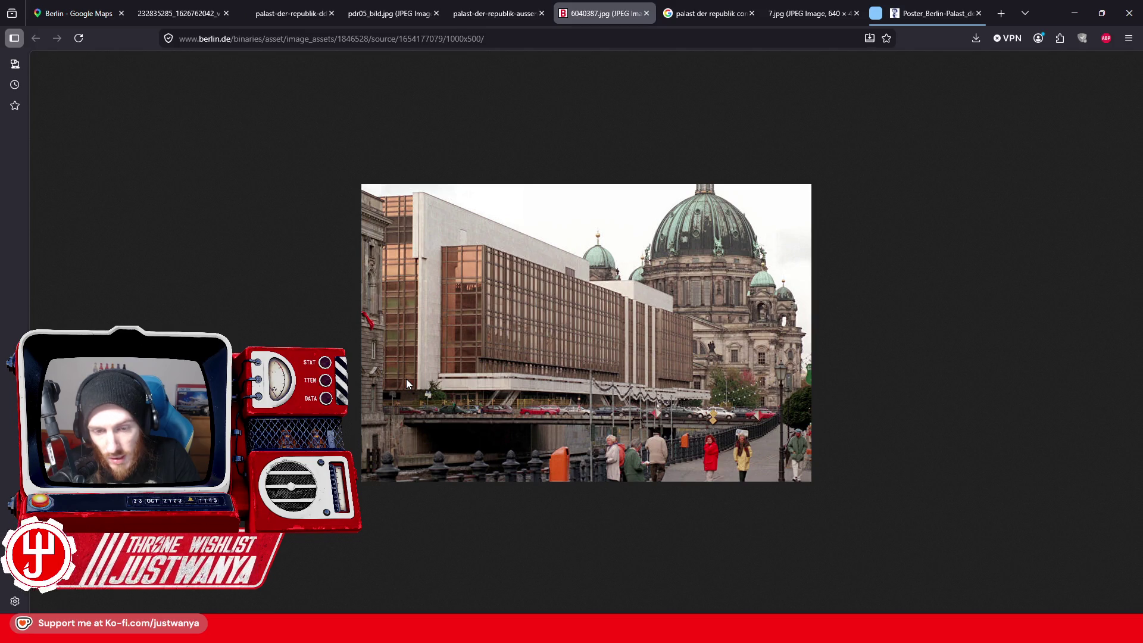
{"action": "left_click", "coordinate": [1074, 14]}
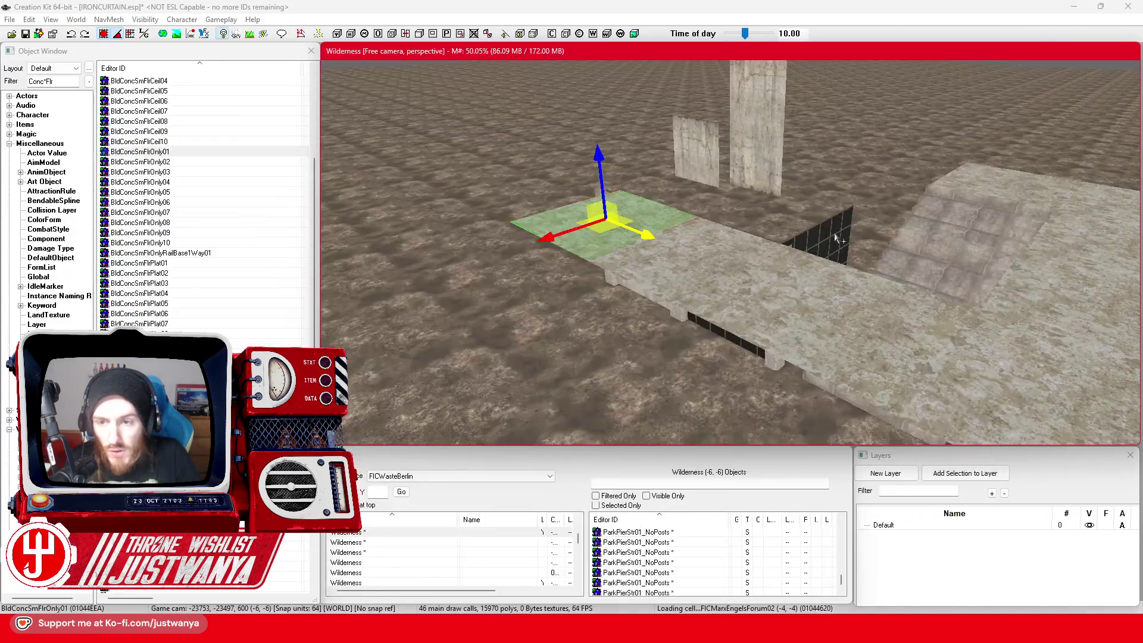
Step: Raise the black glass wall onto the concrete box, slide it left, and check the reference photo
{"action": "left_click", "coordinate": [689, 340]}
{"action": "left_click_drag", "start_coordinate": [704, 322], "coordinate": [706, 228]}
{"action": "left_click_drag", "start_coordinate": [711, 186], "coordinate": [711, 253]}
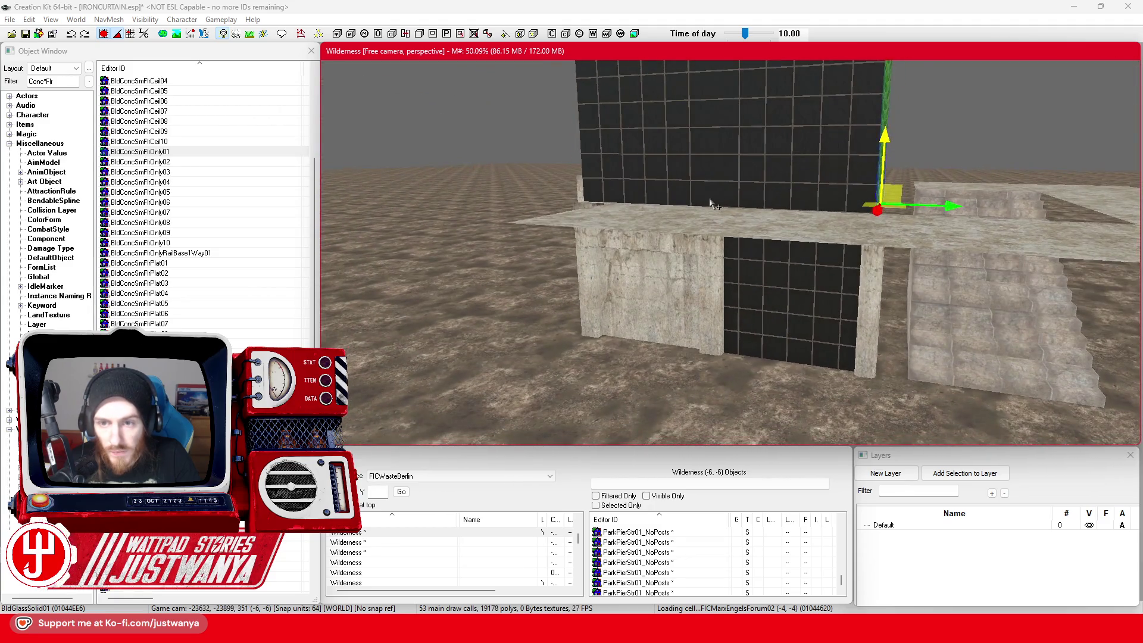
{"action": "mouse_move", "coordinate": [625, 628]}
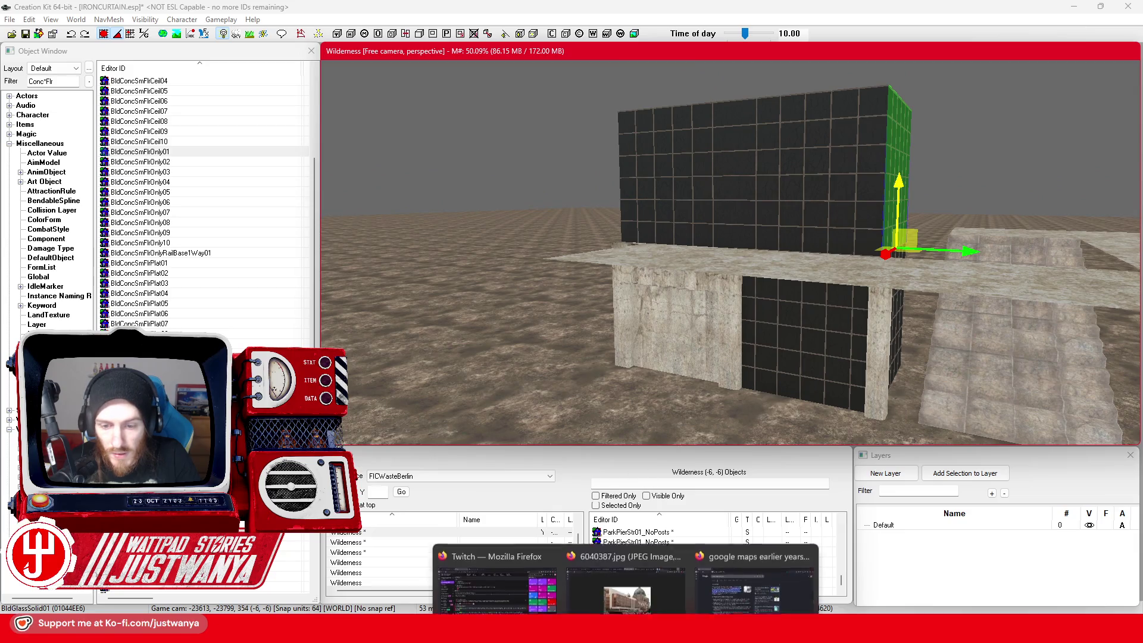
{"action": "left_click", "coordinate": [649, 572]}
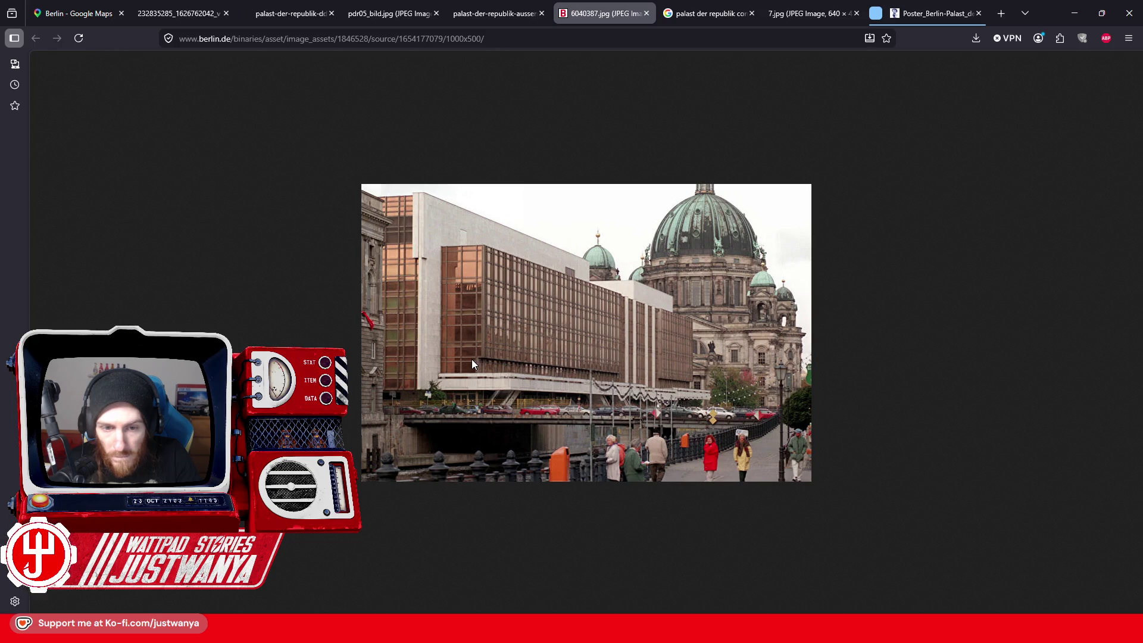
{"action": "left_click", "coordinate": [1075, 13]}
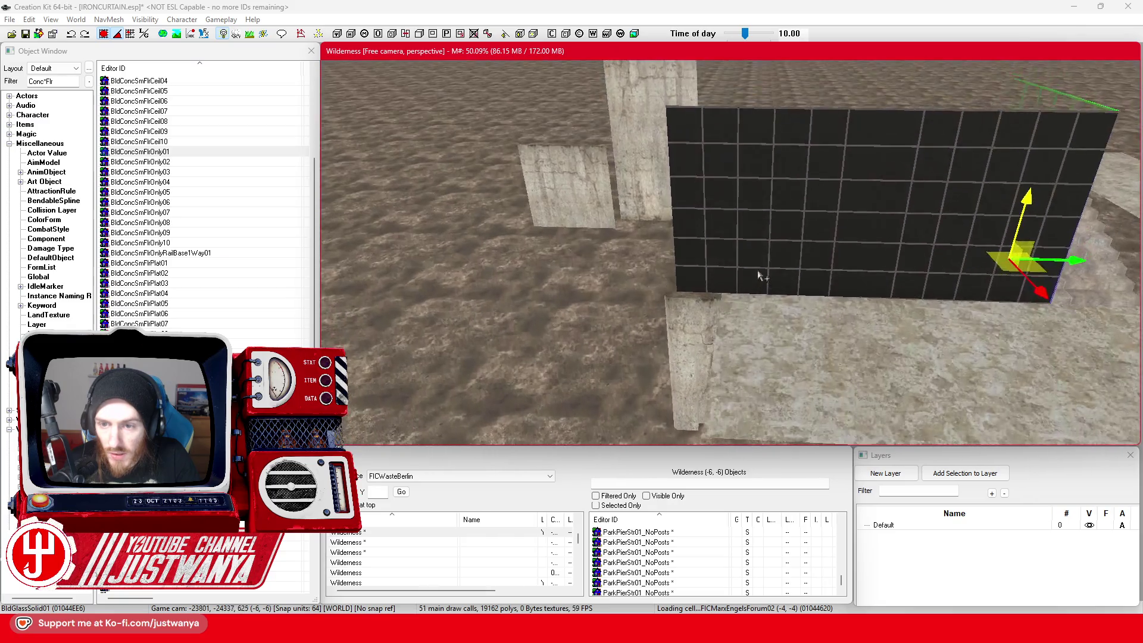
Step: Place another concrete floor piece left of the wall and move the glass wall further left
{"action": "left_click_drag", "start_coordinate": [790, 357], "coordinate": [559, 351]}
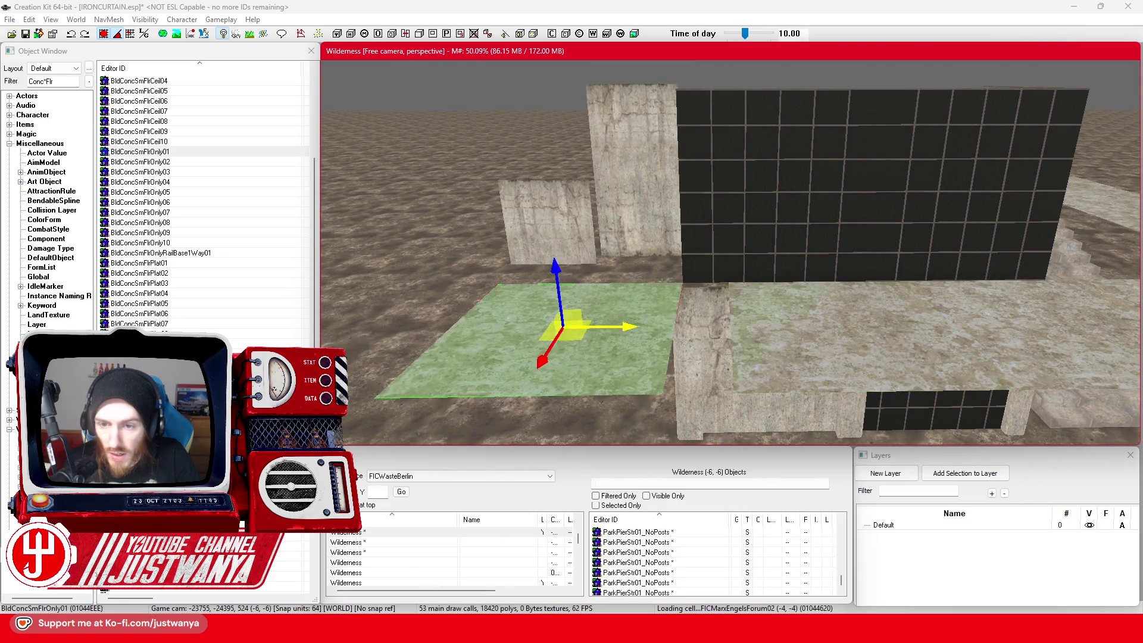
{"action": "left_click", "coordinate": [789, 259]}
{"action": "left_click_drag", "start_coordinate": [789, 262], "coordinate": [584, 265]}
{"action": "scroll", "coordinate": [647, 265], "scroll_direction": "down", "scroll_amount": 5}
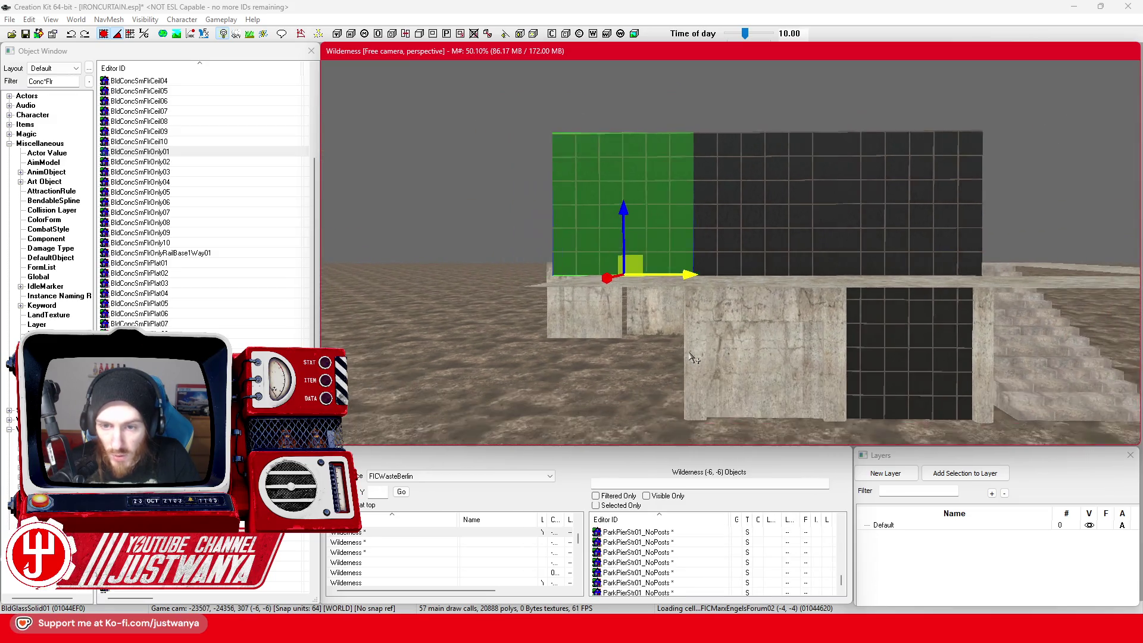
{"action": "scroll", "coordinate": [662, 333], "scroll_direction": "down", "scroll_amount": 3}
Step: Turn the left concrete wall panel to face forward, shift it right and lift it up, then switch to Firefox
{"action": "key", "text": "shift"}
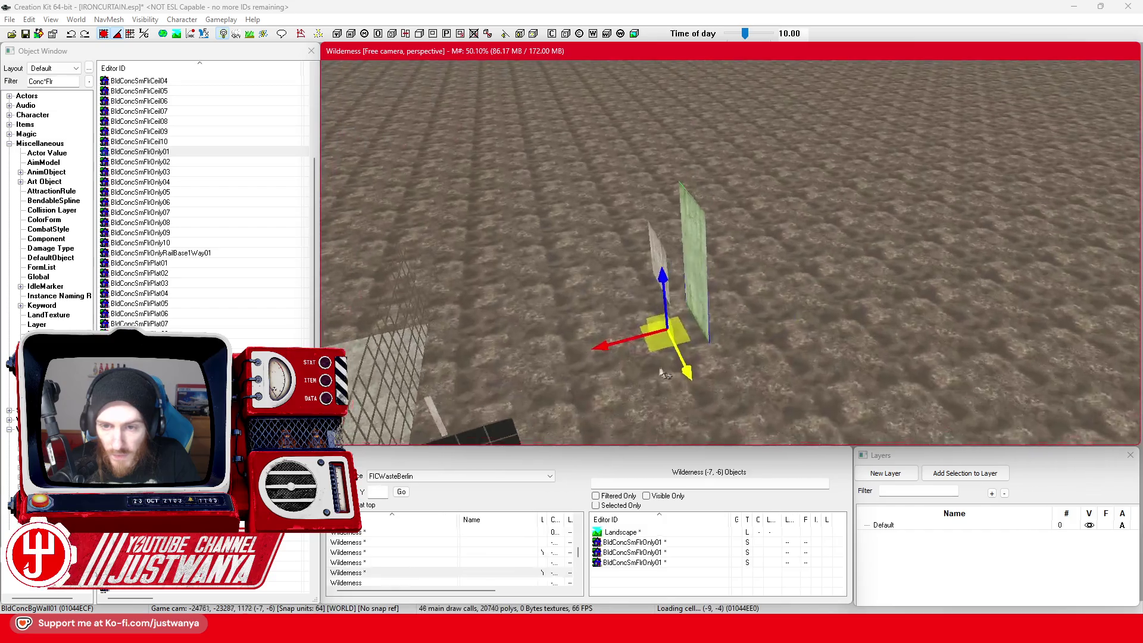
{"action": "mouse_move", "coordinate": [869, 244]}
{"action": "left_mouse_down"}
{"action": "mouse_move", "coordinate": [651, 293]}
{"action": "mouse_move", "coordinate": [582, 326]}
{"action": "left_mouse_up"}
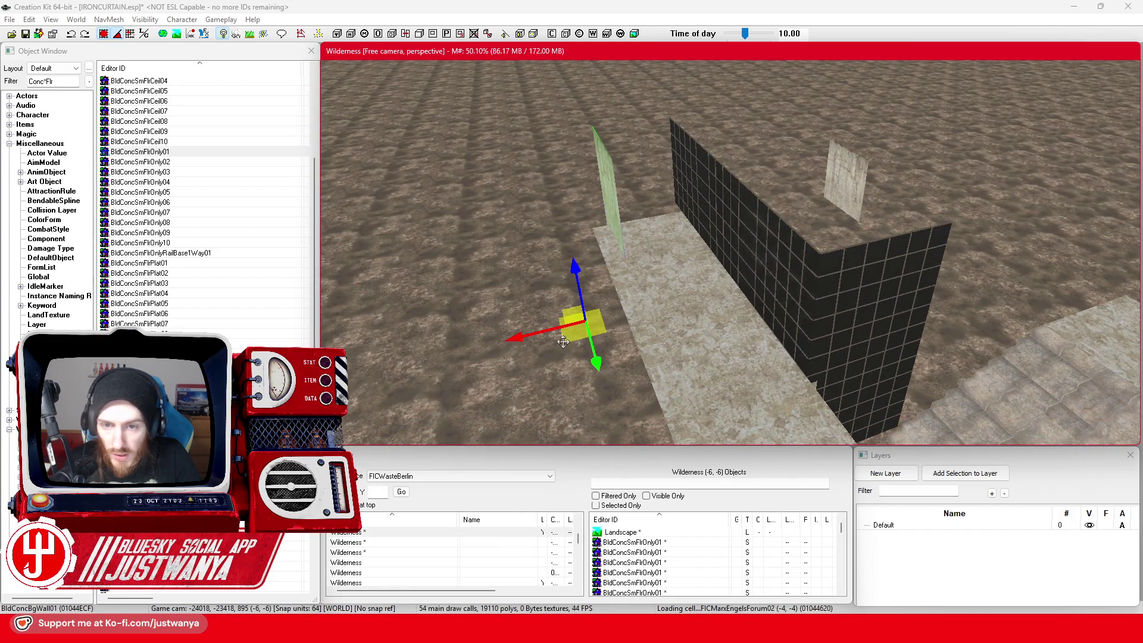
{"action": "left_click_drag", "start_coordinate": [579, 372], "coordinate": [586, 375]}
{"action": "key", "text": "w"}
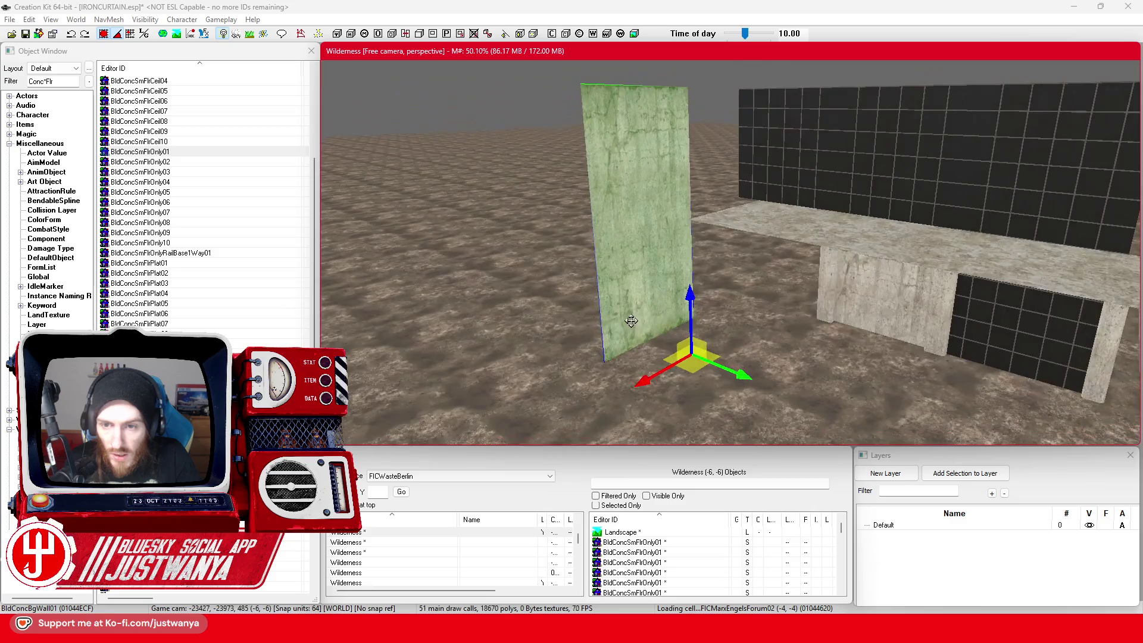
{"action": "scroll", "coordinate": [699, 348], "scroll_direction": "up", "scroll_amount": 3}
{"action": "mouse_move", "coordinate": [700, 349]}
{"action": "left_mouse_down"}
{"action": "mouse_move", "coordinate": [772, 388]}
{"action": "mouse_move", "coordinate": [721, 360]}
{"action": "left_mouse_up"}
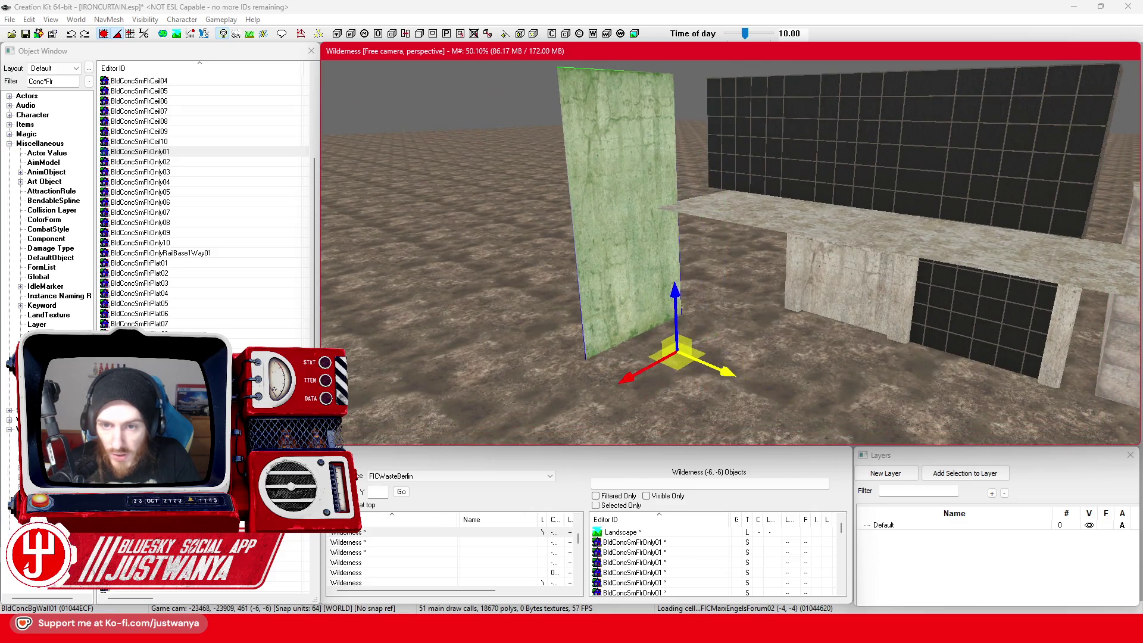
{"action": "mouse_move", "coordinate": [700, 302]}
{"action": "left_mouse_down"}
{"action": "mouse_move", "coordinate": [658, 238]}
{"action": "mouse_move", "coordinate": [667, 140]}
{"action": "left_mouse_up"}
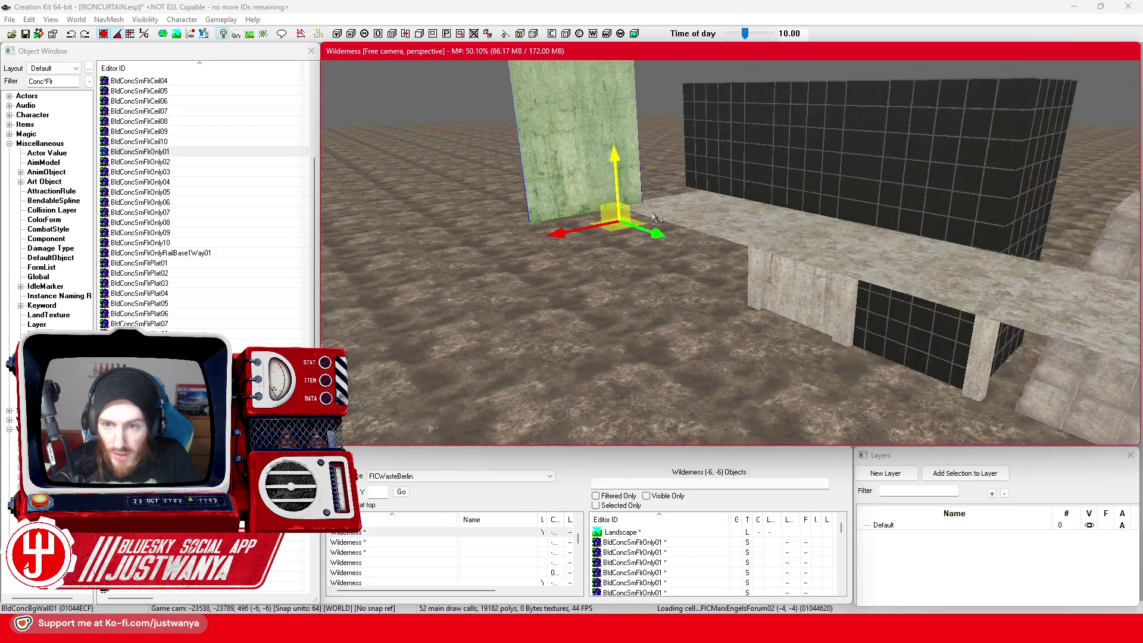
{"action": "scroll", "coordinate": [655, 236], "scroll_direction": "up", "scroll_amount": 5}
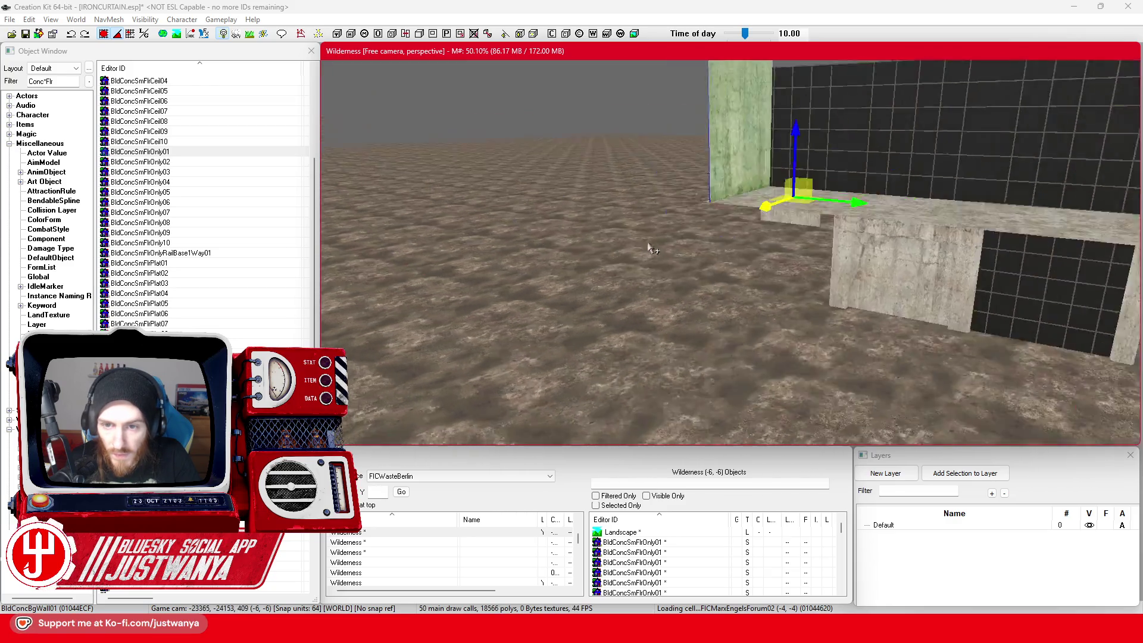
{"action": "scroll", "coordinate": [652, 247], "scroll_direction": "up", "scroll_amount": 5}
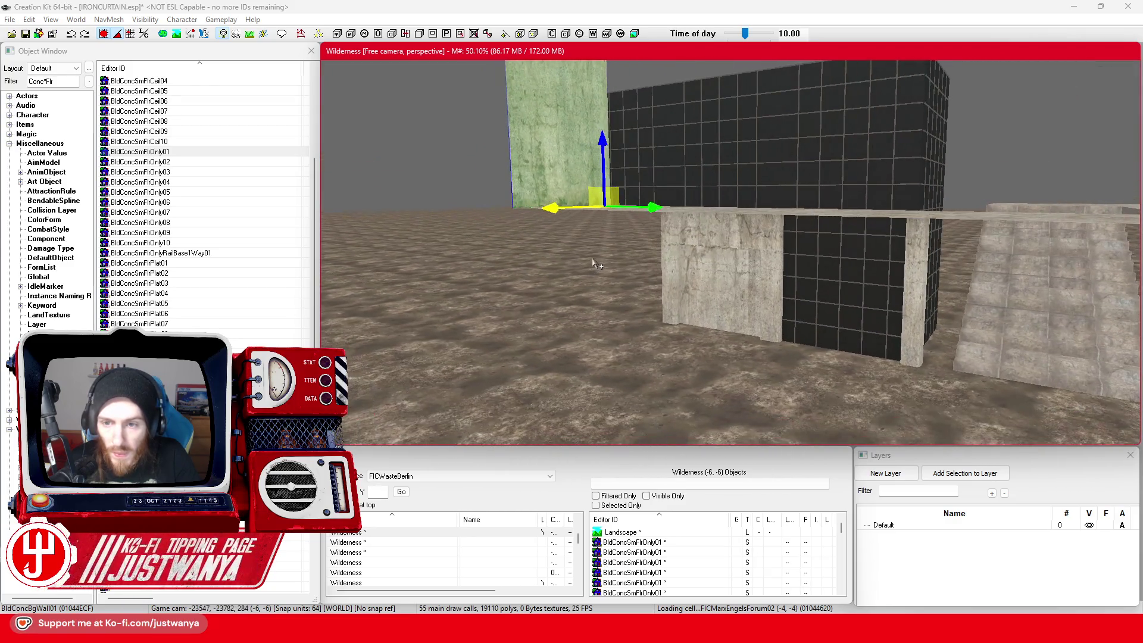
{"action": "left_click", "coordinate": [731, 574]}
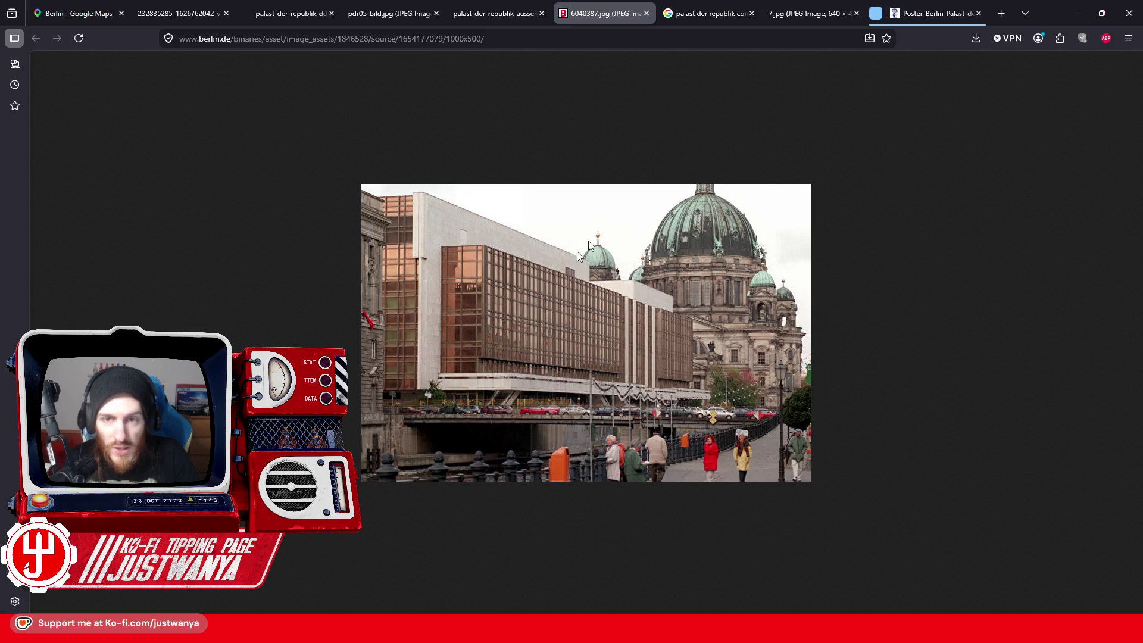
Step: Compare the exterior, black-and-white riverside and scale-model photos, then select the front concrete wall back in Creation Kit
{"action": "left_click", "coordinate": [716, 6]}
{"action": "left_click", "coordinate": [500, 11]}
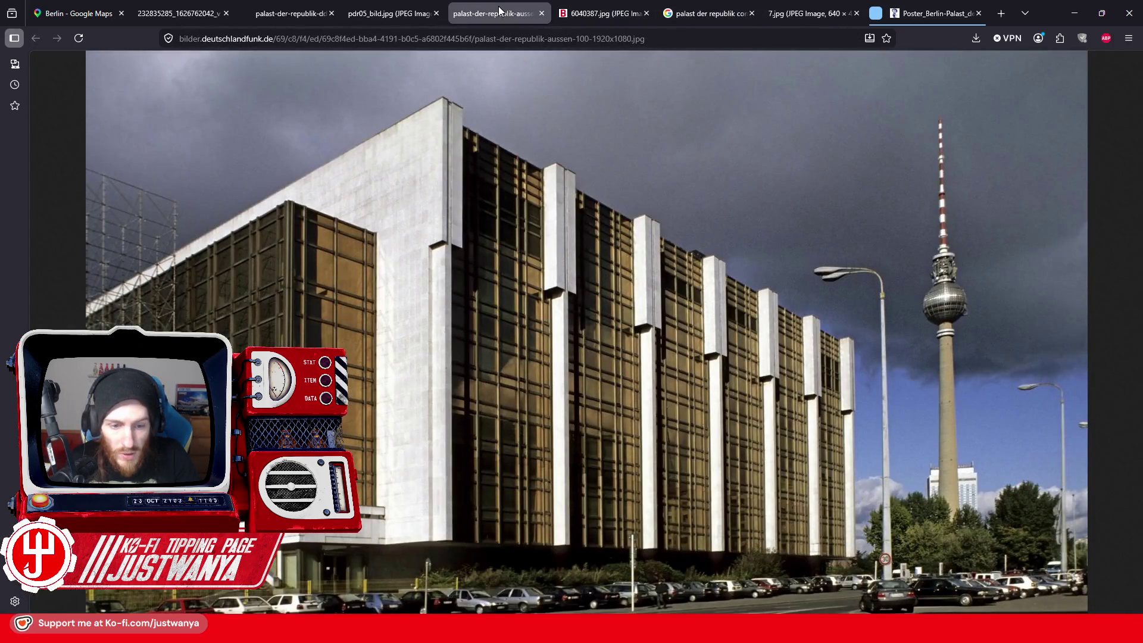
{"action": "left_click", "coordinate": [399, 9]}
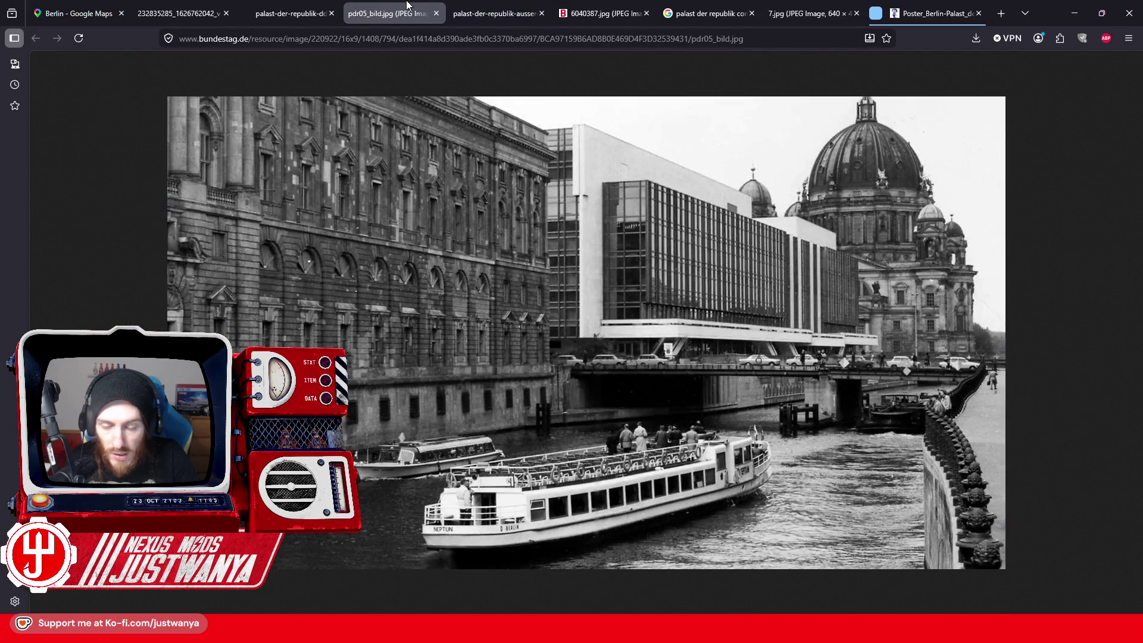
{"action": "left_click", "coordinate": [303, 8]}
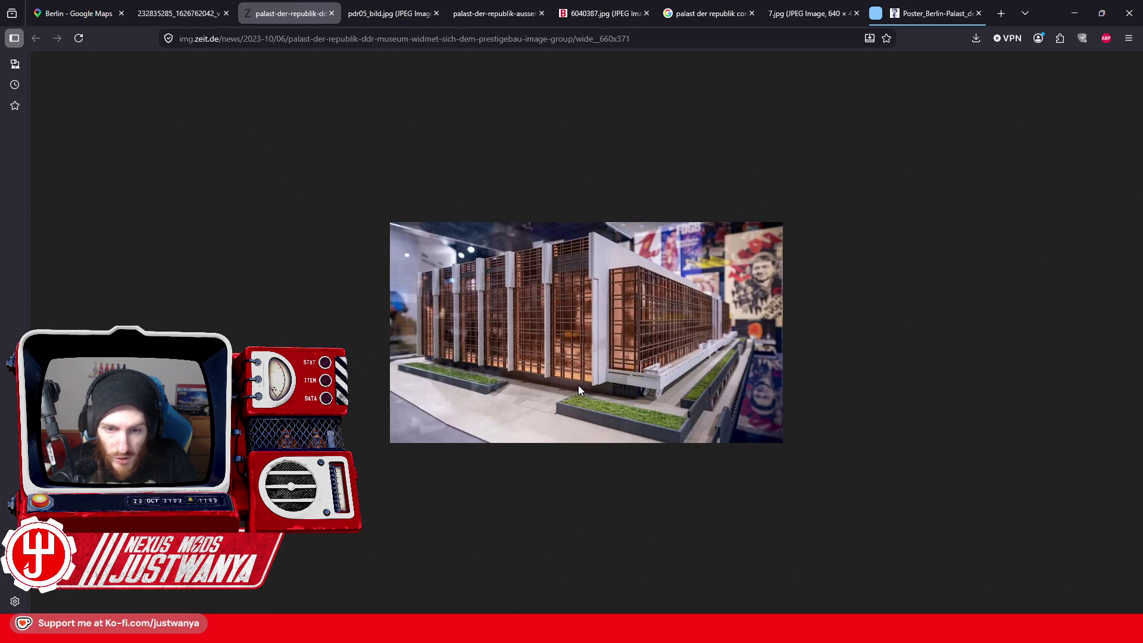
{"action": "left_click", "coordinate": [1076, 20]}
{"action": "left_click", "coordinate": [747, 310]}
Step: Focus on the front wall and select the wall corner pieces, glass panels and alcove wall section
{"action": "key", "text": "f"}
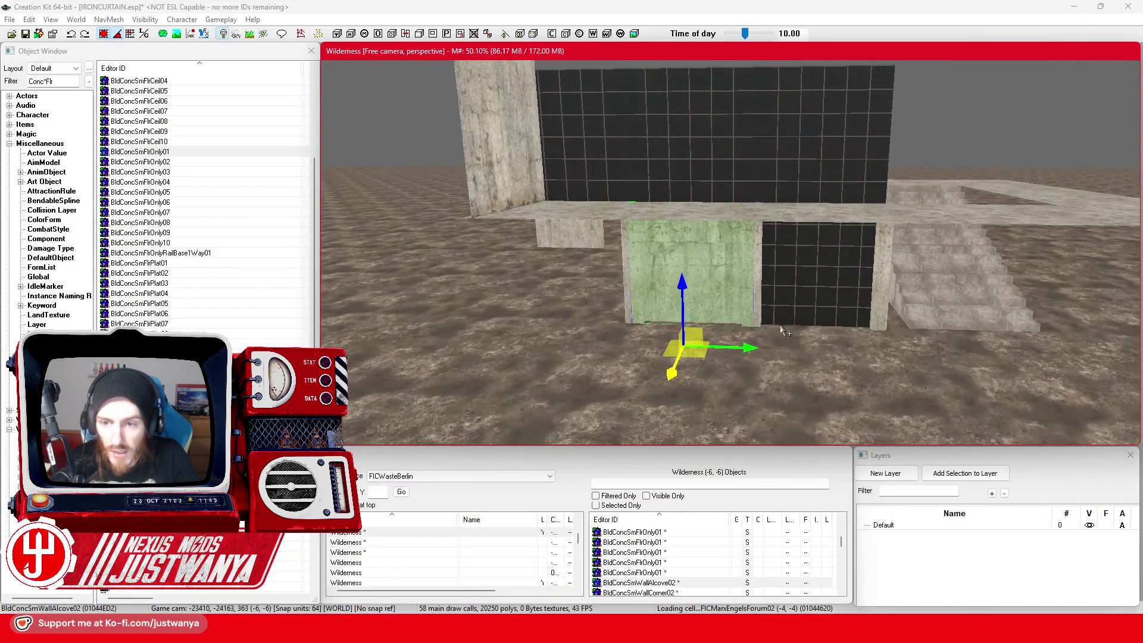
{"action": "scroll", "coordinate": [757, 337], "scroll_direction": "up", "scroll_amount": 3}
{"action": "left_click", "coordinate": [784, 318], "text": "ctrl"}
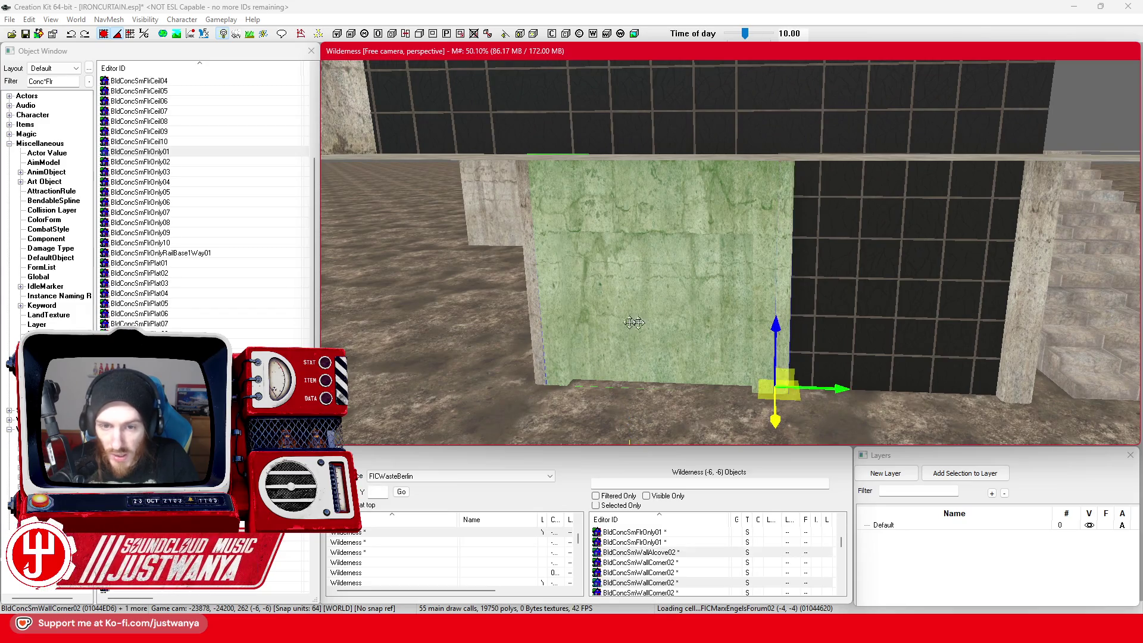
{"action": "left_click", "coordinate": [536, 323], "text": "ctrl"}
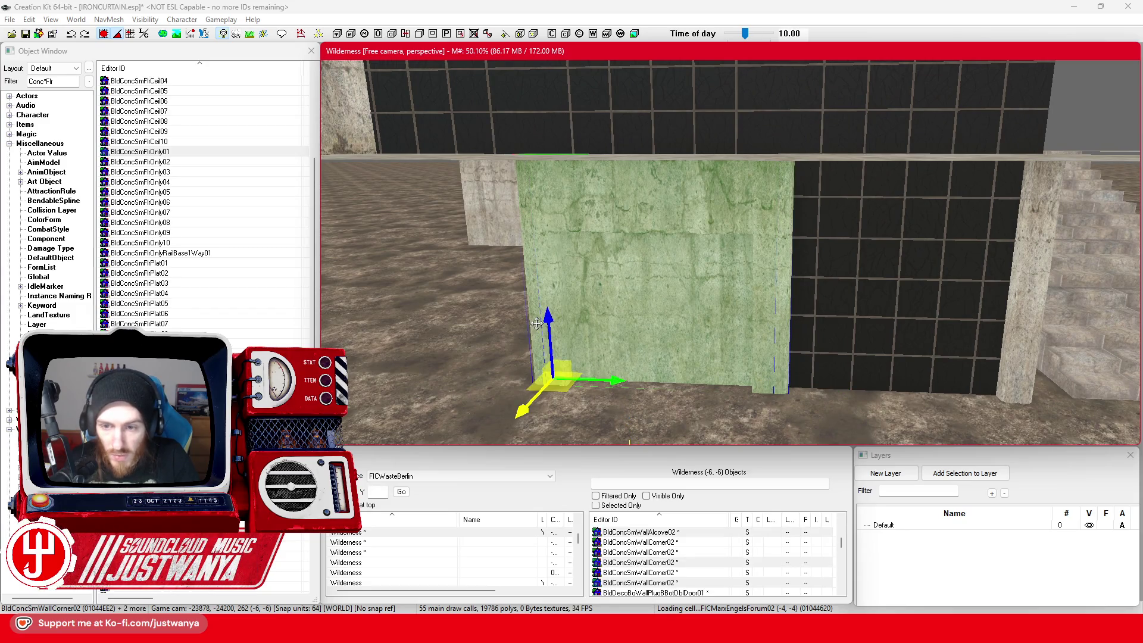
{"action": "left_click", "coordinate": [871, 362]}
{"action": "left_click", "coordinate": [501, 374]}
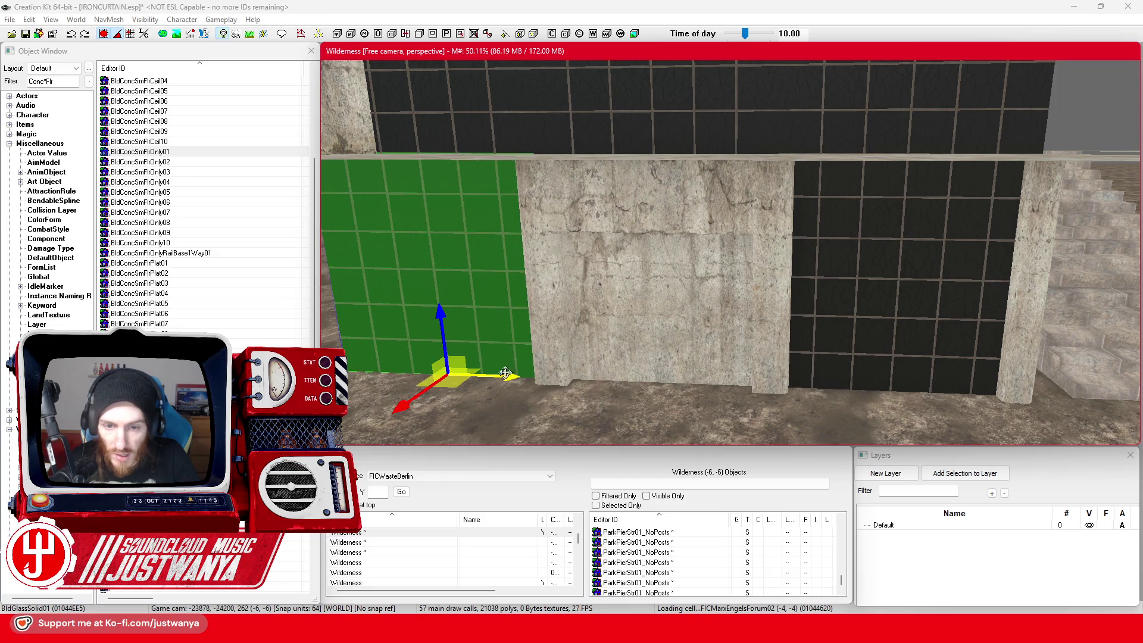
{"action": "scroll", "coordinate": [558, 356], "scroll_direction": "up", "scroll_amount": 1}
{"action": "left_click", "coordinate": [533, 345]}
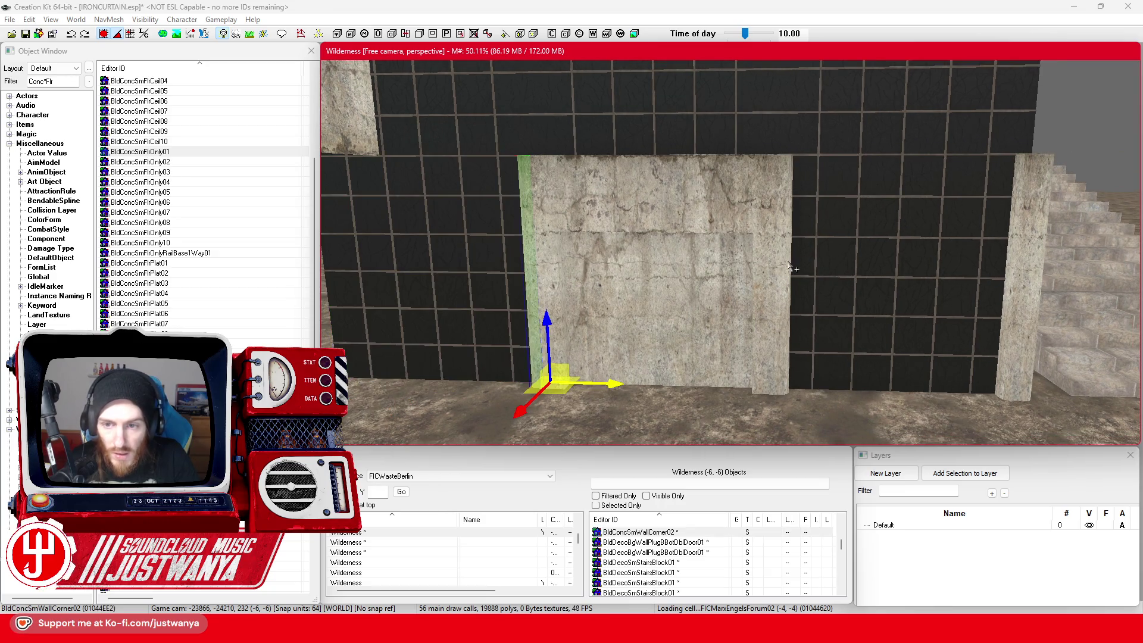
{"action": "left_click", "coordinate": [714, 210], "text": "ctrl"}
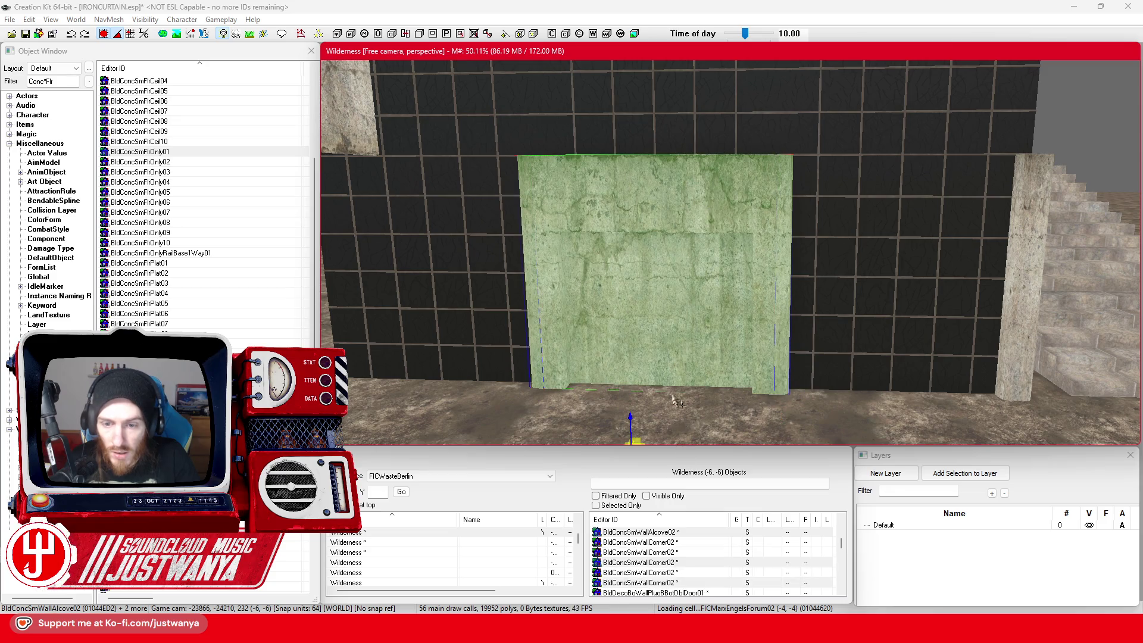
Step: Reselect the left glass panel and zoom the view in around it
{"action": "scroll", "coordinate": [679, 412], "scroll_direction": "up", "scroll_amount": 3}
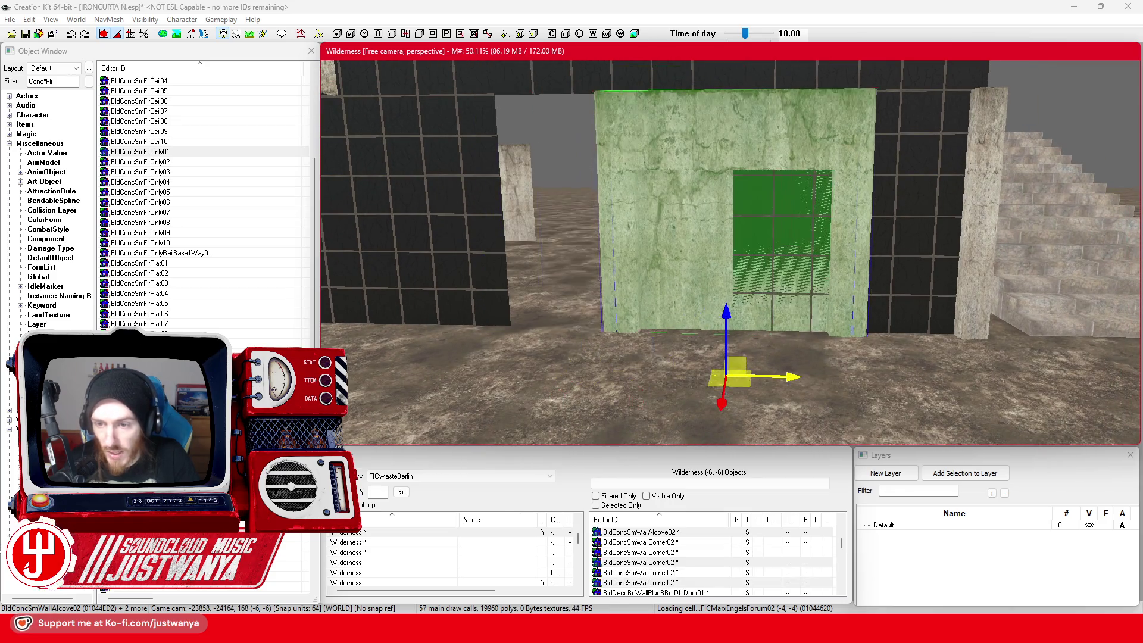
{"action": "left_click", "coordinate": [464, 280]}
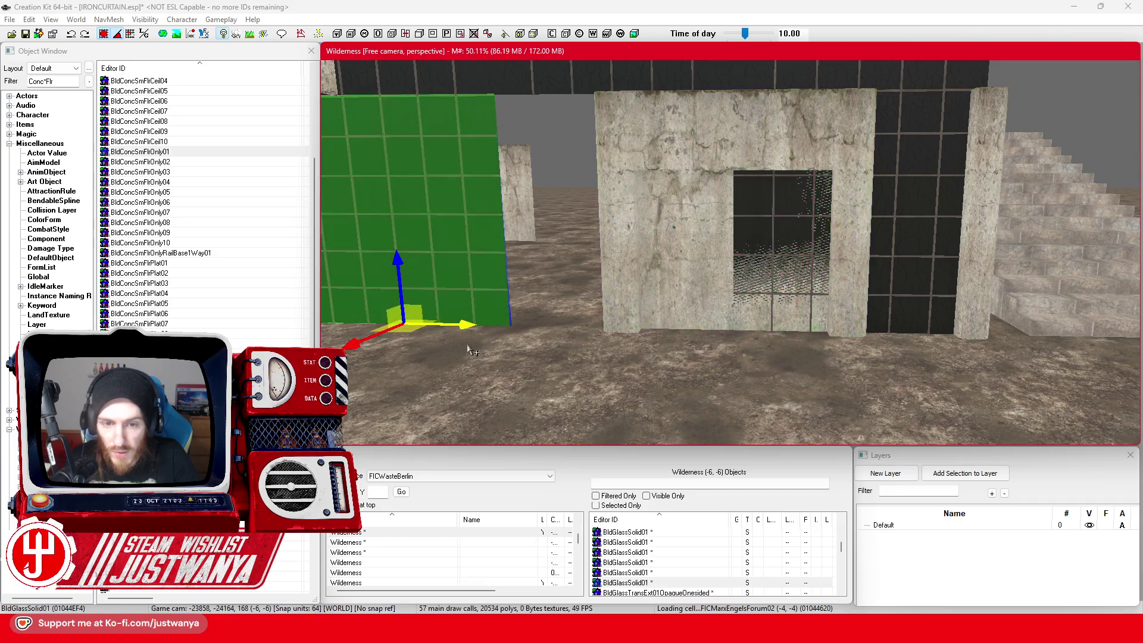
{"action": "scroll", "coordinate": [619, 324], "scroll_direction": "up", "scroll_amount": 4}
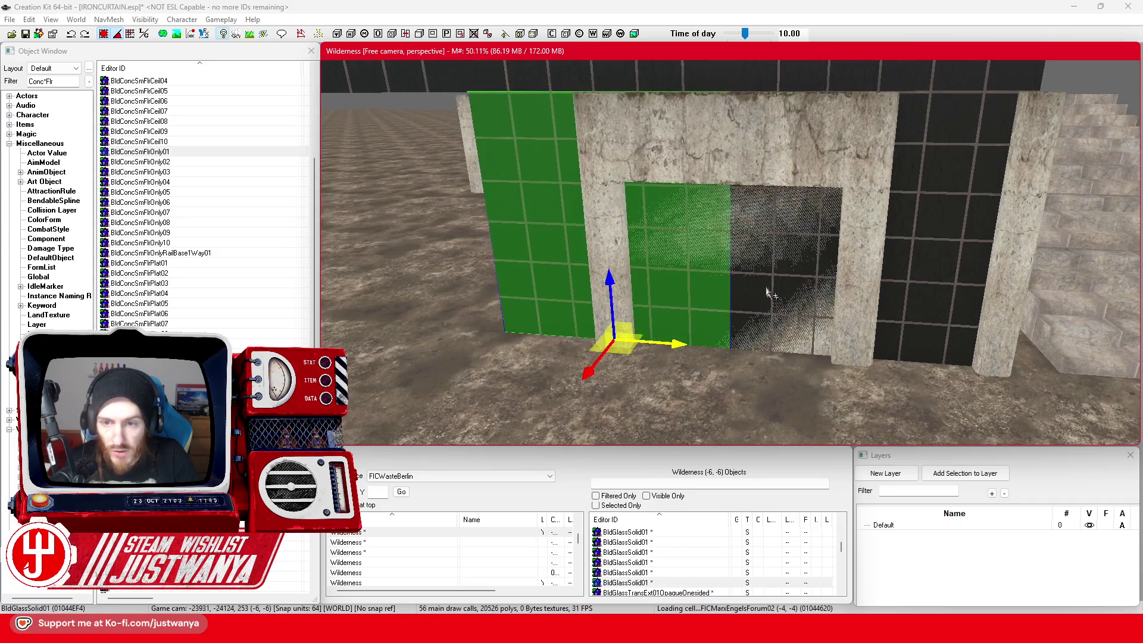
{"action": "scroll", "coordinate": [780, 324], "scroll_direction": "down", "scroll_amount": 5}
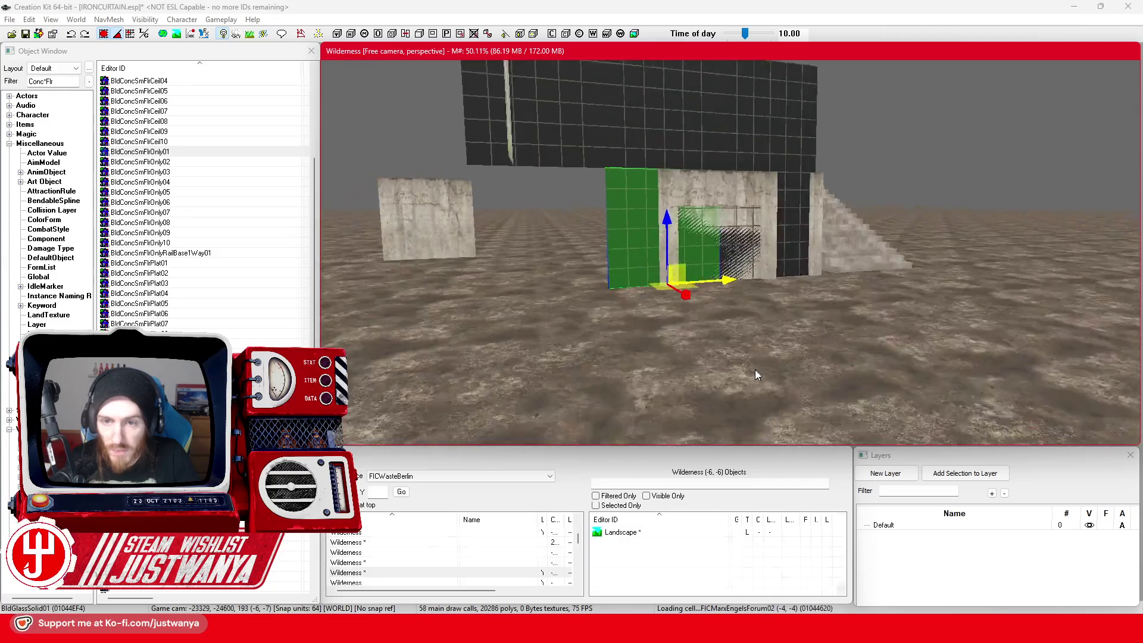
{"action": "scroll", "coordinate": [732, 385], "scroll_direction": "up", "scroll_amount": 2}
{"action": "scroll", "coordinate": [750, 334], "scroll_direction": "up", "scroll_amount": 3}
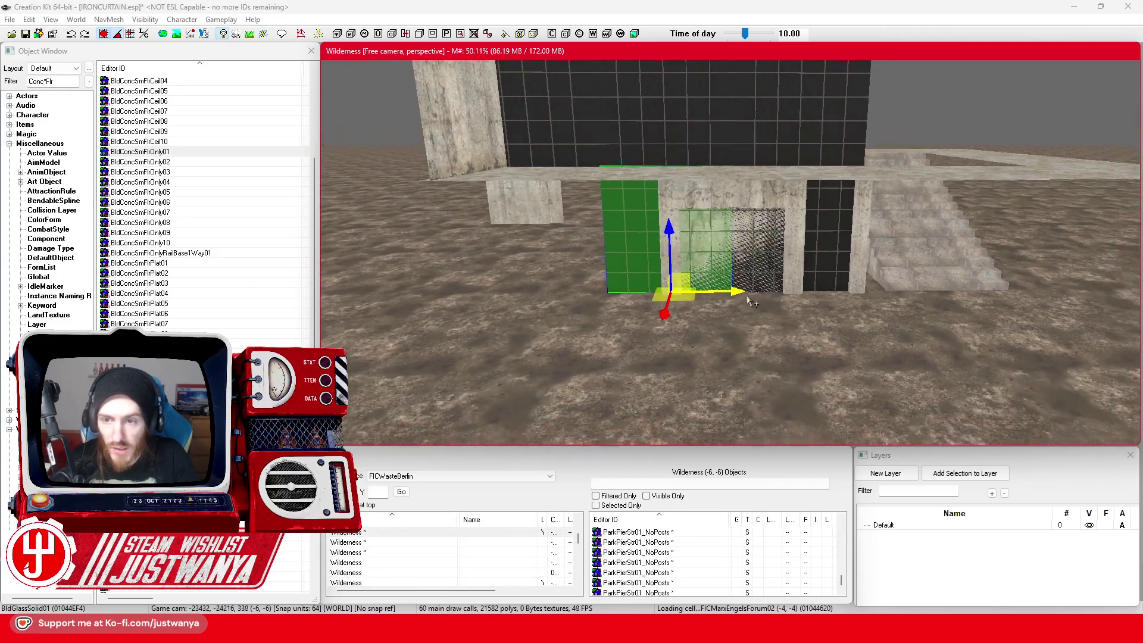
{"action": "scroll", "coordinate": [762, 302], "scroll_direction": "up", "scroll_amount": 3}
{"action": "scroll", "coordinate": [972, 296], "scroll_direction": "up", "scroll_amount": 1}
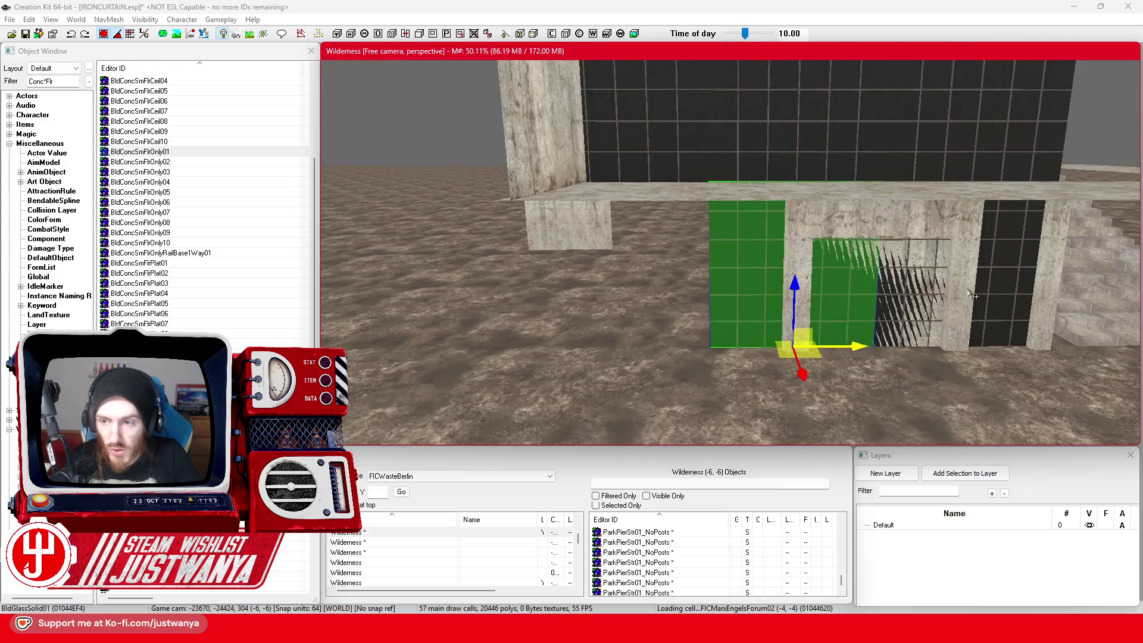
Step: Slide the wall corner along the front and butt the BldConcSmWall01 panel against the building's left end
{"action": "left_click", "coordinate": [971, 291]}
{"action": "mouse_move", "coordinate": [972, 291]}
{"action": "left_mouse_down"}
{"action": "mouse_move", "coordinate": [628, 292]}
{"action": "mouse_move", "coordinate": [729, 286]}
{"action": "left_mouse_up"}
{"action": "scroll", "coordinate": [673, 224], "scroll_direction": "up", "scroll_amount": 2}
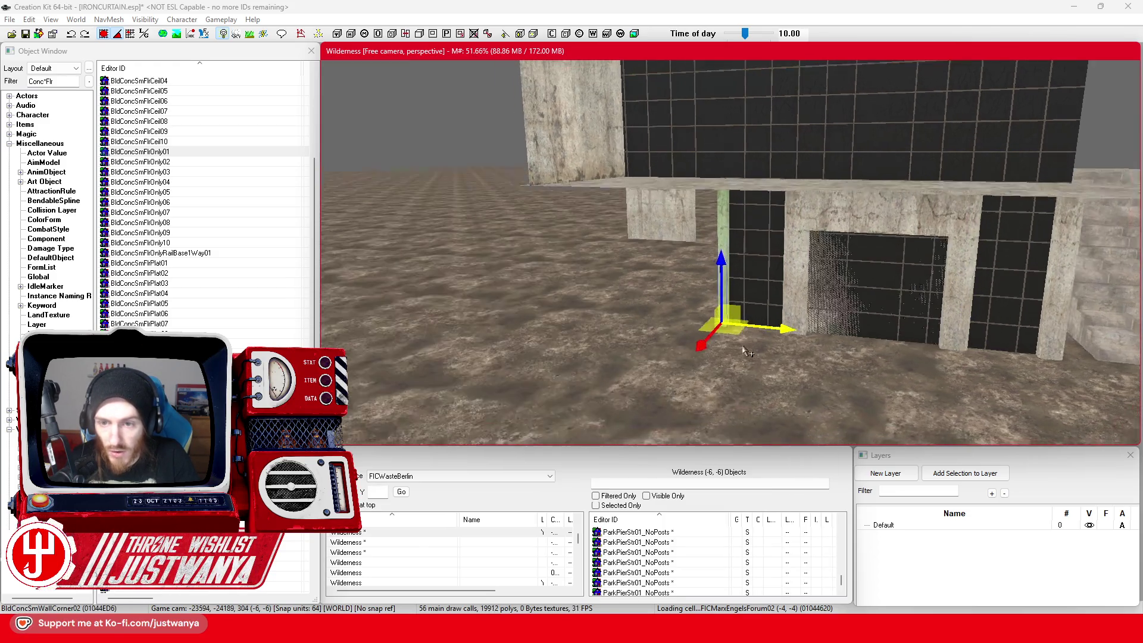
{"action": "mouse_move", "coordinate": [673, 224]}
{"action": "left_mouse_down"}
{"action": "mouse_move", "coordinate": [646, 268]}
{"action": "mouse_move", "coordinate": [604, 238]}
{"action": "mouse_move", "coordinate": [407, 342]}
{"action": "left_mouse_up"}
{"action": "mouse_move", "coordinate": [531, 322]}
{"action": "left_mouse_down"}
{"action": "mouse_move", "coordinate": [855, 332]}
{"action": "mouse_move", "coordinate": [438, 327]}
{"action": "left_mouse_up"}
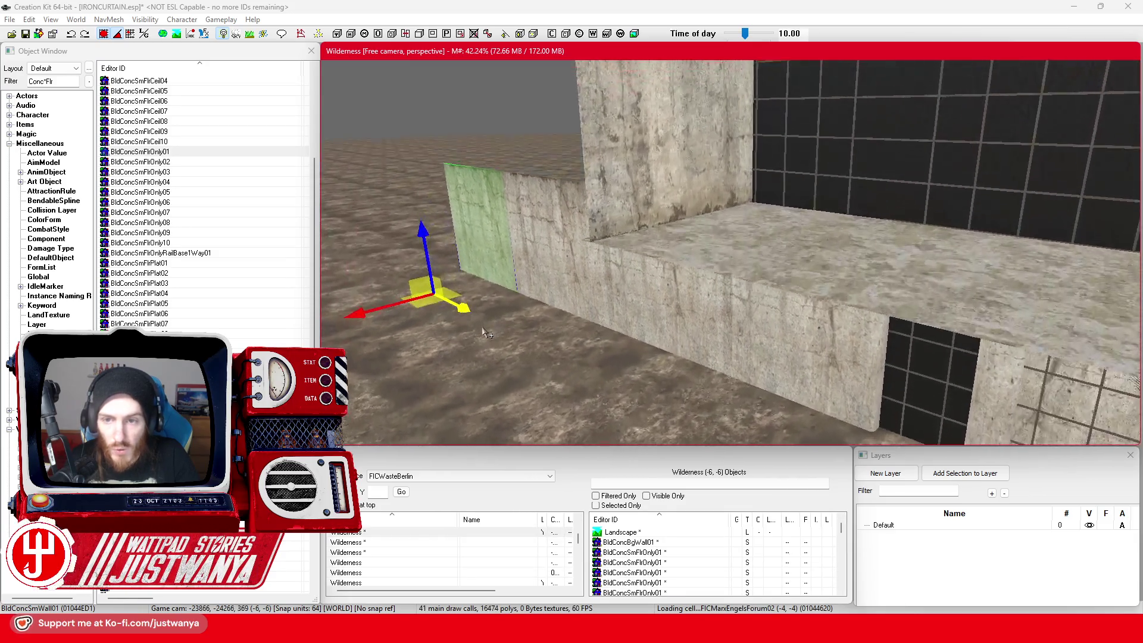
{"action": "scroll", "coordinate": [484, 332], "scroll_direction": "down", "scroll_amount": 5}
{"action": "left_click", "coordinate": [709, 209]}
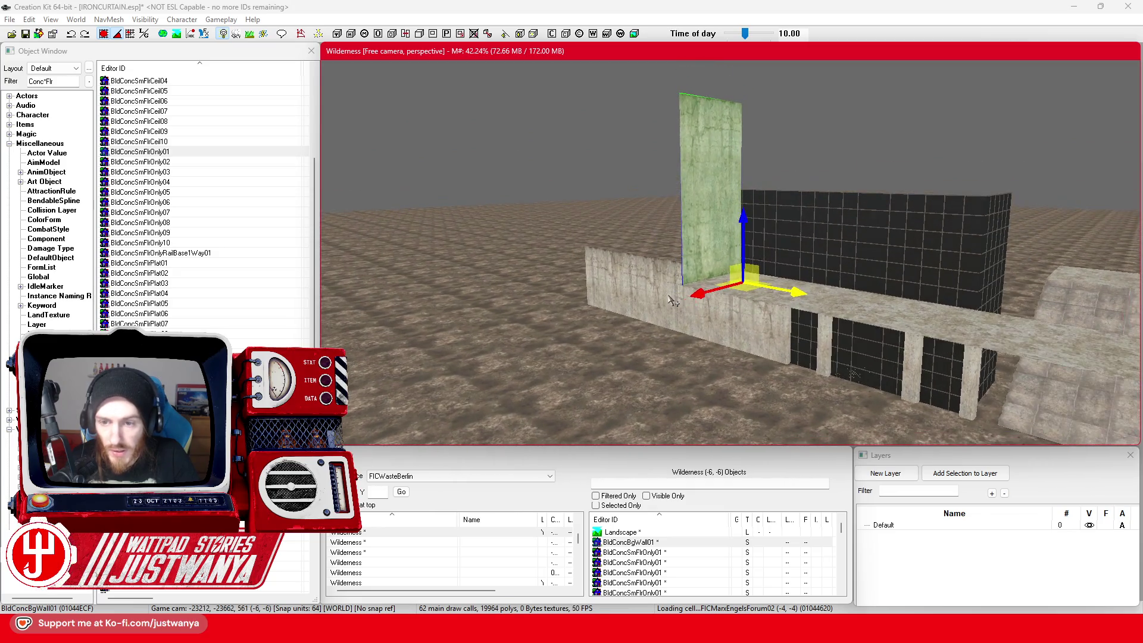
{"action": "scroll", "coordinate": [672, 300], "scroll_direction": "down", "scroll_amount": 1}
{"action": "mouse_move", "coordinate": [625, 632]}
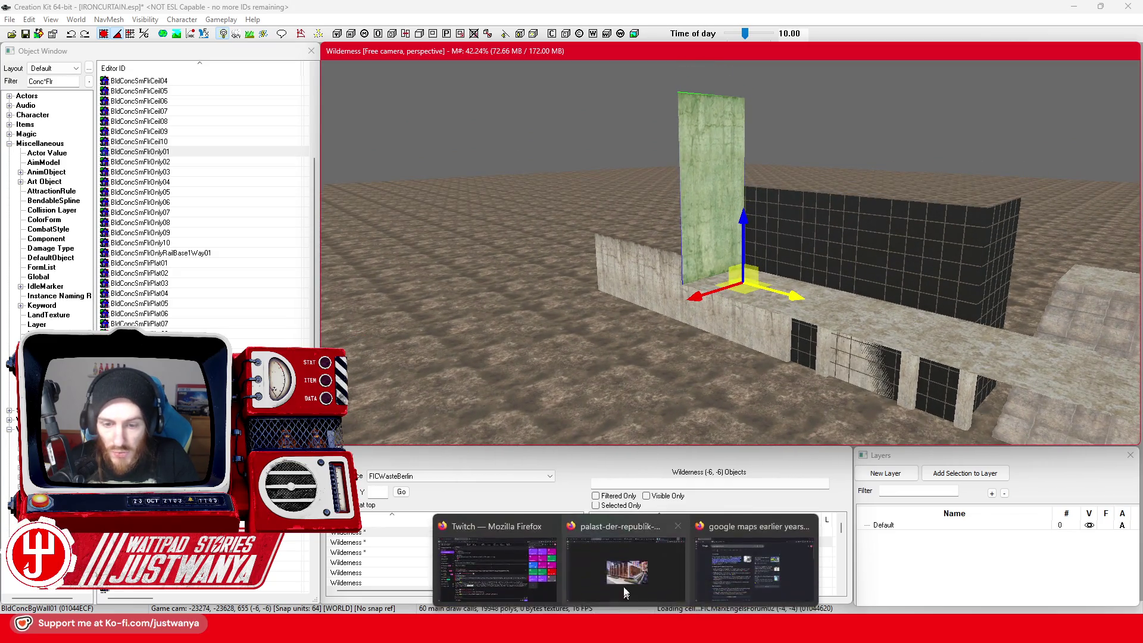
{"action": "left_click", "coordinate": [623, 591]}
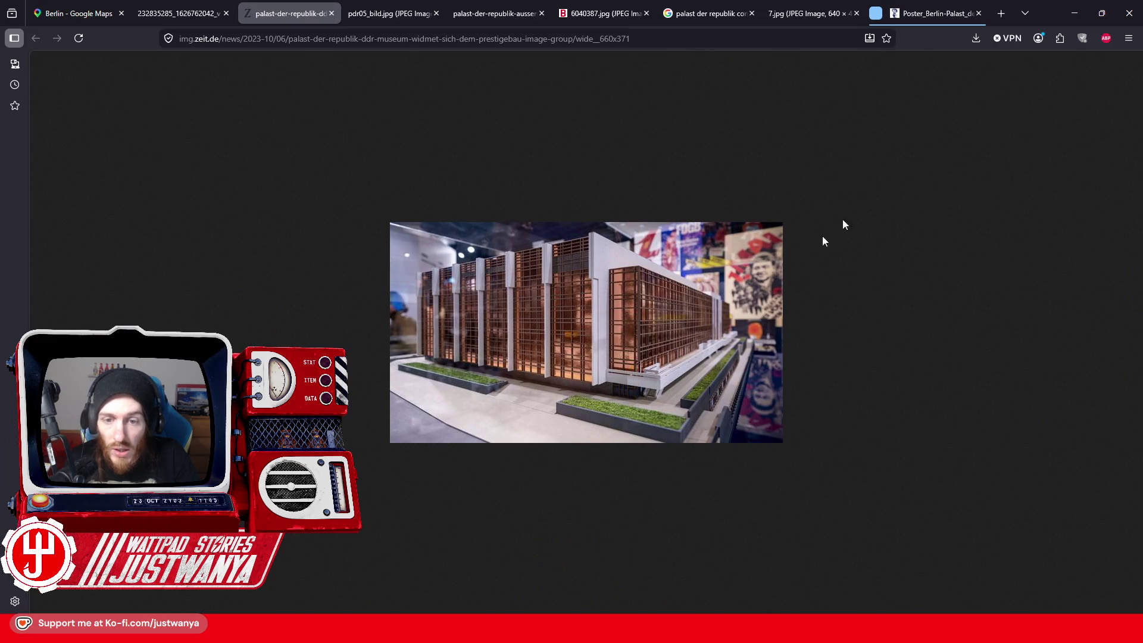
{"action": "left_click", "coordinate": [1064, 13]}
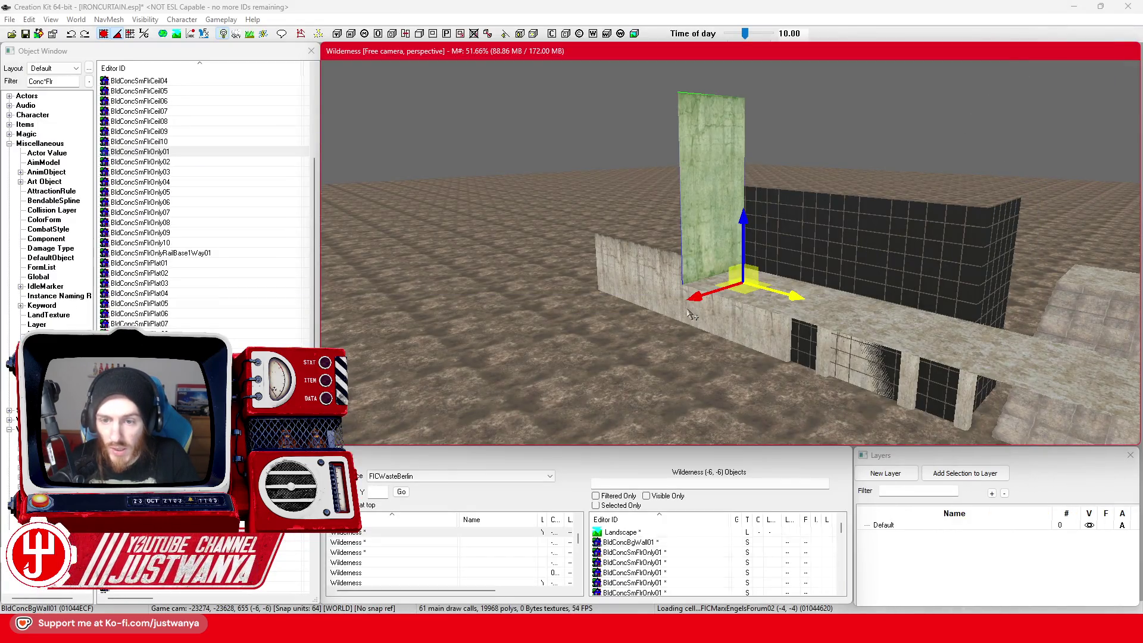
Step: Undo back to the tall concrete wall, then cycle it through the hole, corner and two-way variants
{"action": "scroll", "coordinate": [613, 341], "scroll_direction": "down", "scroll_amount": 2}
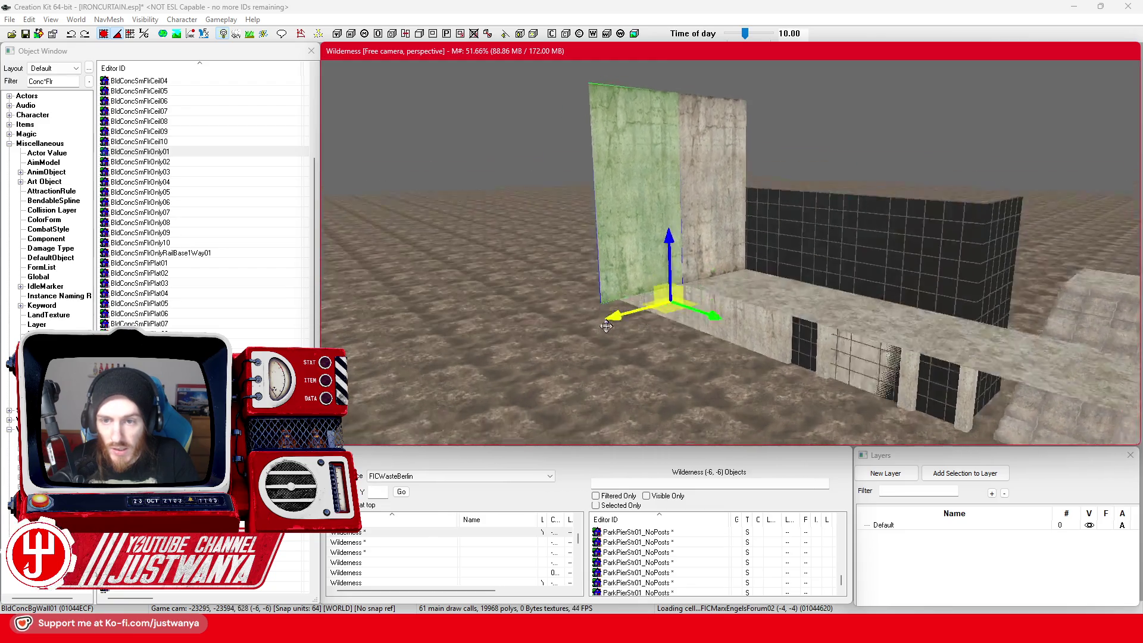
{"action": "scroll", "coordinate": [506, 396], "scroll_direction": "up", "scroll_amount": 2}
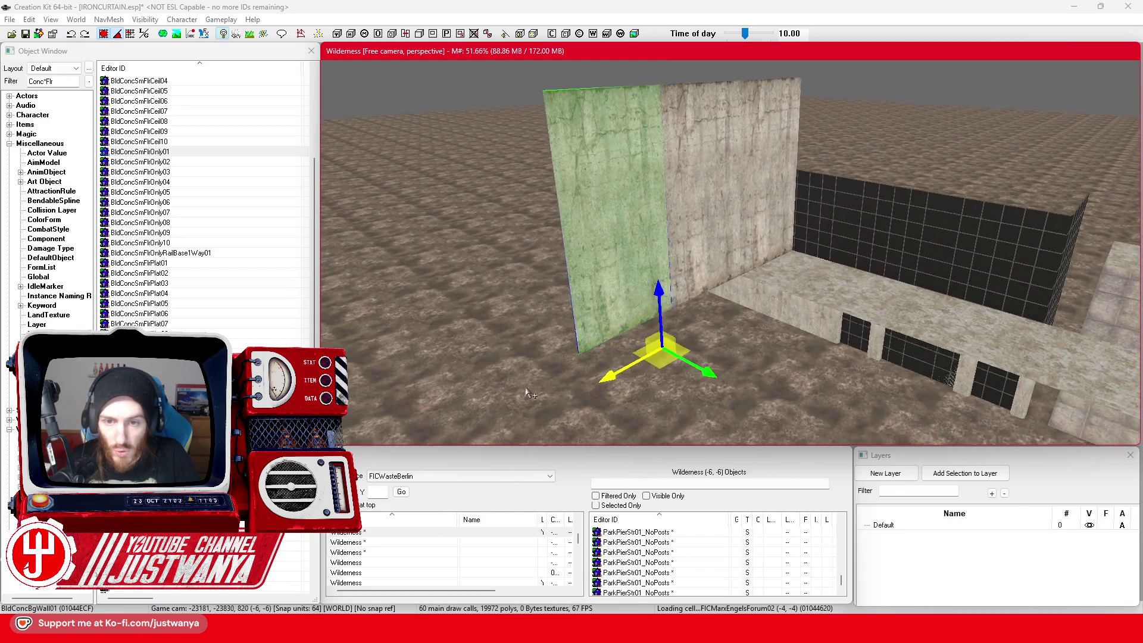
{"action": "key", "text": "ctrl+z"}
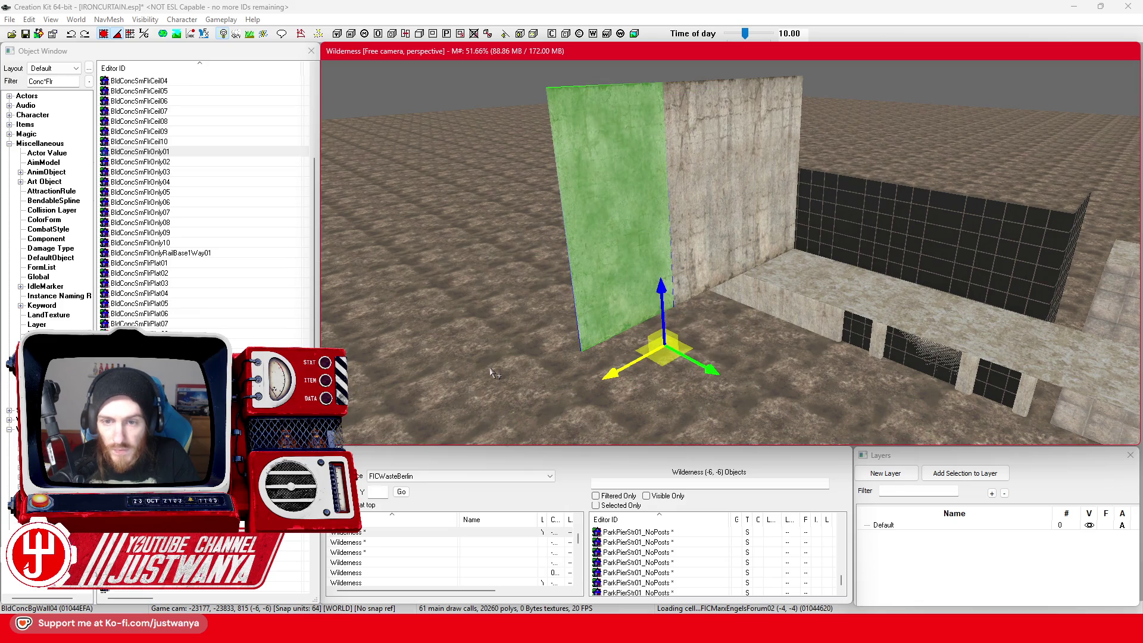
{"action": "key", "text": "ctrl+z"}
{"action": "key", "text": "ctrl+z"}
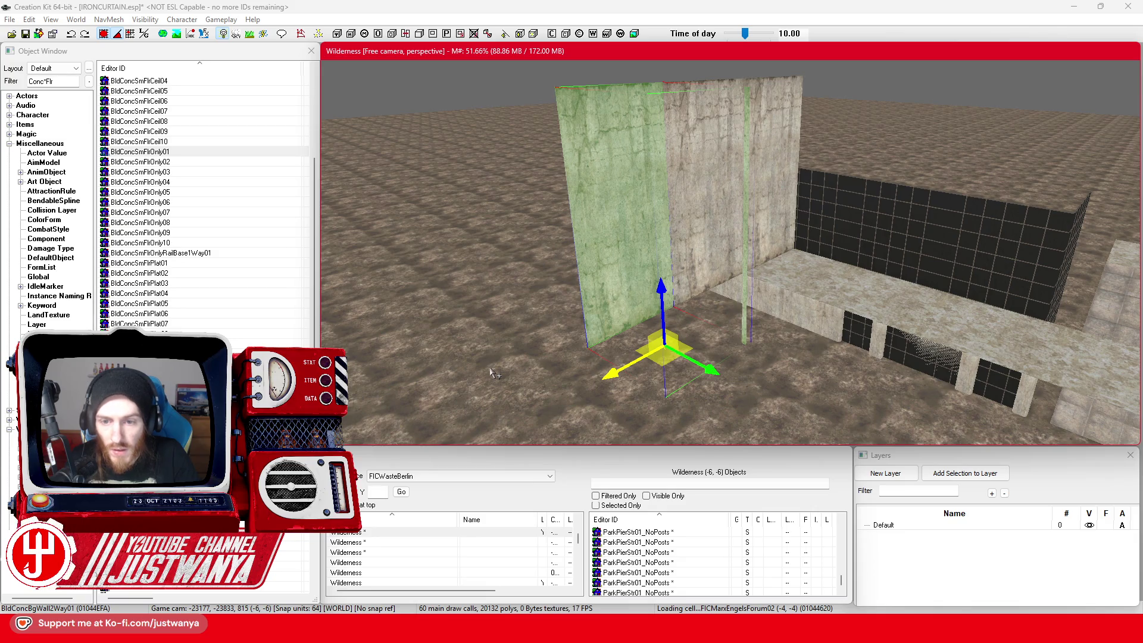
{"action": "key", "text": "ctrl+z"}
{"action": "key", "text": "ctrl+z"}
{"action": "key", "text": "ctrl+z"}
{"action": "key", "text": "period"}
{"action": "key", "text": "period"}
{"action": "key", "text": "period"}
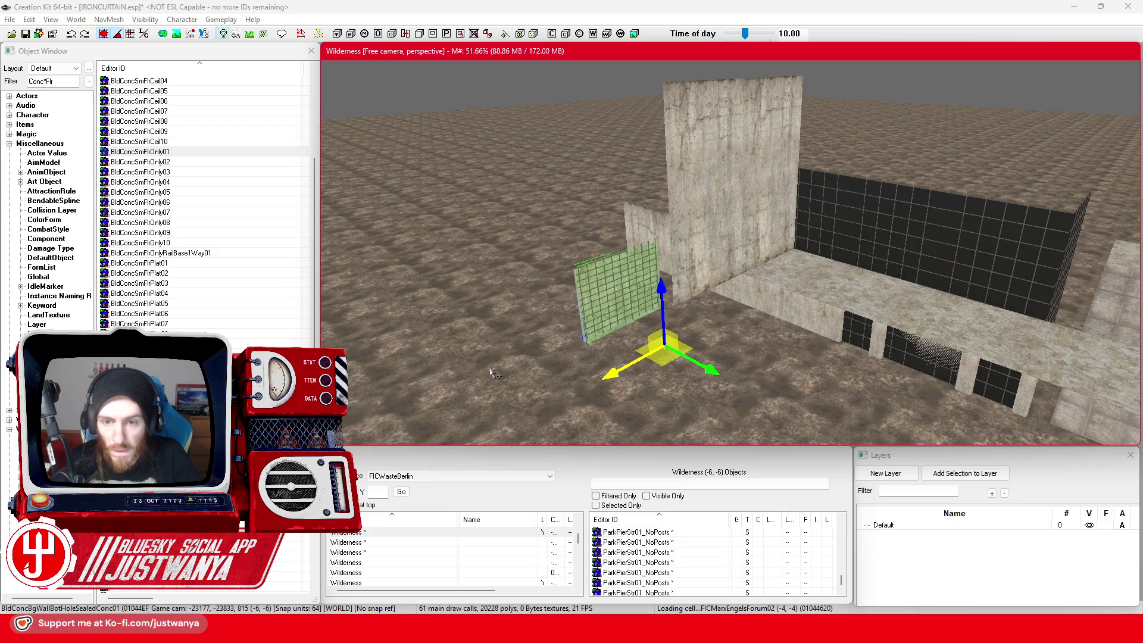
{"action": "key", "text": "period"}
{"action": "key", "text": "period"}
{"action": "key", "text": "period"}
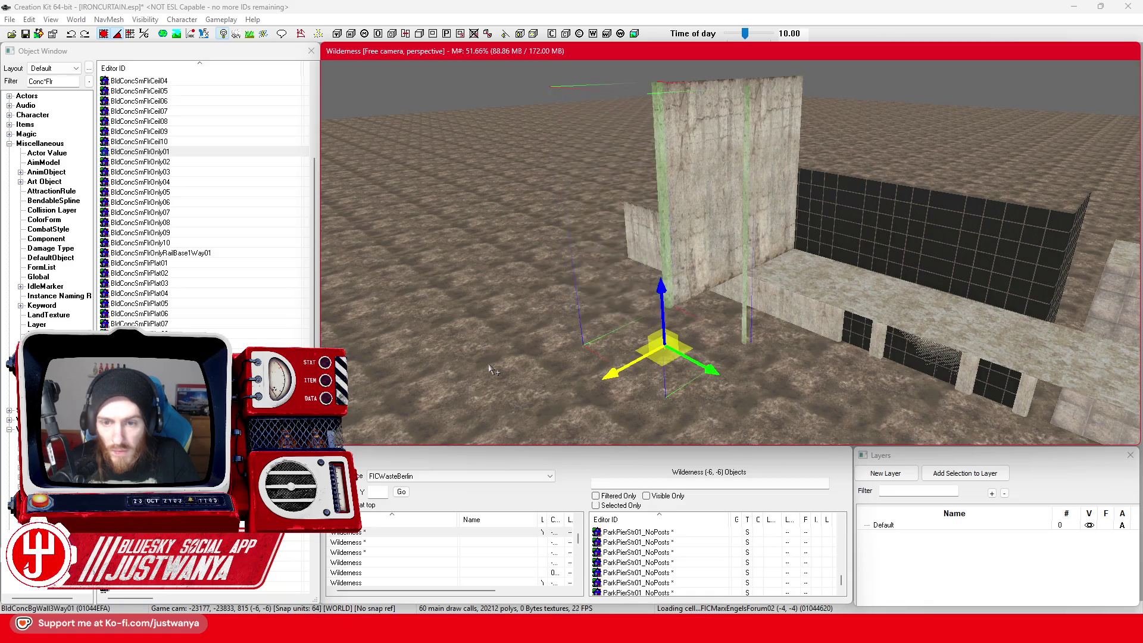
Step: Keep cycling the wall's variants until it becomes the BldConcBgWallCorner01 corner pillar
{"action": "key", "text": "period"}
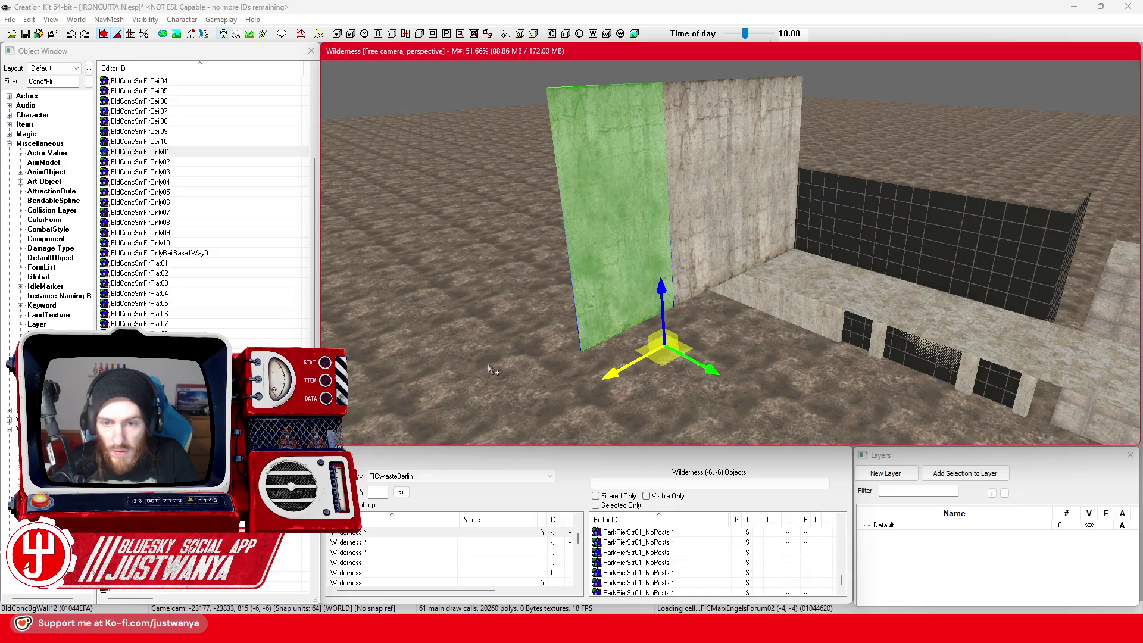
{"action": "scroll", "coordinate": [493, 370], "scroll_direction": "up", "scroll_amount": 3}
{"action": "key", "text": "period"}
{"action": "key", "text": "period"}
{"action": "key", "text": "period"}
{"action": "key", "text": "period"}
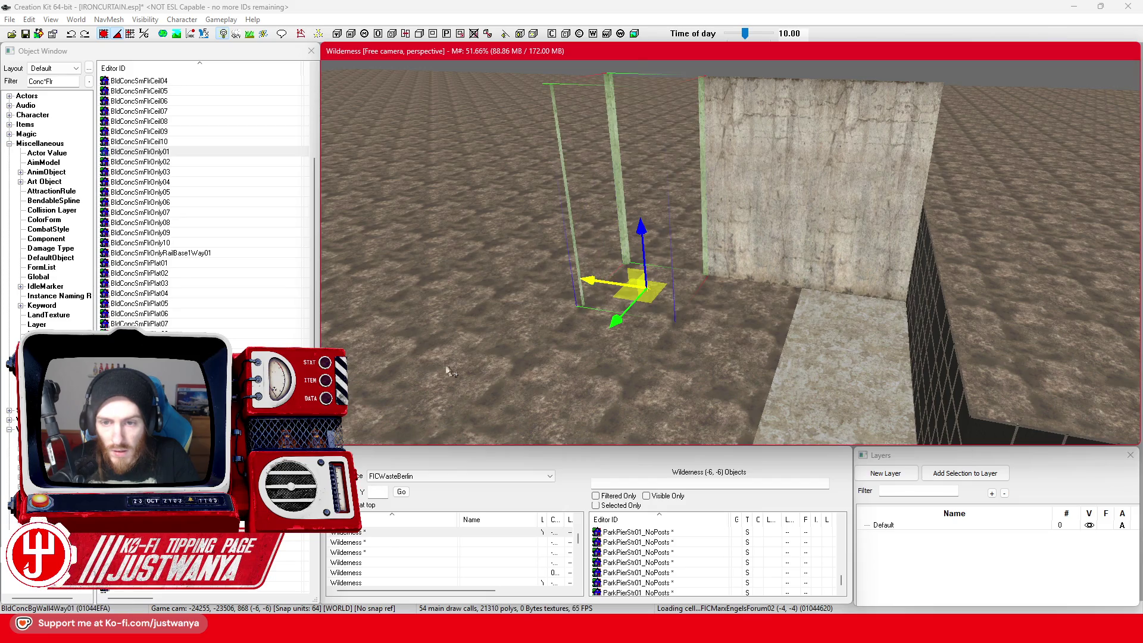
{"action": "scroll", "coordinate": [452, 369], "scroll_direction": "down", "scroll_amount": 3}
{"action": "key", "text": "period"}
{"action": "scroll", "coordinate": [490, 365], "scroll_direction": "up", "scroll_amount": 3}
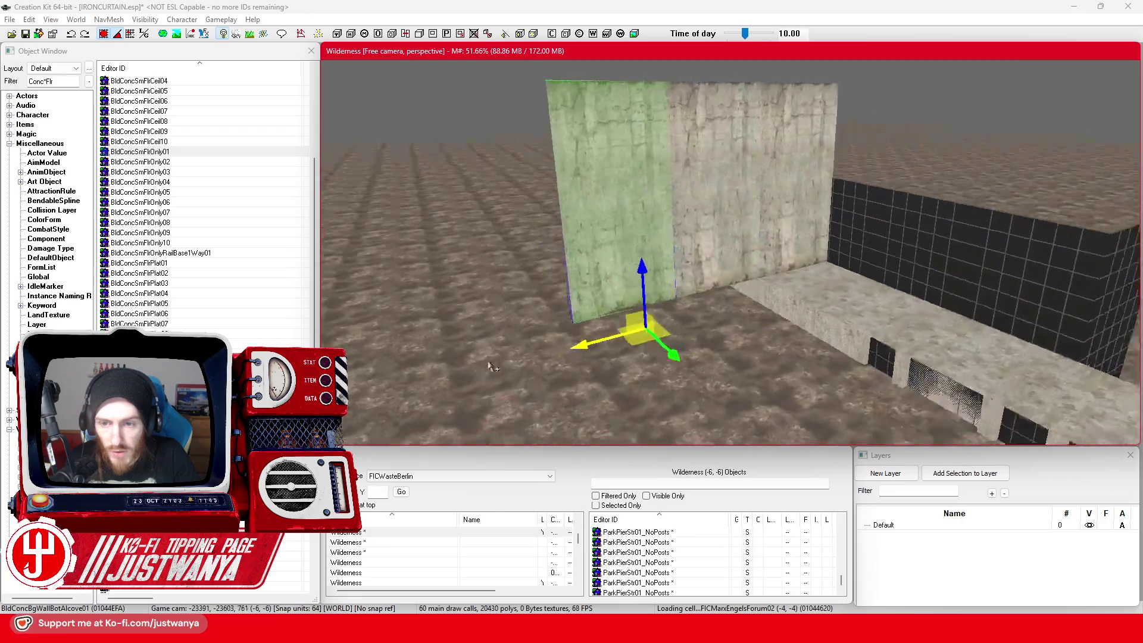
{"action": "scroll", "coordinate": [487, 368], "scroll_direction": "down", "scroll_amount": 1}
{"action": "key", "text": "period"}
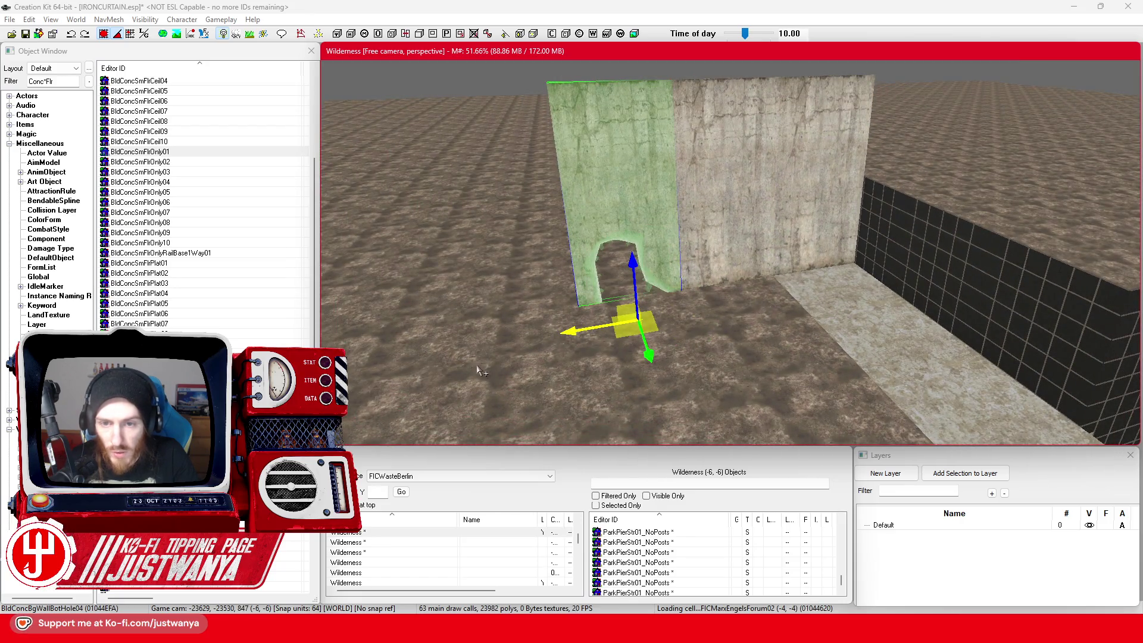
{"action": "key", "text": "period"}
{"action": "key", "text": "period"}
{"action": "key", "text": "period"}
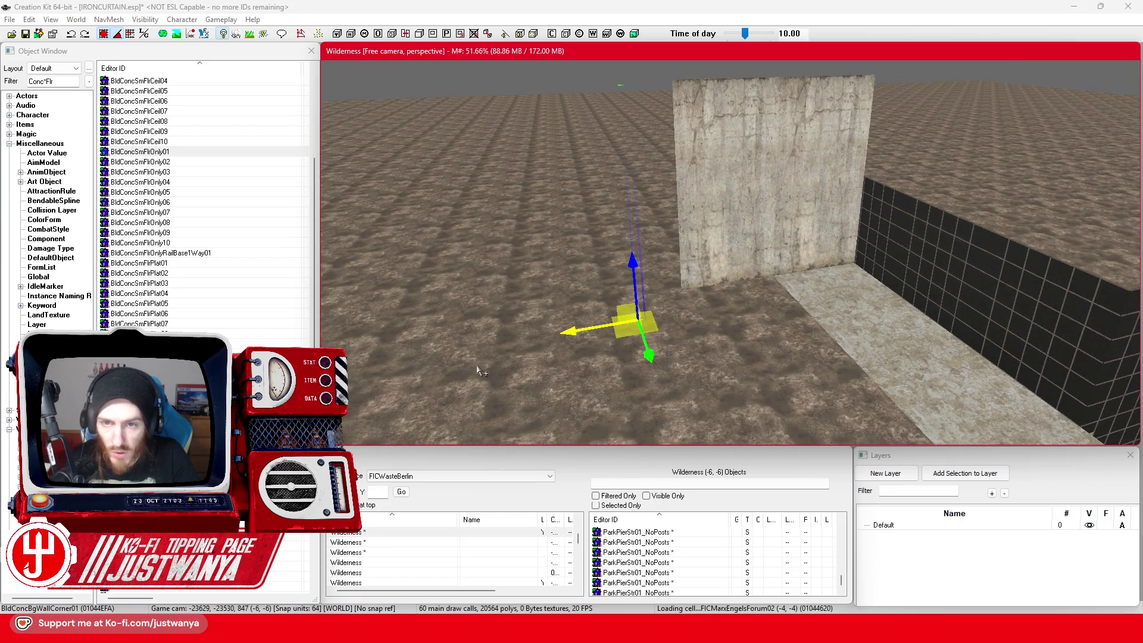
{"action": "key", "text": "e"}
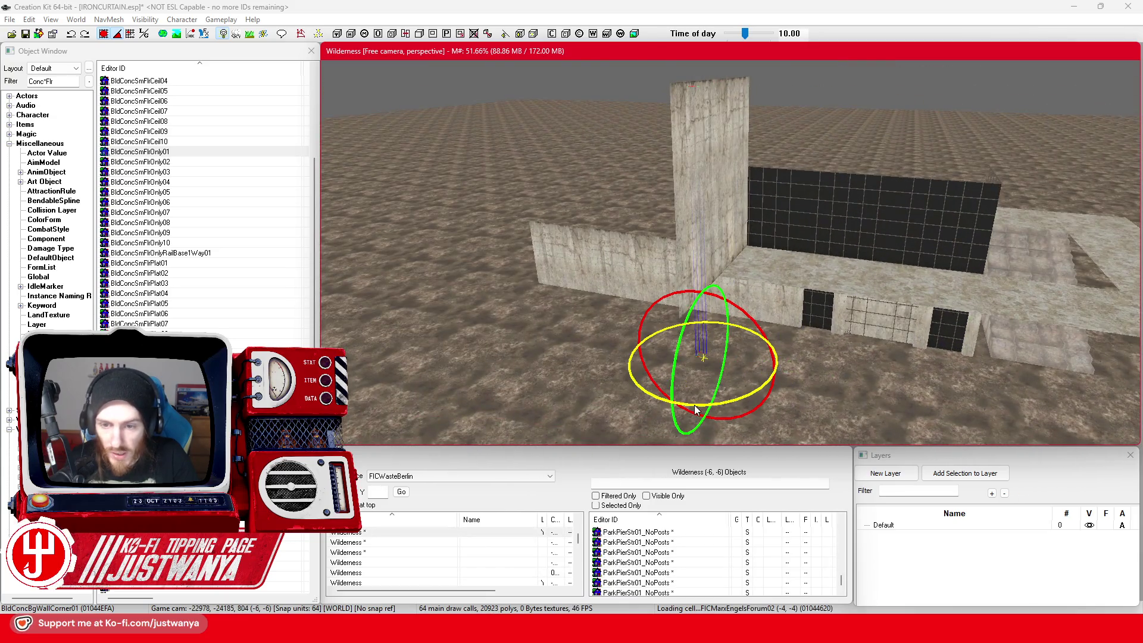
Step: Slide the corner pillar left along X to the end of the long low wall
{"action": "key", "text": "w"}
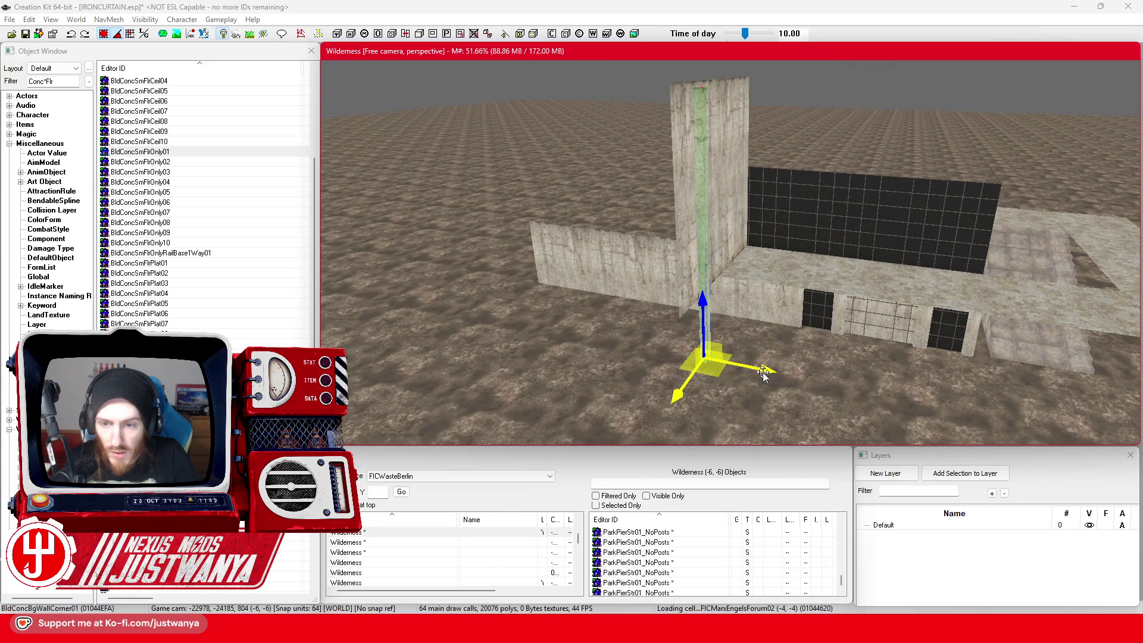
{"action": "left_click_drag", "start_coordinate": [762, 372], "coordinate": [705, 358]}
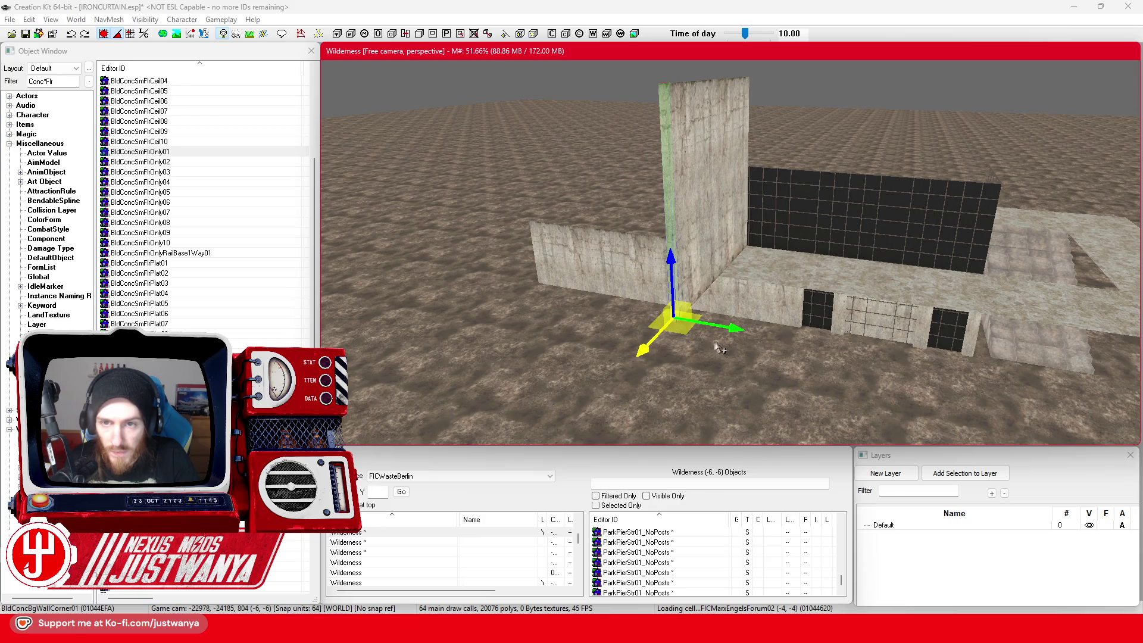
{"action": "key", "text": "e"}
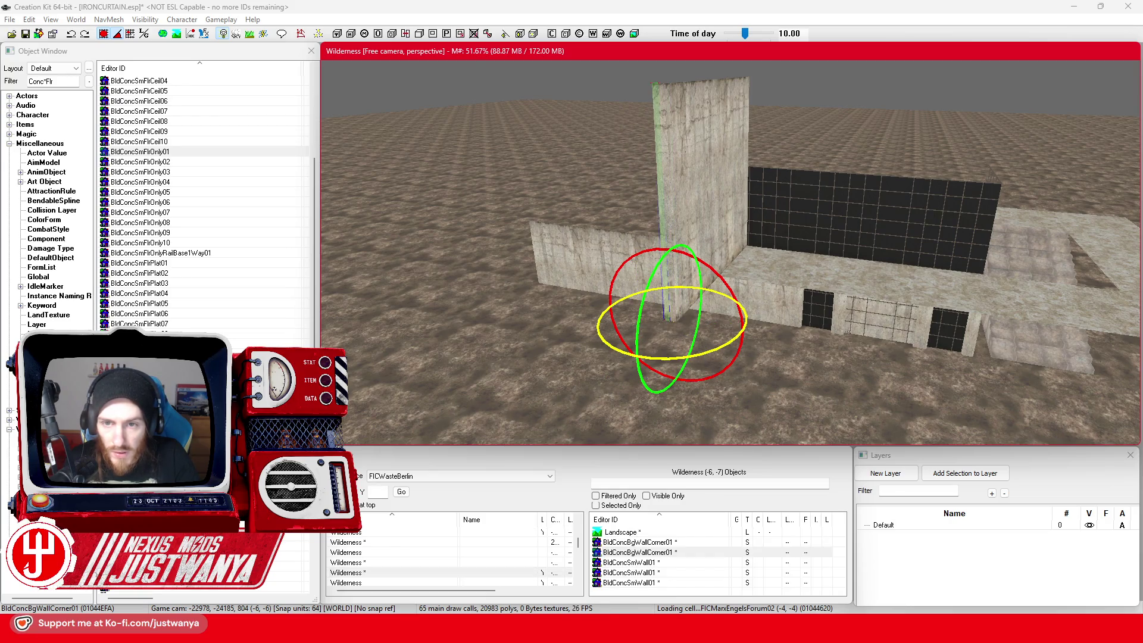
{"action": "key", "text": "w"}
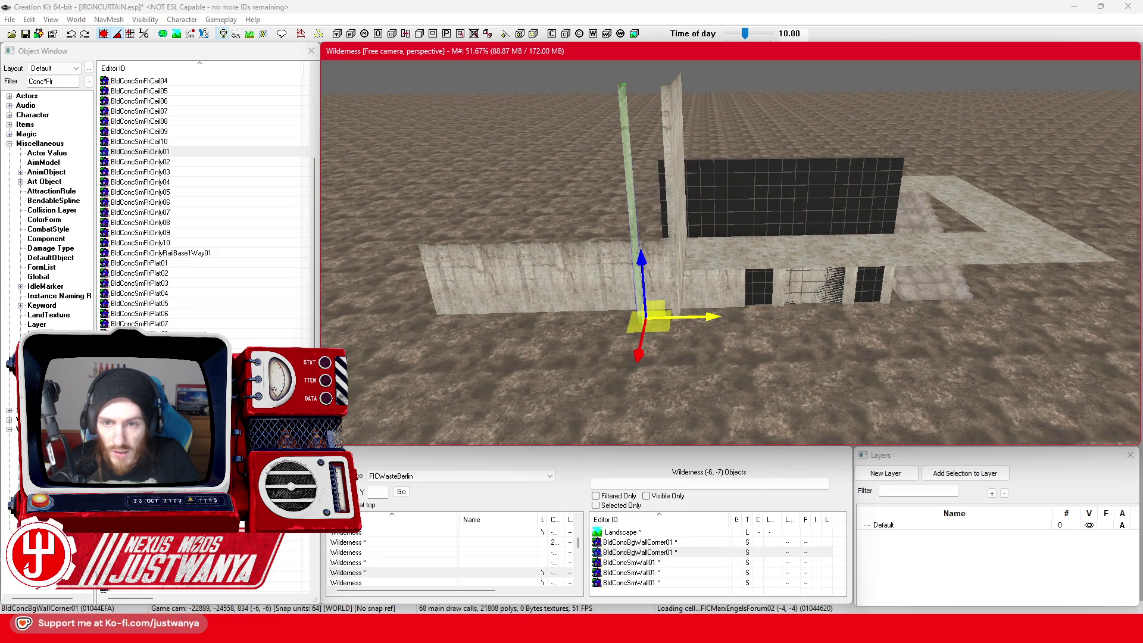
{"action": "left_click_drag", "start_coordinate": [584, 334], "coordinate": [537, 335]}
Step: Move the tall BldConcBgWall01 panels up against the corner pillar, then select the pillar
{"action": "left_click", "coordinate": [723, 275]}
{"action": "key", "text": "e"}
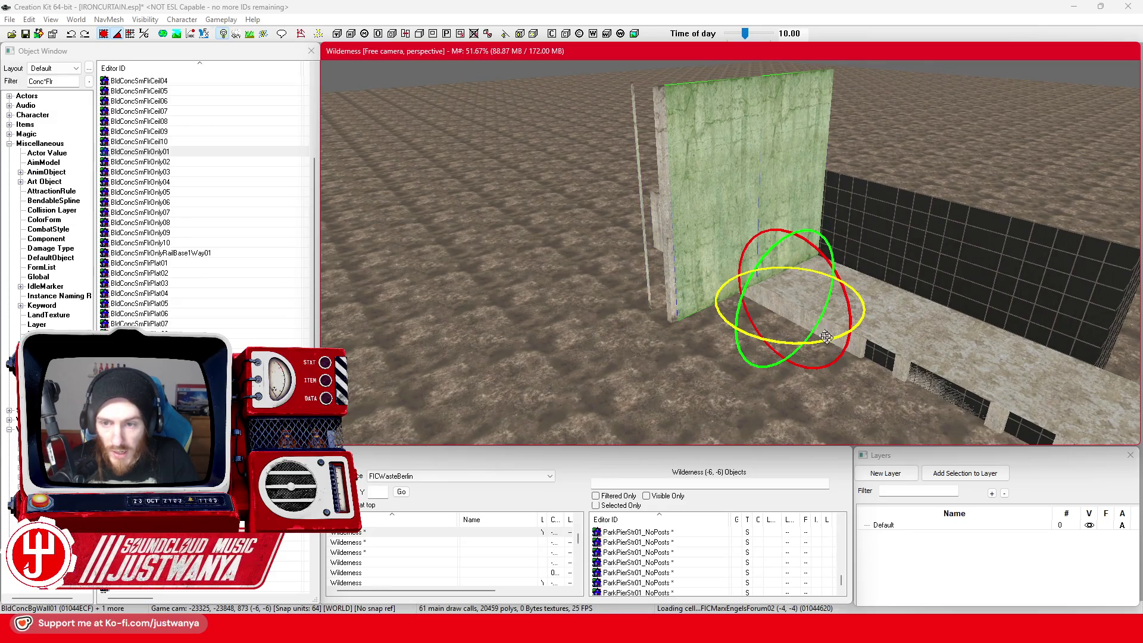
{"action": "key", "text": "w"}
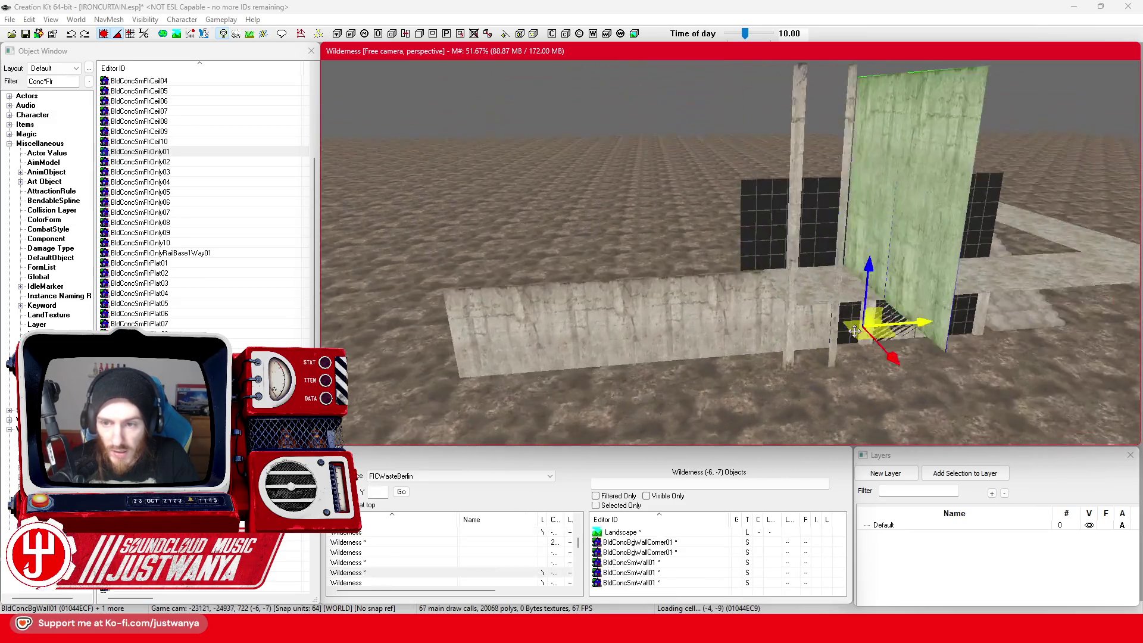
{"action": "mouse_move", "coordinate": [780, 333]}
{"action": "left_mouse_down"}
{"action": "mouse_move", "coordinate": [769, 357]}
{"action": "mouse_move", "coordinate": [803, 355]}
{"action": "left_mouse_up"}
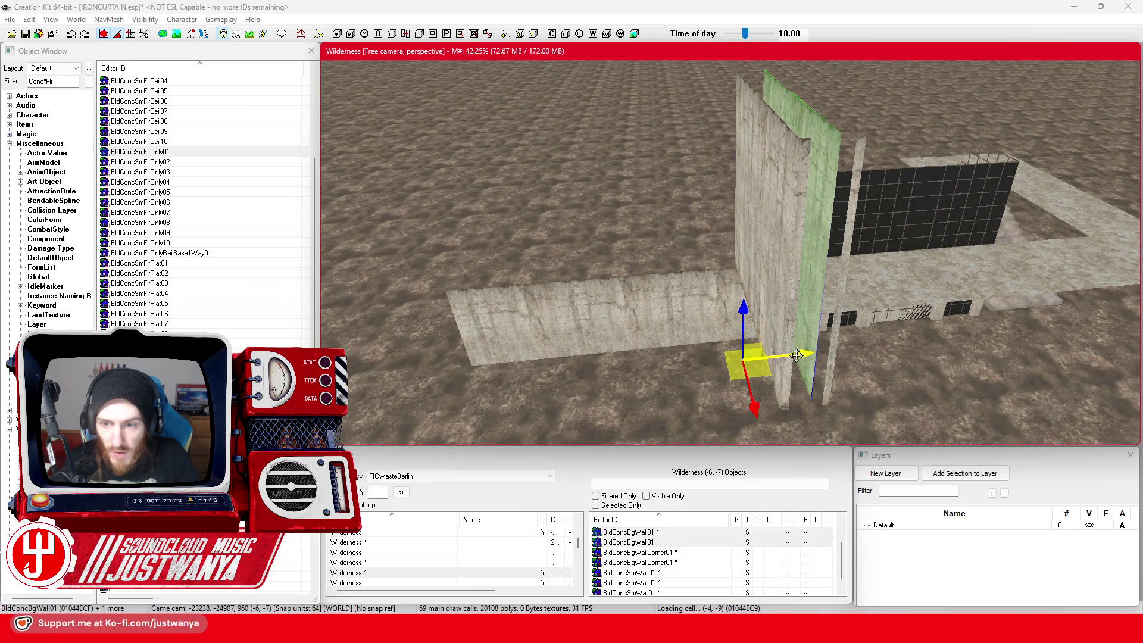
{"action": "left_click_drag", "start_coordinate": [754, 400], "coordinate": [766, 443]}
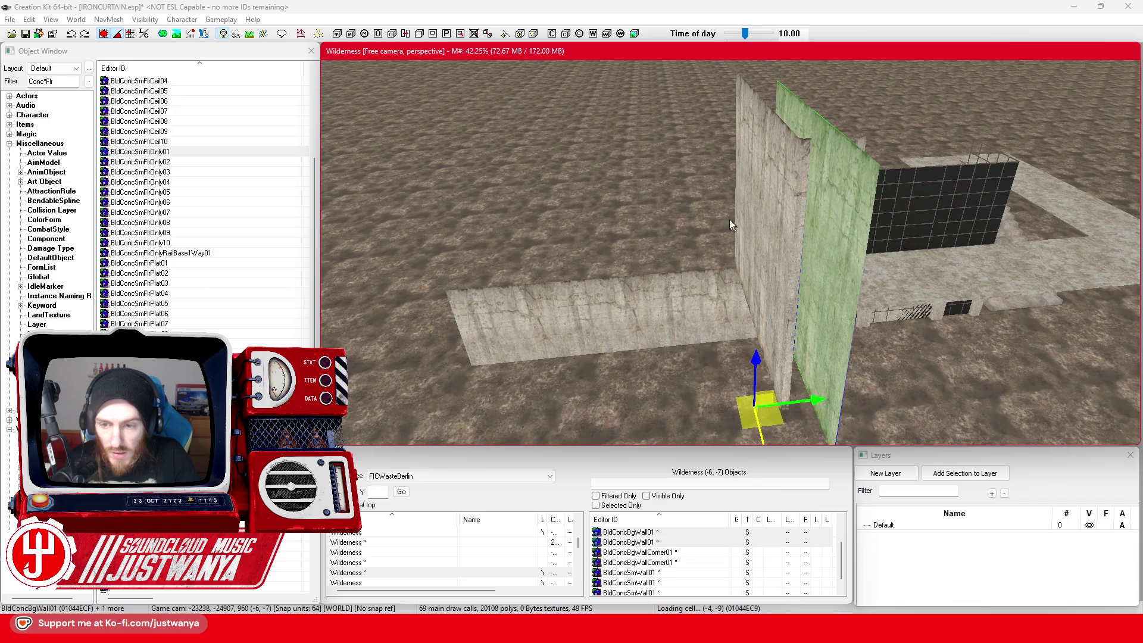
{"action": "scroll", "coordinate": [736, 229], "scroll_direction": "up", "scroll_amount": 5}
{"action": "scroll", "coordinate": [698, 187], "scroll_direction": "down", "scroll_amount": 3}
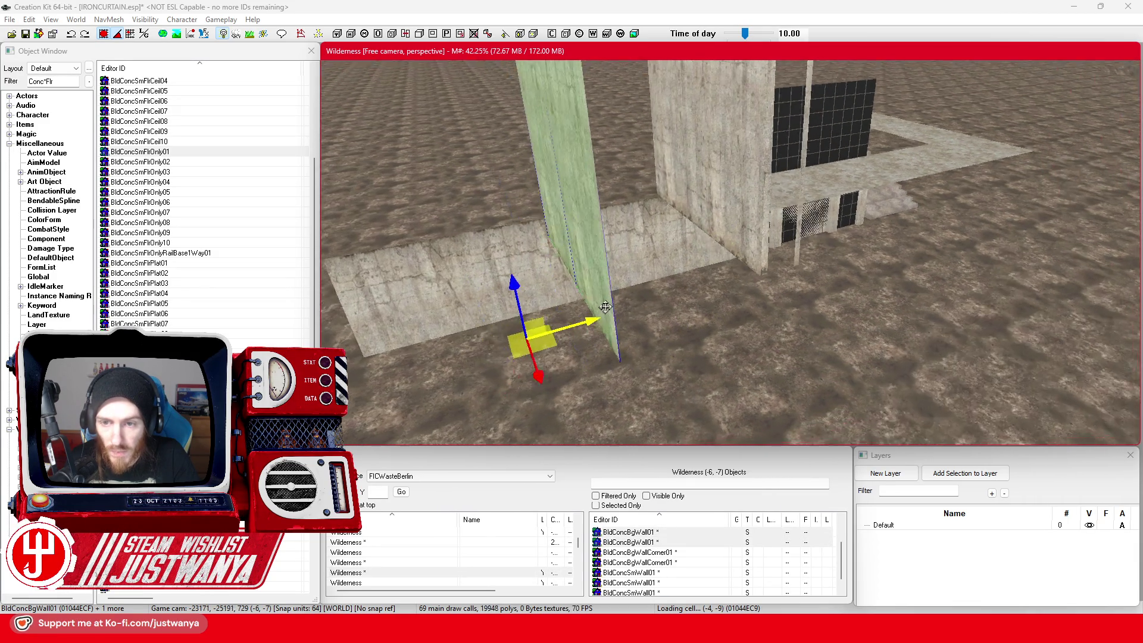
{"action": "scroll", "coordinate": [607, 314], "scroll_direction": "up", "scroll_amount": 2}
{"action": "left_click", "coordinate": [768, 257]}
Step: Frame the corner pillar and multi-select it with the corner pillars and neighbouring wall panels
{"action": "key", "text": "f"}
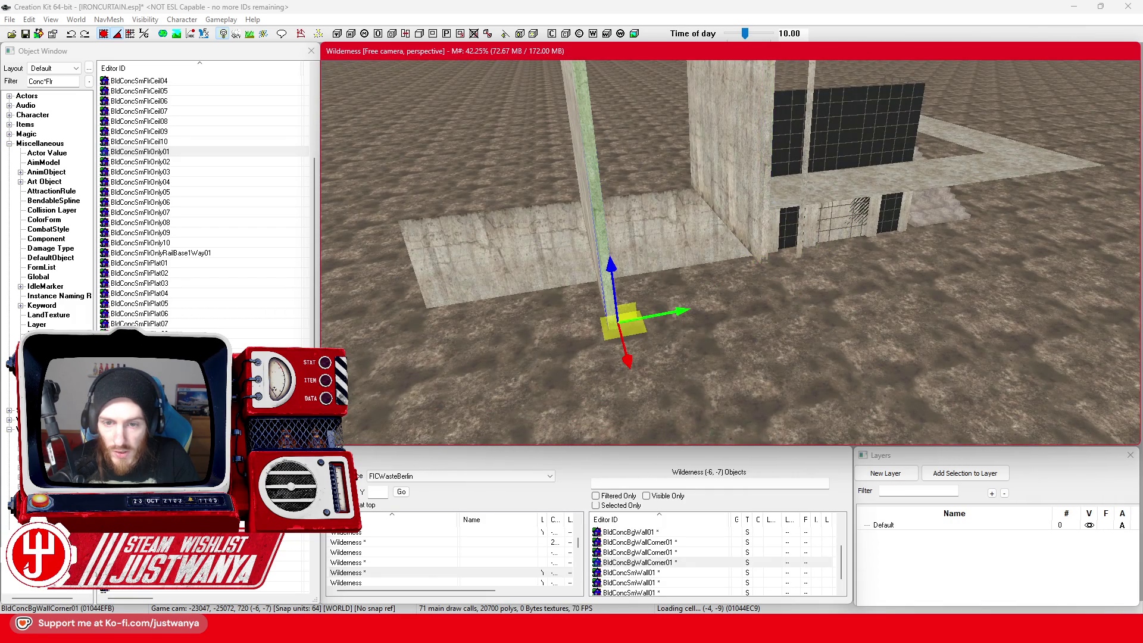
{"action": "scroll", "coordinate": [715, 333], "scroll_direction": "down", "scroll_amount": 2}
{"action": "key", "text": "e"}
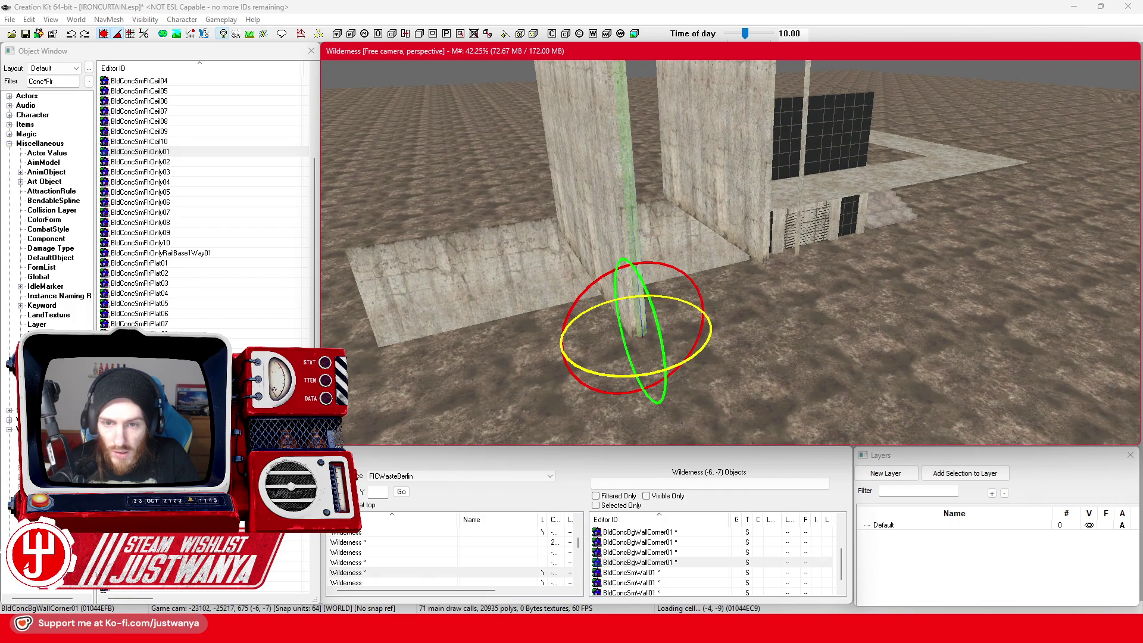
{"action": "key", "text": "w"}
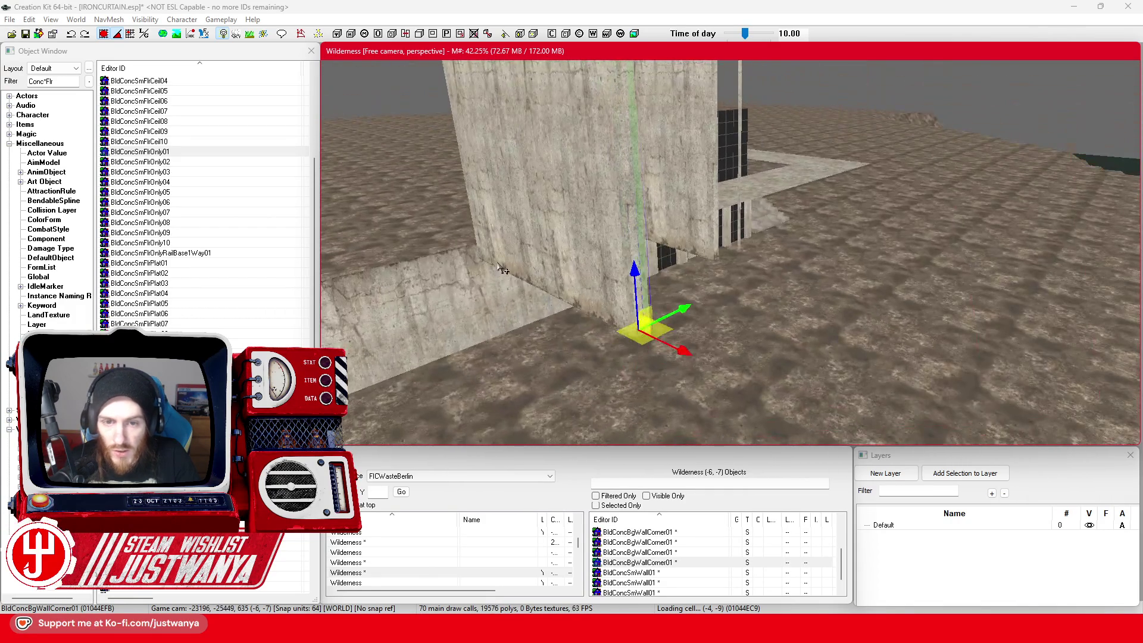
{"action": "left_click", "coordinate": [595, 282]}
{"action": "key", "text": "e"}
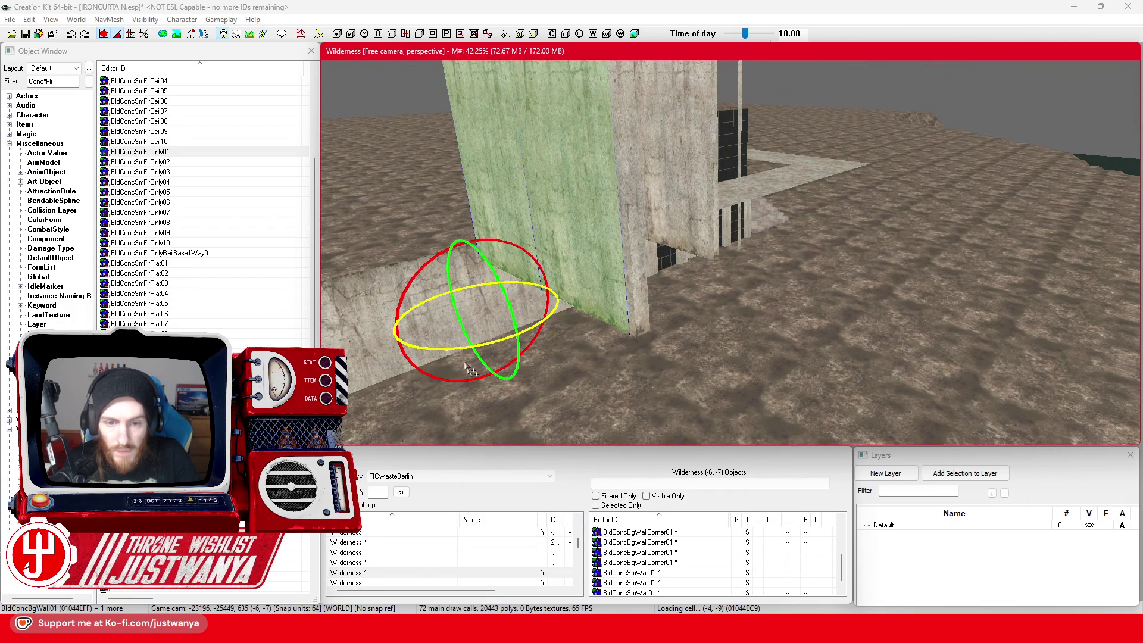
{"action": "left_click", "coordinate": [595, 282], "text": "ctrl"}
{"action": "key", "text": "w"}
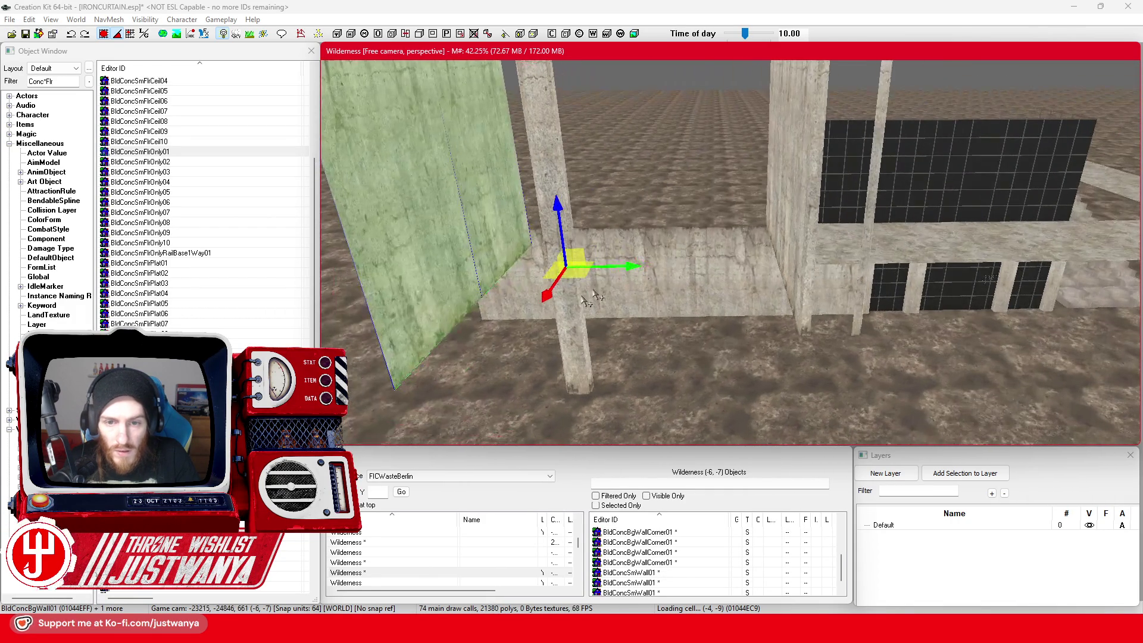
{"action": "key", "text": "shift"}
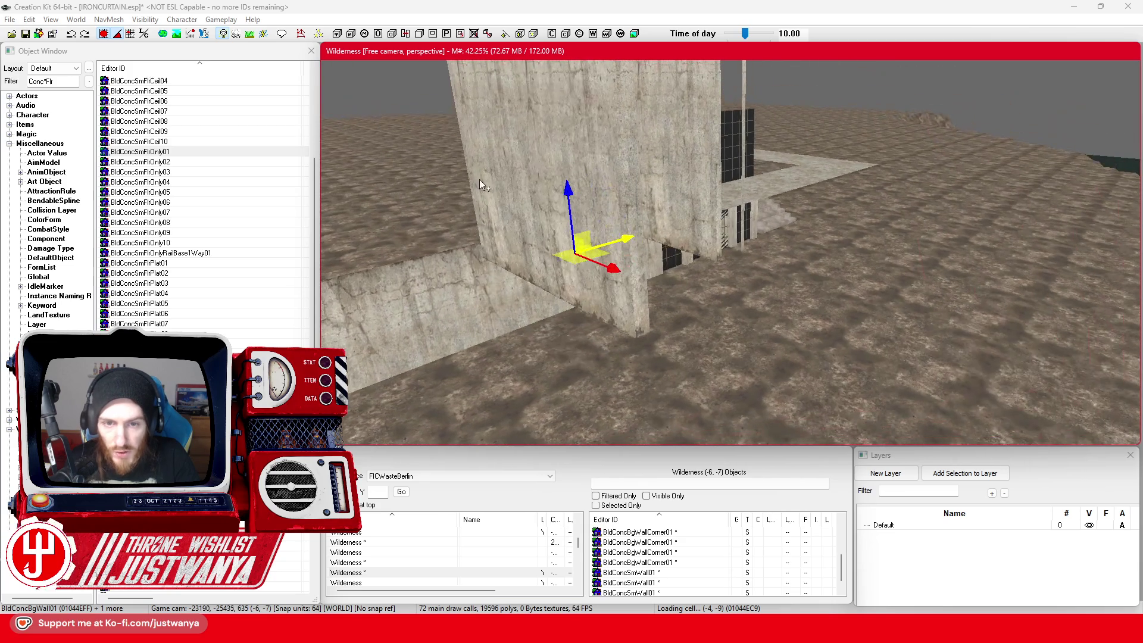
{"action": "left_click", "coordinate": [622, 179], "text": "ctrl"}
{"action": "left_click", "coordinate": [584, 206], "text": "ctrl"}
{"action": "left_click", "coordinate": [628, 223], "text": "ctrl"}
Step: Nudge the corner column slightly left into line with the front wall, check it, then view the zeit.de photo
{"action": "key", "text": "shift"}
{"action": "key", "text": "shift"}
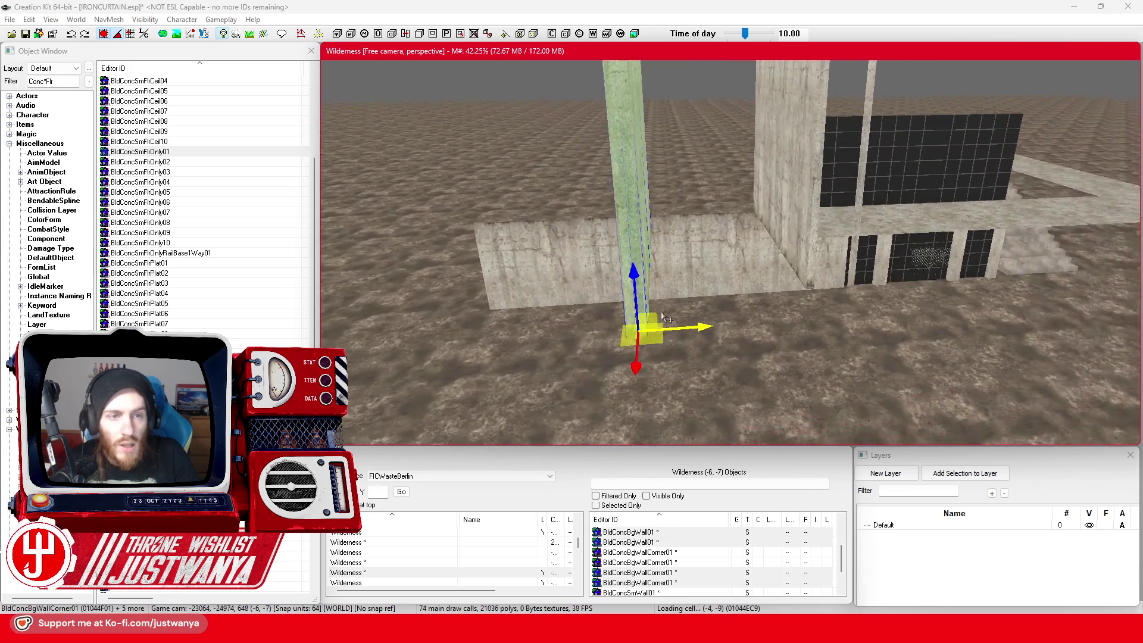
{"action": "key", "text": "shift"}
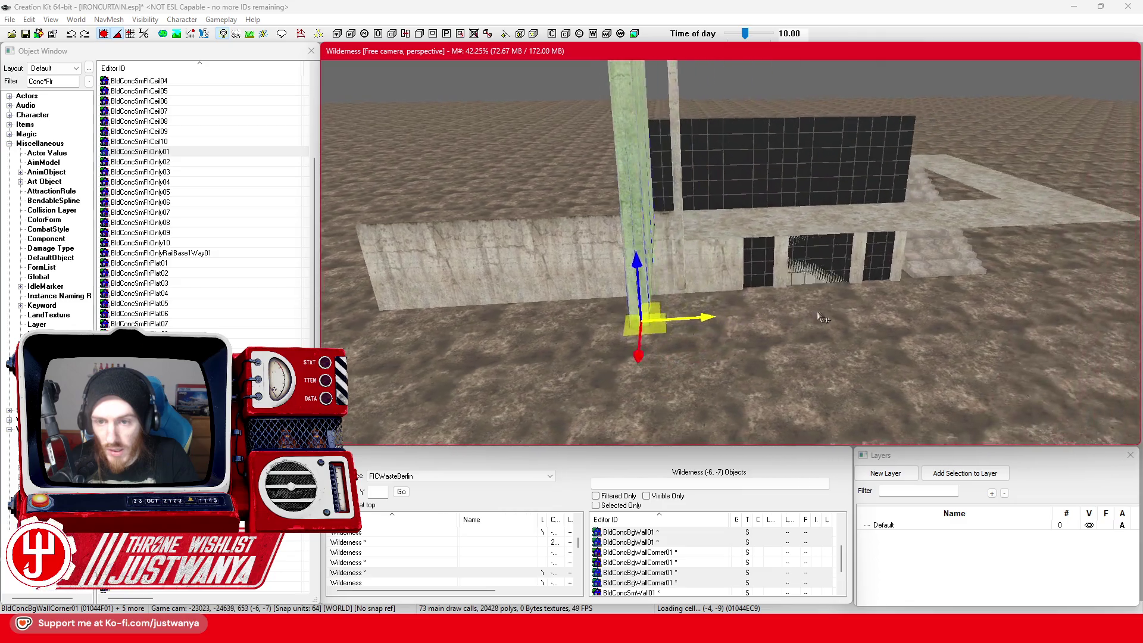
{"action": "key", "text": "shift"}
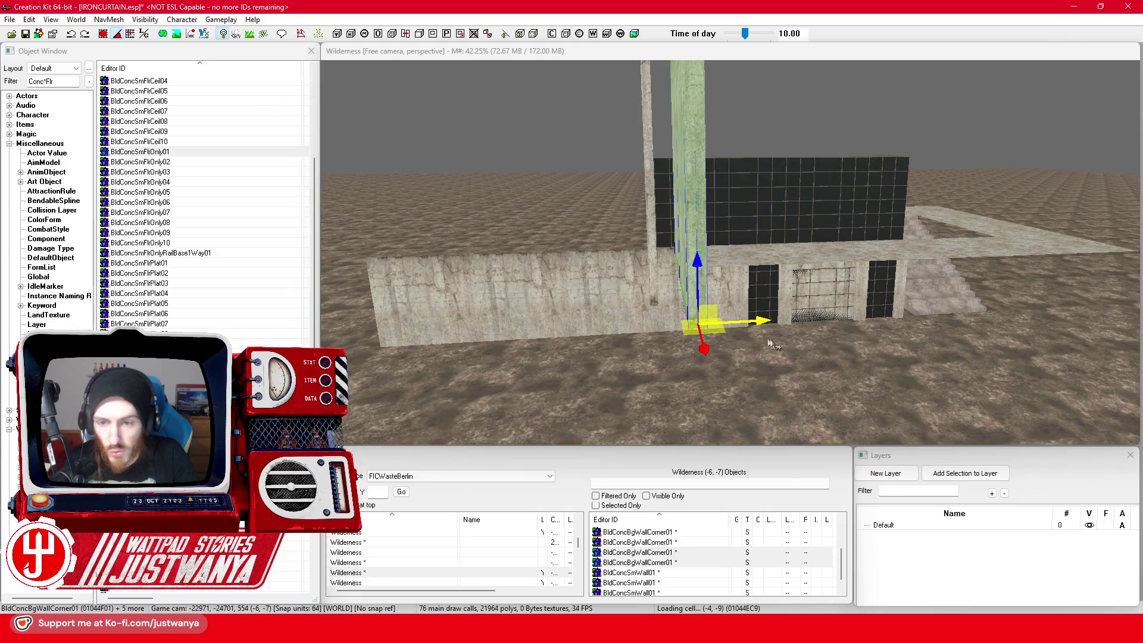
{"action": "left_click_drag", "start_coordinate": [703, 286], "coordinate": [683, 287]}
{"action": "key", "text": "shift"}
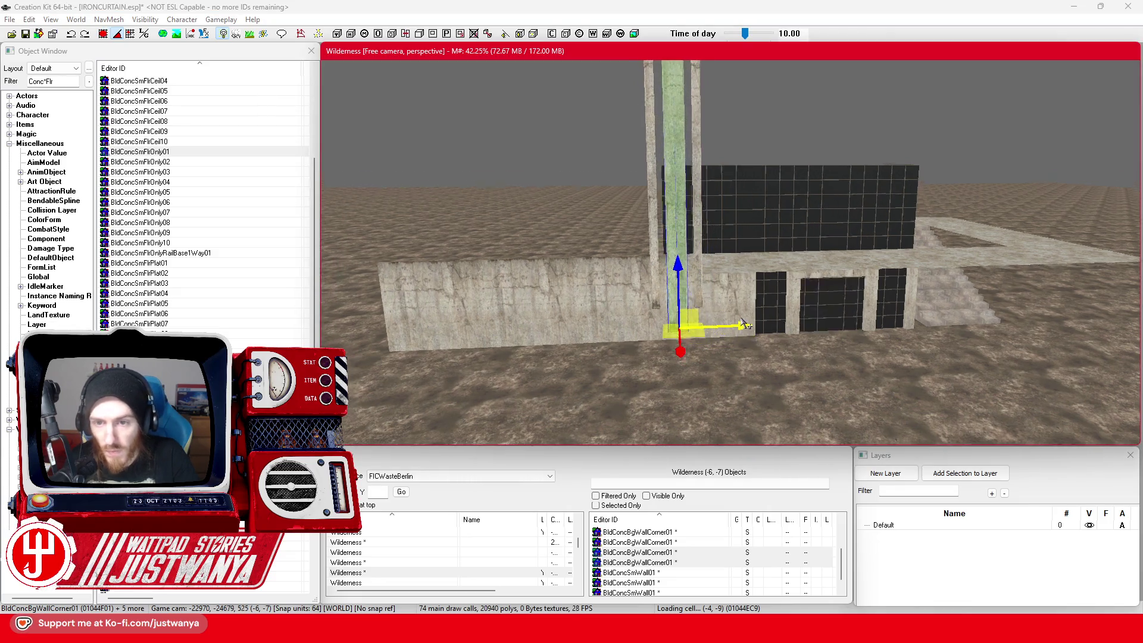
{"action": "scroll", "coordinate": [718, 319], "scroll_direction": "up", "scroll_amount": 3}
{"action": "key", "text": "shift"}
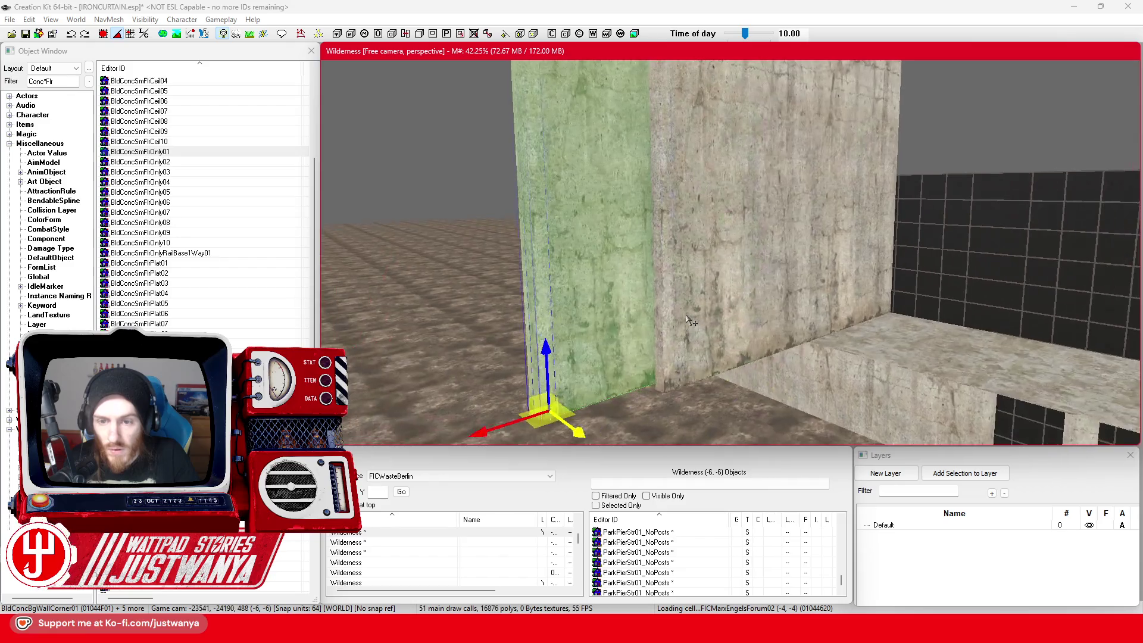
{"action": "scroll", "coordinate": [674, 327], "scroll_direction": "down", "scroll_amount": 3}
{"action": "key", "text": "shift"}
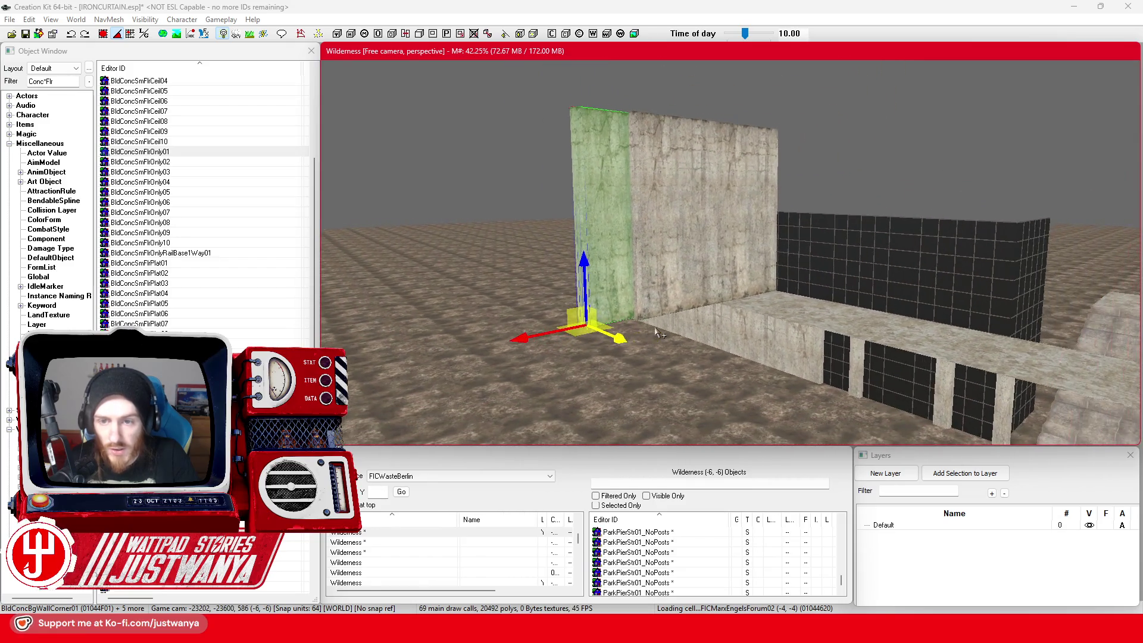
{"action": "mouse_move", "coordinate": [631, 630]}
{"action": "left_click", "coordinate": [632, 587]}
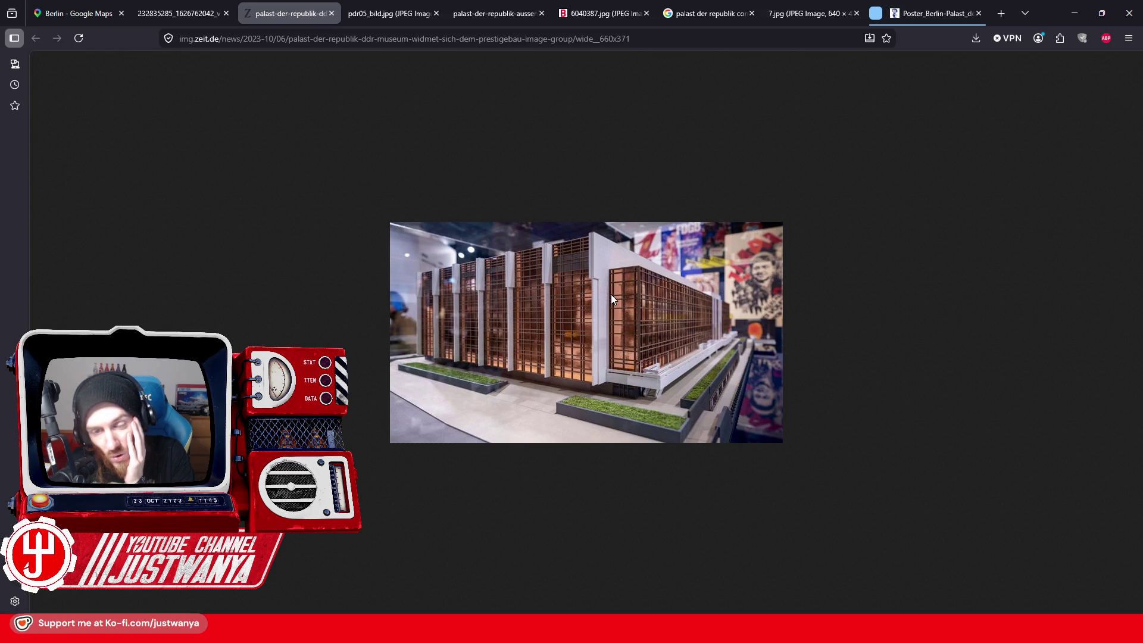
{"action": "left_click", "coordinate": [1074, 13]}
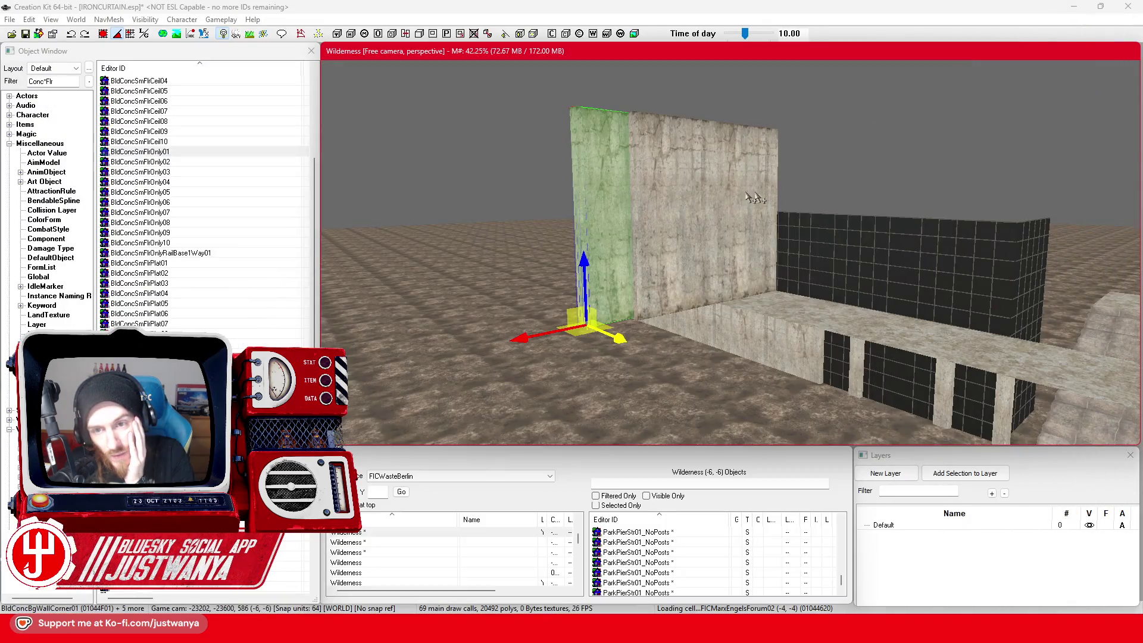
Step: Select the long wall panels together with the corner pillars from a high angled view
{"action": "mouse_move", "coordinate": [663, 199]}
{"action": "left_mouse_down"}
{"action": "mouse_move", "coordinate": [693, 256]}
{"action": "mouse_move", "coordinate": [665, 236]}
{"action": "left_mouse_up"}
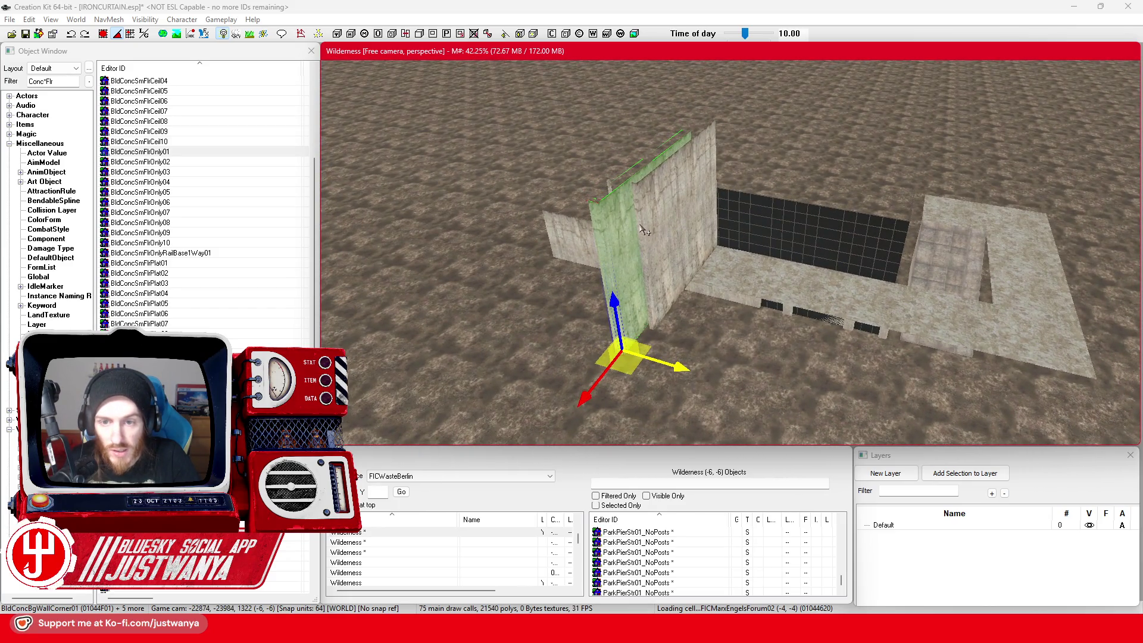
{"action": "left_click", "coordinate": [643, 230], "text": "ctrl"}
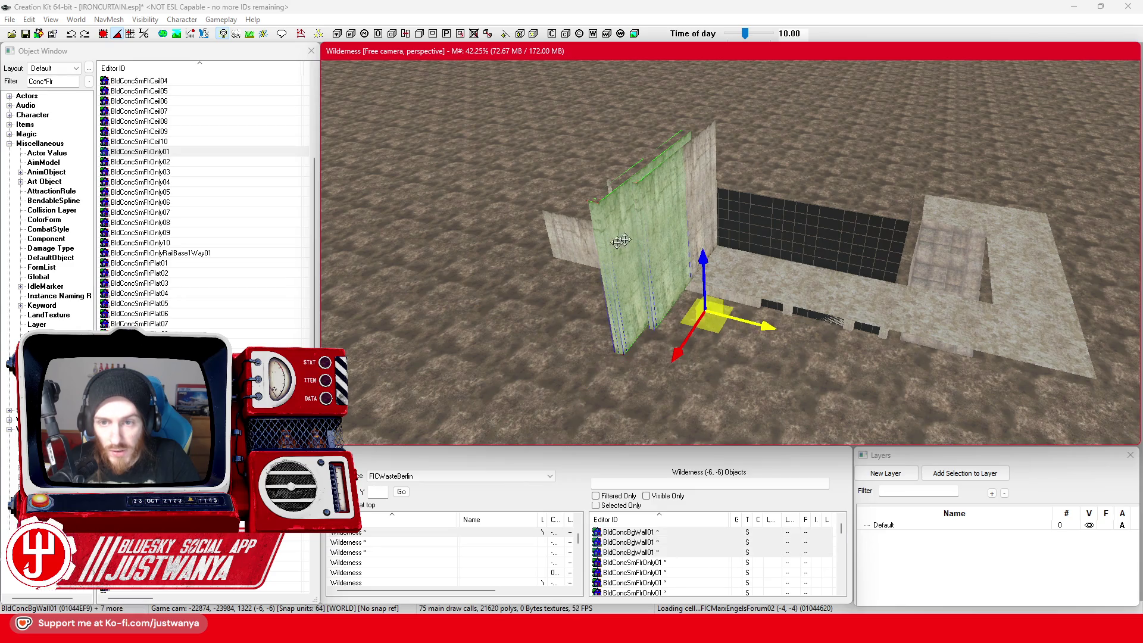
{"action": "mouse_move", "coordinate": [698, 179]}
{"action": "left_mouse_down"}
{"action": "mouse_move", "coordinate": [635, 231]}
{"action": "mouse_move", "coordinate": [670, 217]}
{"action": "left_mouse_up"}
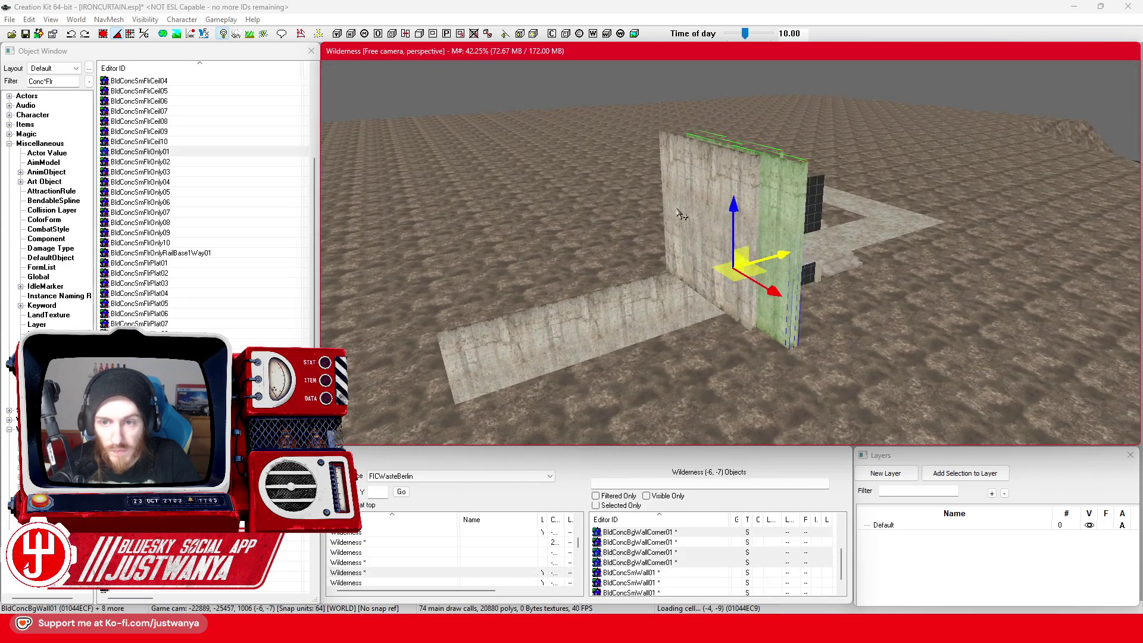
{"action": "left_click", "coordinate": [677, 208], "text": "ctrl"}
{"action": "left_click", "coordinate": [723, 221], "text": "ctrl"}
{"action": "left_click", "coordinate": [761, 268], "text": "ctrl"}
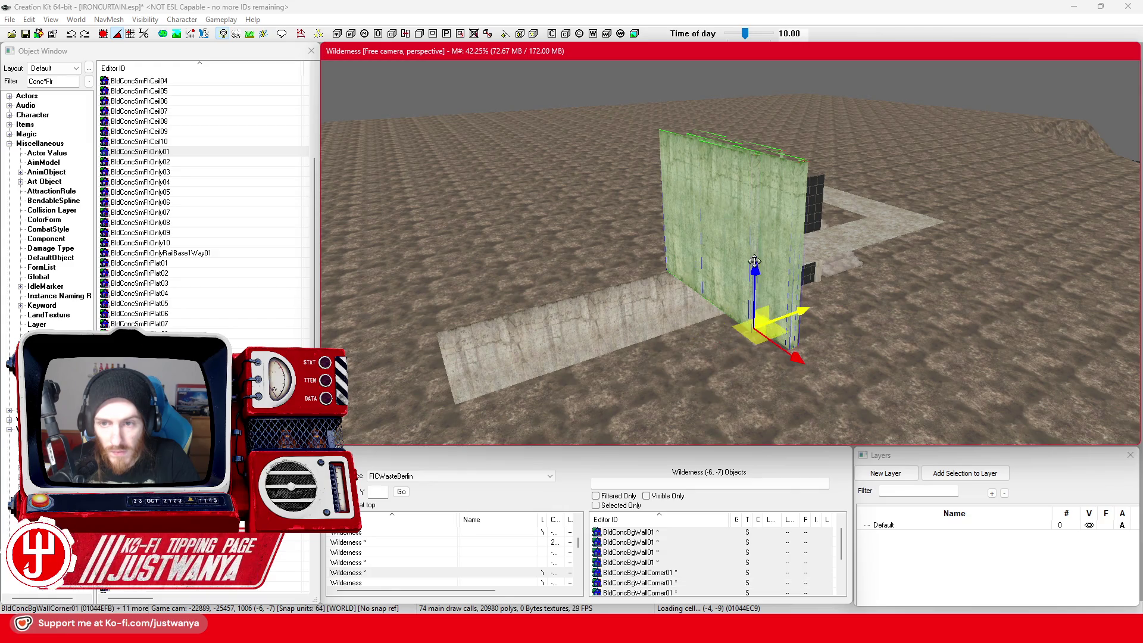
{"action": "scroll", "coordinate": [755, 263], "scroll_direction": "up", "scroll_amount": 2}
{"action": "left_click_drag", "start_coordinate": [755, 263], "coordinate": [742, 271]}
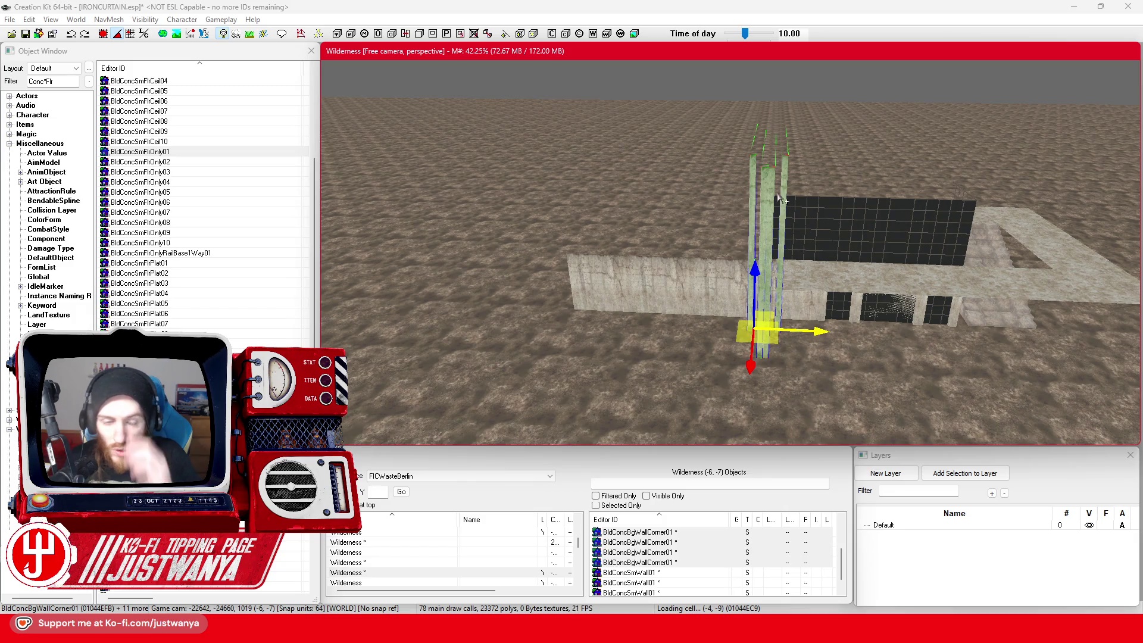
{"action": "scroll", "coordinate": [779, 198], "scroll_direction": "up", "scroll_amount": 3}
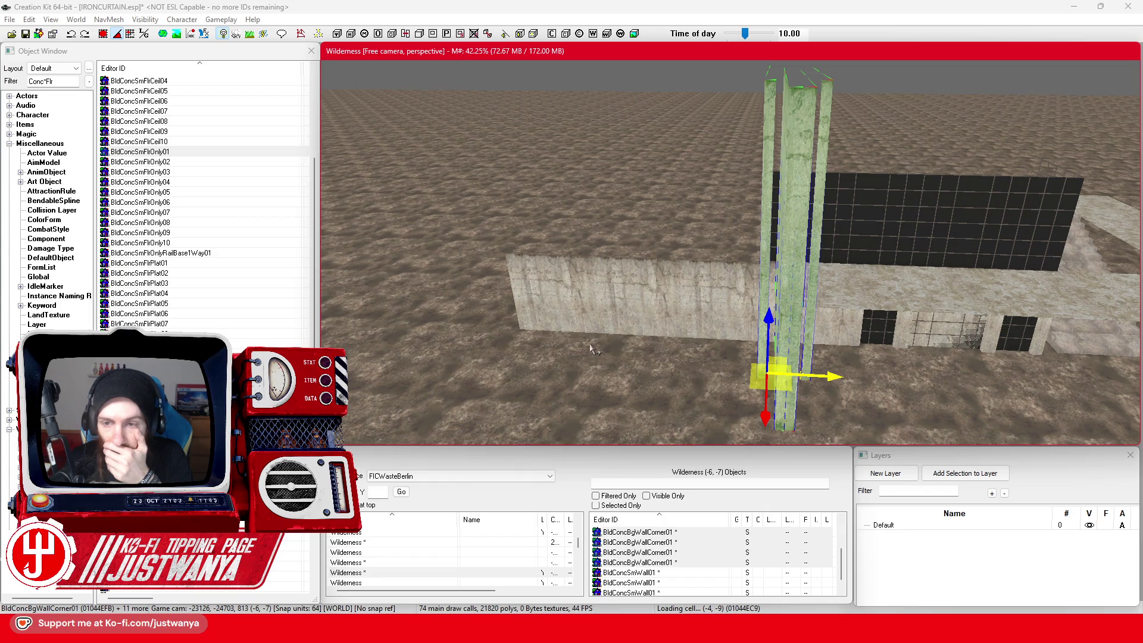
Step: Reselect the corner pillar and its neighbour, then add the left pillar and pillar walls to the group
{"action": "left_click", "coordinate": [764, 217]}
{"action": "key", "text": "e"}
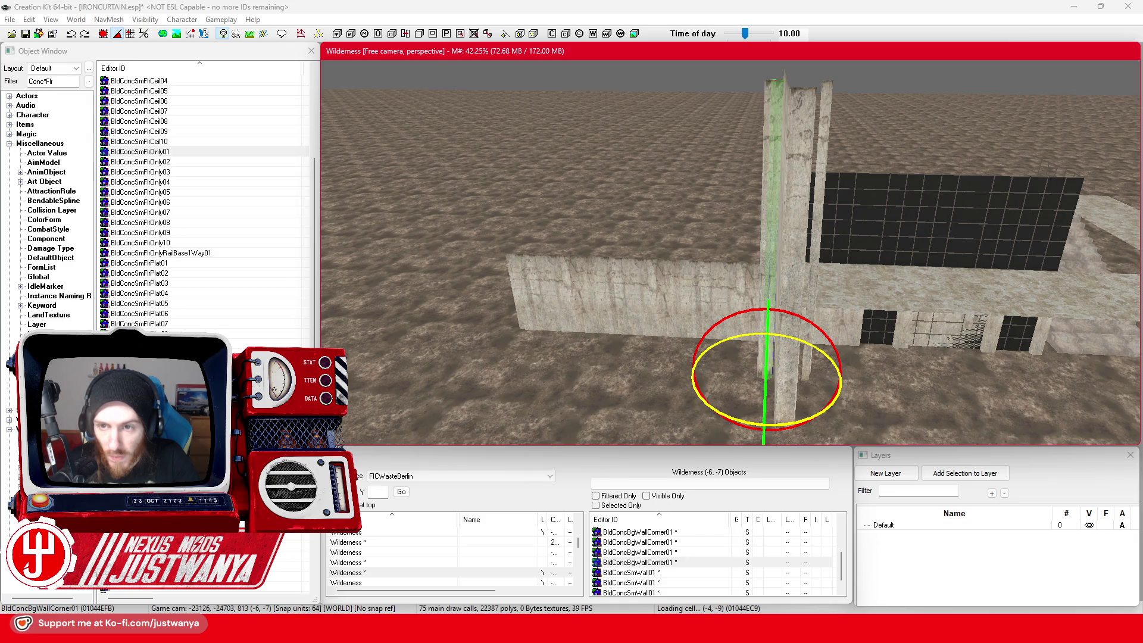
{"action": "left_click", "coordinate": [816, 271]}
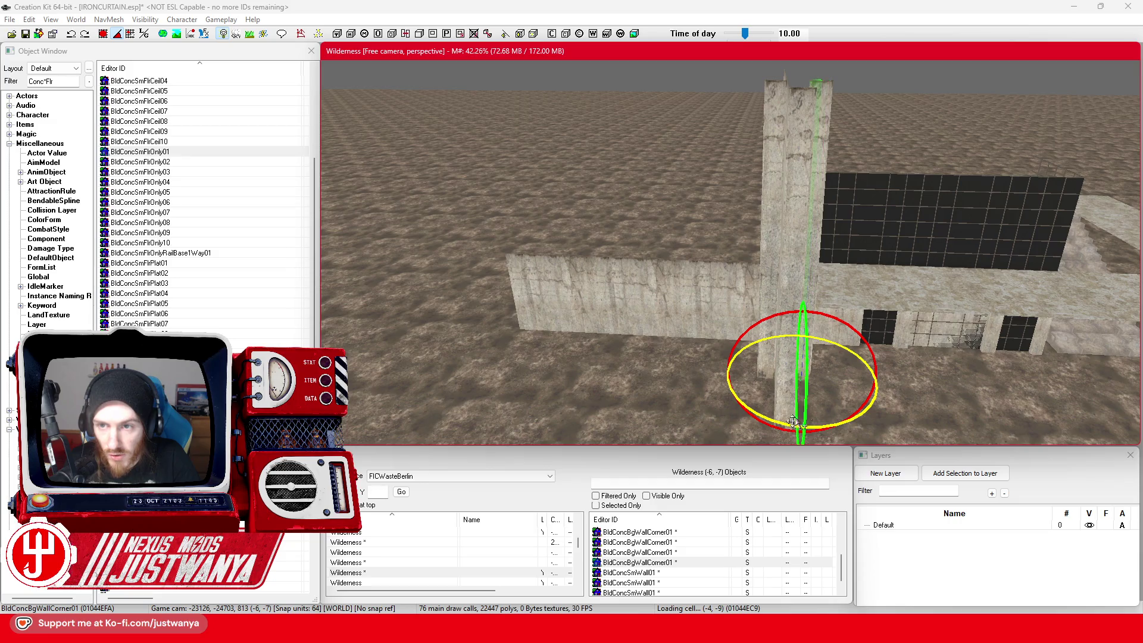
{"action": "key", "text": "w"}
{"action": "scroll", "coordinate": [821, 393], "scroll_direction": "up", "scroll_amount": 6}
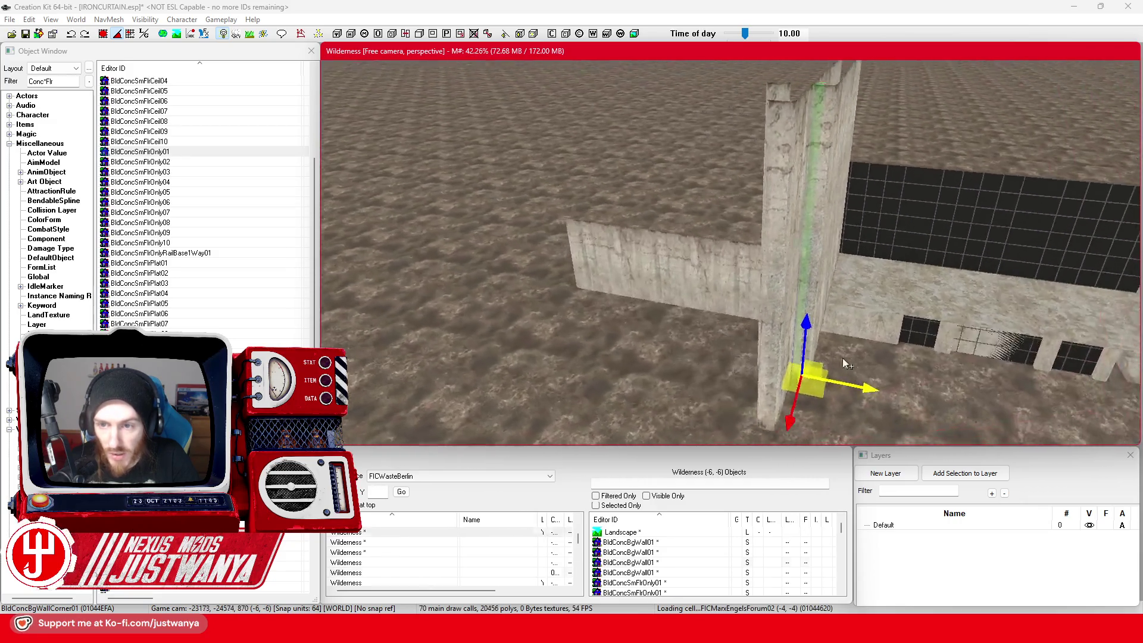
{"action": "left_click_drag", "start_coordinate": [848, 364], "coordinate": [857, 366]}
{"action": "left_click", "coordinate": [788, 166], "text": "ctrl"}
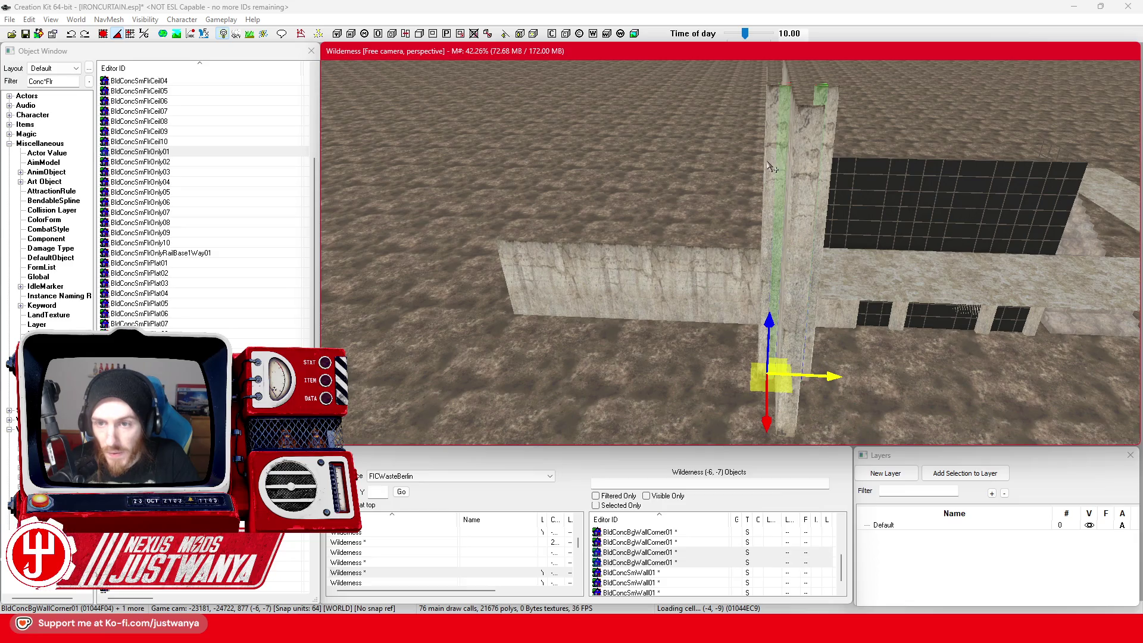
{"action": "left_click", "coordinate": [780, 145], "text": "ctrl"}
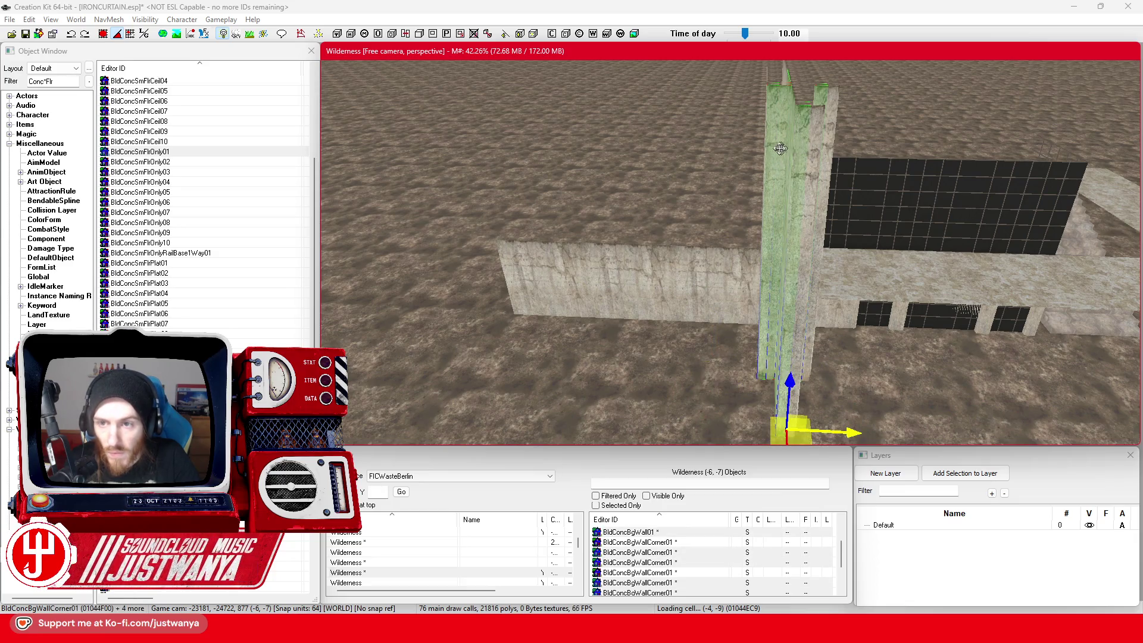
{"action": "scroll", "coordinate": [774, 158], "scroll_direction": "up", "scroll_amount": 3}
{"action": "left_click", "coordinate": [836, 152], "text": "ctrl"}
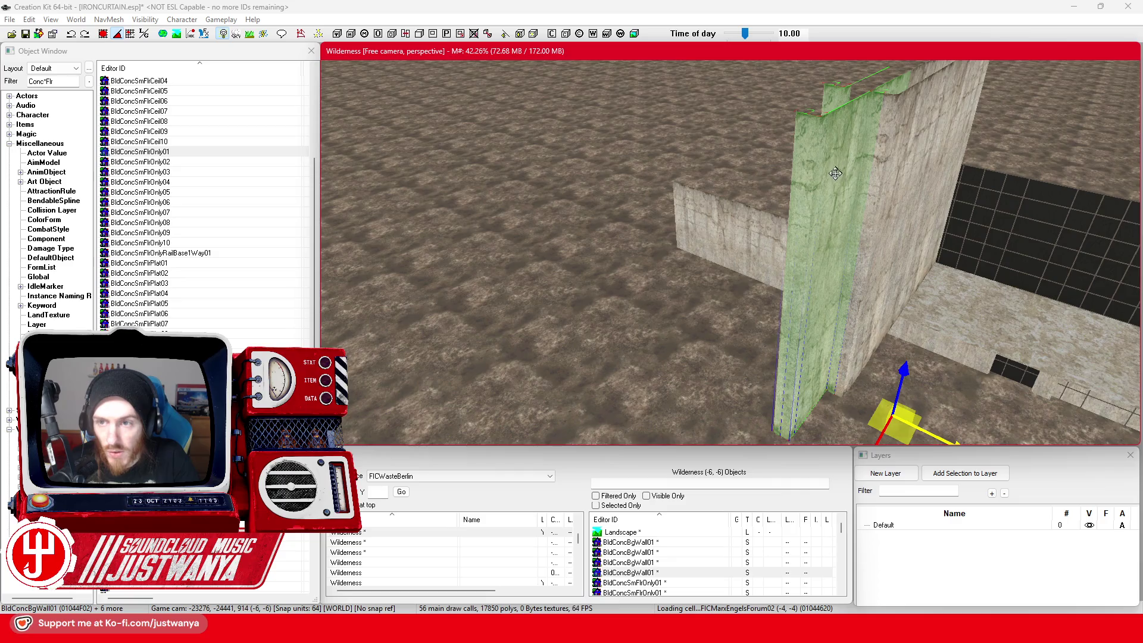
Step: Add the remaining walls and the wall corner piece to the selection
{"action": "left_click", "coordinate": [812, 201], "text": "ctrl"}
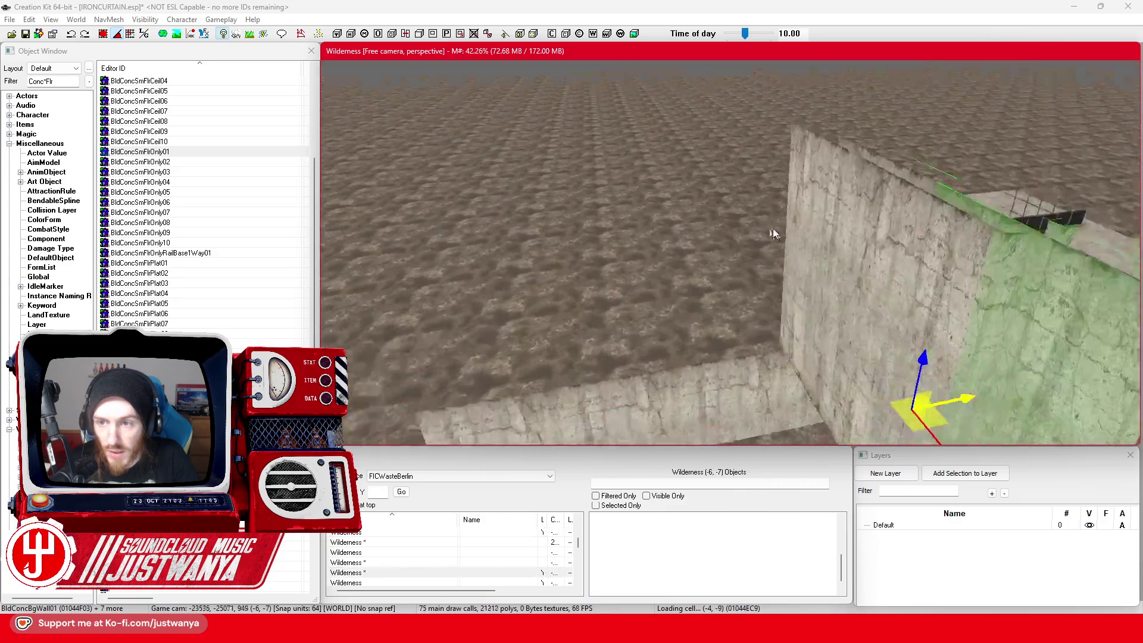
{"action": "left_click", "coordinate": [845, 229], "text": "ctrl"}
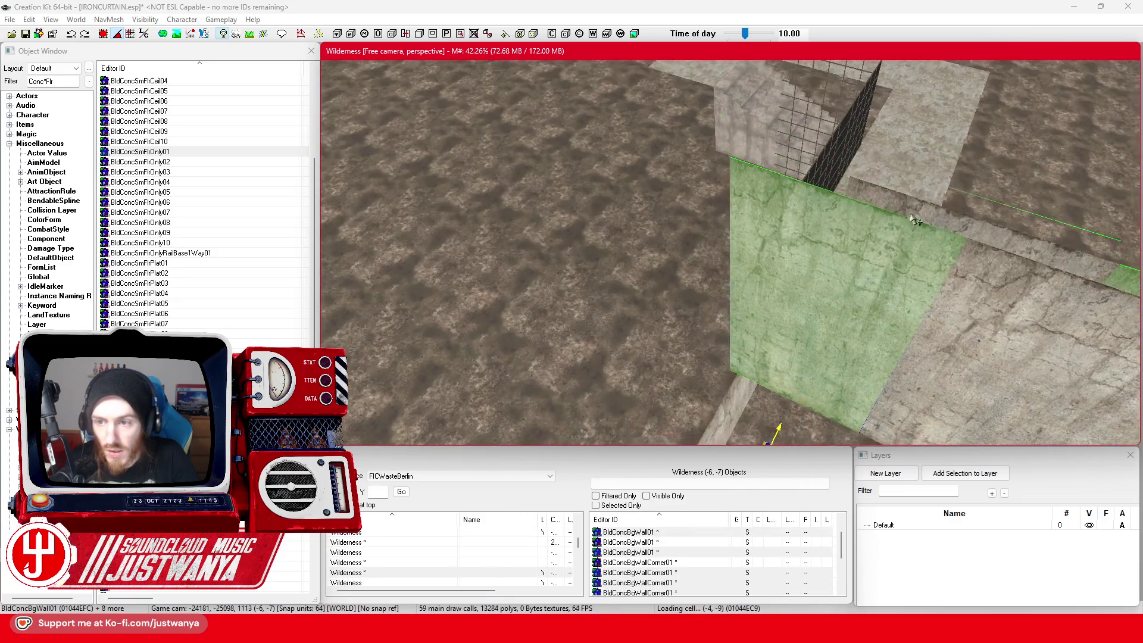
{"action": "left_click", "coordinate": [758, 323], "text": "ctrl"}
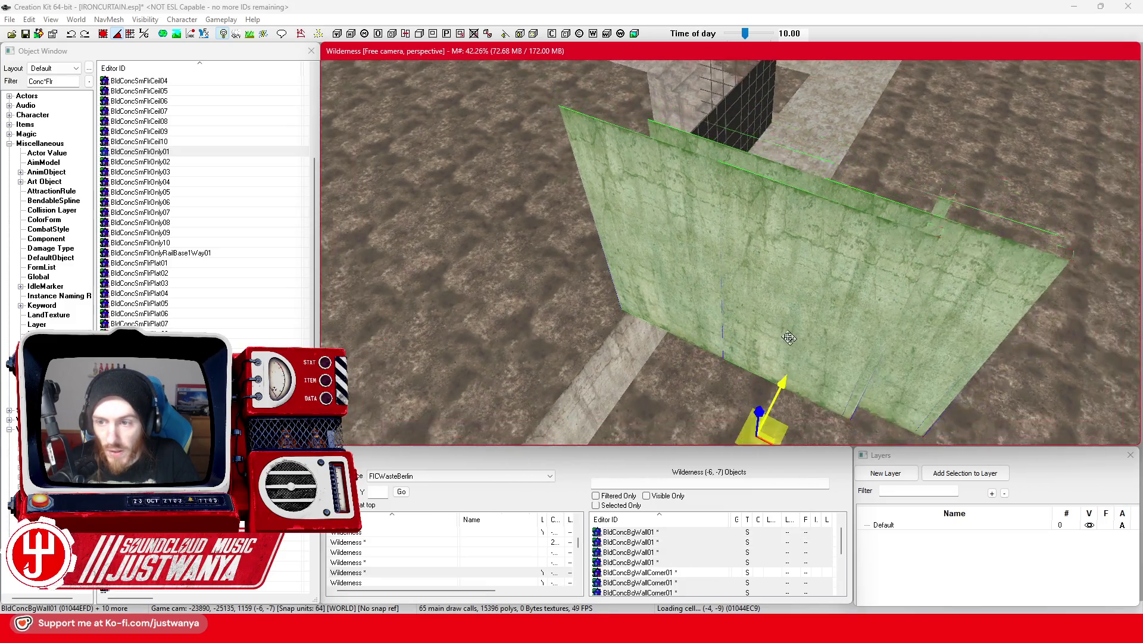
{"action": "scroll", "coordinate": [757, 324], "scroll_direction": "down", "scroll_amount": 5}
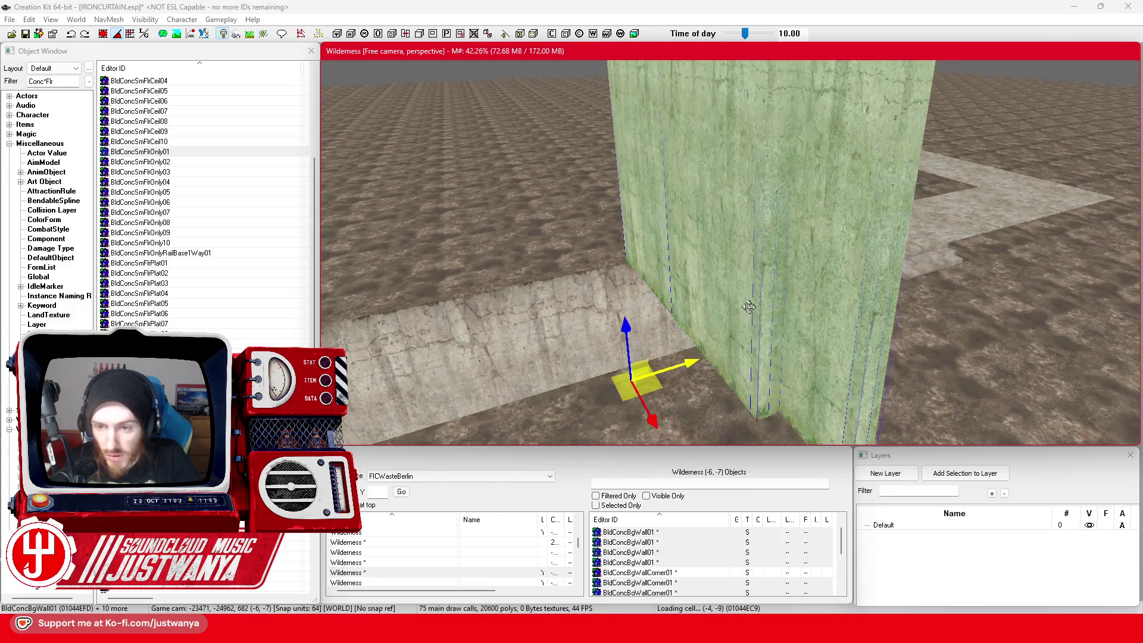
{"action": "left_click", "coordinate": [763, 314]}
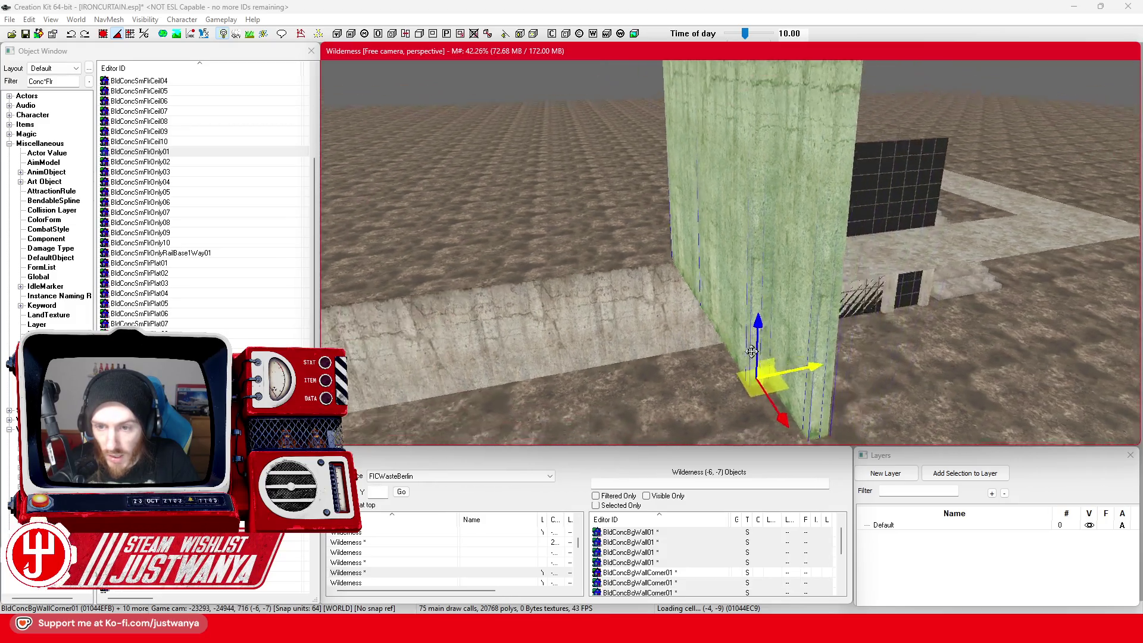
{"action": "scroll", "coordinate": [717, 351], "scroll_direction": "down", "scroll_amount": 3}
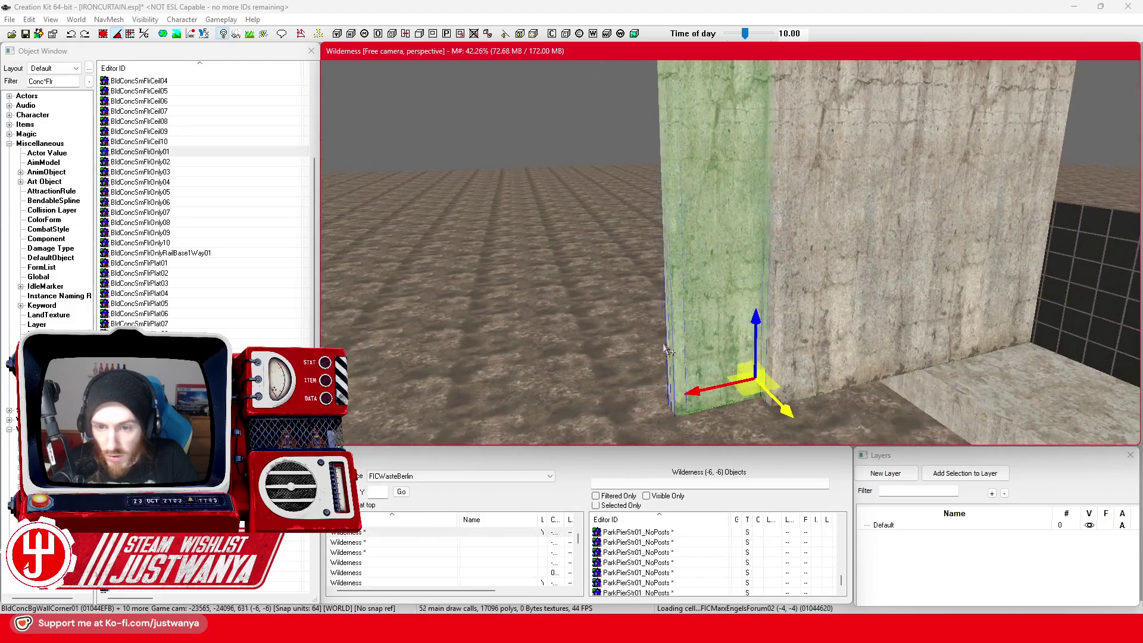
{"action": "scroll", "coordinate": [676, 349], "scroll_direction": "down", "scroll_amount": 3}
{"action": "left_click", "coordinate": [827, 333], "text": "ctrl"}
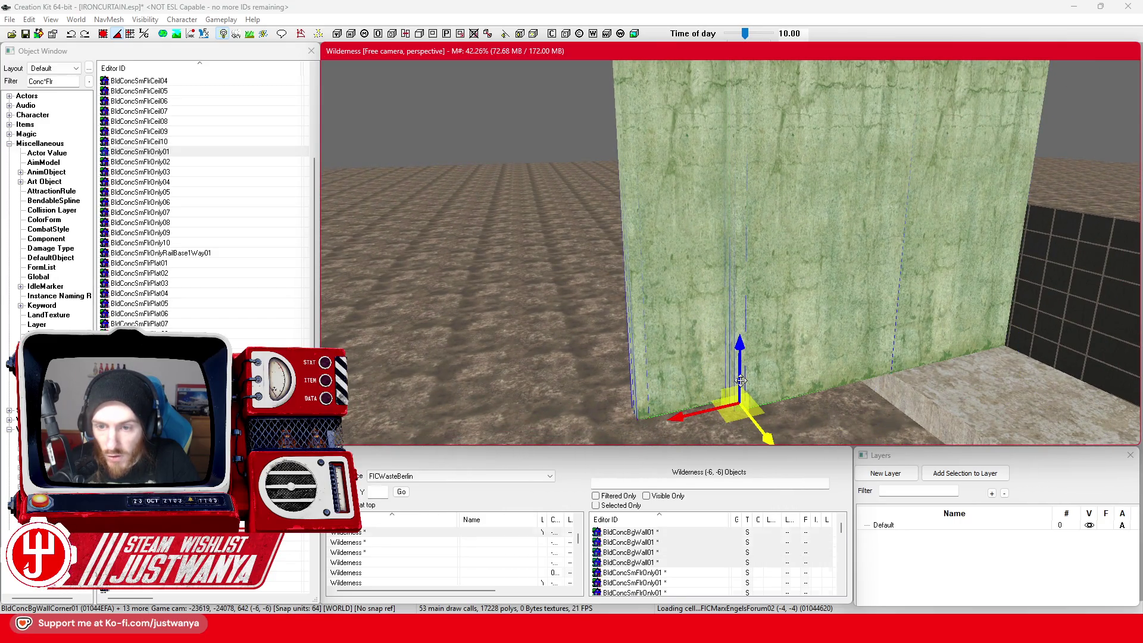
Step: Raise the grouped walls along Z onto the existing walls as a second layer, then select one upper wall
{"action": "left_click", "coordinate": [104, 36]}
{"action": "mouse_move", "coordinate": [743, 350]}
{"action": "left_mouse_down"}
{"action": "mouse_move", "coordinate": [734, 115]}
{"action": "mouse_move", "coordinate": [740, 381]}
{"action": "mouse_move", "coordinate": [724, 345]}
{"action": "mouse_move", "coordinate": [724, 280]}
{"action": "left_mouse_up"}
{"action": "scroll", "coordinate": [739, 366], "scroll_direction": "down", "scroll_amount": 5}
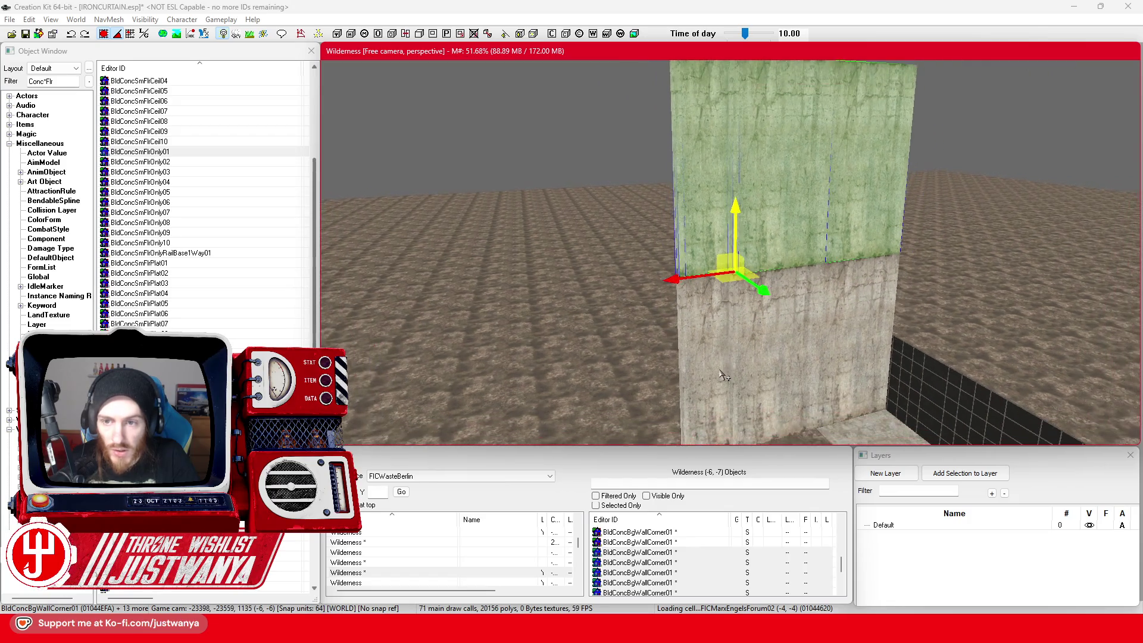
{"action": "left_click", "coordinate": [829, 369]}
{"action": "scroll", "coordinate": [829, 370], "scroll_direction": "up", "scroll_amount": 3}
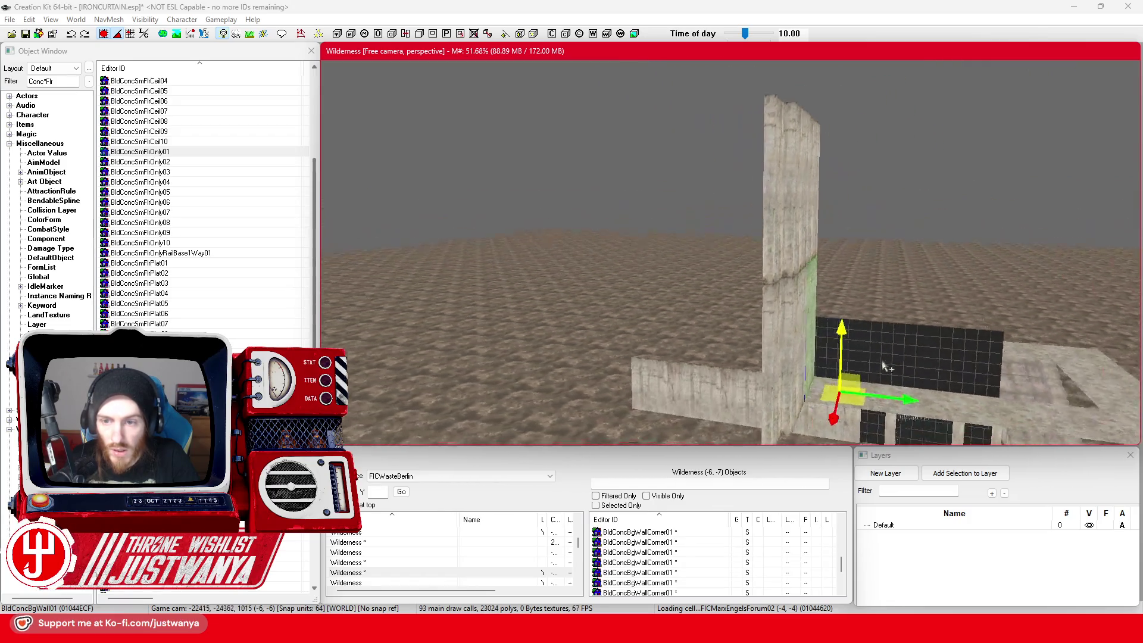
{"action": "scroll", "coordinate": [821, 332], "scroll_direction": "up", "scroll_amount": 3}
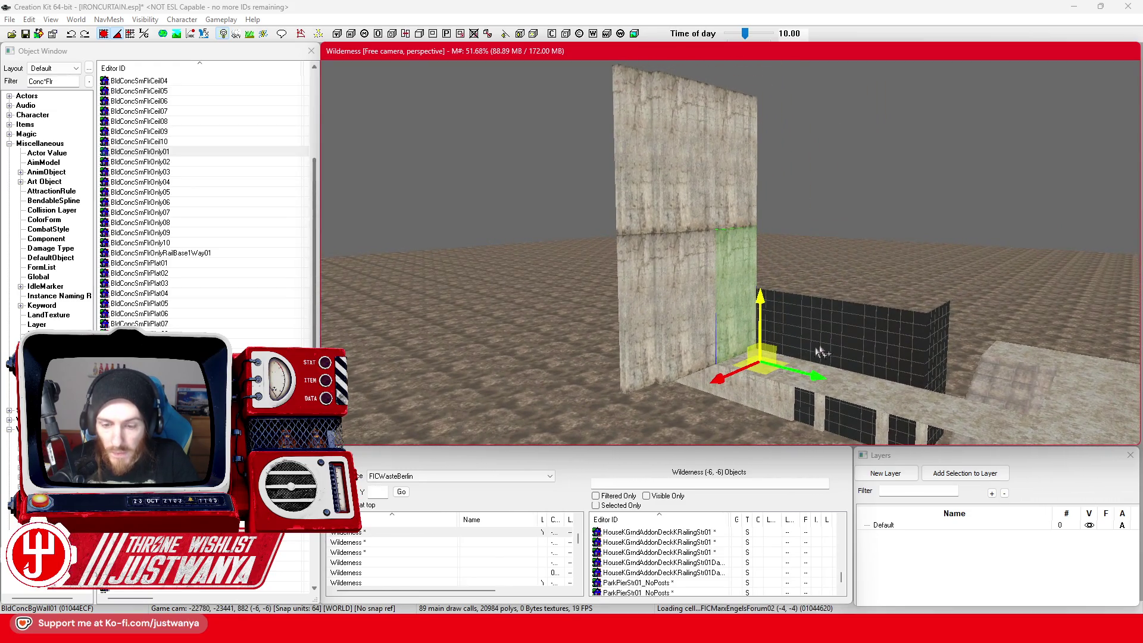
Step: Compare with the Palast der Republik reference photo and reselect the upper wall piece
{"action": "mouse_move", "coordinate": [625, 631]}
{"action": "left_click", "coordinate": [620, 561]}
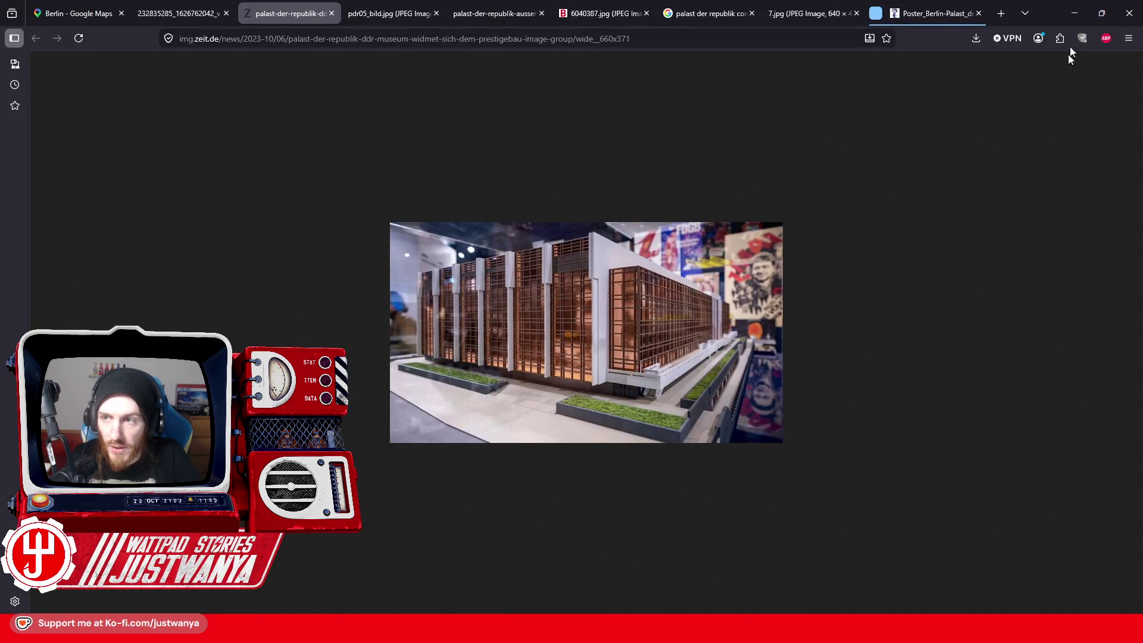
{"action": "left_click", "coordinate": [1074, 13]}
{"action": "left_click", "coordinate": [762, 225]}
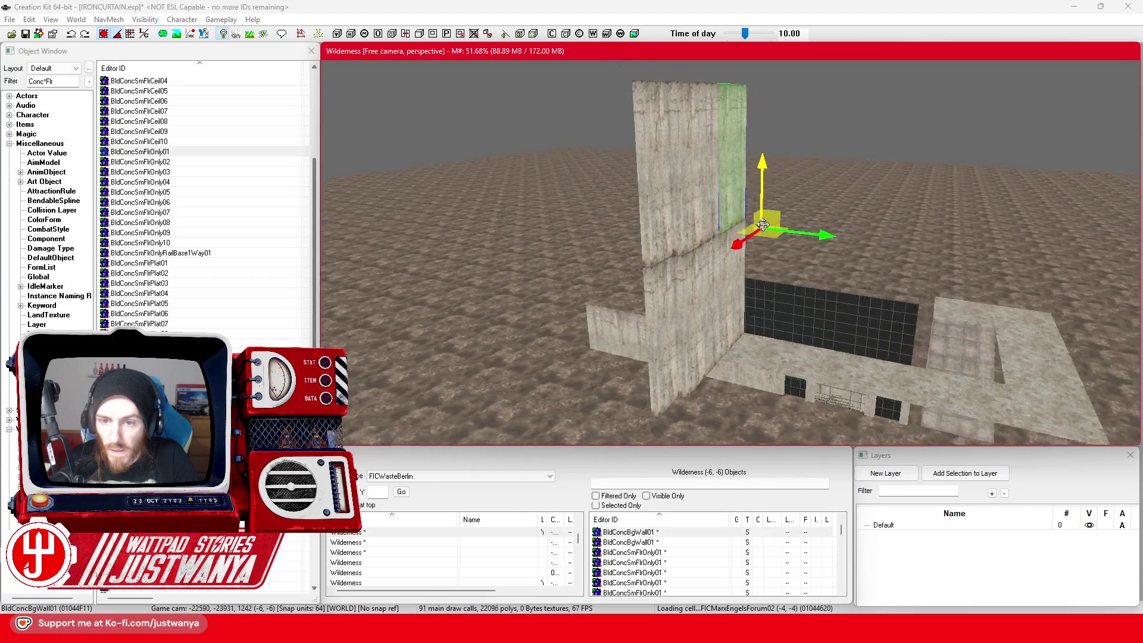
Step: Lift another wall piece up above the neighbouring wall
{"action": "left_click", "coordinate": [692, 249]}
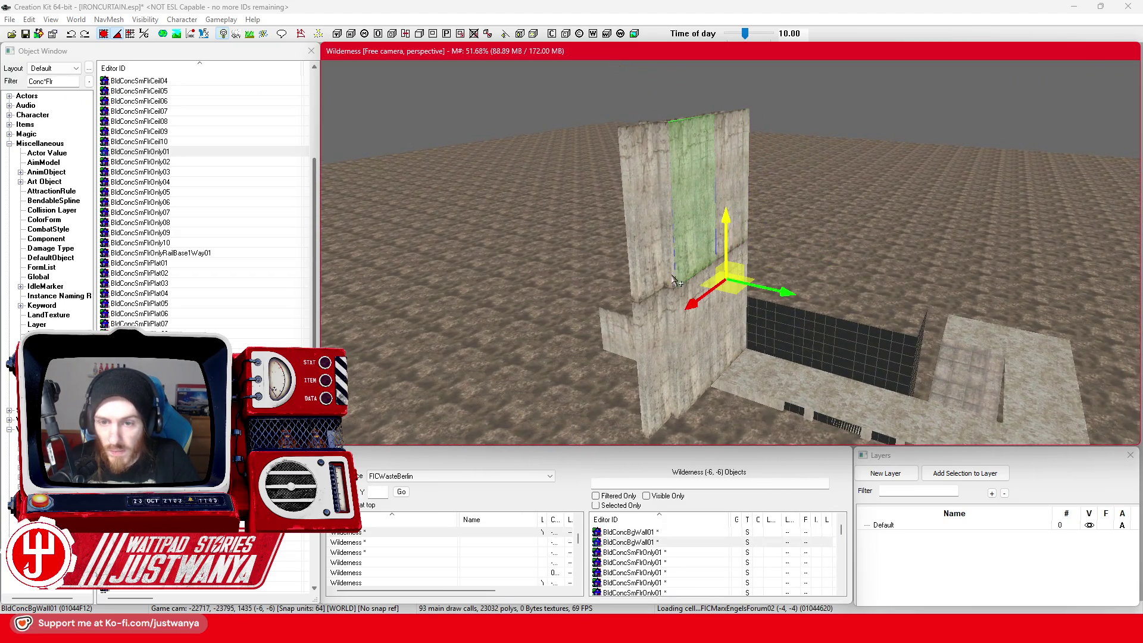
{"action": "left_click_drag", "start_coordinate": [669, 235], "coordinate": [669, 68]}
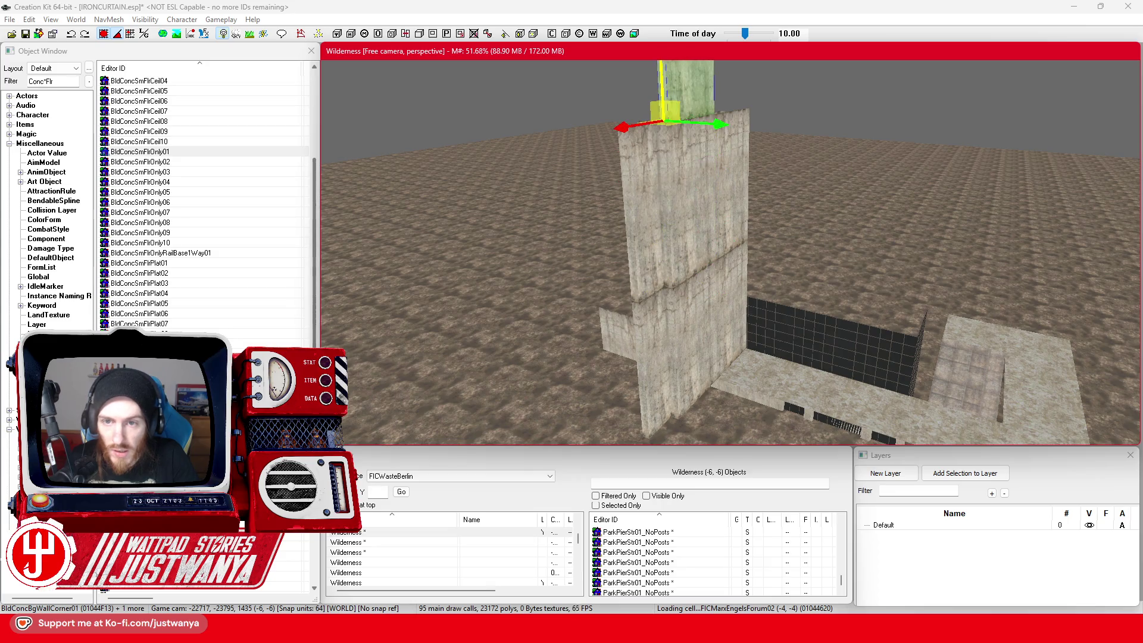
{"action": "scroll", "coordinate": [728, 320], "scroll_direction": "up", "scroll_amount": 3}
{"action": "scroll", "coordinate": [667, 309], "scroll_direction": "up", "scroll_amount": 3}
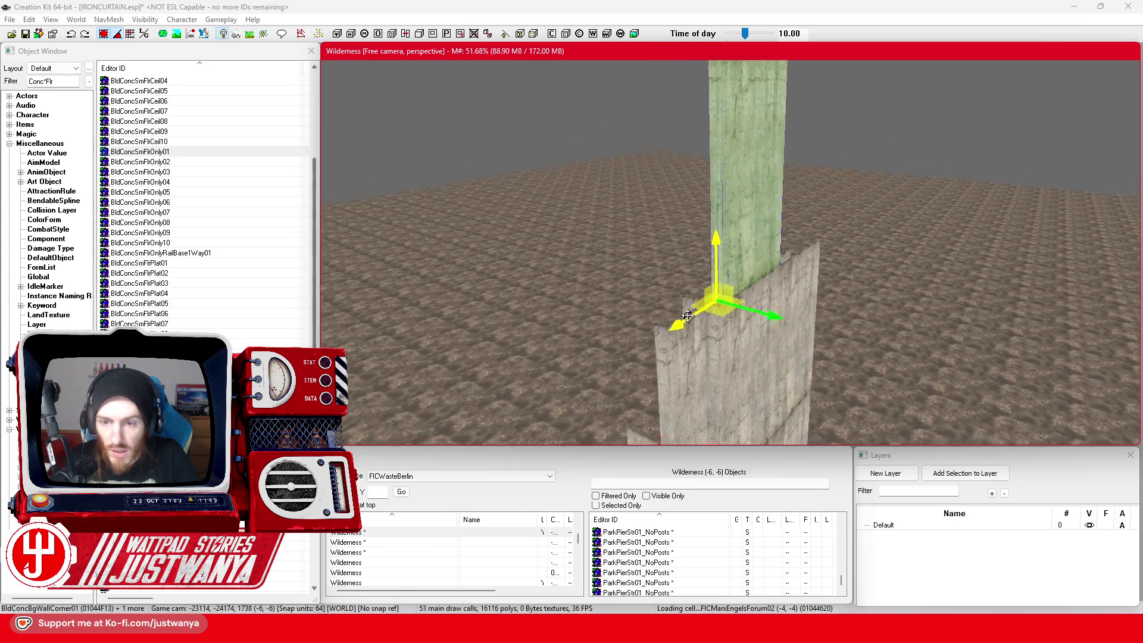
{"action": "scroll", "coordinate": [662, 333], "scroll_direction": "down", "scroll_amount": 5}
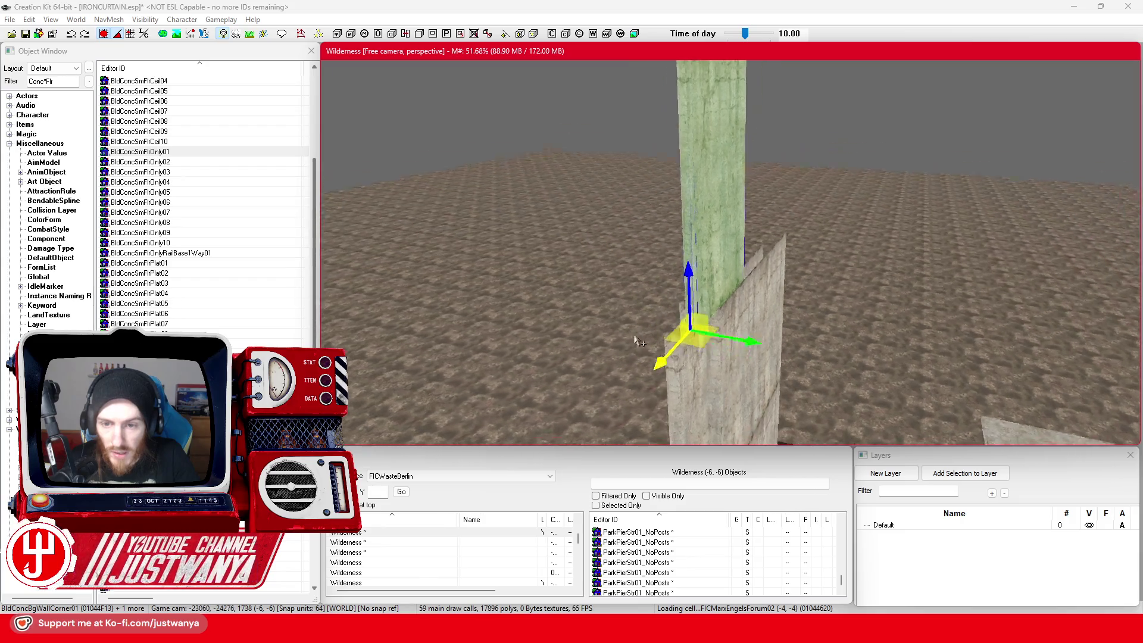
{"action": "scroll", "coordinate": [661, 332], "scroll_direction": "up", "scroll_amount": 3}
{"action": "scroll", "coordinate": [774, 321], "scroll_direction": "down", "scroll_amount": 3}
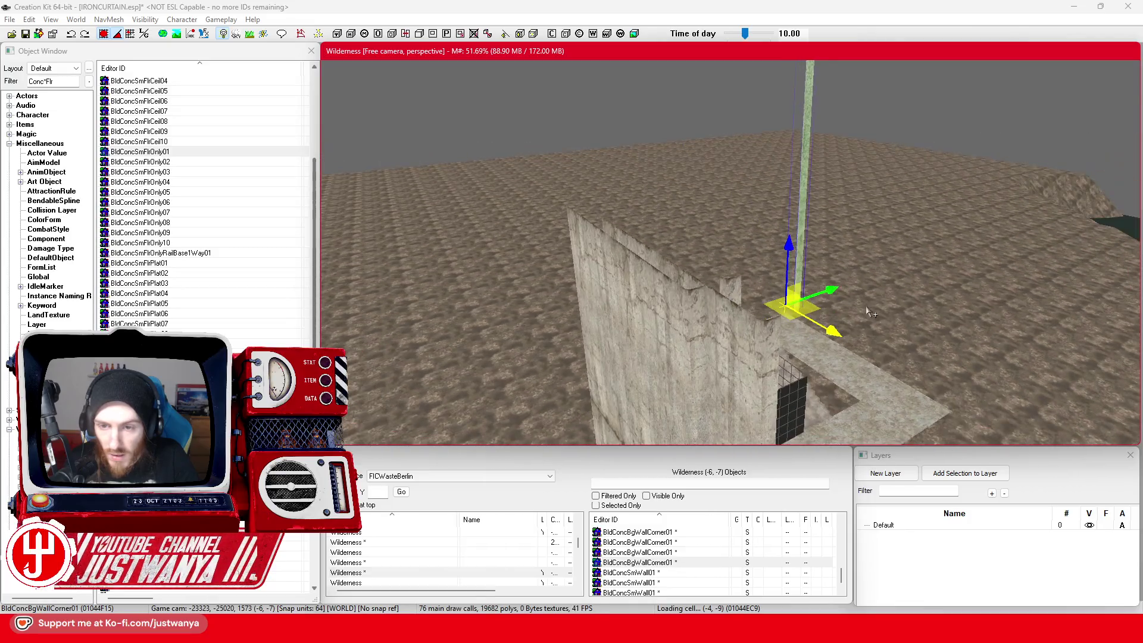
{"action": "scroll", "coordinate": [773, 333], "scroll_direction": "up", "scroll_amount": 2}
Step: Raise a second panel onto the wall top, slide it sideways into line, and save the plugin
{"action": "left_click", "coordinate": [661, 366]}
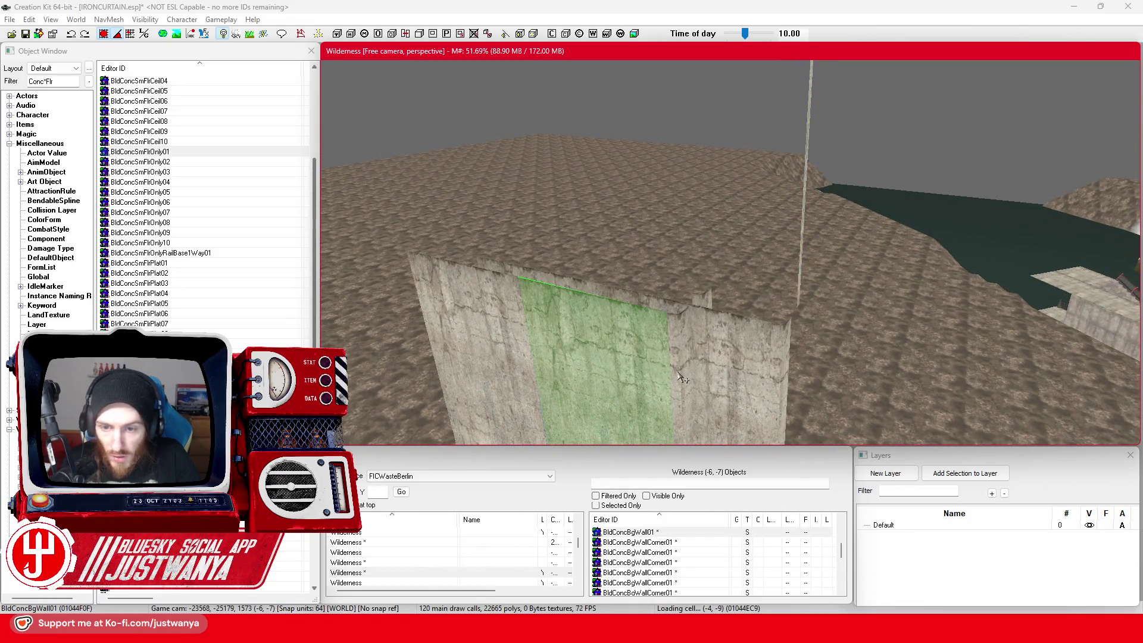
{"action": "scroll", "coordinate": [677, 371], "scroll_direction": "down", "scroll_amount": 3}
{"action": "mouse_move", "coordinate": [678, 371]}
{"action": "left_mouse_down"}
{"action": "mouse_move", "coordinate": [704, 322]}
{"action": "mouse_move", "coordinate": [704, 277]}
{"action": "left_mouse_up"}
{"action": "left_click_drag", "start_coordinate": [783, 300], "coordinate": [818, 295]}
{"action": "mouse_move", "coordinate": [734, 262]}
{"action": "left_mouse_down"}
{"action": "mouse_move", "coordinate": [712, 276]}
{"action": "mouse_move", "coordinate": [704, 262]}
{"action": "mouse_move", "coordinate": [702, 304]}
{"action": "mouse_move", "coordinate": [723, 234]}
{"action": "mouse_move", "coordinate": [671, 407]}
{"action": "left_mouse_up"}
{"action": "scroll", "coordinate": [690, 358], "scroll_direction": "up", "scroll_amount": 5}
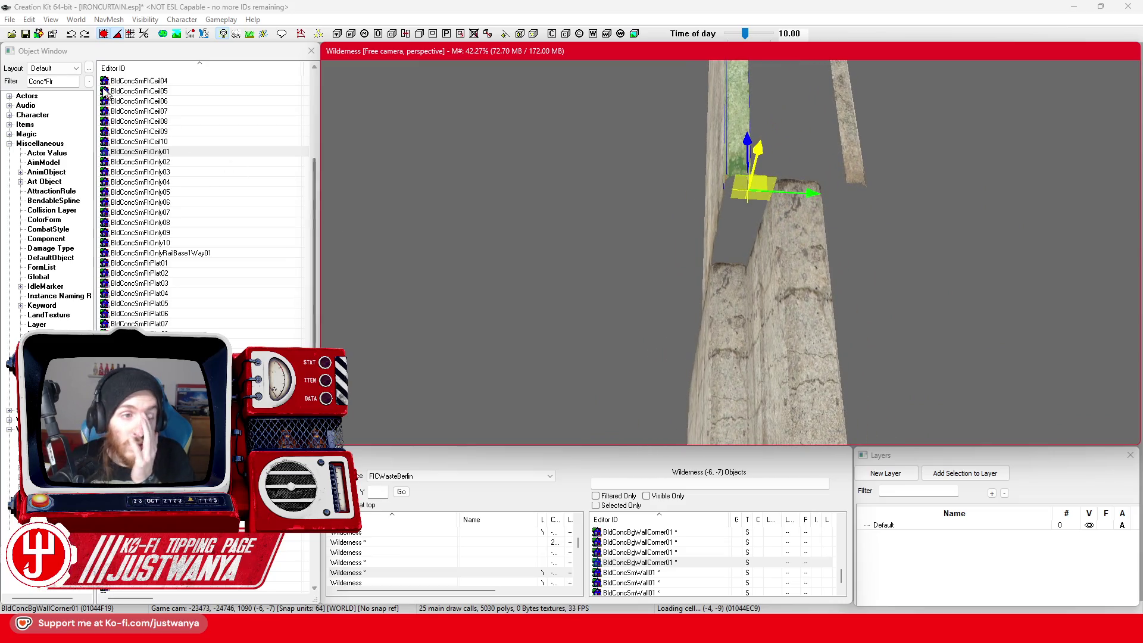
{"action": "left_click", "coordinate": [27, 34]}
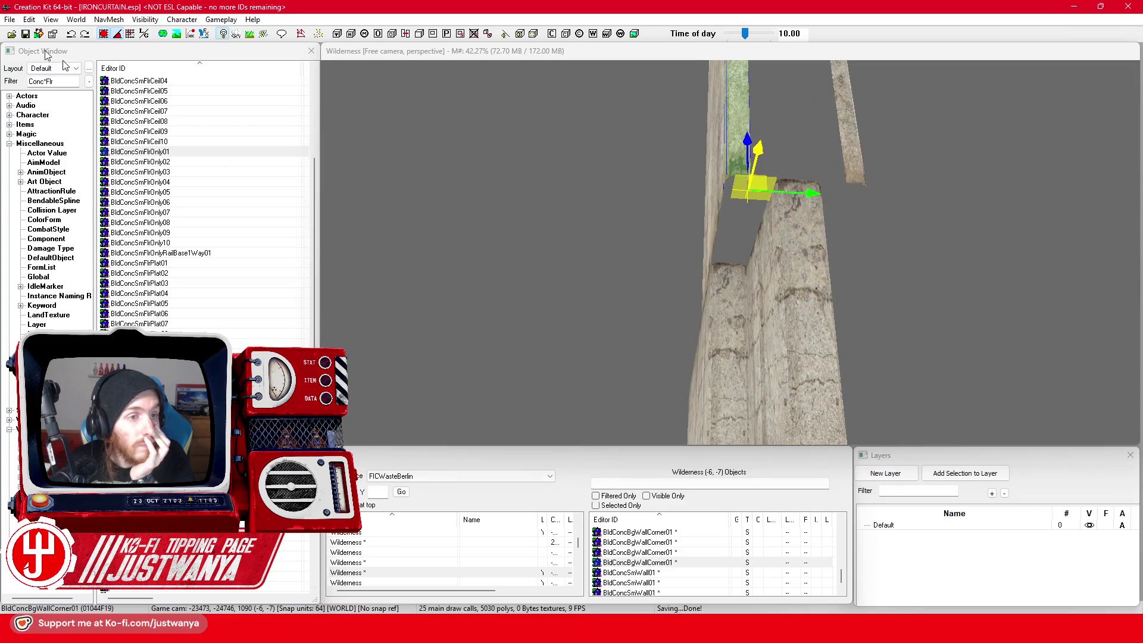
Step: Orbit and zoom the view to inspect the panels stacked two high above the low concrete wall
{"action": "scroll", "coordinate": [830, 306], "scroll_direction": "down", "scroll_amount": 5}
{"action": "mouse_move", "coordinate": [797, 317]}
{"action": "left_mouse_down"}
{"action": "mouse_move", "coordinate": [734, 354]}
{"action": "mouse_move", "coordinate": [733, 255]}
{"action": "mouse_move", "coordinate": [745, 222]}
{"action": "mouse_move", "coordinate": [726, 237]}
{"action": "mouse_move", "coordinate": [764, 189]}
{"action": "left_mouse_up"}
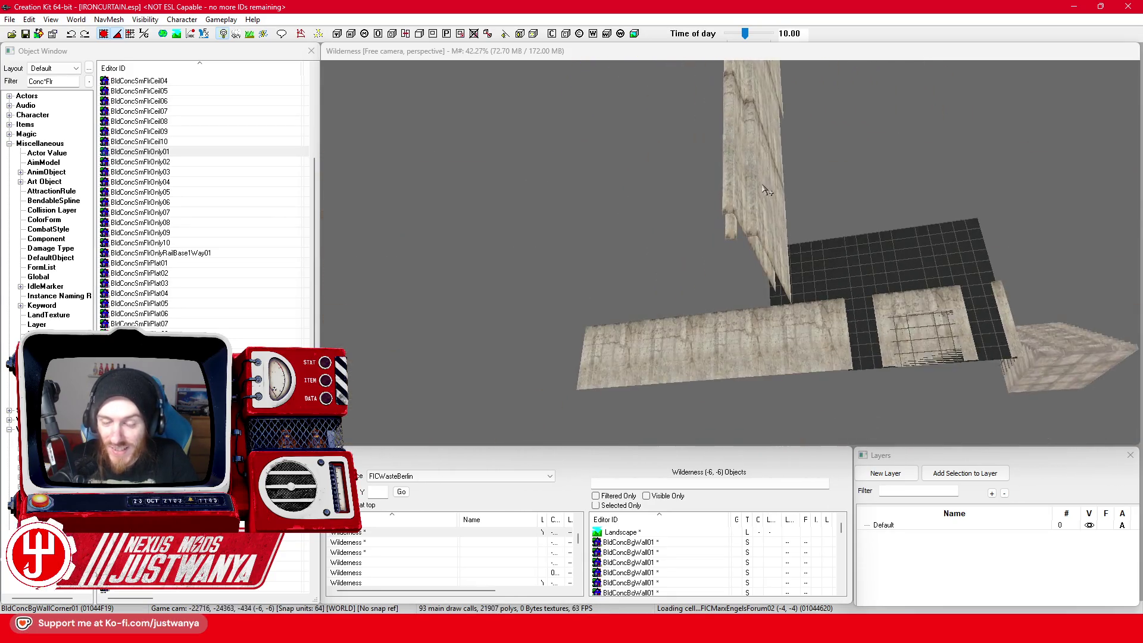
{"action": "scroll", "coordinate": [715, 269], "scroll_direction": "up", "scroll_amount": 5}
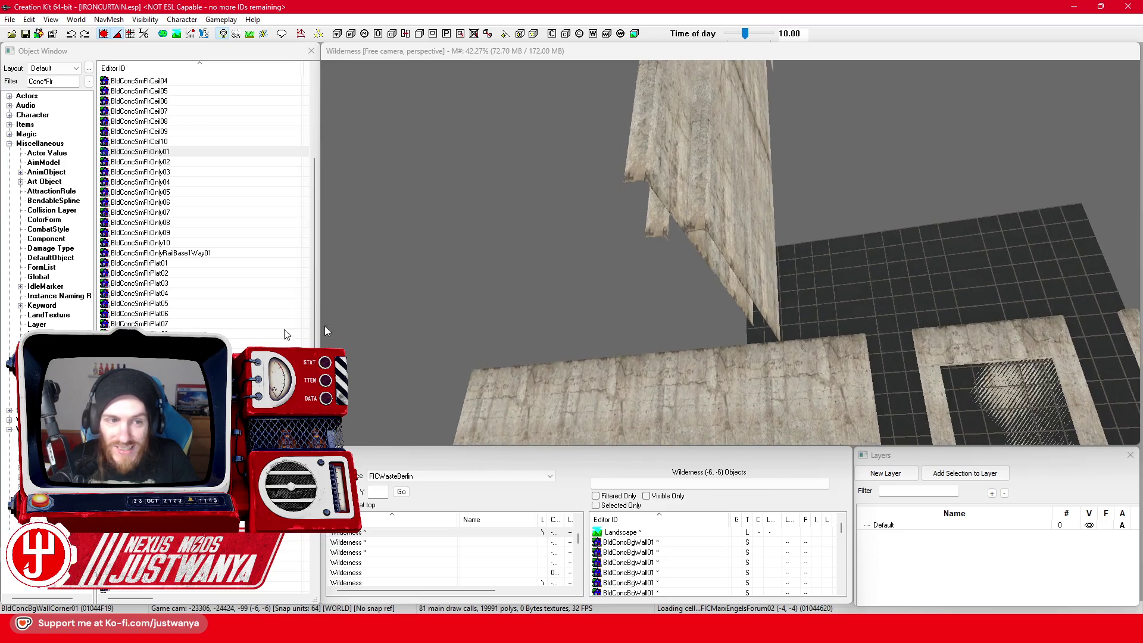
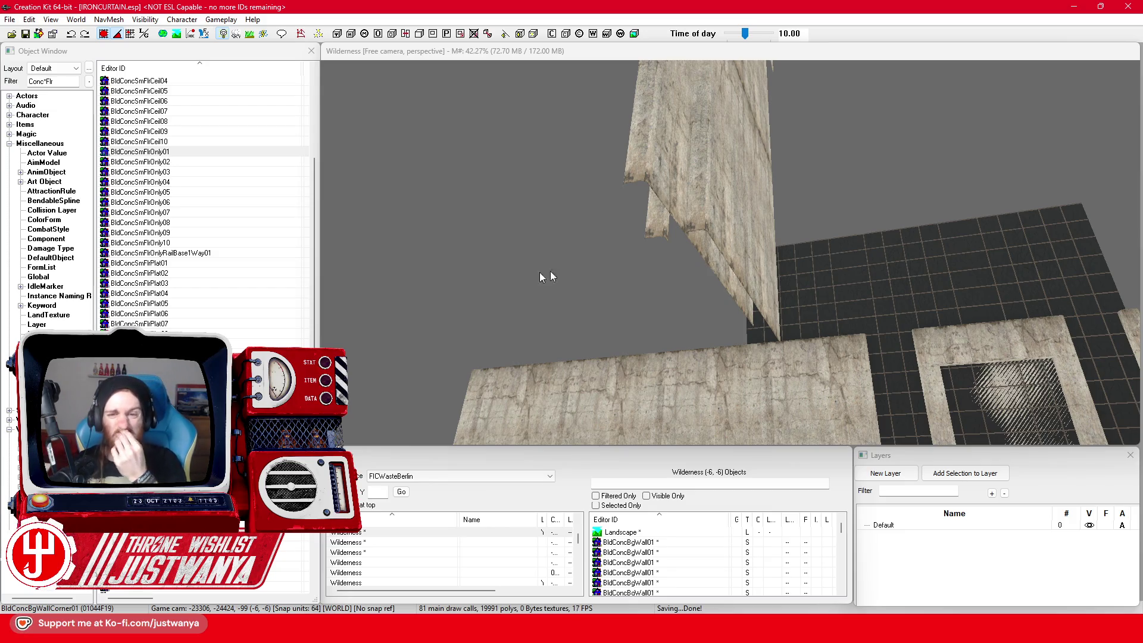
Step: Bring the concrete wall pieces into view and level the camera toward the wall
{"action": "left_click", "coordinate": [786, 382]}
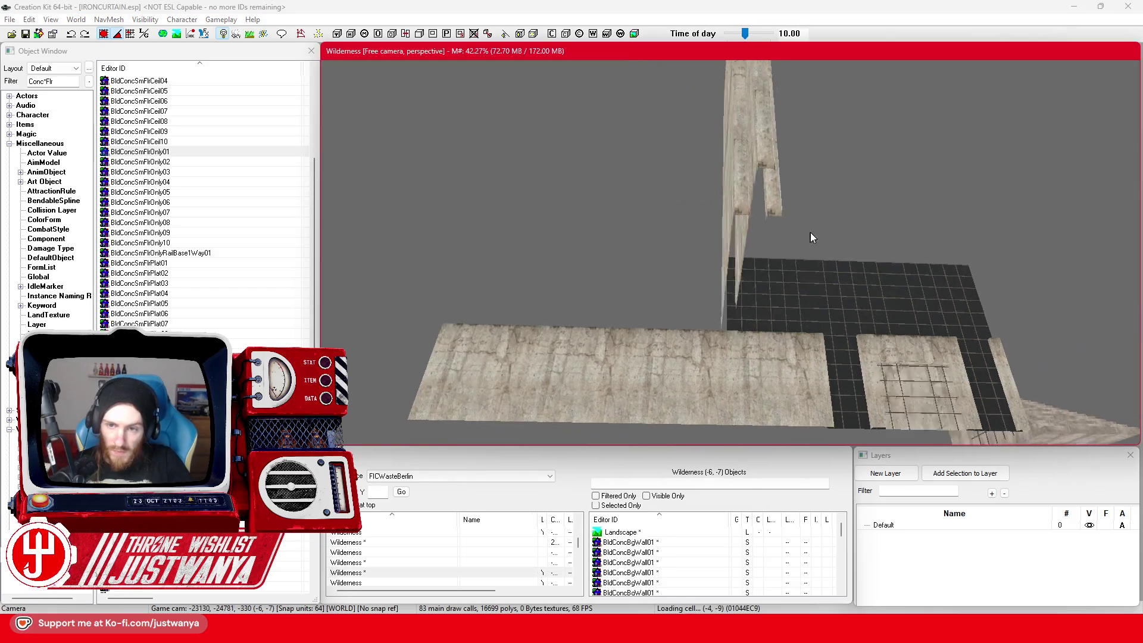
{"action": "scroll", "coordinate": [781, 258], "scroll_direction": "up", "scroll_amount": 3}
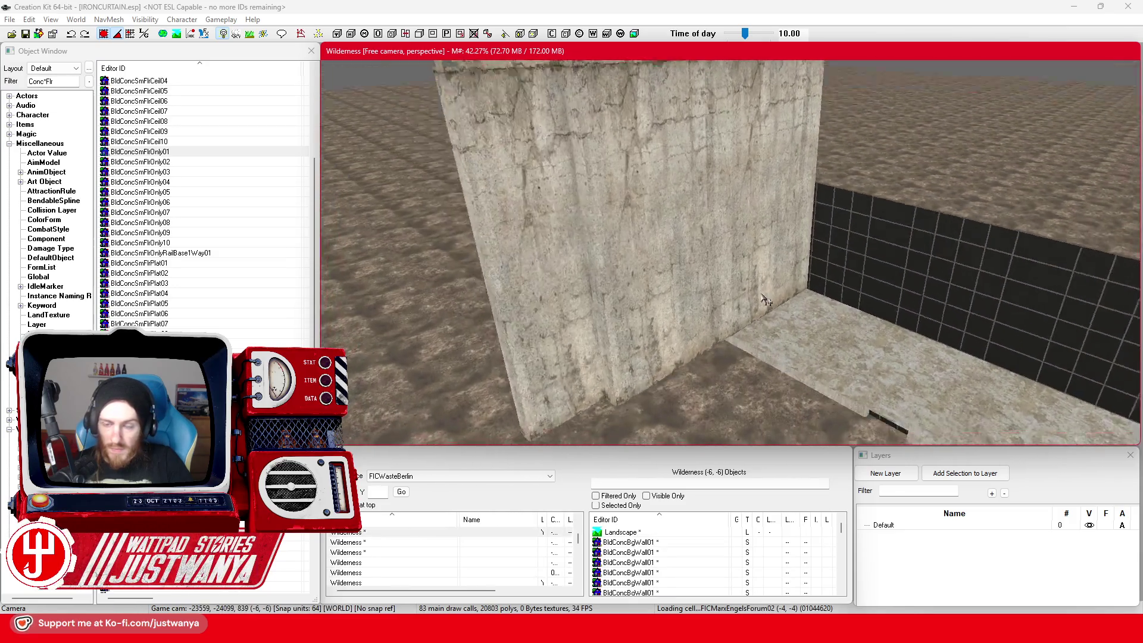
{"action": "scroll", "coordinate": [756, 268], "scroll_direction": "down", "scroll_amount": 4}
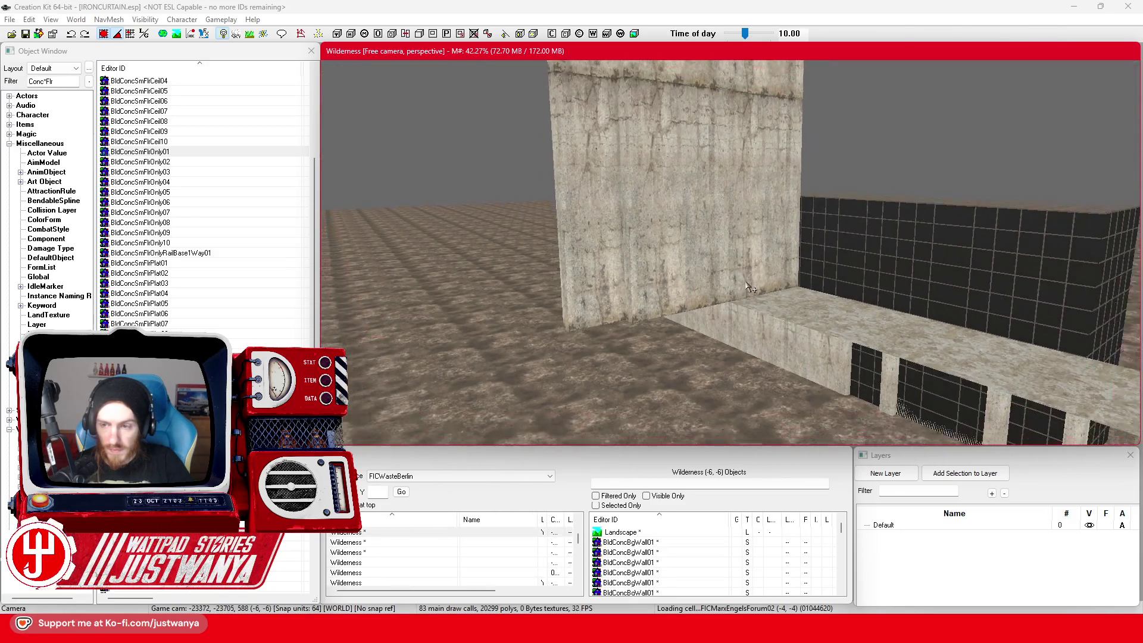
{"action": "scroll", "coordinate": [756, 274], "scroll_direction": "up", "scroll_amount": 3}
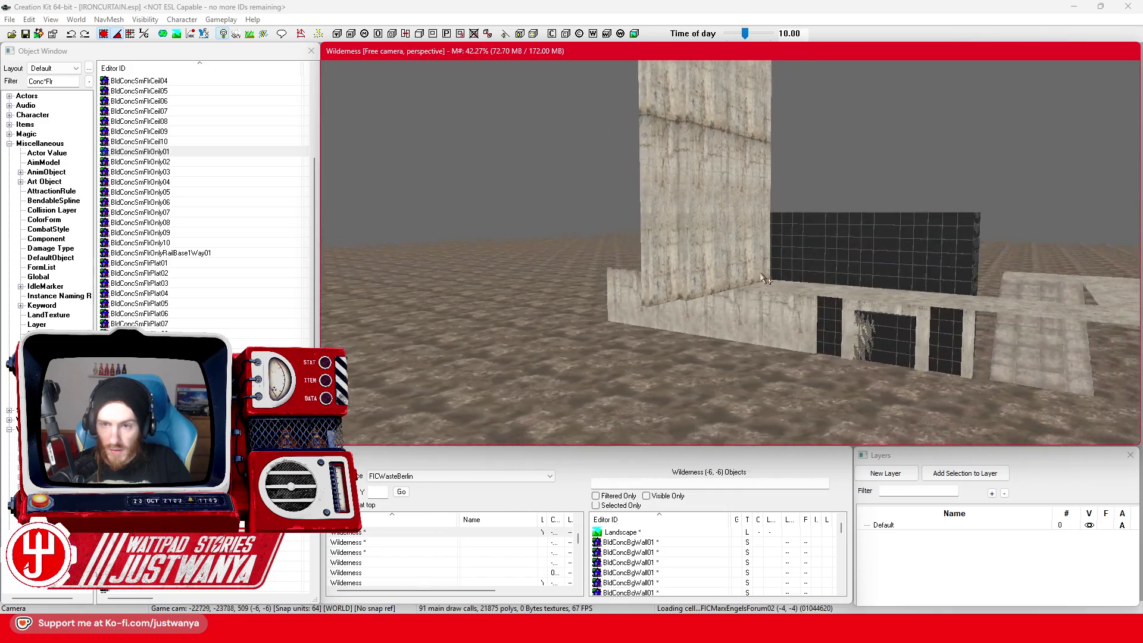
{"action": "scroll", "coordinate": [777, 268], "scroll_direction": "up", "scroll_amount": 3}
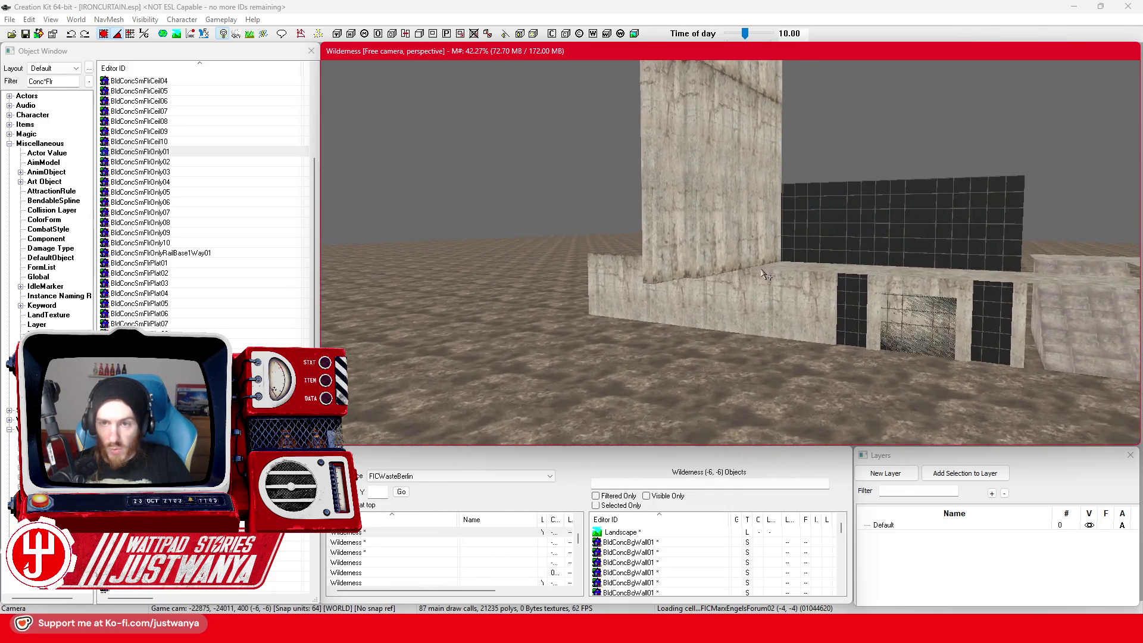
{"action": "scroll", "coordinate": [749, 283], "scroll_direction": "up", "scroll_amount": 2}
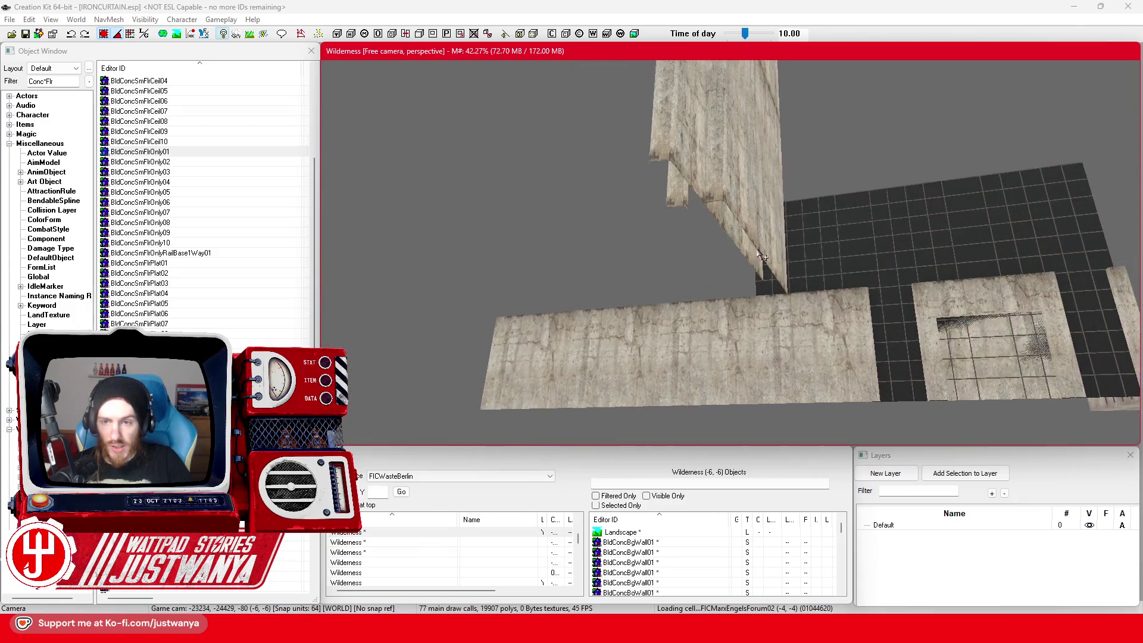
{"action": "scroll", "coordinate": [733, 271], "scroll_direction": "down", "scroll_amount": 4}
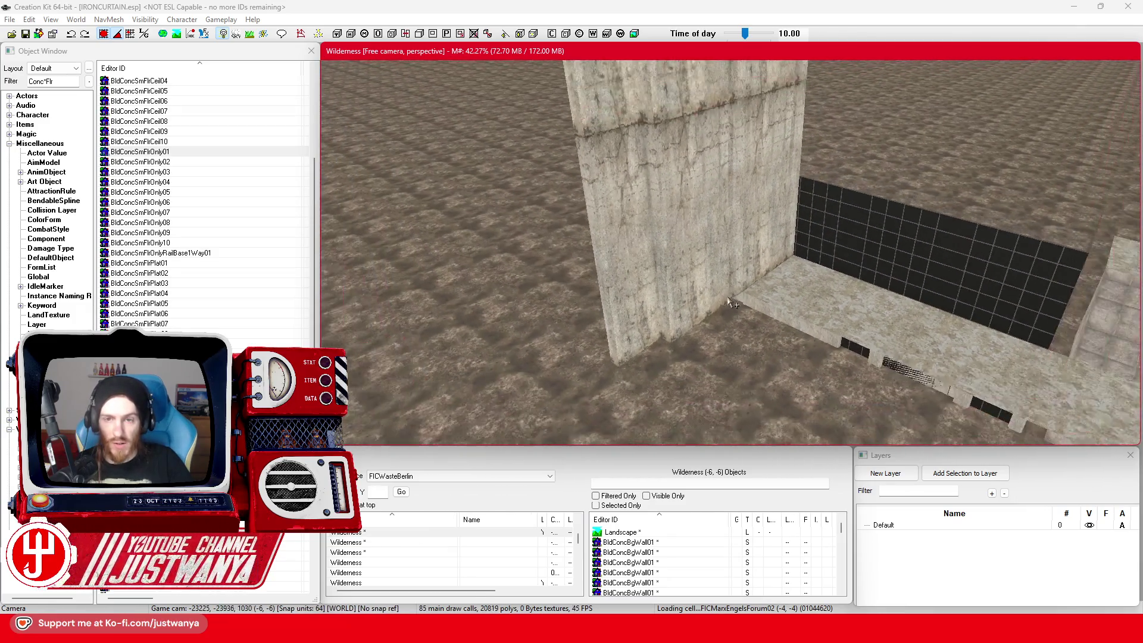
{"action": "mouse_move", "coordinate": [719, 260]}
{"action": "left_mouse_down"}
{"action": "mouse_move", "coordinate": [713, 314]}
{"action": "mouse_move", "coordinate": [711, 278]}
{"action": "left_mouse_up"}
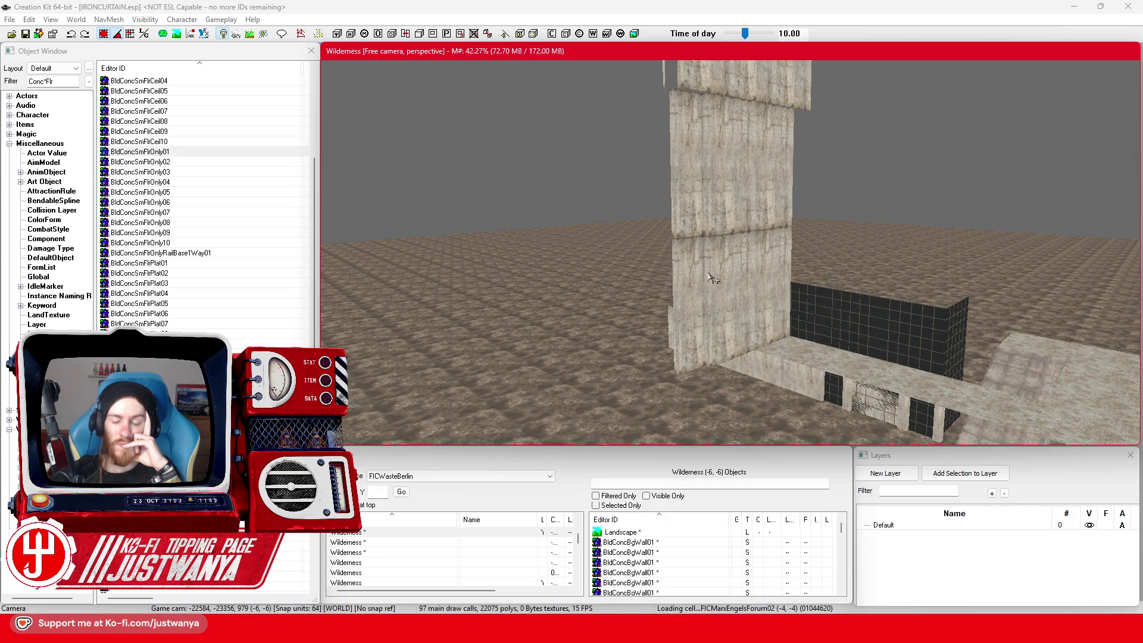
{"action": "scroll", "coordinate": [735, 290], "scroll_direction": "down", "scroll_amount": 5}
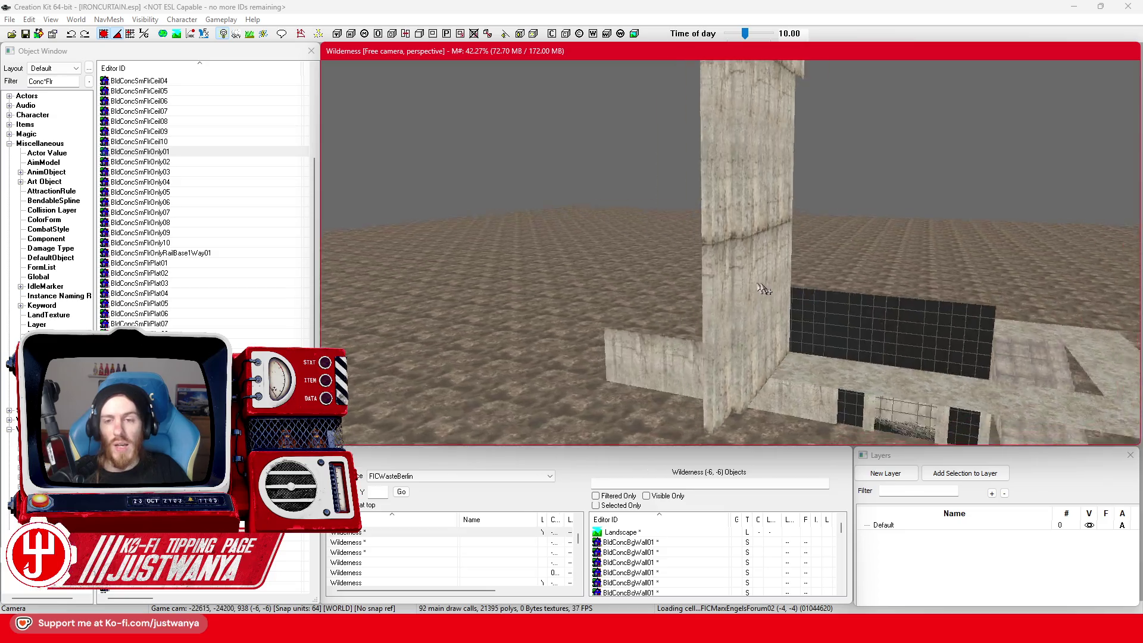
{"action": "scroll", "coordinate": [787, 288], "scroll_direction": "up", "scroll_amount": 5}
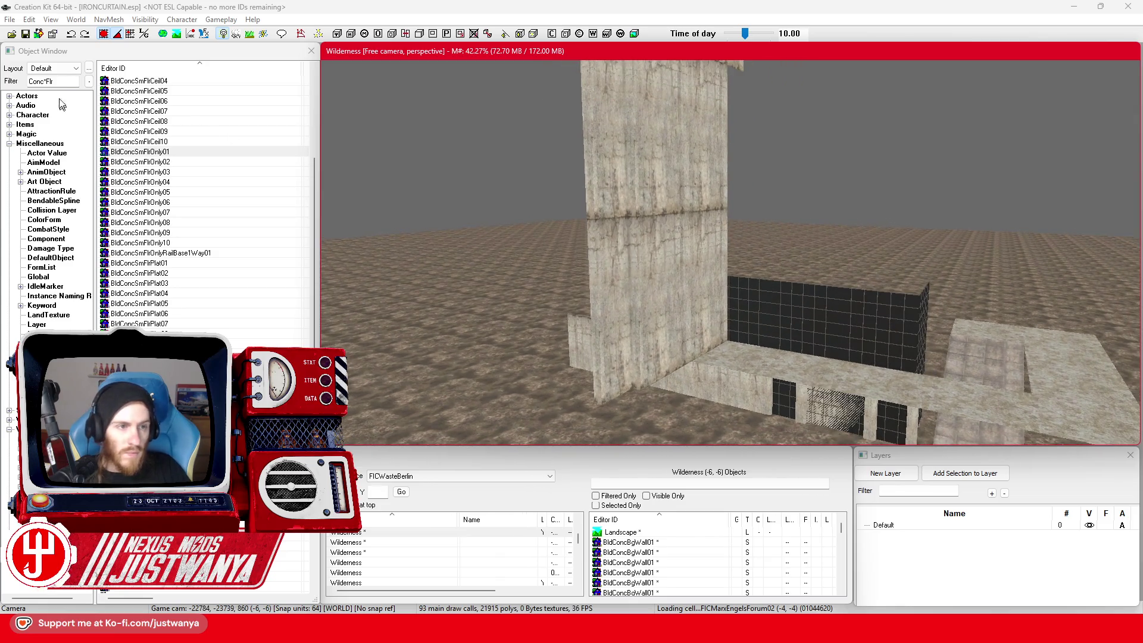
Step: Filter the Object Window to Brick*Wall and scroll through the brick wall pieces
{"action": "left_click", "coordinate": [12, 79]}
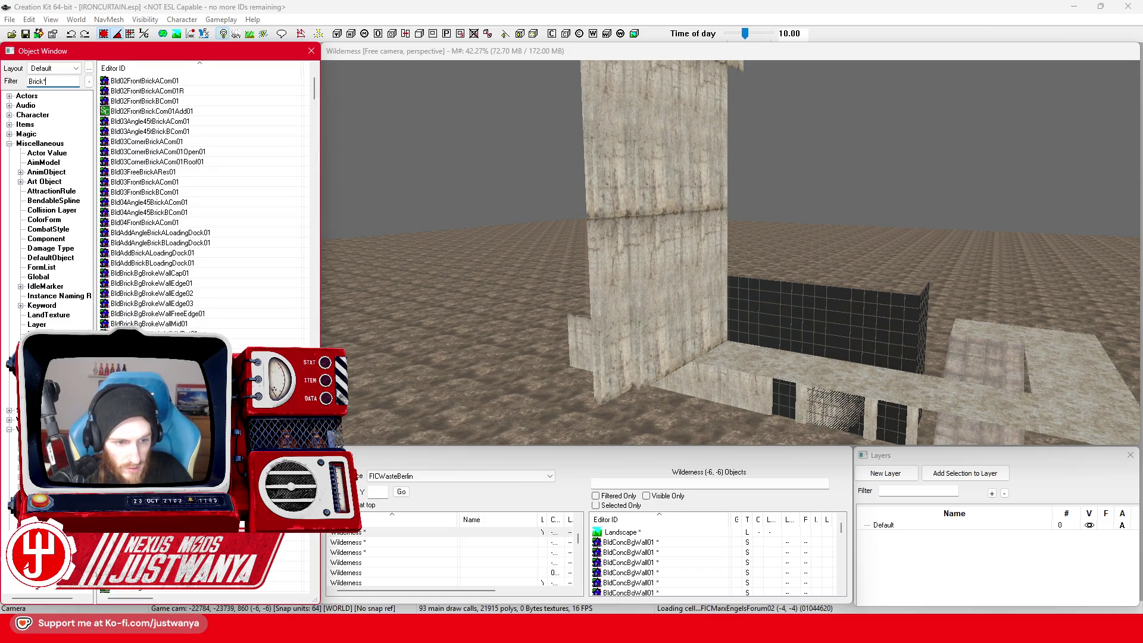
{"action": "scroll", "coordinate": [211, 209], "scroll_direction": "up", "scroll_amount": 5}
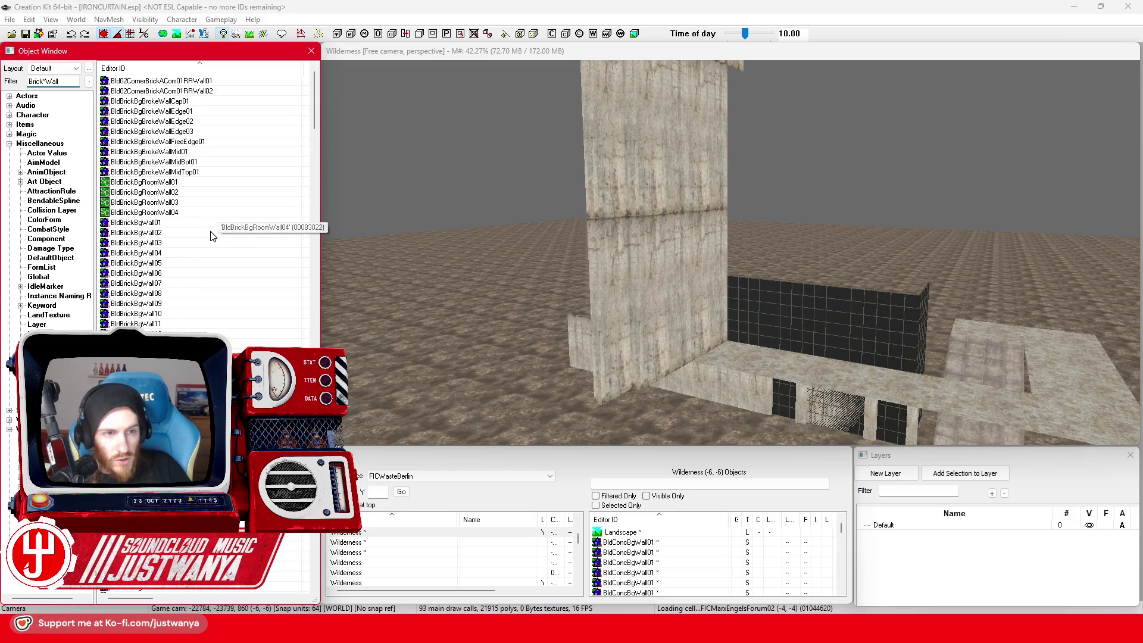
{"action": "scroll", "coordinate": [211, 235], "scroll_direction": "down", "scroll_amount": 10}
{"action": "scroll", "coordinate": [212, 236], "scroll_direction": "down", "scroll_amount": 10}
{"action": "scroll", "coordinate": [213, 236], "scroll_direction": "down", "scroll_amount": 10}
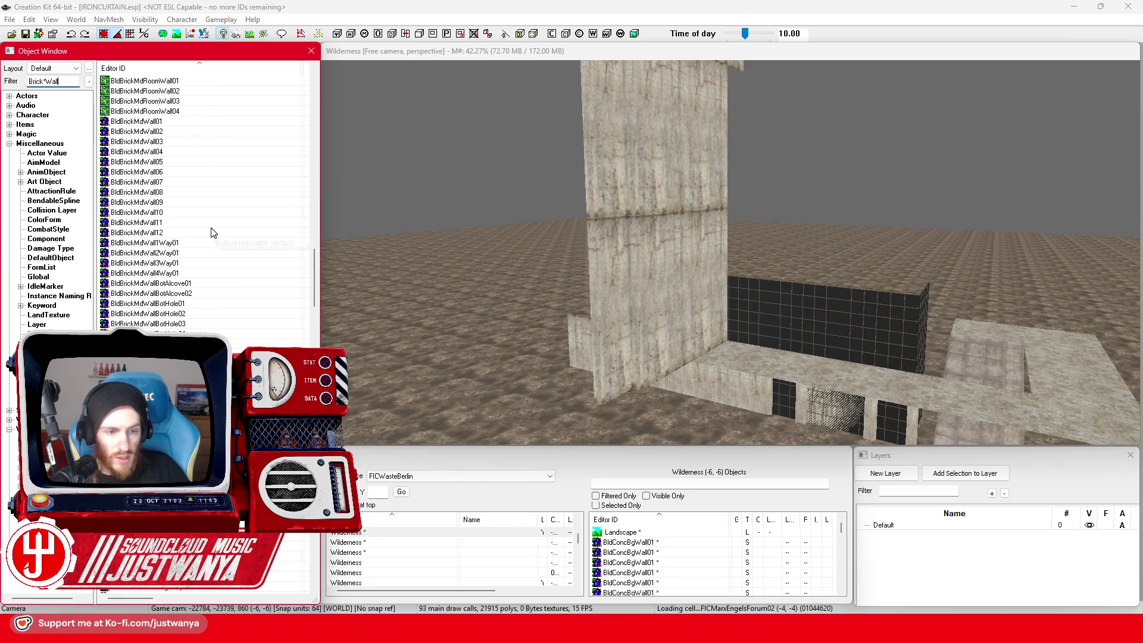
{"action": "scroll", "coordinate": [213, 232], "scroll_direction": "down", "scroll_amount": 1}
{"action": "scroll", "coordinate": [213, 229], "scroll_direction": "up", "scroll_amount": 3}
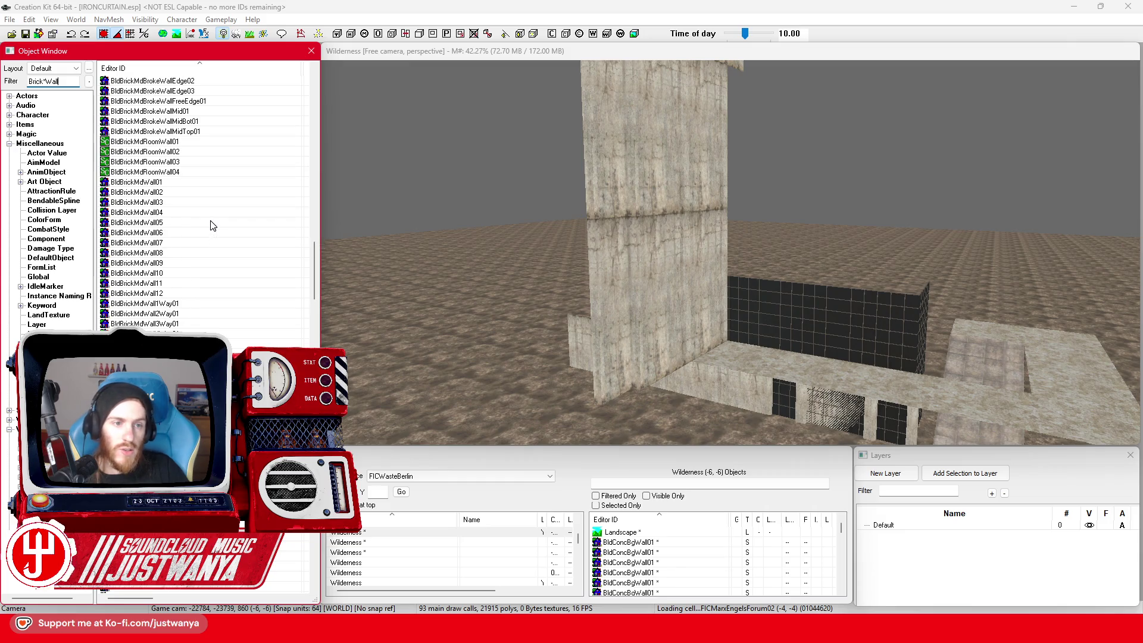
Step: Preview the BldBrickMdWall01 model, close the preview and pan to empty ground
{"action": "left_click", "coordinate": [194, 184]}
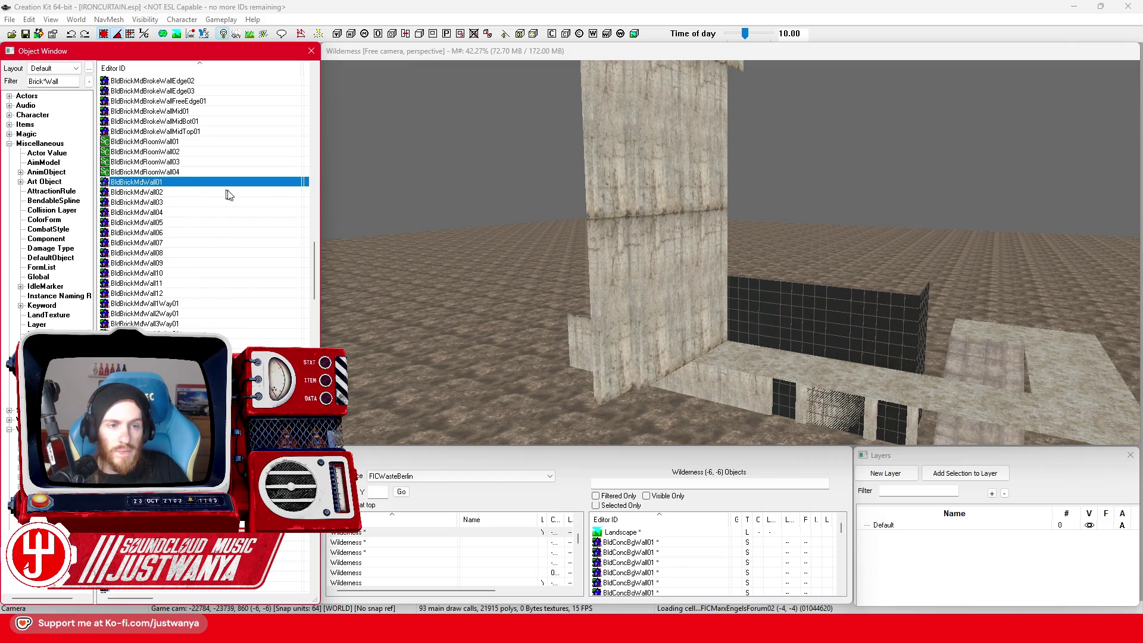
{"action": "double_click", "coordinate": [208, 188]}
{"action": "key", "text": "Escape"}
{"action": "left_click_drag", "start_coordinate": [361, 212], "coordinate": [740, 215]}
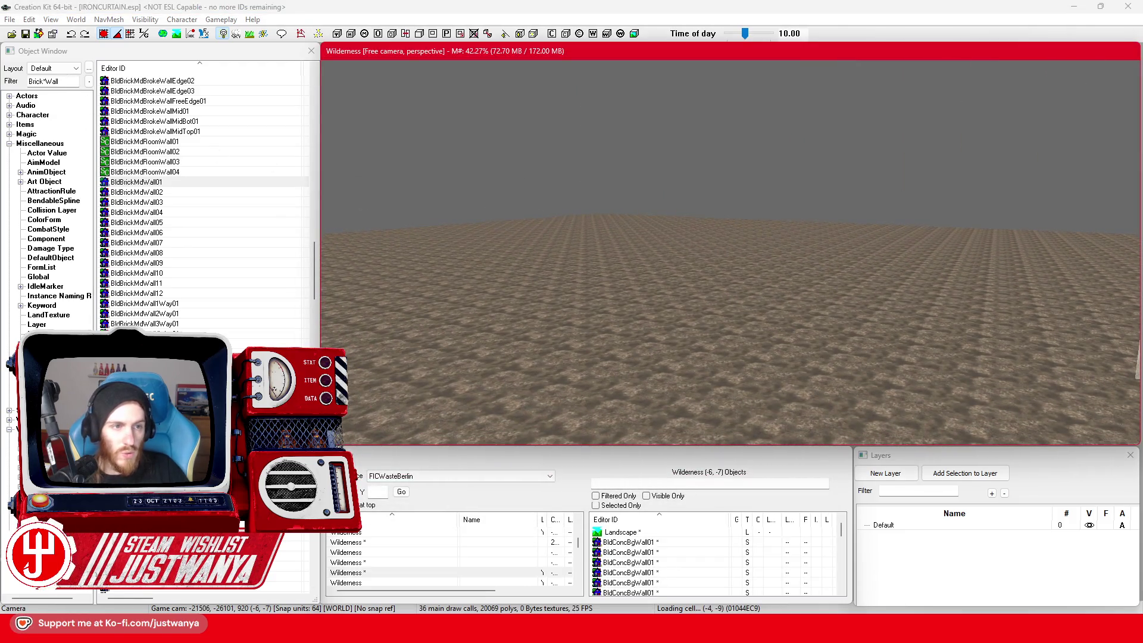
Step: Change the Object Window filter to FIC_SCOL
{"action": "left_click", "coordinate": [71, 82]}
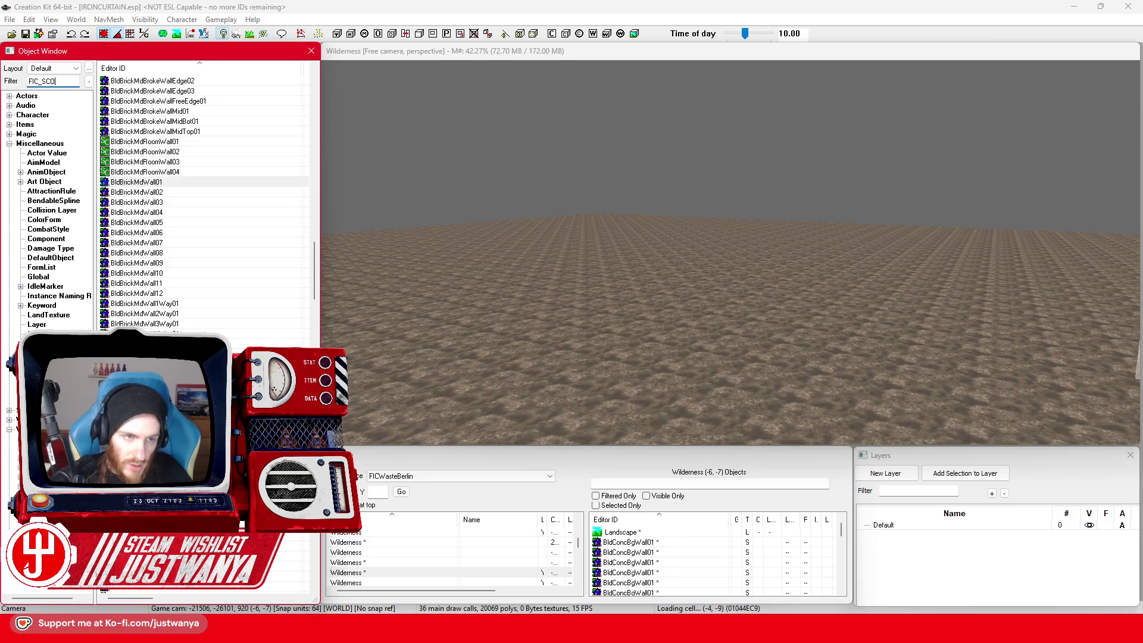
{"action": "scroll", "coordinate": [222, 257], "scroll_direction": "up", "scroll_amount": 4}
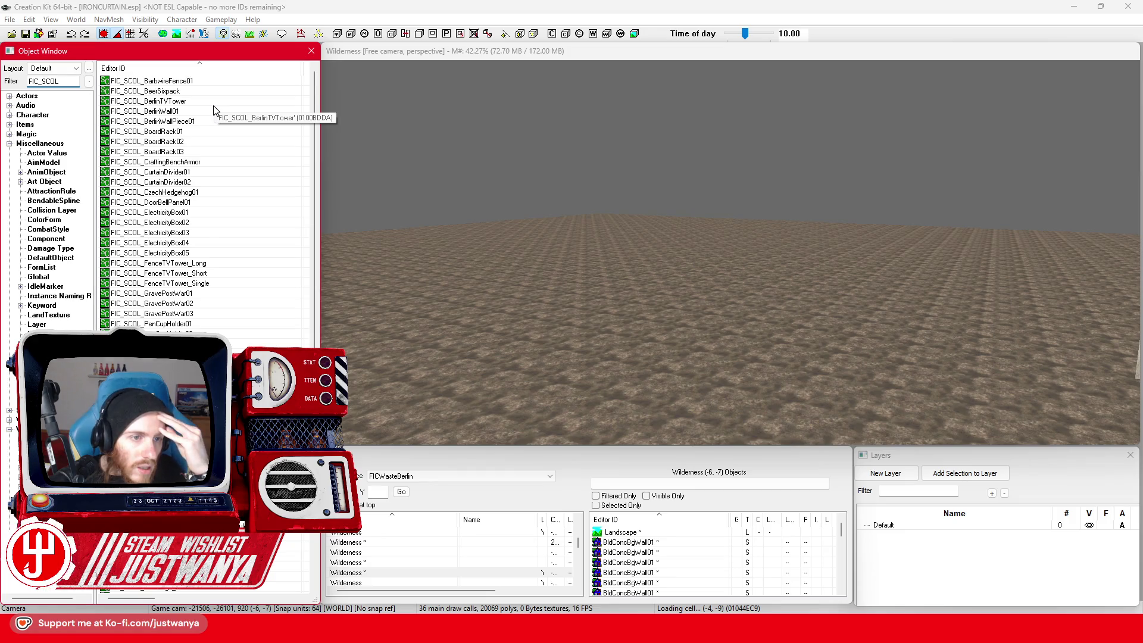
{"action": "scroll", "coordinate": [216, 110], "scroll_direction": "down", "scroll_amount": 4}
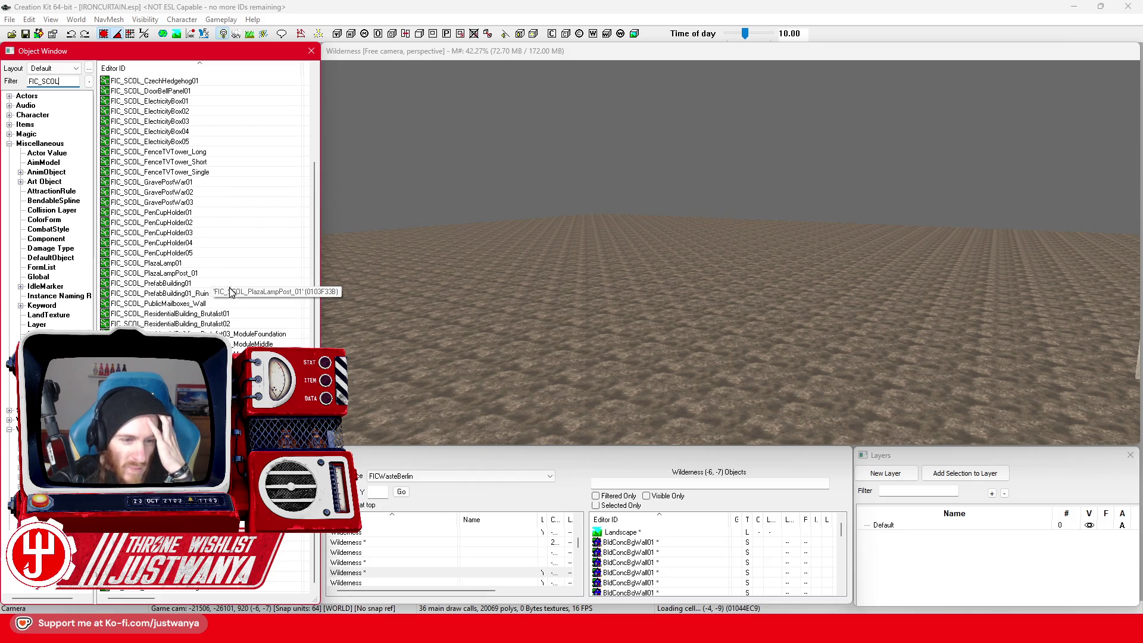
Step: Select FIC_SCOL_ResidentialBuilding_Brutalist01 and drag it into the 3D scene
{"action": "left_click", "coordinate": [234, 317]}
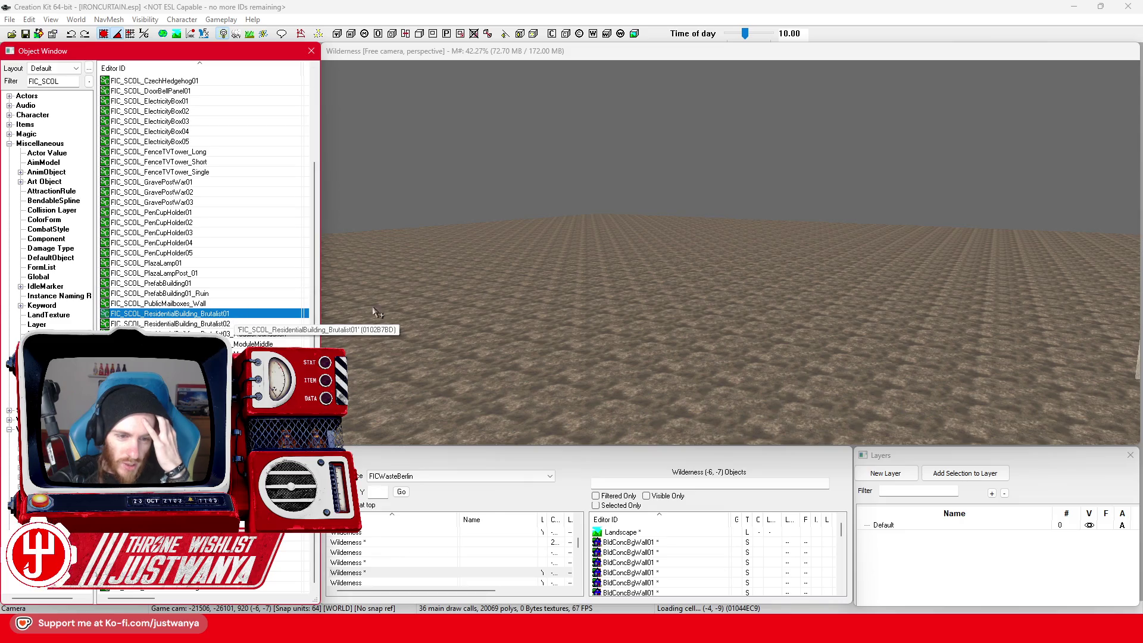
{"action": "left_click_drag", "start_coordinate": [375, 312], "coordinate": [376, 313]}
{"action": "left_click", "coordinate": [464, 318]}
{"action": "scroll", "coordinate": [658, 302], "scroll_direction": "up", "scroll_amount": 4}
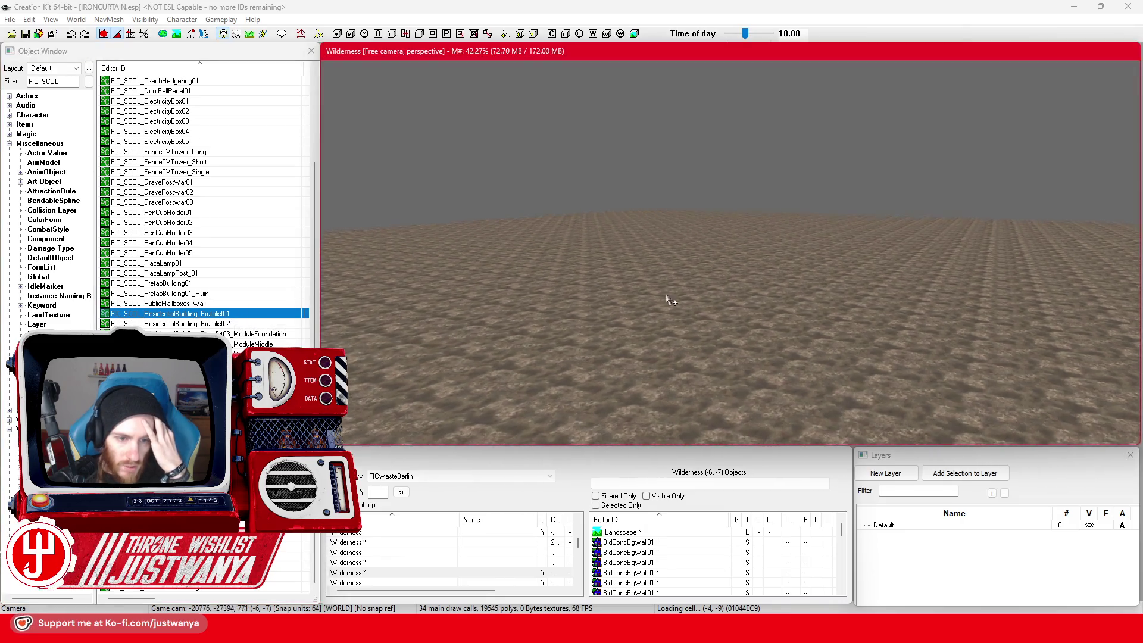
{"action": "scroll", "coordinate": [205, 203], "scroll_direction": "down", "scroll_amount": 4}
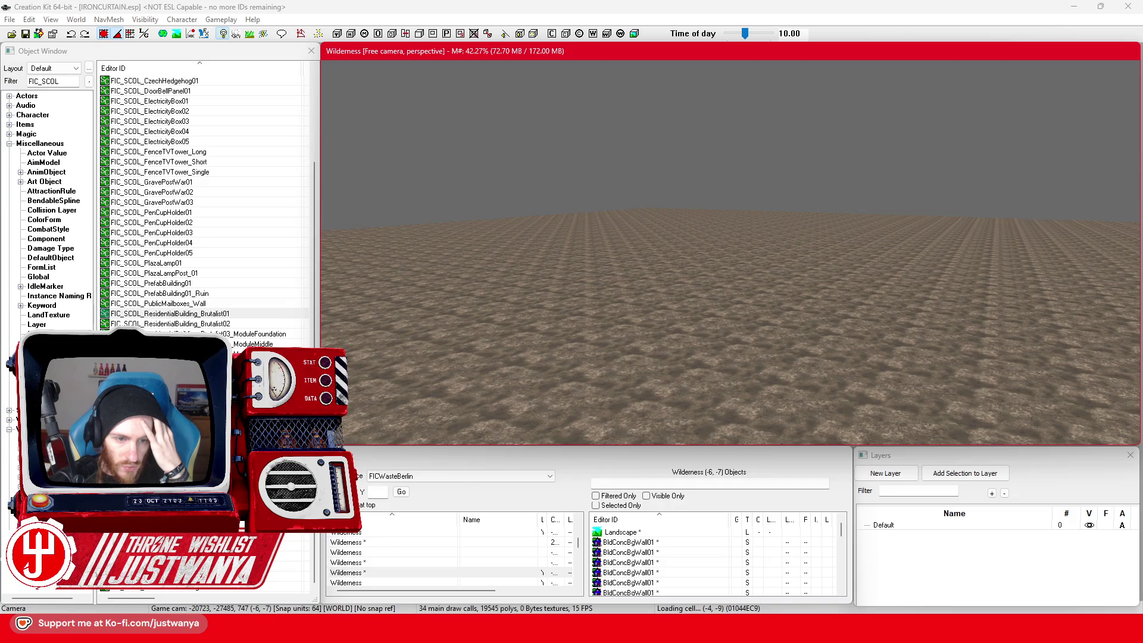
{"action": "left_click_drag", "start_coordinate": [173, 313], "coordinate": [443, 372]}
Step: Drop the Brutalist building on the open ground and break it into separate fragments
{"action": "left_click_drag", "start_coordinate": [579, 340], "coordinate": [579, 334]}
{"action": "scroll", "coordinate": [625, 297], "scroll_direction": "up", "scroll_amount": 5}
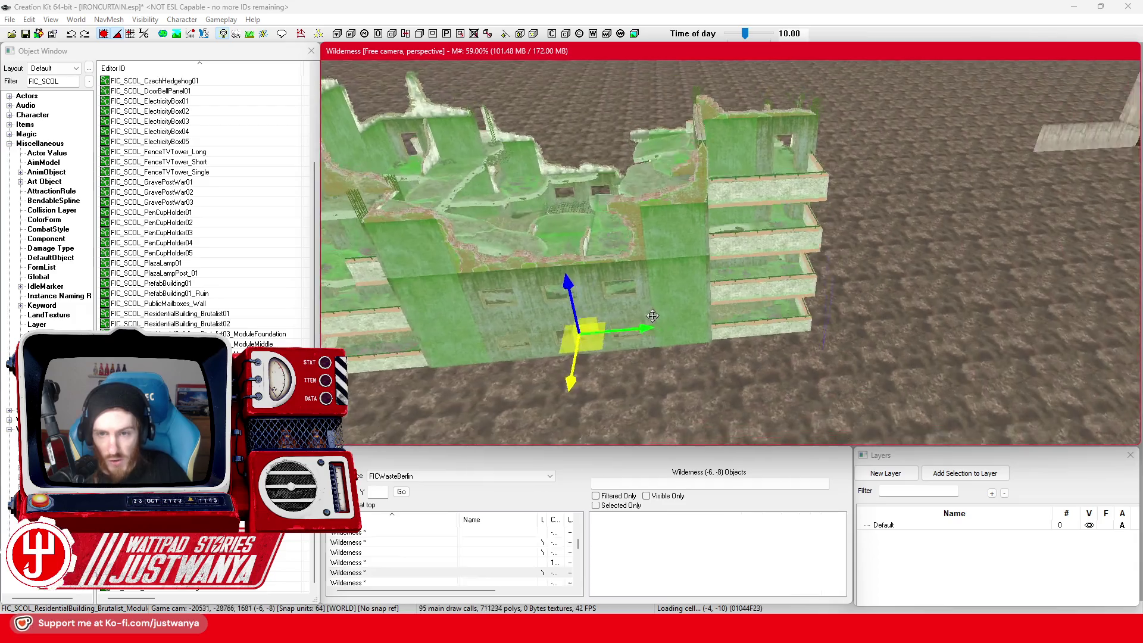
{"action": "scroll", "coordinate": [648, 310], "scroll_direction": "up", "scroll_amount": 4}
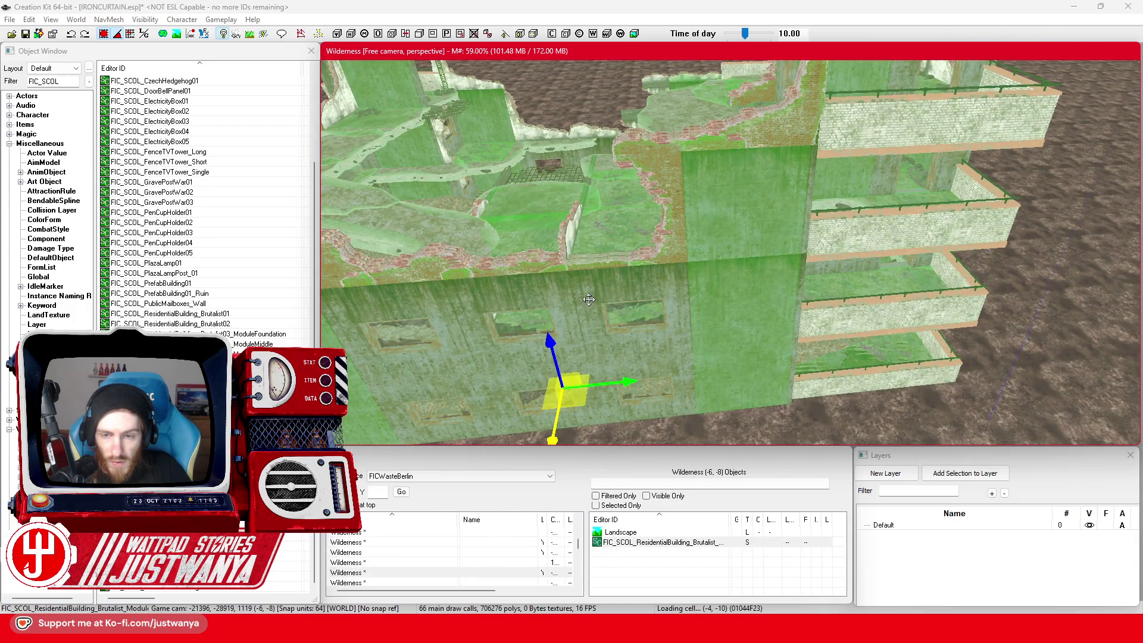
{"action": "right_click", "coordinate": [588, 299]}
{"action": "left_click", "coordinate": [691, 464]}
{"action": "left_click", "coordinate": [559, 361]}
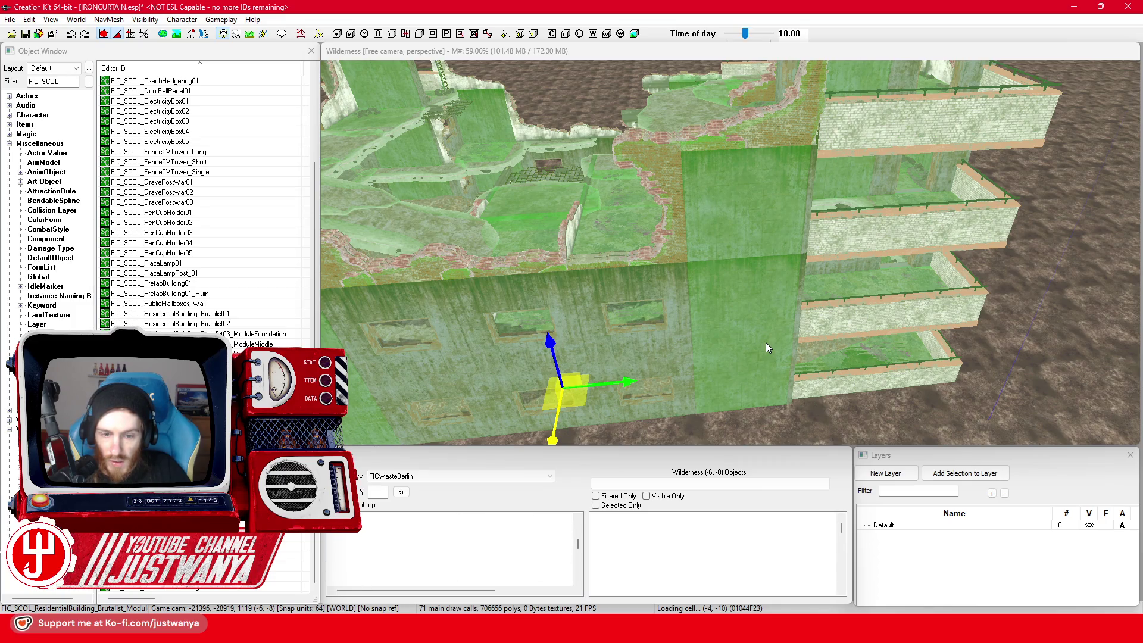
Step: Orbit the ruin, selecting BldgShellBrickWallTrimBtm02, BldConcBgWall05 and BldgShellBrickWallTrim03L pieces
{"action": "left_click_drag", "start_coordinate": [680, 260], "coordinate": [684, 268]}
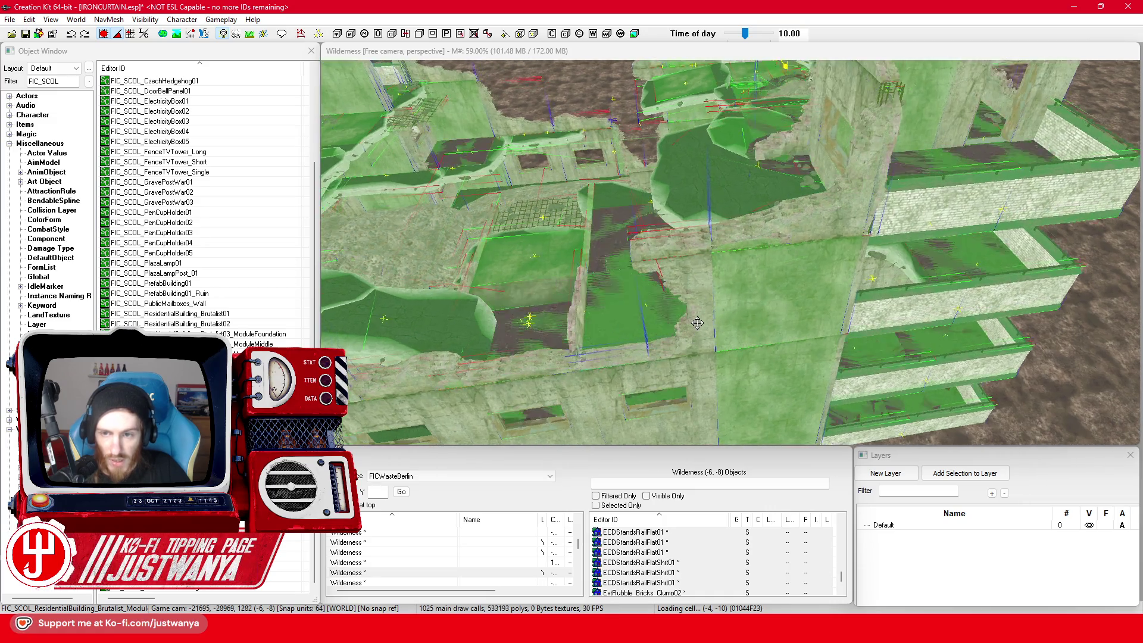
{"action": "scroll", "coordinate": [709, 269], "scroll_direction": "up", "scroll_amount": 5}
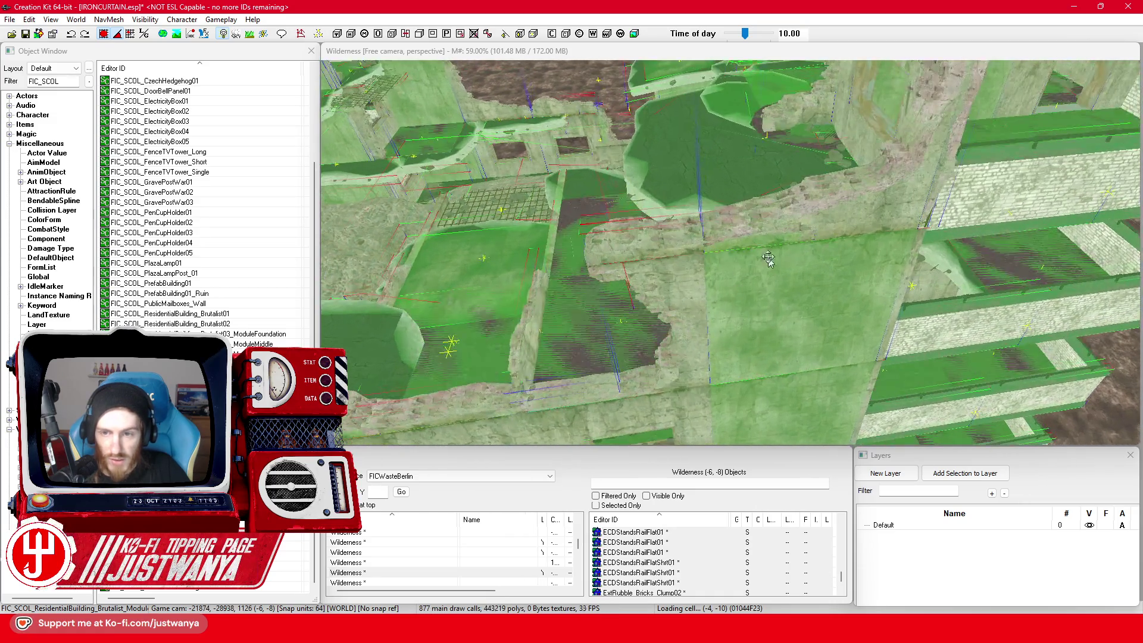
{"action": "left_click", "coordinate": [774, 239]}
{"action": "mouse_move", "coordinate": [759, 304]}
{"action": "left_mouse_down"}
{"action": "mouse_move", "coordinate": [835, 243]}
{"action": "mouse_move", "coordinate": [715, 357]}
{"action": "mouse_move", "coordinate": [633, 509]}
{"action": "left_mouse_up"}
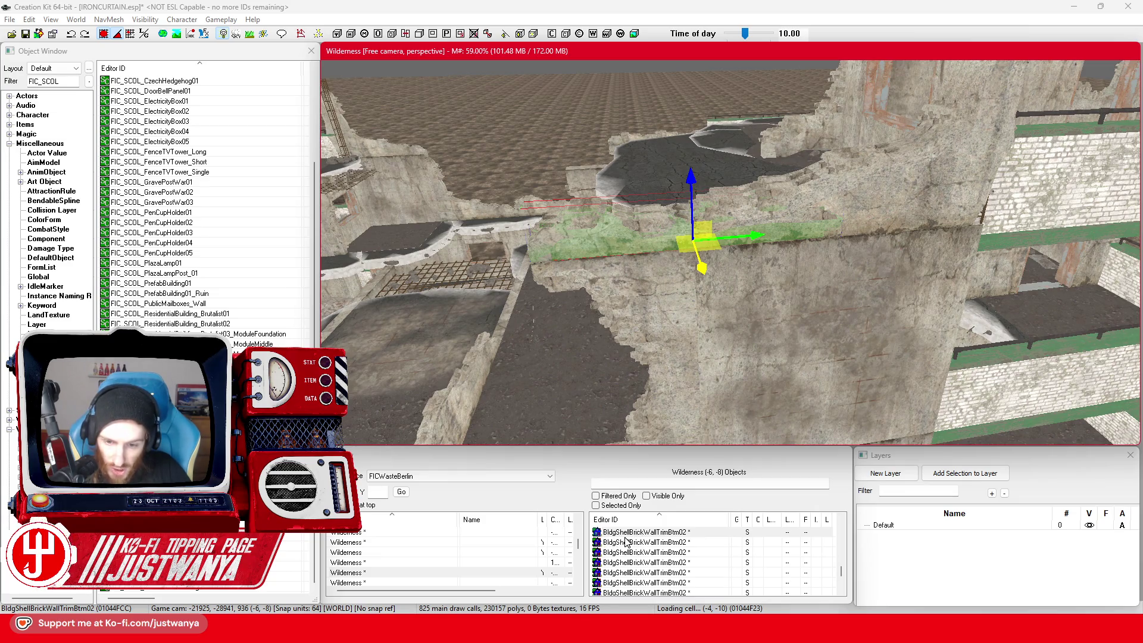
{"action": "mouse_move", "coordinate": [655, 428]}
{"action": "left_mouse_down"}
{"action": "mouse_move", "coordinate": [741, 393]}
{"action": "mouse_move", "coordinate": [608, 406]}
{"action": "mouse_move", "coordinate": [681, 292]}
{"action": "mouse_move", "coordinate": [737, 300]}
{"action": "mouse_move", "coordinate": [740, 319]}
{"action": "mouse_move", "coordinate": [761, 325]}
{"action": "mouse_move", "coordinate": [840, 336]}
{"action": "mouse_move", "coordinate": [630, 380]}
{"action": "mouse_move", "coordinate": [635, 321]}
{"action": "mouse_move", "coordinate": [839, 314]}
{"action": "left_mouse_up"}
{"action": "left_click", "coordinate": [683, 292]}
{"action": "left_click_drag", "start_coordinate": [590, 317], "coordinate": [722, 321]}
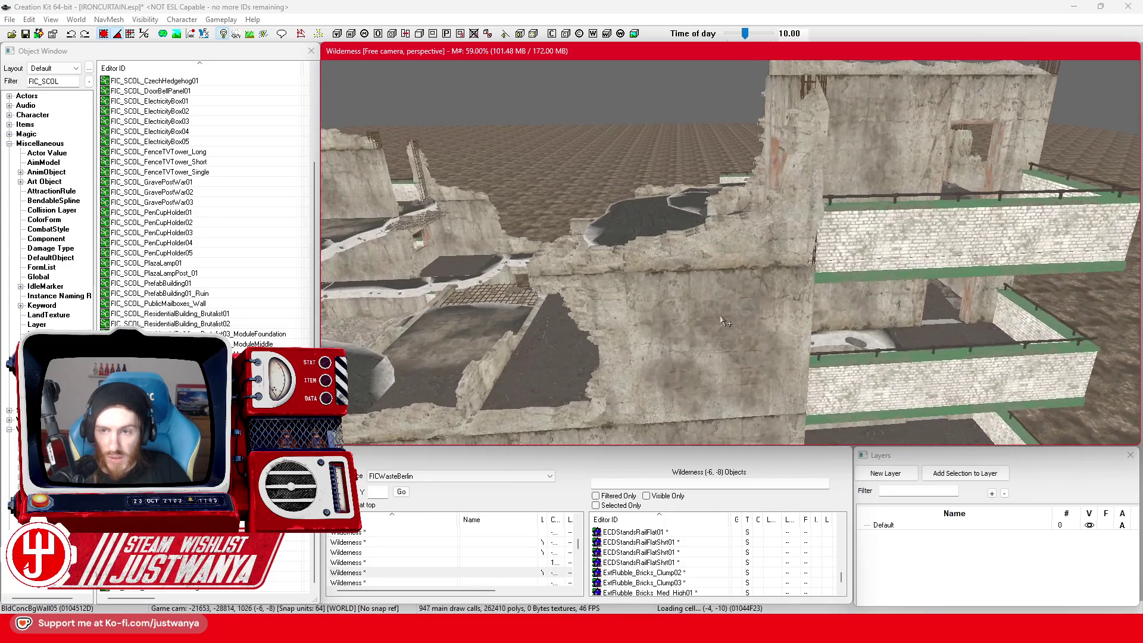
{"action": "left_click", "coordinate": [723, 280]}
Step: Inspect the BldgShellBrickWallTrim04 properties, then drag the trim piece off the building onto open ground
{"action": "key", "text": "f"}
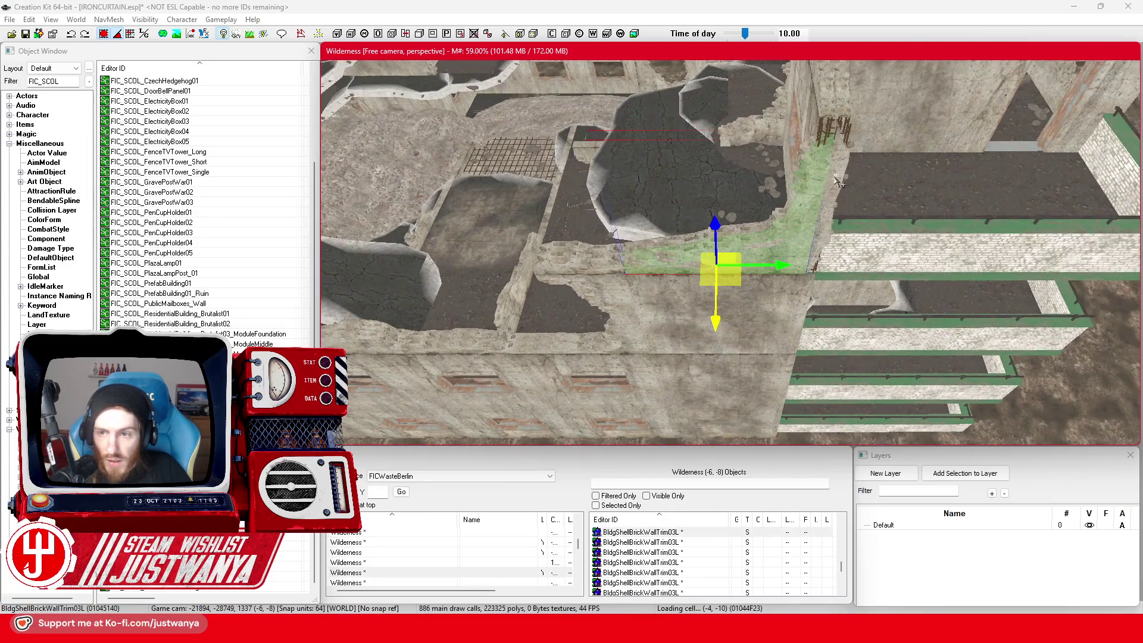
{"action": "left_click", "coordinate": [840, 173]}
{"action": "scroll", "coordinate": [724, 256], "scroll_direction": "up", "scroll_amount": 5}
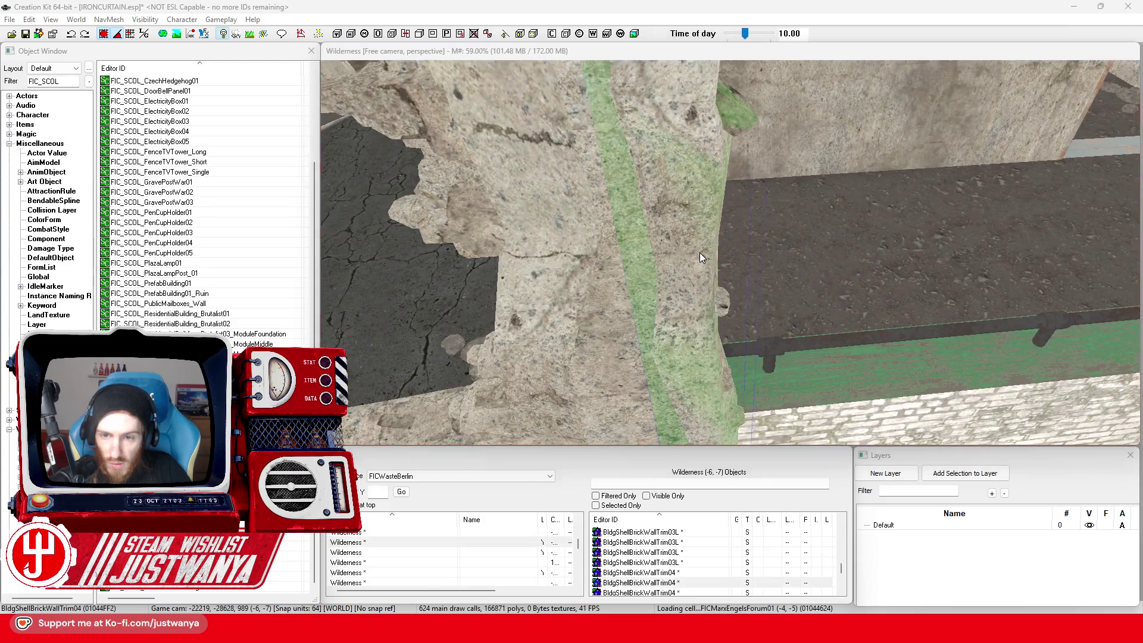
{"action": "double_click", "coordinate": [699, 253]}
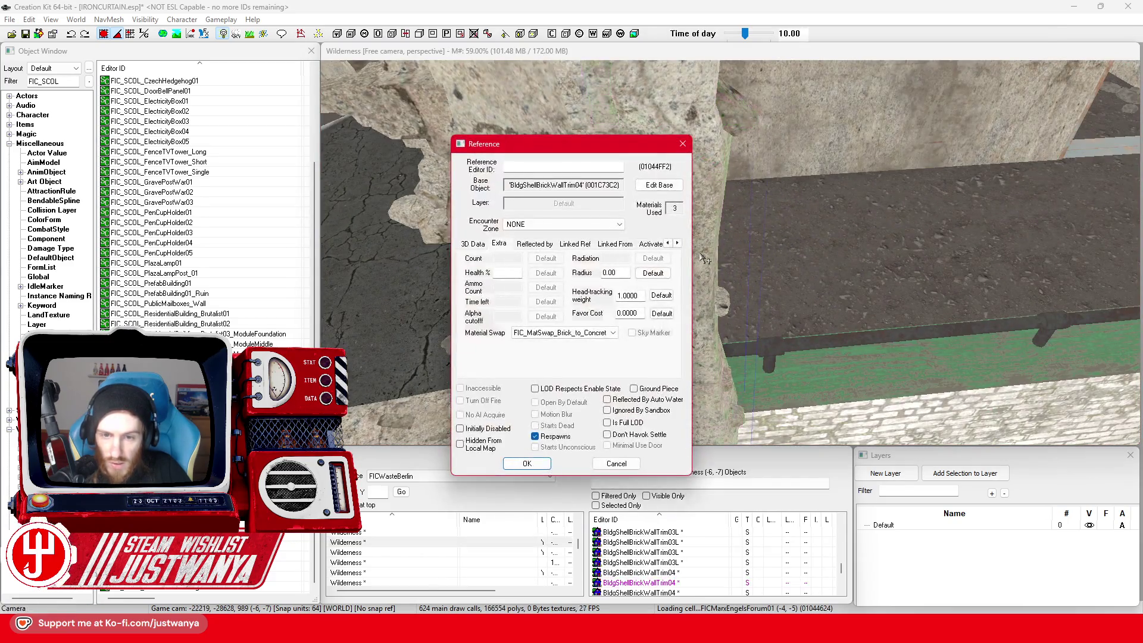
{"action": "left_click", "coordinate": [683, 145]}
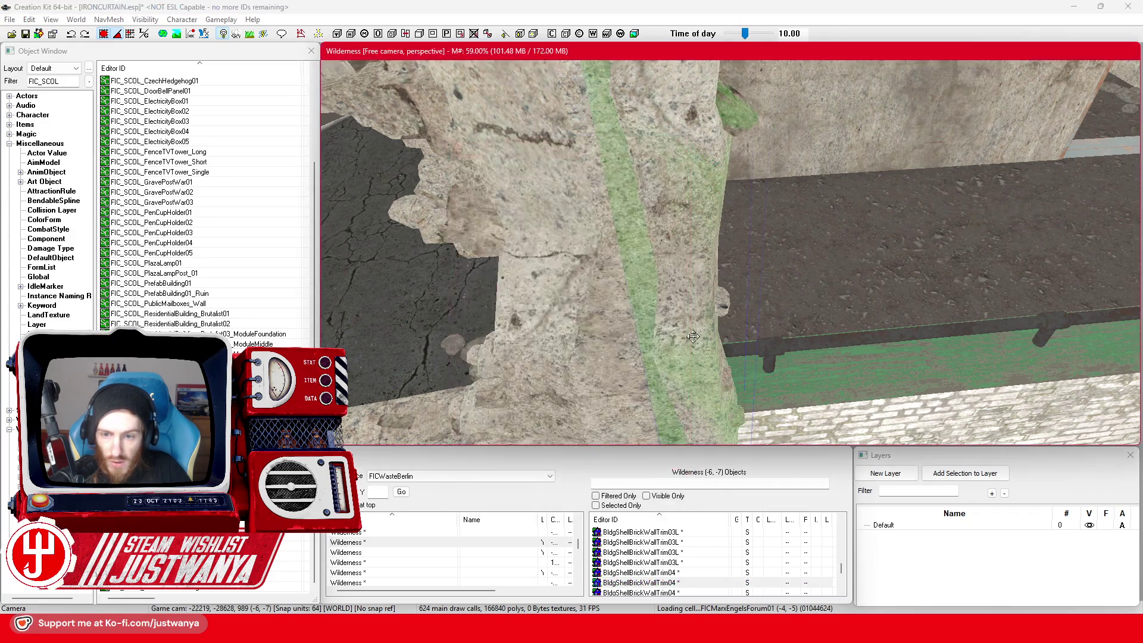
{"action": "scroll", "coordinate": [693, 337], "scroll_direction": "down", "scroll_amount": 5}
{"action": "scroll", "coordinate": [641, 343], "scroll_direction": "up", "scroll_amount": 1}
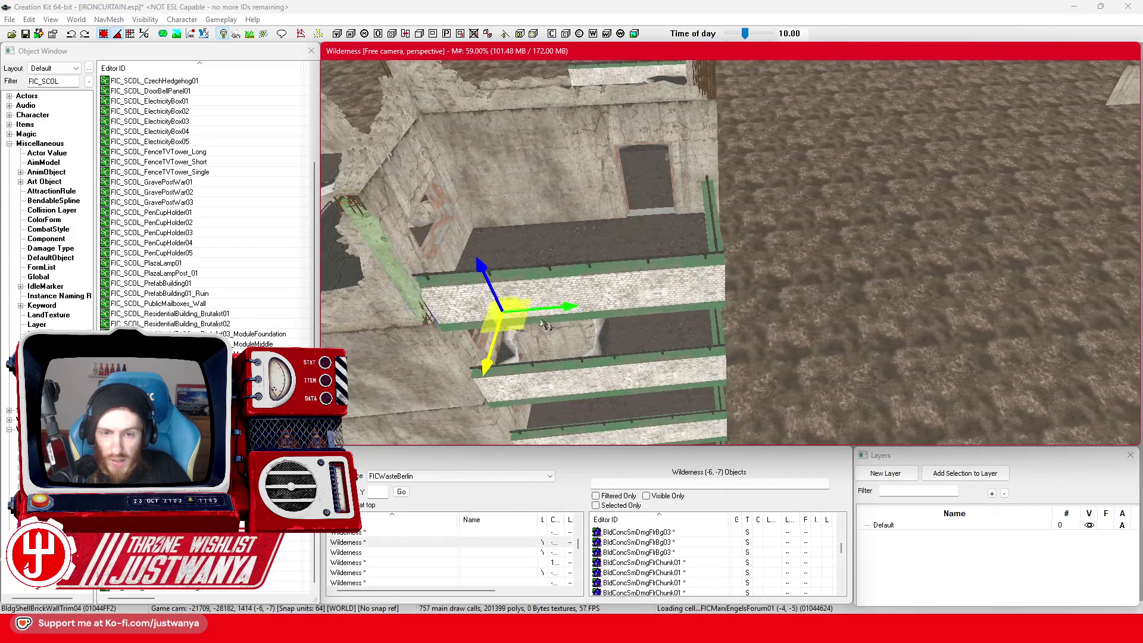
{"action": "mouse_move", "coordinate": [520, 322]}
{"action": "left_mouse_down"}
{"action": "mouse_move", "coordinate": [990, 294]}
{"action": "mouse_move", "coordinate": [1134, 186]}
{"action": "left_mouse_up"}
Step: Move the brick trim piece over beside the concrete wall and its pillar
{"action": "key", "text": "f"}
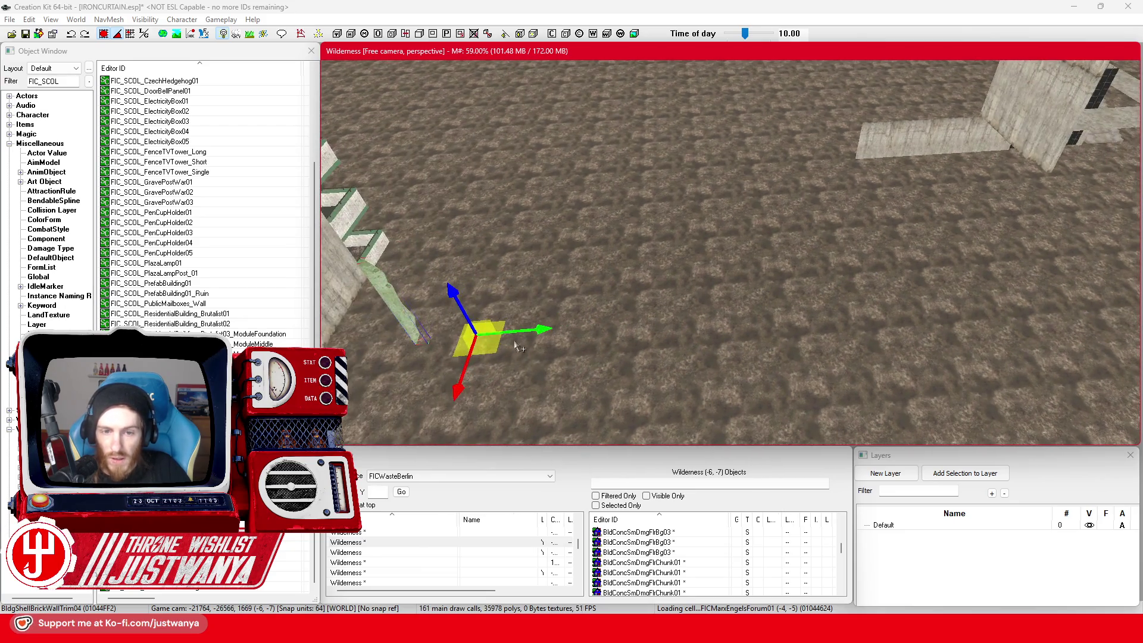
{"action": "mouse_move", "coordinate": [480, 344]}
{"action": "left_mouse_down"}
{"action": "mouse_move", "coordinate": [1110, 242]}
{"action": "mouse_move", "coordinate": [1042, 158]}
{"action": "left_mouse_up"}
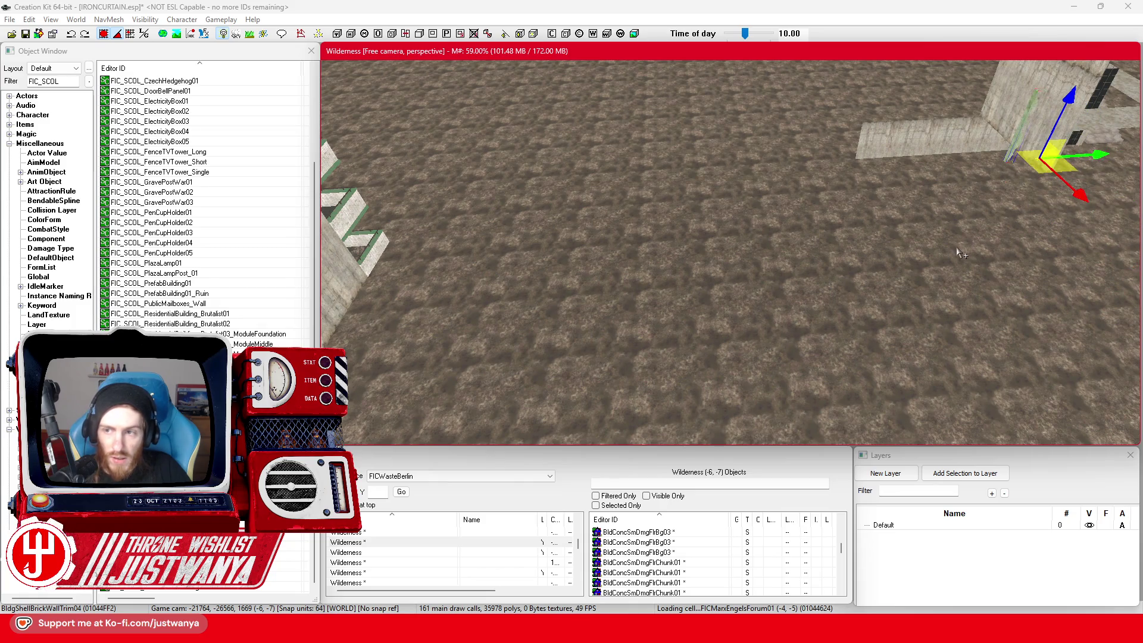
{"action": "scroll", "coordinate": [959, 253], "scroll_direction": "down", "scroll_amount": 5}
{"action": "left_click_drag", "start_coordinate": [694, 280], "coordinate": [928, 226]}
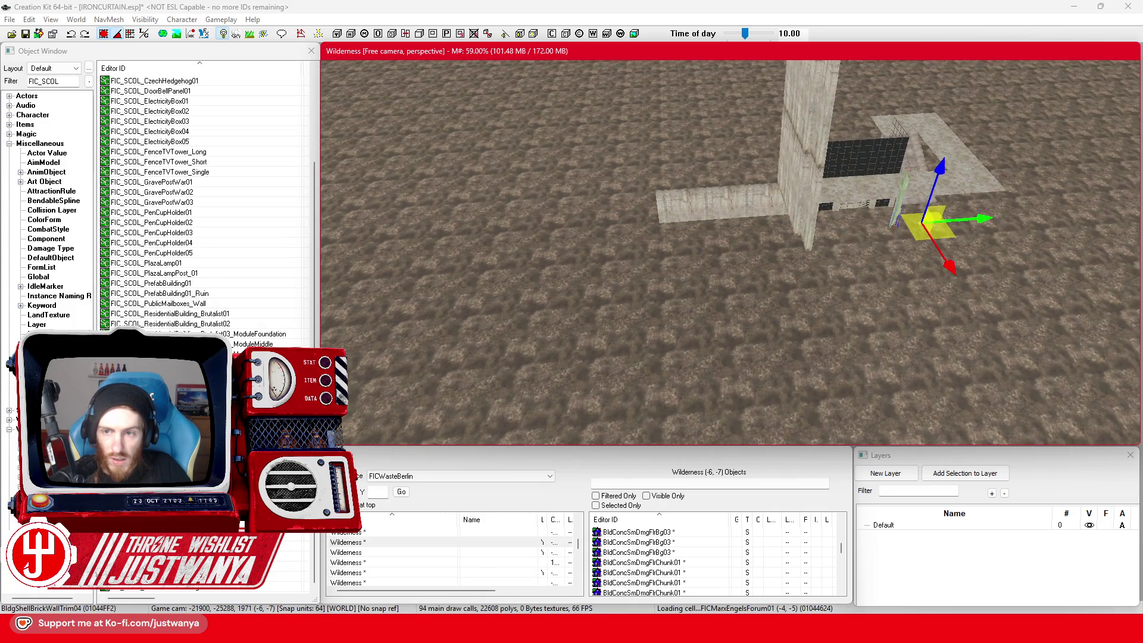
{"action": "key", "text": "shift"}
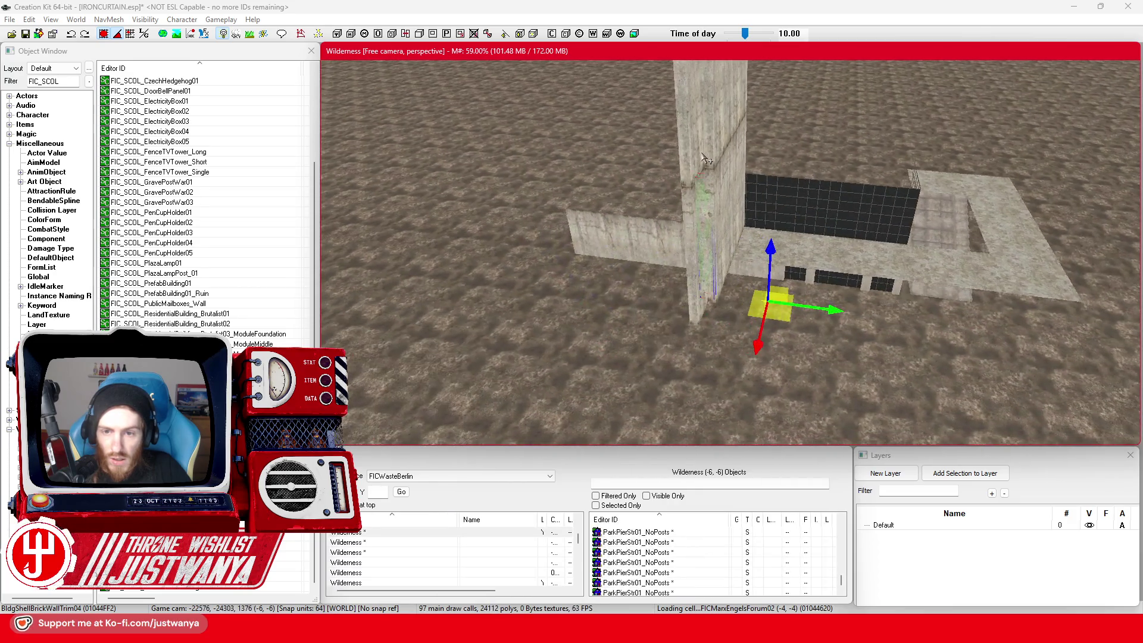
{"action": "mouse_move", "coordinate": [706, 158]}
{"action": "left_mouse_down"}
{"action": "mouse_move", "coordinate": [601, 122]}
{"action": "mouse_move", "coordinate": [617, 91]}
{"action": "left_mouse_up"}
{"action": "scroll", "coordinate": [737, 277], "scroll_direction": "up", "scroll_amount": 3}
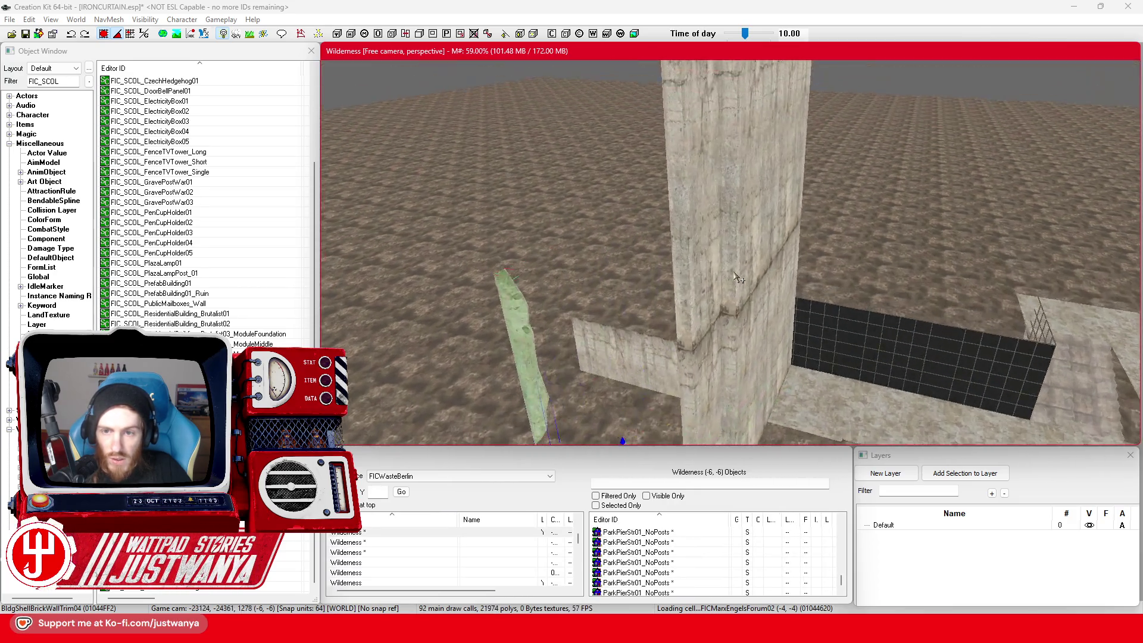
{"action": "key", "text": "shift"}
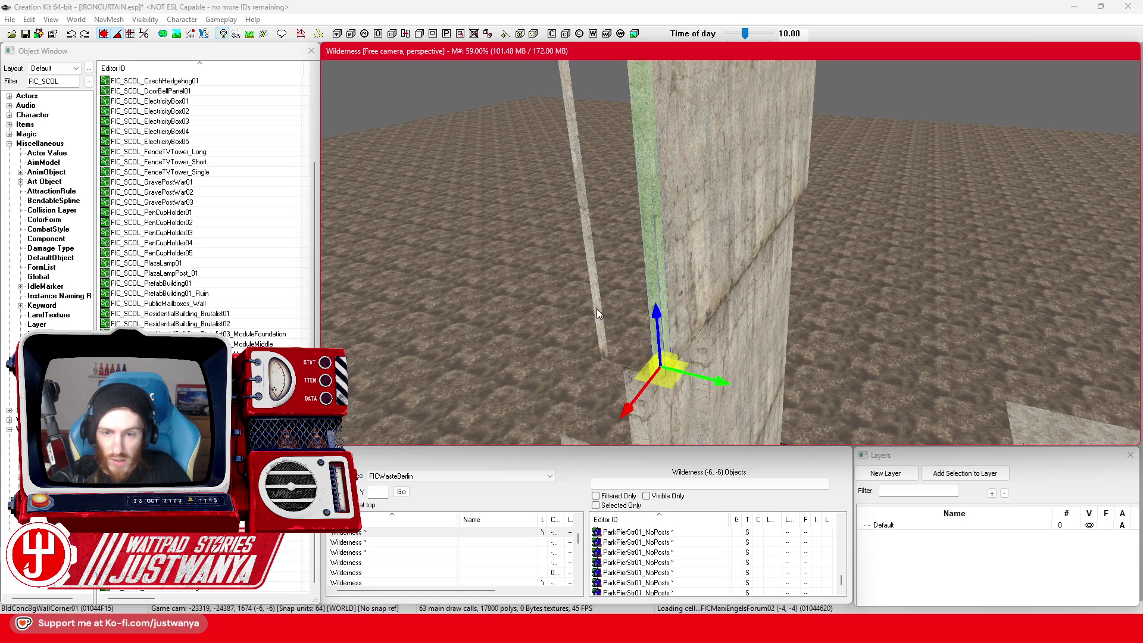
Step: Delete the tall BldConcBgWall01 concrete wall
{"action": "left_click", "coordinate": [700, 278]}
{"action": "key", "text": "shift"}
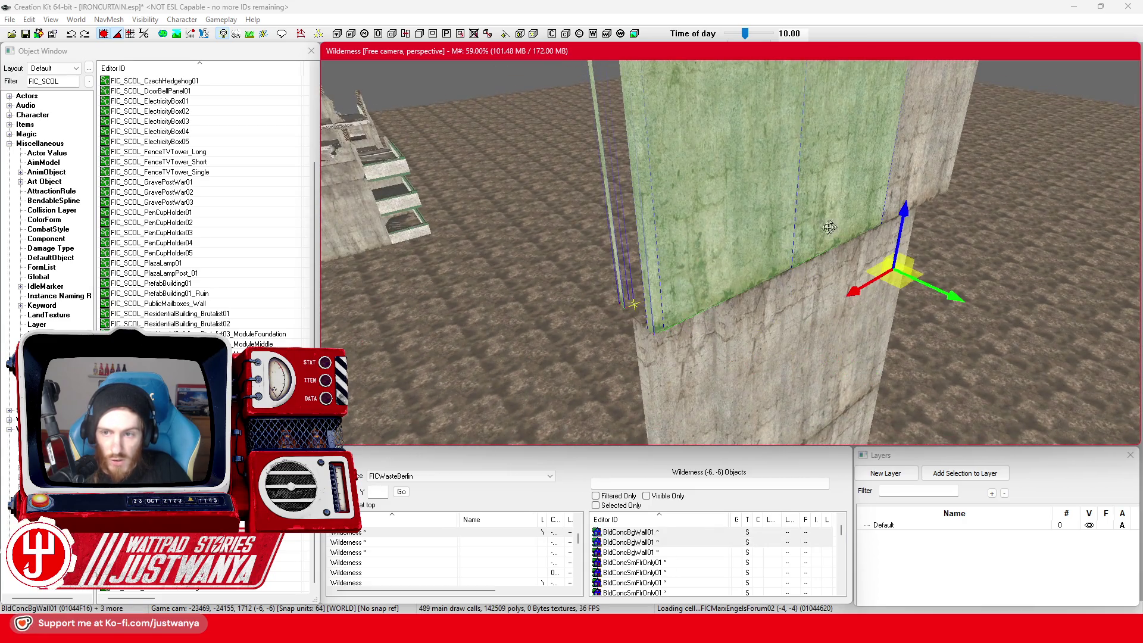
{"action": "key", "text": "shift"}
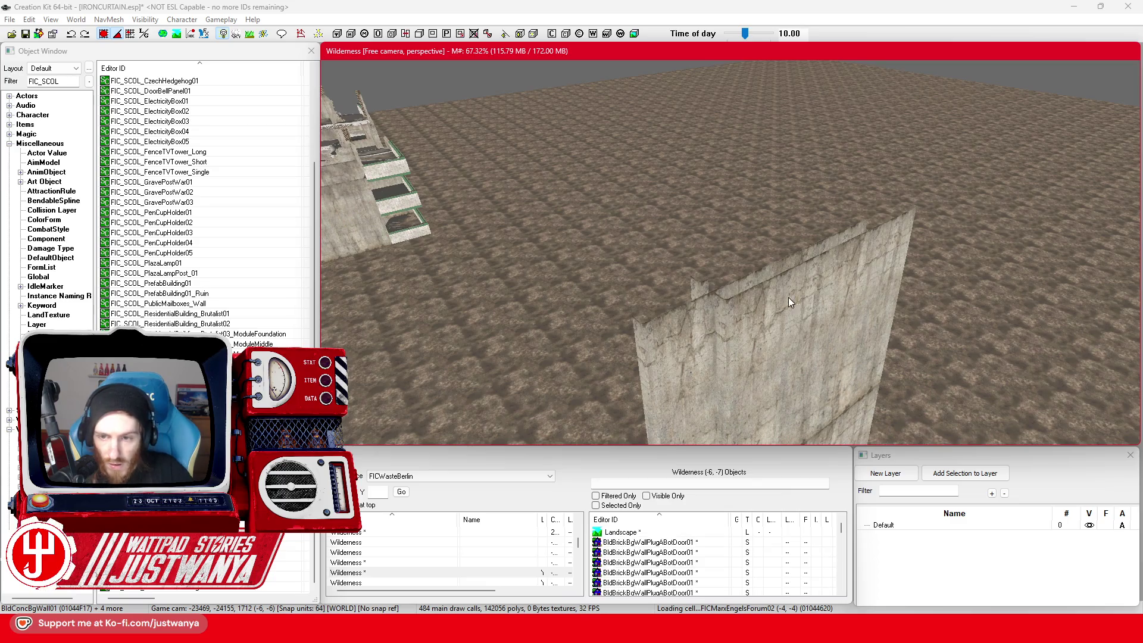
{"action": "left_click", "coordinate": [770, 299]}
{"action": "scroll", "coordinate": [803, 302], "scroll_direction": "up", "scroll_amount": 5}
{"action": "left_click", "coordinate": [859, 282]}
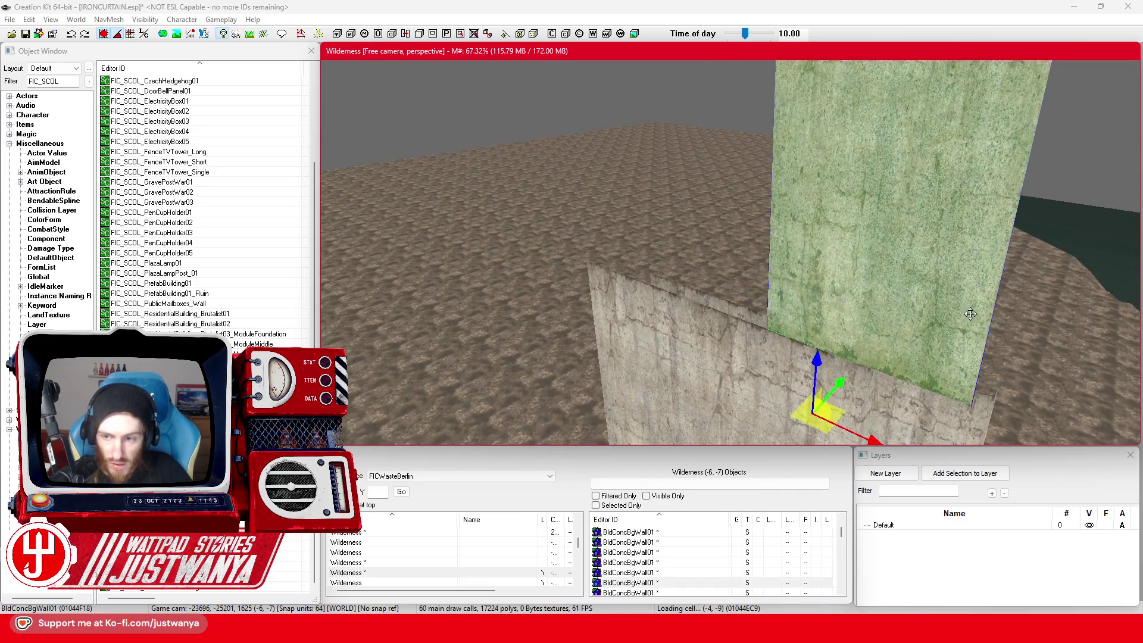
{"action": "key", "text": "Delete"}
{"action": "scroll", "coordinate": [782, 402], "scroll_direction": "down", "scroll_amount": 5}
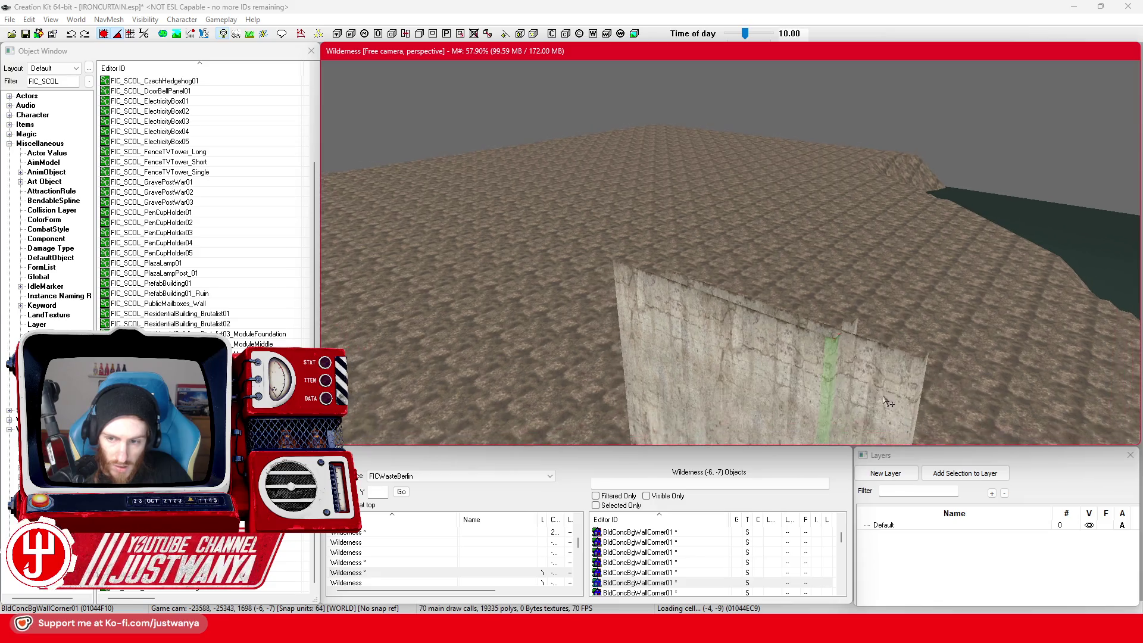
{"action": "scroll", "coordinate": [782, 402], "scroll_direction": "up", "scroll_amount": 5}
Step: Raise the trim piece, spin it around its vertical axis and lift it to the wall top
{"action": "left_click", "coordinate": [683, 312]}
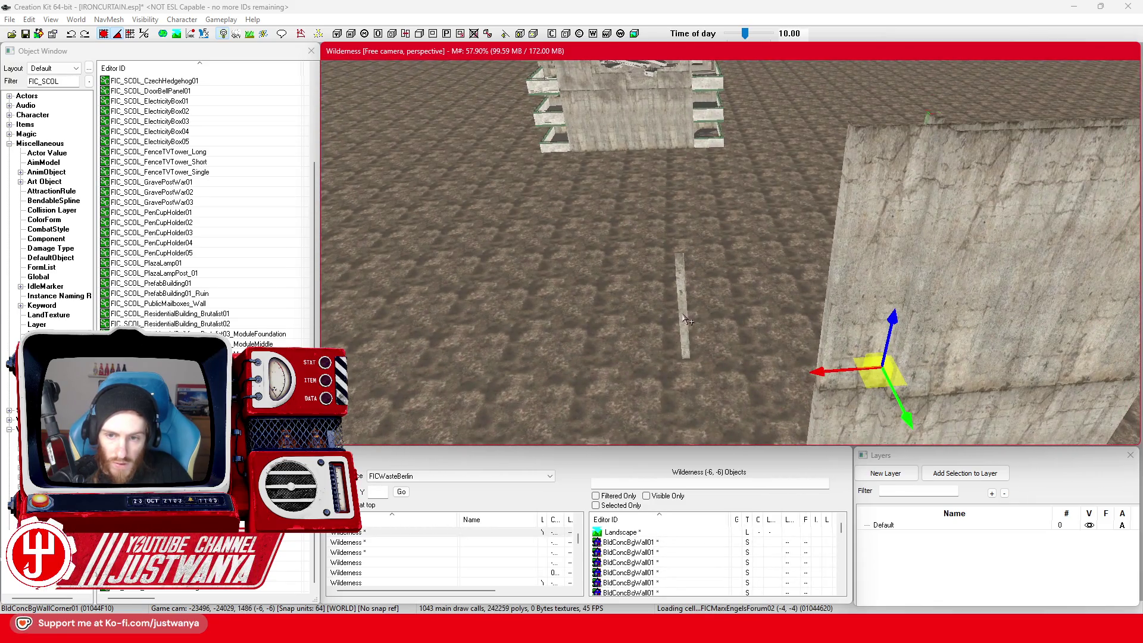
{"action": "key", "text": "shift"}
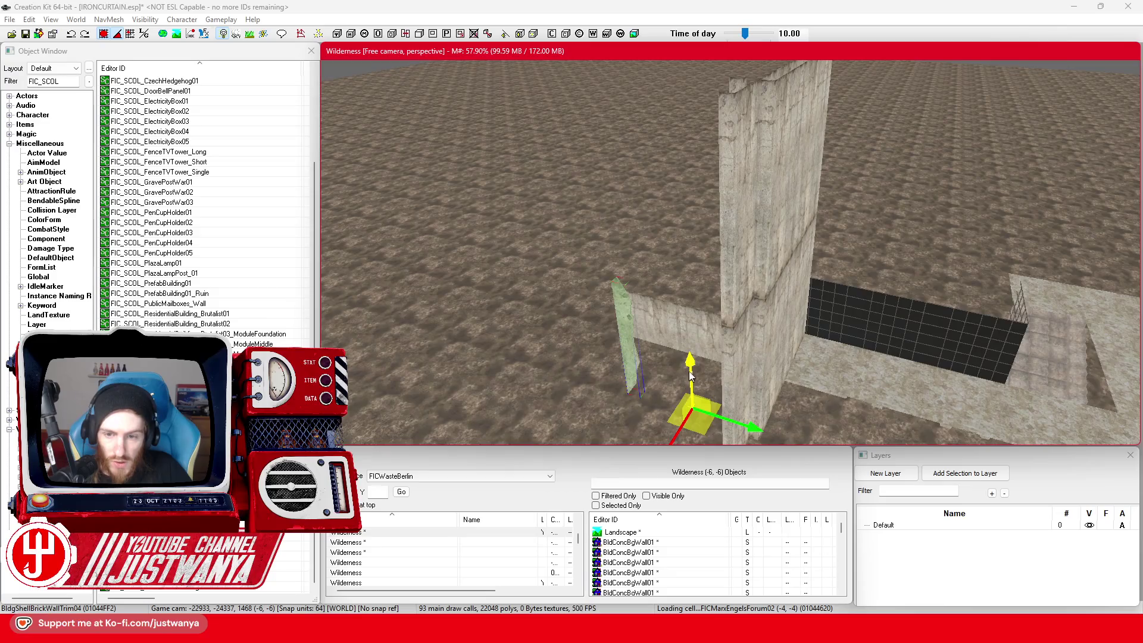
{"action": "left_click_drag", "start_coordinate": [689, 372], "coordinate": [684, 196]}
{"action": "key", "text": "e"}
{"action": "mouse_move", "coordinate": [690, 306]}
{"action": "left_mouse_down"}
{"action": "mouse_move", "coordinate": [682, 288]}
{"action": "mouse_move", "coordinate": [744, 281]}
{"action": "left_mouse_up"}
{"action": "key", "text": "w"}
{"action": "left_click_drag", "start_coordinate": [687, 212], "coordinate": [677, 65]}
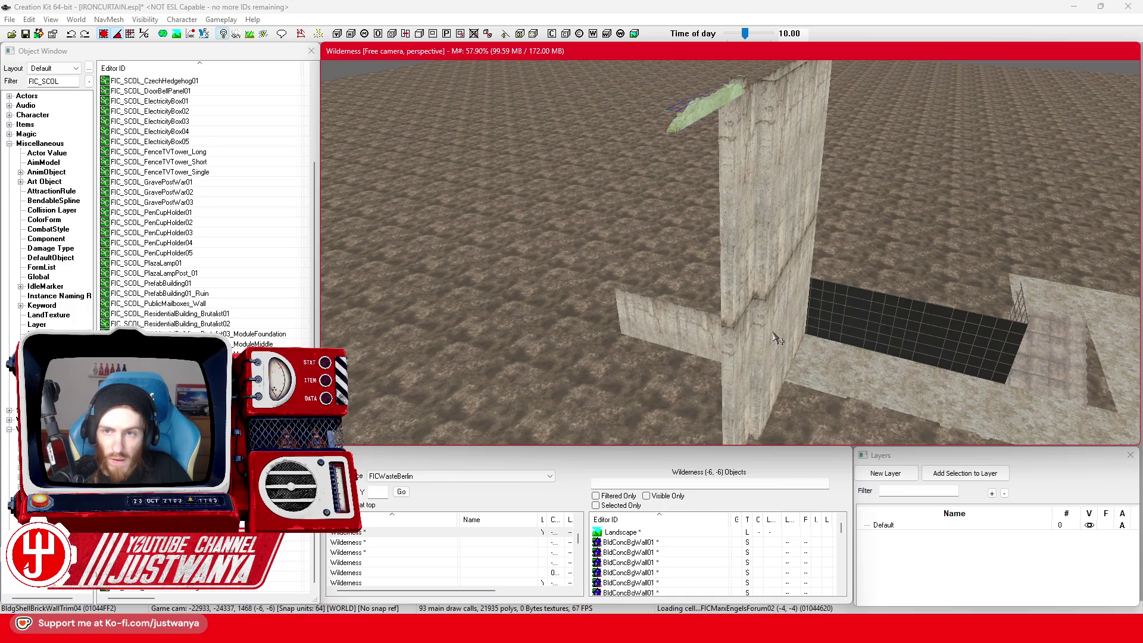
{"action": "key", "text": "f"}
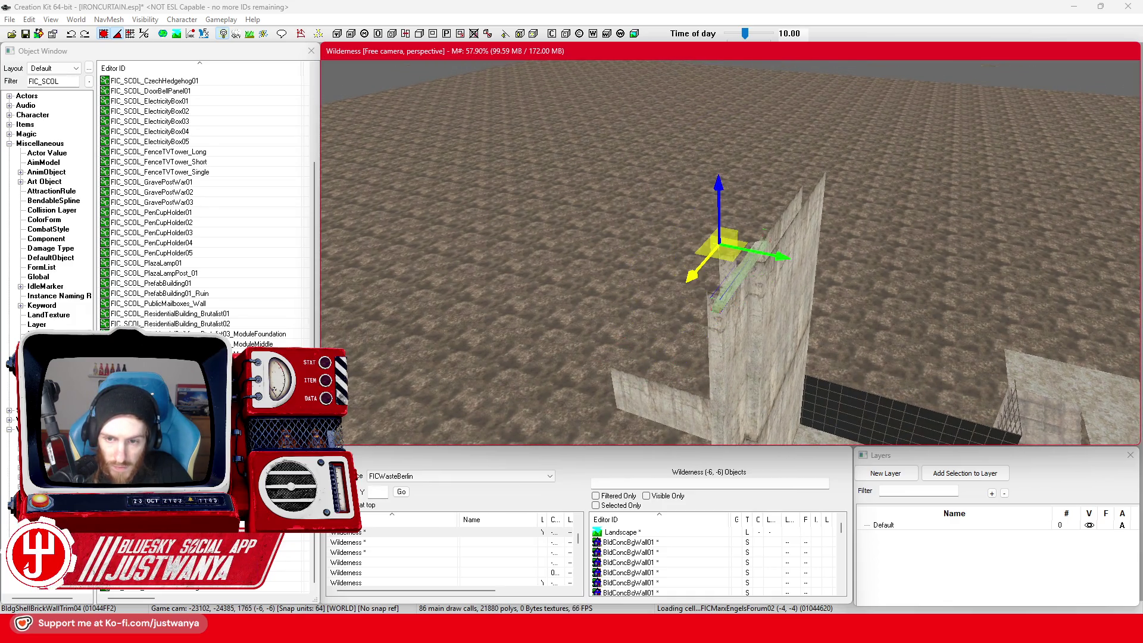
{"action": "scroll", "coordinate": [708, 355], "scroll_direction": "up", "scroll_amount": 5}
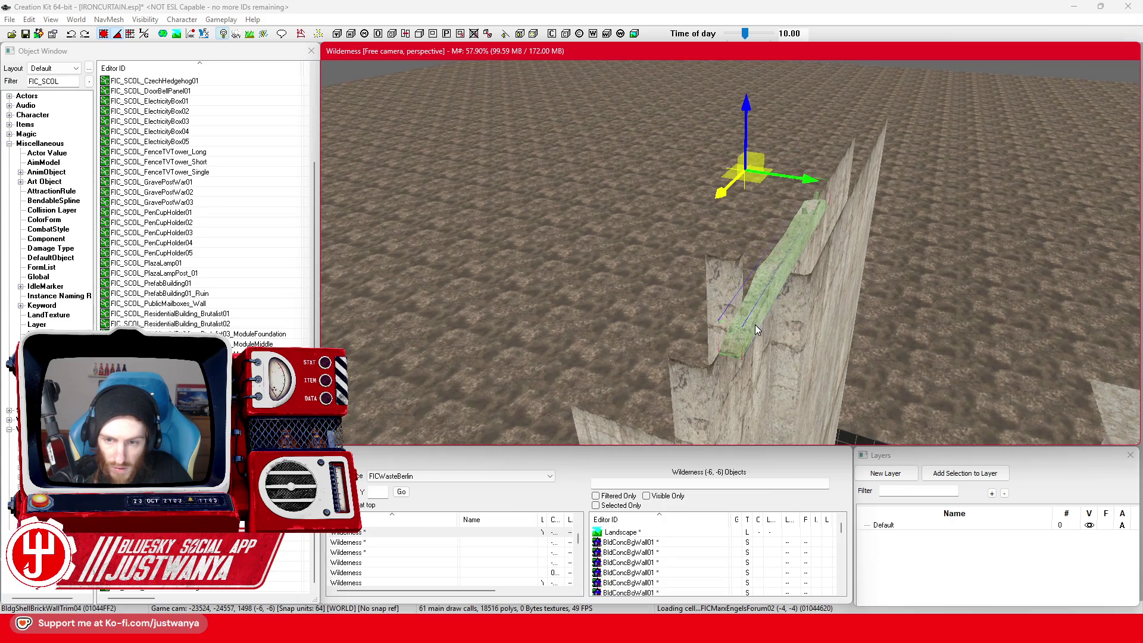
Step: Tip the trim piece over with the rotate gizmo, toggling undo and redo on it
{"action": "key", "text": "2"}
{"action": "left_click_drag", "start_coordinate": [773, 189], "coordinate": [814, 197]}
{"action": "key", "text": "1"}
{"action": "key", "text": "ctrl+y"}
{"action": "key", "text": "ctrl+z"}
{"action": "key", "text": "2"}
{"action": "key", "text": "ctrl+y"}
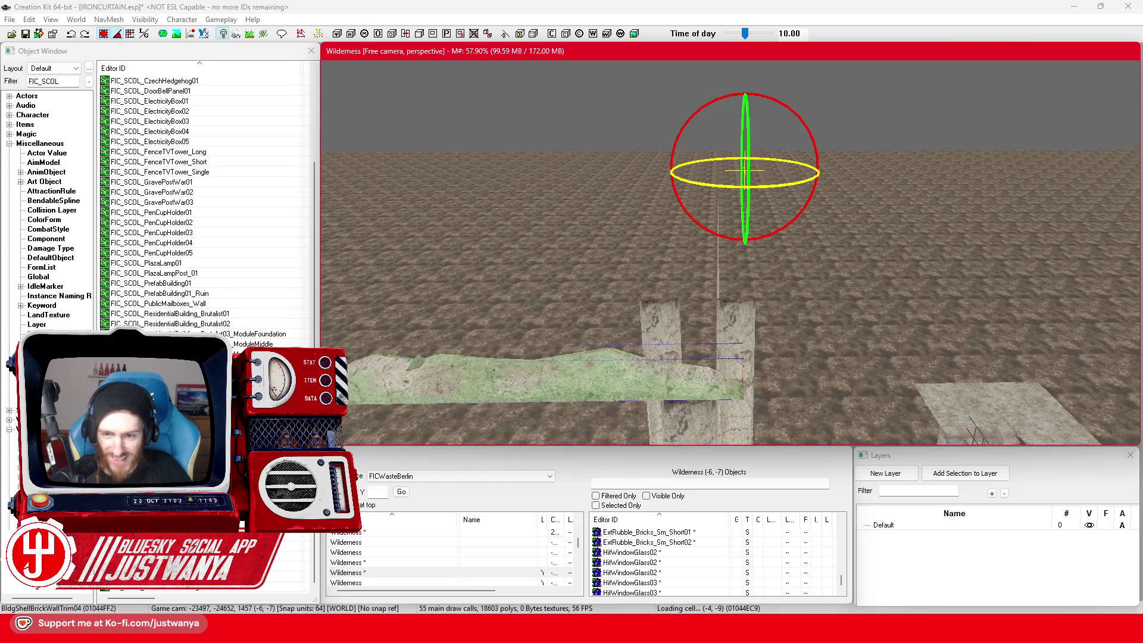
{"action": "key", "text": "1"}
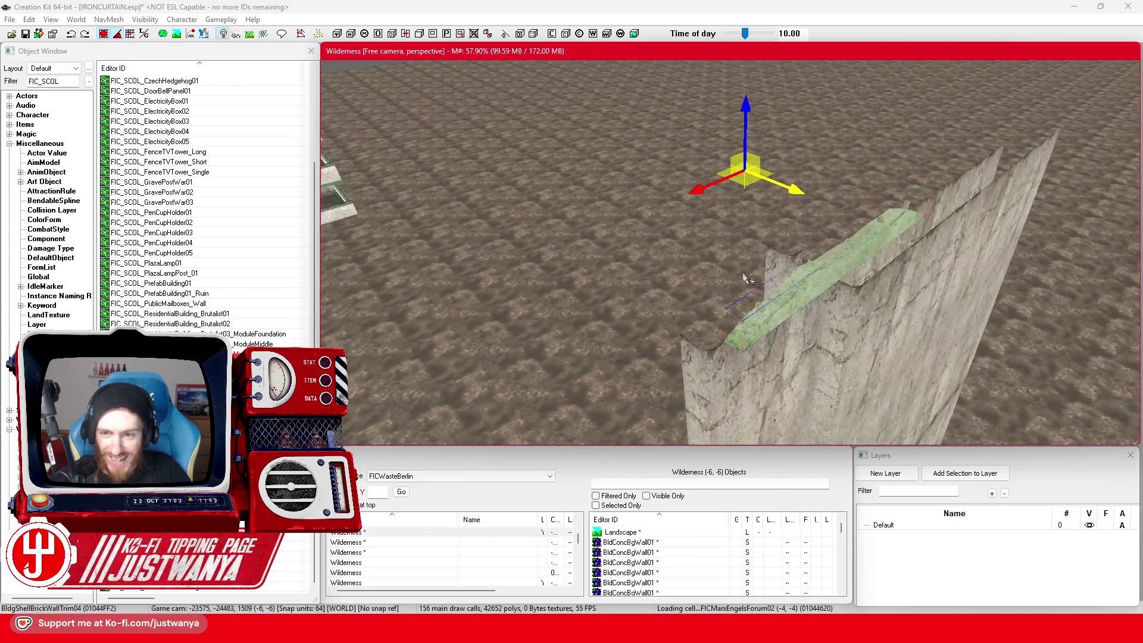
{"action": "mouse_move", "coordinate": [744, 277]}
{"action": "left_mouse_down"}
{"action": "mouse_move", "coordinate": [659, 271]}
{"action": "mouse_move", "coordinate": [745, 238]}
{"action": "left_mouse_up"}
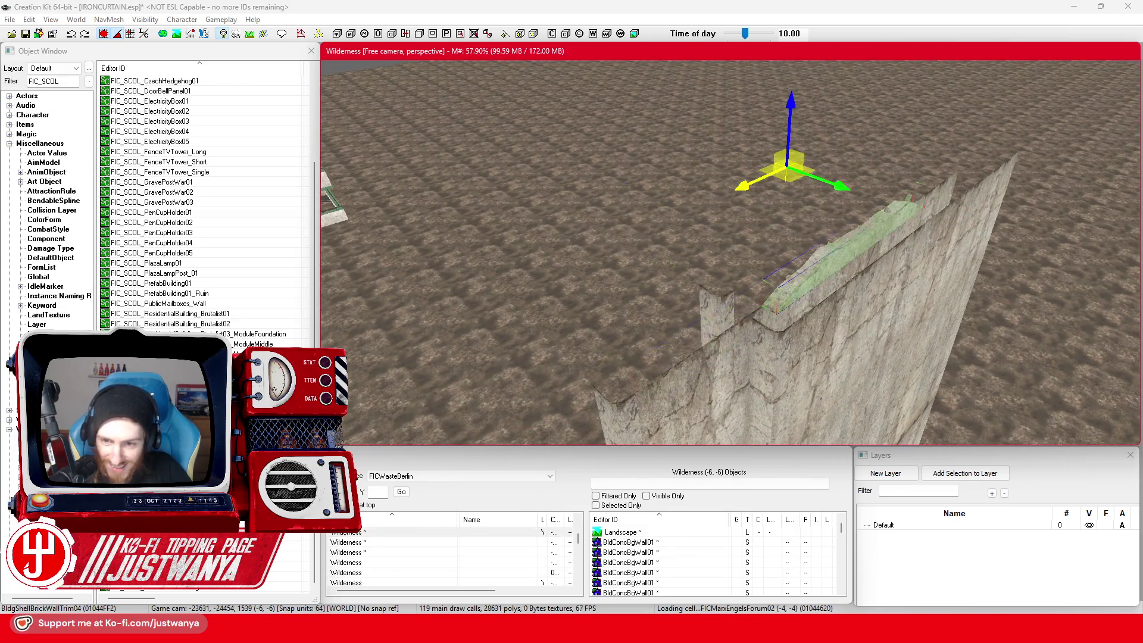
Step: Slide the trim piece along the wall top and nudge it on the pillar, undoing a trial rotation
{"action": "left_click", "coordinate": [116, 35]}
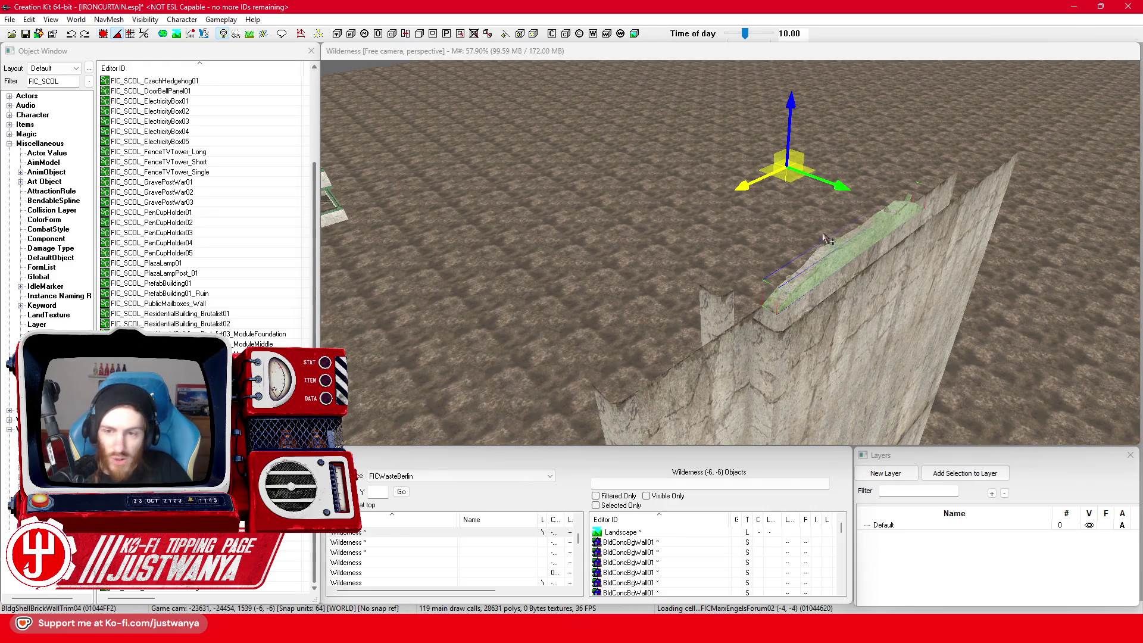
{"action": "left_click_drag", "start_coordinate": [747, 189], "coordinate": [556, 275]}
{"action": "left_click_drag", "start_coordinate": [576, 314], "coordinate": [661, 233]}
{"action": "scroll", "coordinate": [662, 232], "scroll_direction": "down", "scroll_amount": 5}
{"action": "scroll", "coordinate": [745, 281], "scroll_direction": "down", "scroll_amount": 1}
{"action": "left_click_drag", "start_coordinate": [745, 281], "coordinate": [737, 281]}
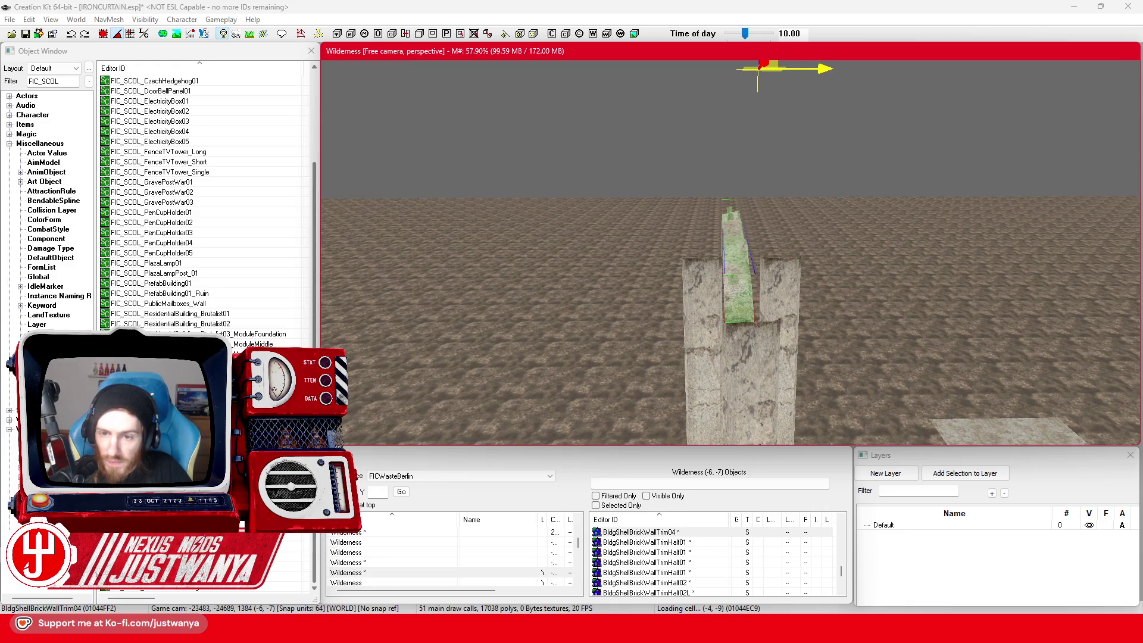
{"action": "left_click_drag", "start_coordinate": [823, 54], "coordinate": [771, 199]}
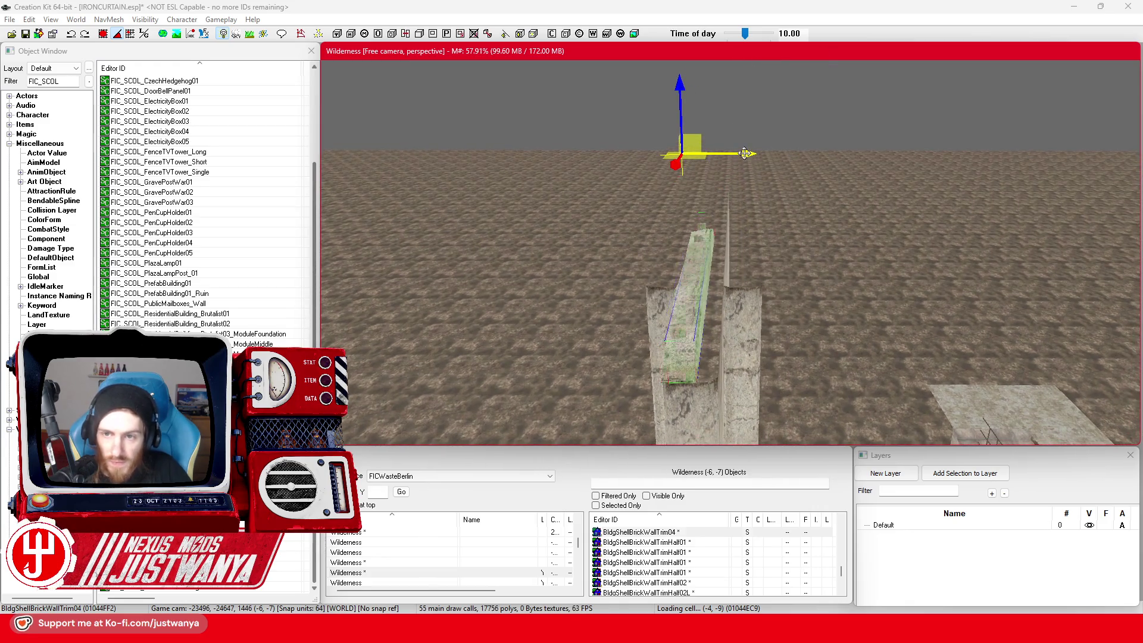
{"action": "left_click_drag", "start_coordinate": [699, 297], "coordinate": [712, 297]}
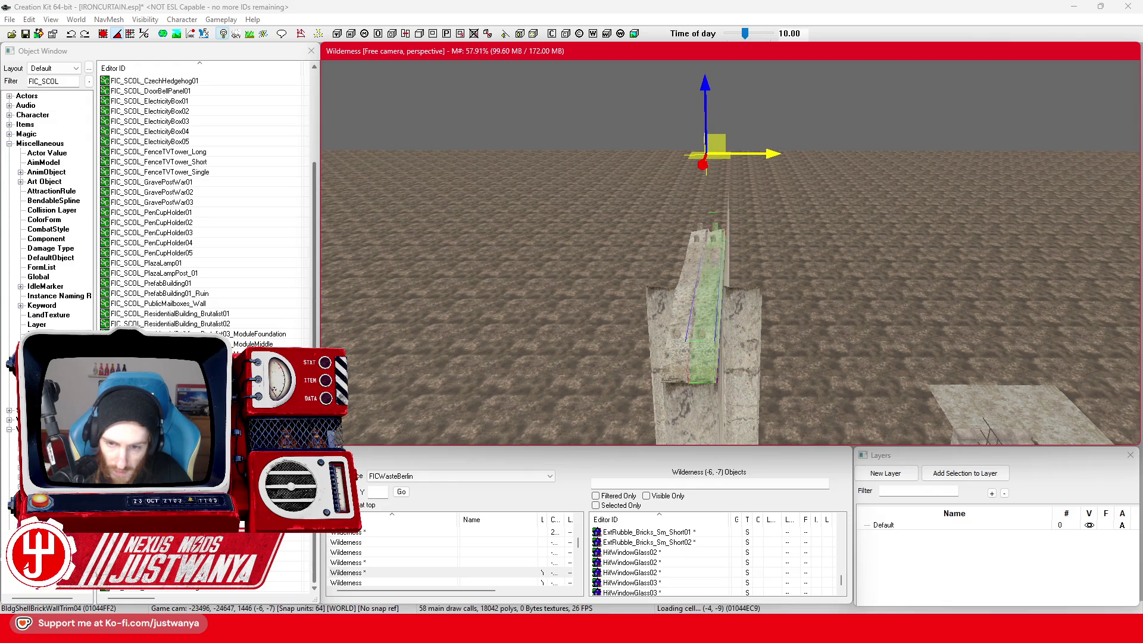
{"action": "key", "text": "3"}
{"action": "left_click_drag", "start_coordinate": [721, 169], "coordinate": [697, 171]}
{"action": "key", "text": "ctrl+z"}
{"action": "key", "text": "2"}
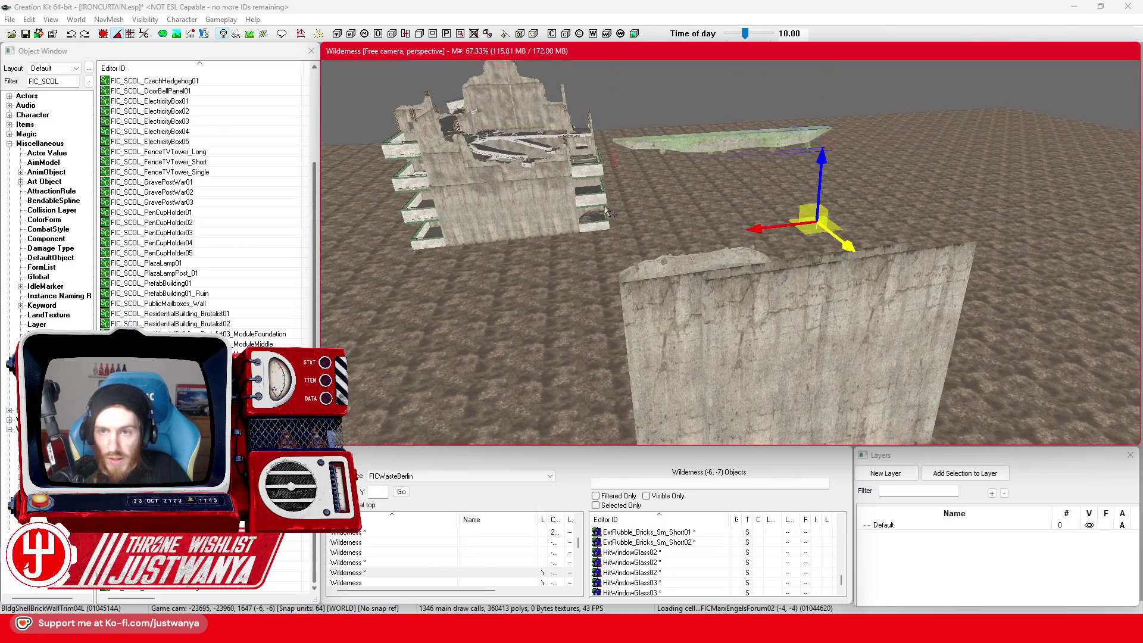
Step: Lay BldgShellBrickWallTrimBtm01 flat and lower it onto the concrete wall's top edge
{"action": "key", "text": "ctrl+z"}
{"action": "key", "text": "3"}
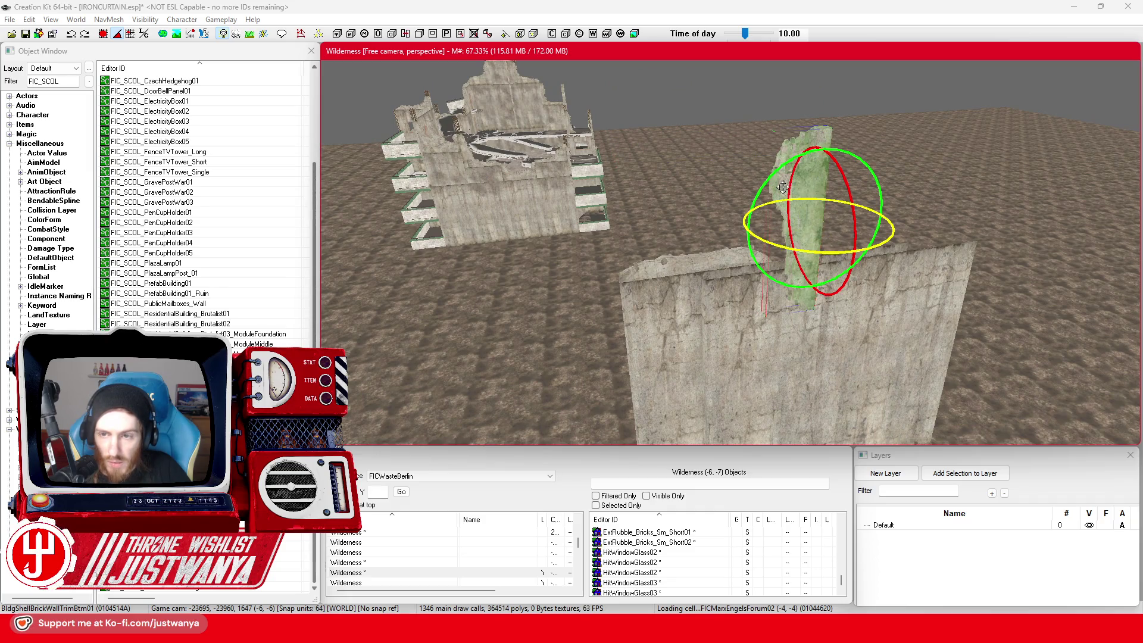
{"action": "left_click_drag", "start_coordinate": [772, 177], "coordinate": [777, 173]}
{"action": "key", "text": "2"}
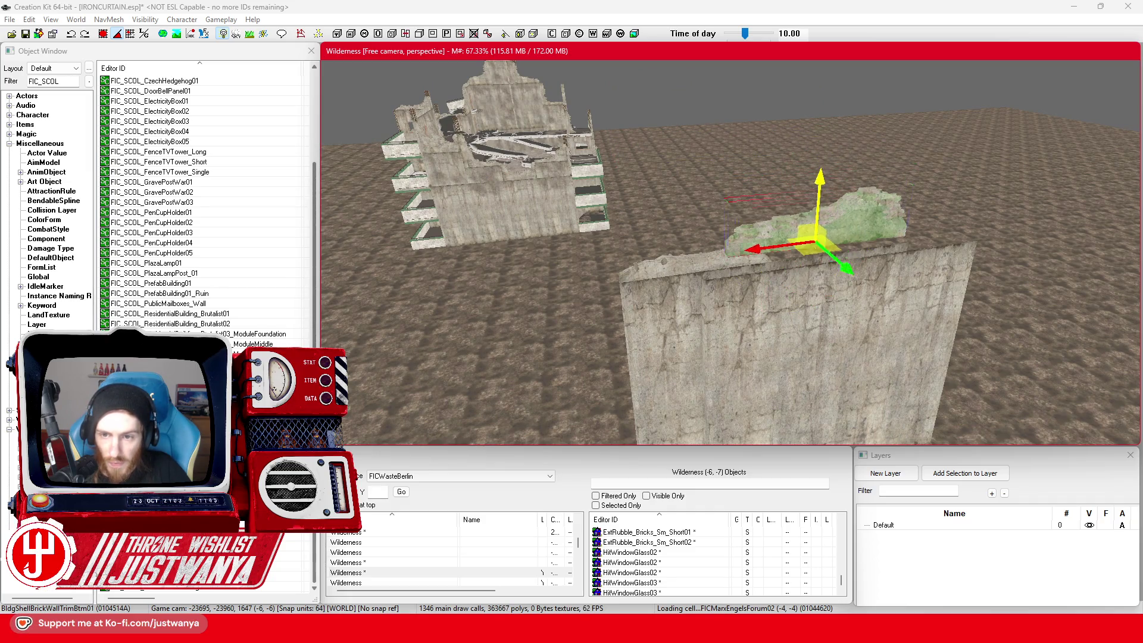
{"action": "key", "text": "shift"}
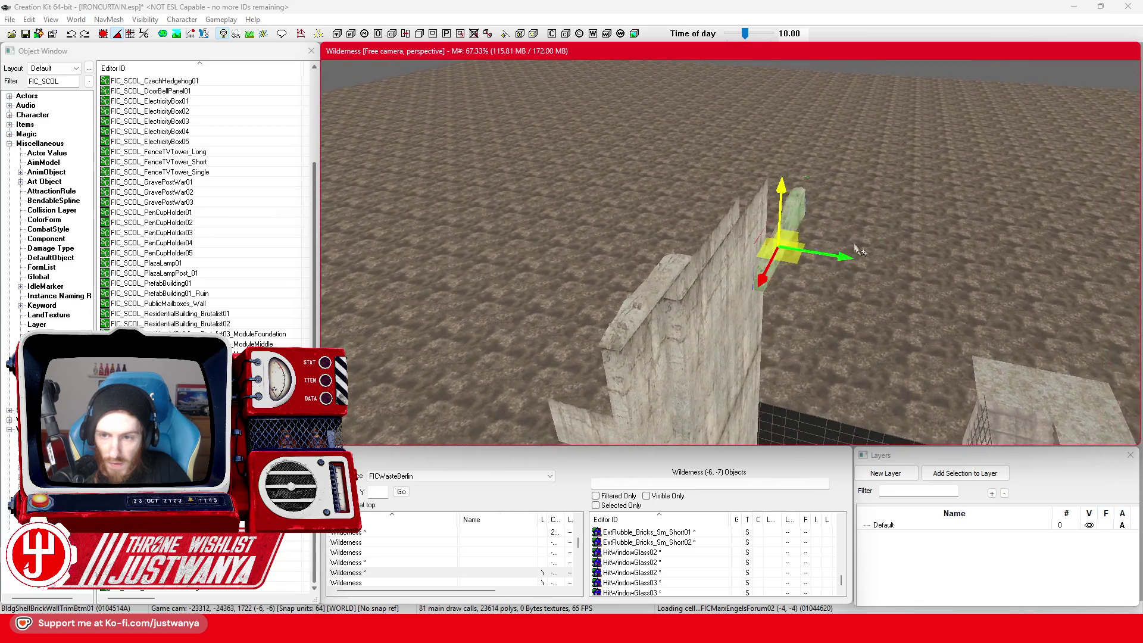
{"action": "scroll", "coordinate": [755, 246], "scroll_direction": "up", "scroll_amount": 5}
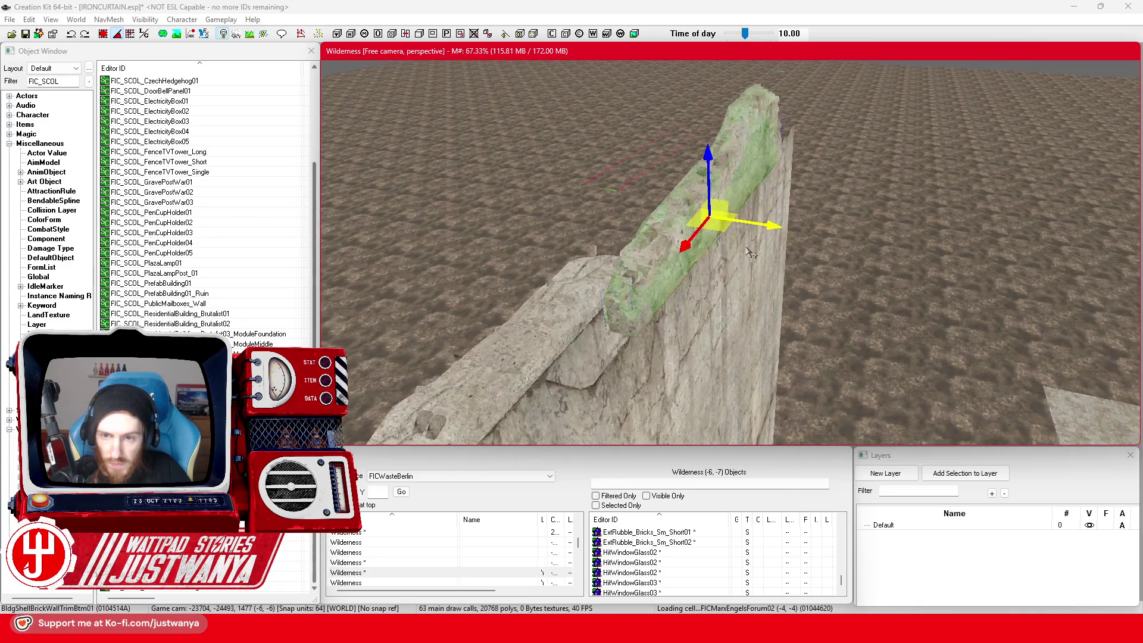
{"action": "left_click_drag", "start_coordinate": [869, 213], "coordinate": [835, 207]}
{"action": "mouse_move", "coordinate": [768, 196]}
{"action": "left_mouse_down"}
{"action": "mouse_move", "coordinate": [765, 268]}
{"action": "mouse_move", "coordinate": [765, 256]}
{"action": "mouse_move", "coordinate": [824, 262]}
{"action": "mouse_move", "coordinate": [805, 261]}
{"action": "left_mouse_up"}
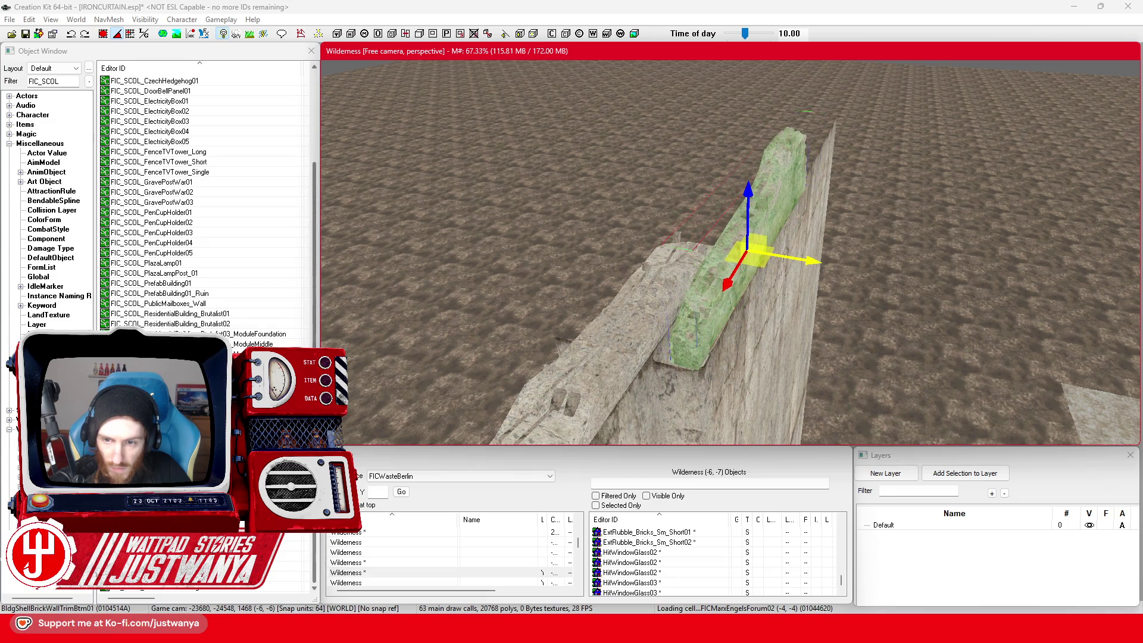
{"action": "key", "text": "shift"}
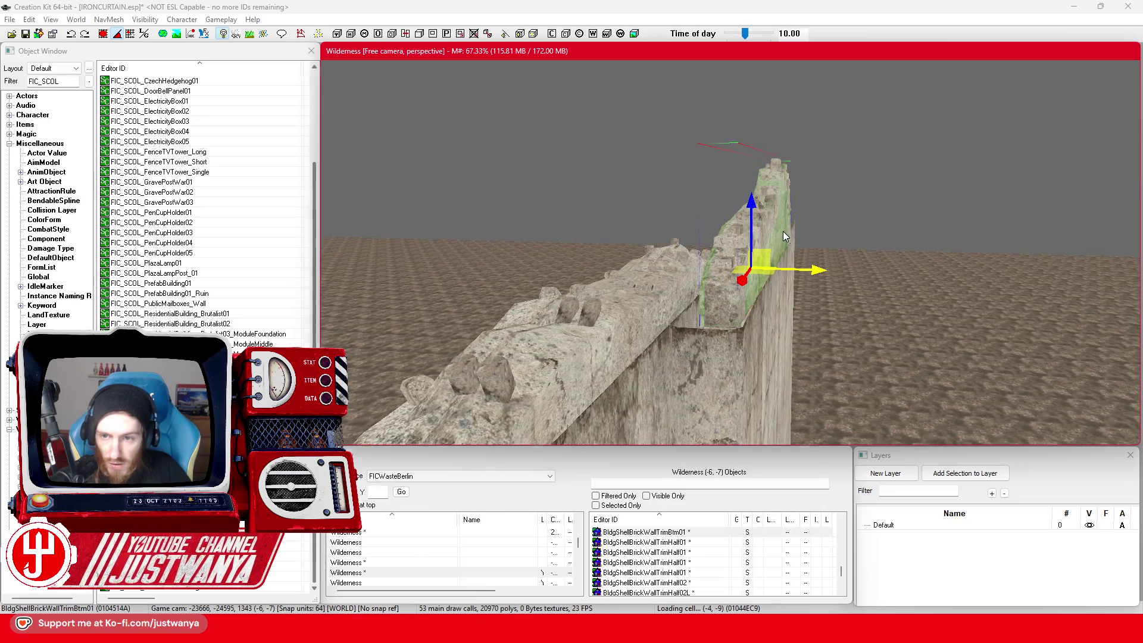
Step: Reset the trim's rotation to zero in its 3D Data, then turn it and nudge it slightly left
{"action": "double_click", "coordinate": [783, 236]}
{"action": "key", "text": "Left"}
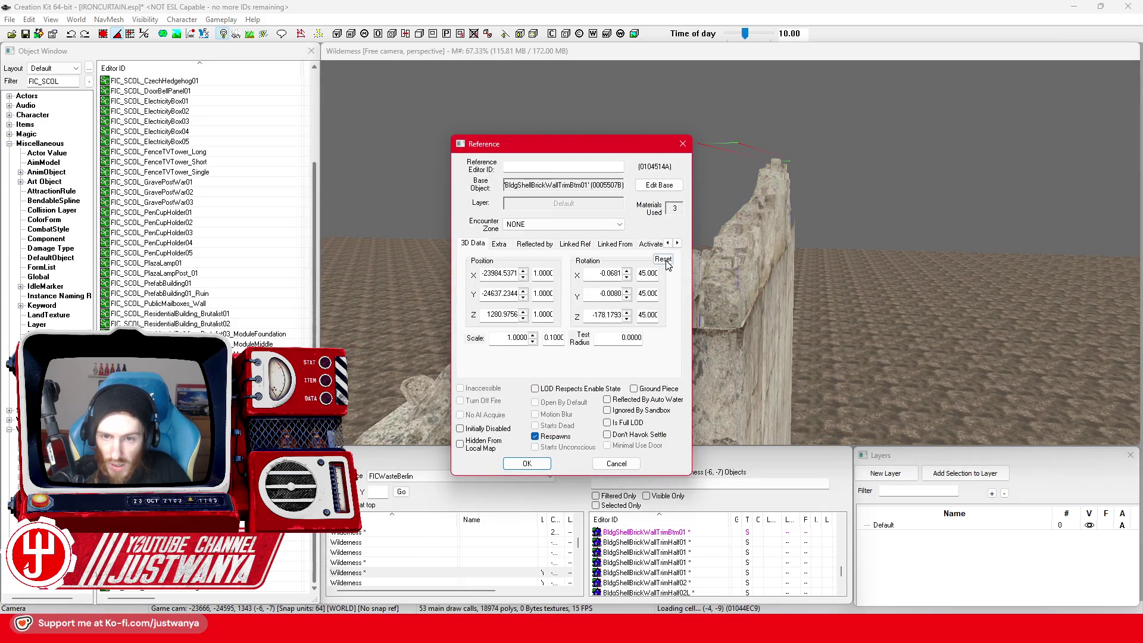
{"action": "left_click", "coordinate": [664, 260]}
{"action": "left_click", "coordinate": [527, 464]}
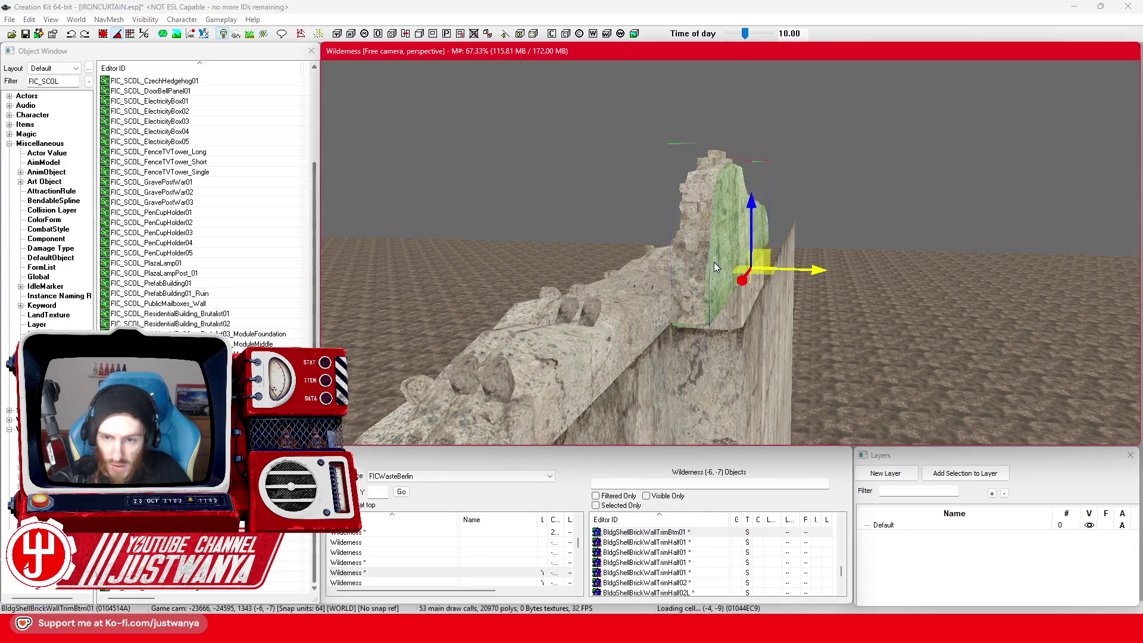
{"action": "mouse_move", "coordinate": [769, 283]}
{"action": "left_mouse_down"}
{"action": "mouse_move", "coordinate": [791, 283]}
{"action": "mouse_move", "coordinate": [765, 288]}
{"action": "mouse_move", "coordinate": [752, 305]}
{"action": "left_mouse_up"}
{"action": "left_click_drag", "start_coordinate": [816, 271], "coordinate": [811, 271]}
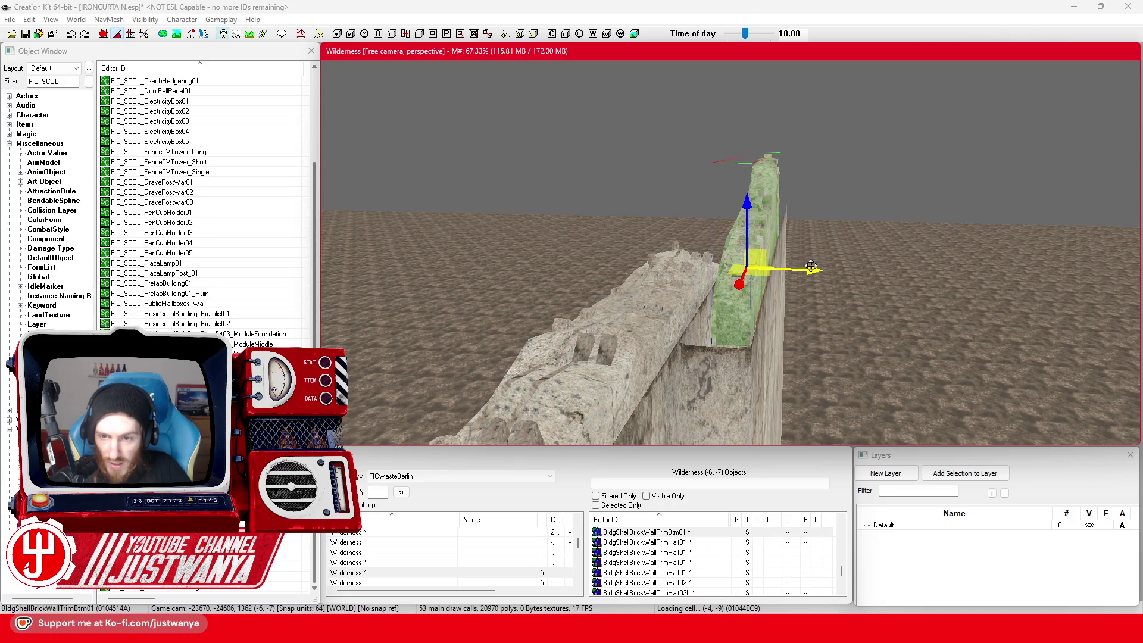
Step: Orbit around the trim piece to check its fit from several angles, including from above
{"action": "key", "text": "c"}
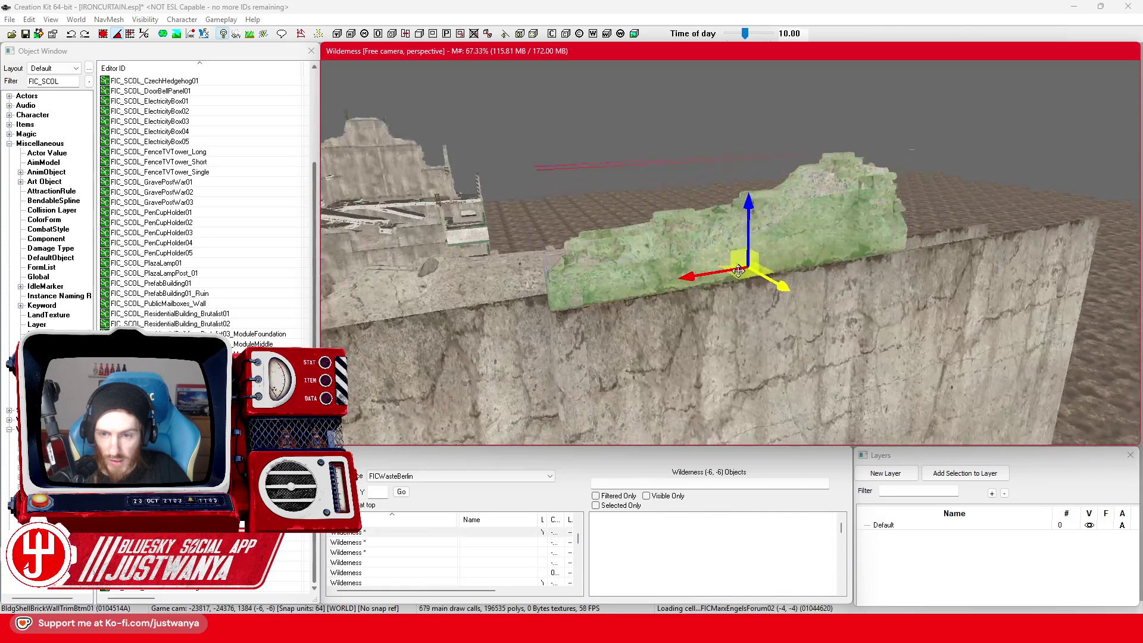
{"action": "left_click_drag", "start_coordinate": [648, 278], "coordinate": [724, 306]}
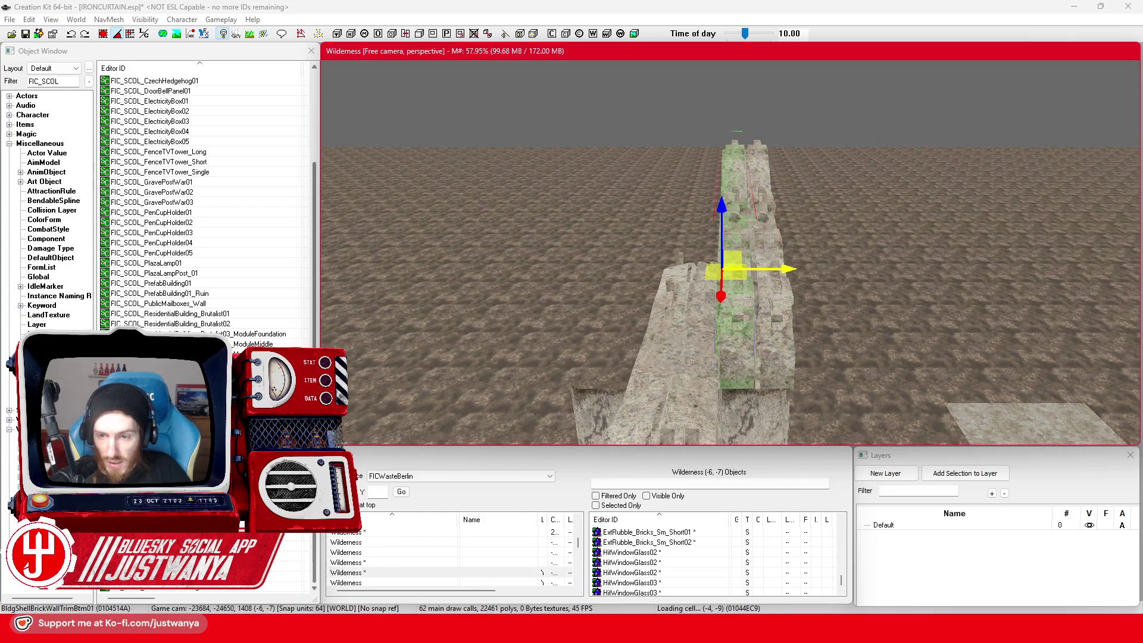
{"action": "left_click_drag", "start_coordinate": [774, 280], "coordinate": [798, 283]}
{"action": "scroll", "coordinate": [786, 268], "scroll_direction": "up", "scroll_amount": 10}
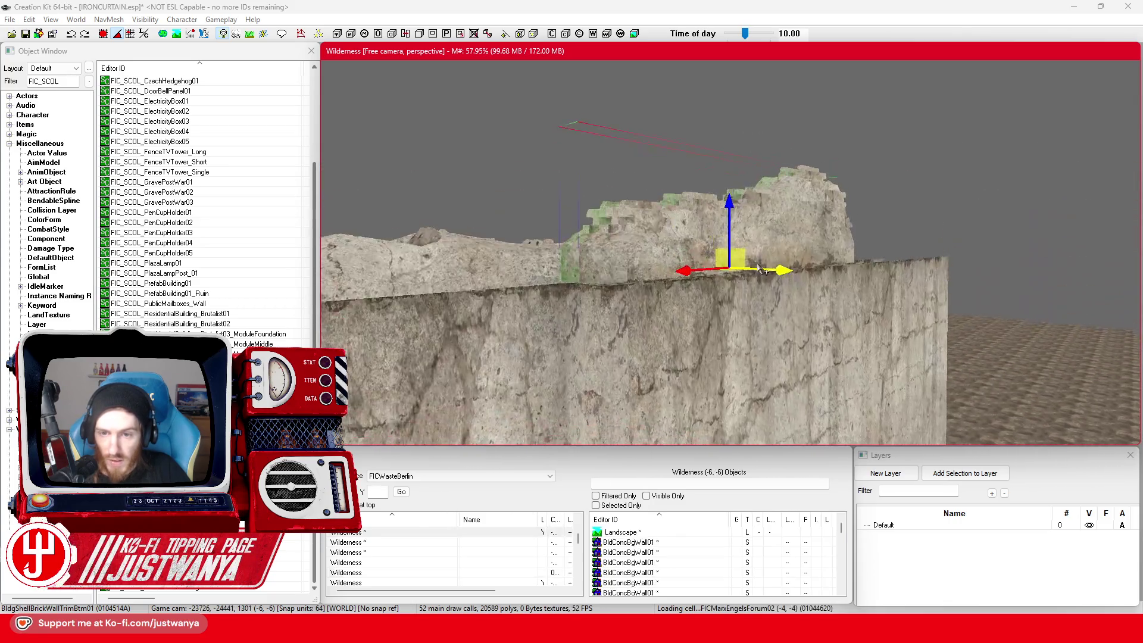
{"action": "scroll", "coordinate": [768, 232], "scroll_direction": "down", "scroll_amount": 10}
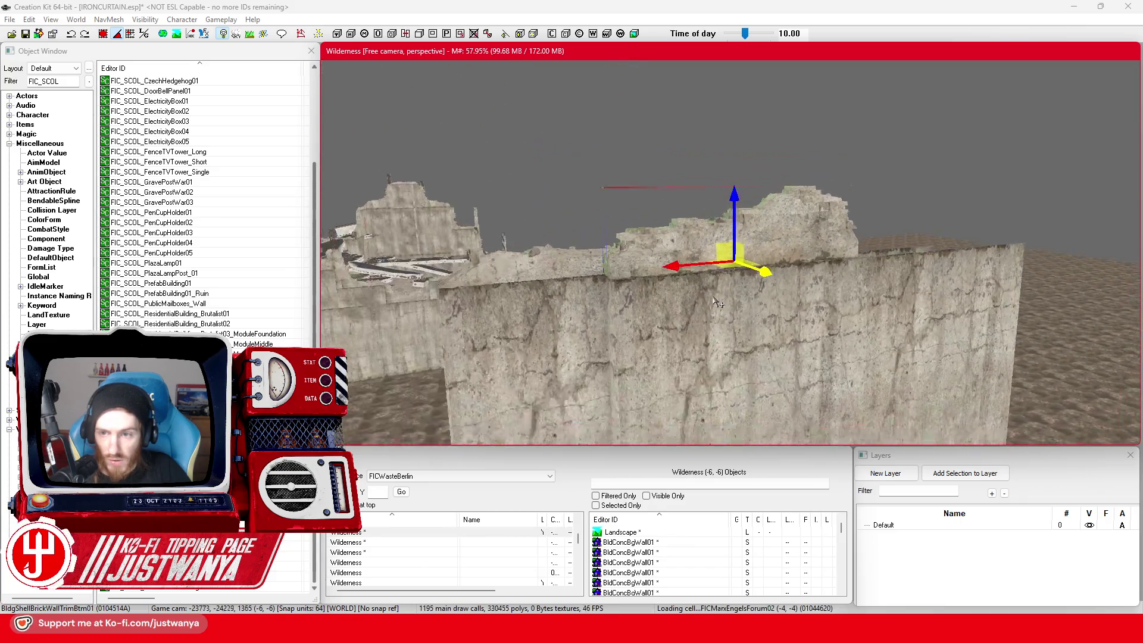
{"action": "left_click_drag", "start_coordinate": [704, 310], "coordinate": [795, 247]}
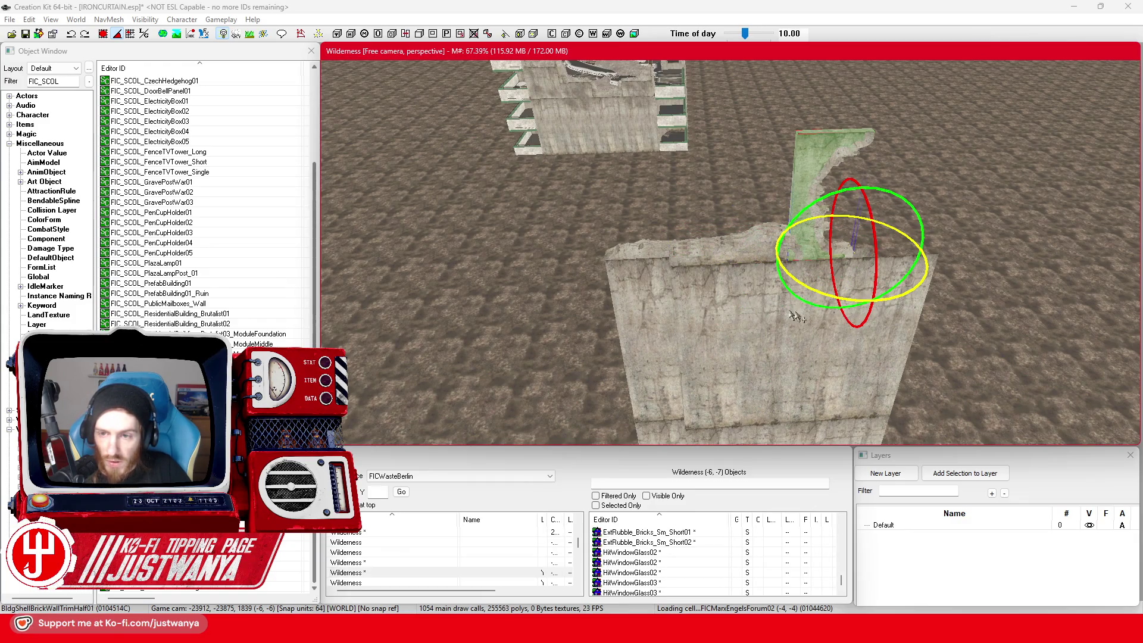
Step: Position the BldgShellBrickWallTrimHalf01 piece at the wall's broken end
{"action": "key", "text": "e"}
{"action": "scroll", "coordinate": [796, 306], "scroll_direction": "up", "scroll_amount": 3}
{"action": "mouse_move", "coordinate": [795, 306]}
{"action": "left_mouse_down"}
{"action": "mouse_move", "coordinate": [768, 309]}
{"action": "mouse_move", "coordinate": [770, 334]}
{"action": "mouse_move", "coordinate": [625, 344]}
{"action": "mouse_move", "coordinate": [612, 386]}
{"action": "mouse_move", "coordinate": [698, 354]}
{"action": "mouse_move", "coordinate": [668, 359]}
{"action": "mouse_move", "coordinate": [661, 296]}
{"action": "left_mouse_up"}
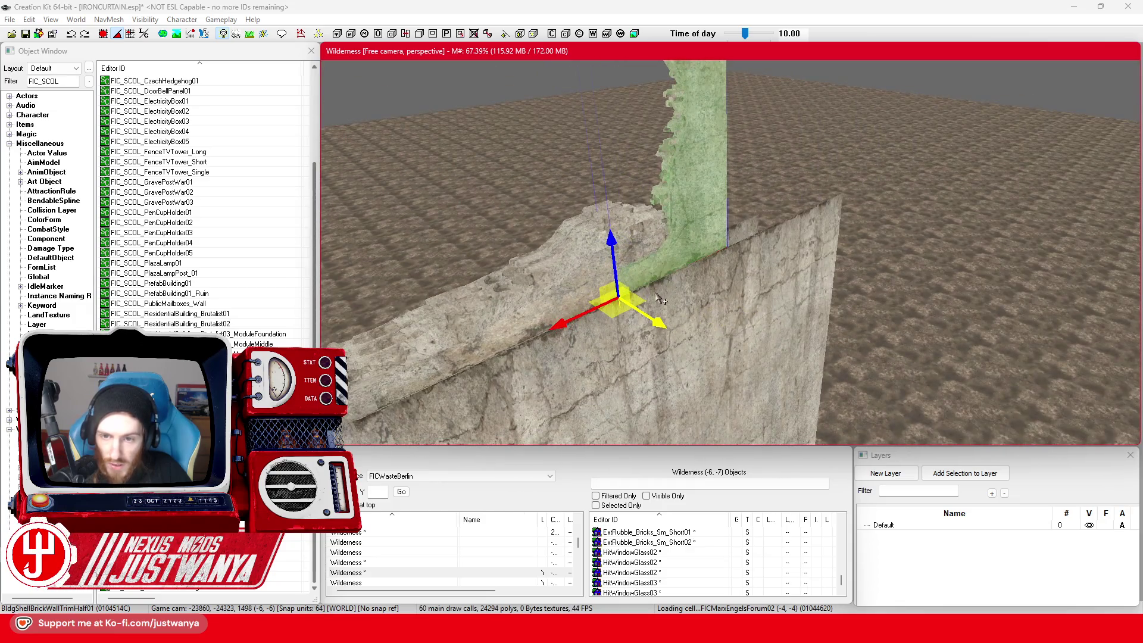
{"action": "scroll", "coordinate": [648, 300], "scroll_direction": "up", "scroll_amount": 5}
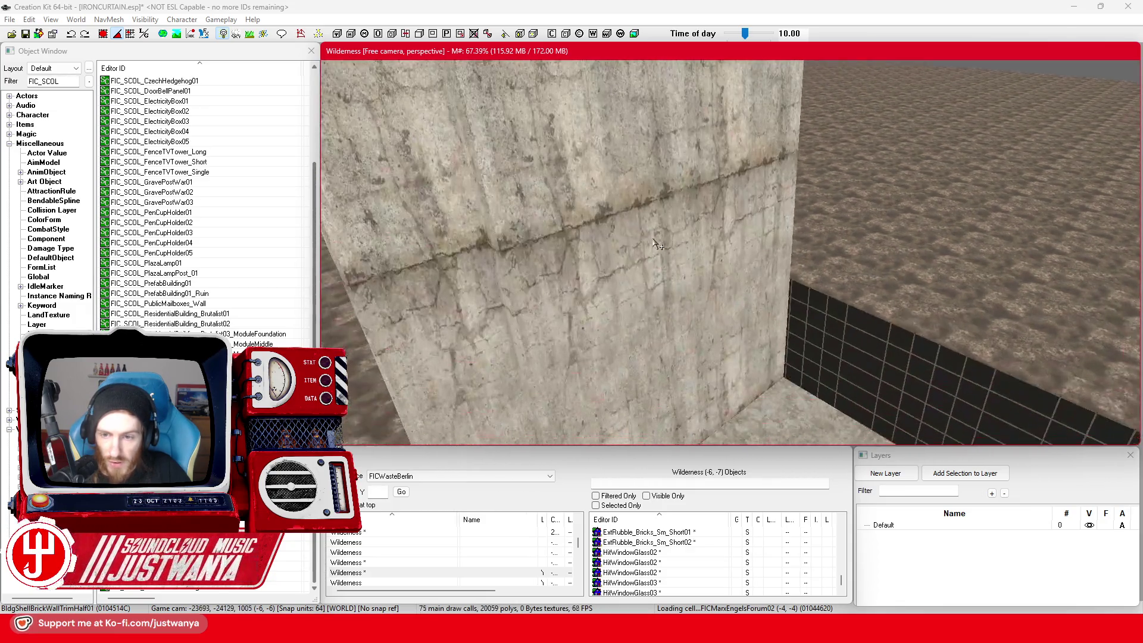
{"action": "scroll", "coordinate": [648, 300], "scroll_direction": "down", "scroll_amount": 3}
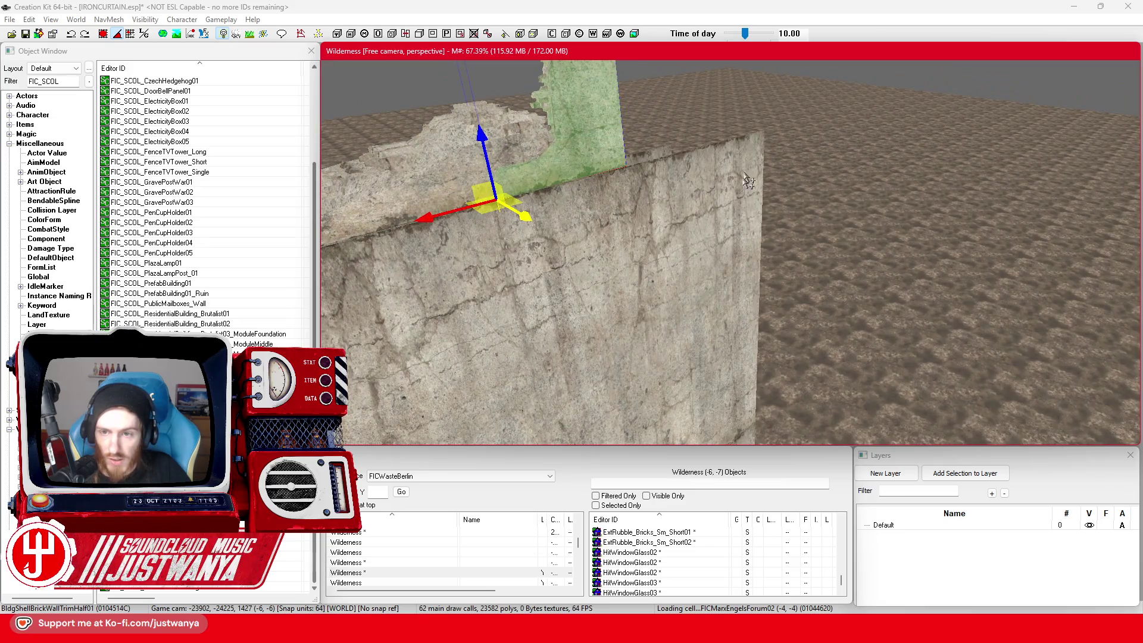
{"action": "scroll", "coordinate": [748, 181], "scroll_direction": "down", "scroll_amount": 3}
{"action": "left_click_drag", "start_coordinate": [741, 200], "coordinate": [695, 310]}
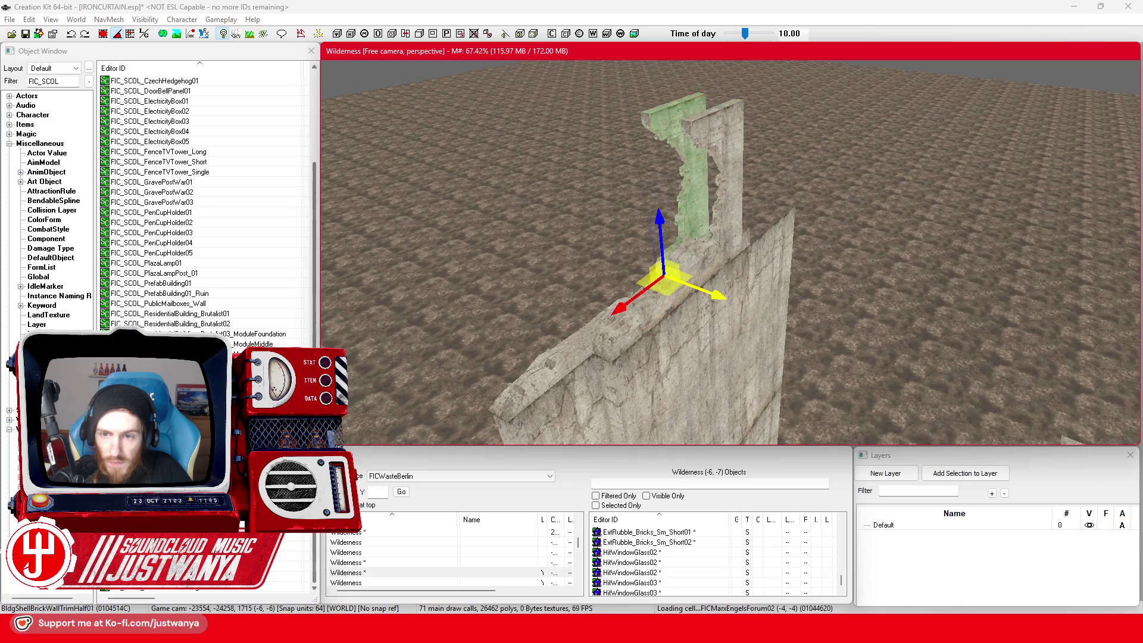
Step: Paste a BldgShellBrickWallTrimHalf01L piece beside it and rotate it into position
{"action": "key", "text": "ctrl+v"}
{"action": "key", "text": "e"}
{"action": "mouse_move", "coordinate": [658, 339]}
{"action": "left_mouse_down"}
{"action": "mouse_move", "coordinate": [661, 307]}
{"action": "mouse_move", "coordinate": [694, 318]}
{"action": "mouse_move", "coordinate": [759, 313]}
{"action": "mouse_move", "coordinate": [774, 297]}
{"action": "mouse_move", "coordinate": [898, 286]}
{"action": "left_mouse_up"}
{"action": "key", "text": "w"}
{"action": "scroll", "coordinate": [667, 310], "scroll_direction": "up", "scroll_amount": 2}
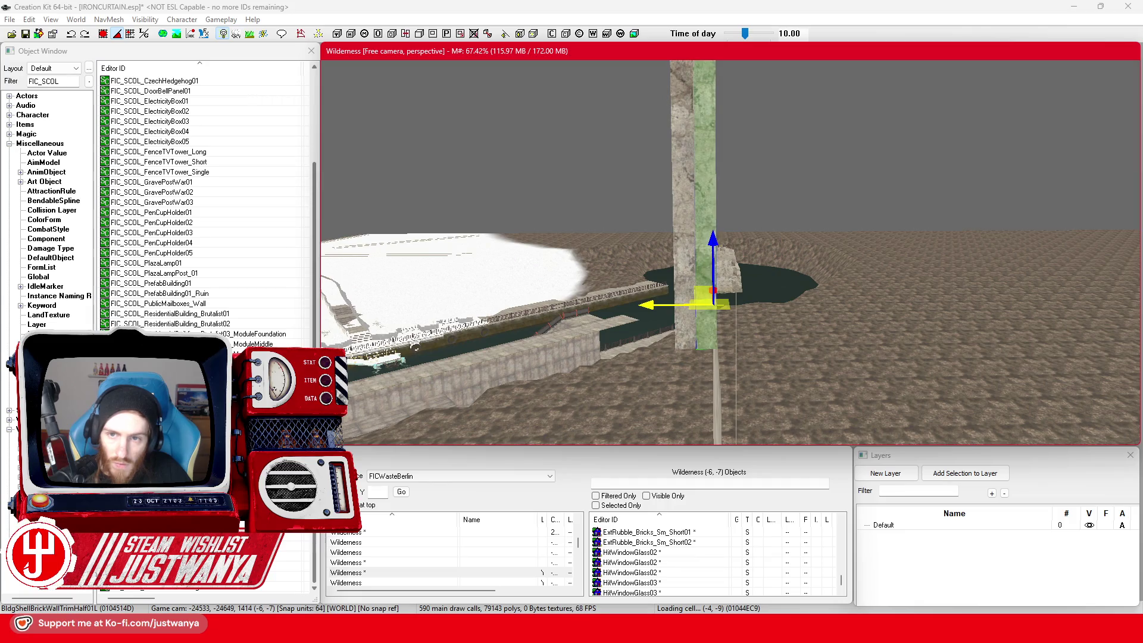
Step: Paste another brick trim piece, stand it upright and slide it right along the wall
{"action": "mouse_move", "coordinate": [584, 311]}
{"action": "left_mouse_down"}
{"action": "mouse_move", "coordinate": [778, 306]}
{"action": "mouse_move", "coordinate": [803, 328]}
{"action": "left_mouse_up"}
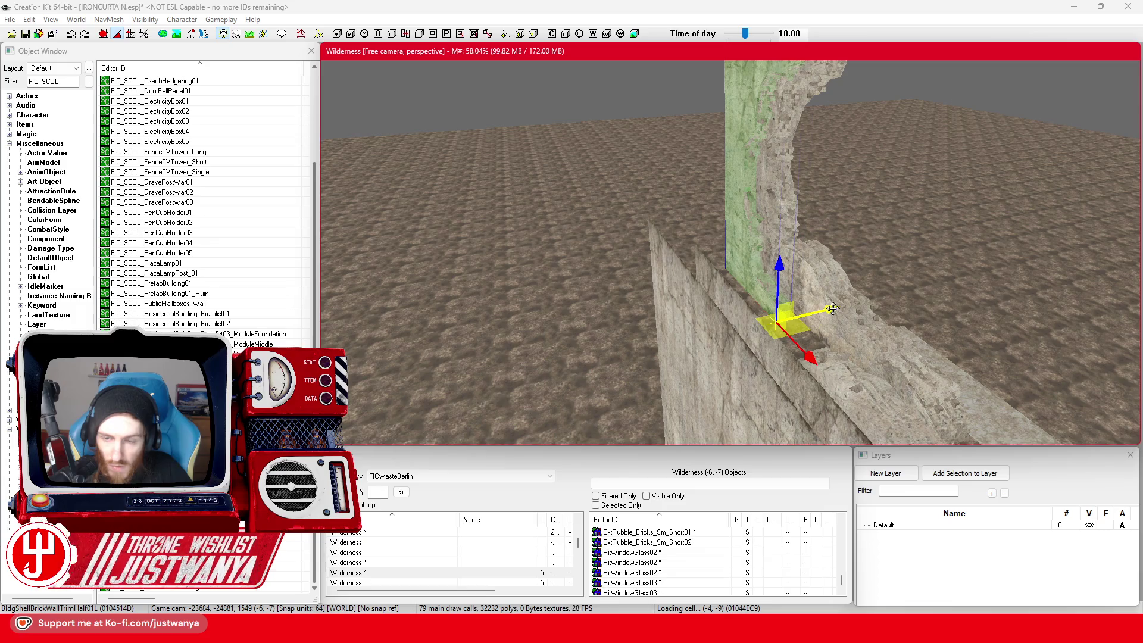
{"action": "key", "text": "ctrl+v"}
{"action": "left_click_drag", "start_coordinate": [789, 369], "coordinate": [801, 351]}
{"action": "key", "text": "w"}
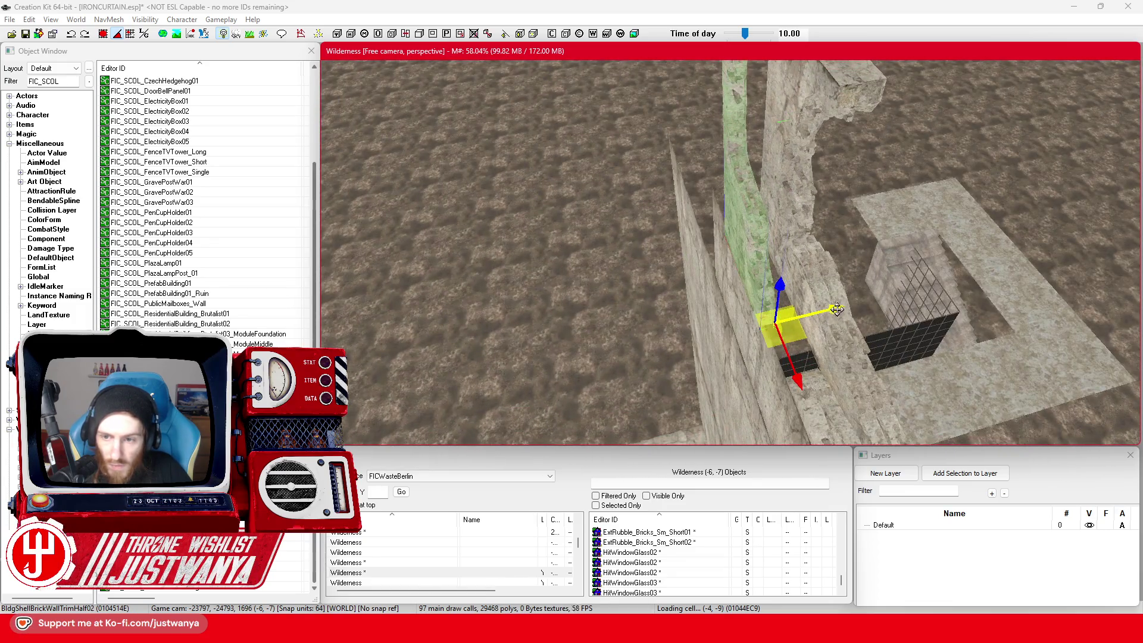
{"action": "left_click_drag", "start_coordinate": [836, 310], "coordinate": [853, 308]}
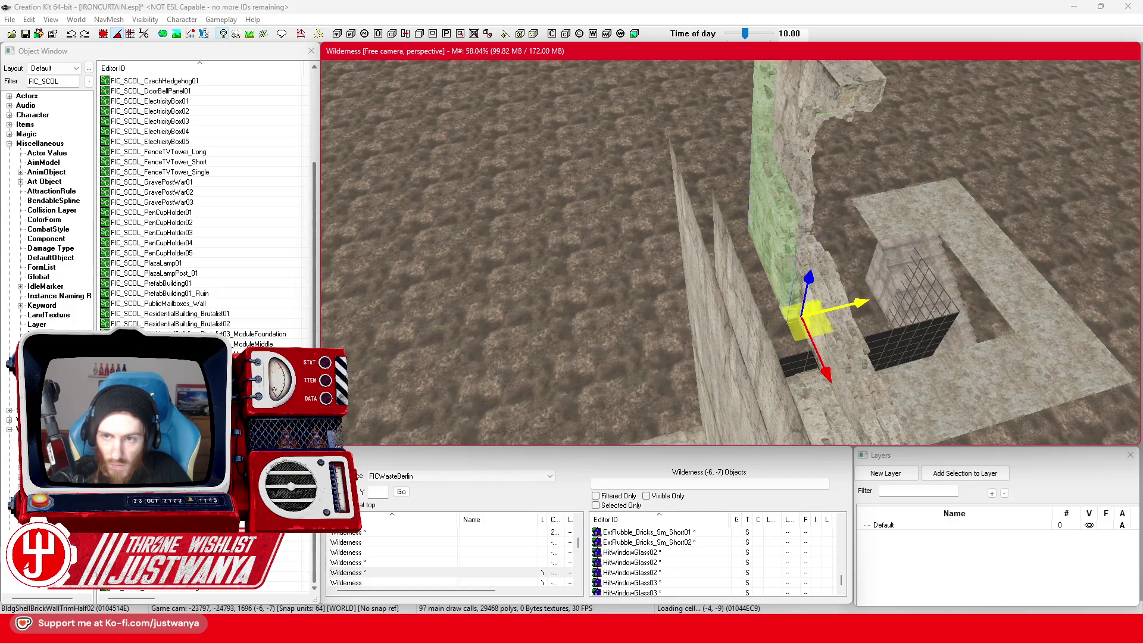
Step: Turn the trim piece flush against the stone column and slide it left
{"action": "key", "text": "shift"}
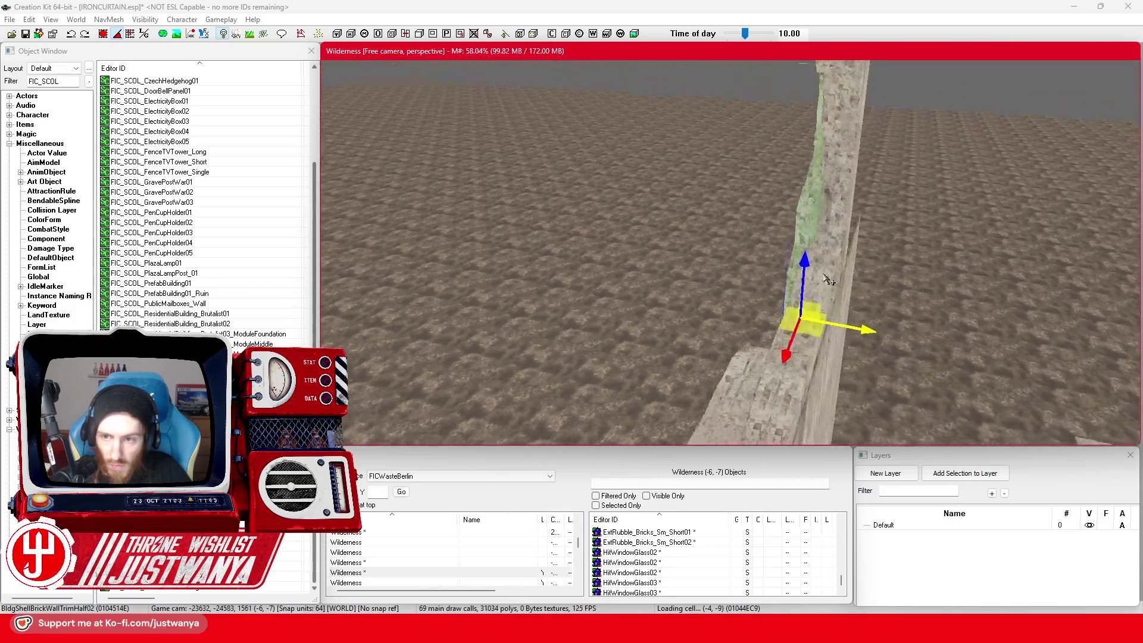
{"action": "left_click_drag", "start_coordinate": [683, 295], "coordinate": [683, 295]}
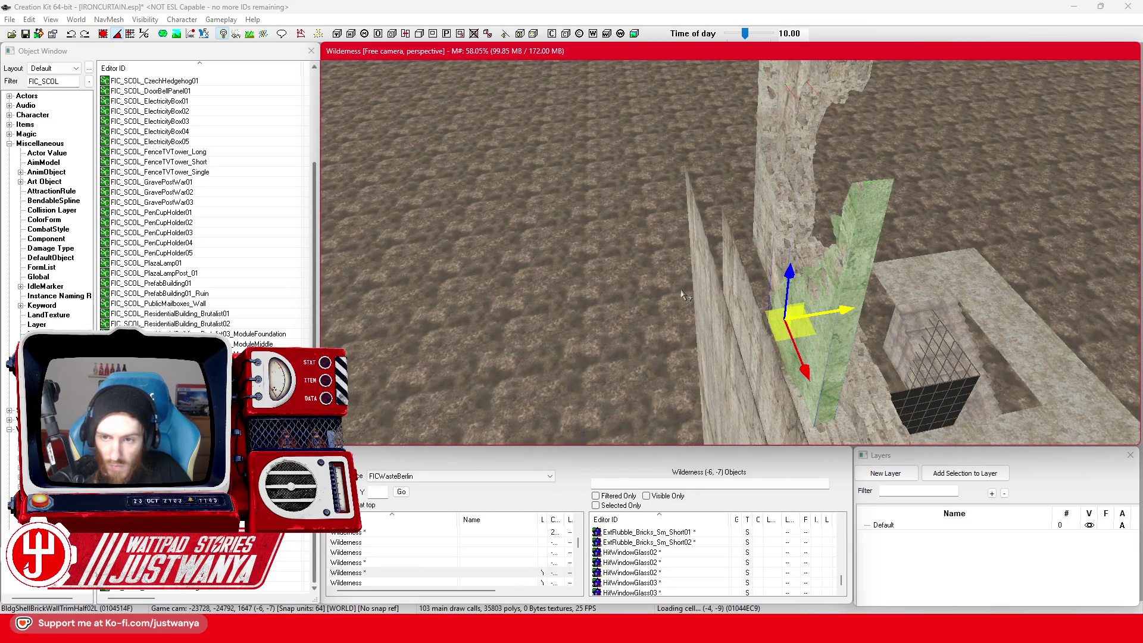
{"action": "left_click_drag", "start_coordinate": [777, 380], "coordinate": [782, 321]}
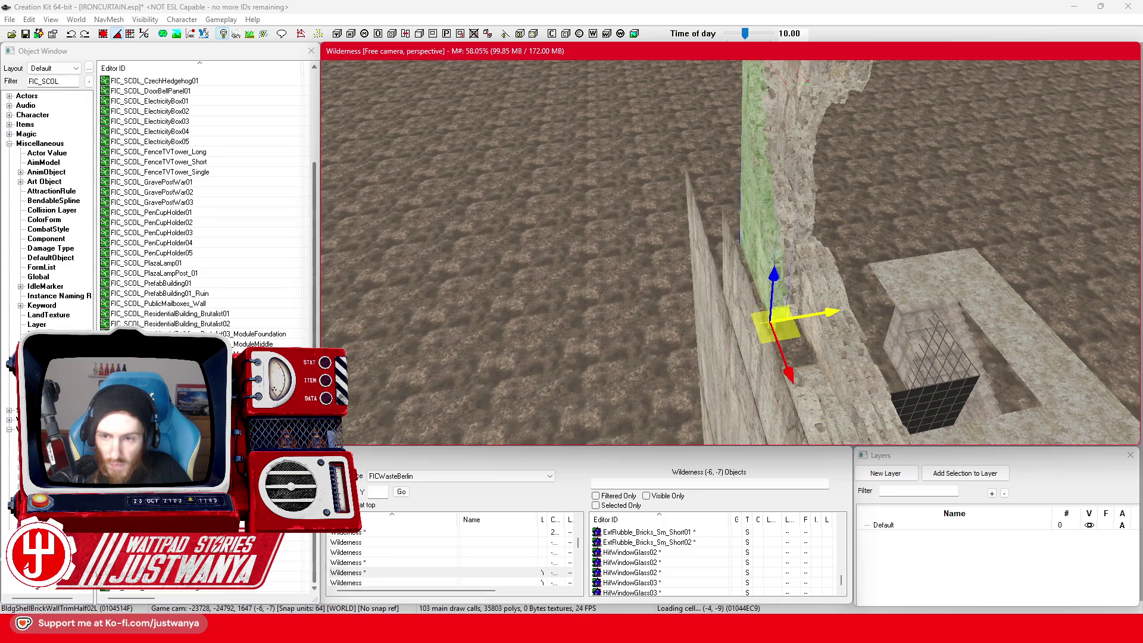
{"action": "scroll", "coordinate": [827, 306], "scroll_direction": "up", "scroll_amount": 1}
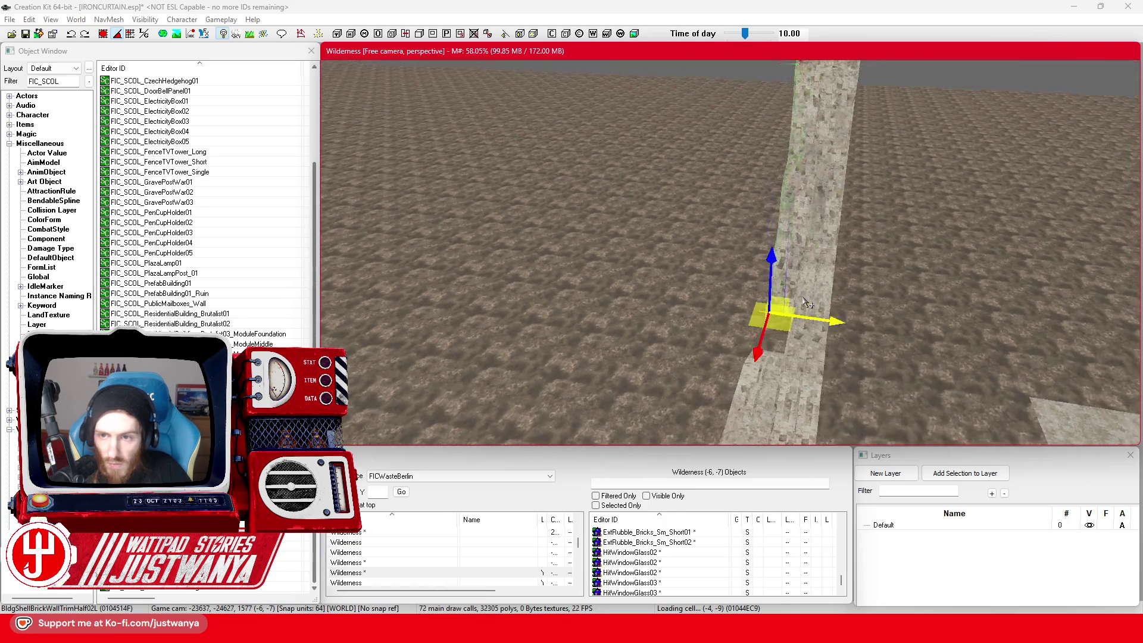
{"action": "left_click_drag", "start_coordinate": [828, 313], "coordinate": [806, 313]}
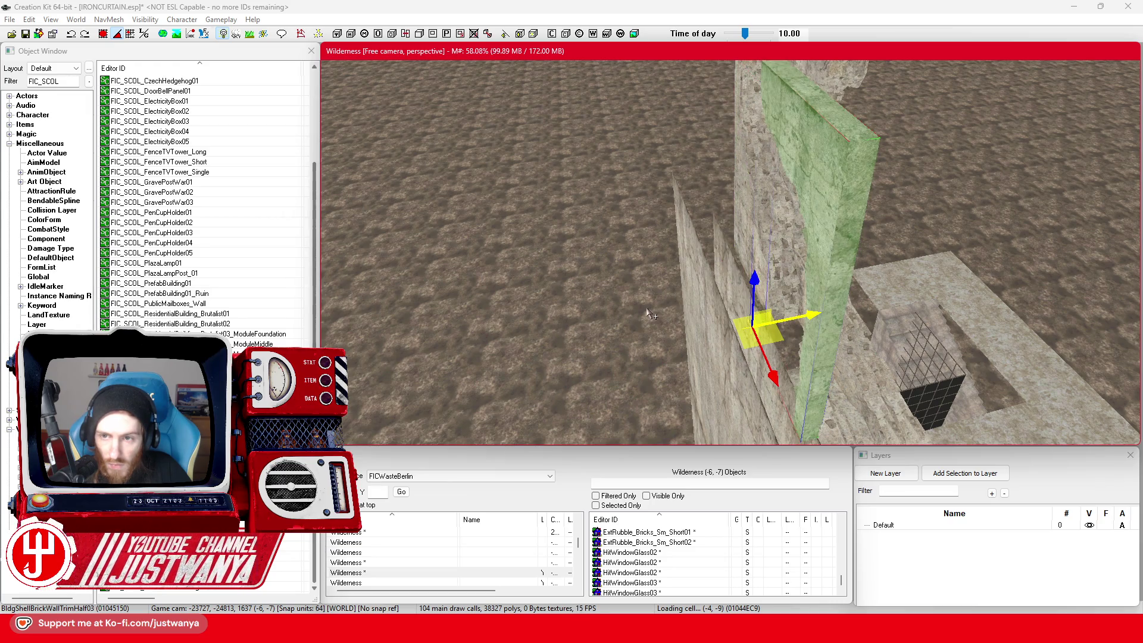
Step: Rotate the trim piece to a new orientation with the rotate gizmo
{"action": "key", "text": "shift"}
{"action": "key", "text": "e"}
{"action": "key", "text": "shift"}
{"action": "key", "text": "shift"}
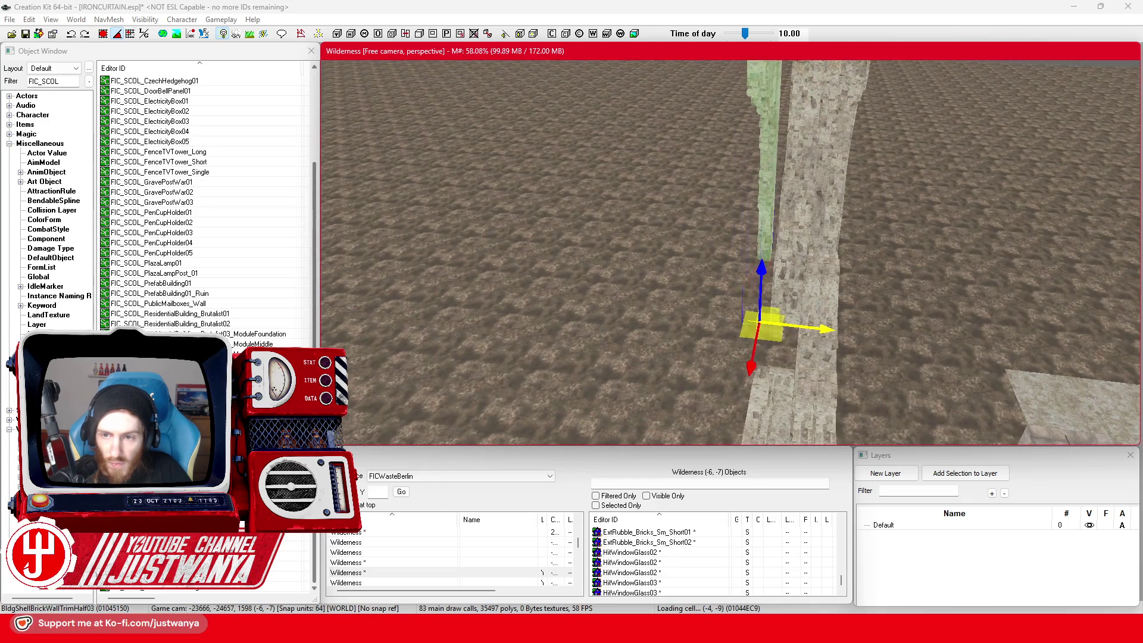
{"action": "key", "text": "shift"}
{"action": "key", "text": "shift"}
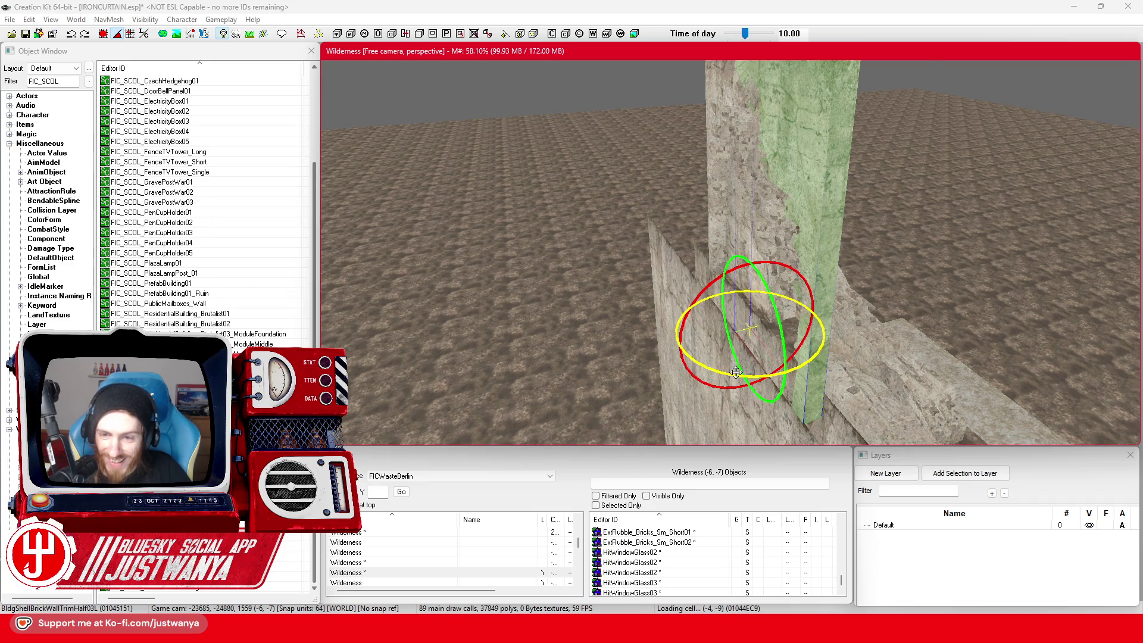
{"action": "left_click_drag", "start_coordinate": [737, 372], "coordinate": [756, 372]}
Step: Slide the brick trim along the broken edge, checking its fit from several angles
{"action": "key", "text": "shift"}
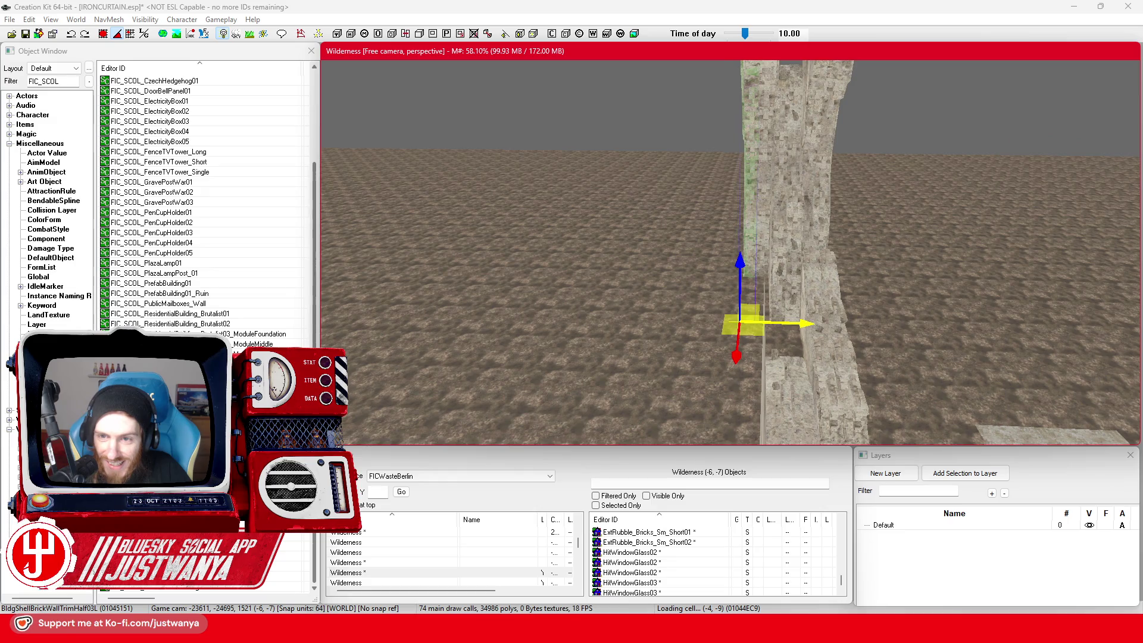
{"action": "key", "text": "shift"}
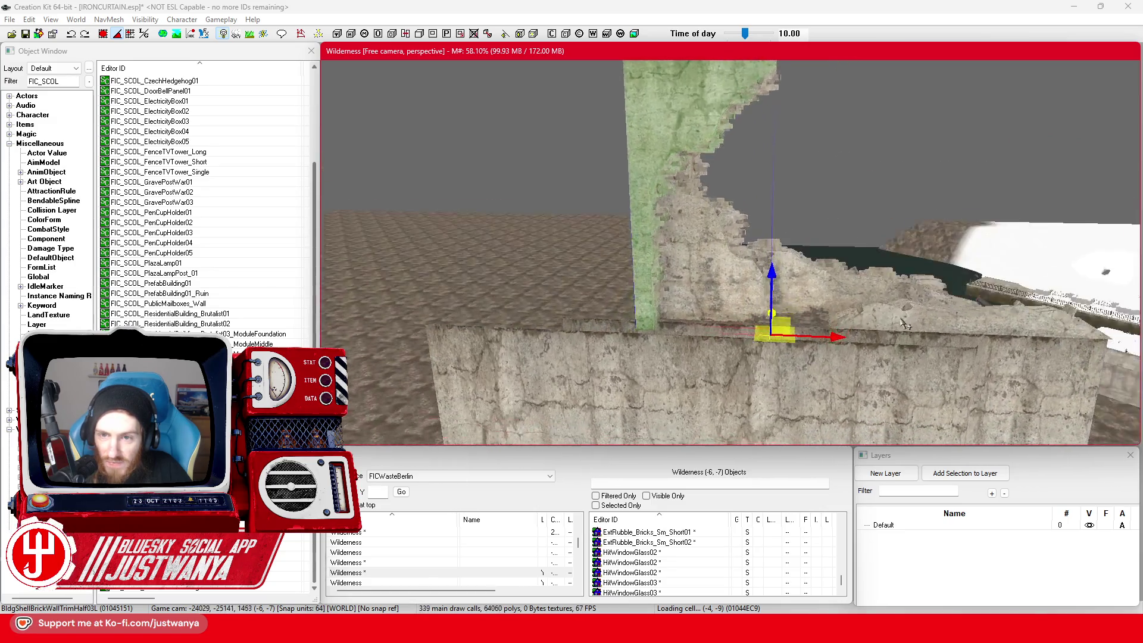
{"action": "key", "text": "shift"}
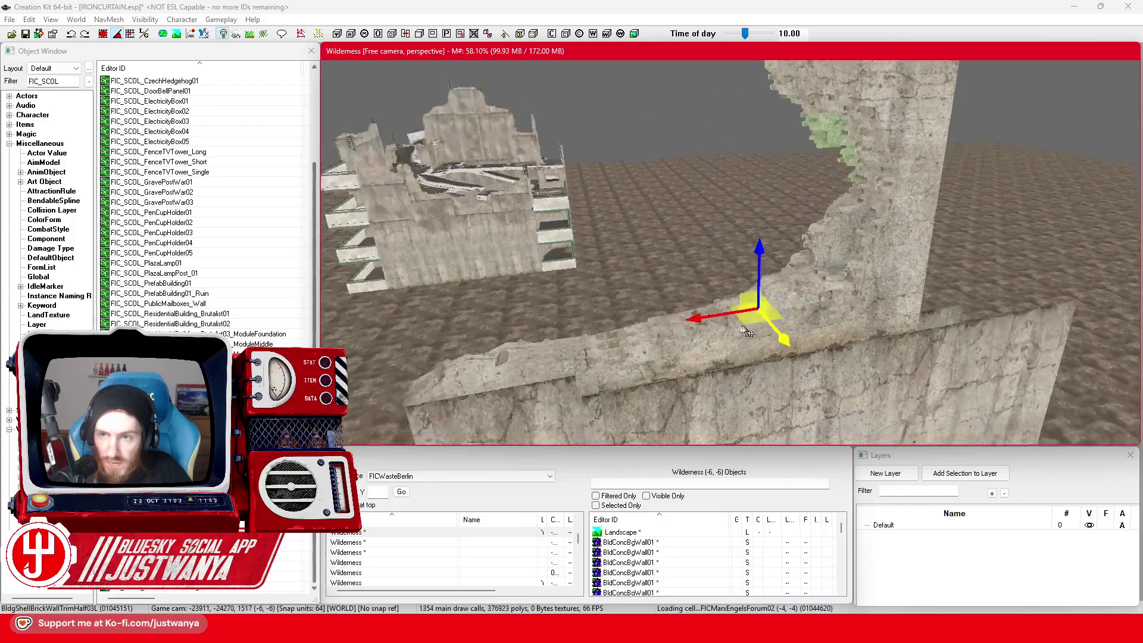
{"action": "key", "text": "shift"}
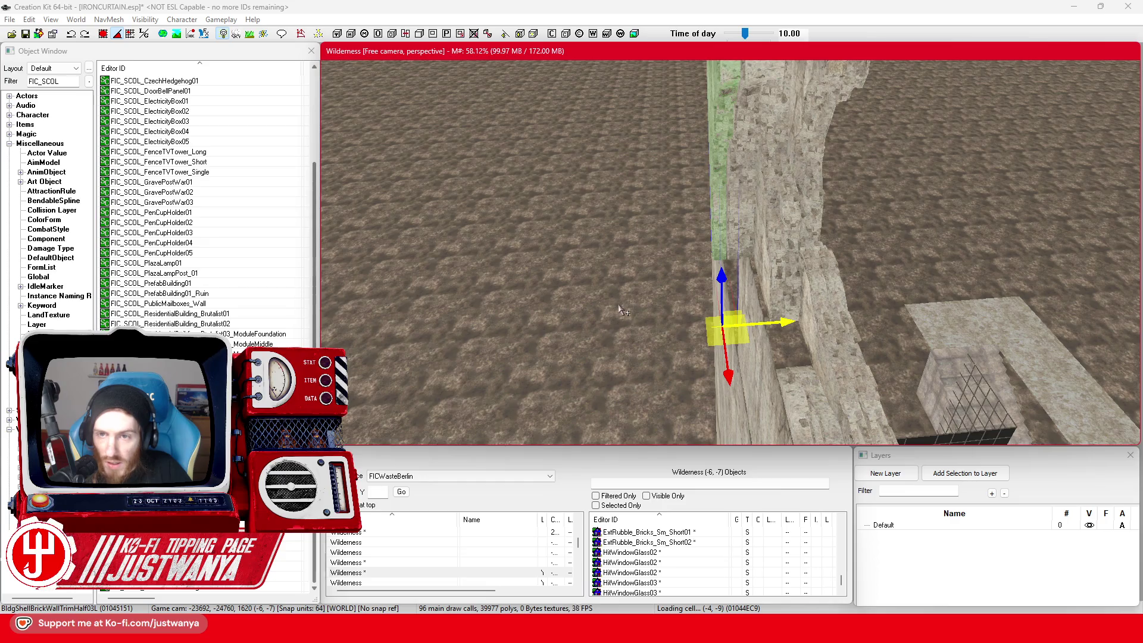
{"action": "key", "text": "shift"}
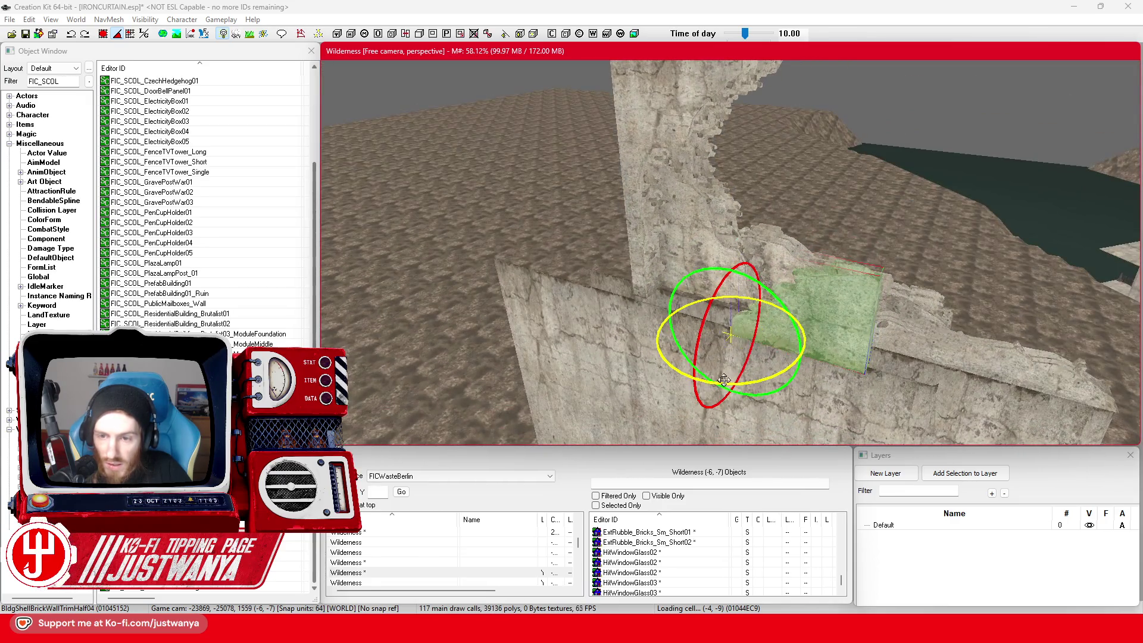
{"action": "key", "text": "shift"}
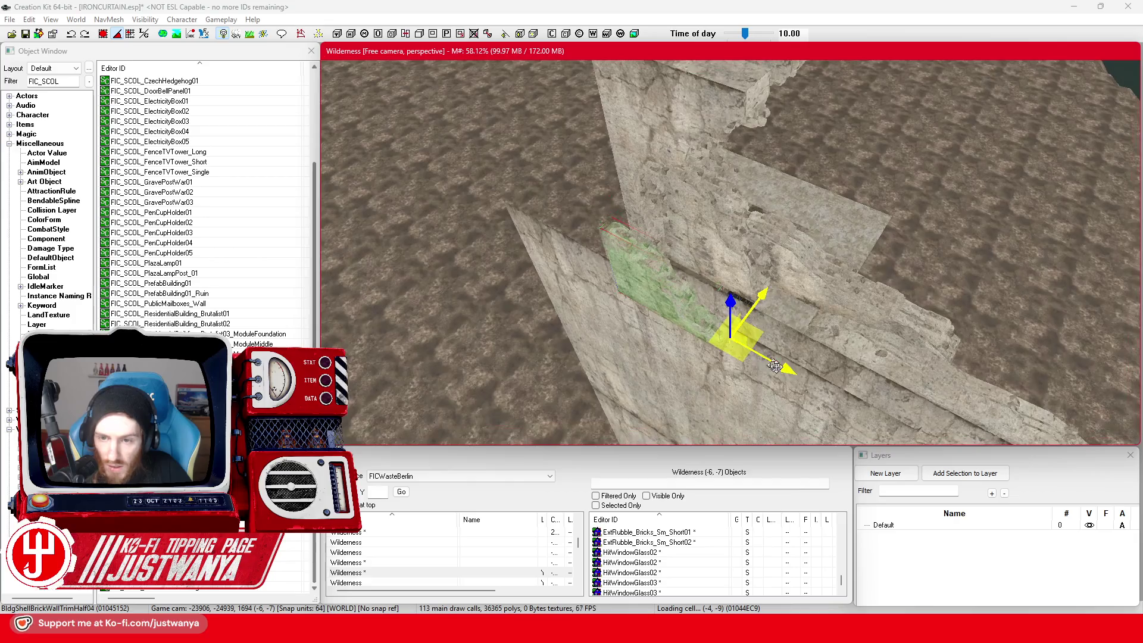
{"action": "left_click_drag", "start_coordinate": [768, 317], "coordinate": [786, 293]}
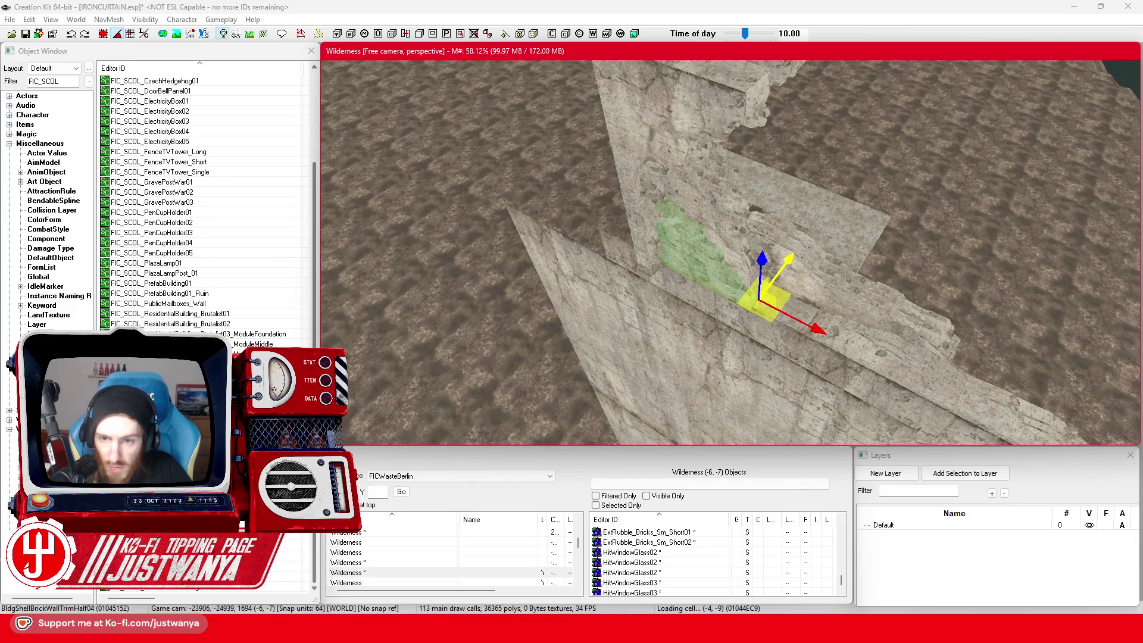
{"action": "key", "text": "shift"}
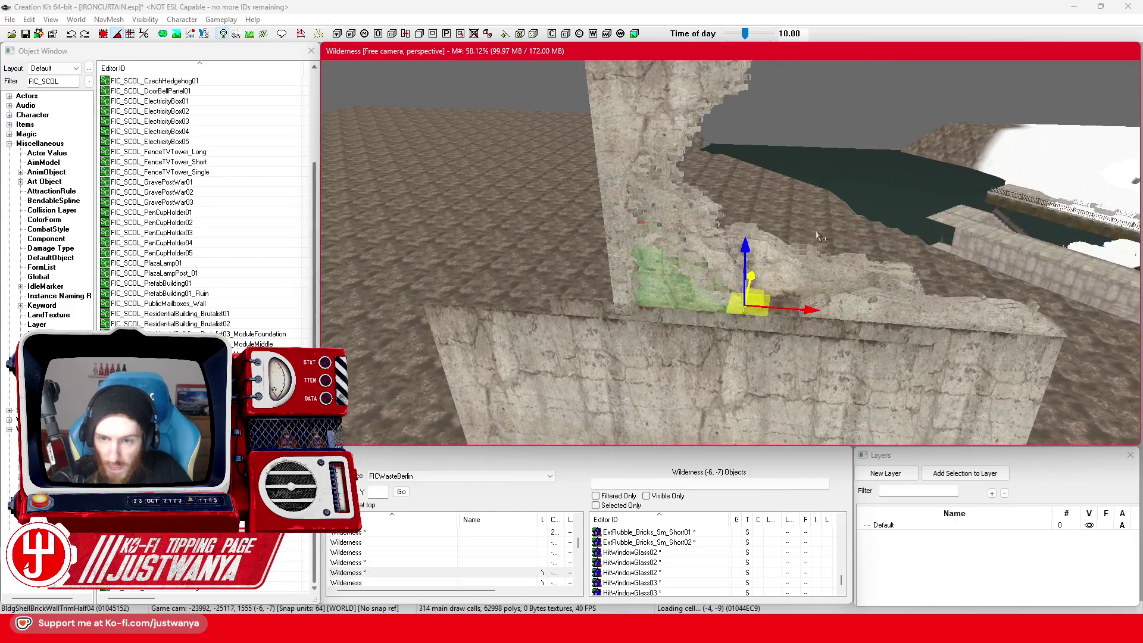
{"action": "key", "text": "shift"}
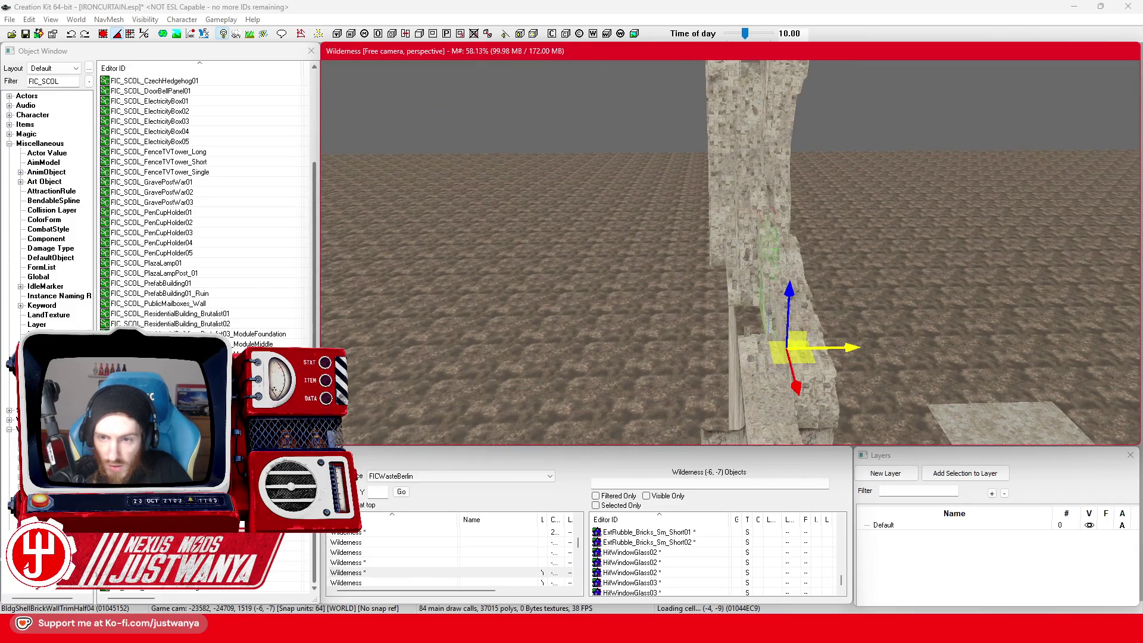
{"action": "key", "text": "shift"}
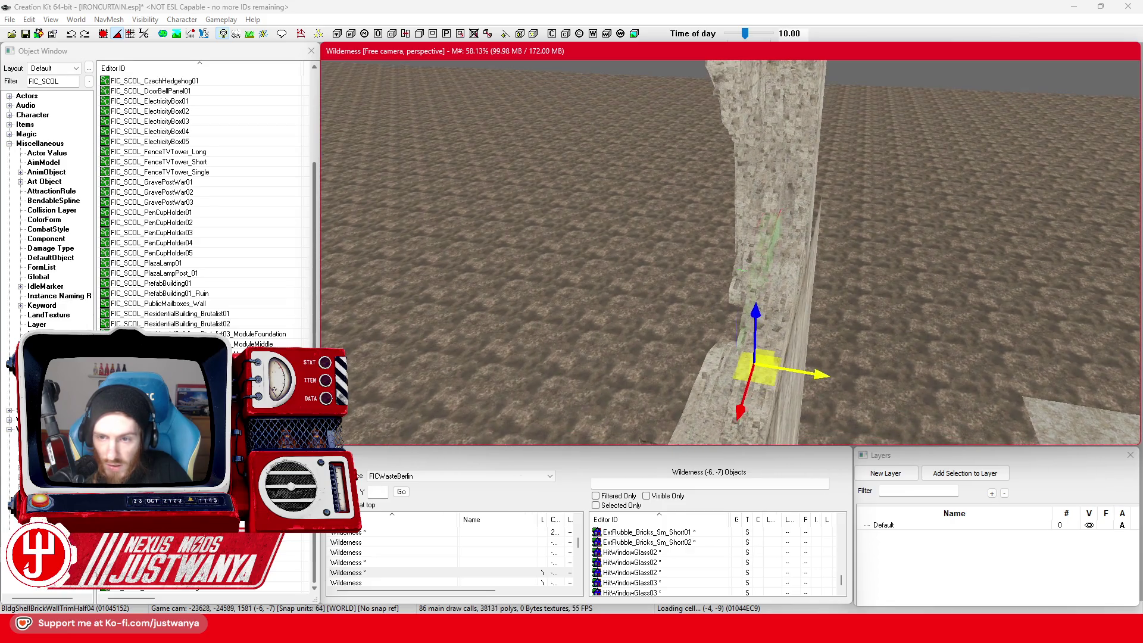
{"action": "key", "text": "shift"}
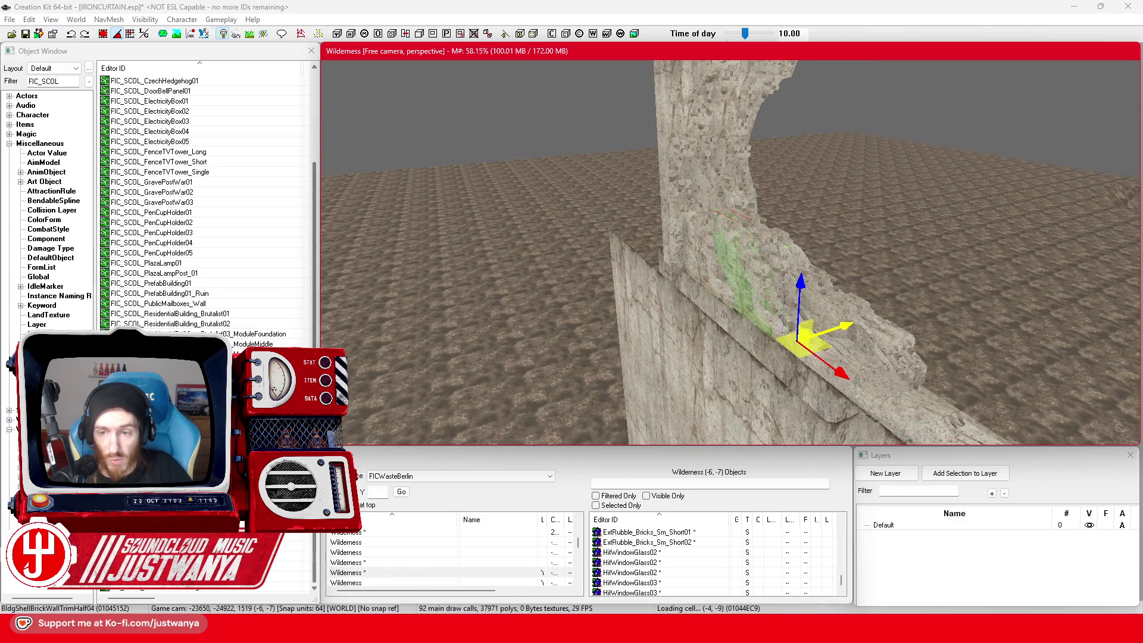
Step: Undo the last two trim changes, then slide the trim piece along the wall top
{"action": "key", "text": "ctrl+z"}
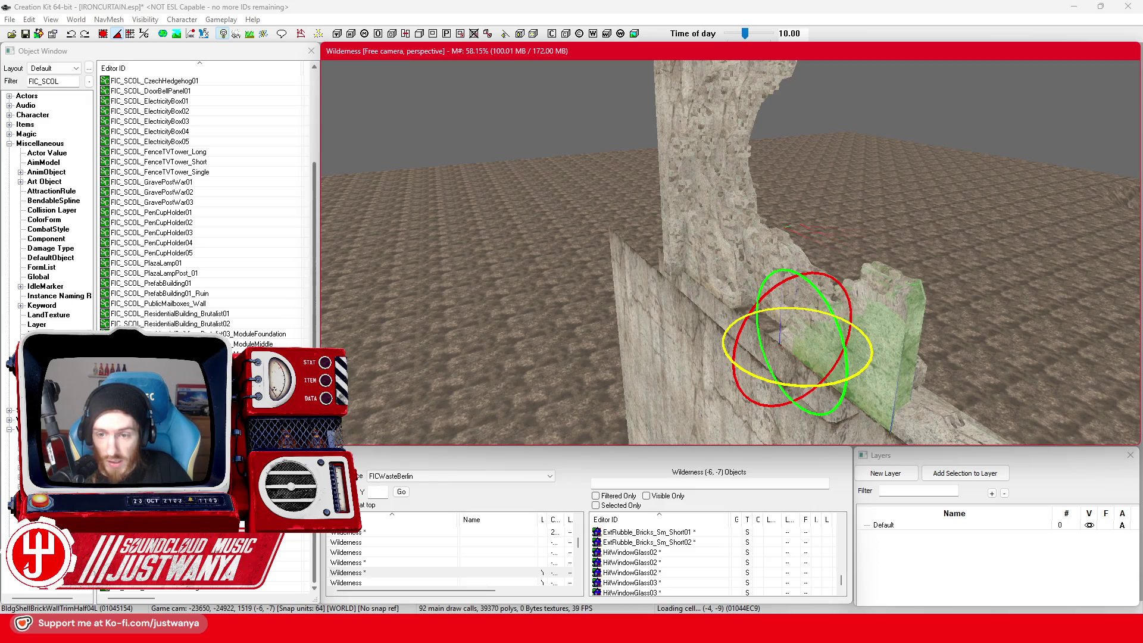
{"action": "key", "text": "ctrl+z"}
{"action": "key", "text": "w"}
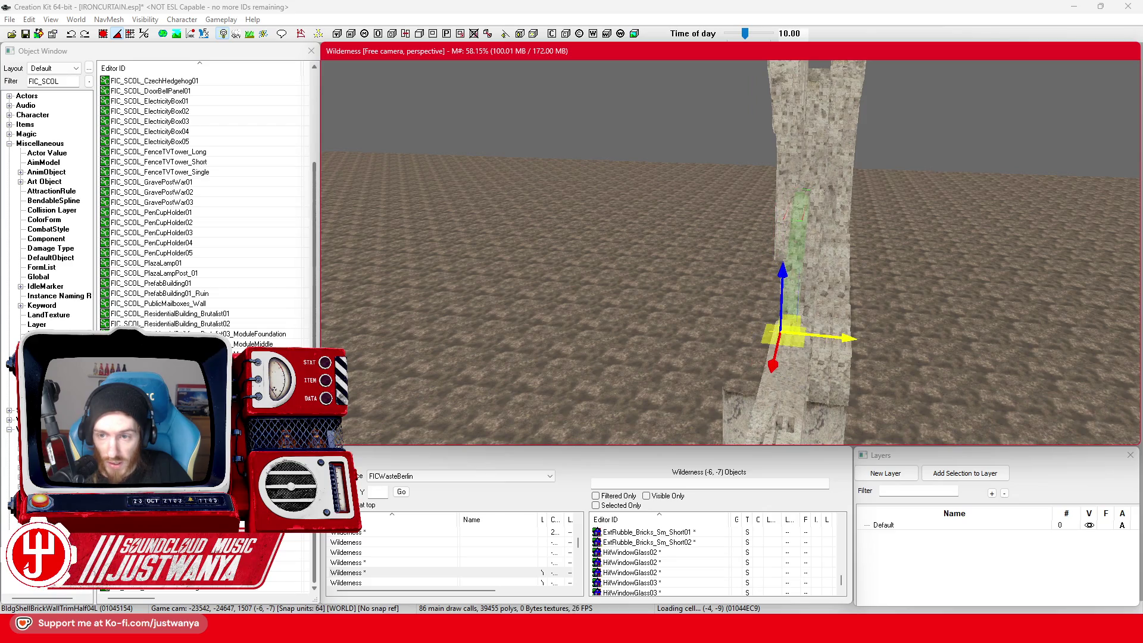
{"action": "key", "text": "shift"}
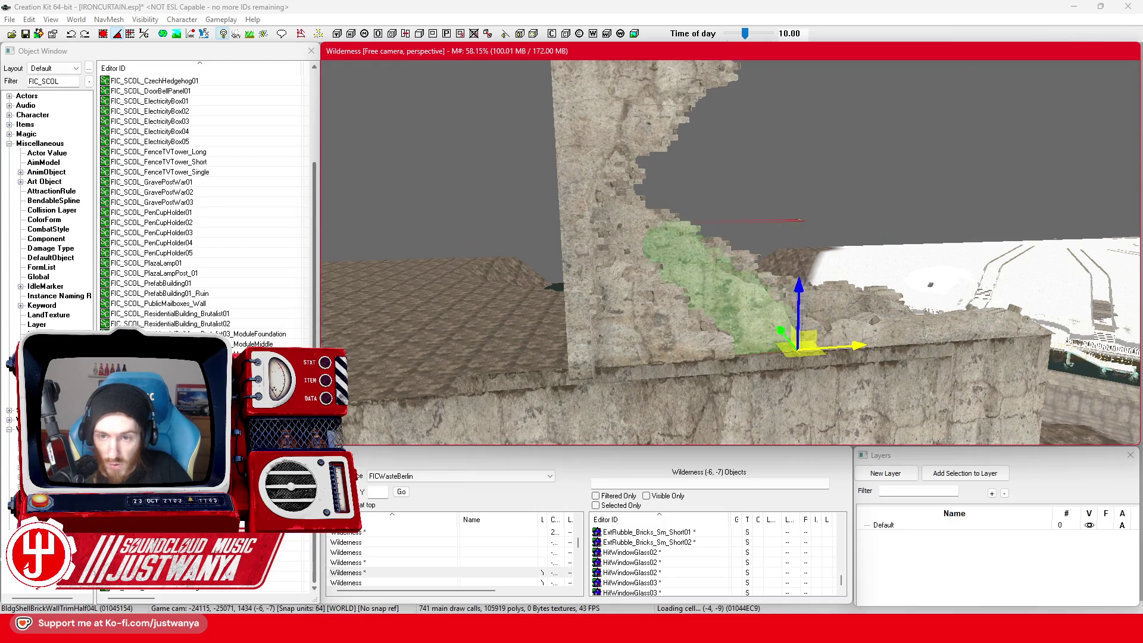
{"action": "key", "text": "shift"}
{"action": "key", "text": "shift"}
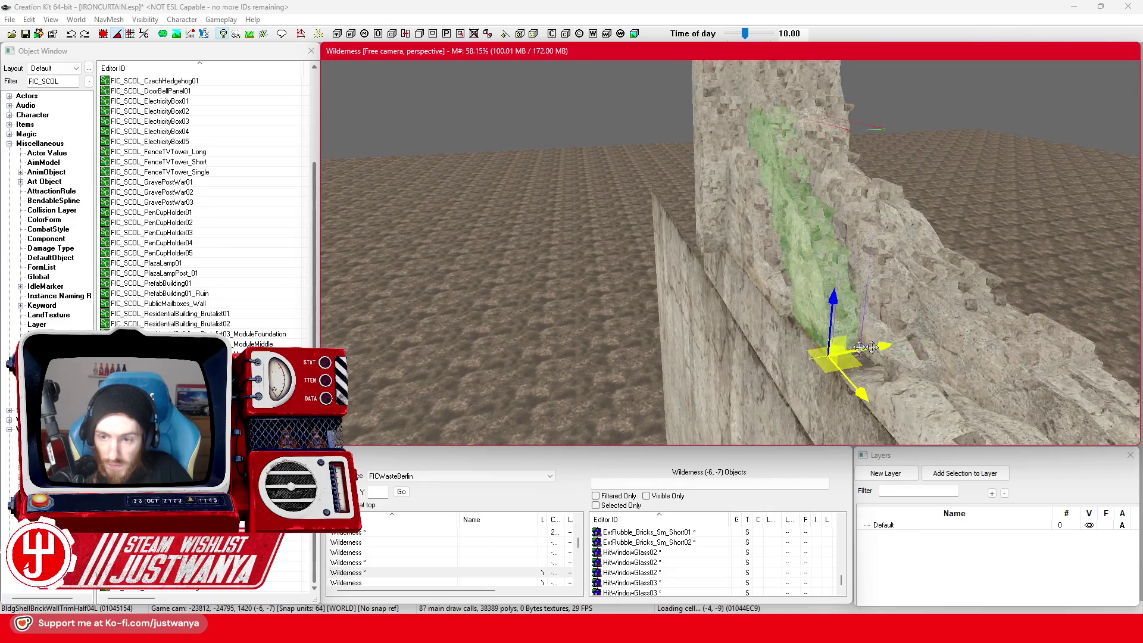
{"action": "key", "text": "shift"}
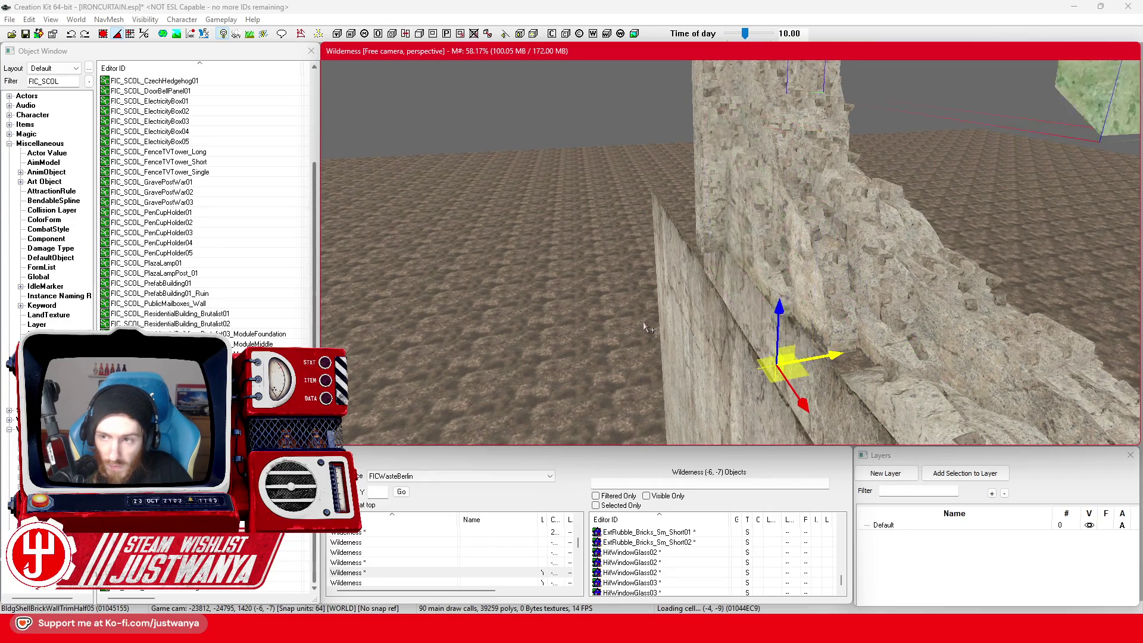
{"action": "key", "text": "shift"}
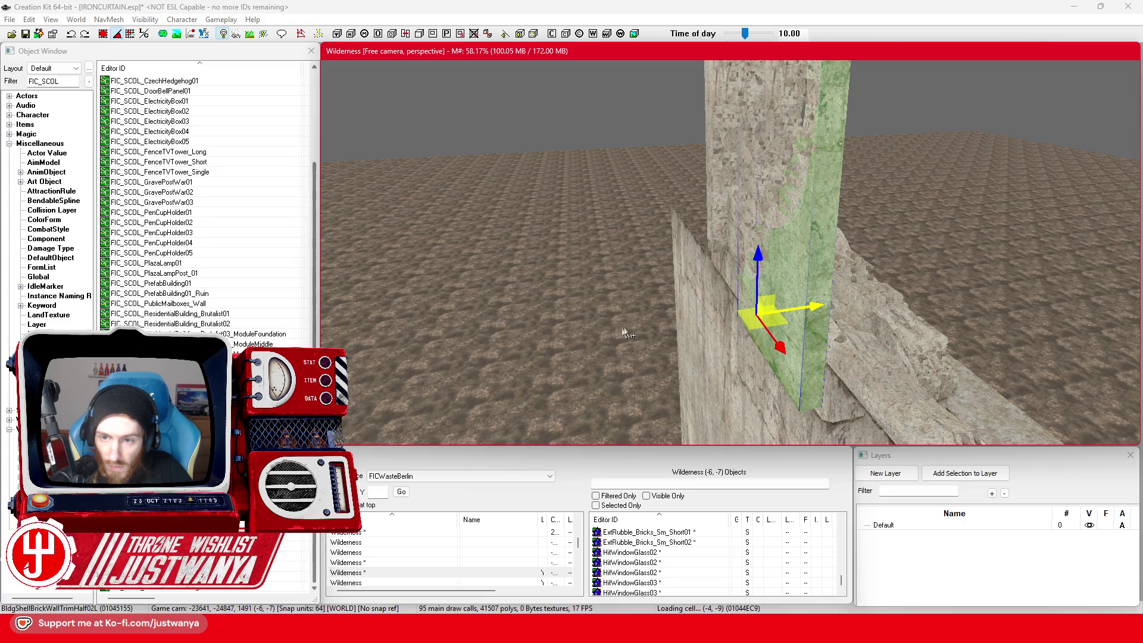
{"action": "key", "text": "shift"}
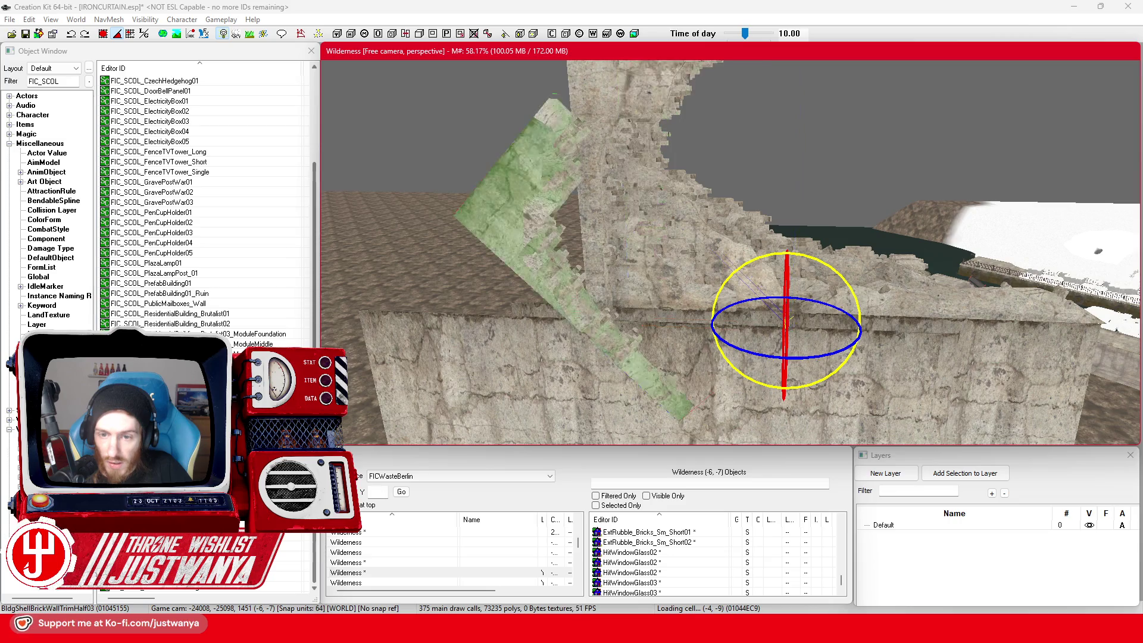
{"action": "left_click_drag", "start_coordinate": [806, 344], "coordinate": [908, 348]}
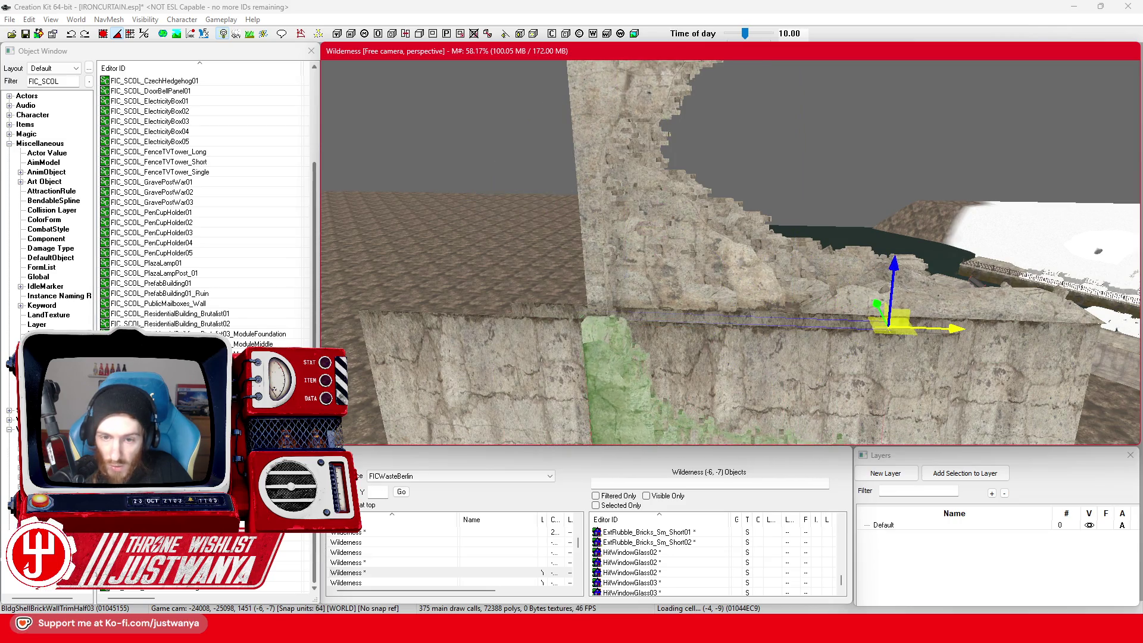
Step: Lift the trim piece slightly, verify it, then select wall section BldConcBgWall01
{"action": "key", "text": "shift"}
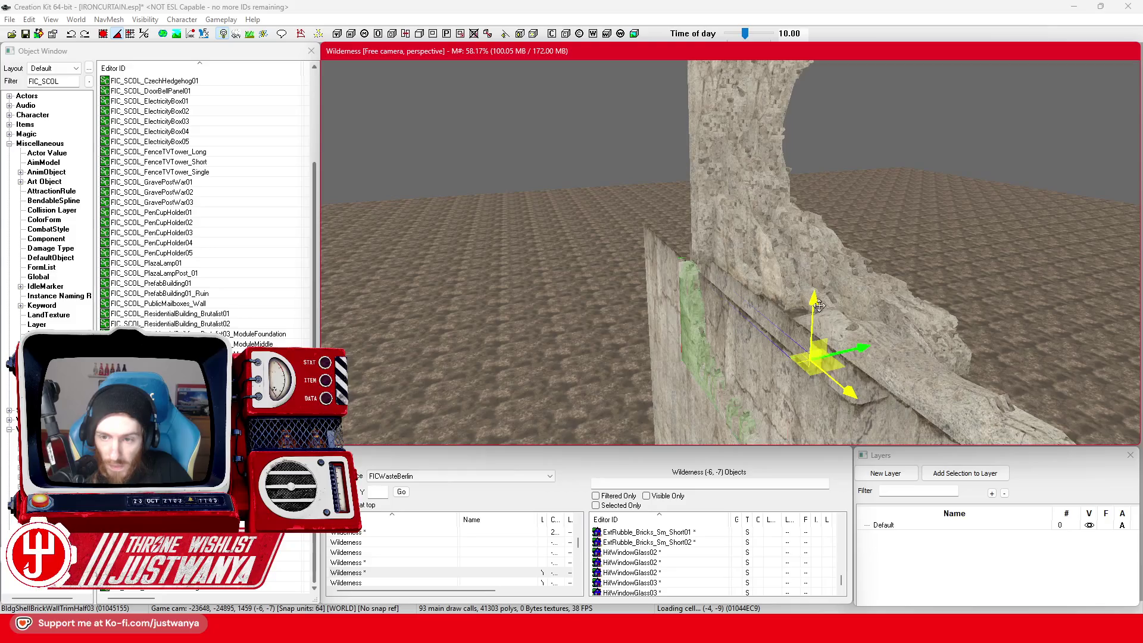
{"action": "left_click_drag", "start_coordinate": [744, 268], "coordinate": [744, 262]}
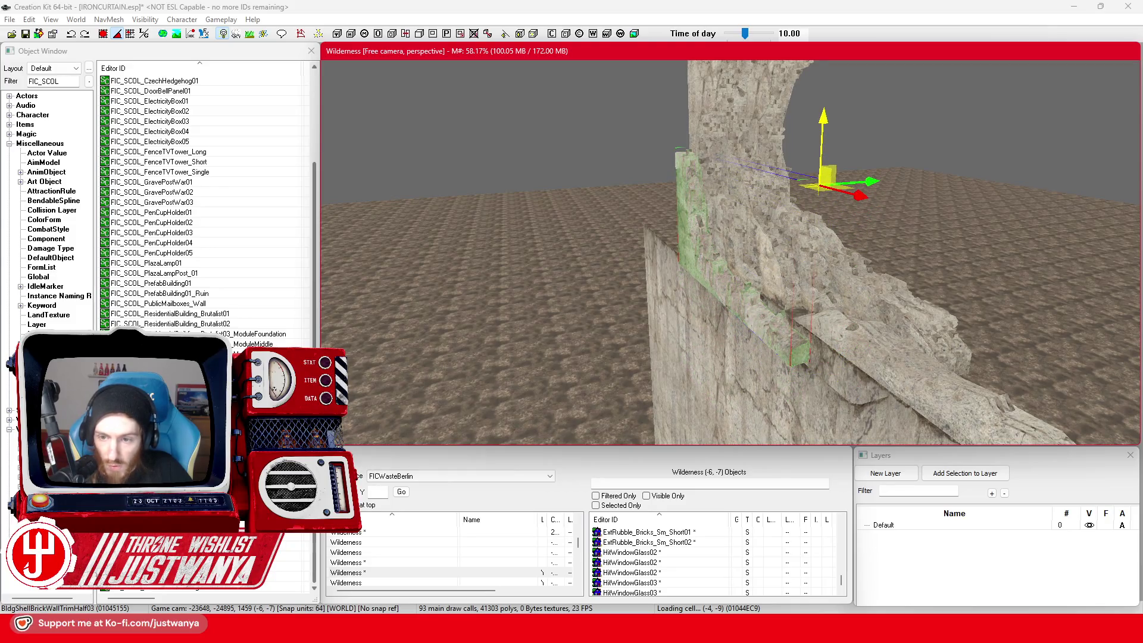
{"action": "key", "text": "shift"}
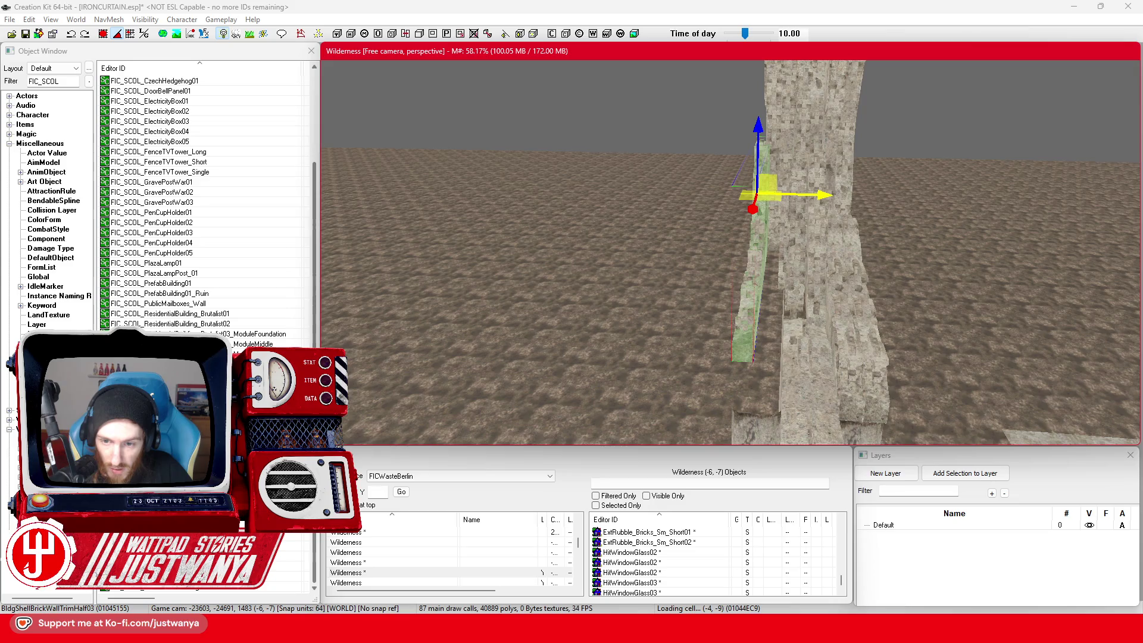
{"action": "key", "text": "shift"}
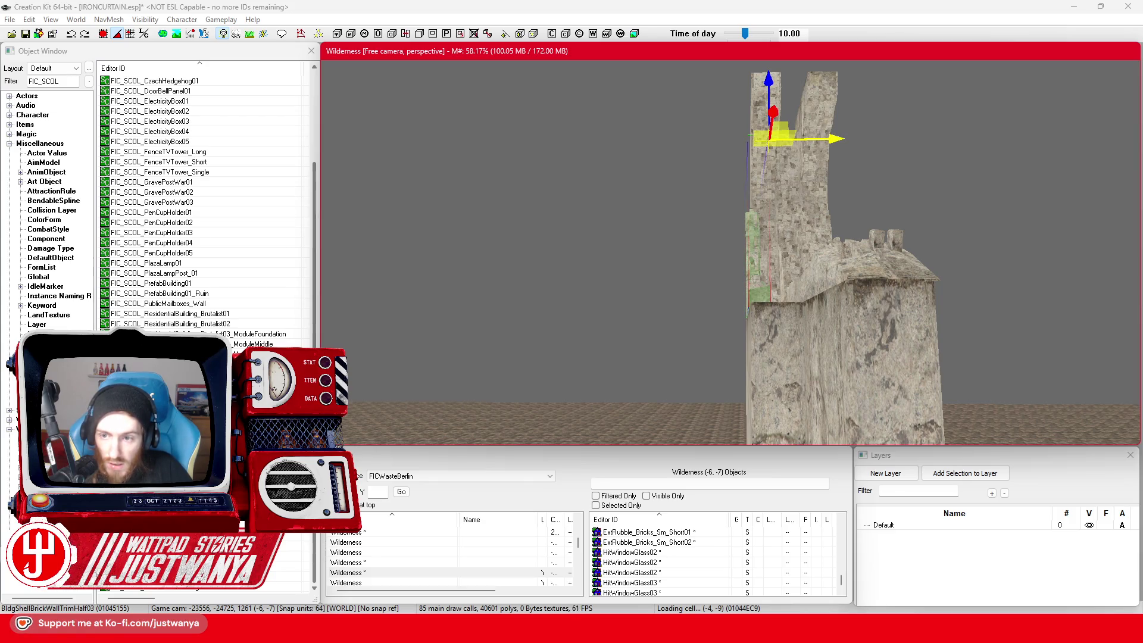
{"action": "key", "text": "shift"}
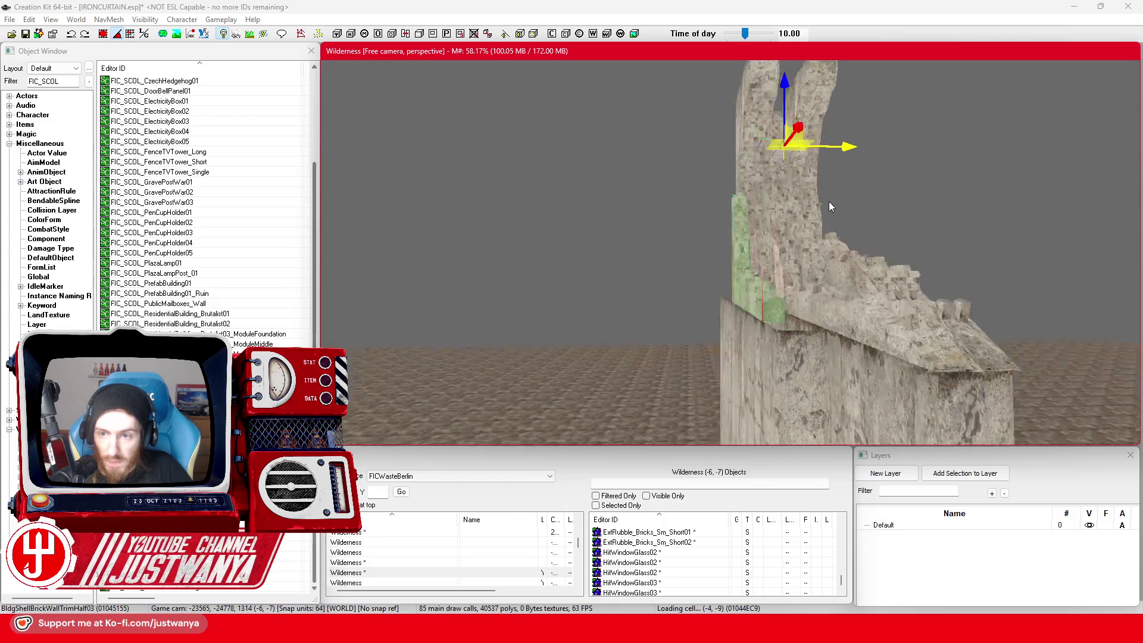
{"action": "key", "text": "shift"}
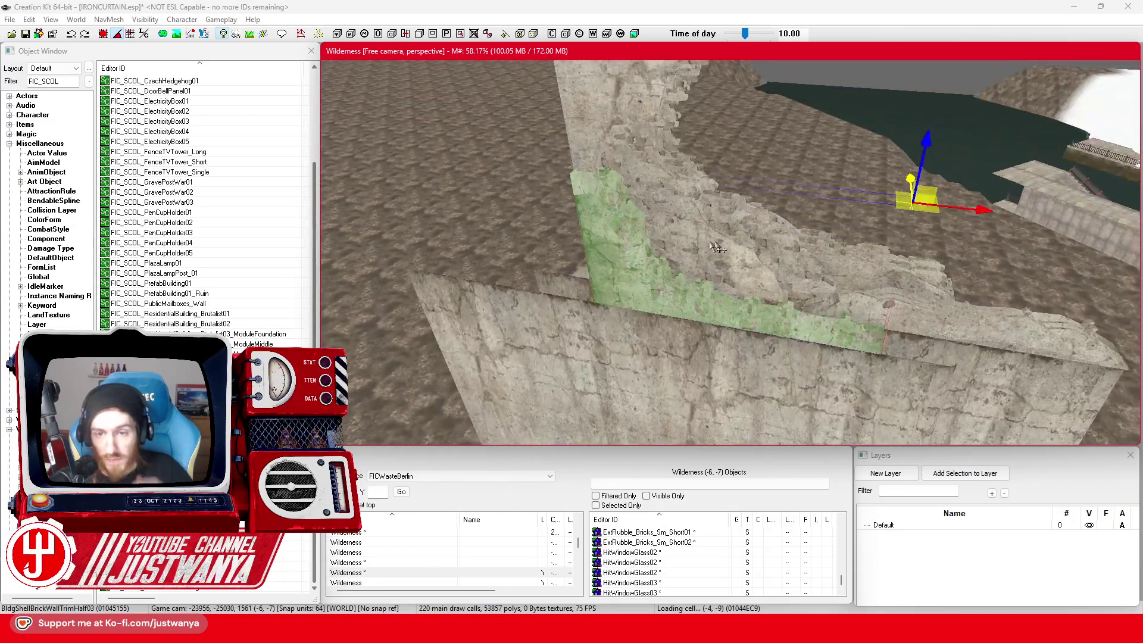
{"action": "key", "text": "shift"}
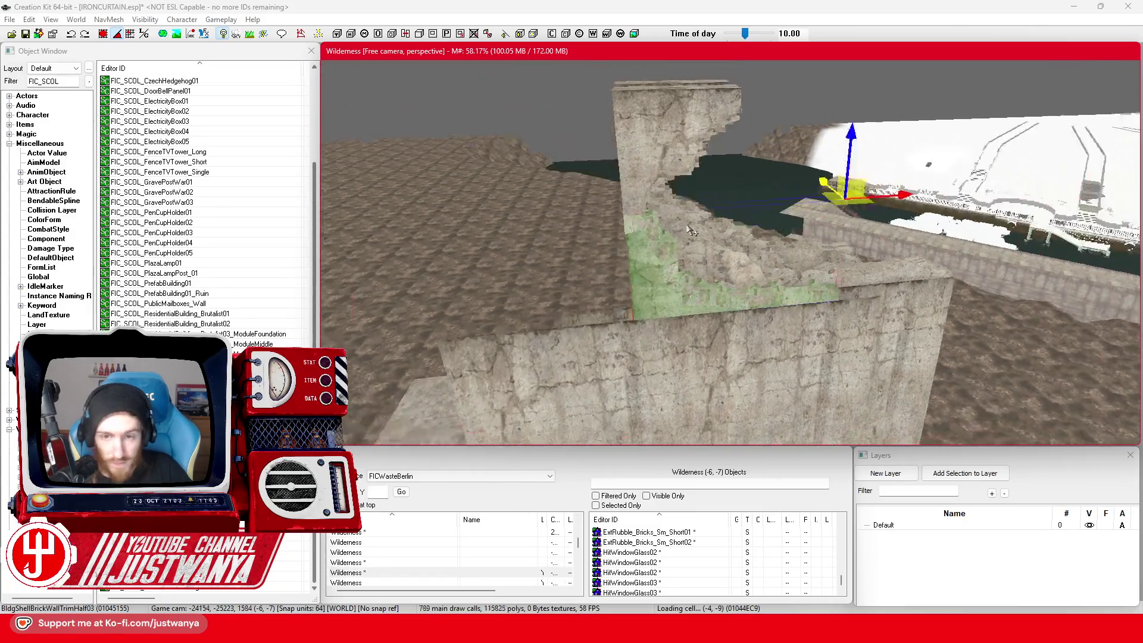
{"action": "left_click", "coordinate": [588, 363]}
{"action": "key", "text": "shift"}
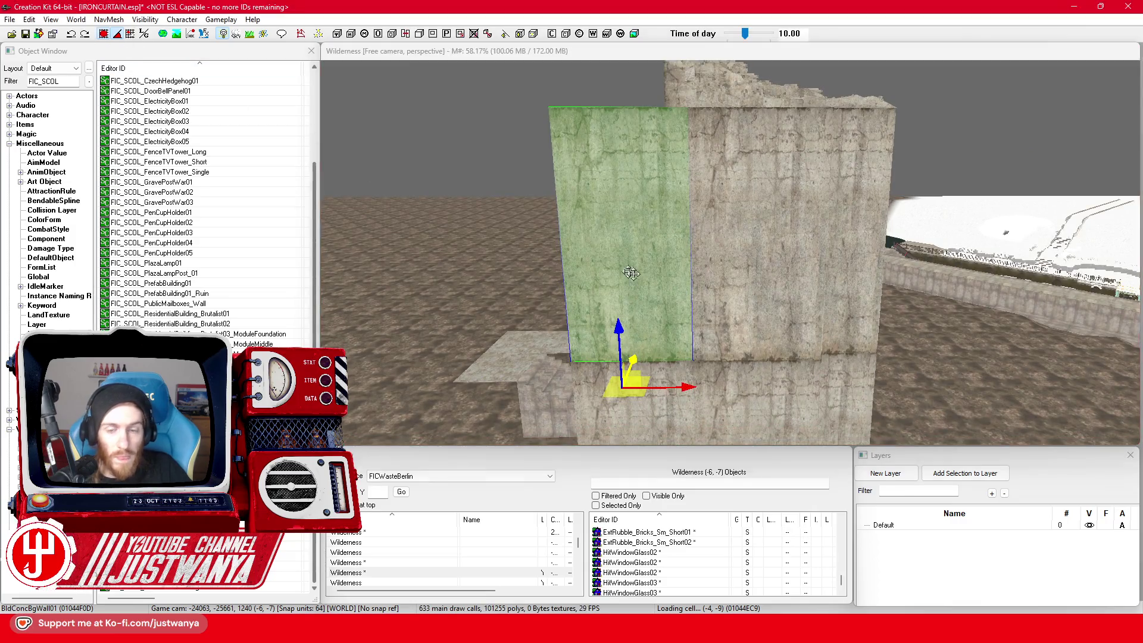
Step: Drag BldConcBgWall01 up the Z axis onto the top of the ruined wall
{"action": "left_click_drag", "start_coordinate": [626, 337], "coordinate": [622, 60]}
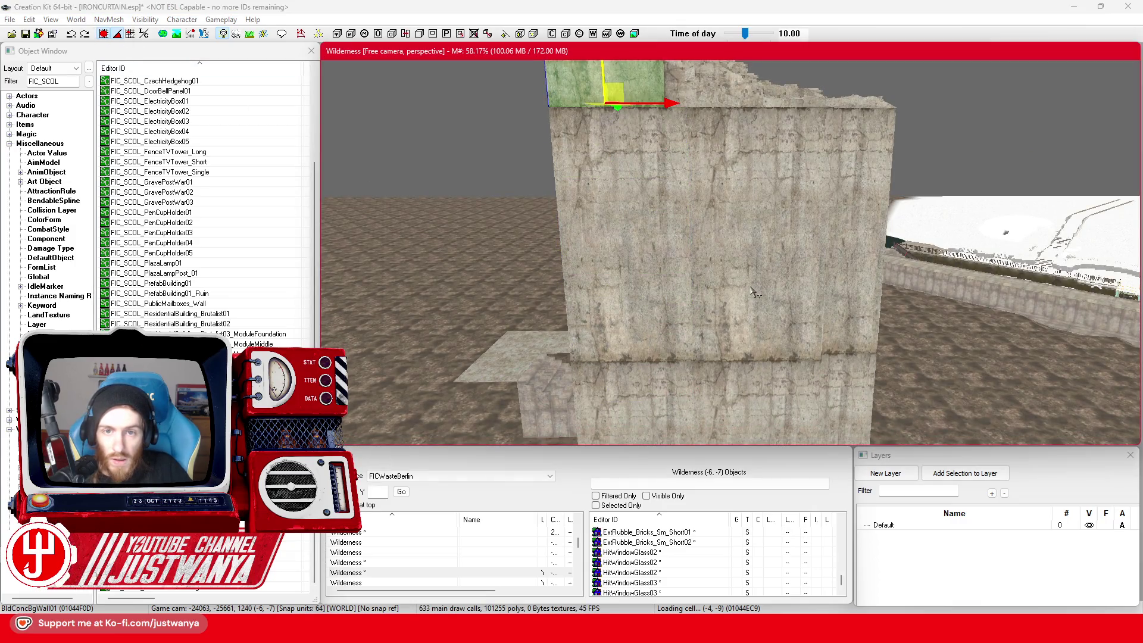
{"action": "key", "text": "shift"}
{"action": "key", "text": "shift"}
{"action": "key", "text": "shift"}
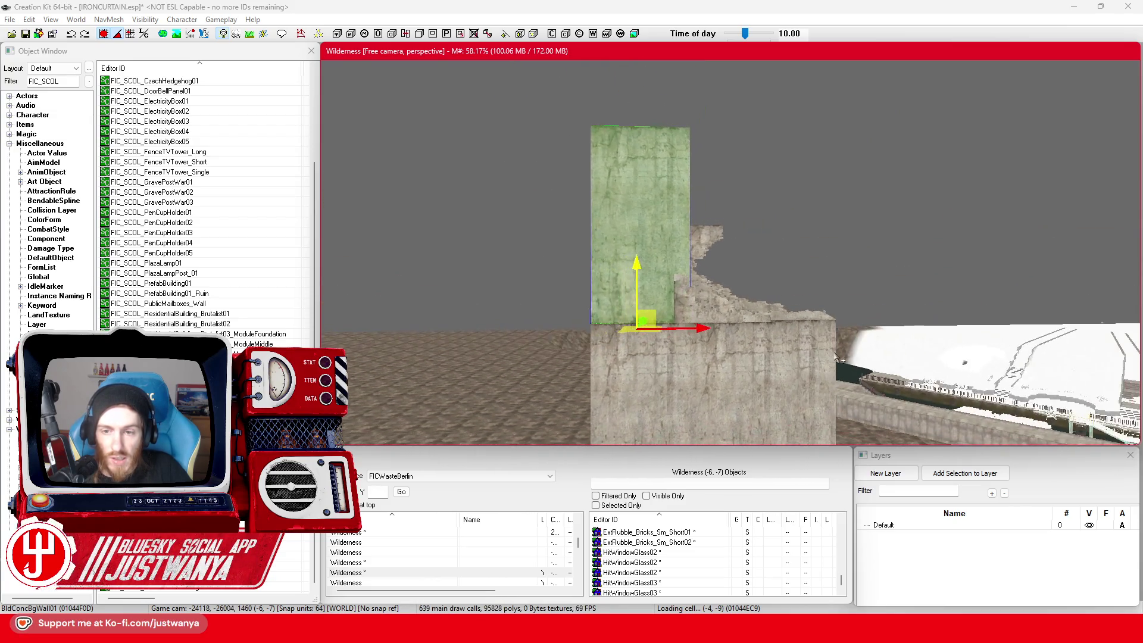
{"action": "key", "text": "shift"}
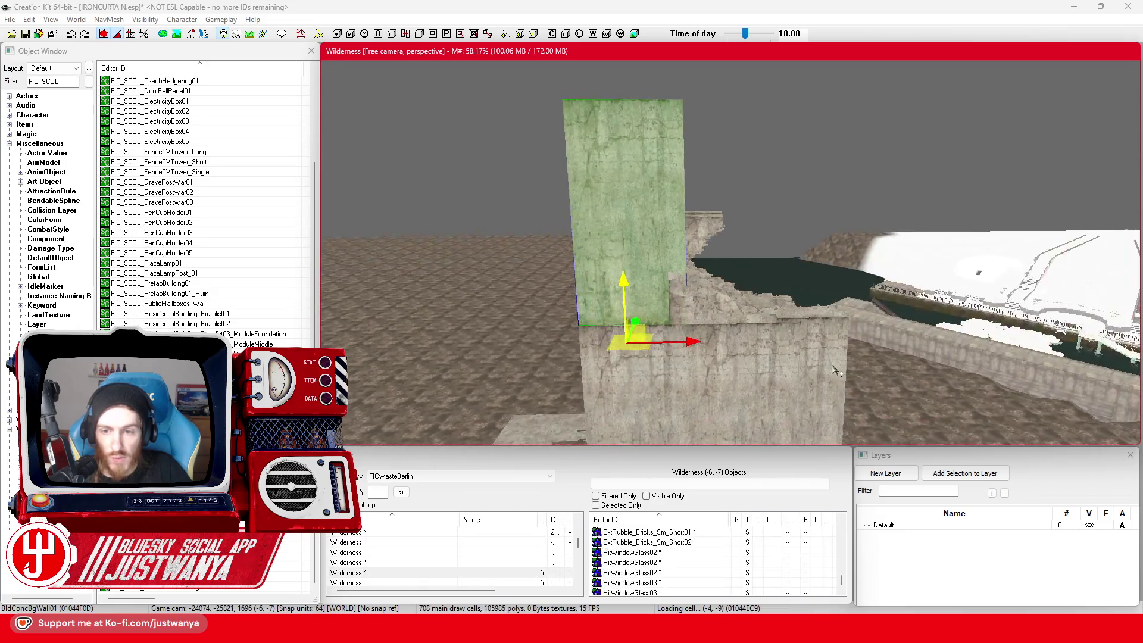
{"action": "key", "text": "shift"}
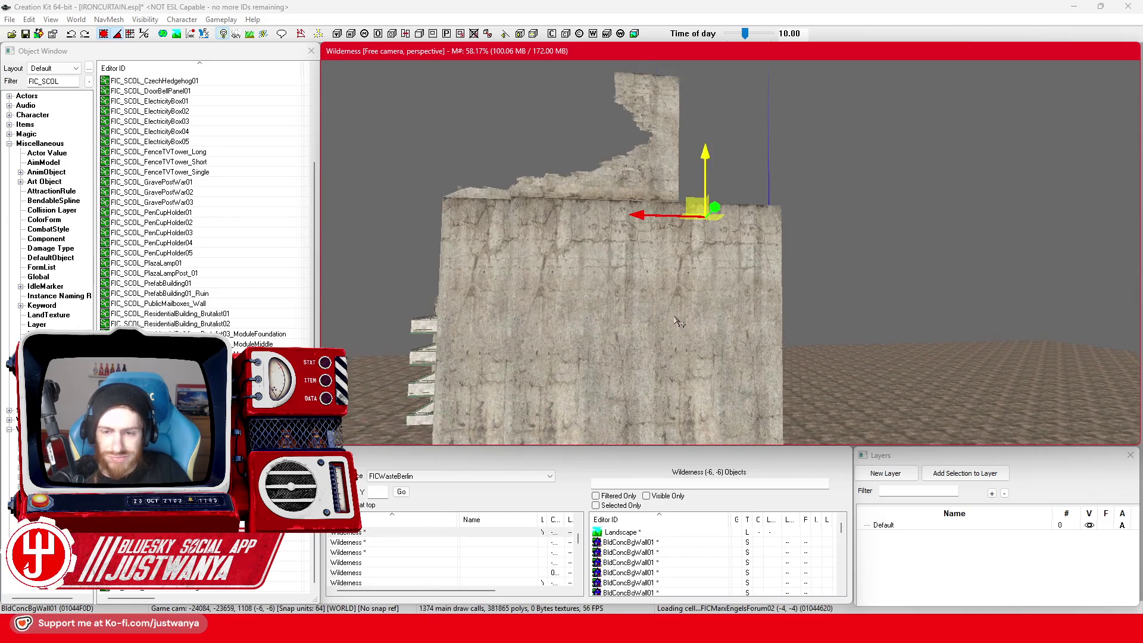
{"action": "scroll", "coordinate": [740, 304], "scroll_direction": "down", "scroll_amount": 3}
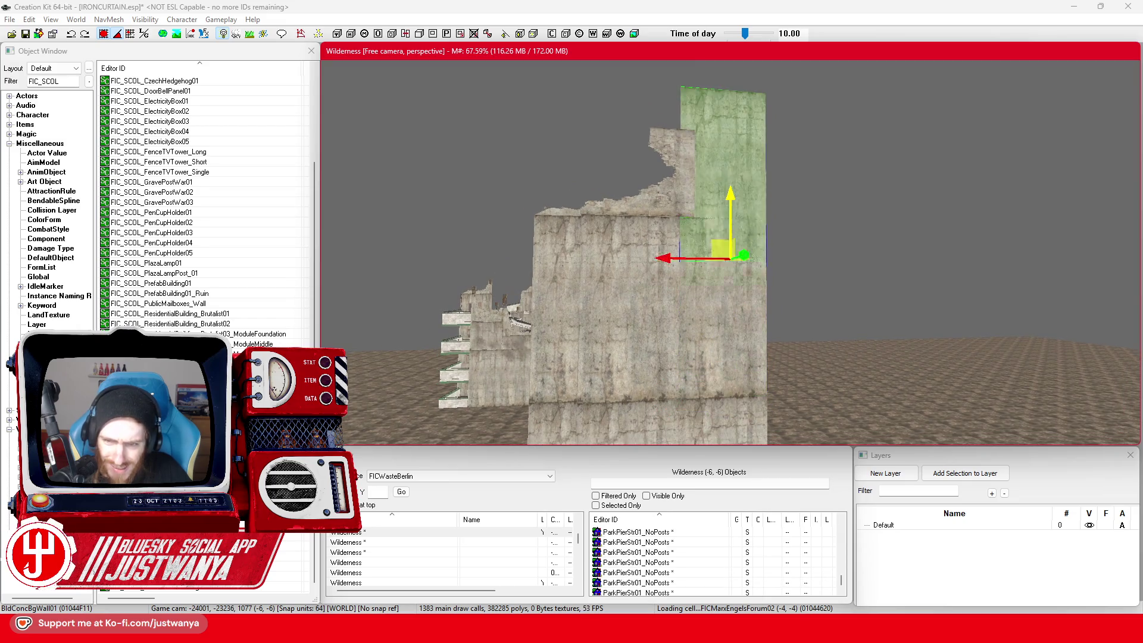
Step: Check the stacked wall from other sides and save IRONCURTAIN.esp
{"action": "key", "text": "shift"}
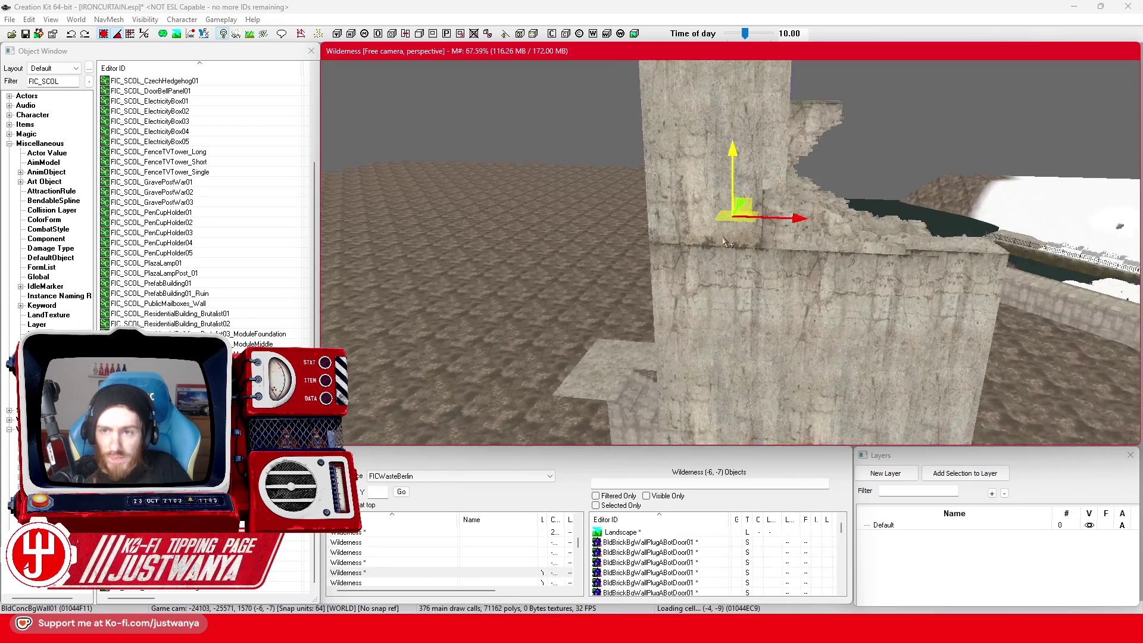
{"action": "key", "text": "shift"}
{"action": "key", "text": "shift"}
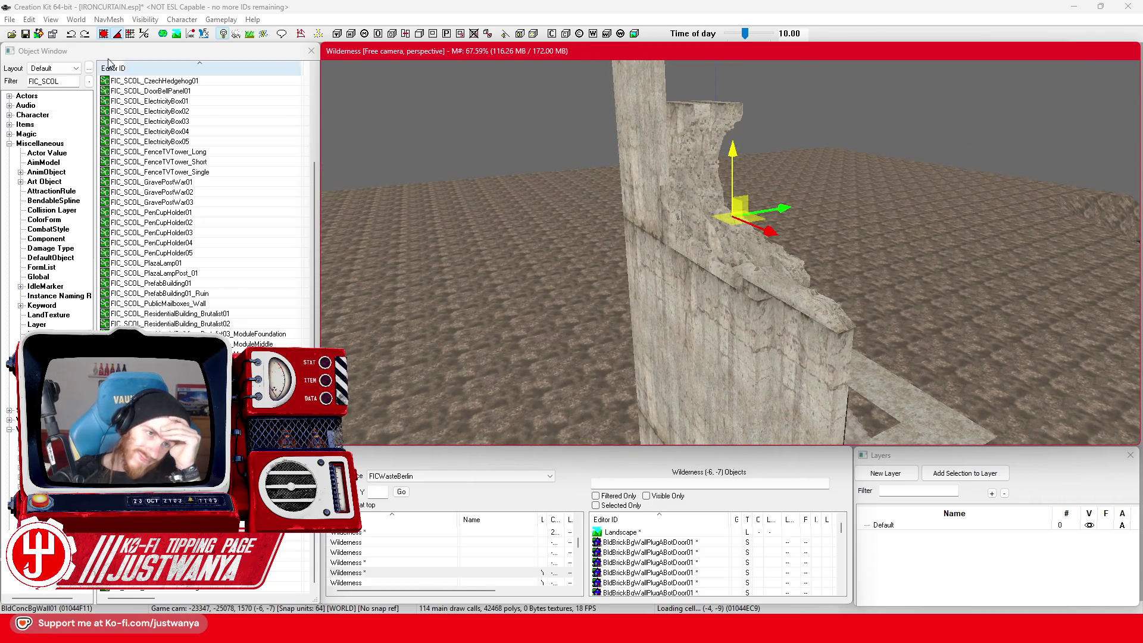
{"action": "left_click", "coordinate": [25, 34]}
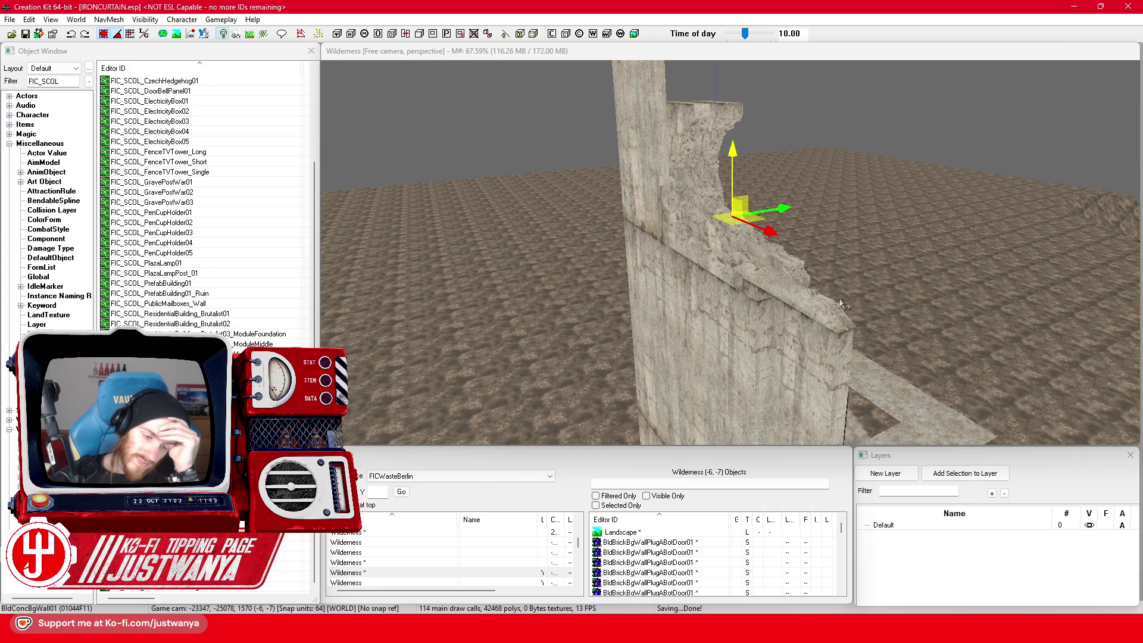
{"action": "key", "text": "shift"}
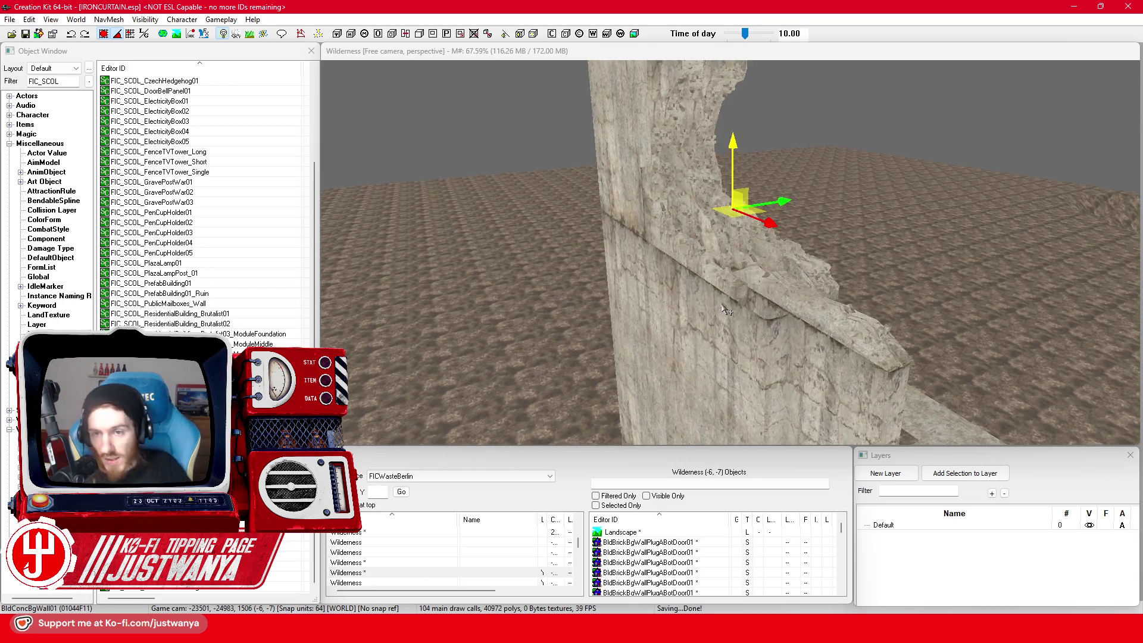
Step: Push the selected brick trim into the wall and slide it sideways along it
{"action": "key", "text": "shift"}
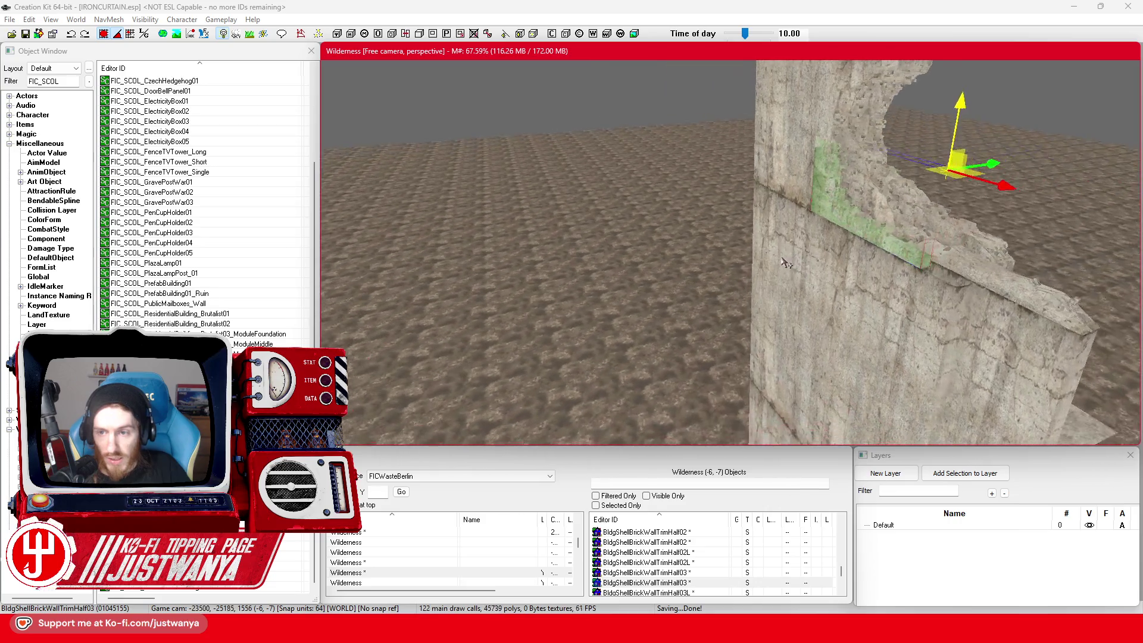
{"action": "key", "text": "shift"}
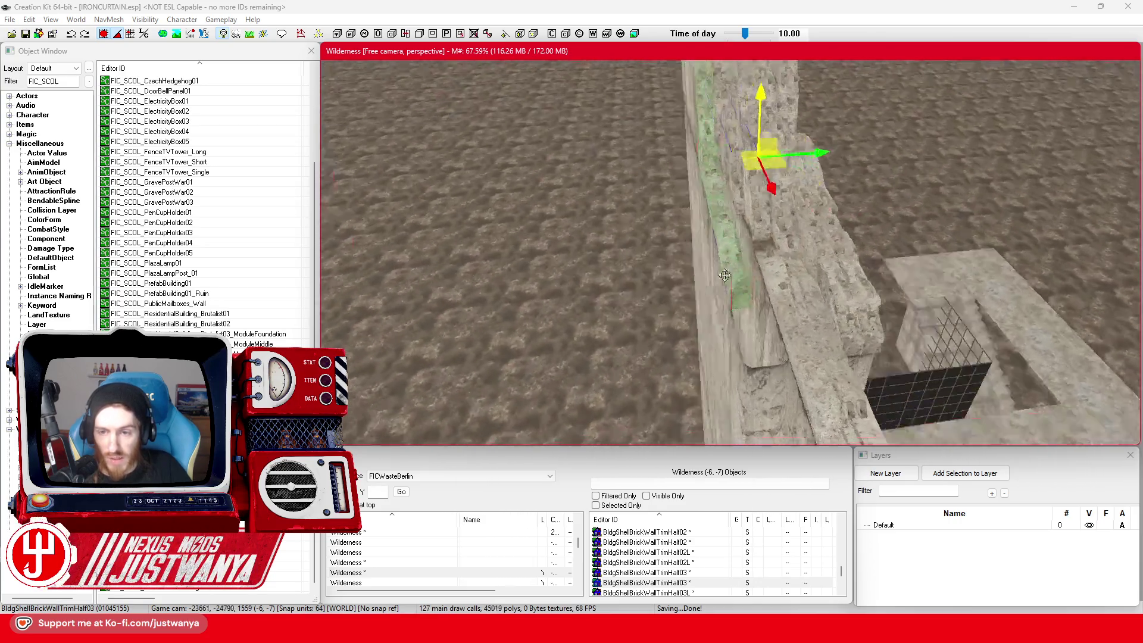
{"action": "left_click_drag", "start_coordinate": [823, 172], "coordinate": [821, 162]}
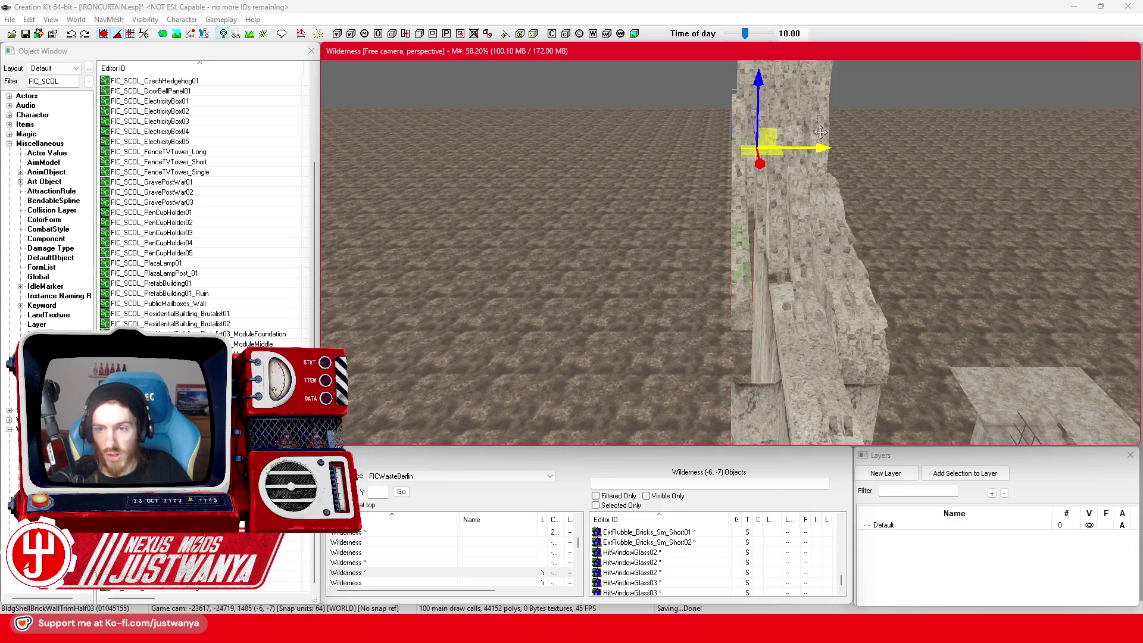
{"action": "left_click_drag", "start_coordinate": [812, 148], "coordinate": [841, 148]}
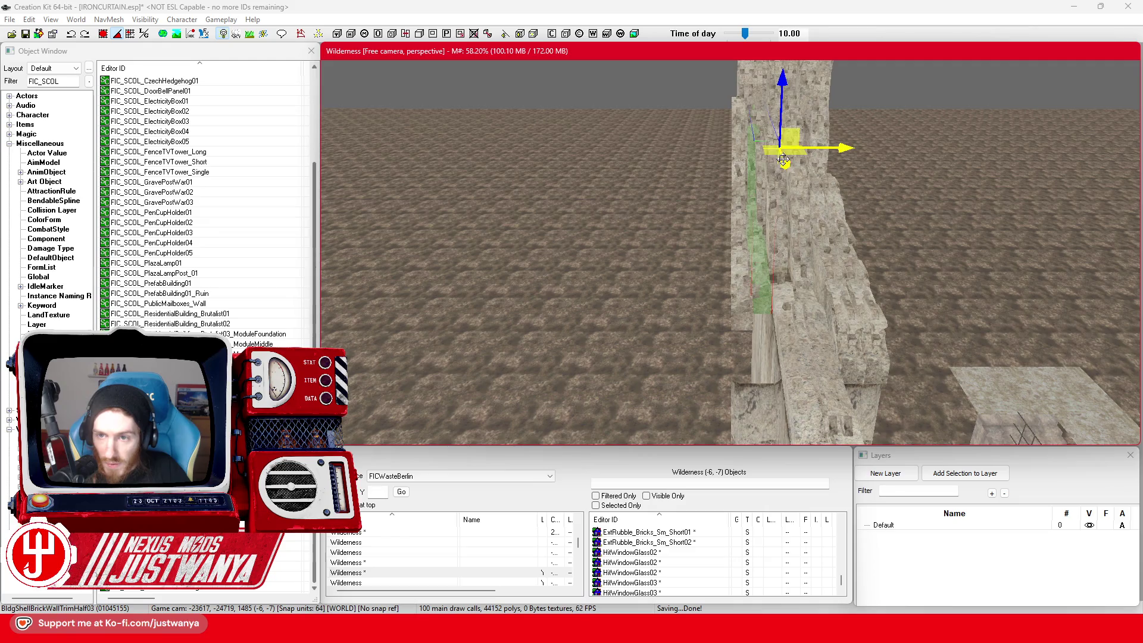
{"action": "key", "text": "shift"}
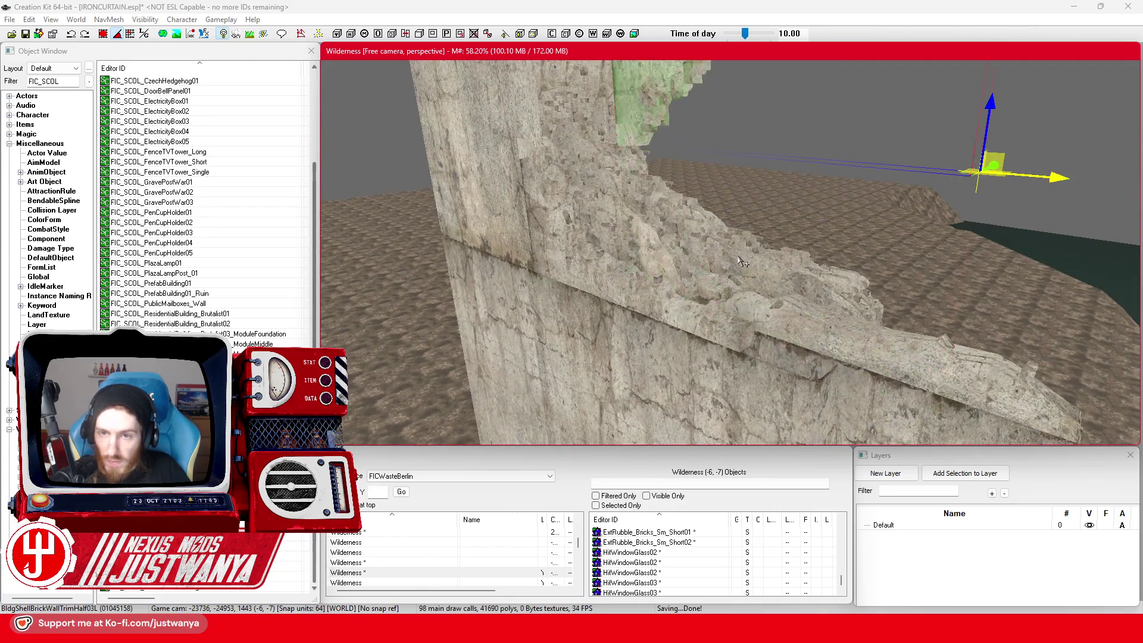
{"action": "key", "text": "e"}
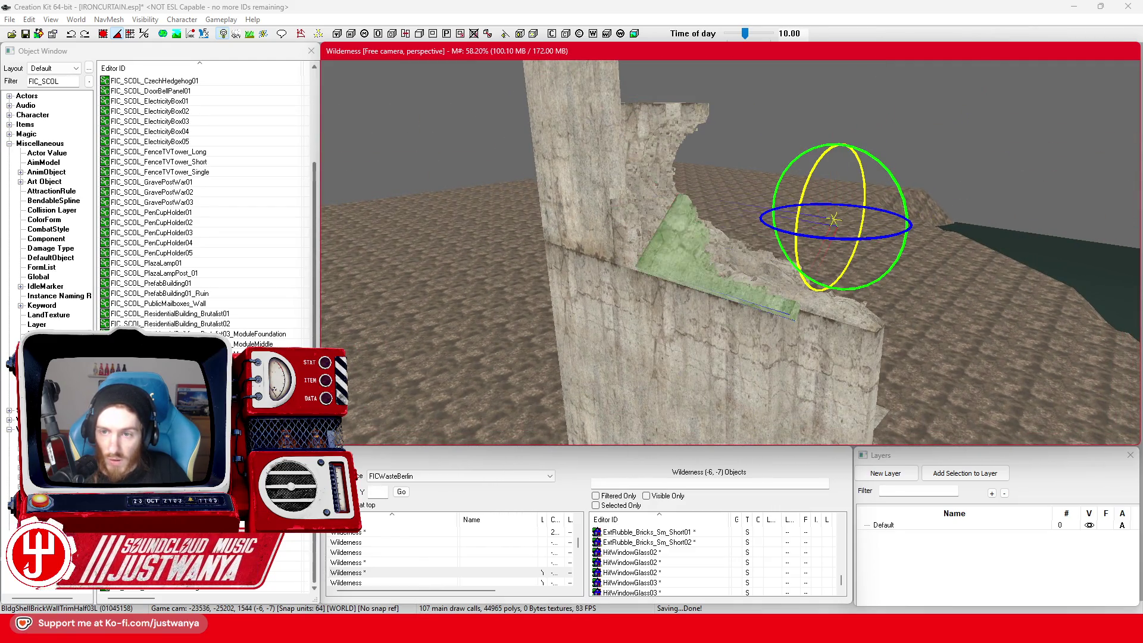
{"action": "key", "text": "w"}
Step: Orbit around the wall to check the trim's alignment edge-on and from below
{"action": "key", "text": "shift"}
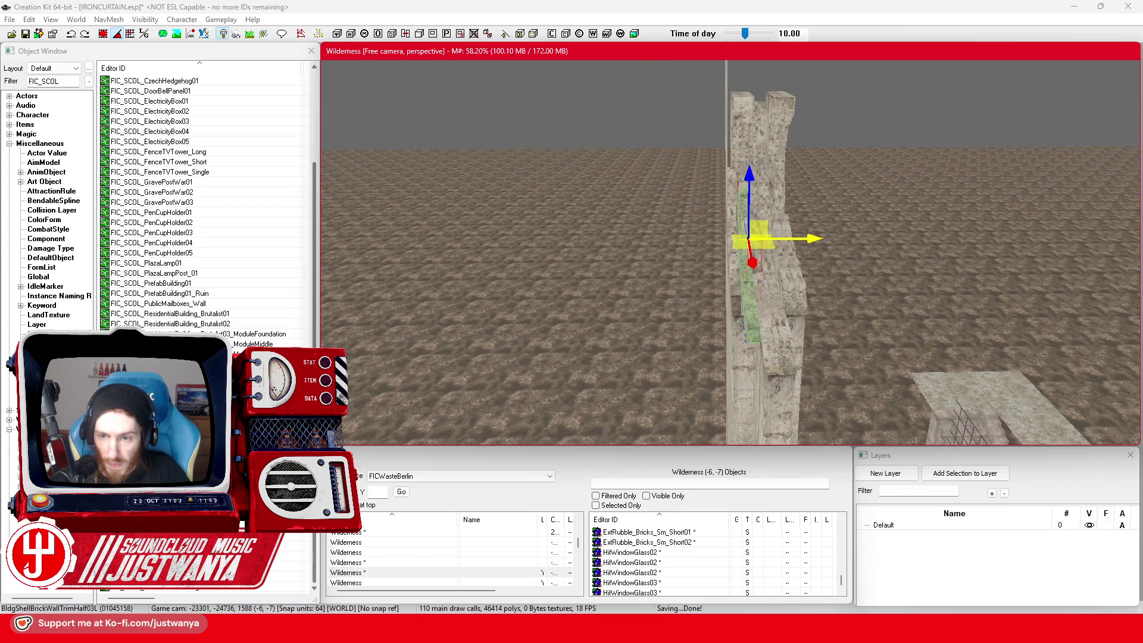
{"action": "key", "text": "shift"}
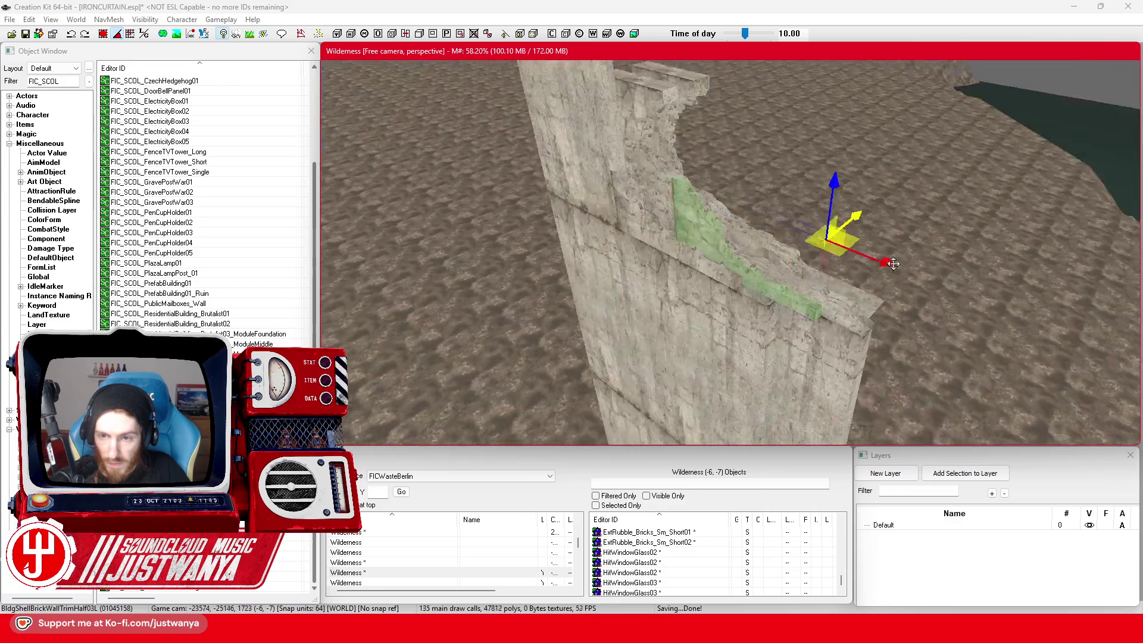
{"action": "key", "text": "shift"}
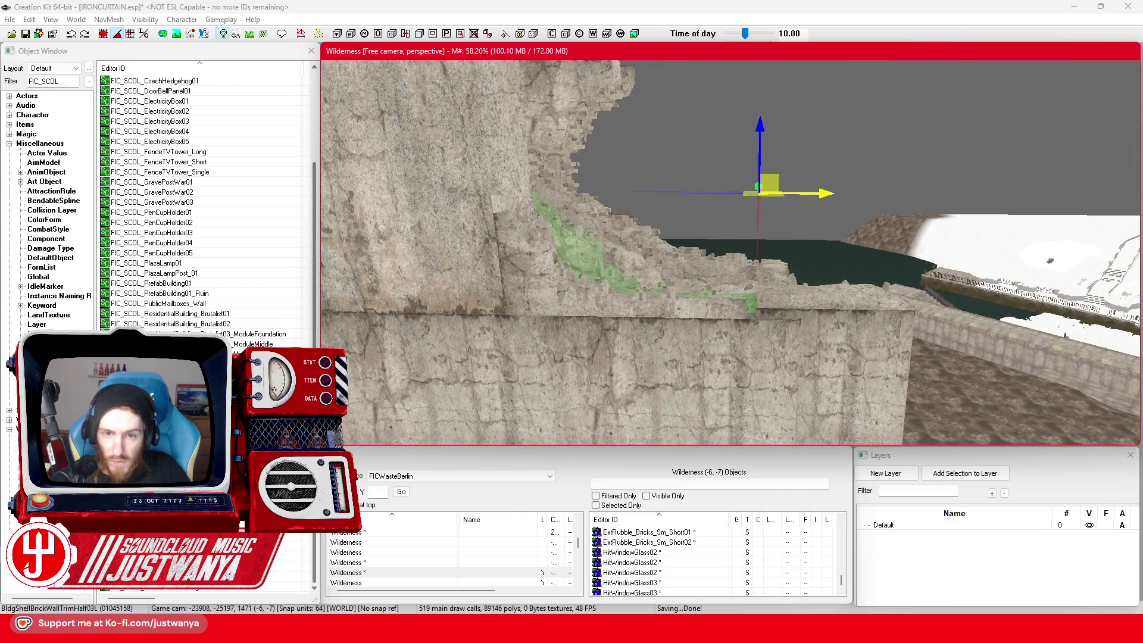
{"action": "key", "text": "shift"}
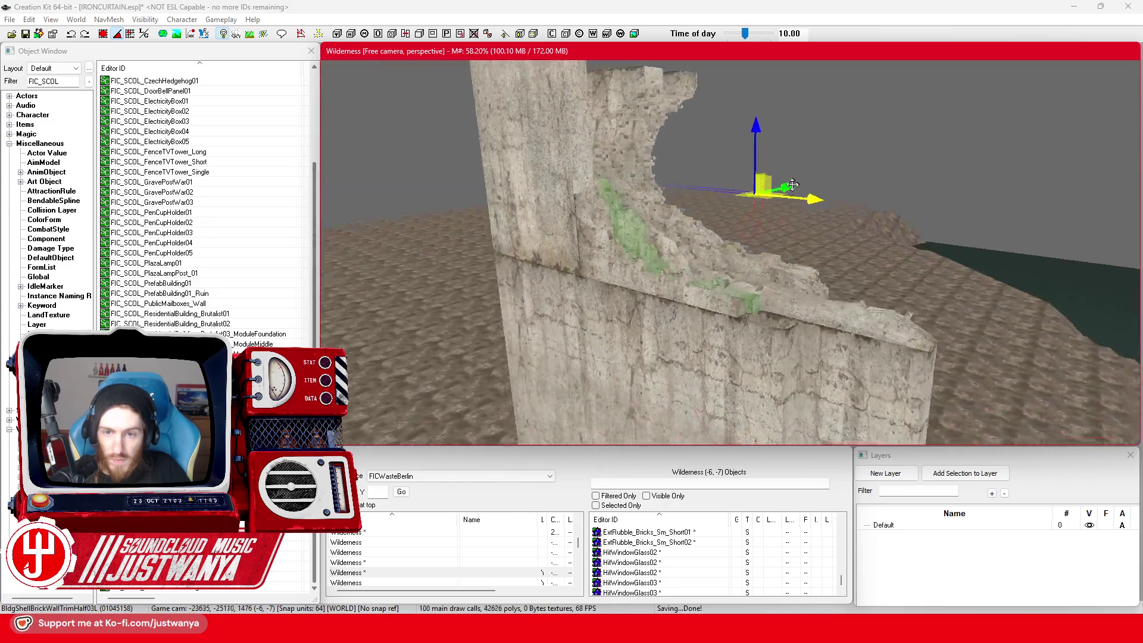
{"action": "key", "text": "shift"}
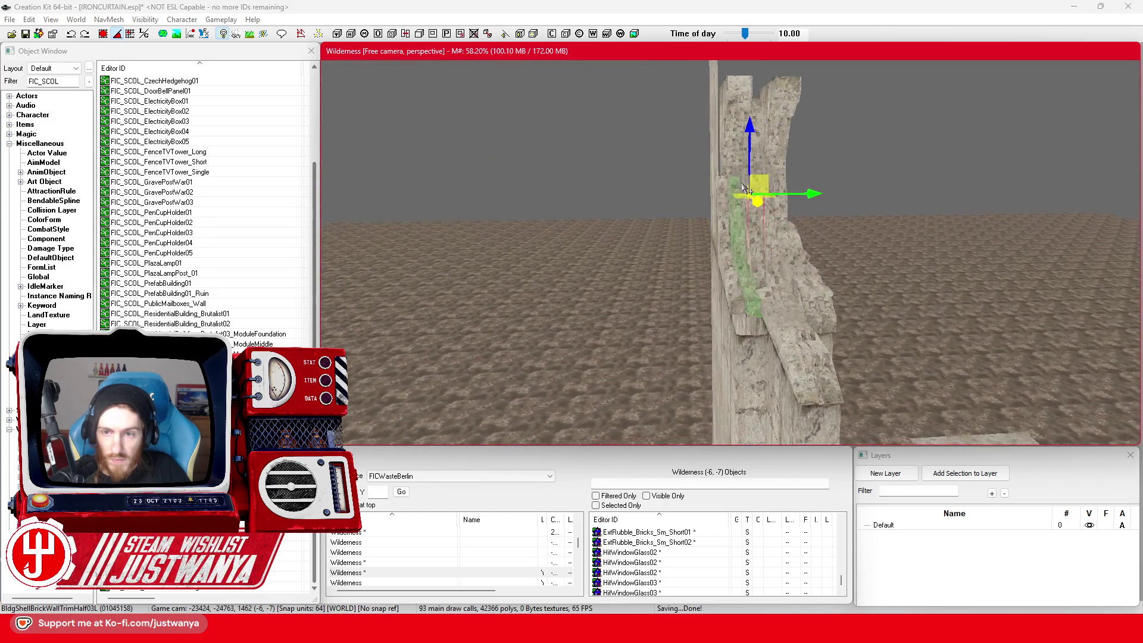
{"action": "key", "text": "shift"}
{"action": "scroll", "coordinate": [699, 231], "scroll_direction": "up", "scroll_amount": 5}
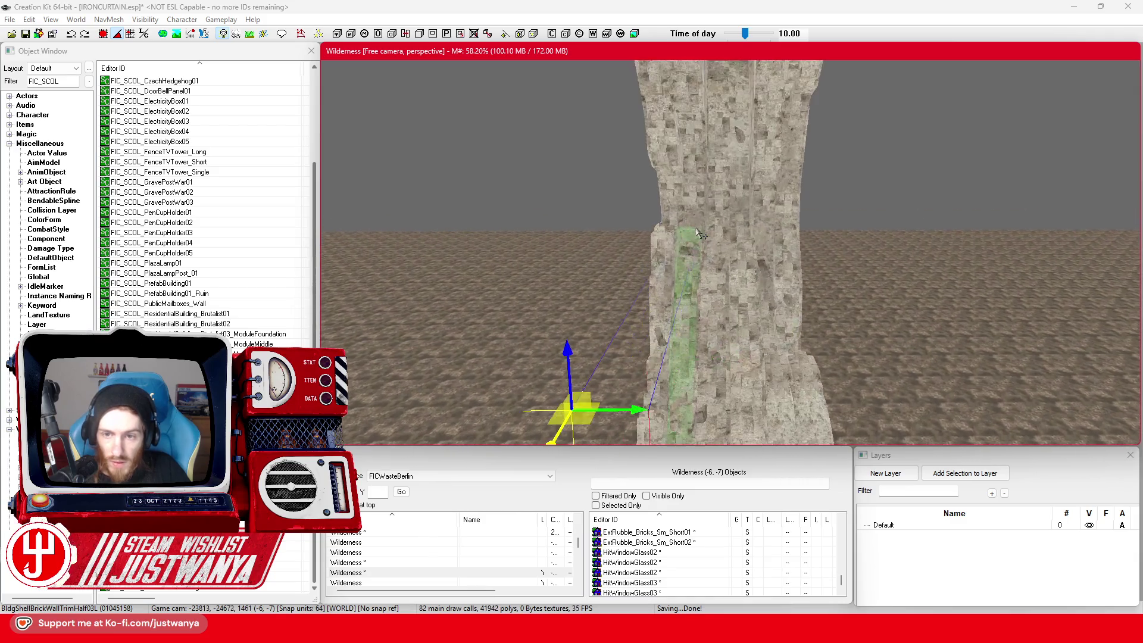
{"action": "scroll", "coordinate": [700, 231], "scroll_direction": "down", "scroll_amount": 5}
{"action": "key", "text": "shift"}
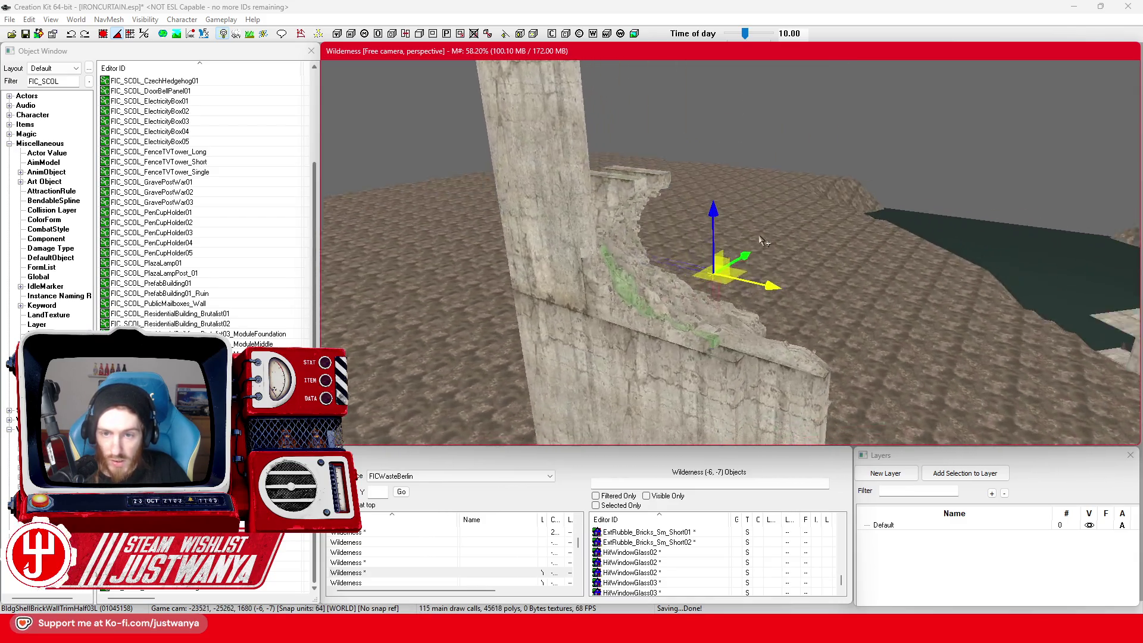
{"action": "key", "text": "shift"}
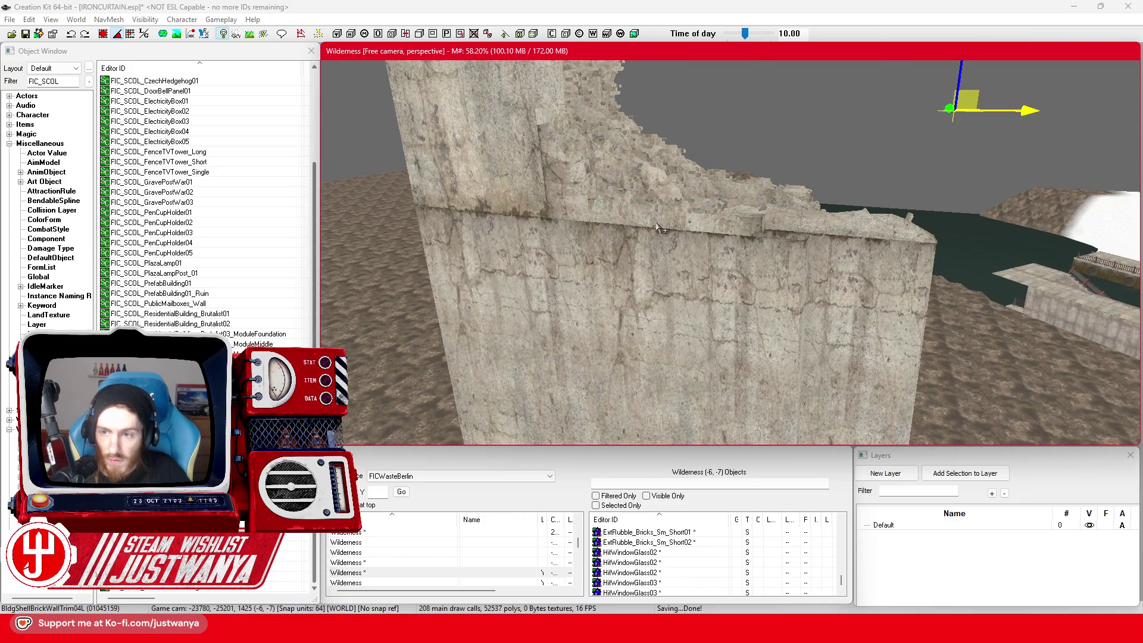
{"action": "key", "text": "shift"}
{"action": "key", "text": "e"}
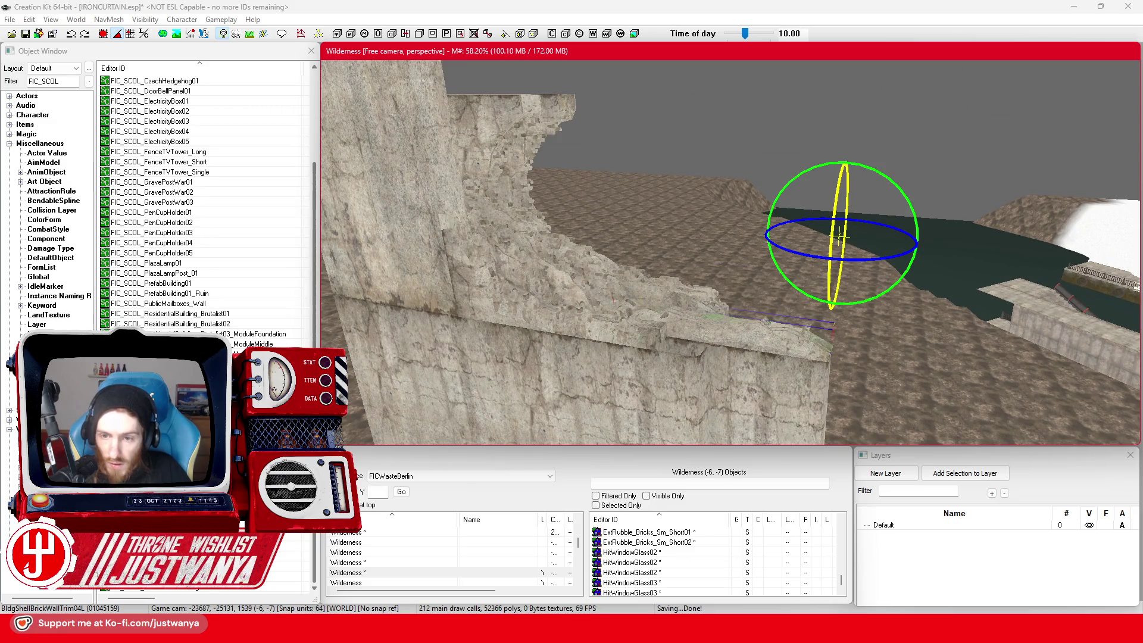
{"action": "key", "text": "w"}
{"action": "key", "text": "shift"}
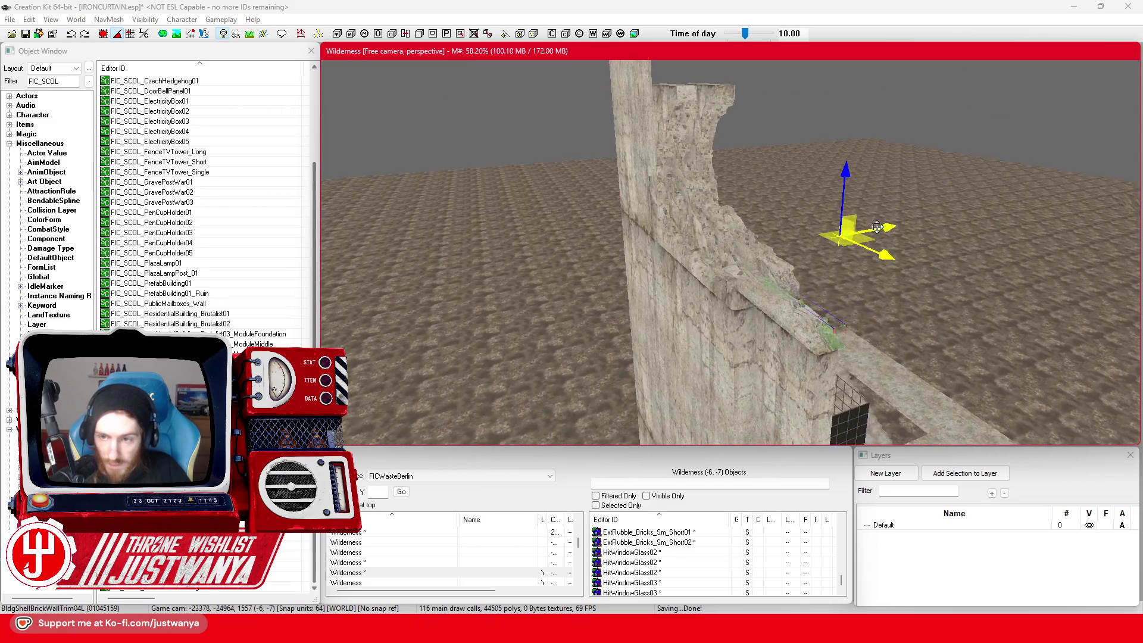
Step: Slide the BldgShellBrickWallTrim04L piece up and further along the broken top edge
{"action": "left_click_drag", "start_coordinate": [774, 321], "coordinate": [744, 301]}
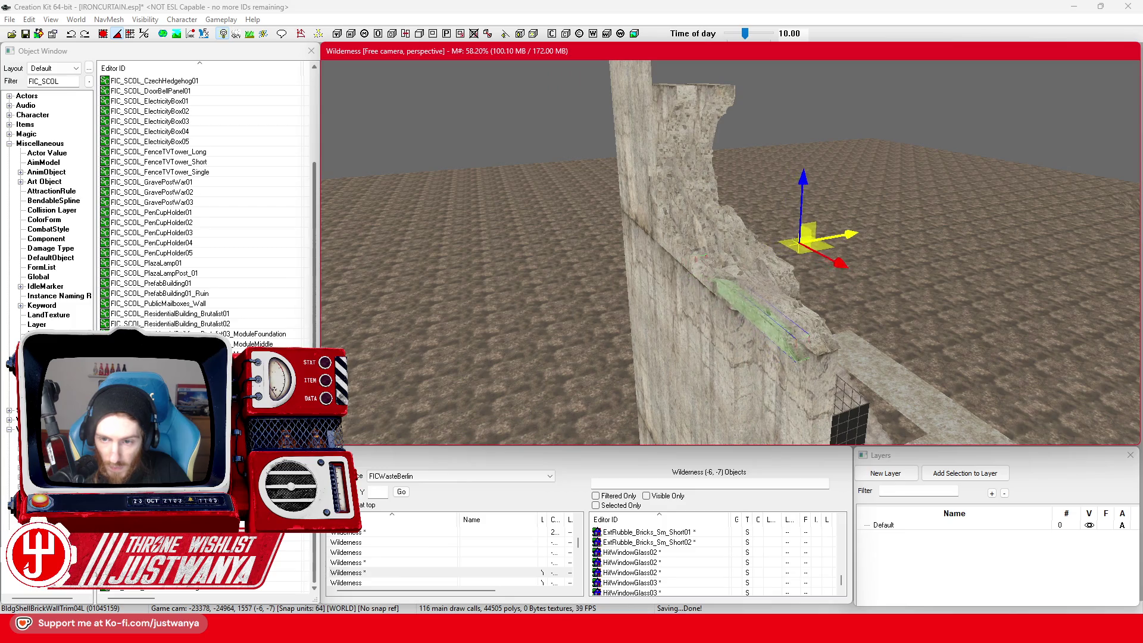
{"action": "left_click_drag", "start_coordinate": [839, 269], "coordinate": [774, 231]}
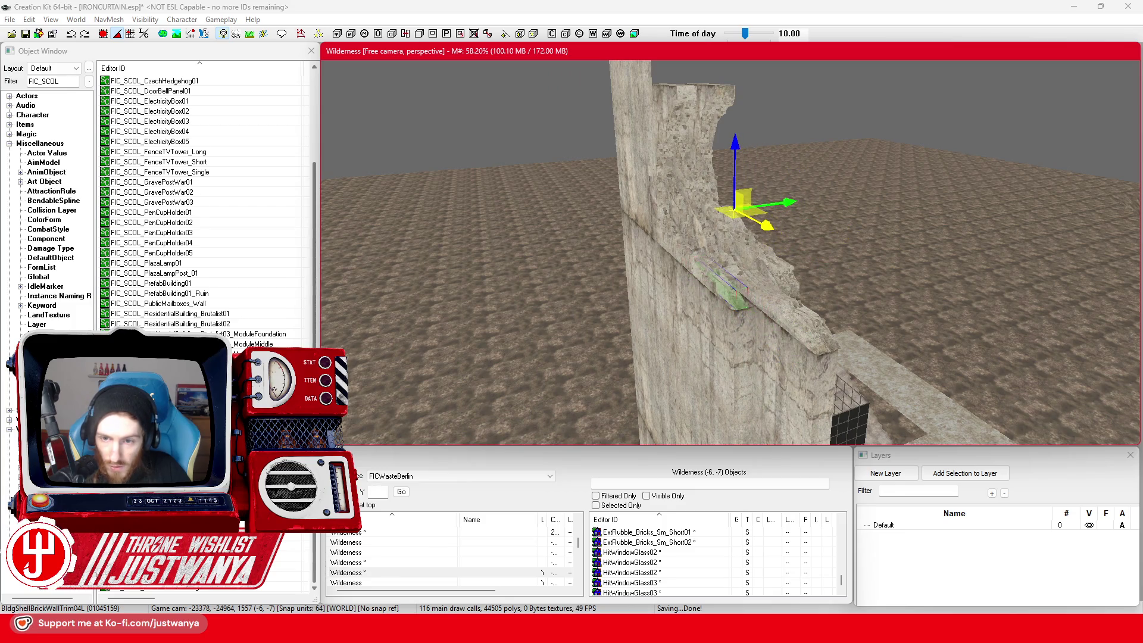
{"action": "key", "text": "shift"}
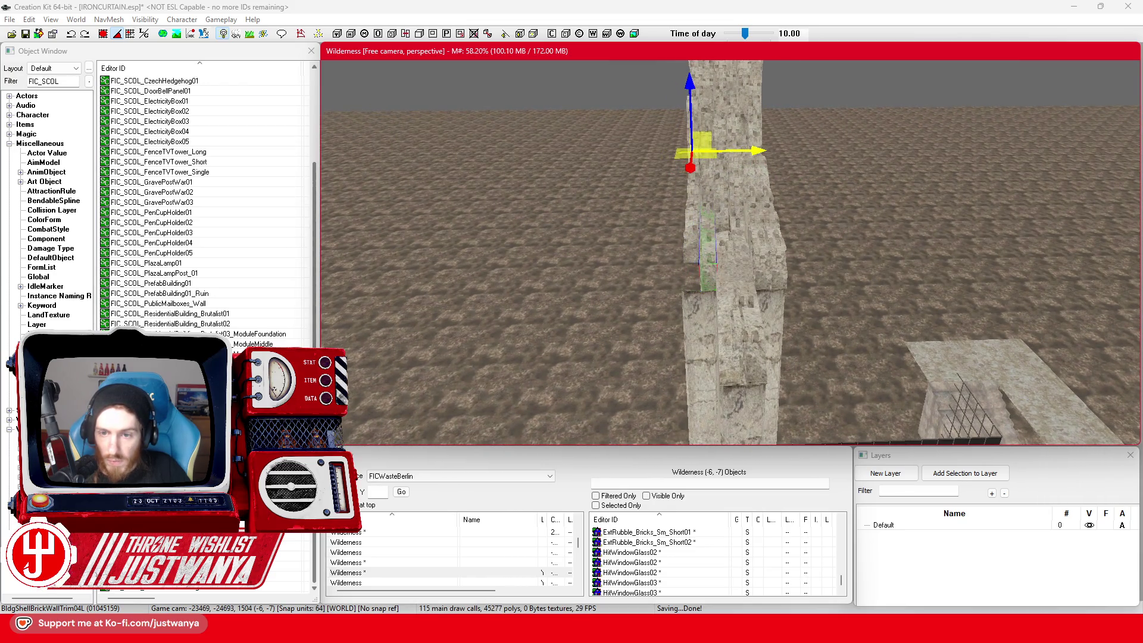
{"action": "key", "text": "2"}
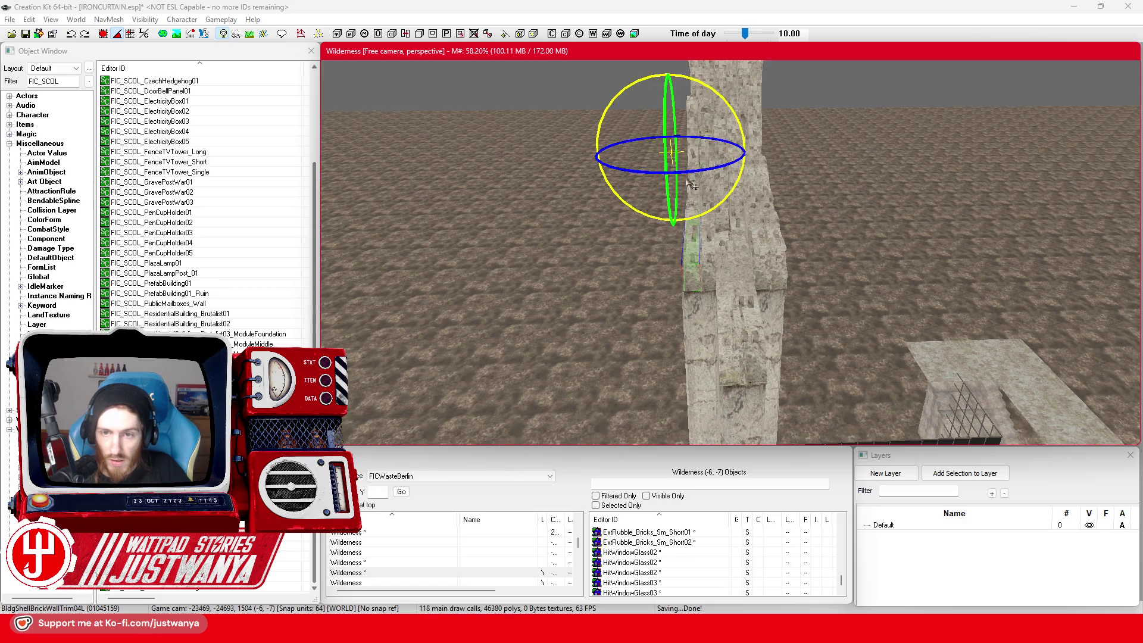
{"action": "key", "text": "1"}
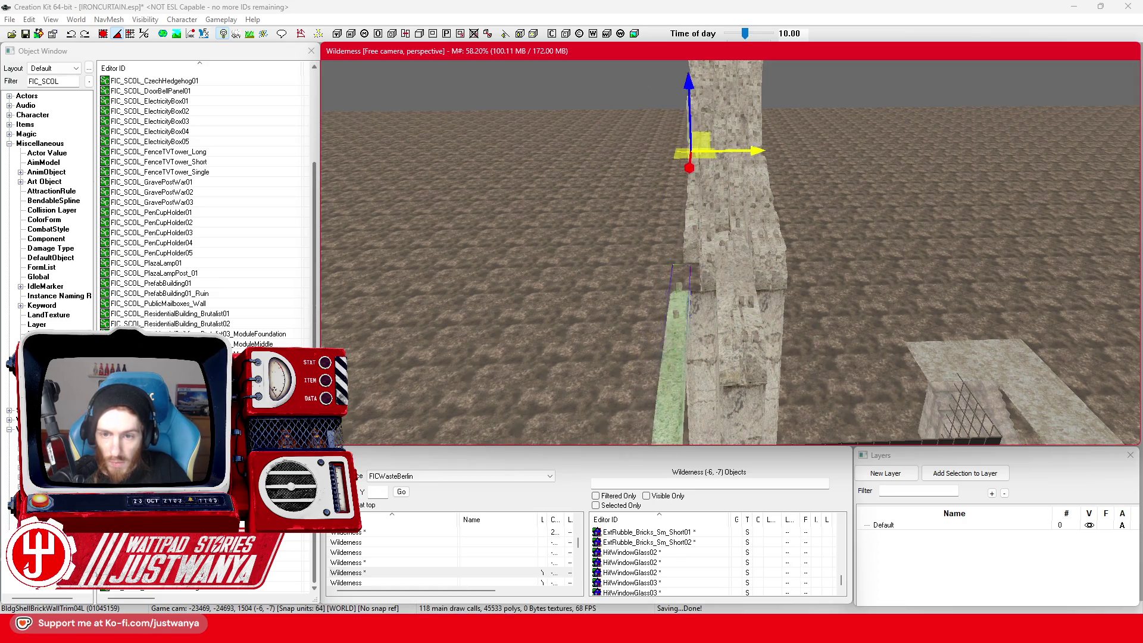
{"action": "key", "text": "shift"}
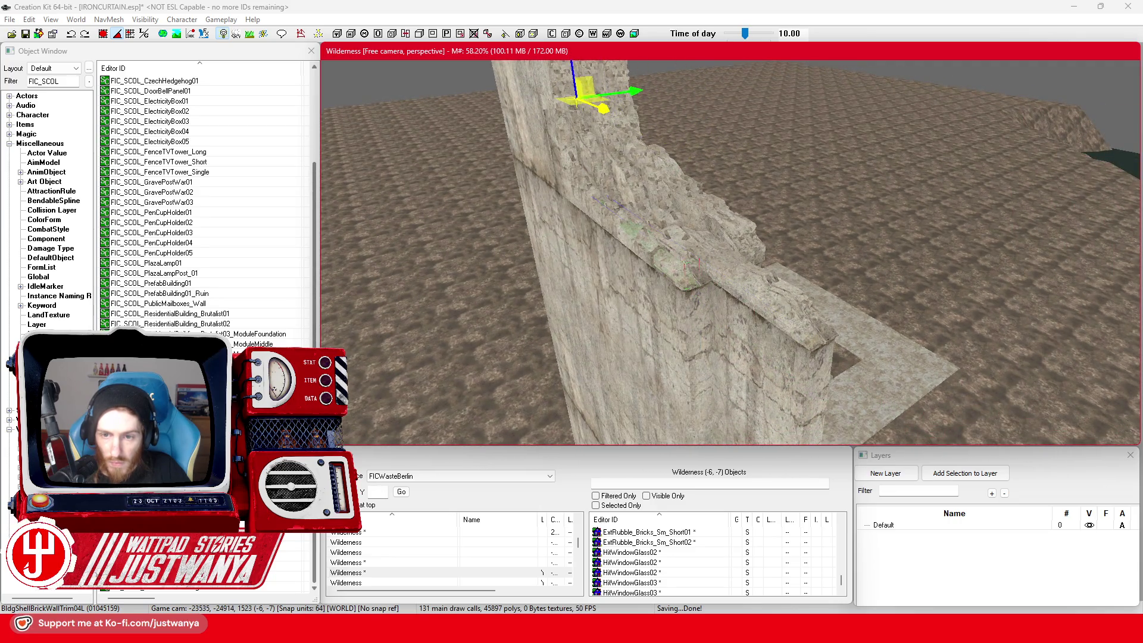
Step: Select both BldgShellBrickWallTrim04L pieces and raise them up and out from the wall
{"action": "left_click", "coordinate": [703, 278], "text": "ctrl"}
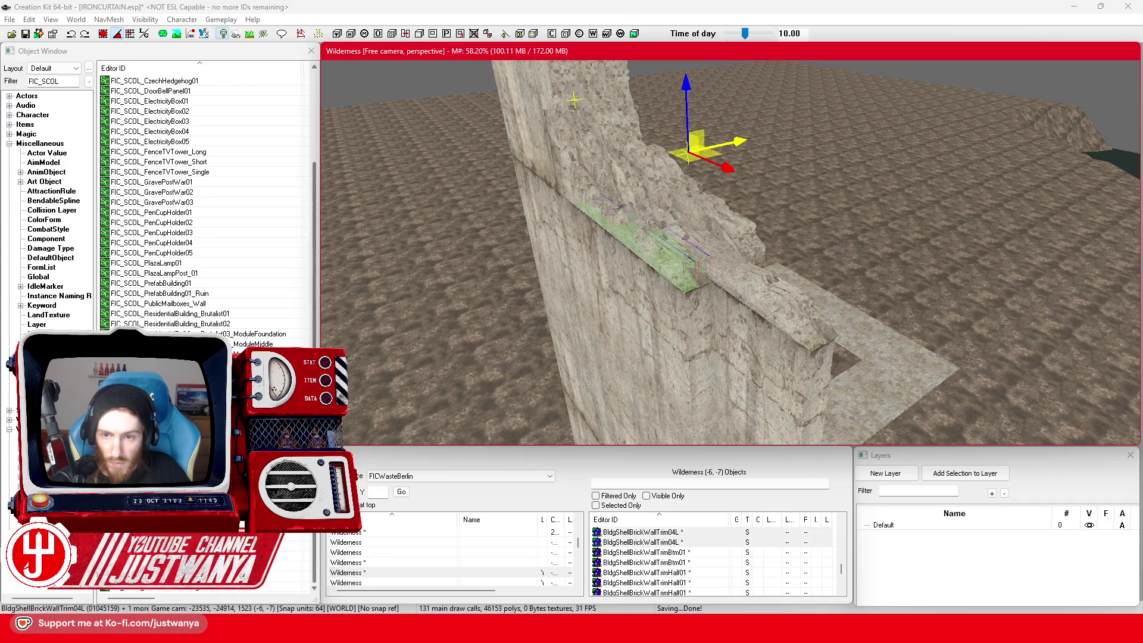
{"action": "key", "text": "shift"}
{"action": "key", "text": "shift"}
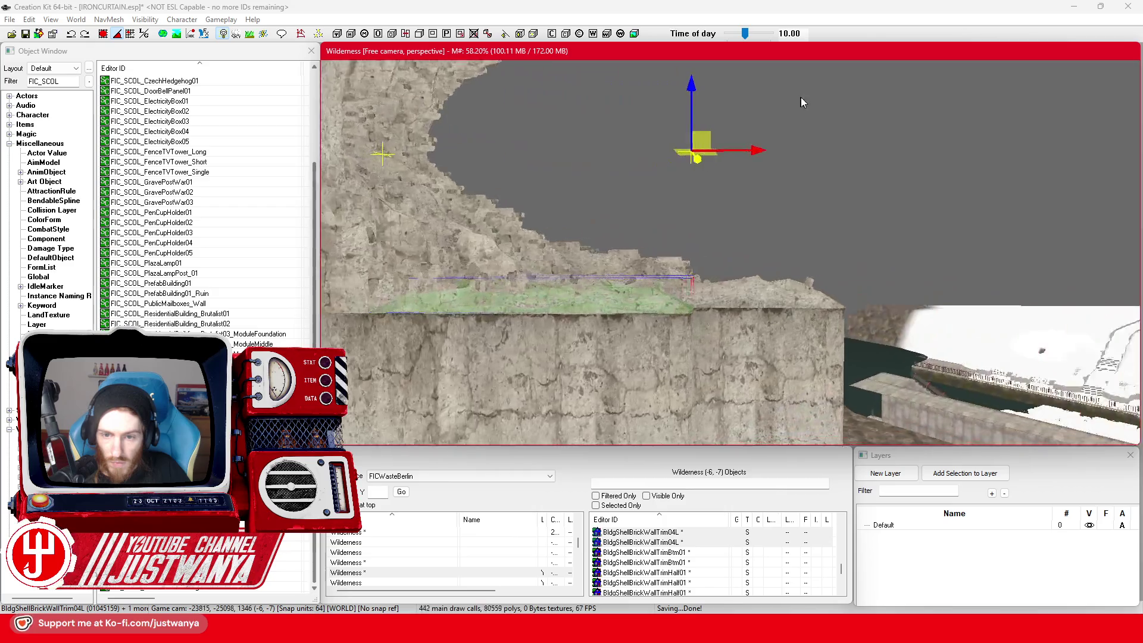
{"action": "key", "text": "shift"}
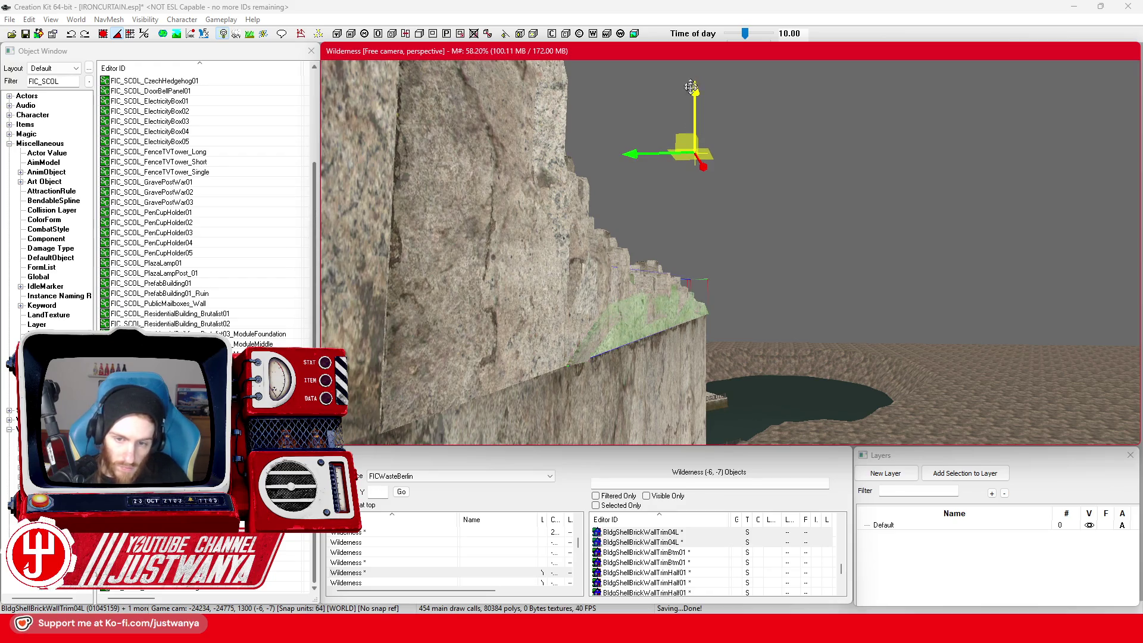
{"action": "scroll", "coordinate": [655, 305], "scroll_direction": "up", "scroll_amount": 5}
{"action": "key", "text": "shift"}
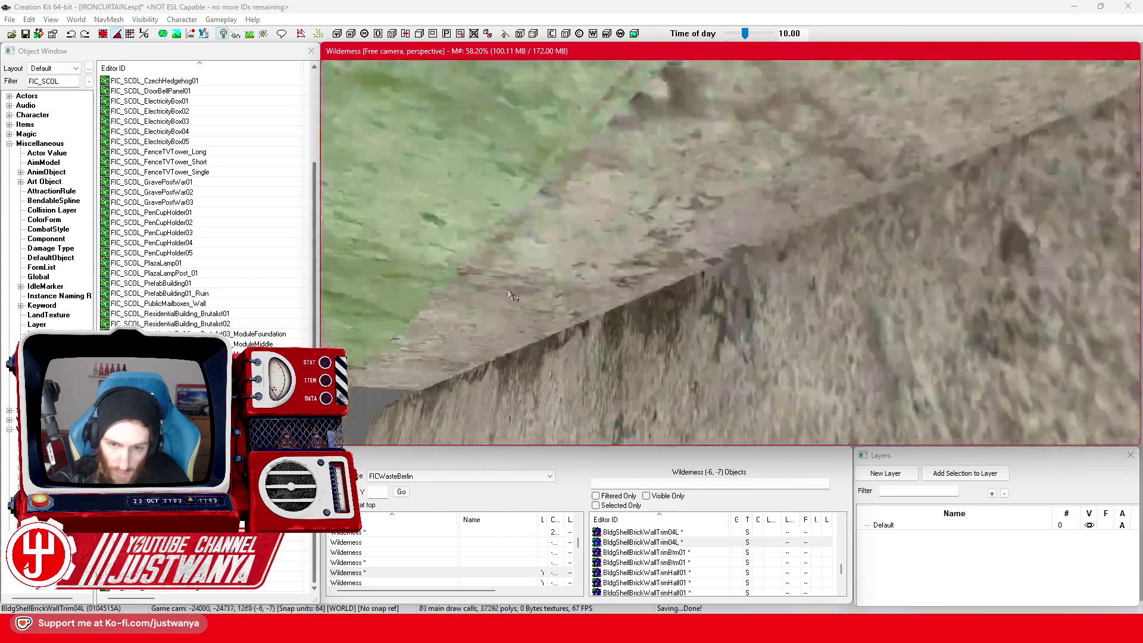
{"action": "key", "text": "shift"}
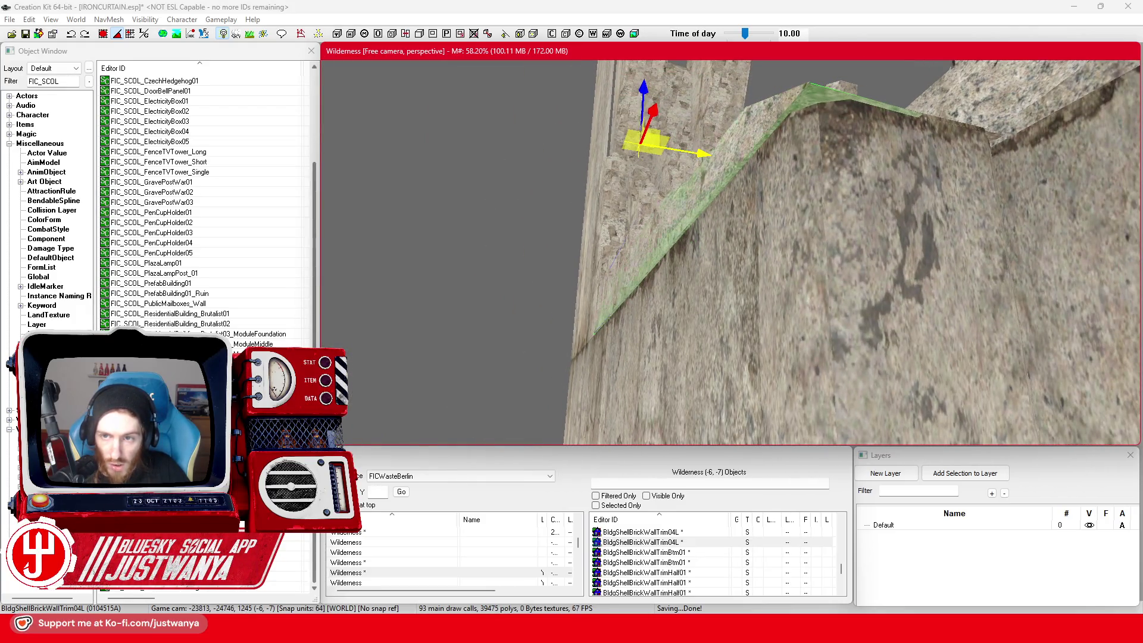
{"action": "left_click_drag", "start_coordinate": [616, 246], "coordinate": [615, 253]}
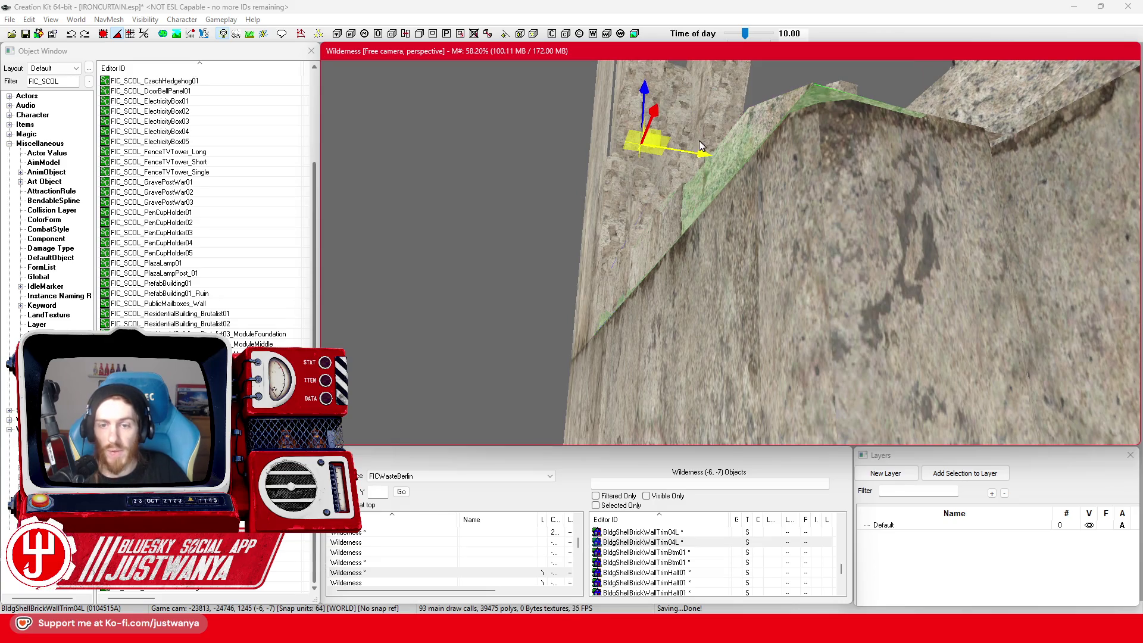
{"action": "scroll", "coordinate": [630, 213], "scroll_direction": "down", "scroll_amount": 5}
Step: Select the BldgShellBrickWallTrim04 piece and slide it left along the wall top
{"action": "mouse_move", "coordinate": [631, 233]}
{"action": "left_mouse_down"}
{"action": "mouse_move", "coordinate": [634, 300]}
{"action": "mouse_move", "coordinate": [702, 316]}
{"action": "mouse_move", "coordinate": [692, 309]}
{"action": "left_mouse_up"}
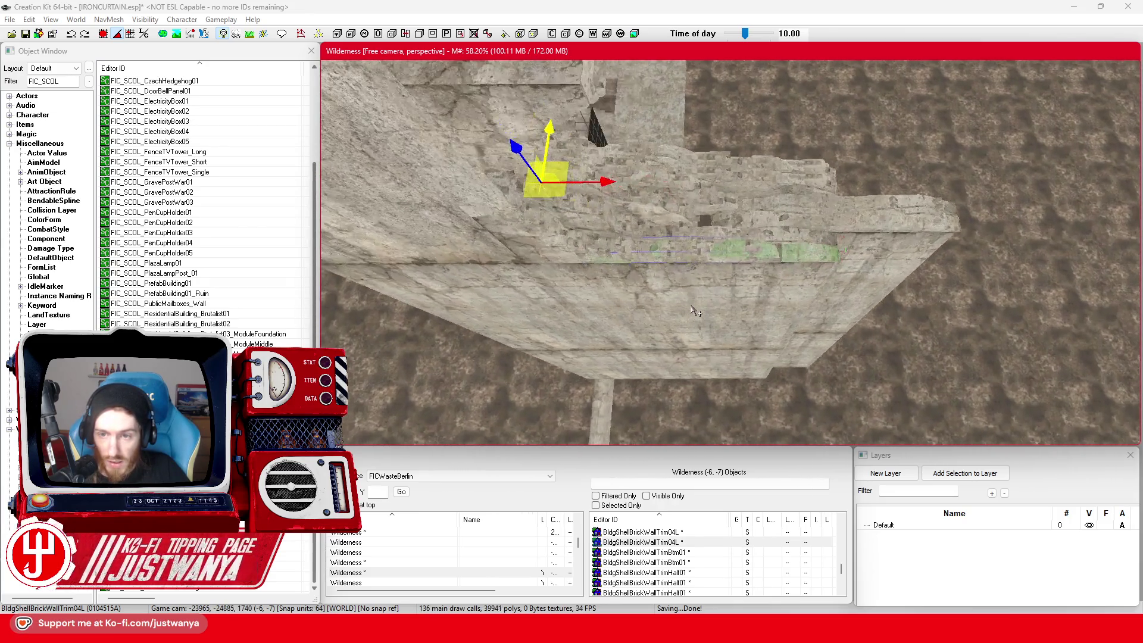
{"action": "scroll", "coordinate": [695, 310], "scroll_direction": "up", "scroll_amount": 2}
{"action": "left_click", "coordinate": [734, 198]}
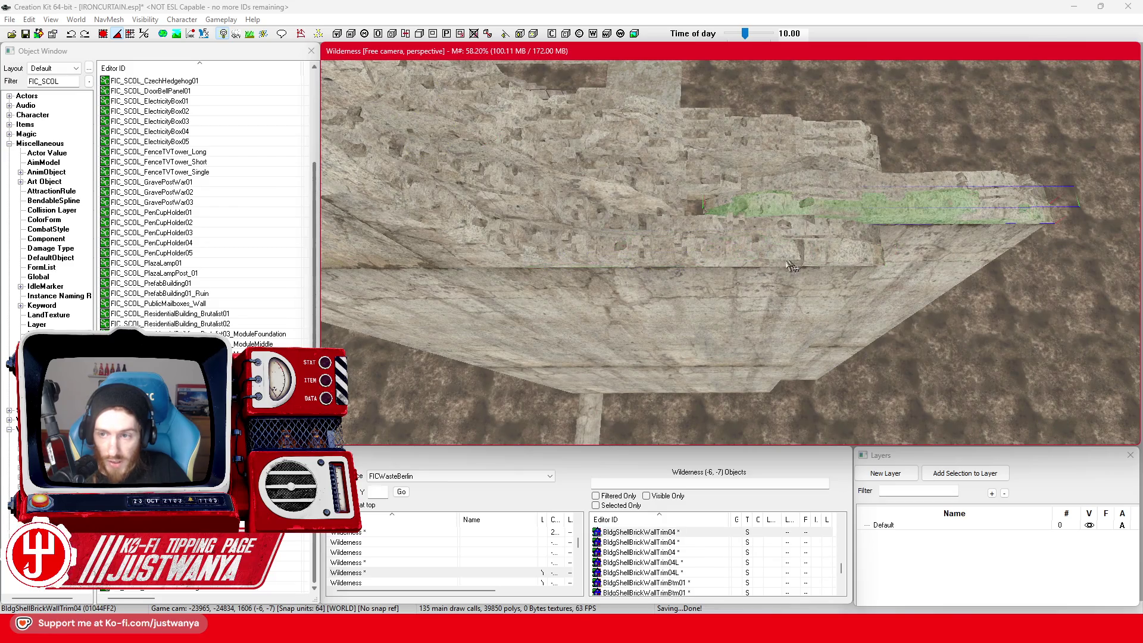
{"action": "scroll", "coordinate": [790, 266], "scroll_direction": "down", "scroll_amount": 2}
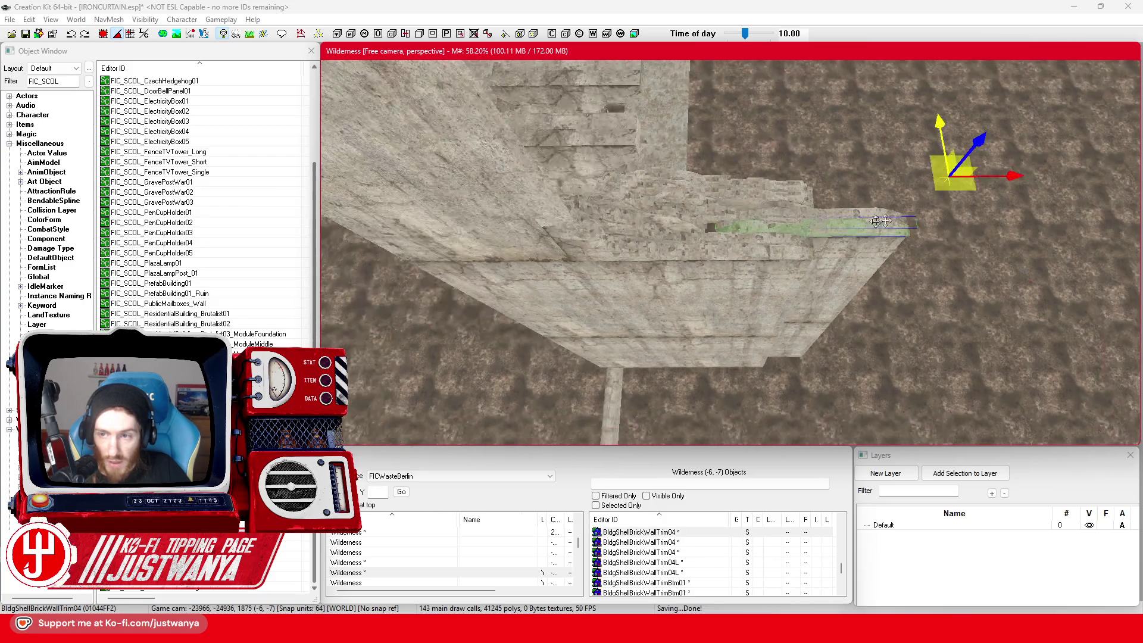
{"action": "left_click_drag", "start_coordinate": [917, 177], "coordinate": [794, 177]}
{"action": "mouse_move", "coordinate": [733, 199]}
{"action": "left_mouse_down"}
{"action": "mouse_move", "coordinate": [823, 120]}
{"action": "mouse_move", "coordinate": [713, 177]}
{"action": "mouse_move", "coordinate": [721, 202]}
{"action": "mouse_move", "coordinate": [737, 128]}
{"action": "mouse_move", "coordinate": [718, 130]}
{"action": "left_mouse_up"}
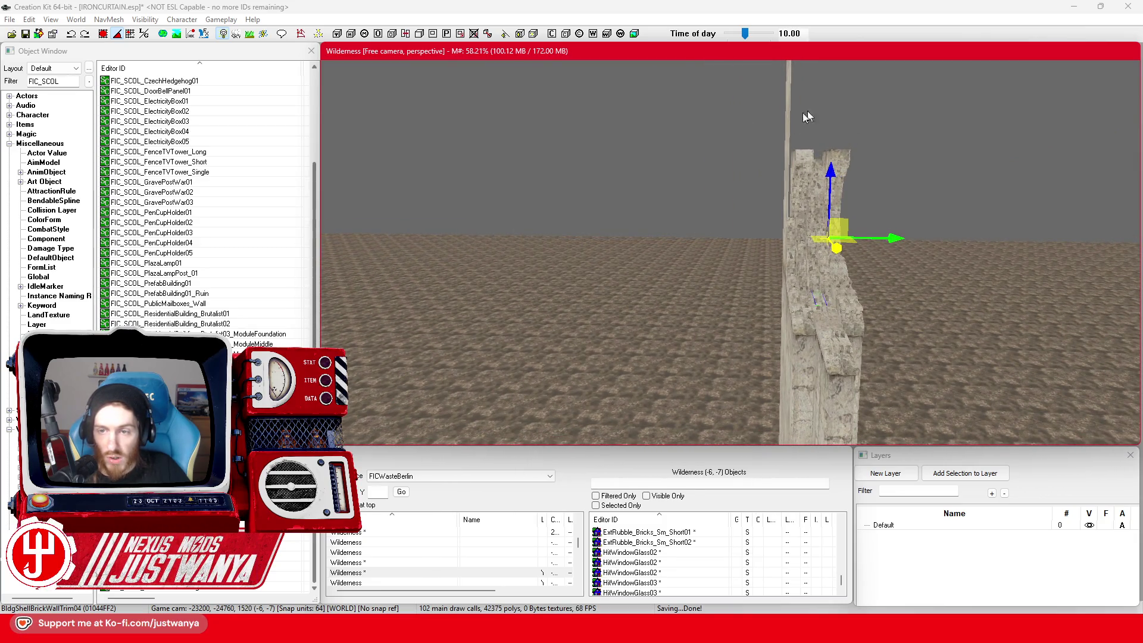
Step: Select the piece at the concrete wall's broken end and frame the view on it
{"action": "left_click", "coordinate": [31, 37]}
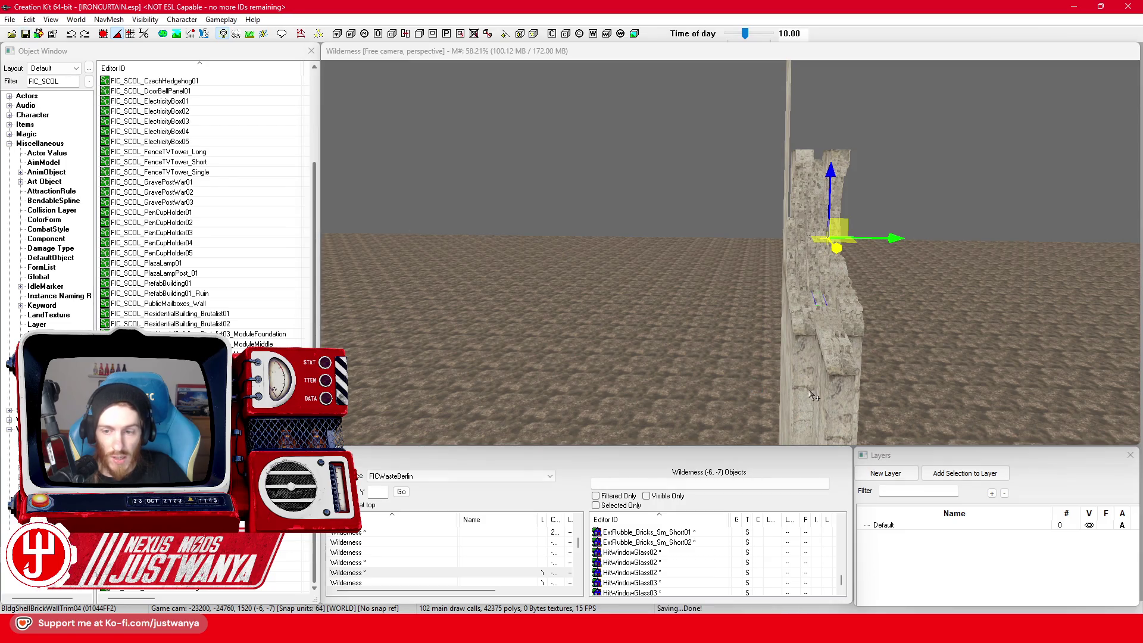
{"action": "left_click", "coordinate": [848, 220]}
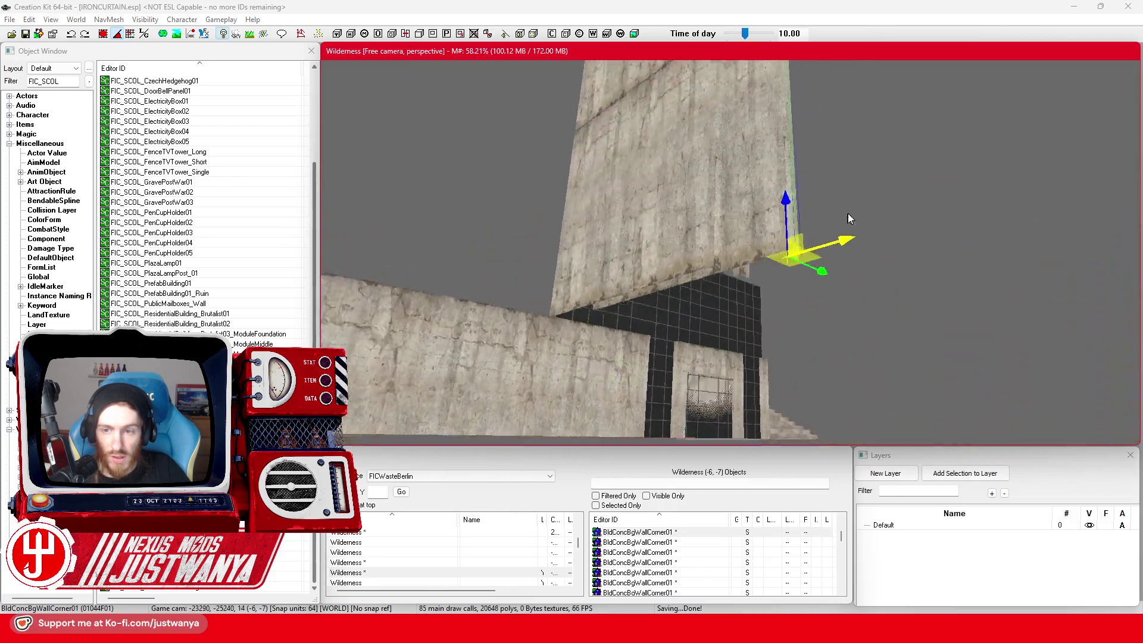
{"action": "mouse_move", "coordinate": [865, 205]}
{"action": "left_mouse_down"}
{"action": "mouse_move", "coordinate": [850, 283]}
{"action": "mouse_move", "coordinate": [731, 277]}
{"action": "mouse_move", "coordinate": [655, 237]}
{"action": "mouse_move", "coordinate": [664, 190]}
{"action": "mouse_move", "coordinate": [671, 319]}
{"action": "mouse_move", "coordinate": [1032, 285]}
{"action": "mouse_move", "coordinate": [1020, 285]}
{"action": "left_mouse_up"}
{"action": "scroll", "coordinate": [848, 277], "scroll_direction": "down", "scroll_amount": 5}
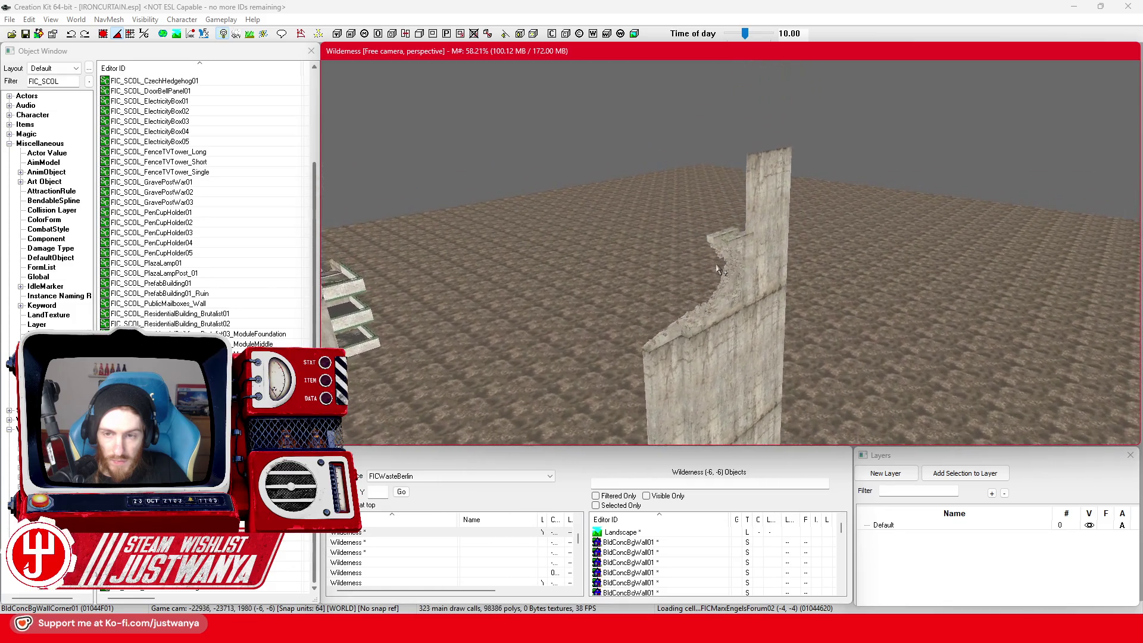
{"action": "scroll", "coordinate": [720, 271], "scroll_direction": "up", "scroll_amount": 2}
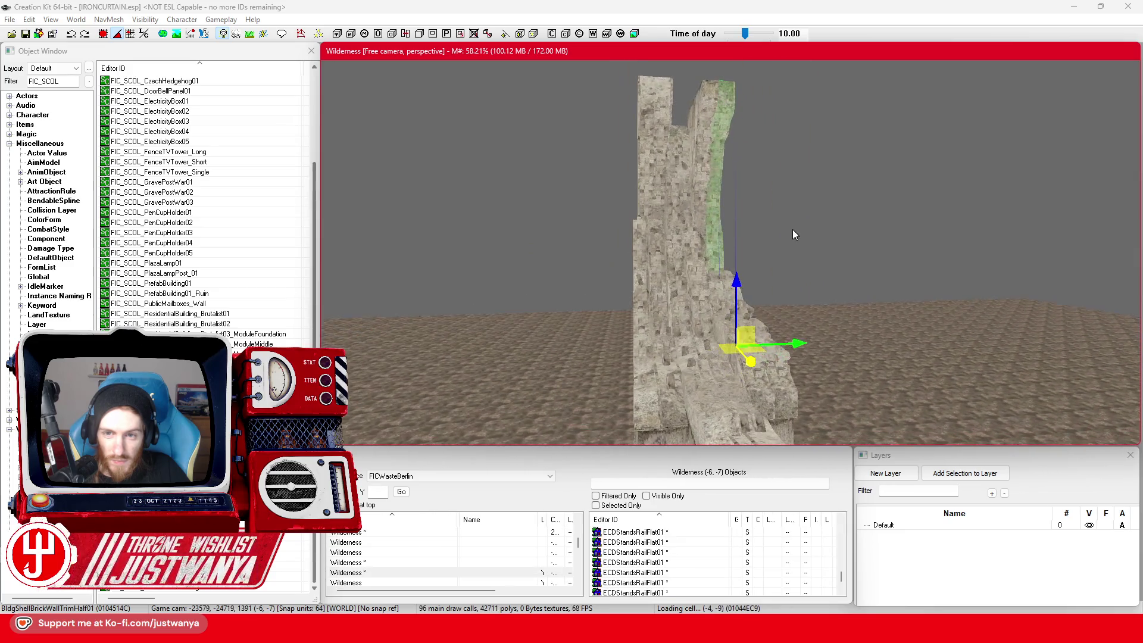
{"action": "scroll", "coordinate": [797, 298], "scroll_direction": "up", "scroll_amount": 2}
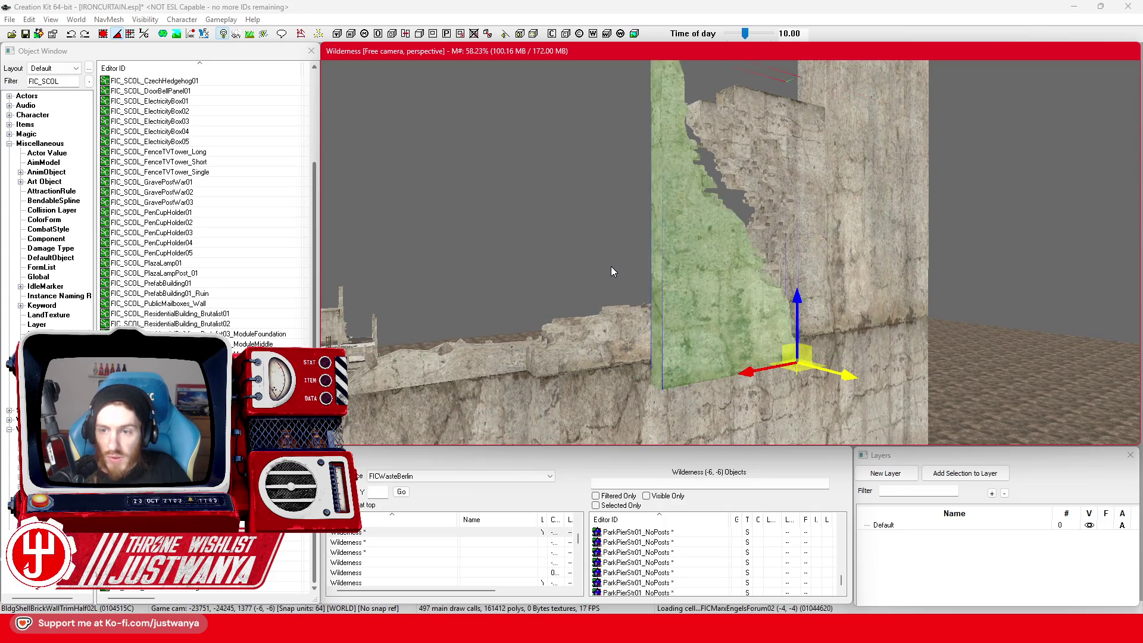
{"action": "key", "text": "e"}
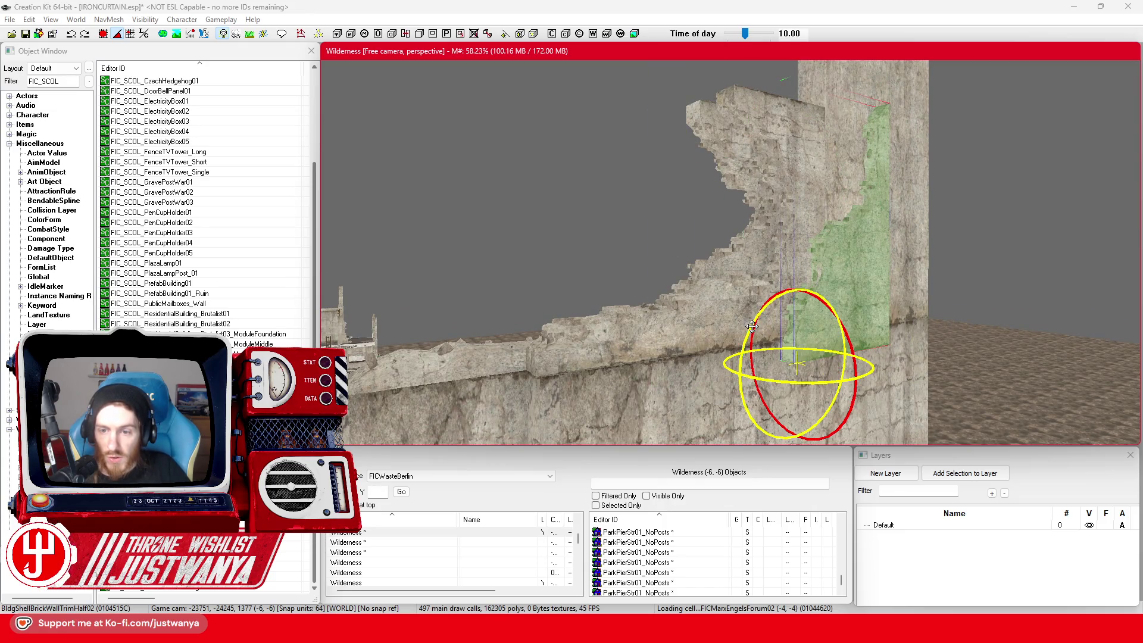
{"action": "key", "text": "w"}
Step: Slide the half-height trim sideways along the wall and raise it up the wall
{"action": "mouse_move", "coordinate": [720, 387]}
{"action": "left_mouse_down"}
{"action": "mouse_move", "coordinate": [777, 349]}
{"action": "mouse_move", "coordinate": [838, 337]}
{"action": "left_mouse_up"}
{"action": "scroll", "coordinate": [834, 330], "scroll_direction": "up", "scroll_amount": 2}
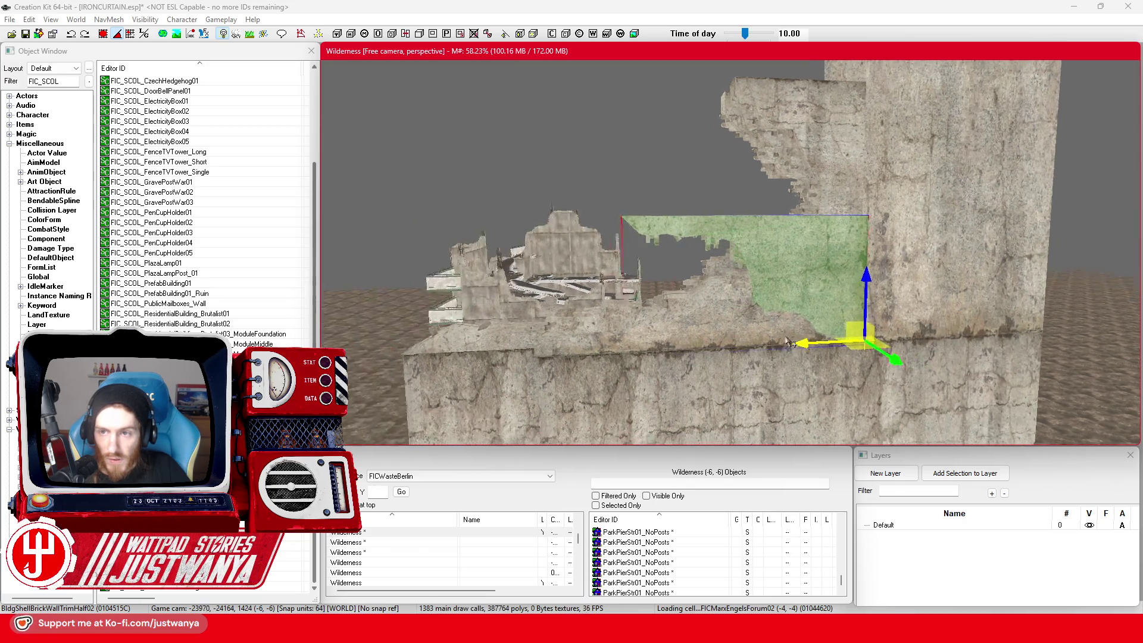
{"action": "left_click_drag", "start_coordinate": [879, 294], "coordinate": [881, 155]}
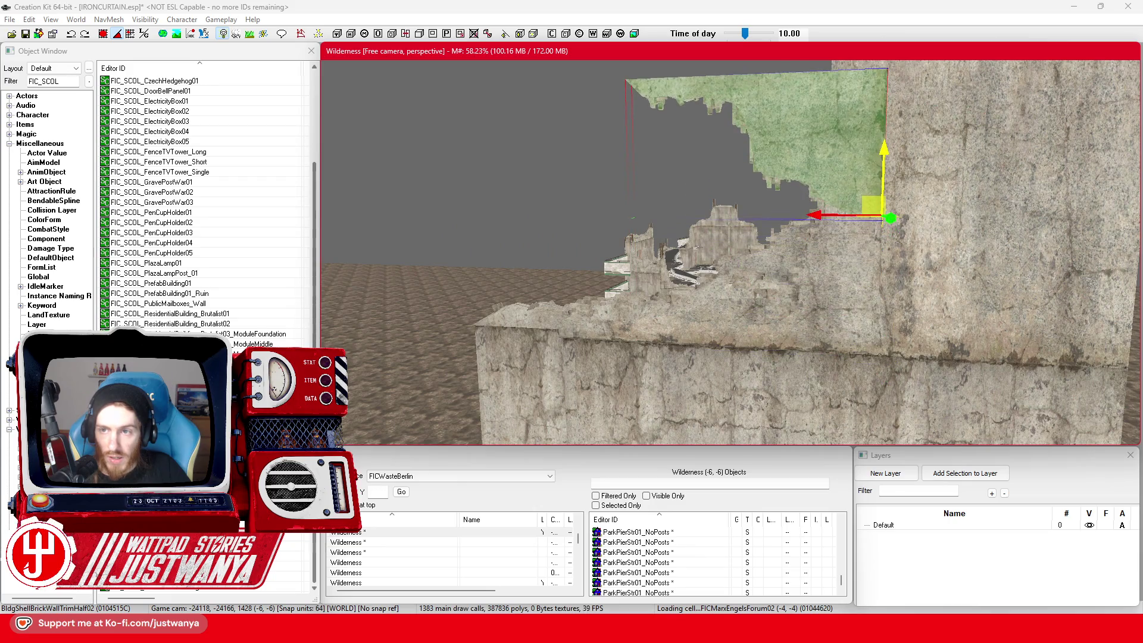
{"action": "scroll", "coordinate": [896, 141], "scroll_direction": "down", "scroll_amount": 1}
Step: Lower the trim piece slightly and check its fit from several sides
{"action": "key", "text": "shift"}
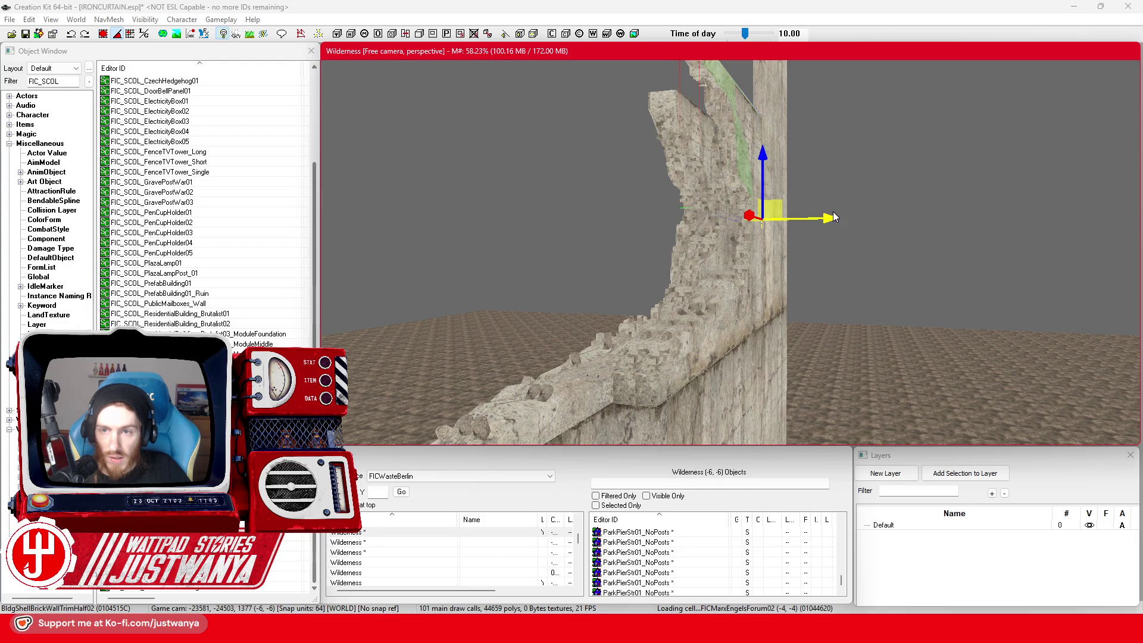
{"action": "key", "text": "shift"}
{"action": "left_click_drag", "start_coordinate": [767, 250], "coordinate": [766, 291]}
{"action": "key", "text": "shift"}
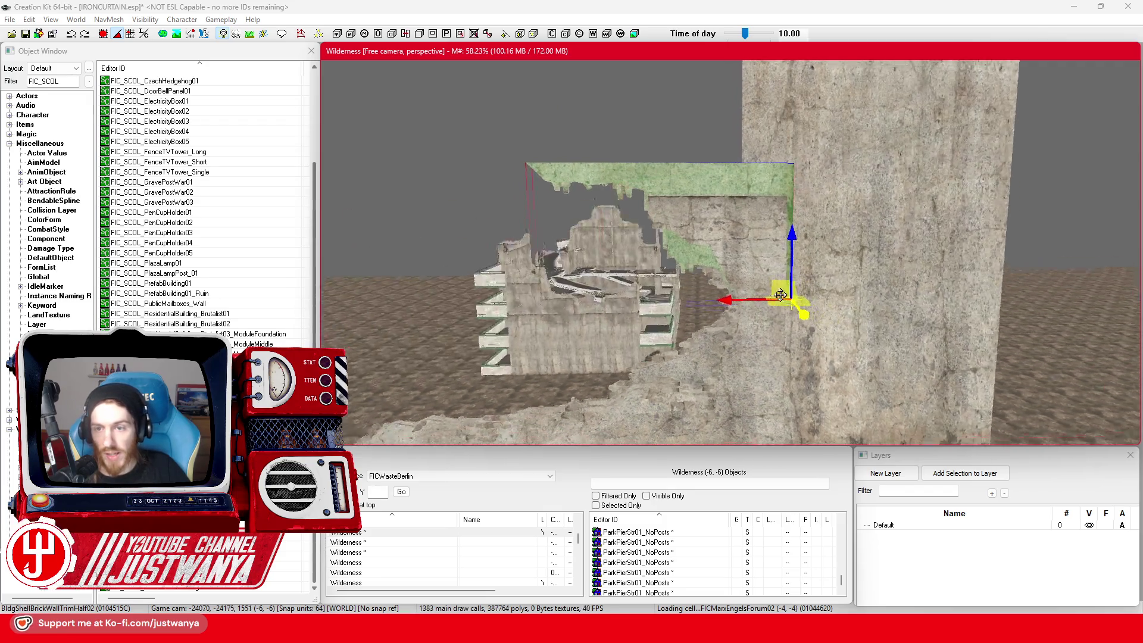
{"action": "key", "text": "shift"}
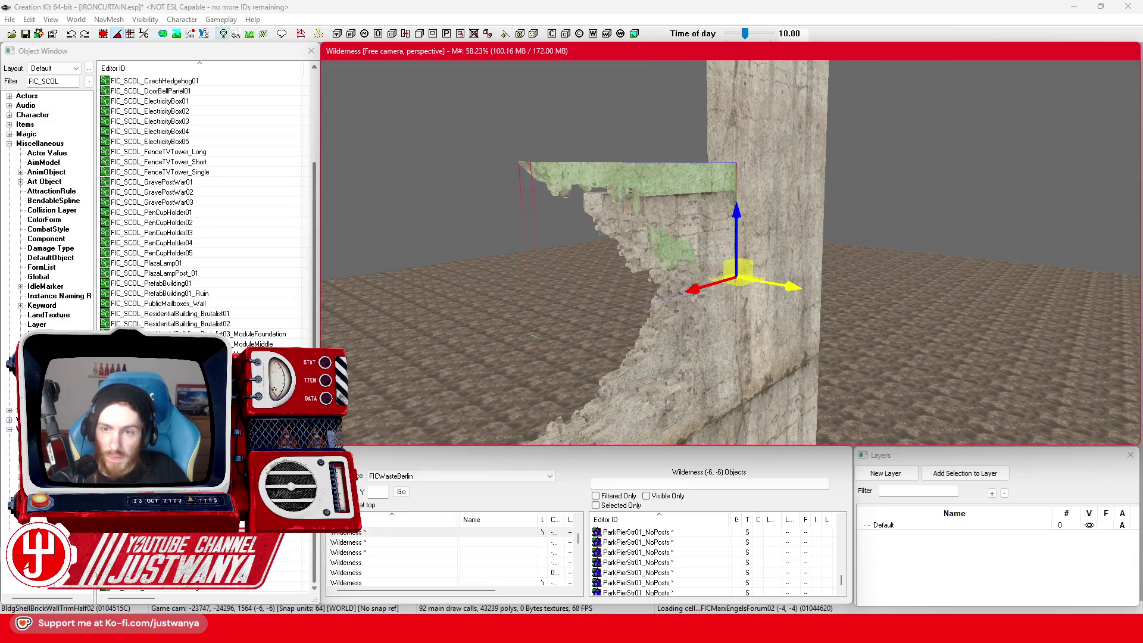
{"action": "key", "text": "shift"}
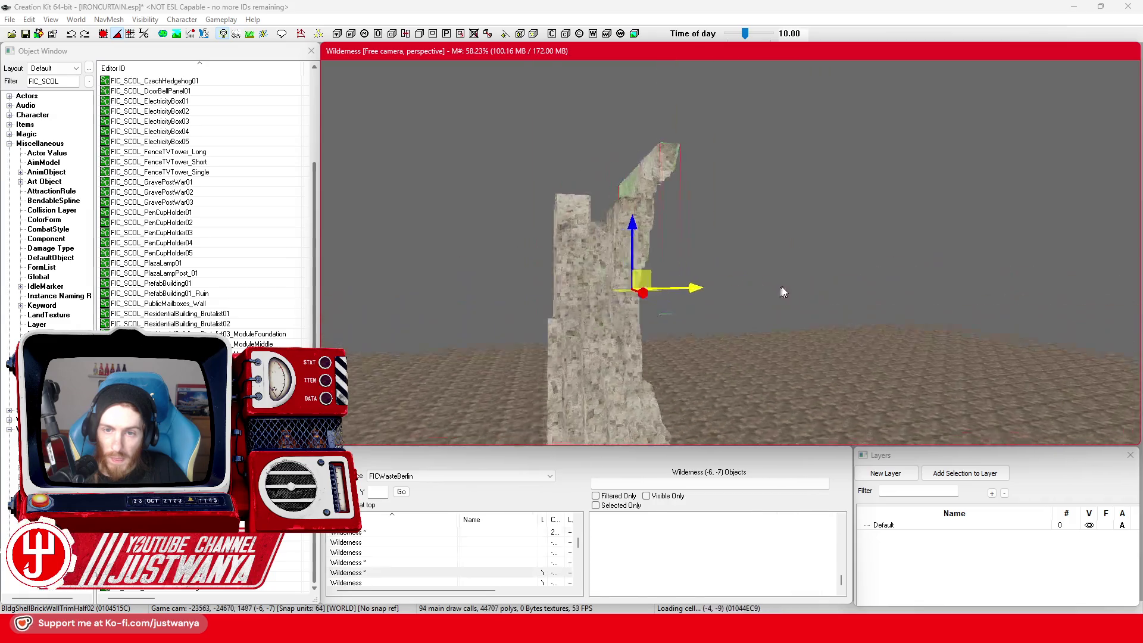
Step: Select BldgShellBrickWallTrimHalf02L and shift it slightly left
{"action": "key", "text": "shift"}
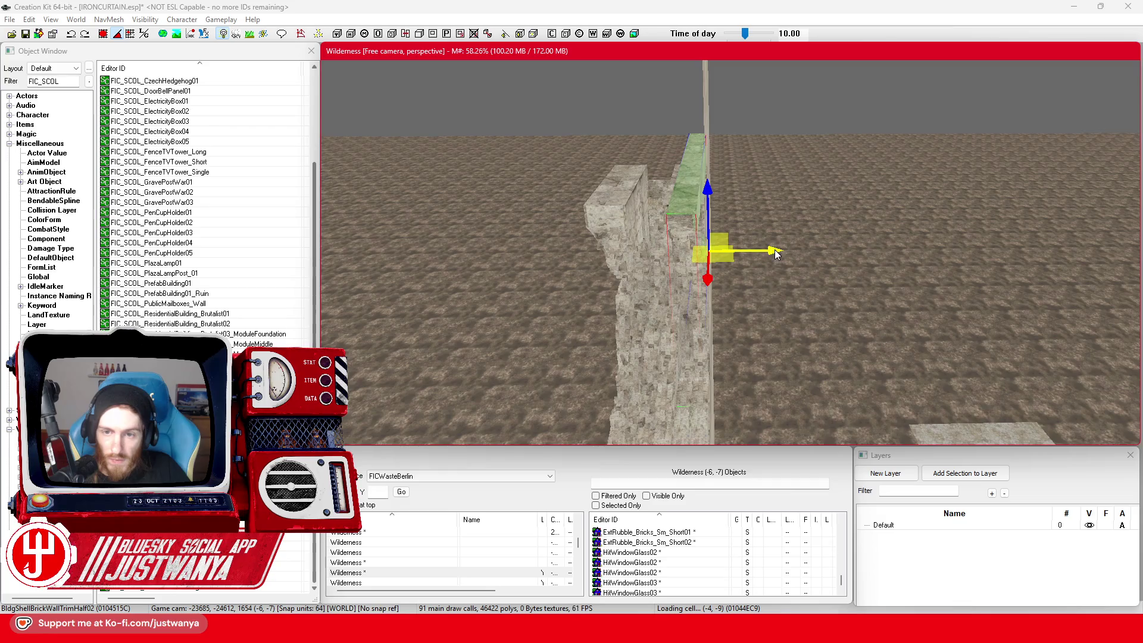
{"action": "key", "text": "shift"}
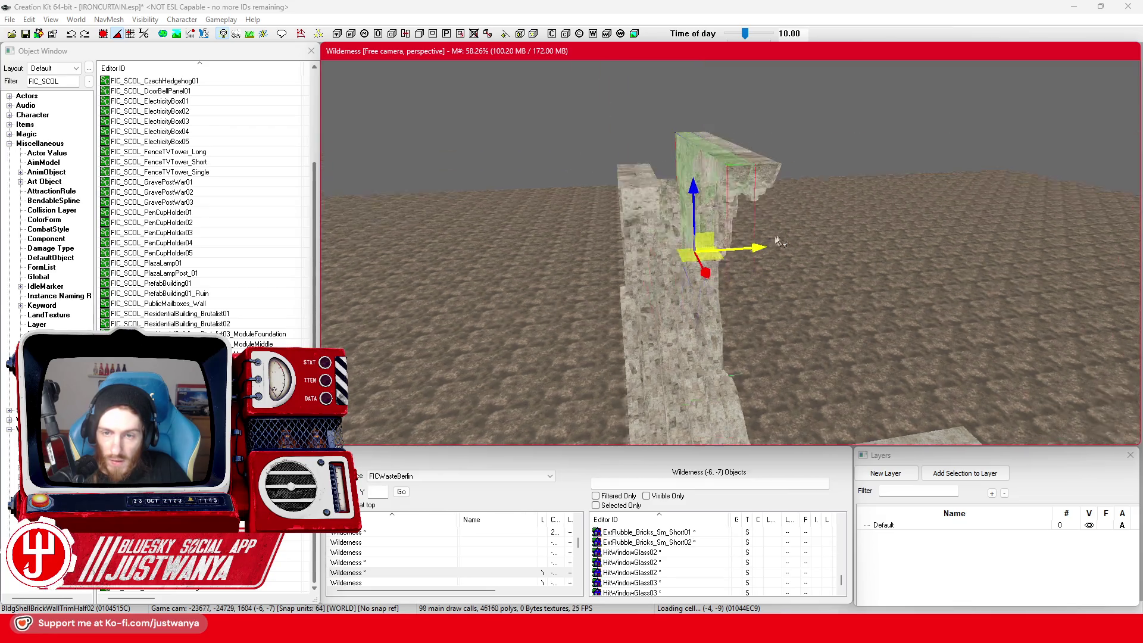
{"action": "left_click", "coordinate": [710, 272]}
{"action": "key", "text": "shift"}
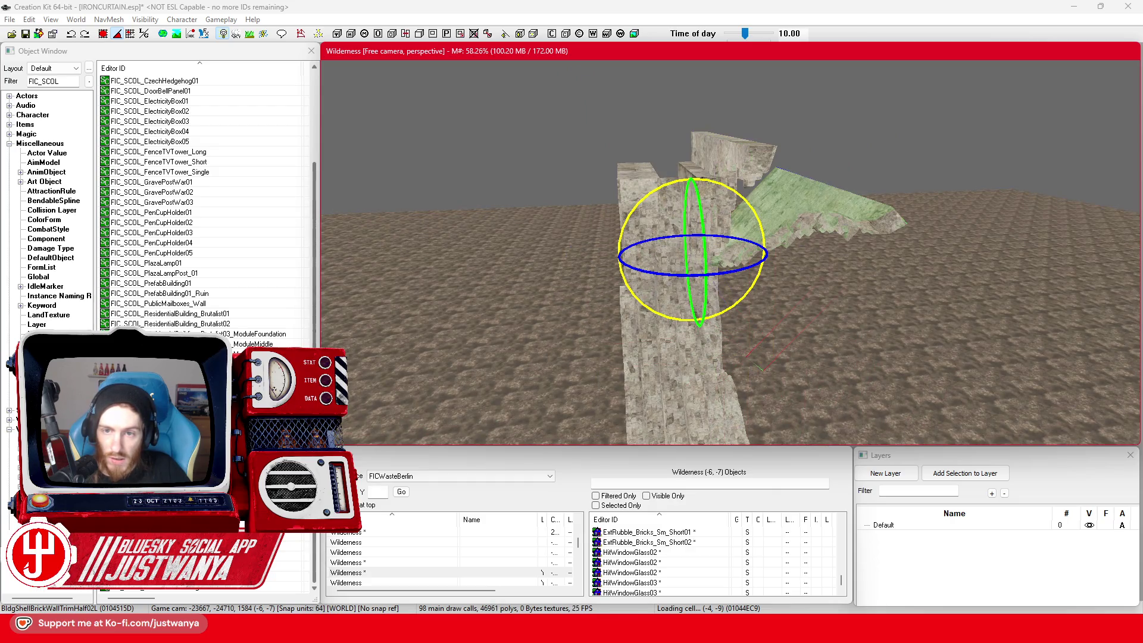
{"action": "left_click_drag", "start_coordinate": [665, 211], "coordinate": [645, 213]}
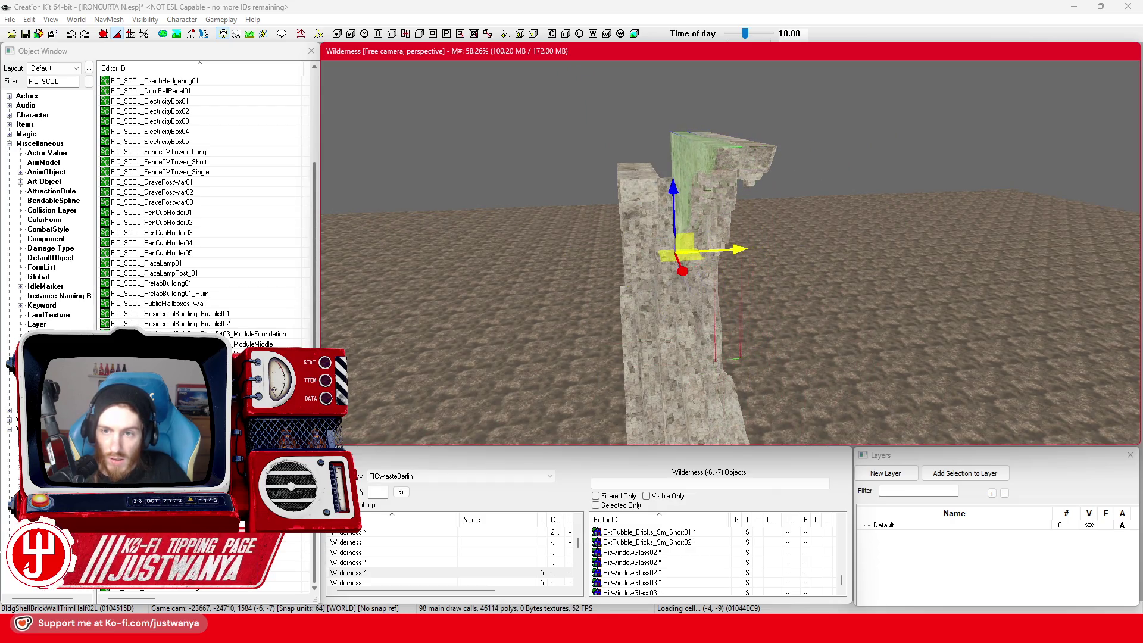
{"action": "scroll", "coordinate": [720, 234], "scroll_direction": "up", "scroll_amount": 5}
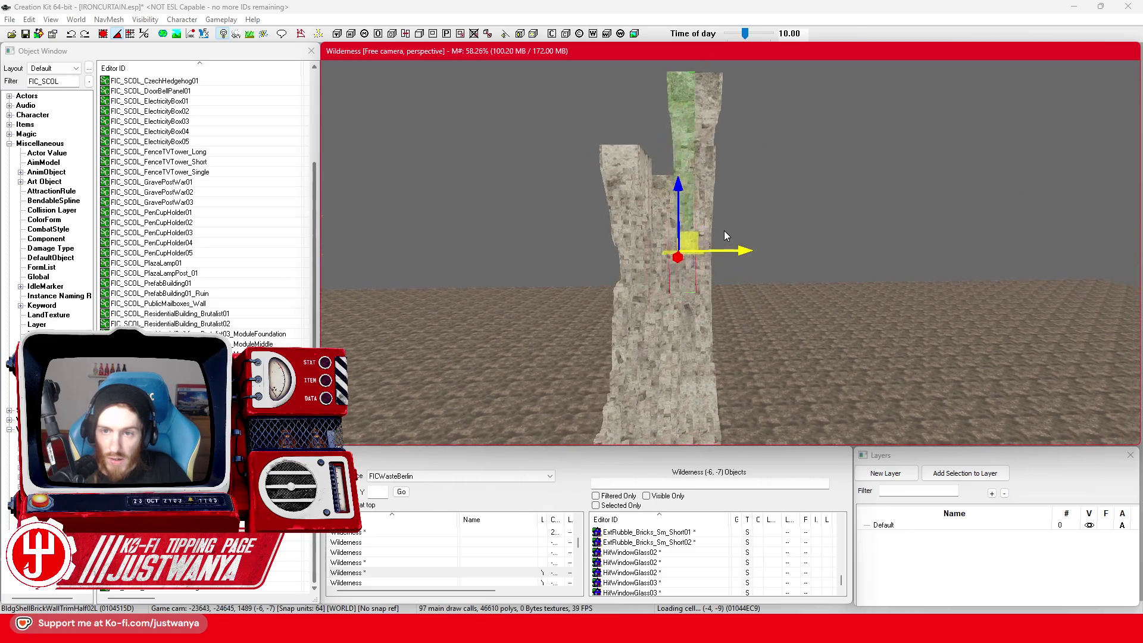
{"action": "mouse_move", "coordinate": [743, 225]}
{"action": "left_mouse_down"}
{"action": "mouse_move", "coordinate": [714, 238]}
{"action": "mouse_move", "coordinate": [745, 245]}
{"action": "mouse_move", "coordinate": [724, 252]}
{"action": "left_mouse_up"}
Step: Rotate the lower BldgShellBrickWallTrimHalf03 piece and slide it onto the wall's top ledge
{"action": "left_click", "coordinate": [738, 285]}
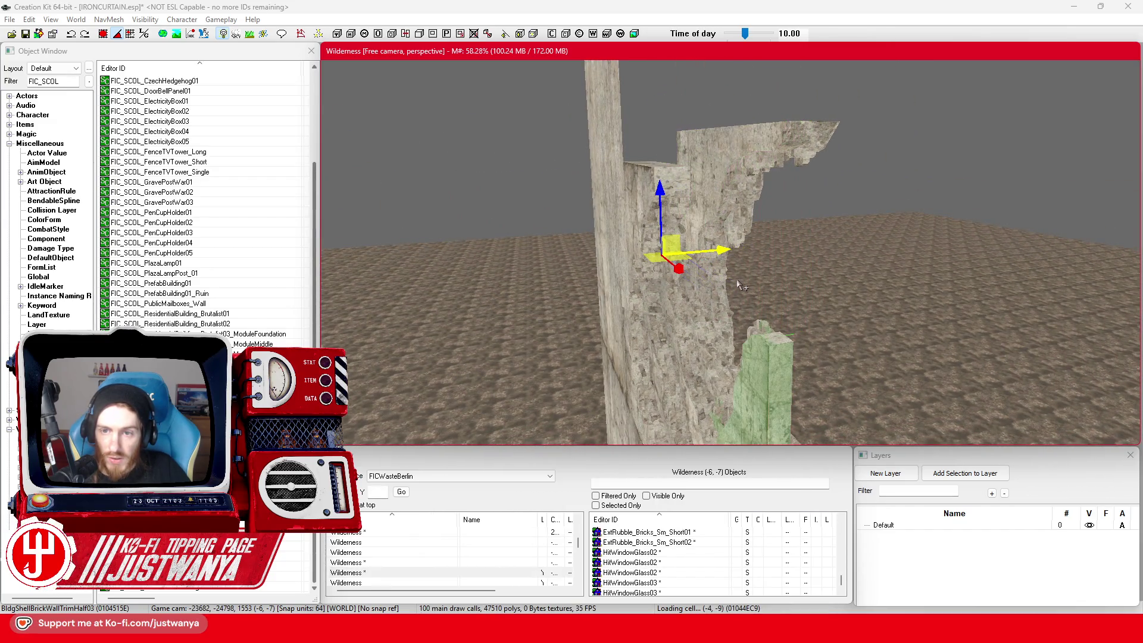
{"action": "scroll", "coordinate": [740, 286], "scroll_direction": "down", "scroll_amount": 5}
{"action": "key", "text": "e"}
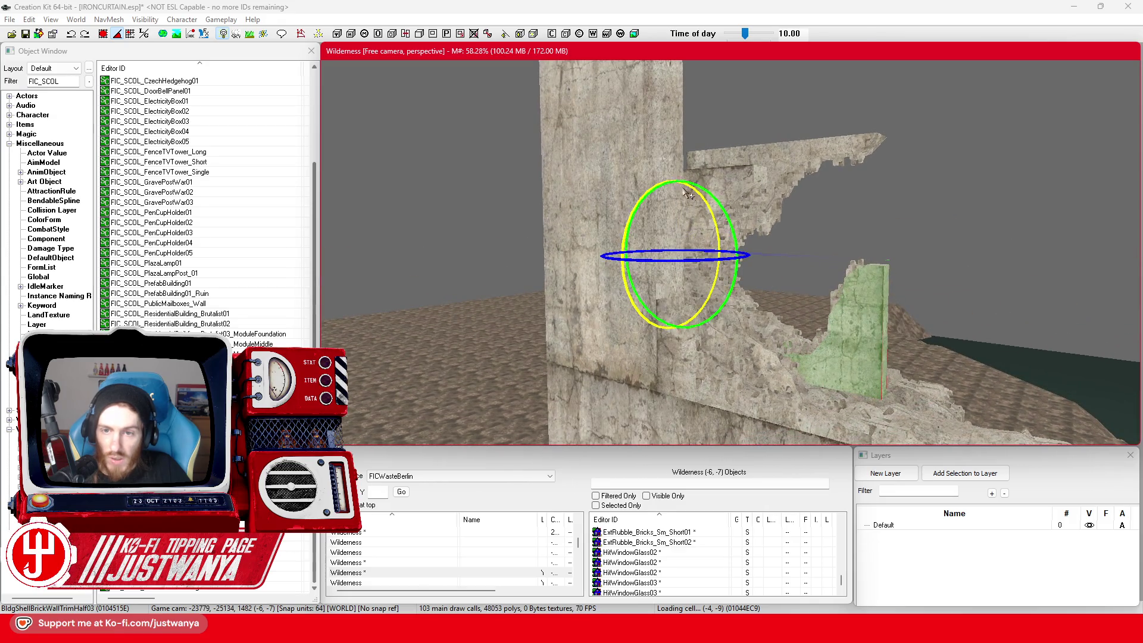
{"action": "scroll", "coordinate": [764, 247], "scroll_direction": "down", "scroll_amount": 2}
{"action": "left_click_drag", "start_coordinate": [762, 241], "coordinate": [747, 242]}
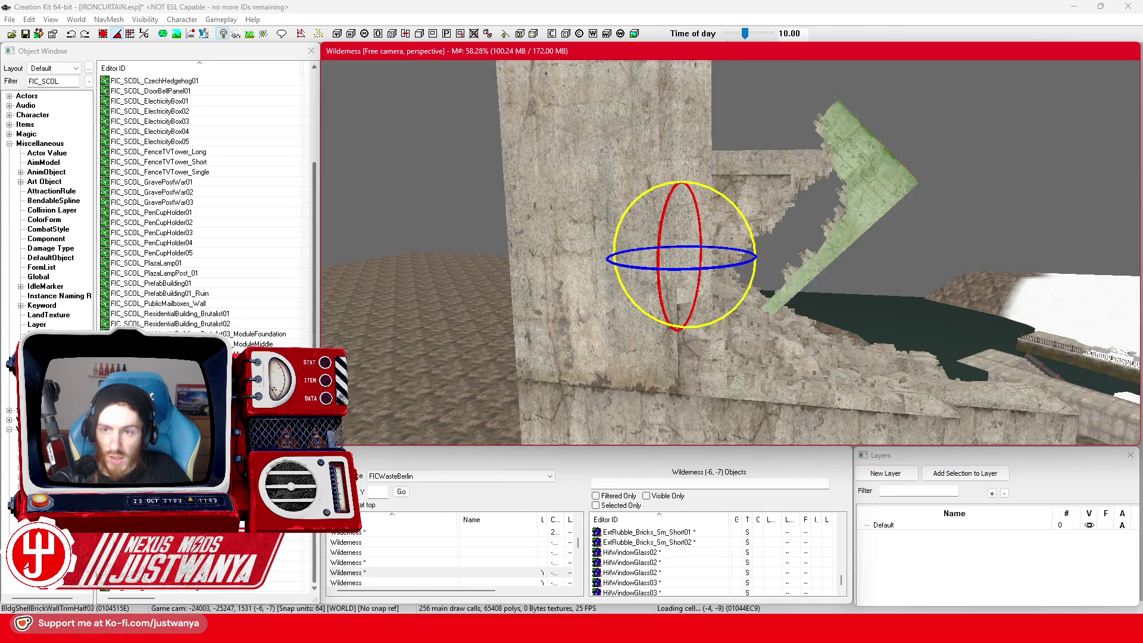
{"action": "left_click_drag", "start_coordinate": [711, 272], "coordinate": [643, 271]}
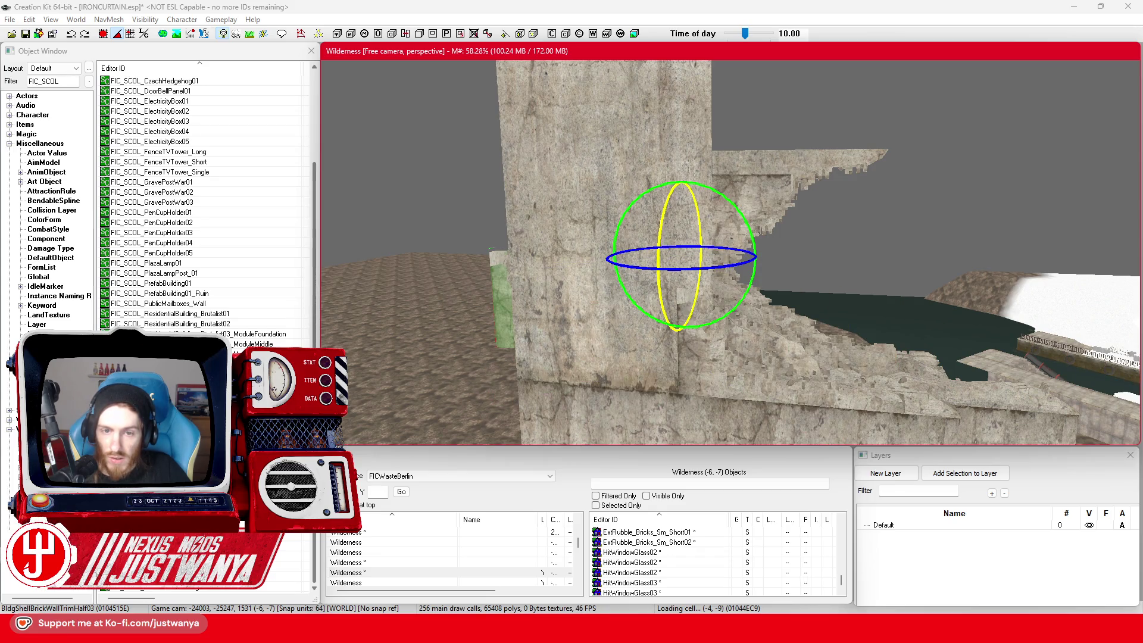
{"action": "mouse_move", "coordinate": [708, 249]}
{"action": "left_mouse_down"}
{"action": "mouse_move", "coordinate": [968, 262]}
{"action": "mouse_move", "coordinate": [935, 264]}
{"action": "left_mouse_up"}
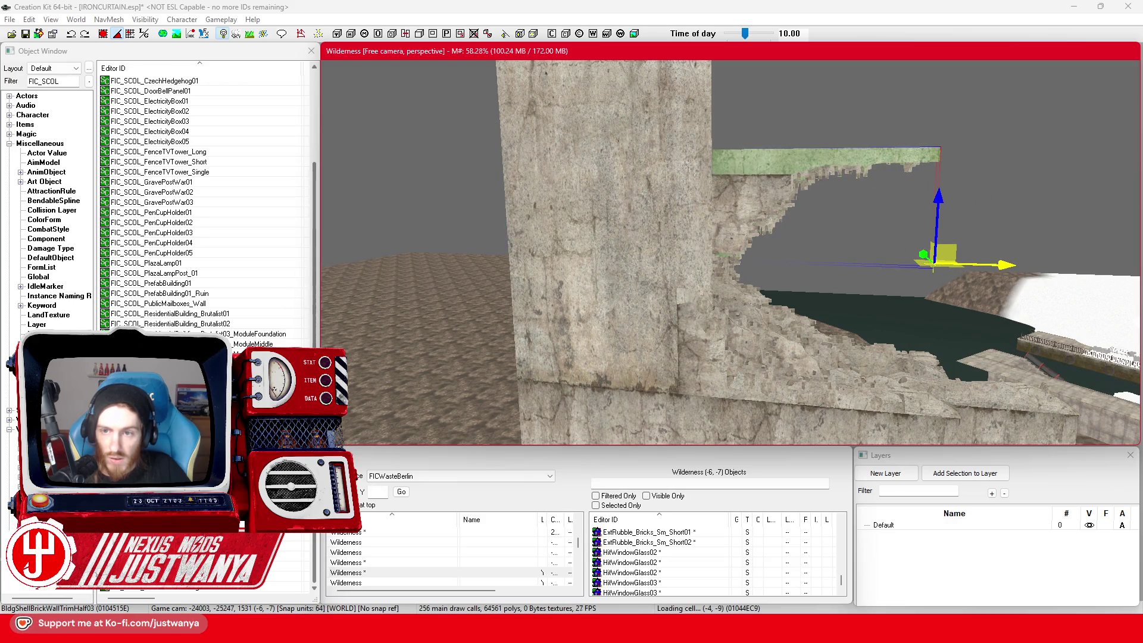
Step: Nudge the trim piece along the wall and check it from above and the side
{"action": "key", "text": "shift"}
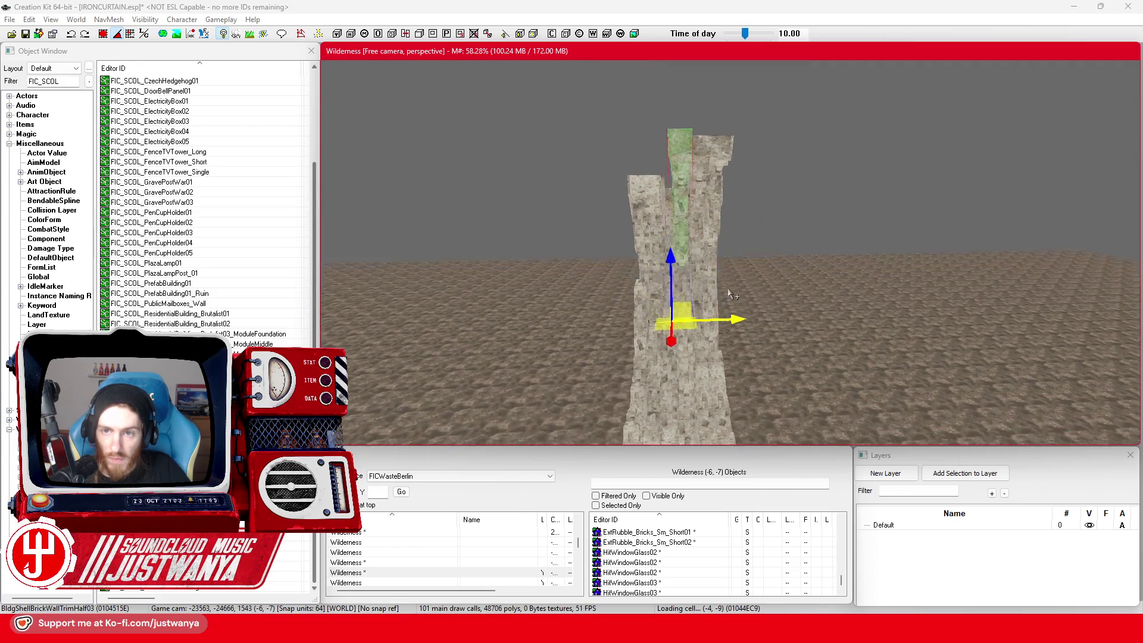
{"action": "scroll", "coordinate": [809, 323], "scroll_direction": "up", "scroll_amount": 5}
{"action": "key", "text": "shift"}
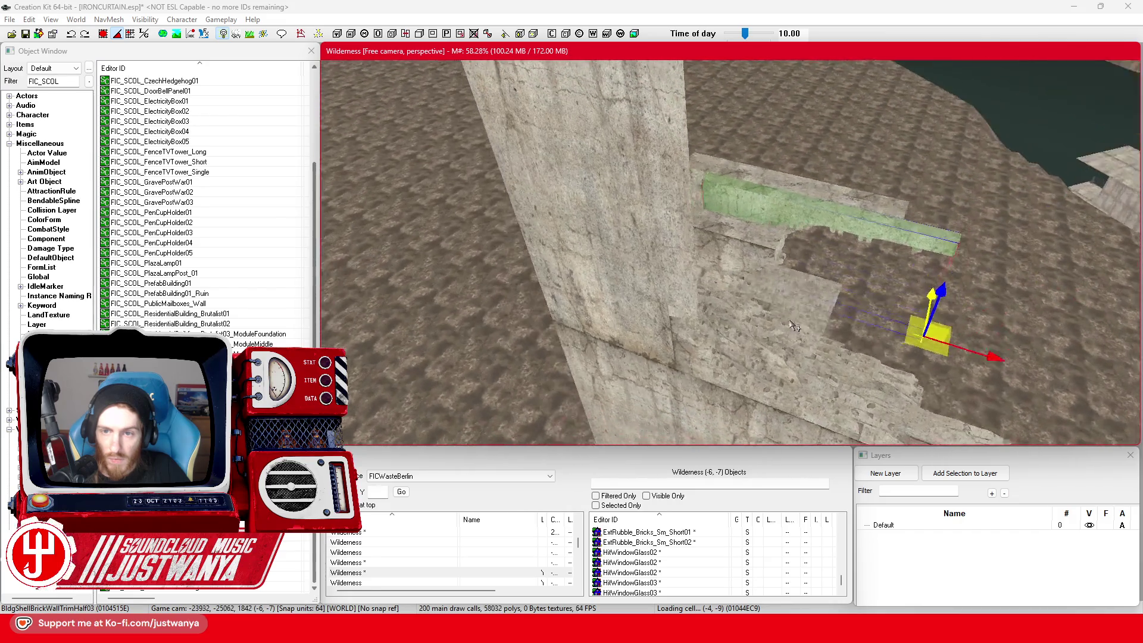
{"action": "left_click_drag", "start_coordinate": [976, 376], "coordinate": [951, 366]}
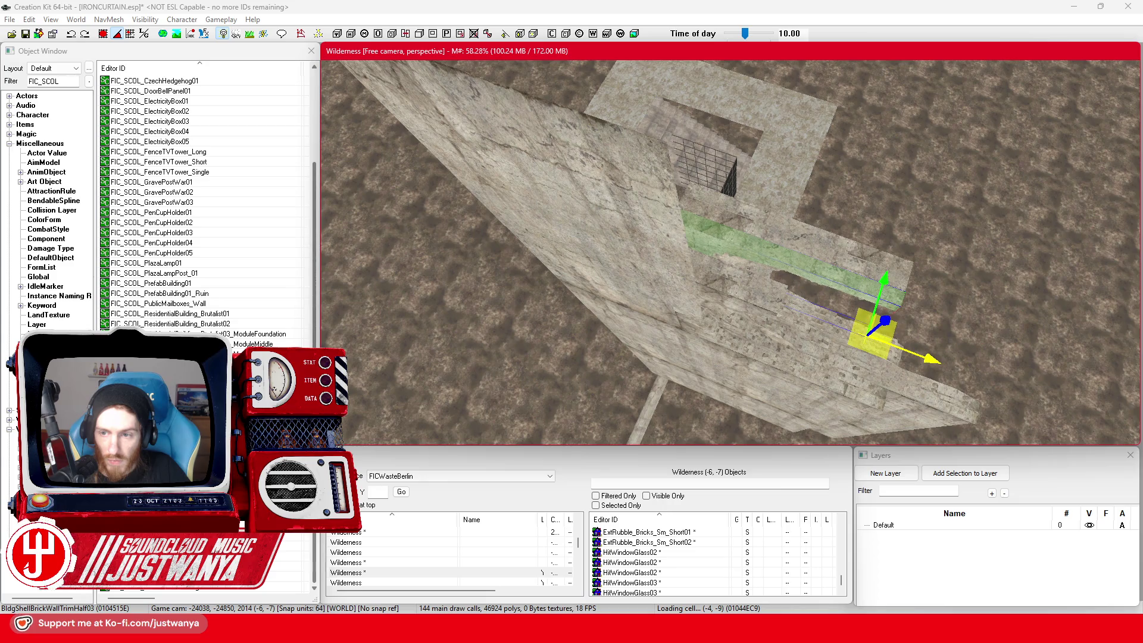
{"action": "key", "text": "shift"}
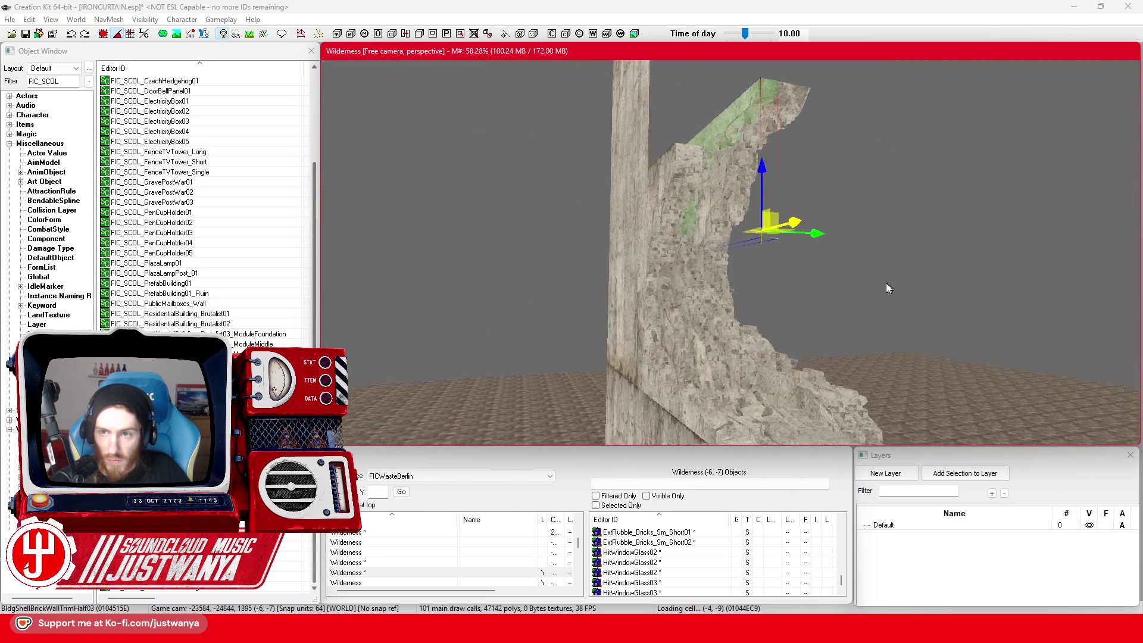
{"action": "key", "text": "shift"}
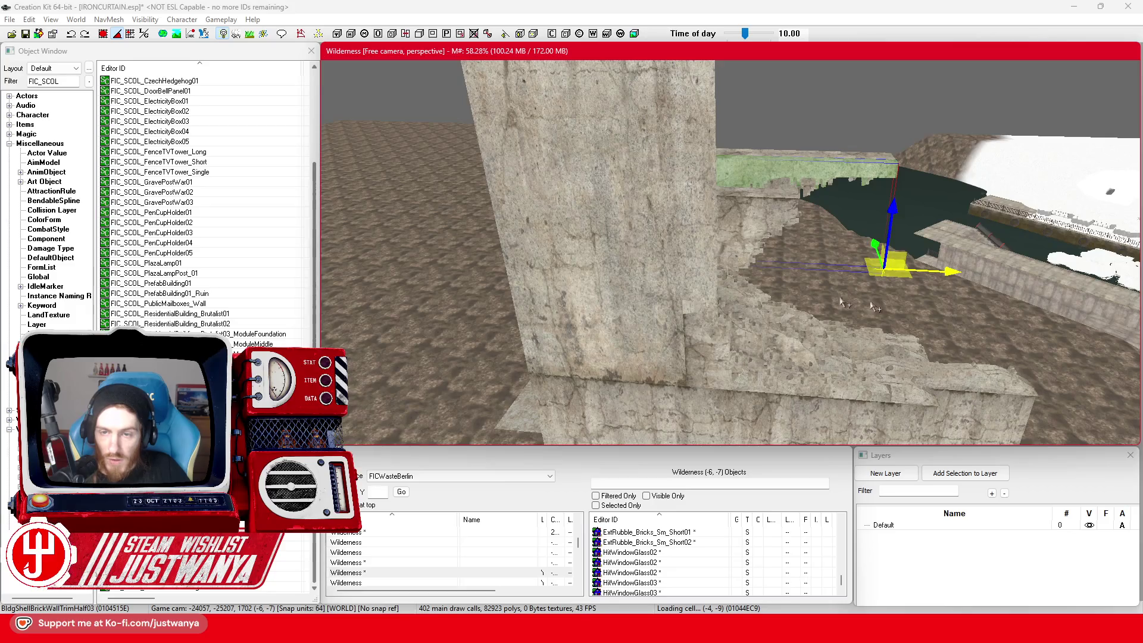
{"action": "key", "text": "shift"}
{"action": "key", "text": "shift"}
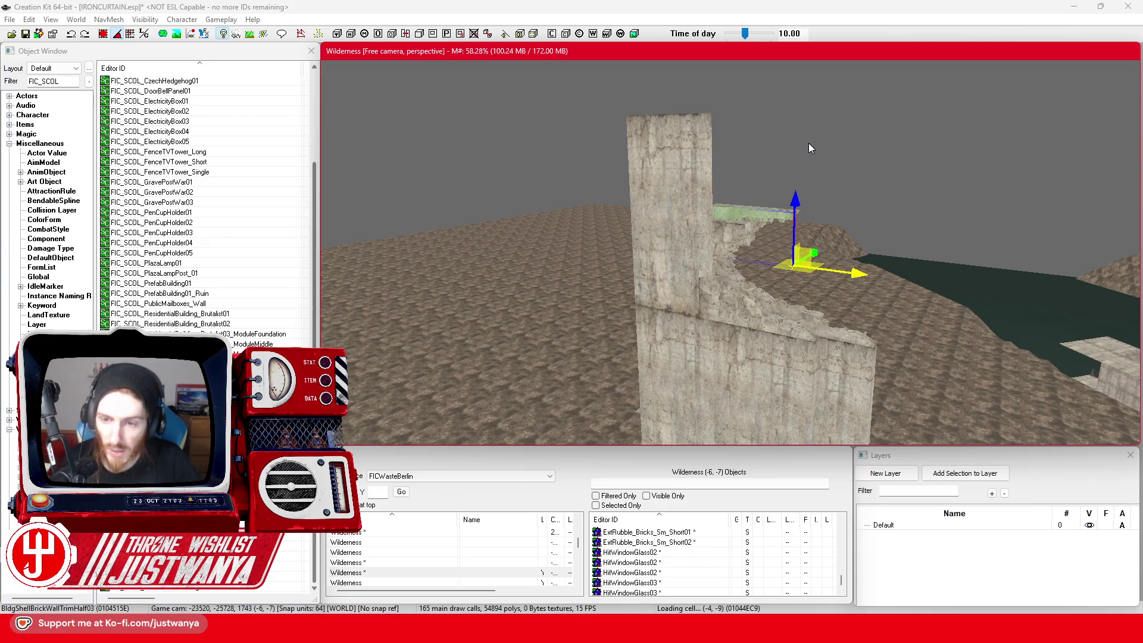
{"action": "scroll", "coordinate": [793, 282], "scroll_direction": "up", "scroll_amount": 5}
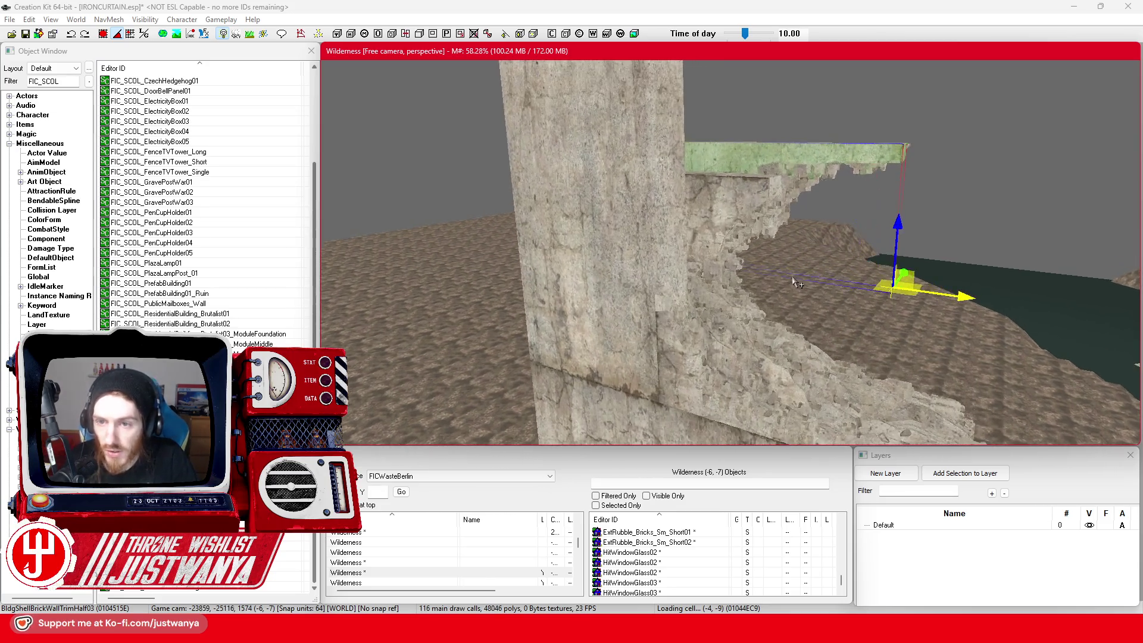
Step: Select the brick trim piece on the wall and rotate it to match the wall
{"action": "scroll", "coordinate": [793, 283], "scroll_direction": "up", "scroll_amount": 5}
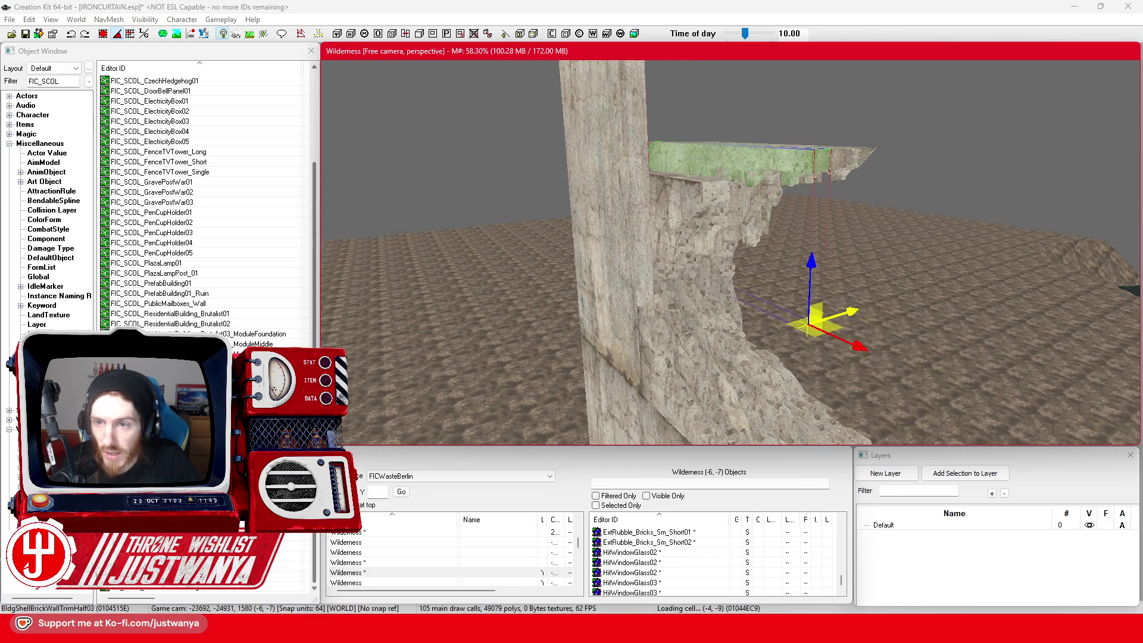
{"action": "left_click", "coordinate": [661, 253]}
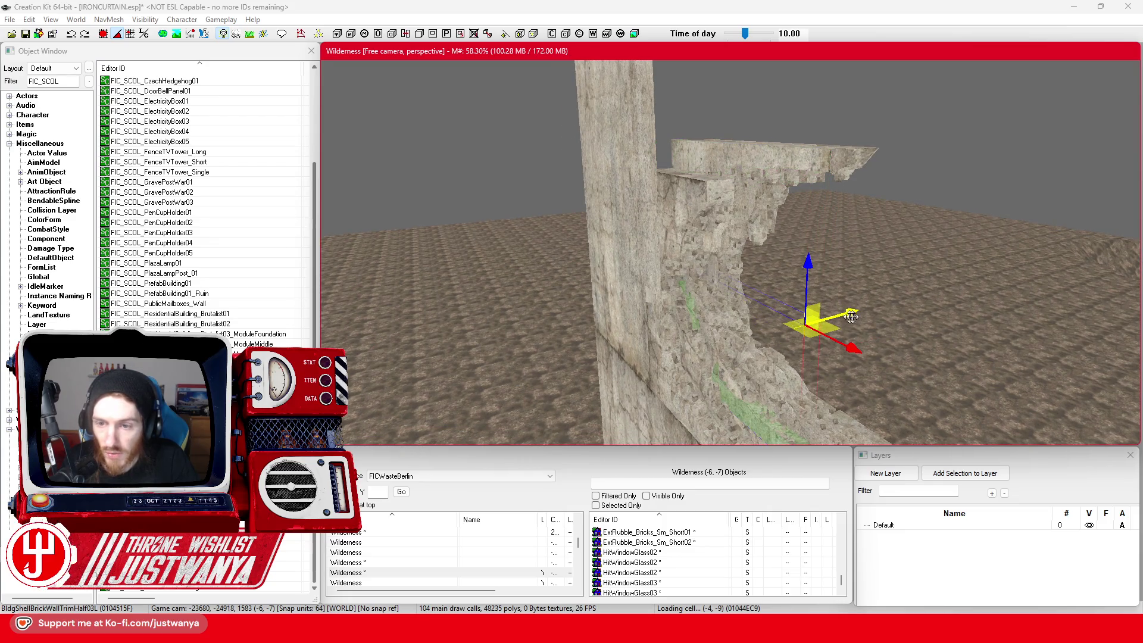
{"action": "left_click", "coordinate": [589, 357]}
{"action": "scroll", "coordinate": [776, 290], "scroll_direction": "up", "scroll_amount": 5}
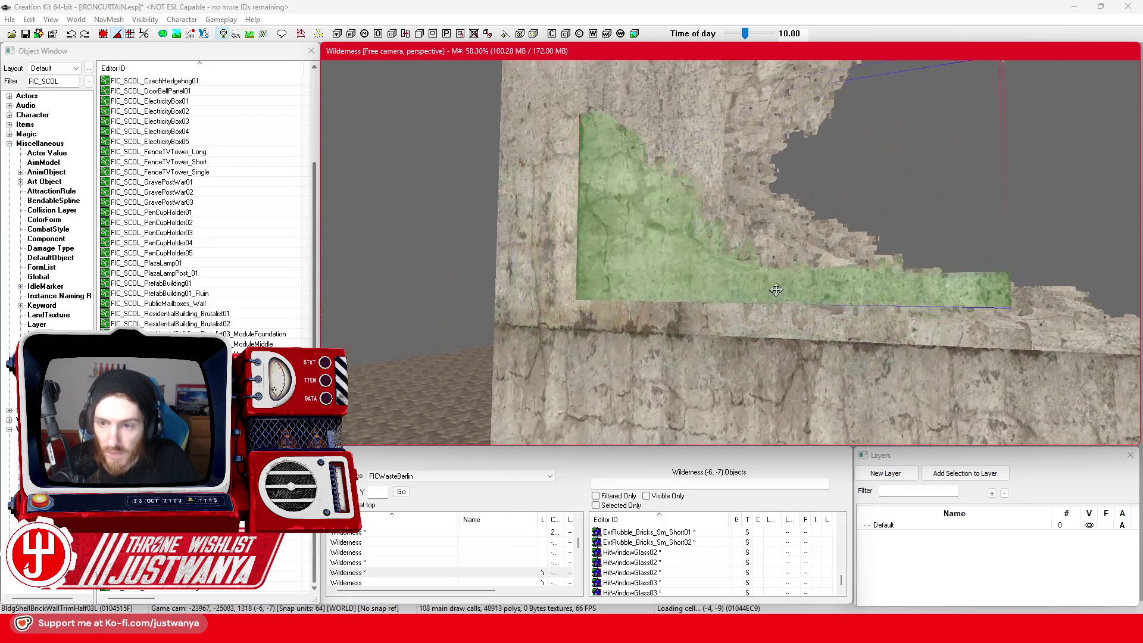
{"action": "scroll", "coordinate": [776, 289], "scroll_direction": "down", "scroll_amount": 5}
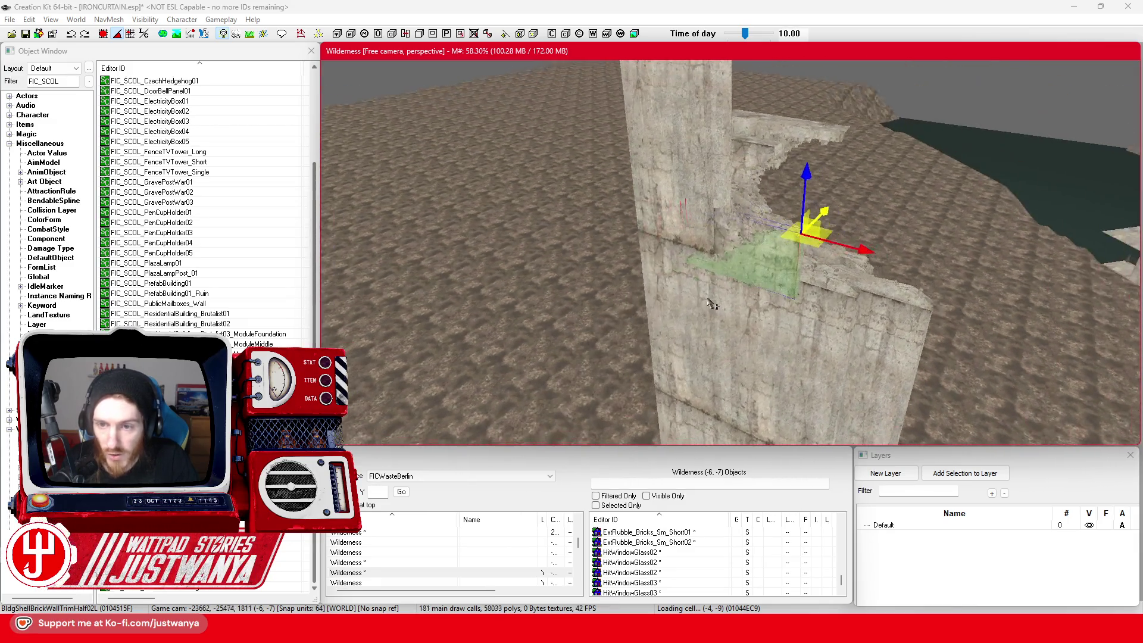
{"action": "key", "text": "e"}
{"action": "left_click_drag", "start_coordinate": [841, 195], "coordinate": [899, 214]}
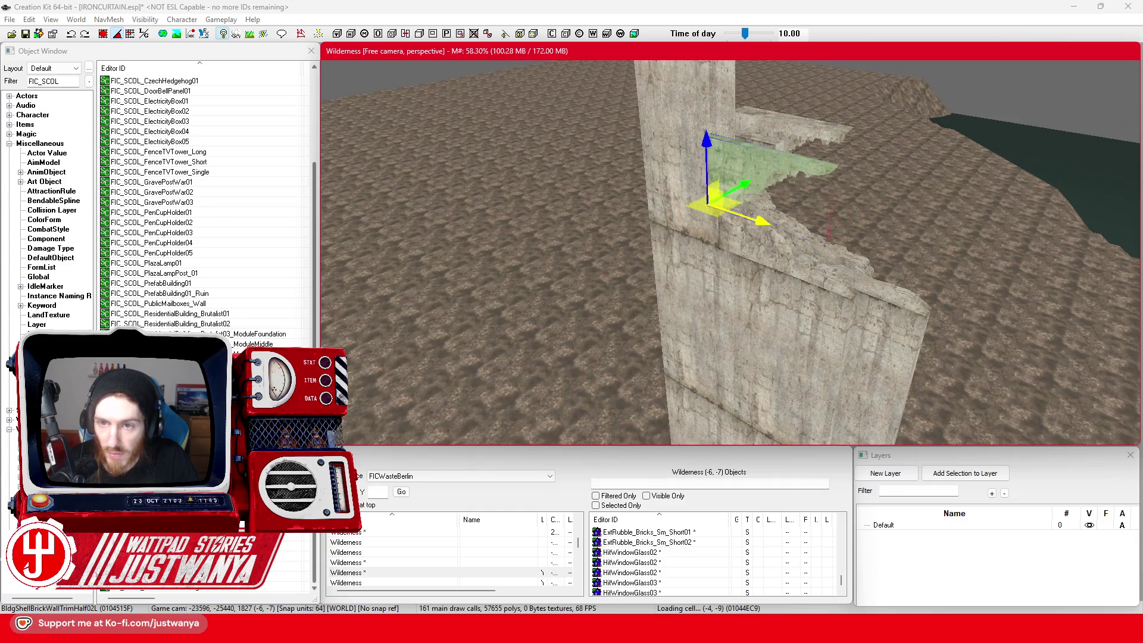
Step: Move the BldgShellBrickWallTrimHalf02L trim up onto the broken ledge and shift it left along the top
{"action": "scroll", "coordinate": [769, 256], "scroll_direction": "up", "scroll_amount": 3}
{"action": "mouse_move", "coordinate": [769, 256]}
{"action": "left_mouse_down"}
{"action": "mouse_move", "coordinate": [840, 248]}
{"action": "mouse_move", "coordinate": [895, 221]}
{"action": "left_mouse_up"}
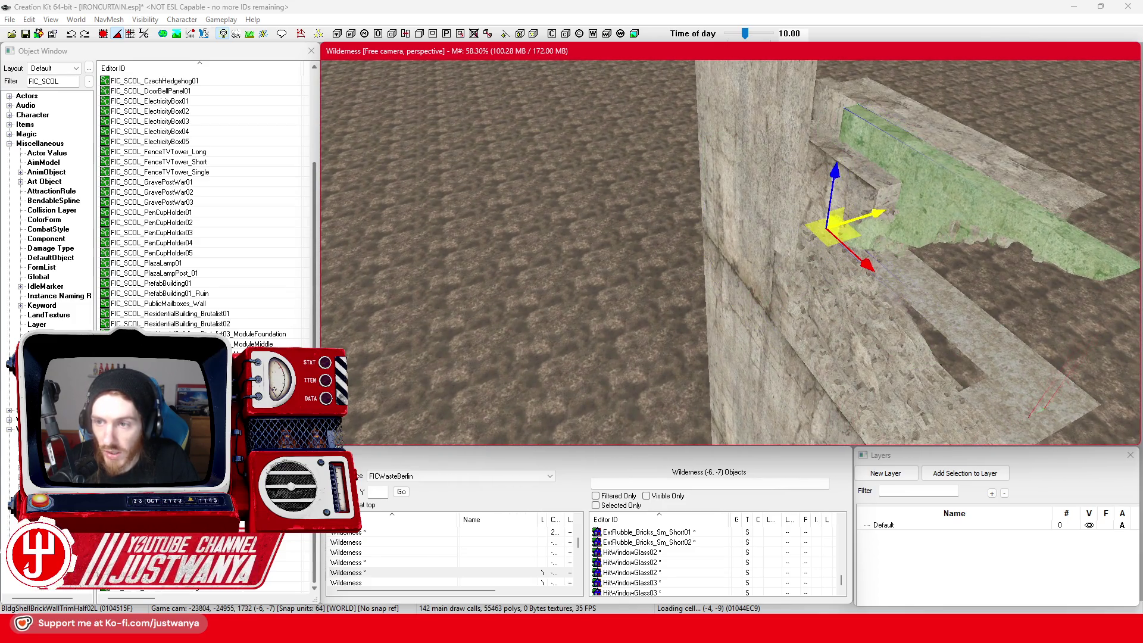
{"action": "scroll", "coordinate": [935, 215], "scroll_direction": "up", "scroll_amount": 3}
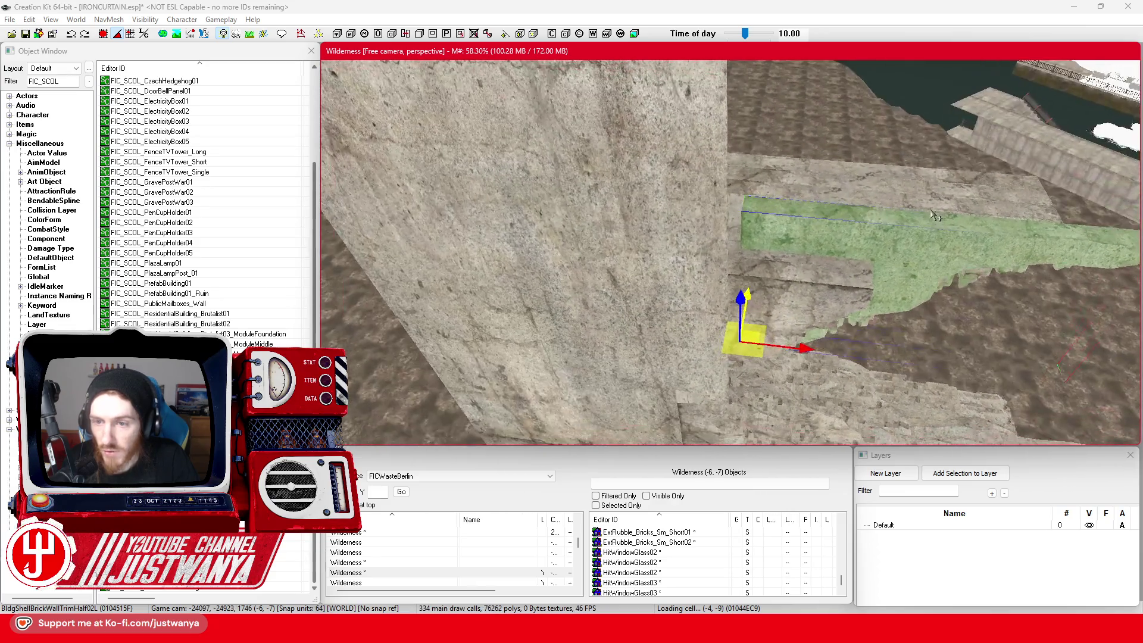
{"action": "left_click_drag", "start_coordinate": [808, 345], "coordinate": [792, 347]}
{"action": "scroll", "coordinate": [674, 283], "scroll_direction": "down", "scroll_amount": 10}
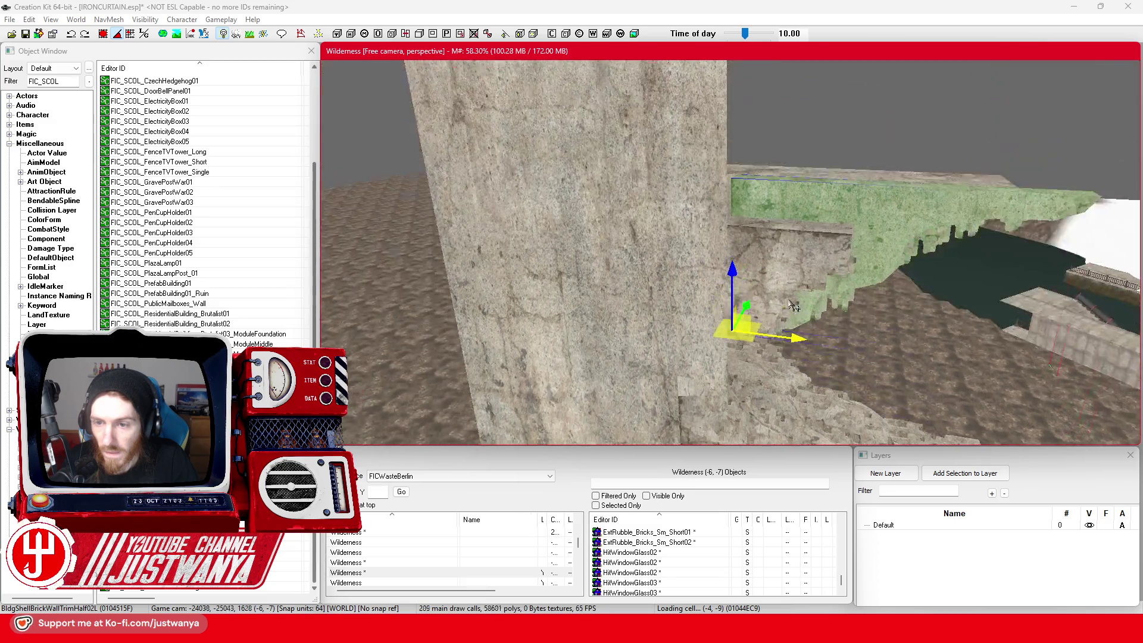
{"action": "scroll", "coordinate": [632, 292], "scroll_direction": "up", "scroll_amount": 10}
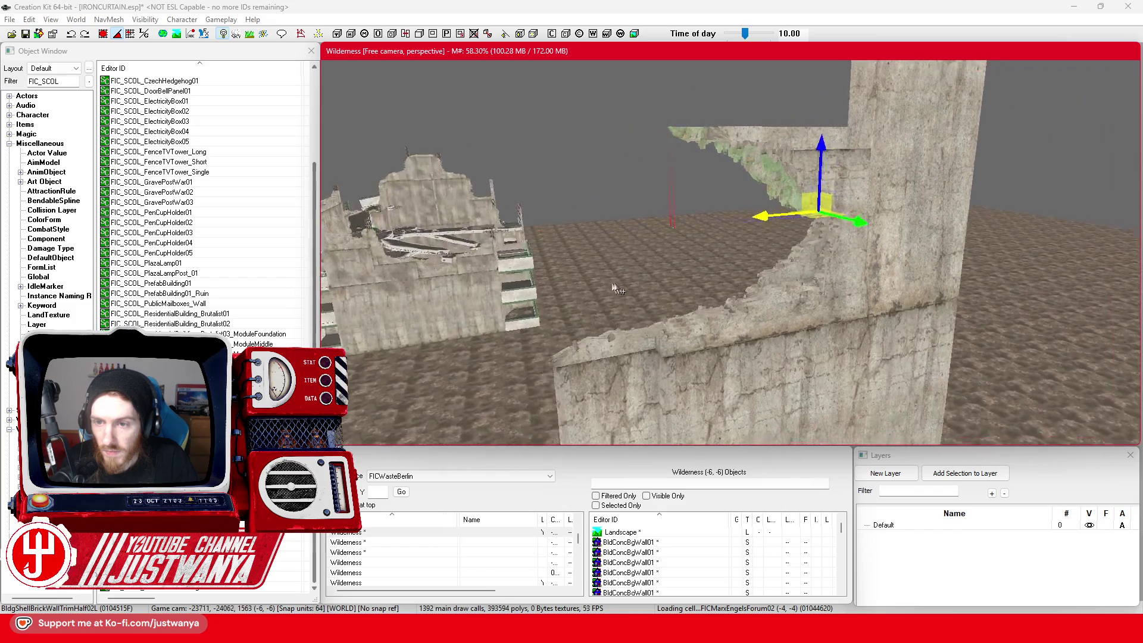
{"action": "mouse_move", "coordinate": [616, 289]}
{"action": "left_mouse_down"}
{"action": "mouse_move", "coordinate": [735, 273]}
{"action": "mouse_move", "coordinate": [780, 297]}
{"action": "left_mouse_up"}
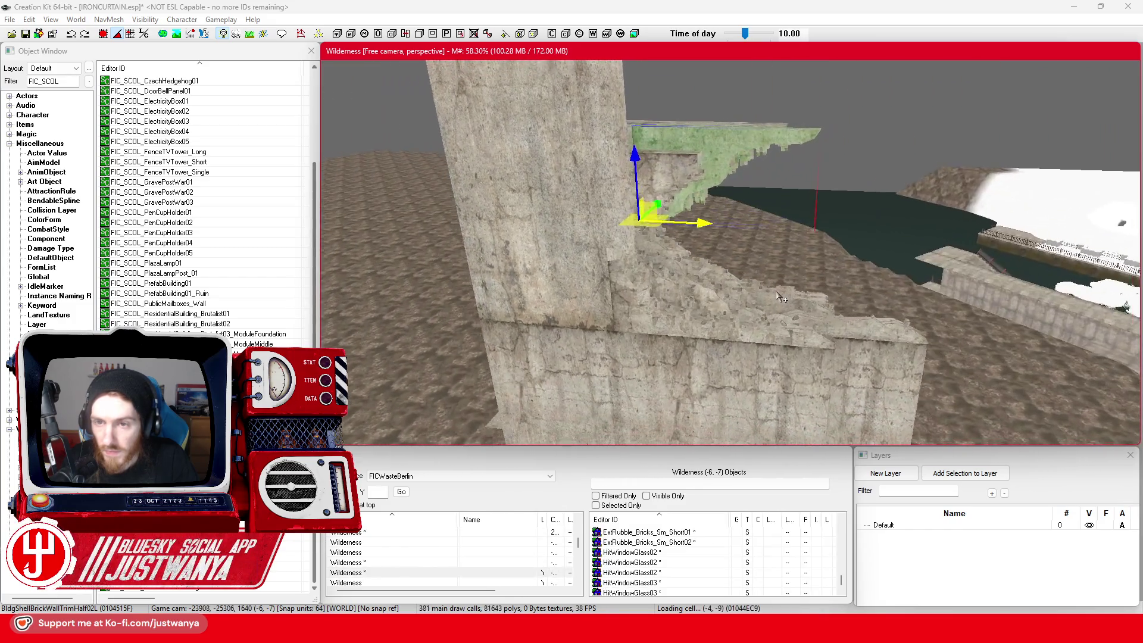
Step: Cycle through the overlapping pieces to select the narrow BldgShellBrickWallTrimBtm02 trim
{"action": "left_click", "coordinate": [708, 226]}
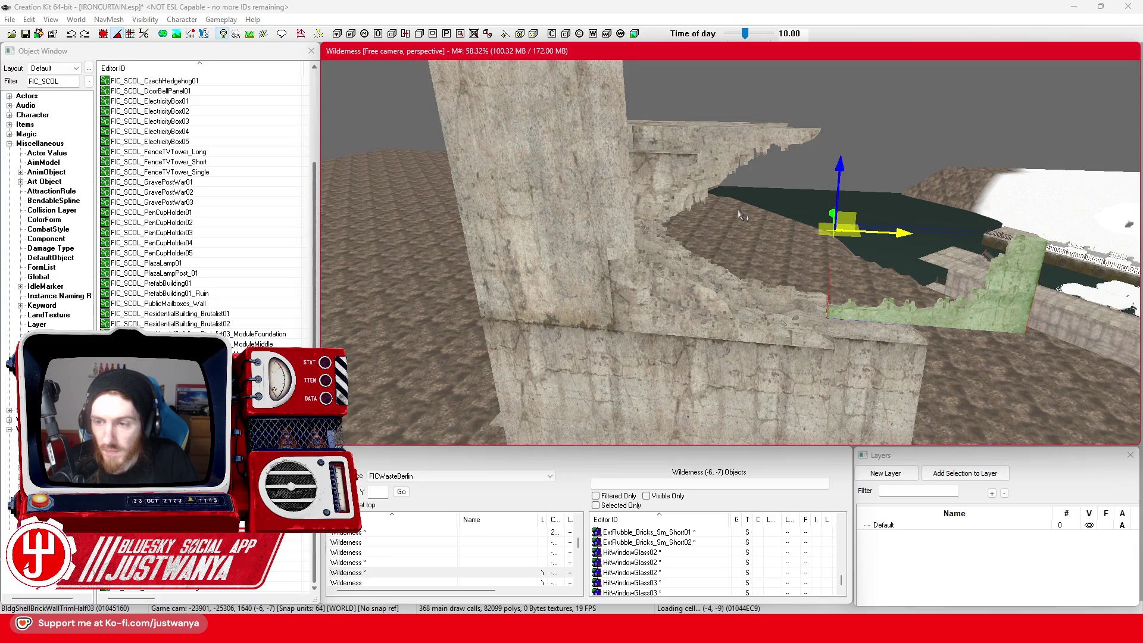
{"action": "left_click", "coordinate": [740, 216]}
{"action": "left_click", "coordinate": [740, 215]}
{"action": "left_click", "coordinate": [740, 215]}
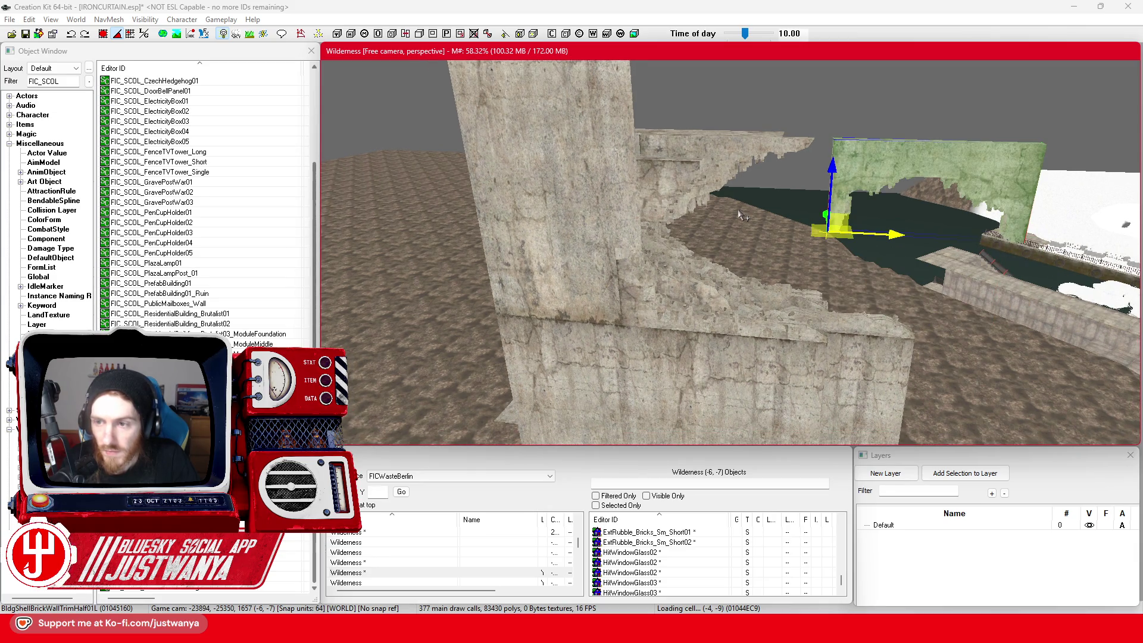
{"action": "left_click", "coordinate": [740, 216]}
{"action": "left_click", "coordinate": [740, 215]}
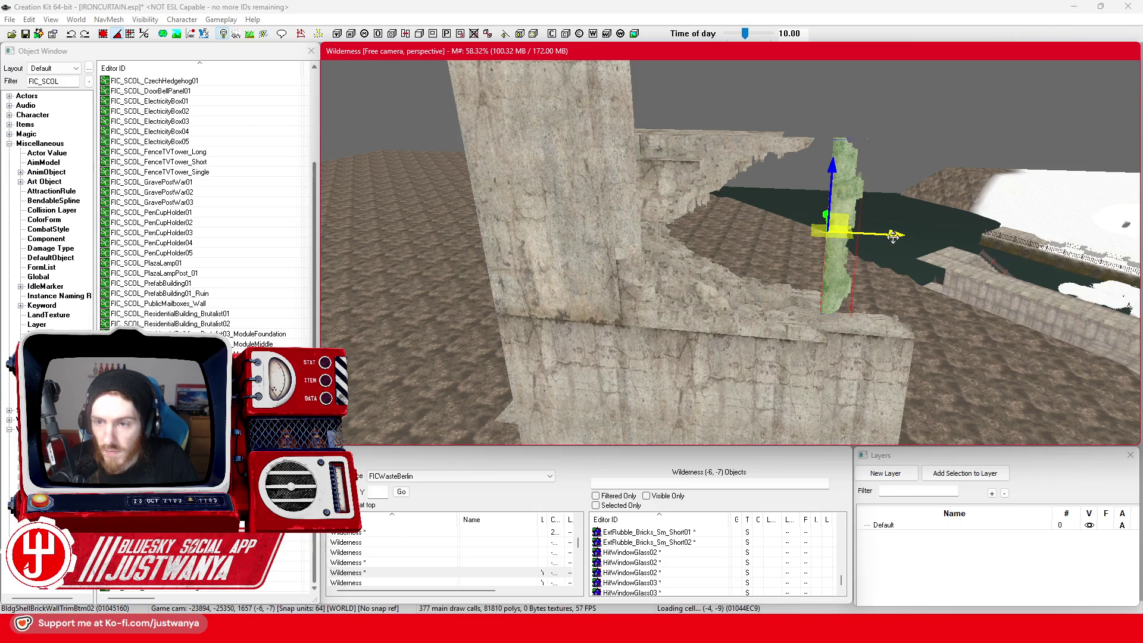
Step: Rotate the BldgShellBrickWallTrimBtm02 upright and raise it against the wall's broken edge
{"action": "key", "text": "e"}
{"action": "mouse_move", "coordinate": [893, 237]}
{"action": "left_mouse_down"}
{"action": "mouse_move", "coordinate": [798, 186]}
{"action": "mouse_move", "coordinate": [768, 196]}
{"action": "left_mouse_up"}
{"action": "key", "text": "w"}
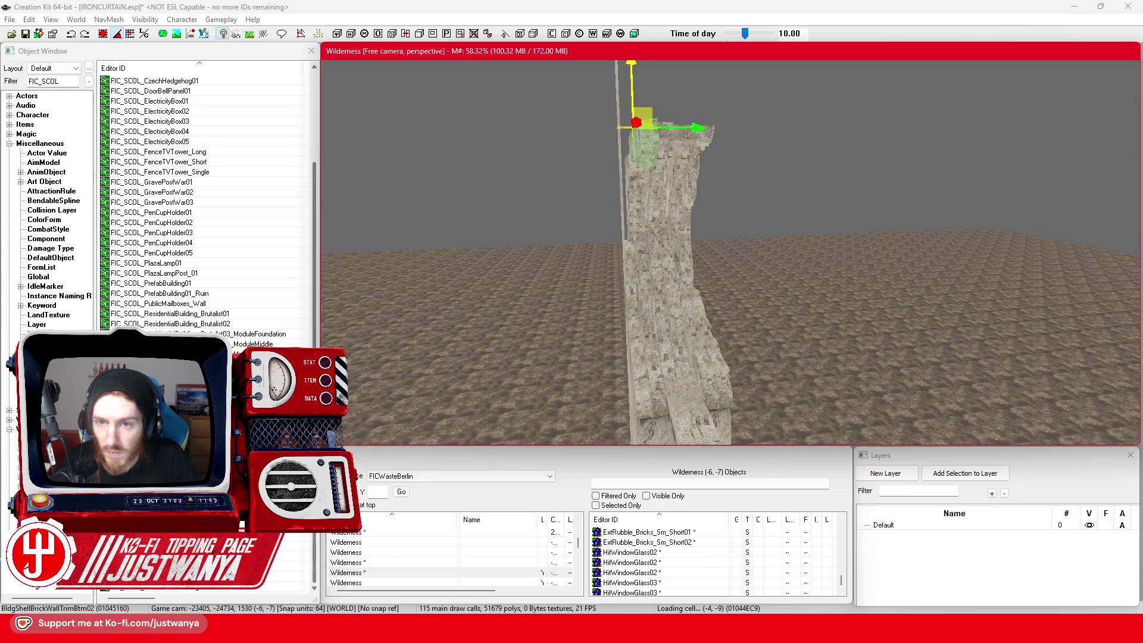
{"action": "scroll", "coordinate": [721, 76], "scroll_direction": "up", "scroll_amount": 5}
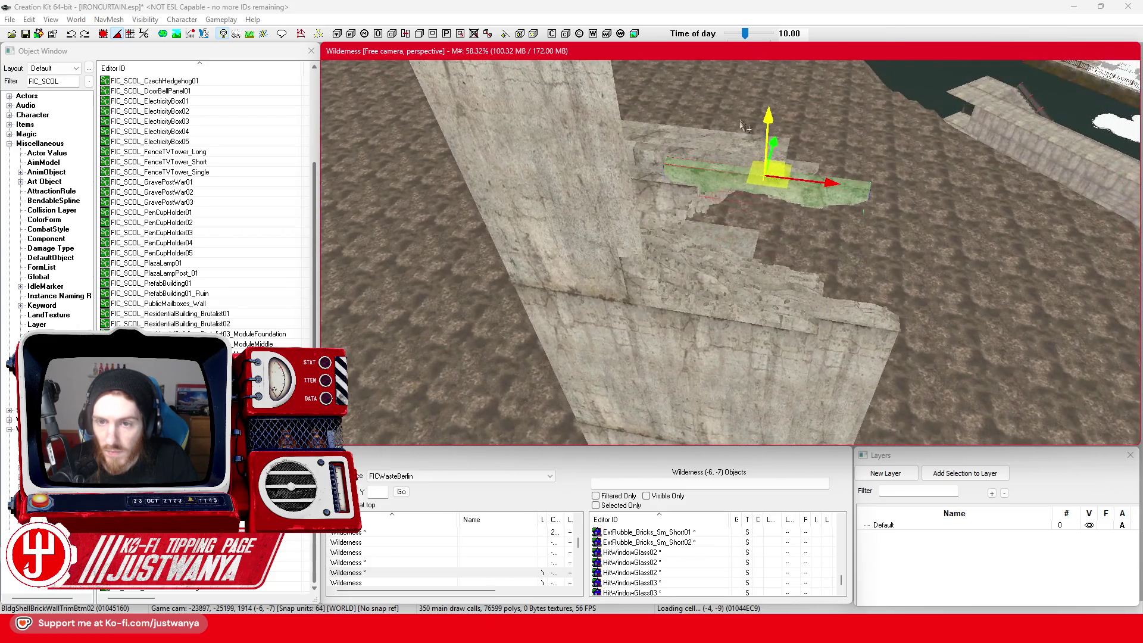
{"action": "scroll", "coordinate": [742, 131], "scroll_direction": "up", "scroll_amount": 5}
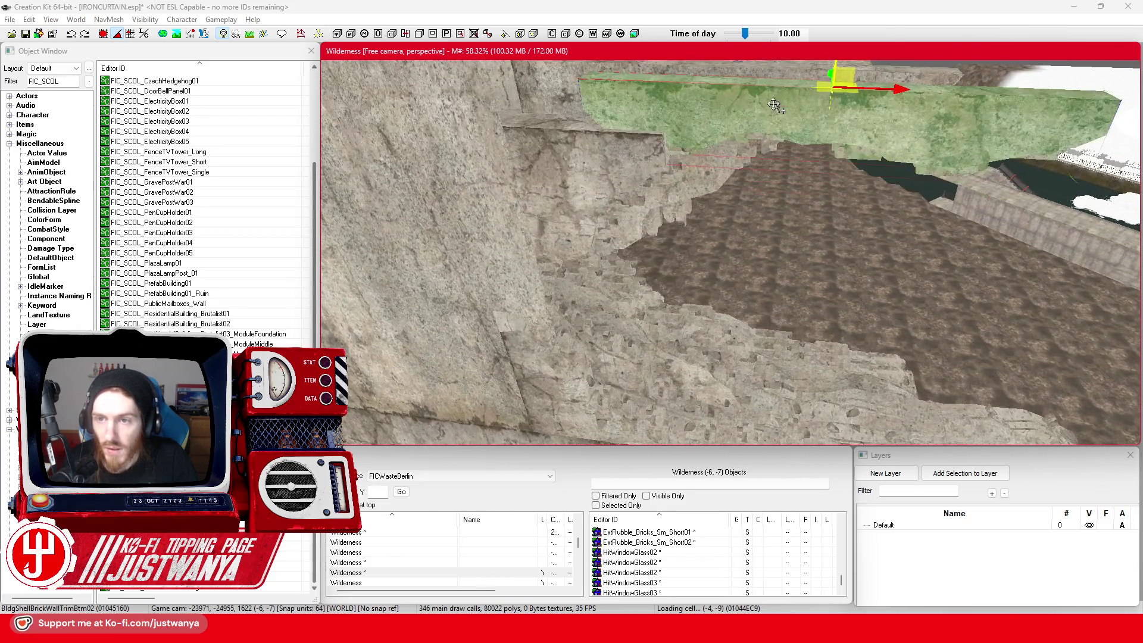
{"action": "left_click_drag", "start_coordinate": [789, 161], "coordinate": [790, 149]}
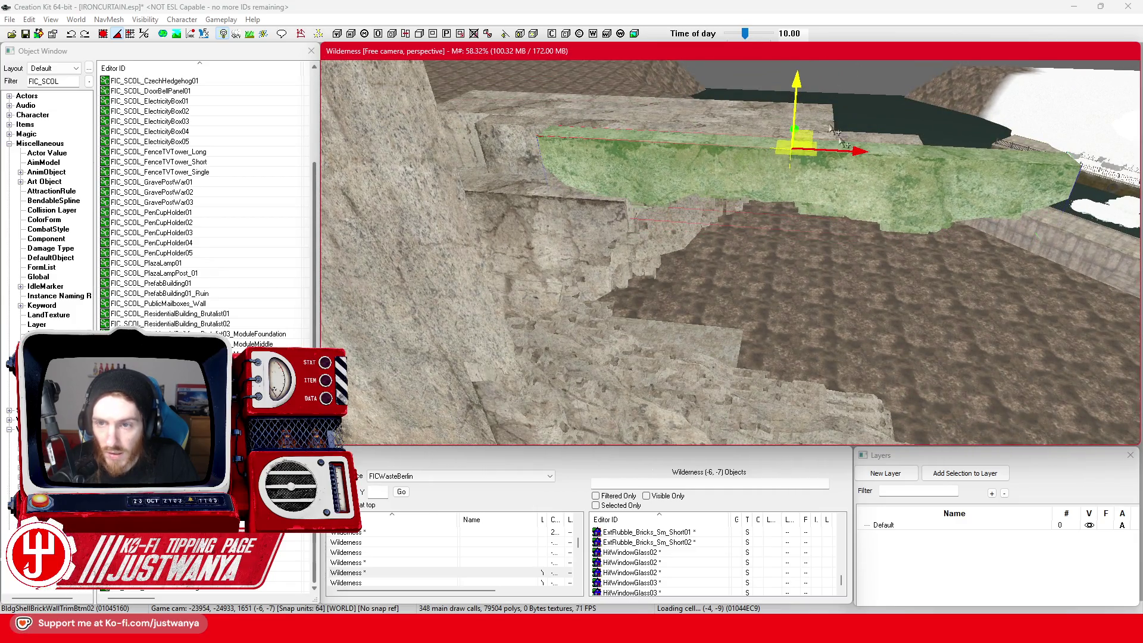
{"action": "scroll", "coordinate": [819, 115], "scroll_direction": "down", "scroll_amount": 4}
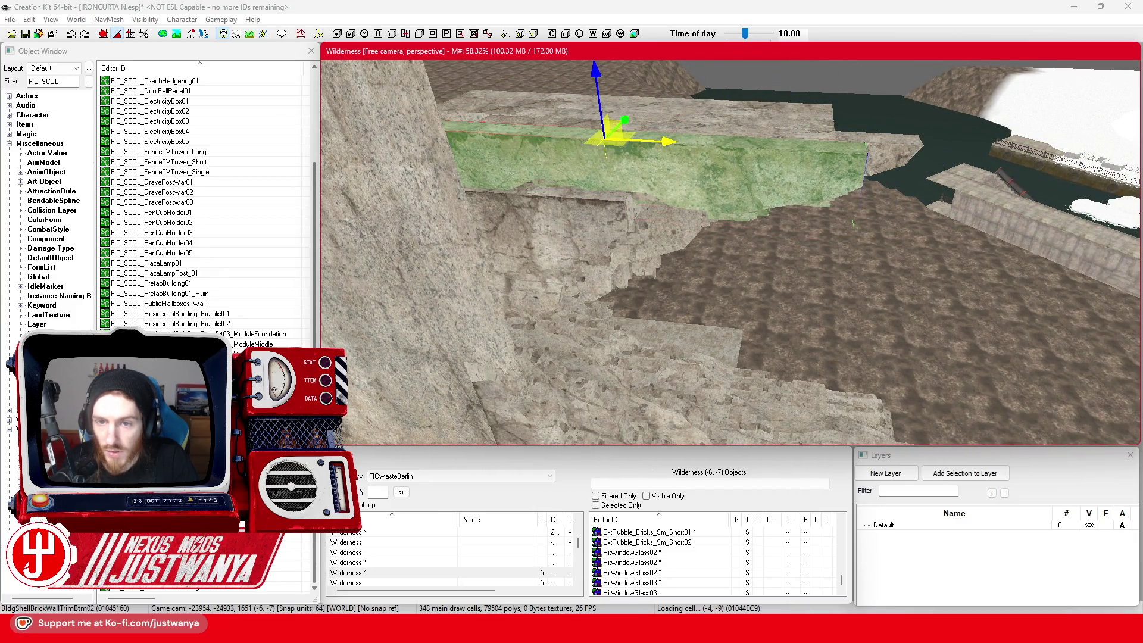
Step: Select the brick trim piece atop the tower, view it from above, and undo its last change
{"action": "left_click", "coordinate": [881, 300]}
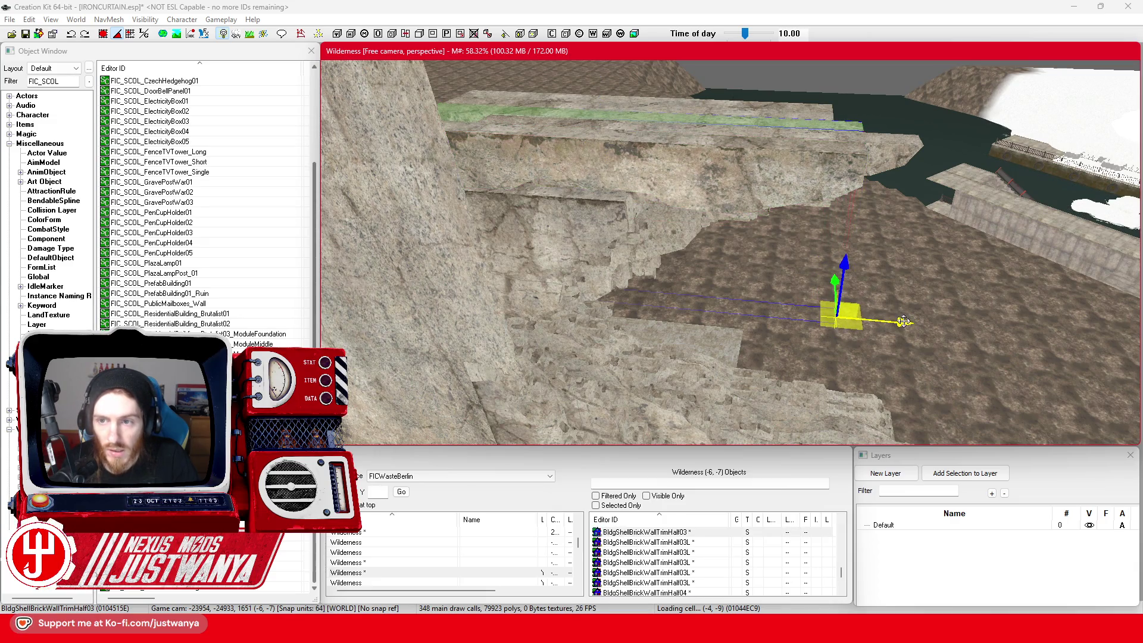
{"action": "left_click_drag", "start_coordinate": [833, 310], "coordinate": [766, 206]}
{"action": "scroll", "coordinate": [774, 206], "scroll_direction": "up", "scroll_amount": 2}
{"action": "left_click", "coordinate": [779, 202]}
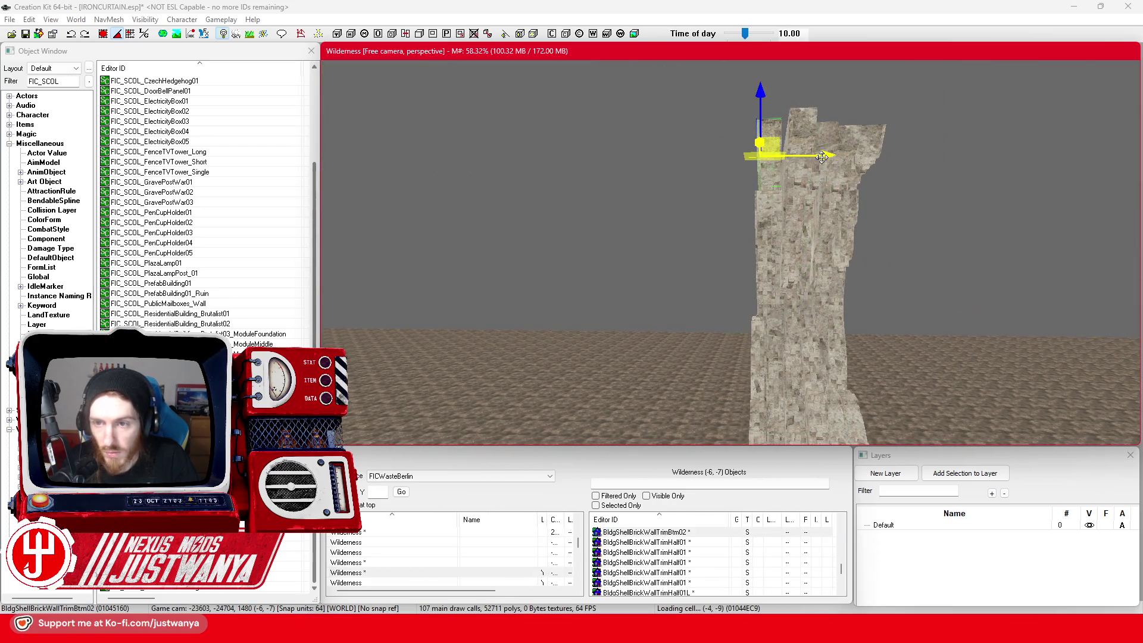
{"action": "mouse_move", "coordinate": [833, 250]}
{"action": "left_mouse_down"}
{"action": "mouse_move", "coordinate": [823, 157]}
{"action": "mouse_move", "coordinate": [781, 106]}
{"action": "mouse_move", "coordinate": [752, 255]}
{"action": "left_mouse_up"}
{"action": "key", "text": "ctrl+z"}
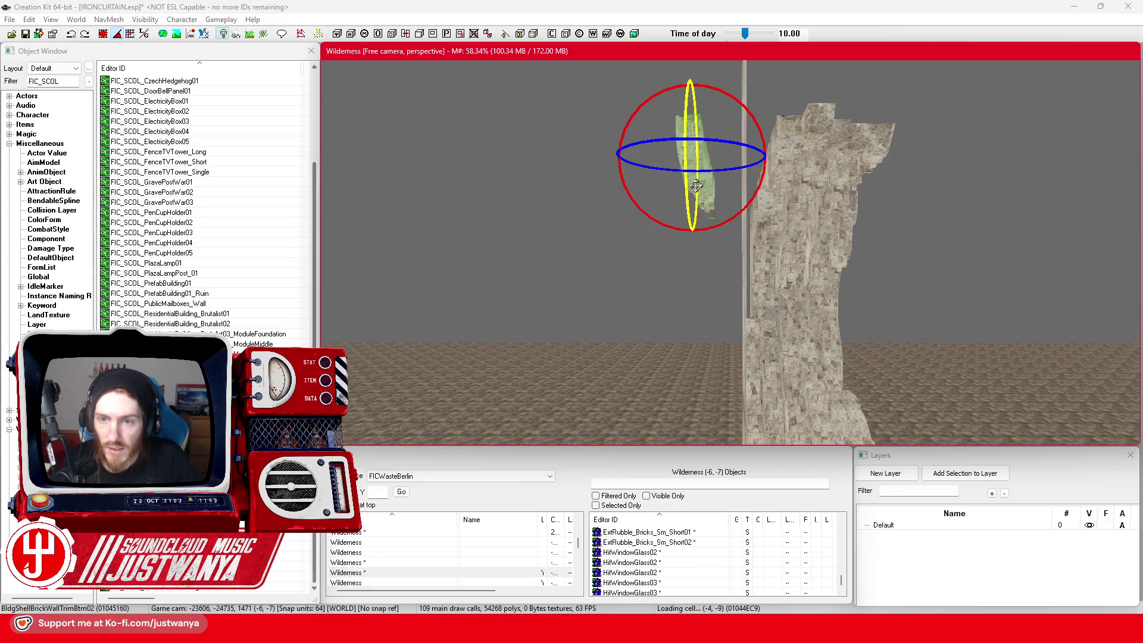
{"action": "key", "text": "1"}
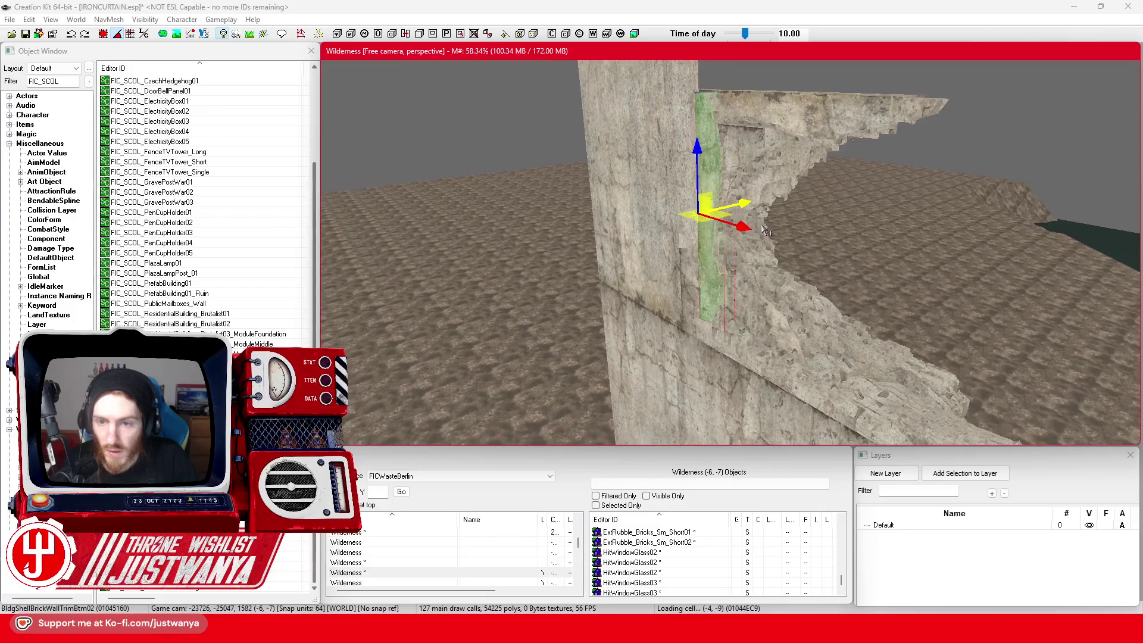
{"action": "scroll", "coordinate": [788, 230], "scroll_direction": "up", "scroll_amount": 2}
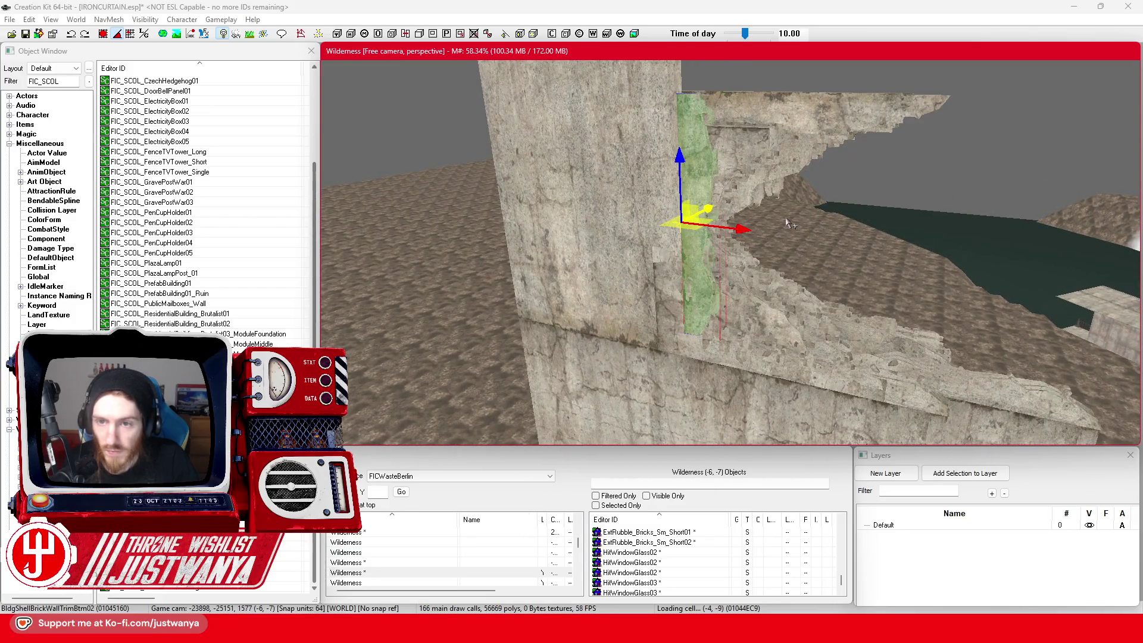
{"action": "left_click_drag", "start_coordinate": [754, 232], "coordinate": [742, 201]}
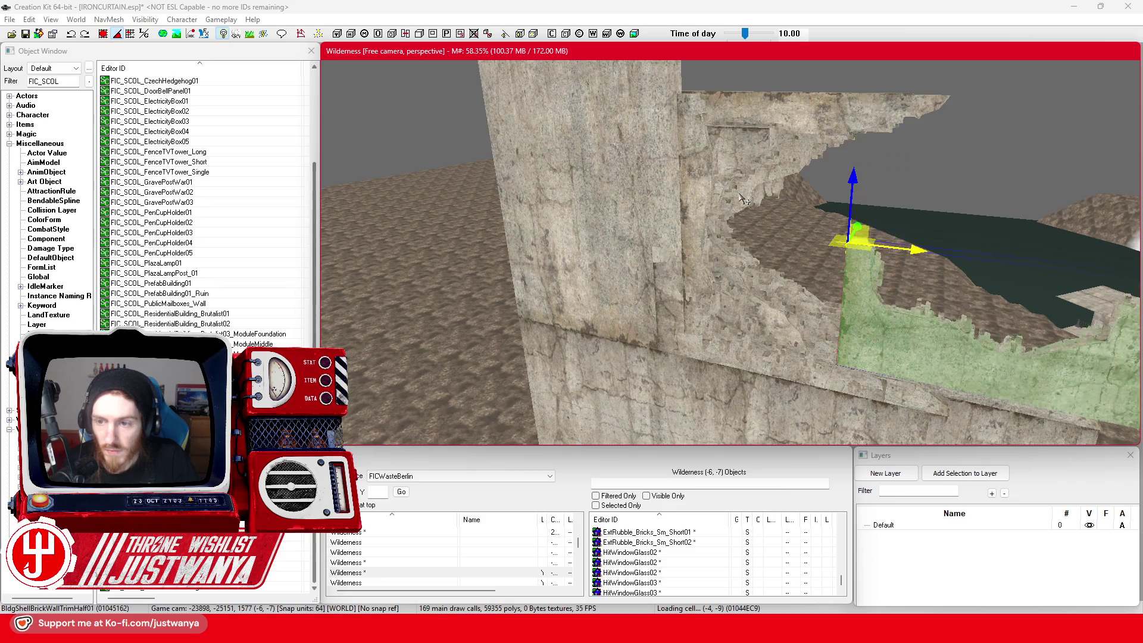
{"action": "key", "text": "ctrl+z"}
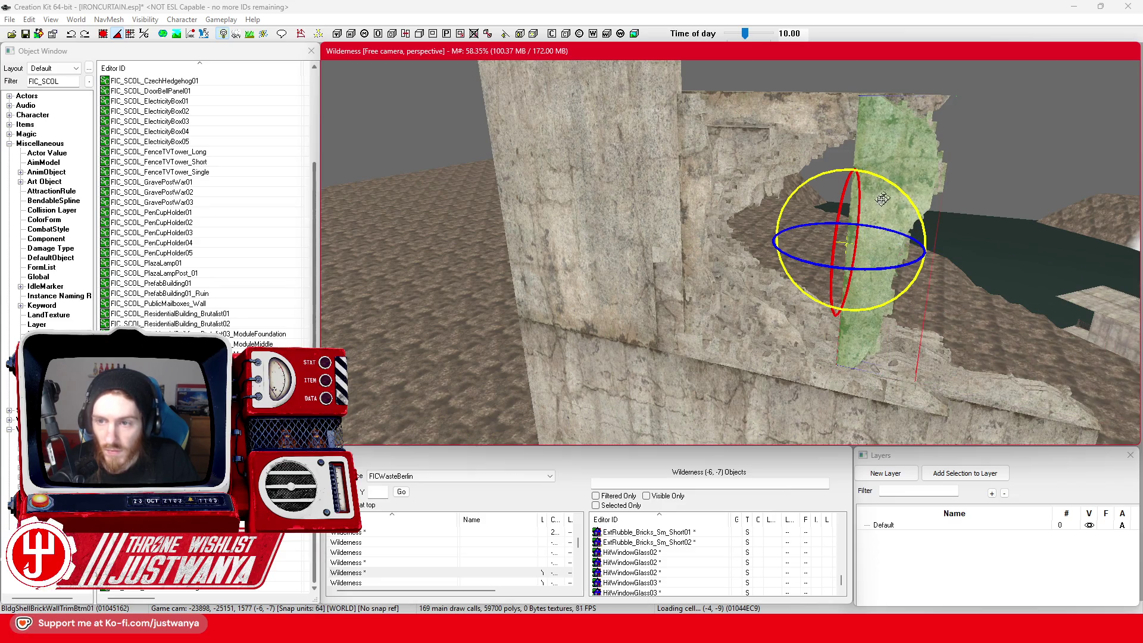
{"action": "left_click_drag", "start_coordinate": [893, 185], "coordinate": [887, 214]}
{"action": "mouse_move", "coordinate": [859, 210]}
{"action": "left_mouse_down"}
{"action": "mouse_move", "coordinate": [859, 250]}
{"action": "mouse_move", "coordinate": [857, 148]}
{"action": "left_mouse_up"}
{"action": "key", "text": "w"}
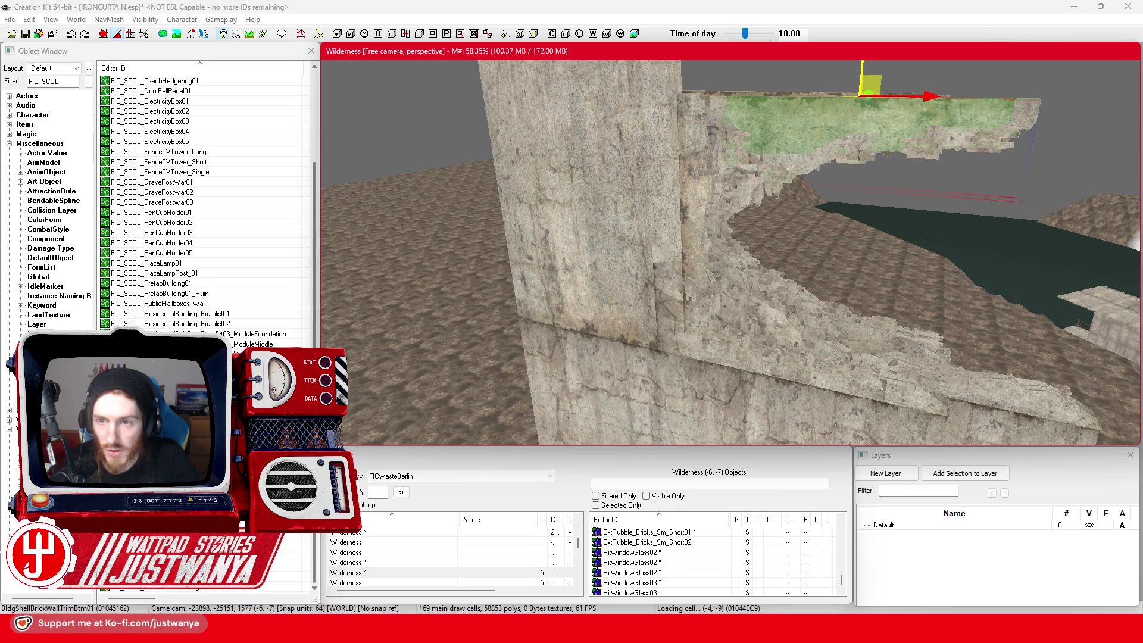
{"action": "scroll", "coordinate": [705, 292], "scroll_direction": "up", "scroll_amount": 2}
{"action": "key", "text": "shift"}
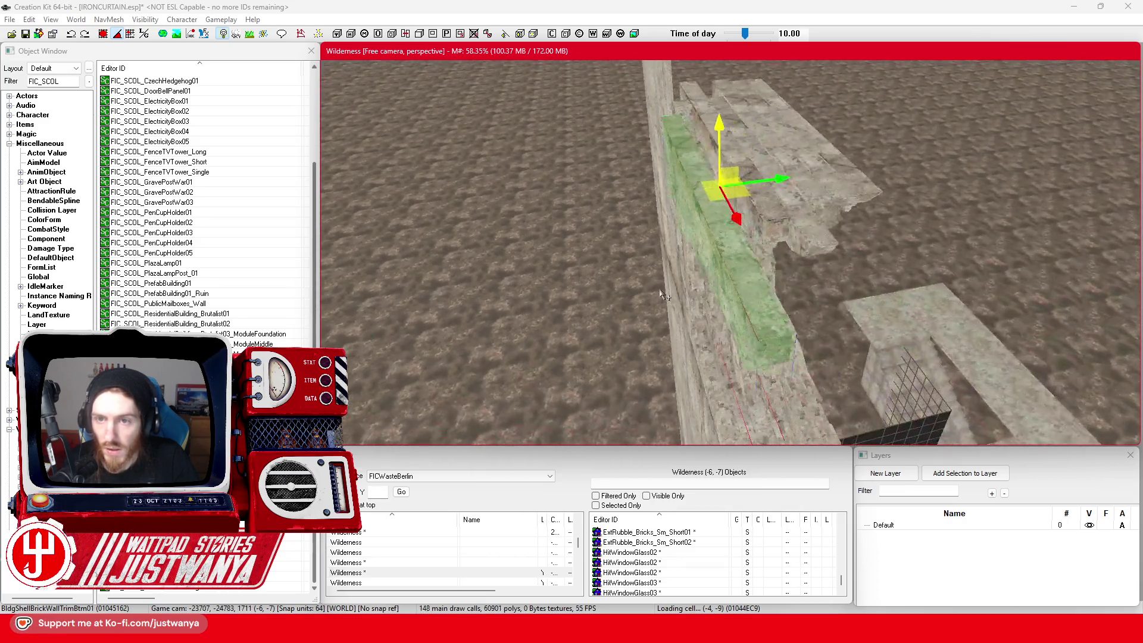
{"action": "left_click_drag", "start_coordinate": [748, 215], "coordinate": [773, 213]}
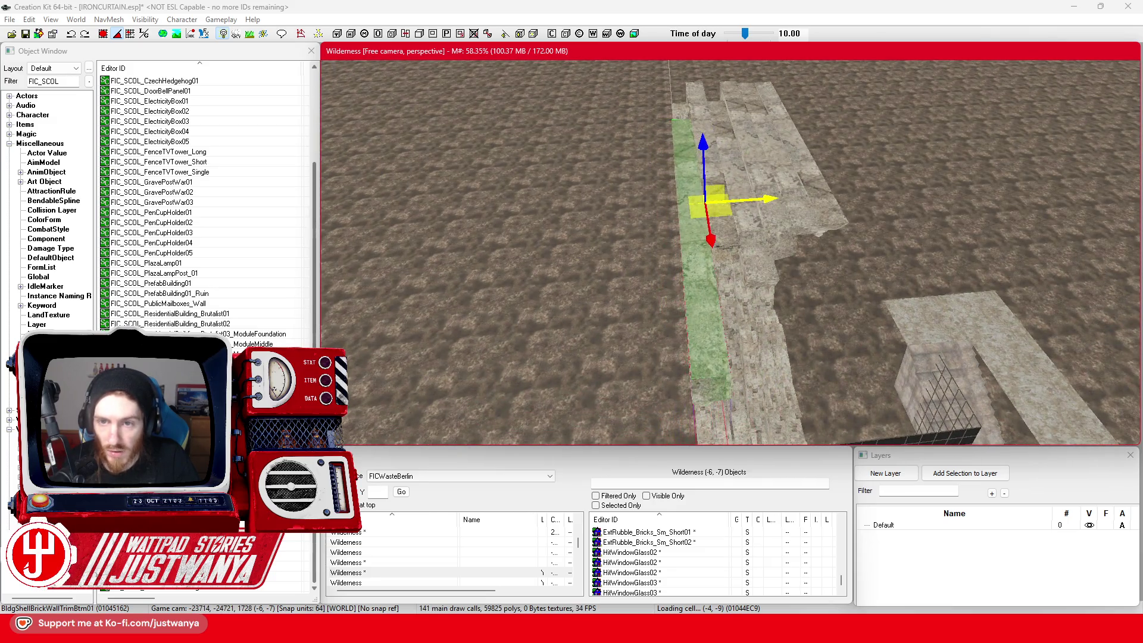
{"action": "key", "text": "shift"}
{"action": "left_click_drag", "start_coordinate": [922, 114], "coordinate": [792, 110]}
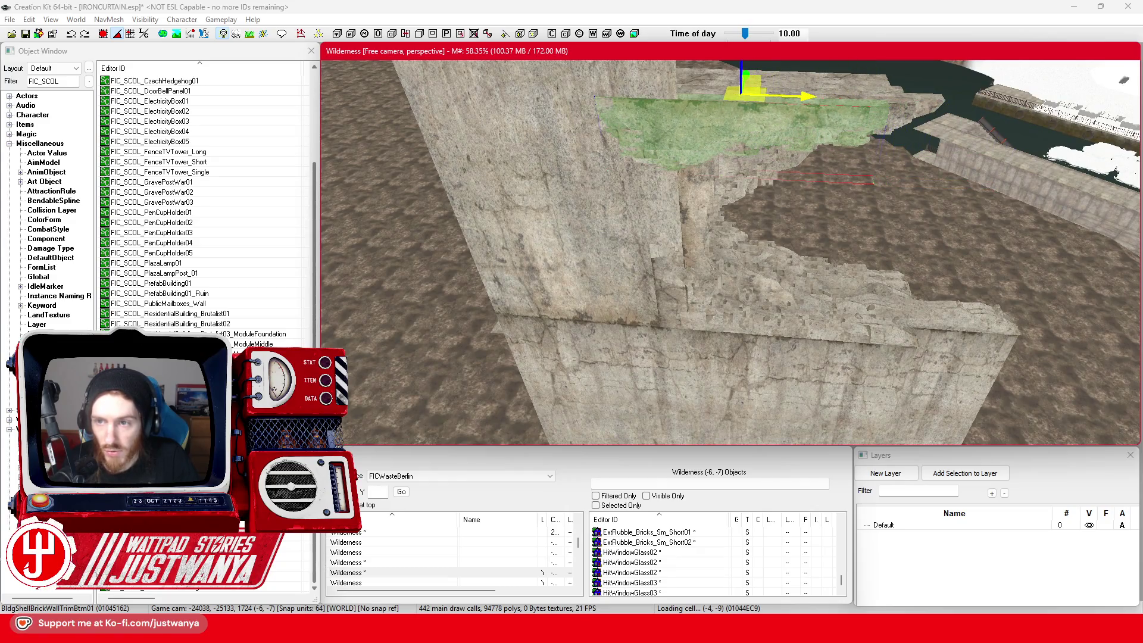
{"action": "key", "text": "shift"}
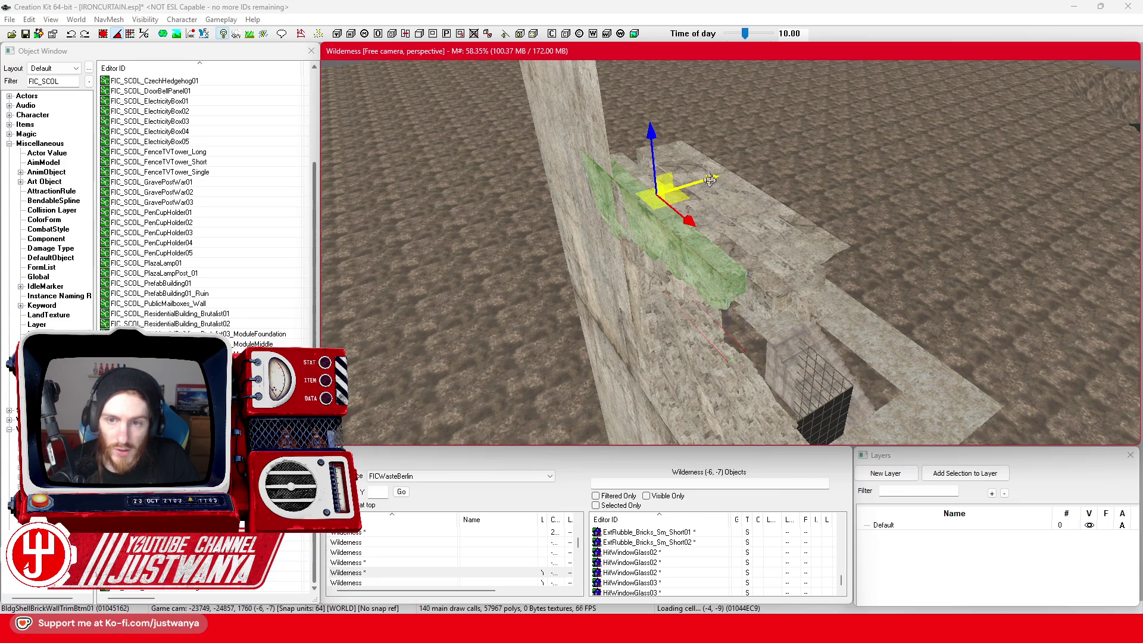
{"action": "key", "text": "shift"}
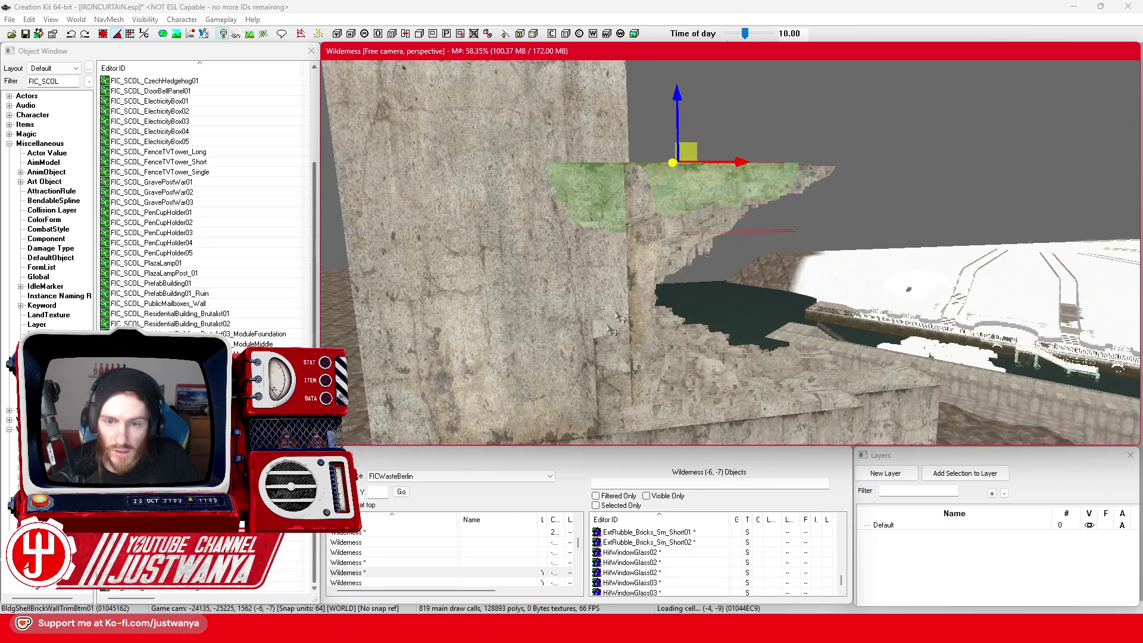
{"action": "left_click", "coordinate": [600, 378]}
{"action": "key", "text": "shift"}
{"action": "key", "text": "shift"}
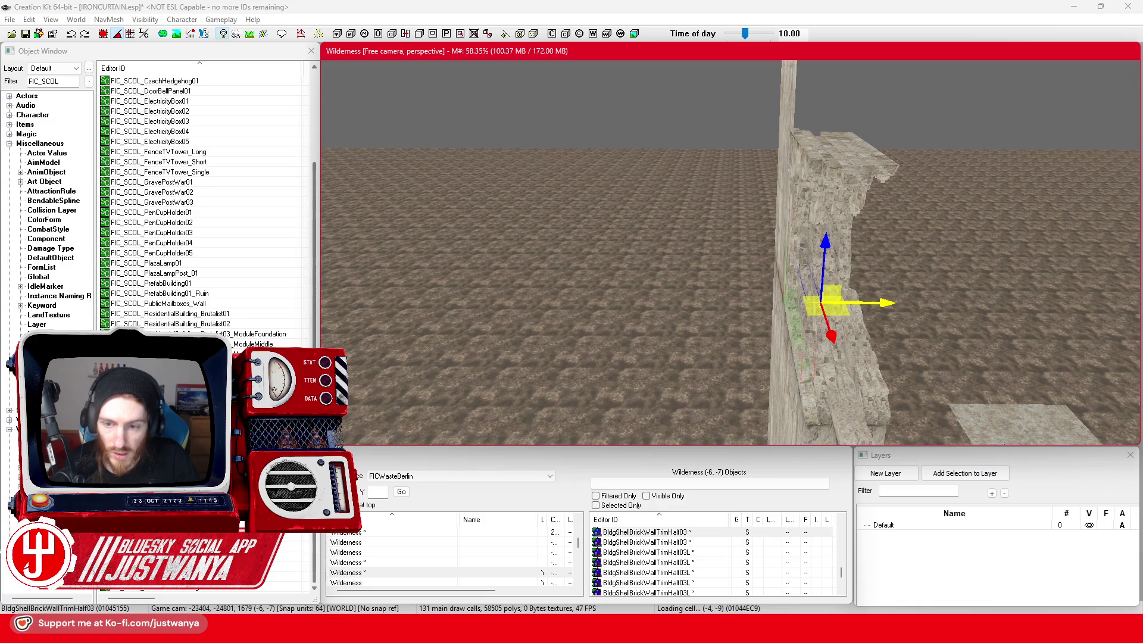
{"action": "key", "text": "shift"}
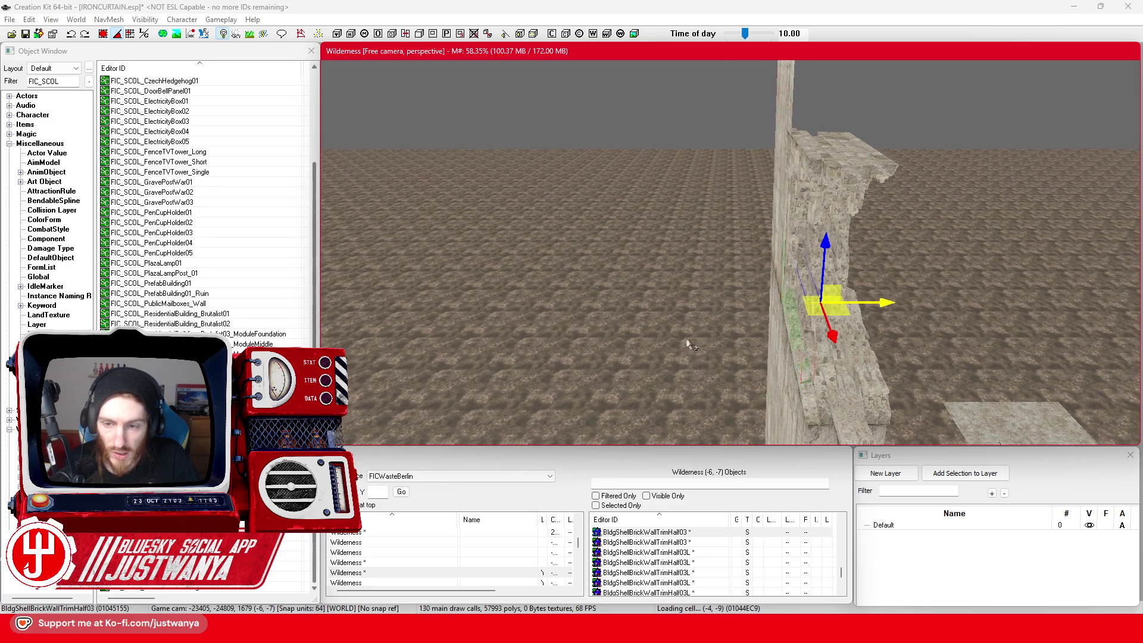
{"action": "key", "text": "shift"}
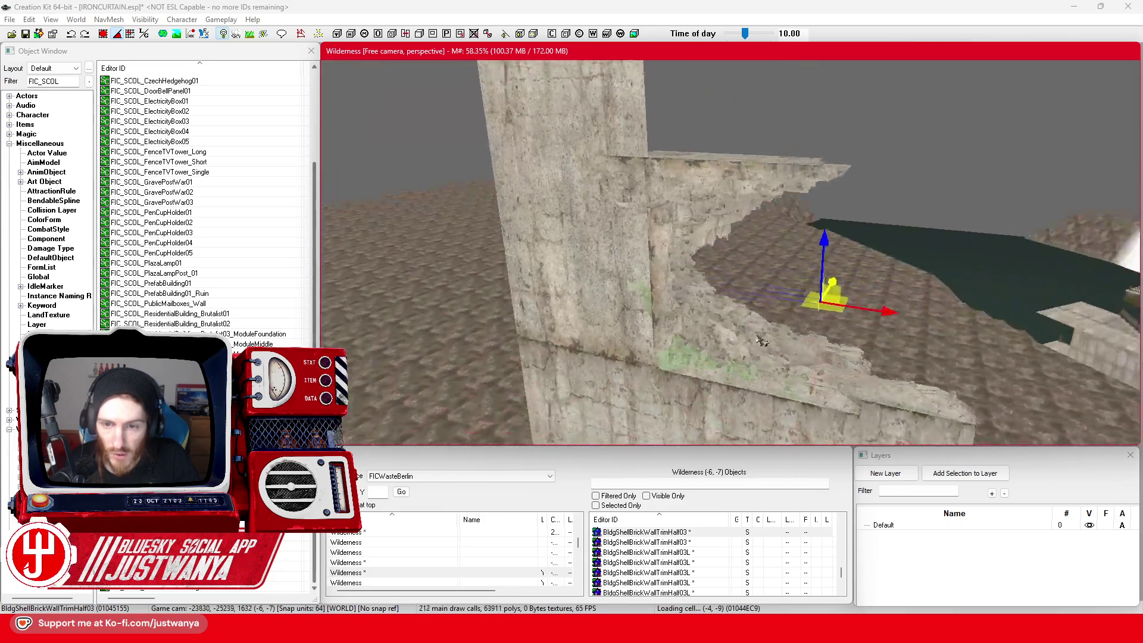
{"action": "key", "text": "shift"}
{"action": "left_click", "coordinate": [556, 321]}
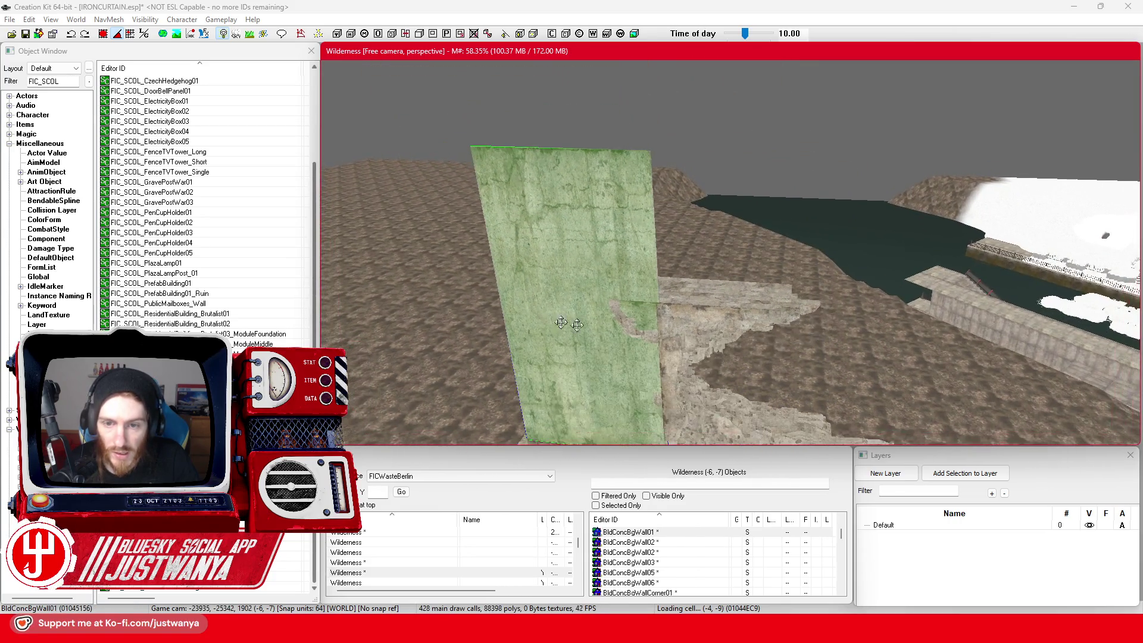
{"action": "scroll", "coordinate": [556, 321], "scroll_direction": "down", "scroll_amount": 10}
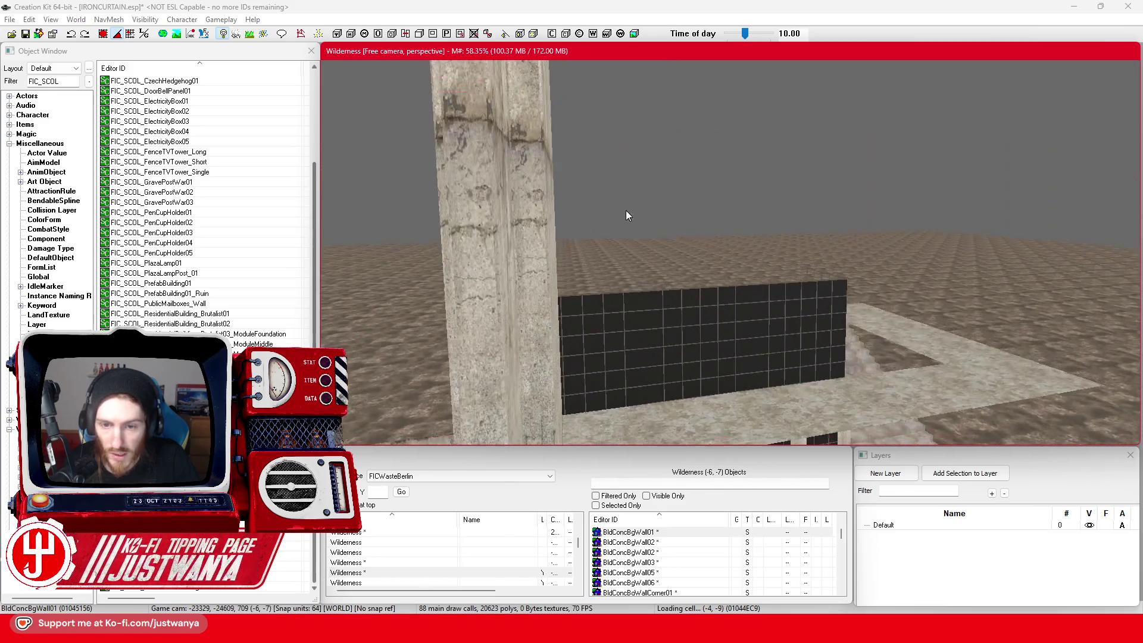
{"action": "key", "text": "shift"}
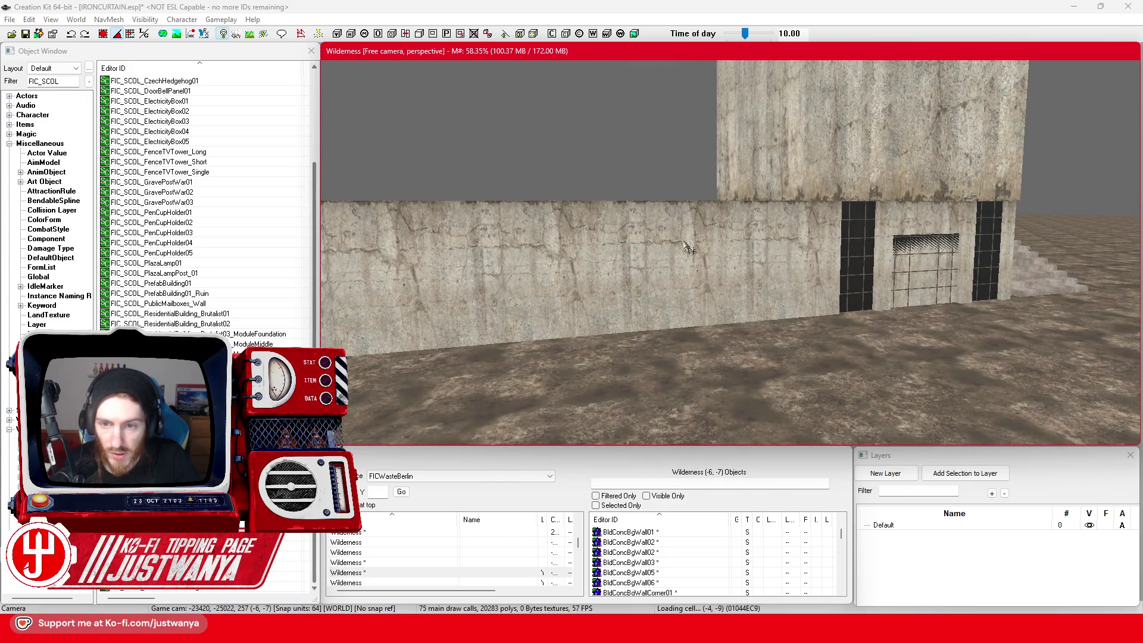
Step: Select the BldConcSmWall01 panel, raise it higher and turn it a quarter turn
{"action": "left_click", "coordinate": [686, 248]}
{"action": "key", "text": "shift"}
{"action": "left_click_drag", "start_coordinate": [686, 316], "coordinate": [659, 268]}
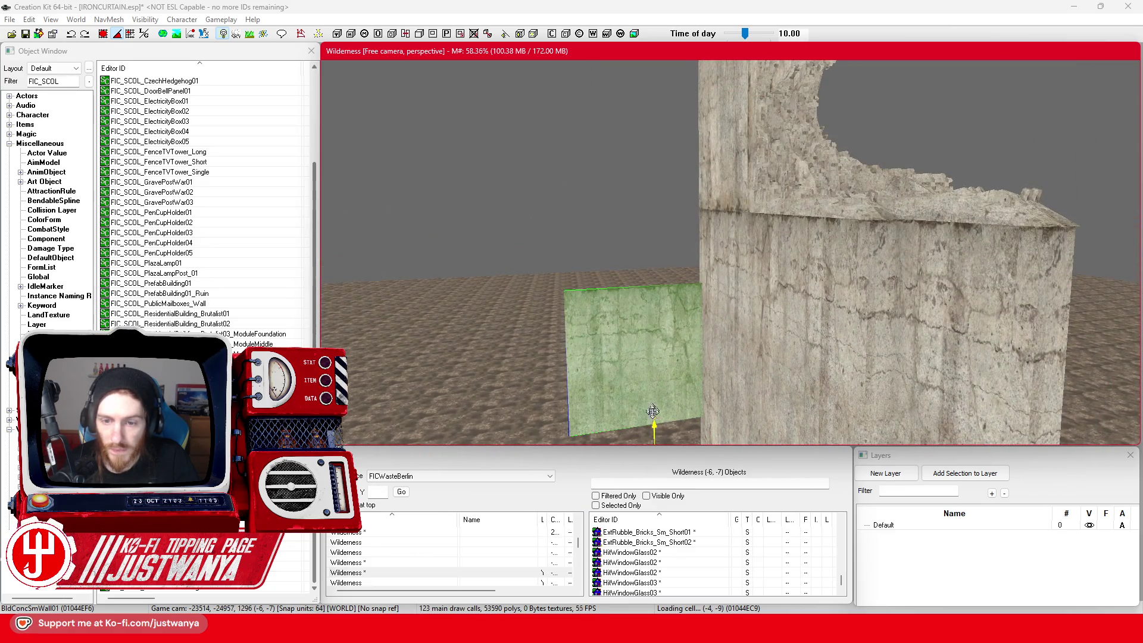
{"action": "key", "text": "shift"}
{"action": "mouse_move", "coordinate": [636, 337]}
{"action": "left_mouse_down"}
{"action": "mouse_move", "coordinate": [667, 274]}
{"action": "mouse_move", "coordinate": [560, 232]}
{"action": "left_mouse_up"}
{"action": "key", "text": "2"}
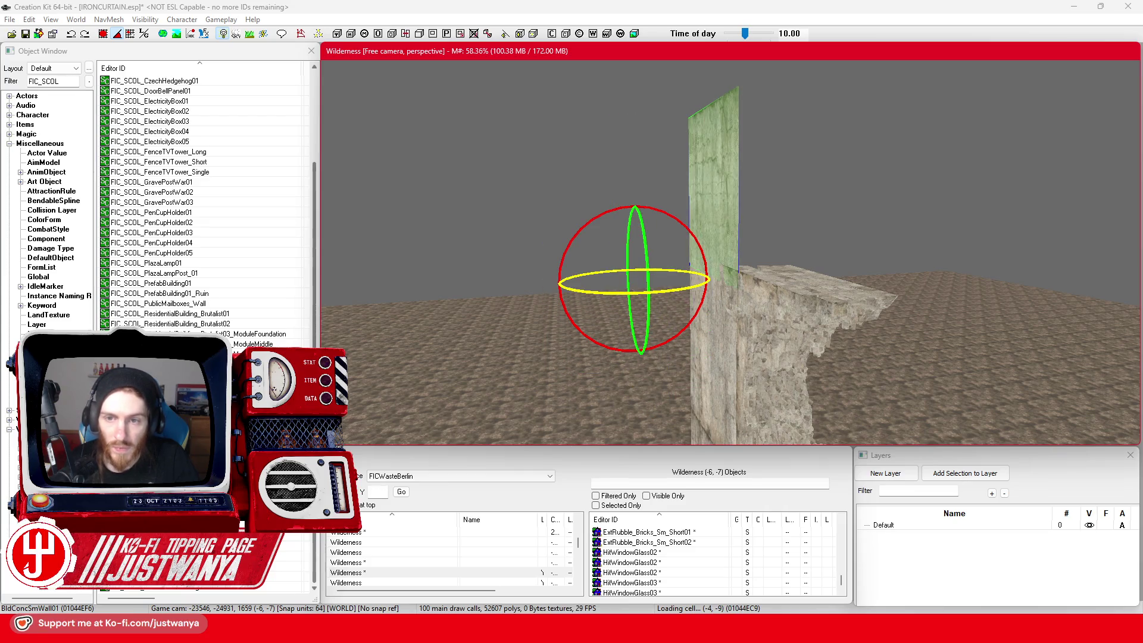
{"action": "key", "text": "1"}
{"action": "key", "text": "shift"}
Step: Slide the panel onto the broken wall's top and check its placement from several sides
{"action": "left_click", "coordinate": [103, 34]}
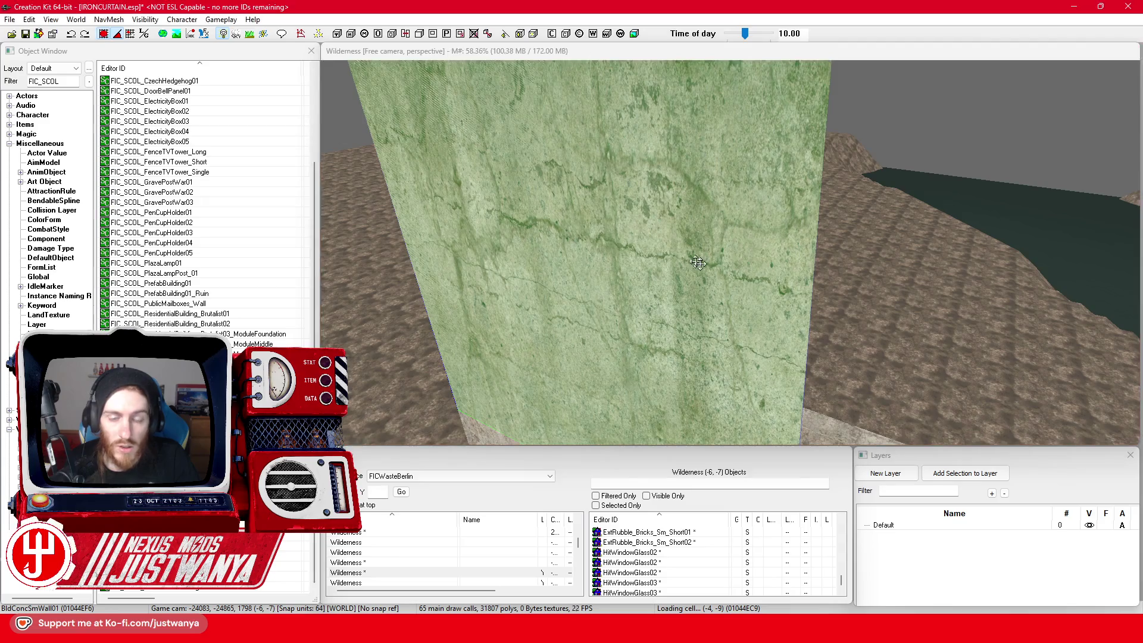
{"action": "scroll", "coordinate": [649, 302], "scroll_direction": "down", "scroll_amount": 5}
{"action": "left_click_drag", "start_coordinate": [650, 303], "coordinate": [786, 344]}
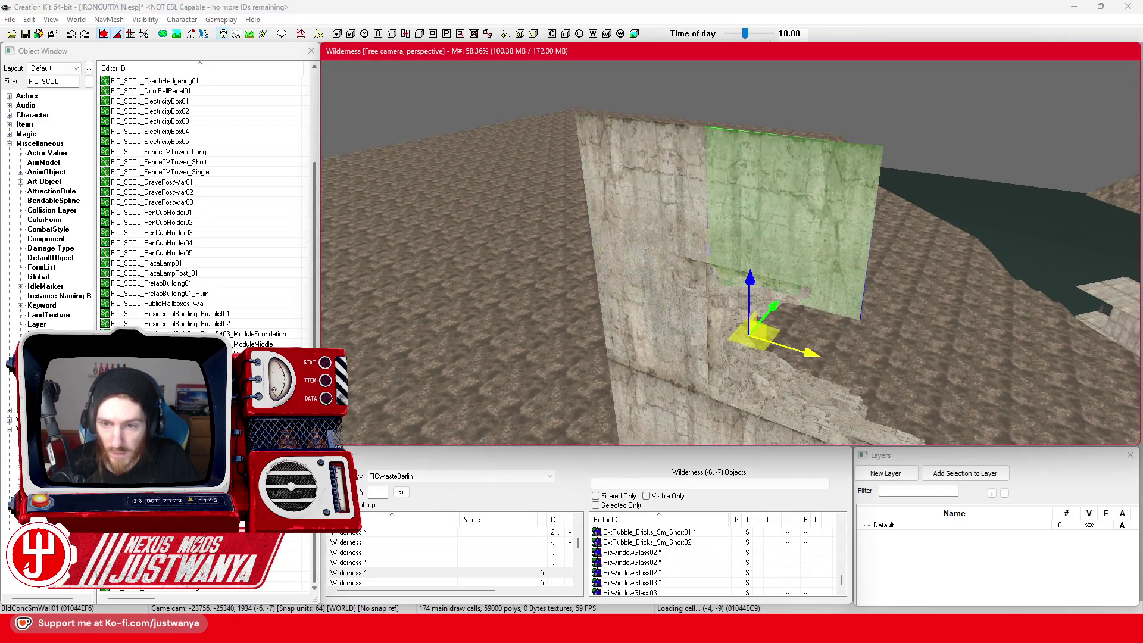
{"action": "key", "text": "shift"}
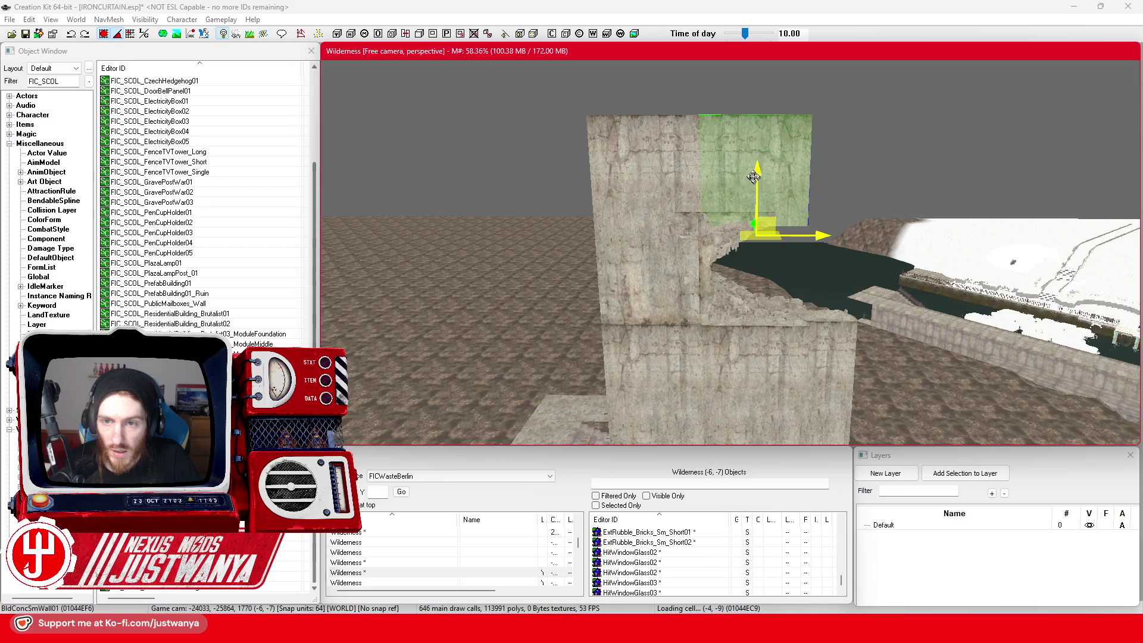
{"action": "key", "text": "shift"}
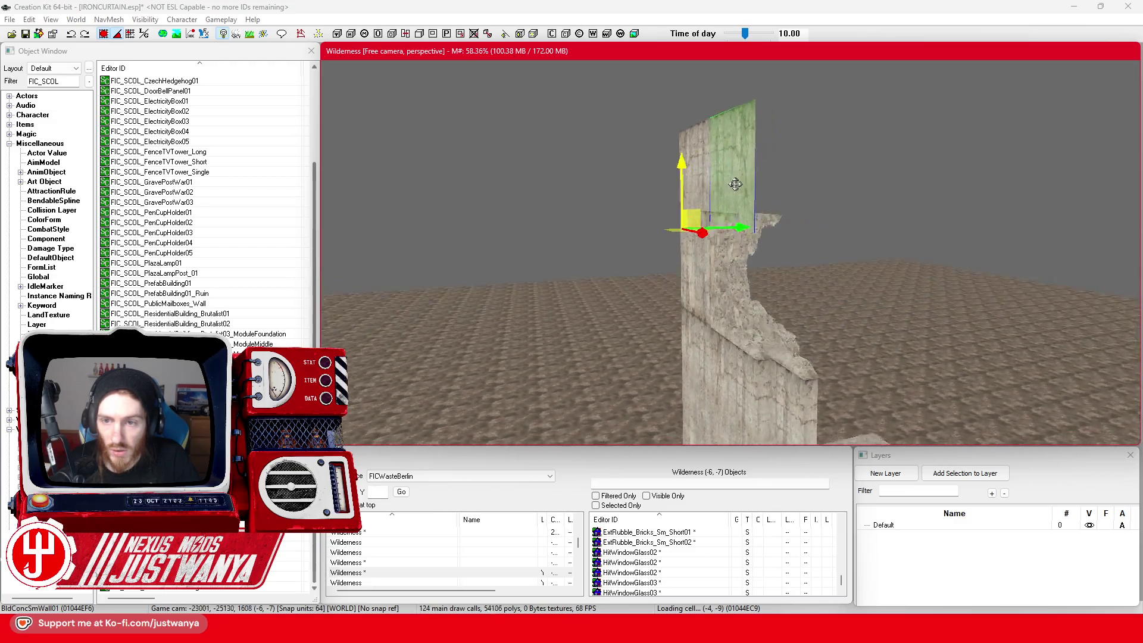
{"action": "key", "text": "shift"}
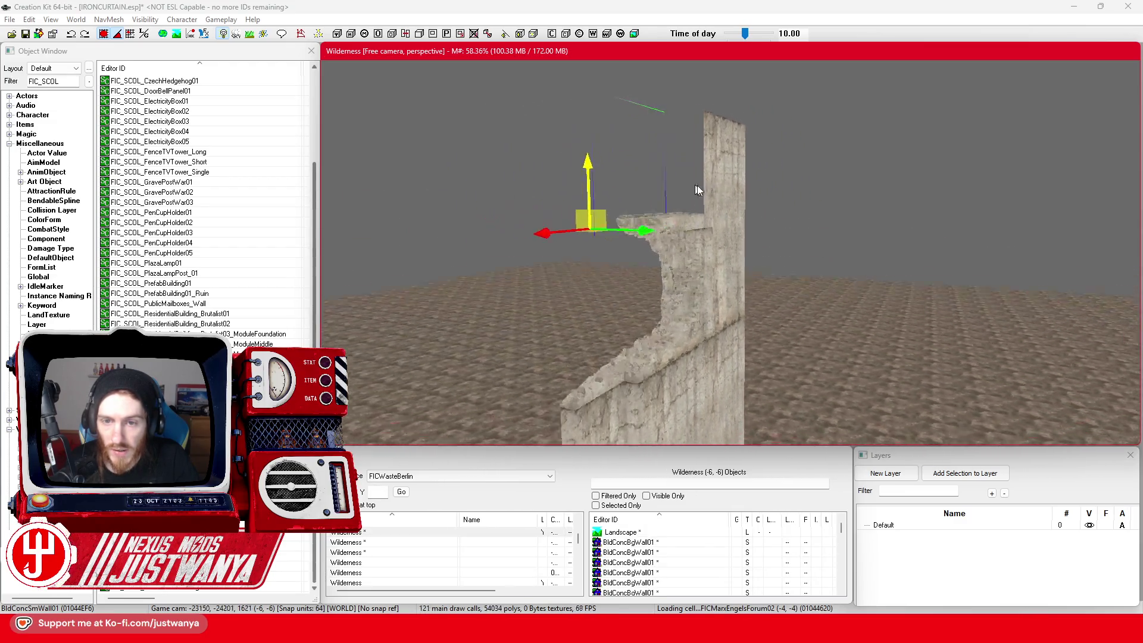
{"action": "key", "text": "shift"}
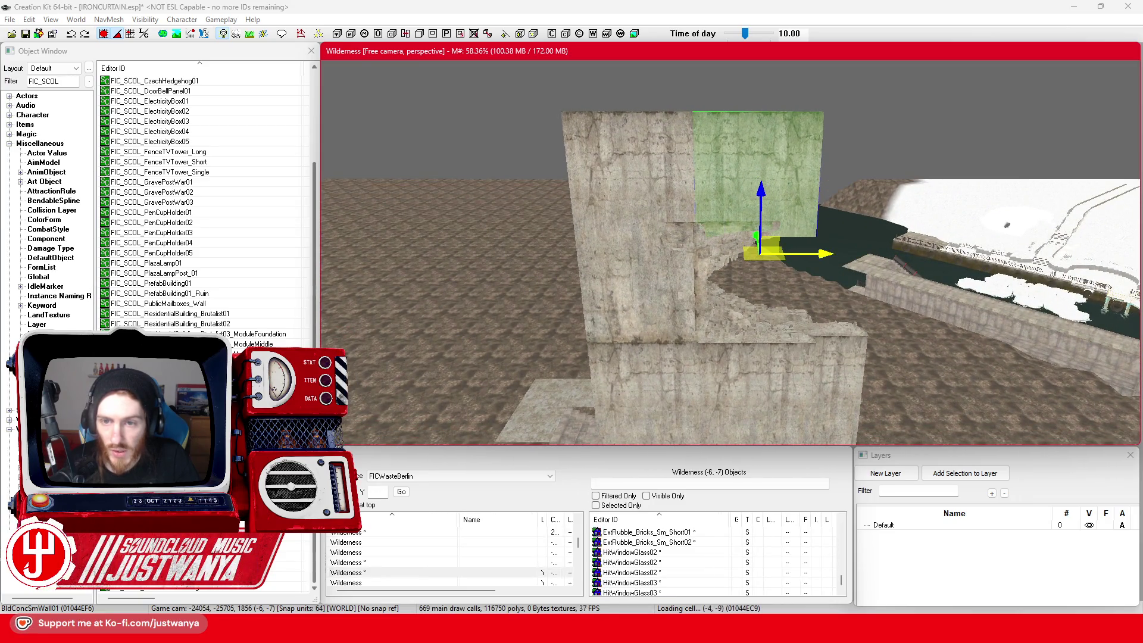
Step: Select the upper wall panel and swap it to the BldConcSmWallHole09 variant with holes
{"action": "left_click", "coordinate": [673, 180]}
{"action": "left_click", "coordinate": [717, 186]}
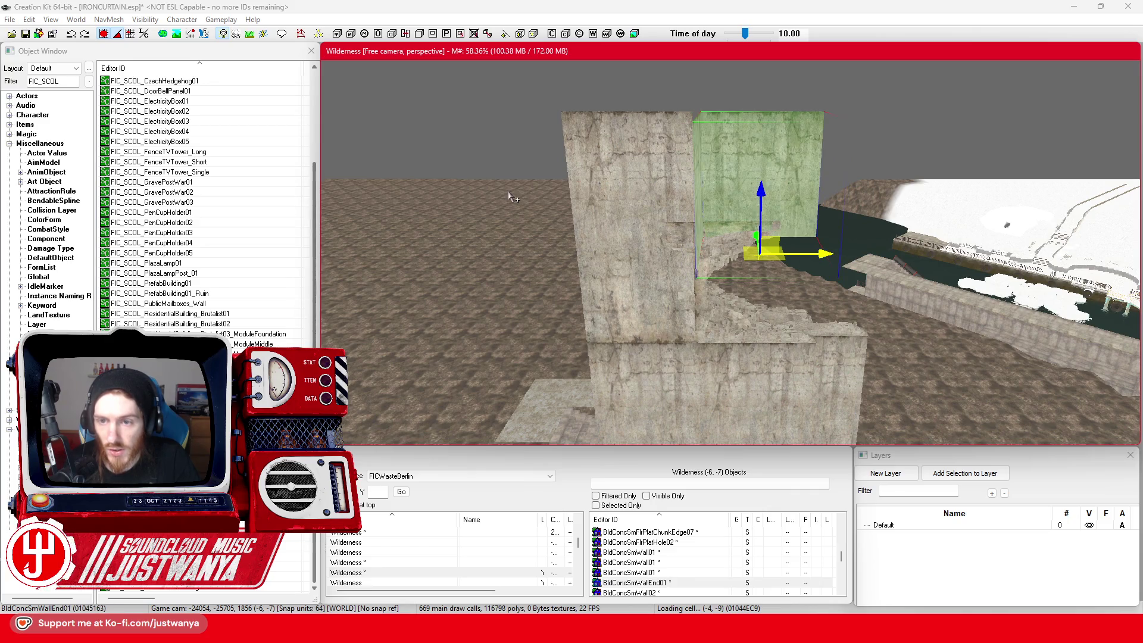
{"action": "key", "text": "period"}
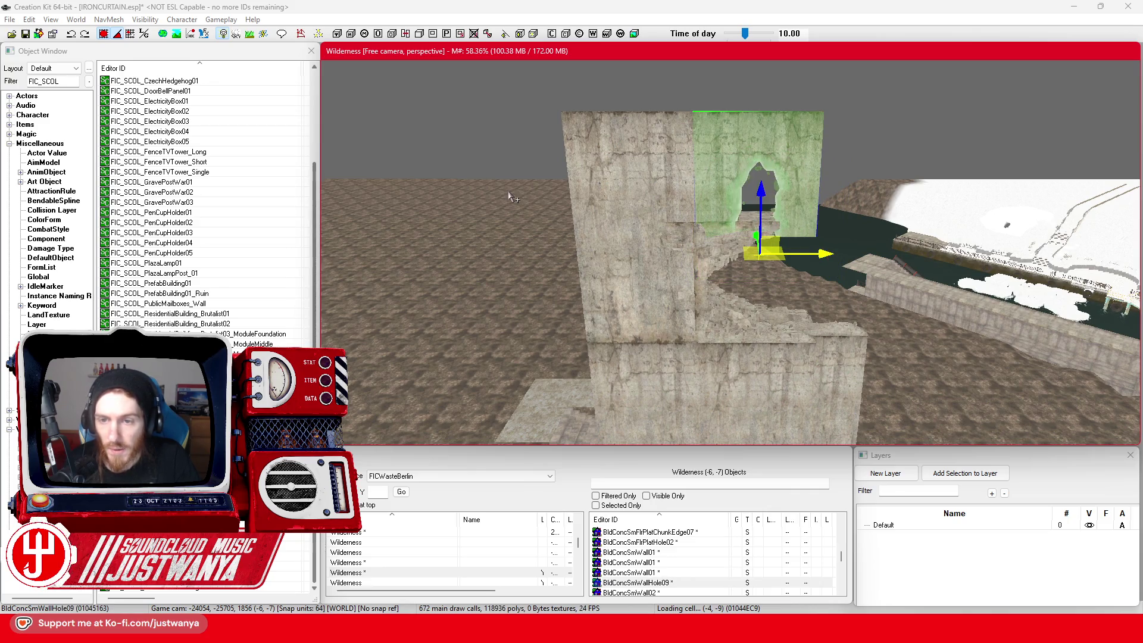
Step: Cycle the panel's base object to BldConcSmWallTop01 and inspect it from around the wall
{"action": "key", "text": "period"}
{"action": "mouse_move", "coordinate": [509, 197]}
{"action": "left_mouse_down"}
{"action": "mouse_move", "coordinate": [635, 280]}
{"action": "mouse_move", "coordinate": [679, 288]}
{"action": "mouse_move", "coordinate": [952, 197]}
{"action": "mouse_move", "coordinate": [1032, 193]}
{"action": "mouse_move", "coordinate": [631, 206]}
{"action": "left_mouse_up"}
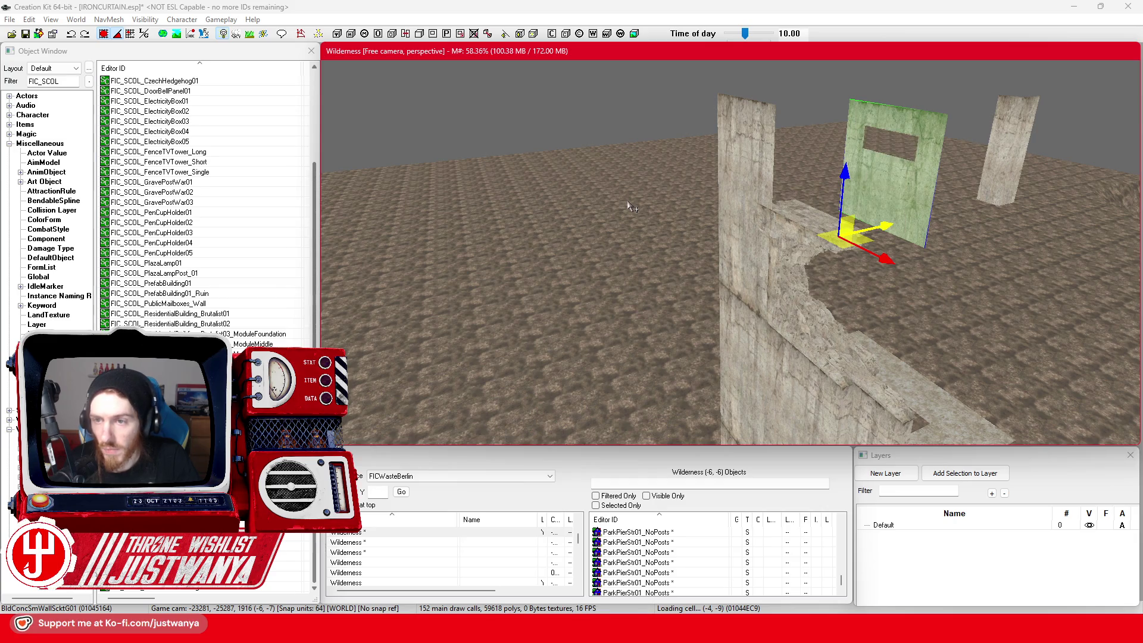
{"action": "key", "text": "shift"}
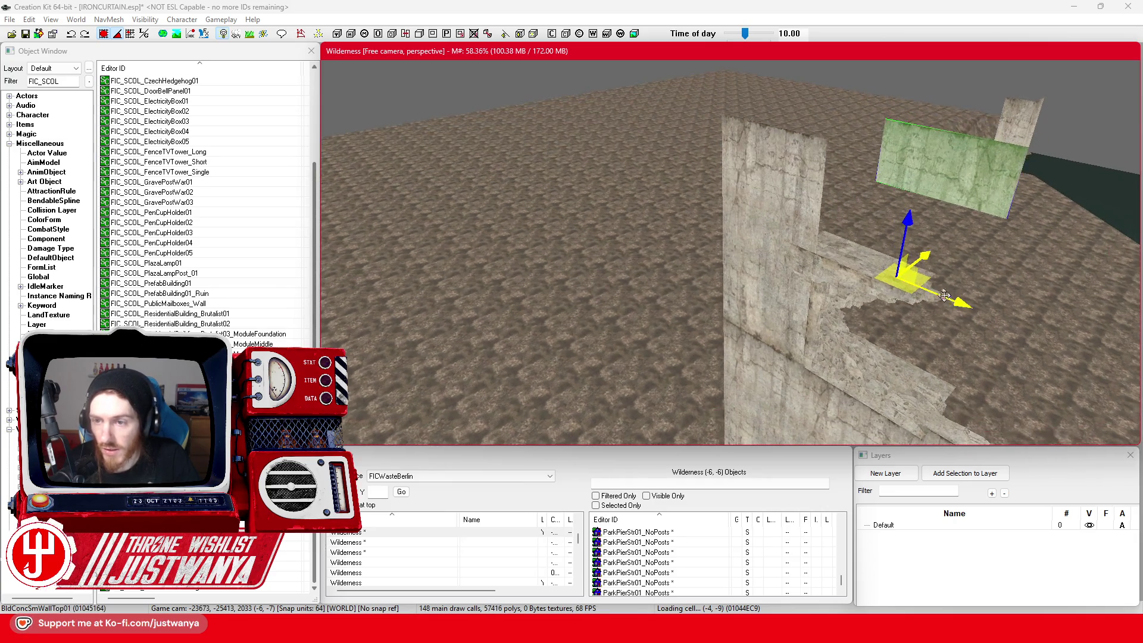
{"action": "key", "text": "shift"}
{"action": "key", "text": "shift"}
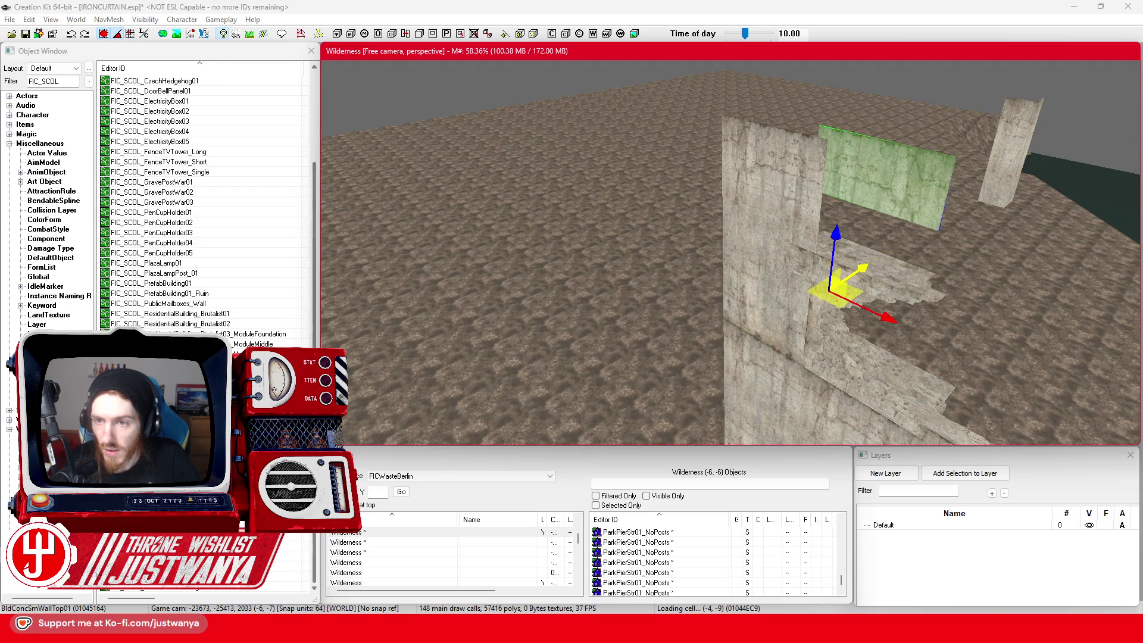
{"action": "key", "text": "shift"}
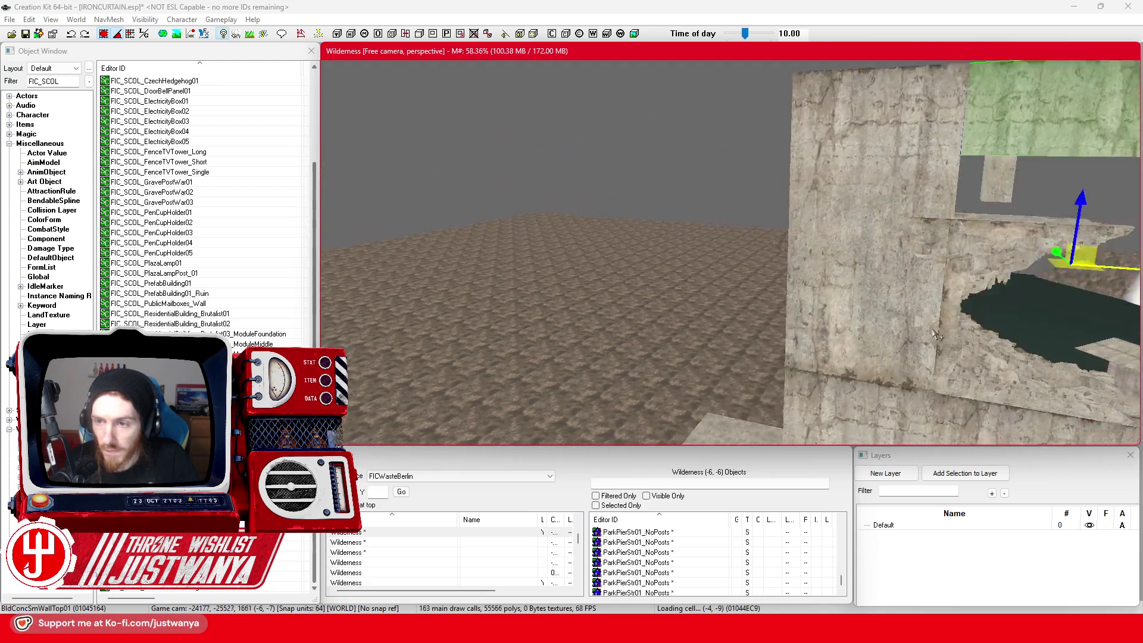
Step: Lower and raise the wall-top piece to settle its height, then select the edge brick trim
{"action": "left_click_drag", "start_coordinate": [754, 208], "coordinate": [754, 303]}
{"action": "left_click", "coordinate": [113, 51]}
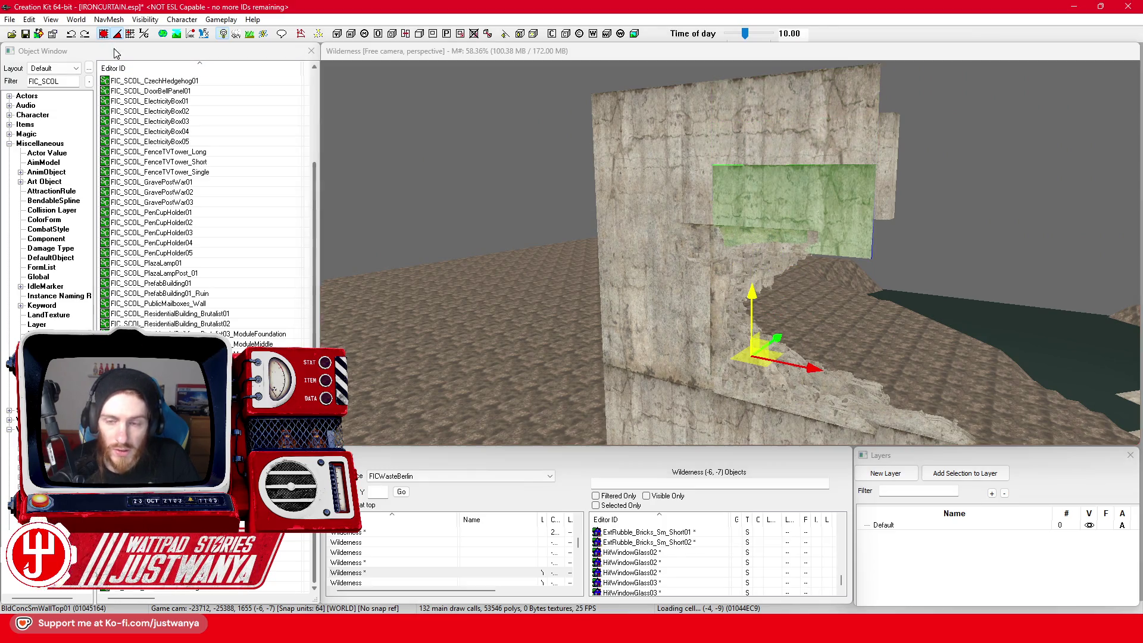
{"action": "left_click_drag", "start_coordinate": [751, 288], "coordinate": [751, 262]}
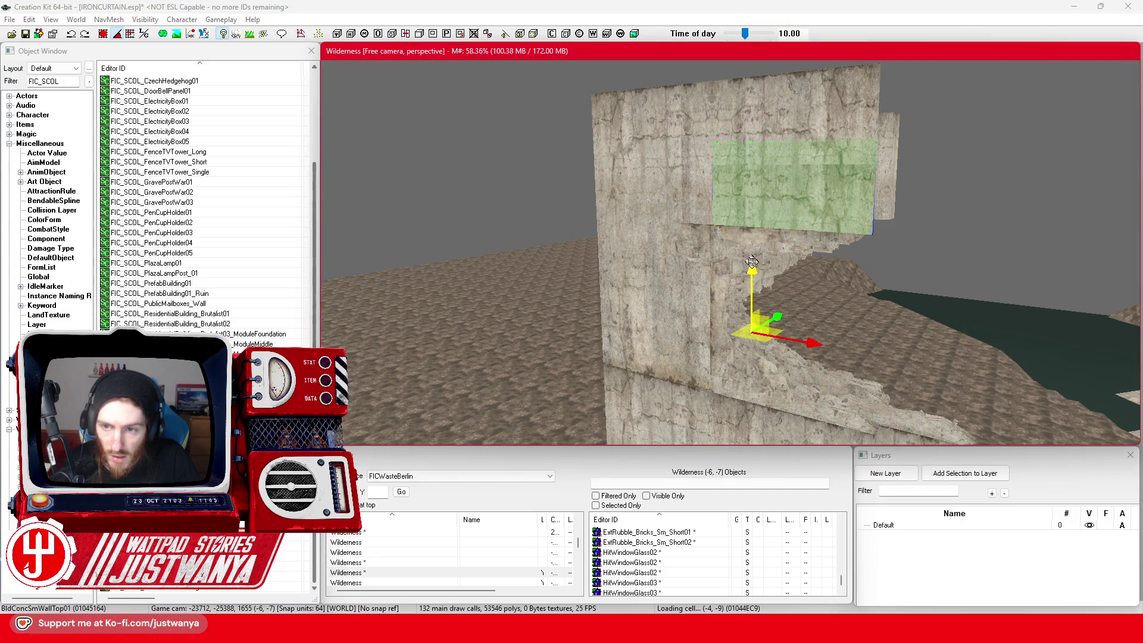
{"action": "left_click_drag", "start_coordinate": [815, 338], "coordinate": [757, 331]}
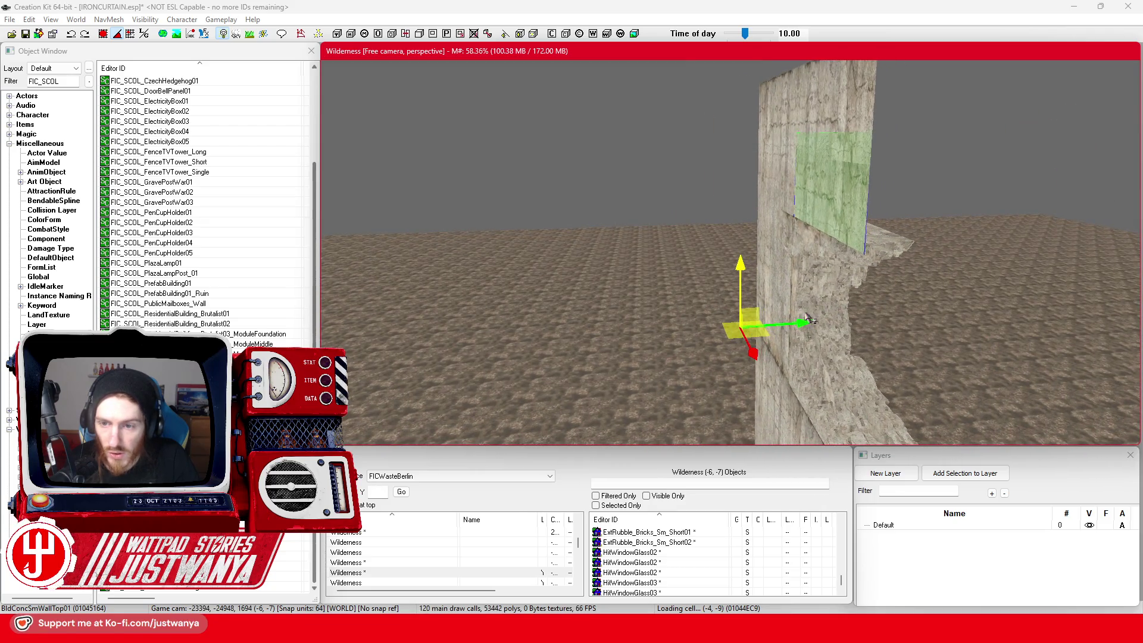
{"action": "mouse_move", "coordinate": [791, 278]}
{"action": "left_mouse_down"}
{"action": "mouse_move", "coordinate": [854, 256]}
{"action": "mouse_move", "coordinate": [858, 240]}
{"action": "mouse_move", "coordinate": [827, 262]}
{"action": "mouse_move", "coordinate": [773, 220]}
{"action": "left_mouse_up"}
{"action": "left_click", "coordinate": [827, 263]}
Step: Rotate the BldgShellBrickWallTrim04 piece so it stands upright
{"action": "left_click_drag", "start_coordinate": [776, 152], "coordinate": [836, 342]}
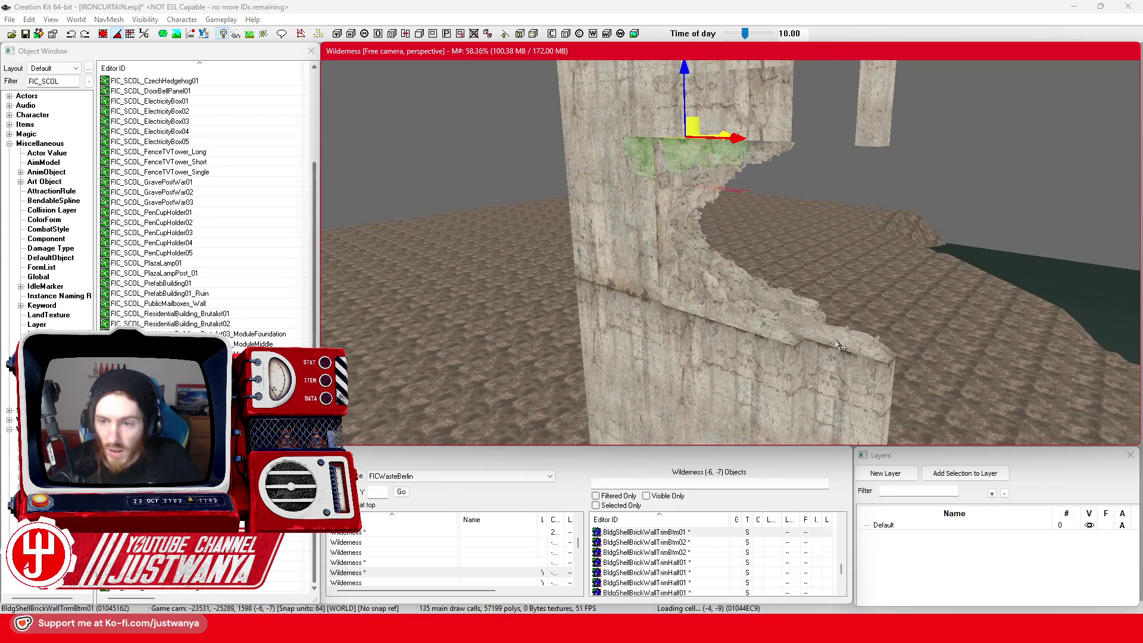
{"action": "mouse_move", "coordinate": [909, 208]}
{"action": "left_mouse_down"}
{"action": "mouse_move", "coordinate": [881, 231]}
{"action": "mouse_move", "coordinate": [792, 191]}
{"action": "left_mouse_up"}
{"action": "key", "text": "e"}
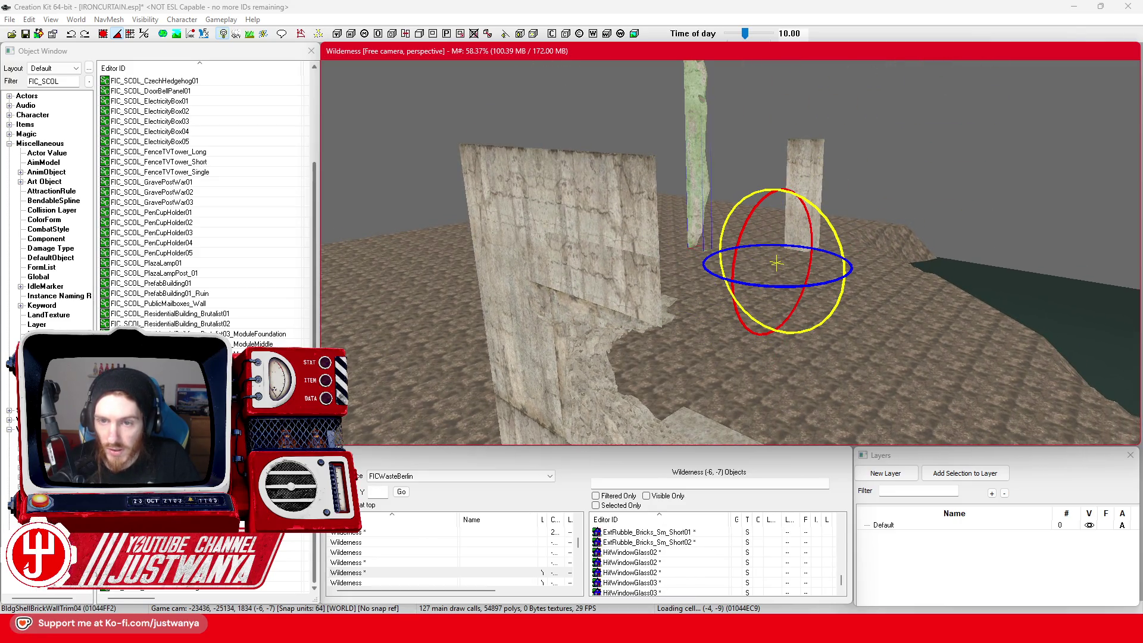
{"action": "key", "text": "w"}
Step: Raise the upright trim slightly and slide it left against the wall, then check its fit
{"action": "mouse_move", "coordinate": [822, 250]}
{"action": "left_mouse_down"}
{"action": "mouse_move", "coordinate": [826, 307]}
{"action": "mouse_move", "coordinate": [762, 314]}
{"action": "mouse_move", "coordinate": [843, 389]}
{"action": "mouse_move", "coordinate": [832, 390]}
{"action": "left_mouse_up"}
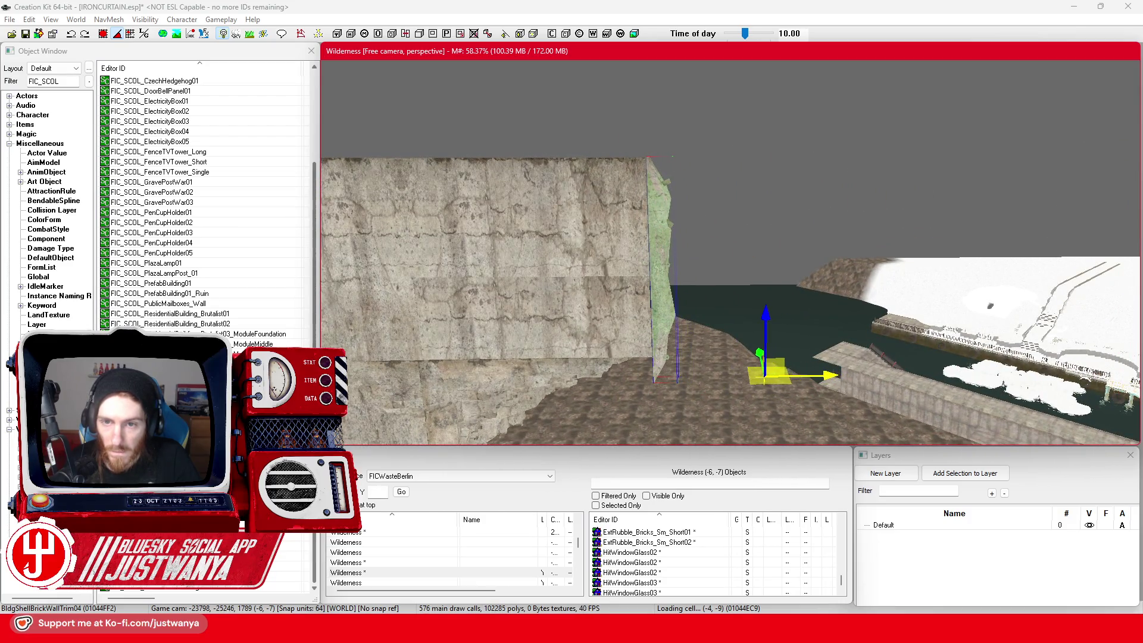
{"action": "mouse_move", "coordinate": [663, 289]}
{"action": "left_mouse_down"}
{"action": "mouse_move", "coordinate": [730, 292]}
{"action": "mouse_move", "coordinate": [741, 278]}
{"action": "mouse_move", "coordinate": [741, 294]}
{"action": "left_mouse_up"}
{"action": "left_click_drag", "start_coordinate": [764, 364], "coordinate": [764, 342]}
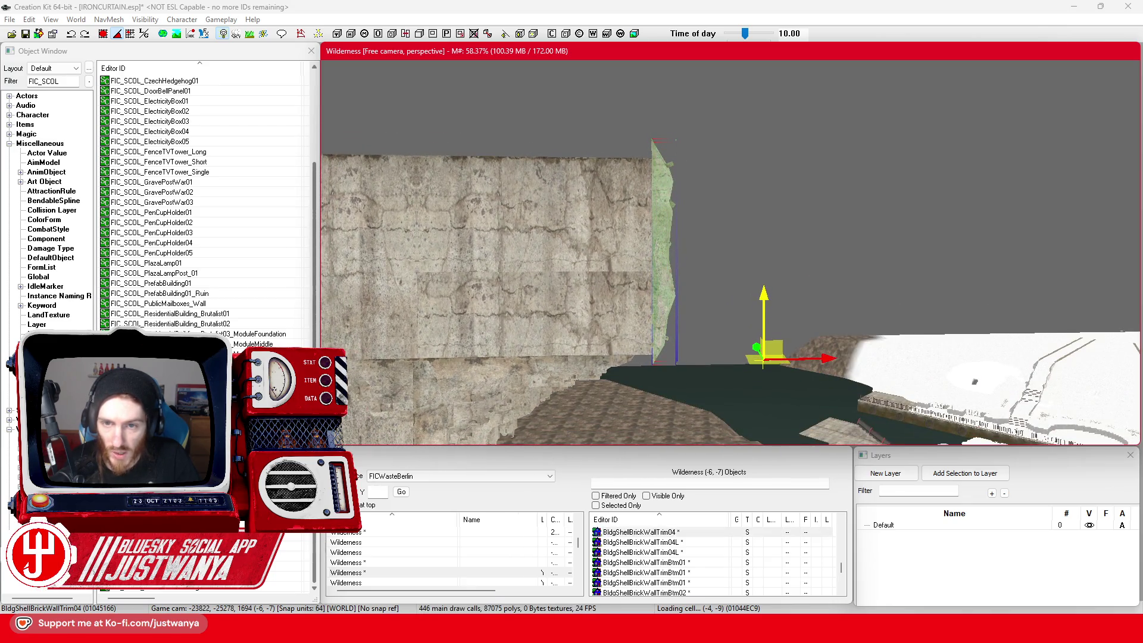
{"action": "left_click_drag", "start_coordinate": [815, 358], "coordinate": [801, 358]}
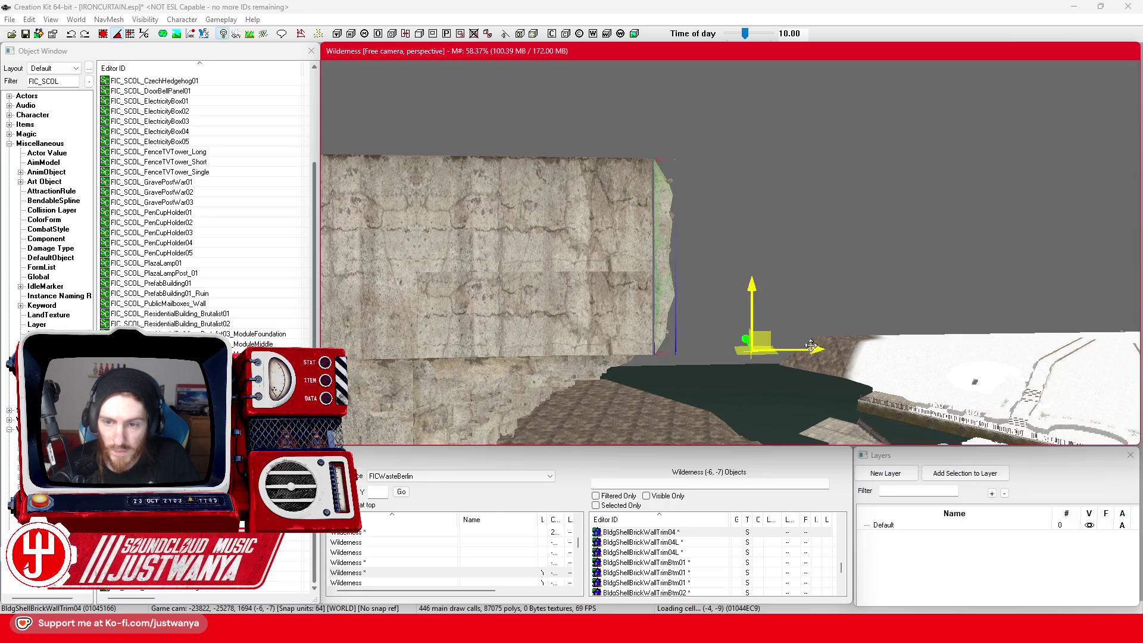
{"action": "key", "text": "shift"}
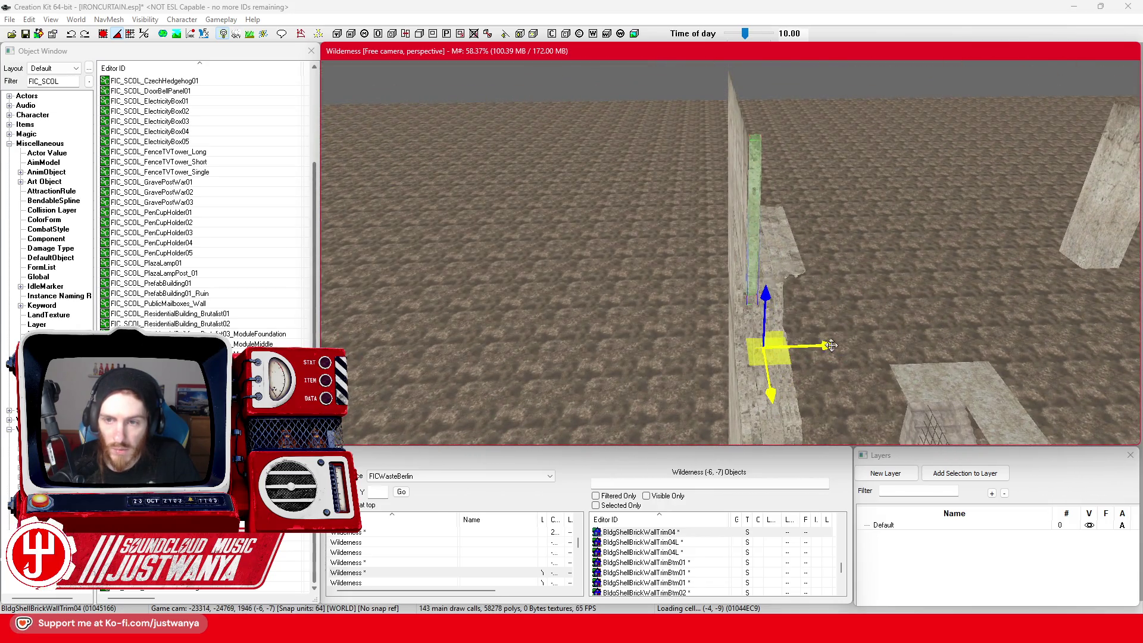
{"action": "key", "text": "shift"}
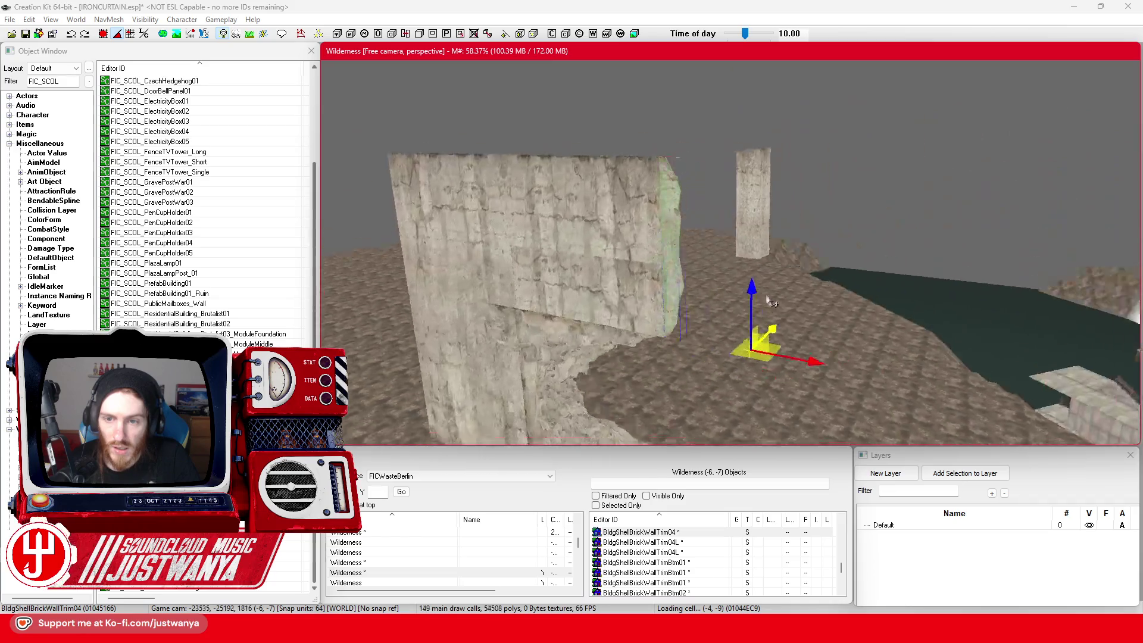
{"action": "key", "text": "shift"}
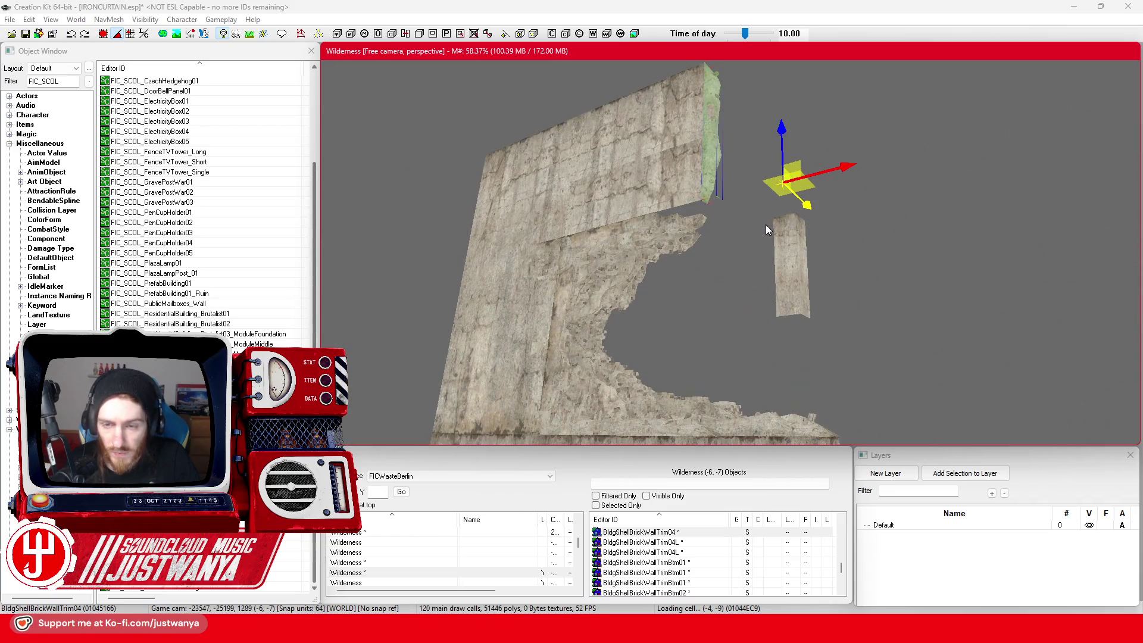
Step: Duplicate the selected brick trim piece and move the copy left into the wall
{"action": "left_click", "coordinate": [797, 285]}
{"action": "key", "text": "shift"}
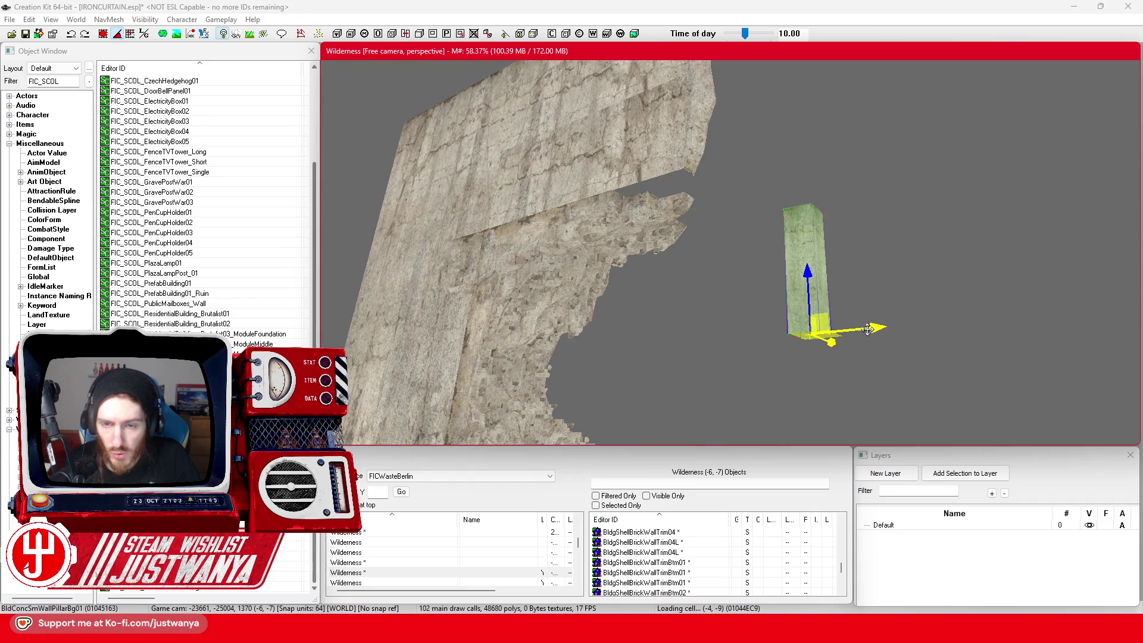
{"action": "key", "text": "ctrl+d"}
{"action": "mouse_move", "coordinate": [874, 330]}
{"action": "left_mouse_down"}
{"action": "mouse_move", "coordinate": [793, 324]}
{"action": "mouse_move", "coordinate": [613, 262]}
{"action": "left_mouse_up"}
{"action": "key", "text": "e"}
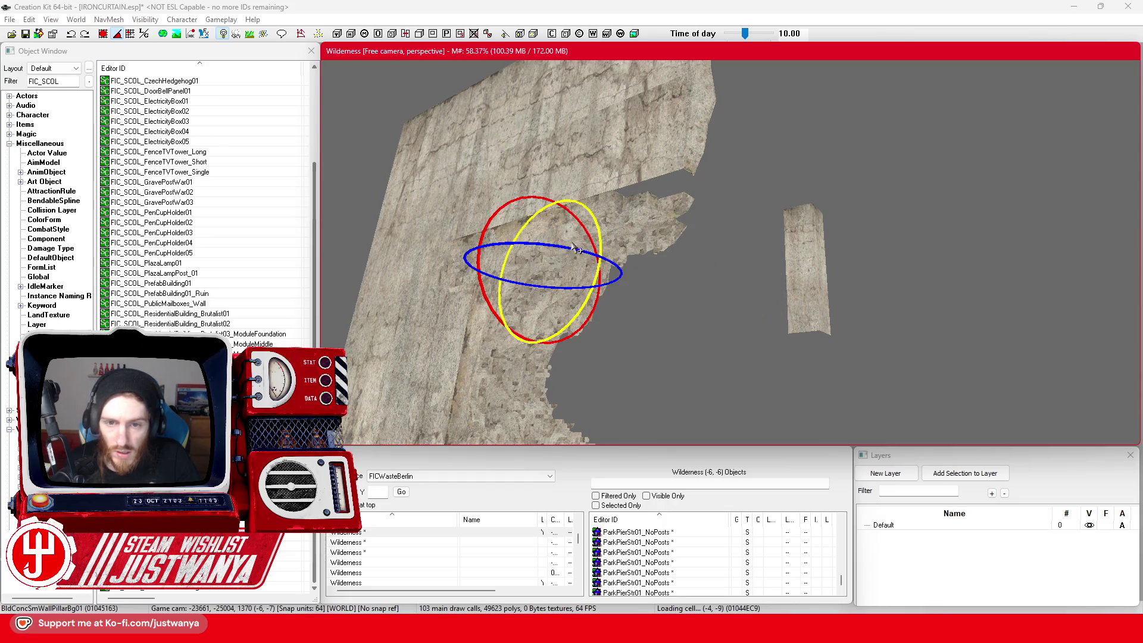
{"action": "key", "text": "shift"}
{"action": "key", "text": "w"}
{"action": "key", "text": "shift"}
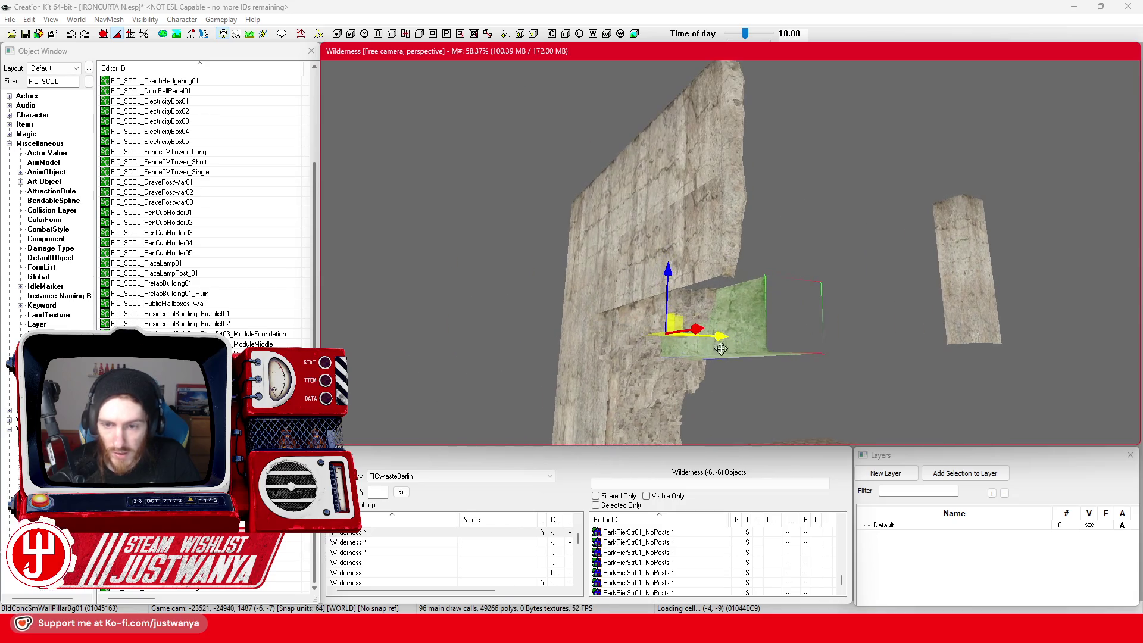
Step: Slide the copy left, raise it up the wall, nudge it right toward the pillar, then select the pillar
{"action": "left_click_drag", "start_coordinate": [719, 335], "coordinate": [696, 333]}
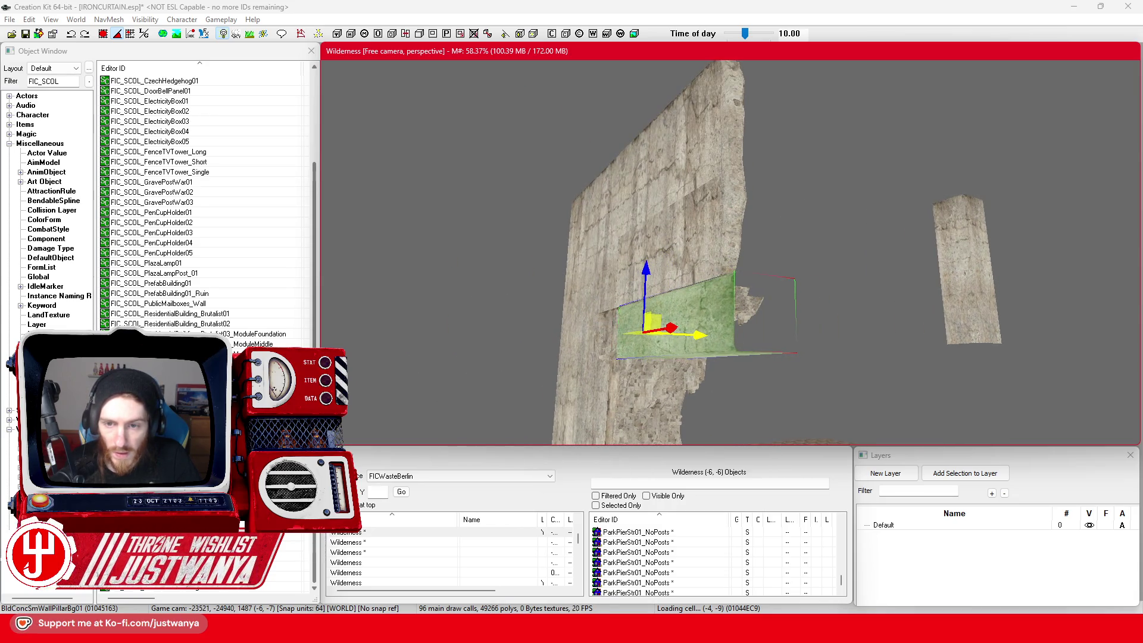
{"action": "left_click_drag", "start_coordinate": [643, 283], "coordinate": [644, 230]}
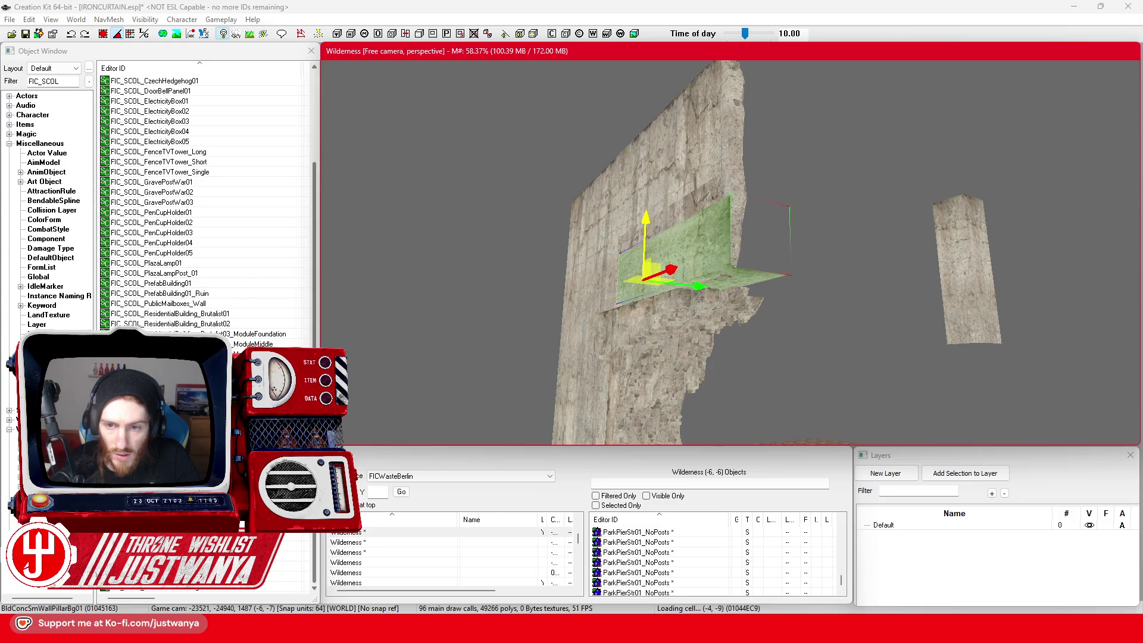
{"action": "scroll", "coordinate": [671, 251], "scroll_direction": "up", "scroll_amount": 3}
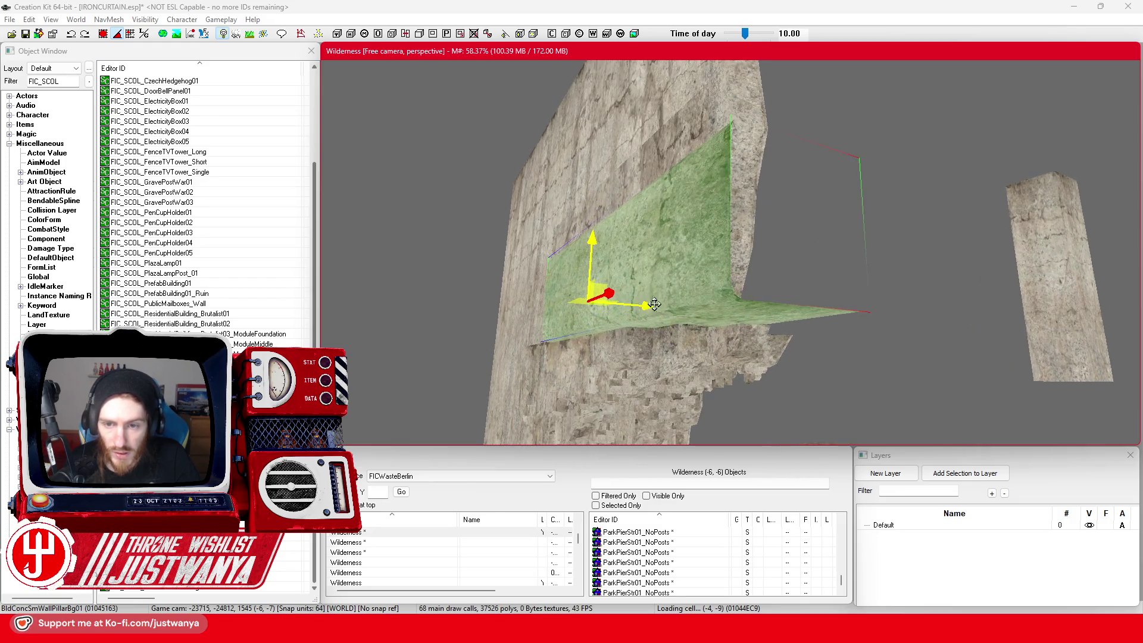
{"action": "mouse_move", "coordinate": [700, 334]}
{"action": "left_mouse_down"}
{"action": "mouse_move", "coordinate": [702, 383]}
{"action": "mouse_move", "coordinate": [723, 402]}
{"action": "left_mouse_up"}
{"action": "left_click_drag", "start_coordinate": [768, 250], "coordinate": [775, 248]}
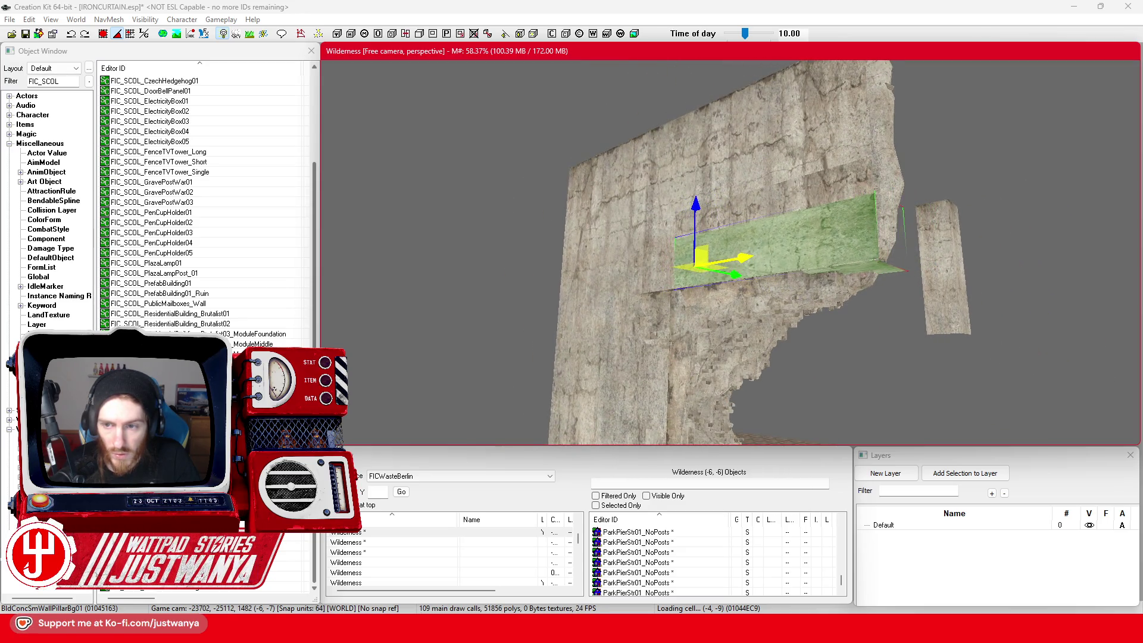
{"action": "mouse_move", "coordinate": [781, 296]}
{"action": "left_mouse_down"}
{"action": "mouse_move", "coordinate": [780, 255]}
{"action": "mouse_move", "coordinate": [743, 321]}
{"action": "mouse_move", "coordinate": [768, 388]}
{"action": "mouse_move", "coordinate": [698, 395]}
{"action": "mouse_move", "coordinate": [632, 360]}
{"action": "mouse_move", "coordinate": [644, 386]}
{"action": "left_mouse_up"}
{"action": "left_click", "coordinate": [606, 297]}
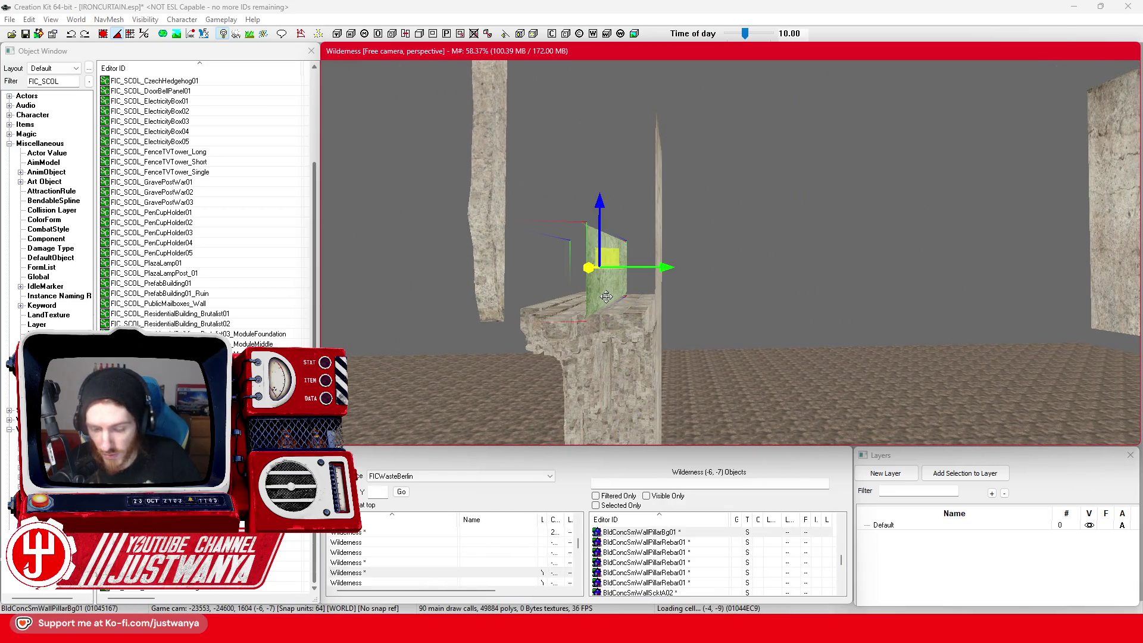
Step: Select the bottom wall trim piece and move it down along the wall's broken edge
{"action": "left_click", "coordinate": [610, 339]}
{"action": "mouse_move", "coordinate": [610, 340]}
{"action": "left_mouse_down"}
{"action": "mouse_move", "coordinate": [691, 294]}
{"action": "mouse_move", "coordinate": [719, 351]}
{"action": "mouse_move", "coordinate": [706, 352]}
{"action": "mouse_move", "coordinate": [702, 381]}
{"action": "mouse_move", "coordinate": [716, 321]}
{"action": "left_mouse_up"}
{"action": "left_click", "coordinate": [704, 269]}
{"action": "scroll", "coordinate": [705, 337], "scroll_direction": "up", "scroll_amount": 3}
{"action": "mouse_move", "coordinate": [808, 152]}
{"action": "left_mouse_down"}
{"action": "mouse_move", "coordinate": [756, 217]}
{"action": "mouse_move", "coordinate": [705, 238]}
{"action": "left_mouse_up"}
{"action": "mouse_move", "coordinate": [748, 285]}
{"action": "left_mouse_down"}
{"action": "mouse_move", "coordinate": [698, 267]}
{"action": "mouse_move", "coordinate": [715, 274]}
{"action": "left_mouse_up"}
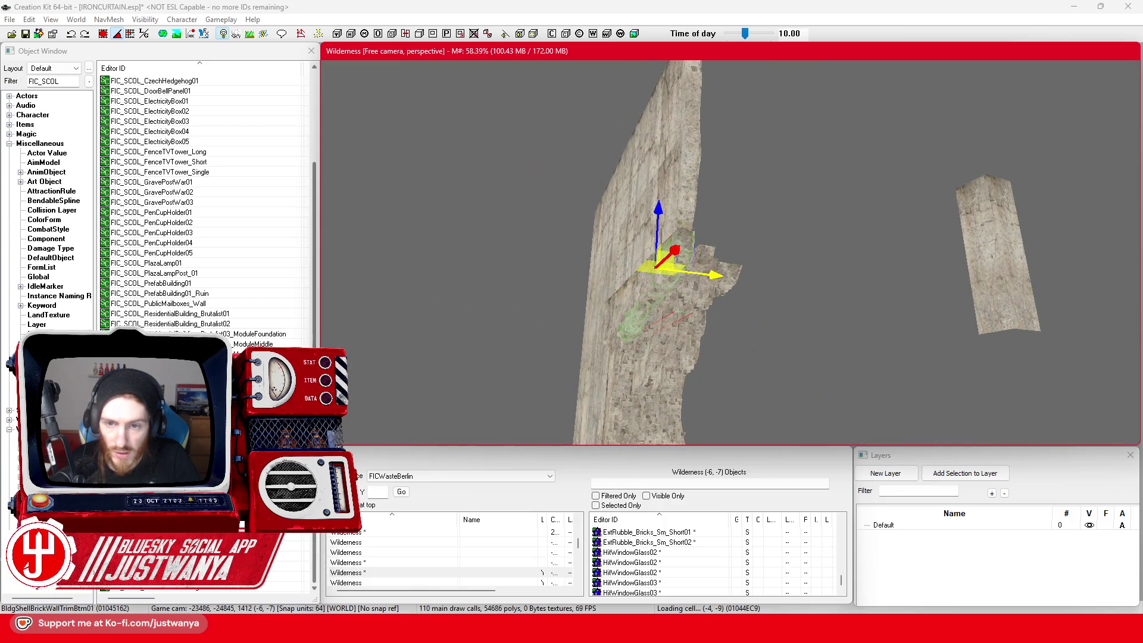
{"action": "mouse_move", "coordinate": [705, 272]}
{"action": "left_mouse_down"}
{"action": "mouse_move", "coordinate": [680, 301]}
{"action": "mouse_move", "coordinate": [767, 295]}
{"action": "mouse_move", "coordinate": [726, 371]}
{"action": "mouse_move", "coordinate": [627, 351]}
{"action": "mouse_move", "coordinate": [642, 356]}
{"action": "left_mouse_up"}
{"action": "scroll", "coordinate": [726, 370], "scroll_direction": "down", "scroll_amount": 10}
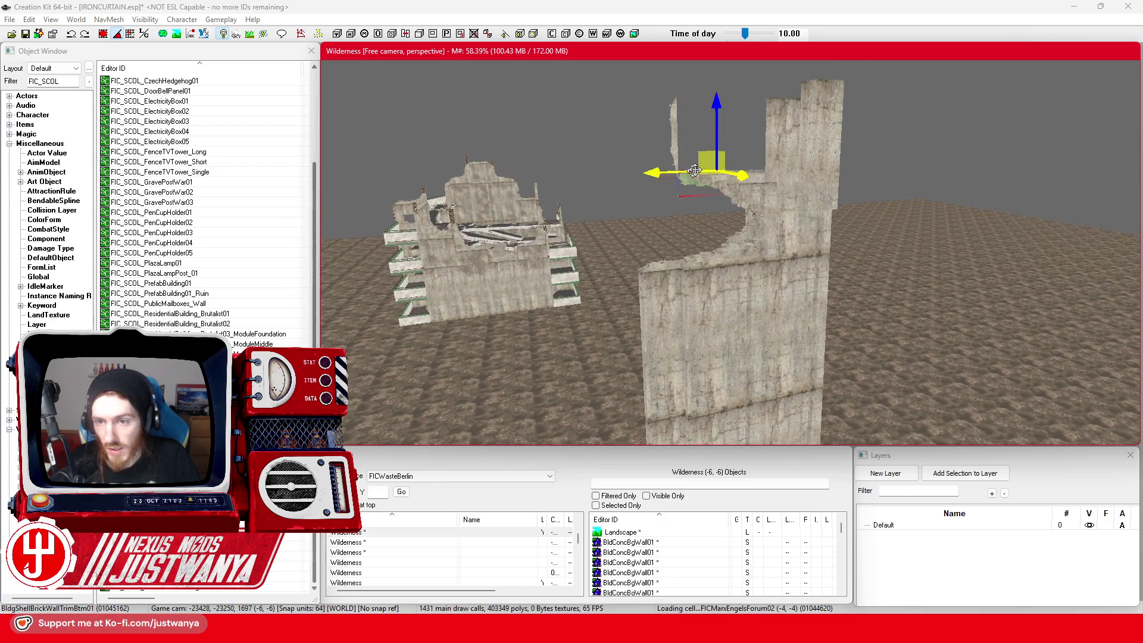
{"action": "mouse_move", "coordinate": [741, 171]}
{"action": "left_mouse_down"}
{"action": "mouse_move", "coordinate": [902, 171]}
{"action": "mouse_move", "coordinate": [872, 203]}
{"action": "mouse_move", "coordinate": [506, 134]}
{"action": "mouse_move", "coordinate": [562, 132]}
{"action": "left_mouse_up"}
Step: Select the concrete pillar and reset its rotation so it stands upright
{"action": "left_click", "coordinate": [902, 170]}
{"action": "mouse_move", "coordinate": [899, 262]}
{"action": "left_mouse_down"}
{"action": "mouse_move", "coordinate": [763, 342]}
{"action": "mouse_move", "coordinate": [586, 225]}
{"action": "mouse_move", "coordinate": [738, 313]}
{"action": "mouse_move", "coordinate": [757, 294]}
{"action": "mouse_move", "coordinate": [569, 285]}
{"action": "mouse_move", "coordinate": [756, 334]}
{"action": "mouse_move", "coordinate": [673, 300]}
{"action": "left_mouse_up"}
{"action": "key", "text": "e"}
{"action": "key", "text": "w"}
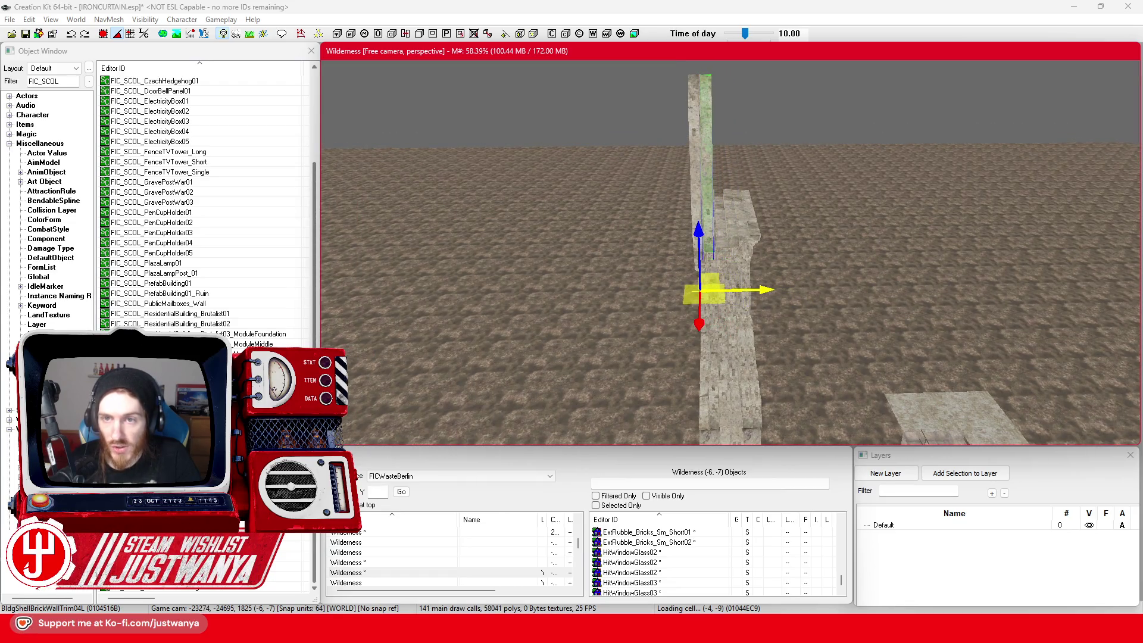
Step: Undo the rubble trim piece's rotation so it stands upright, and frame it in view
{"action": "left_click", "coordinate": [754, 287]}
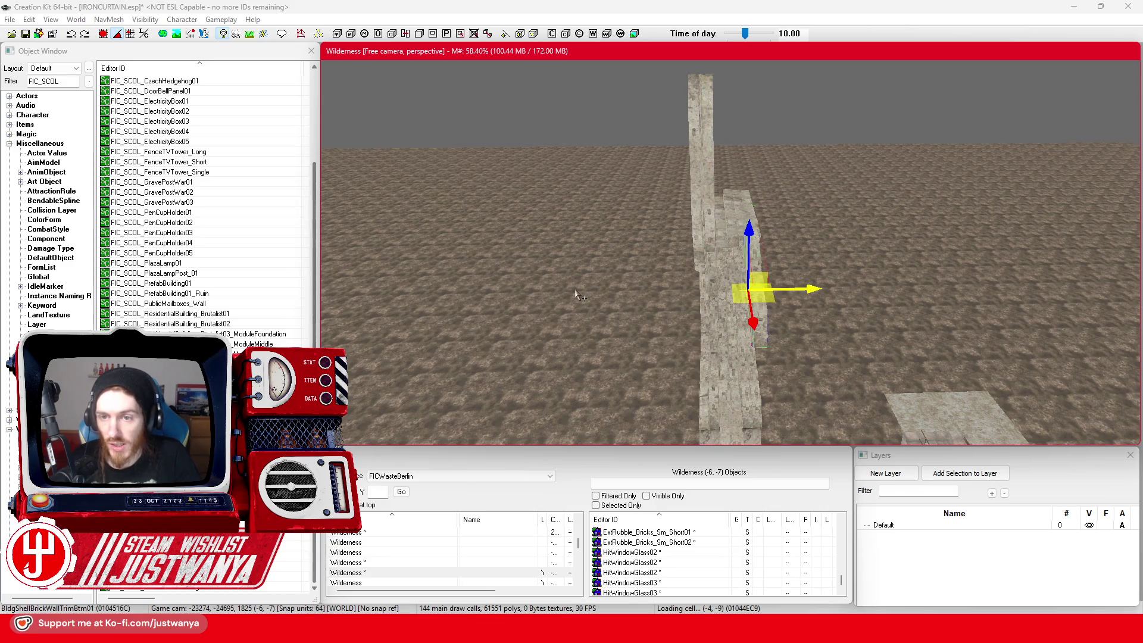
{"action": "key", "text": "ctrl+z"}
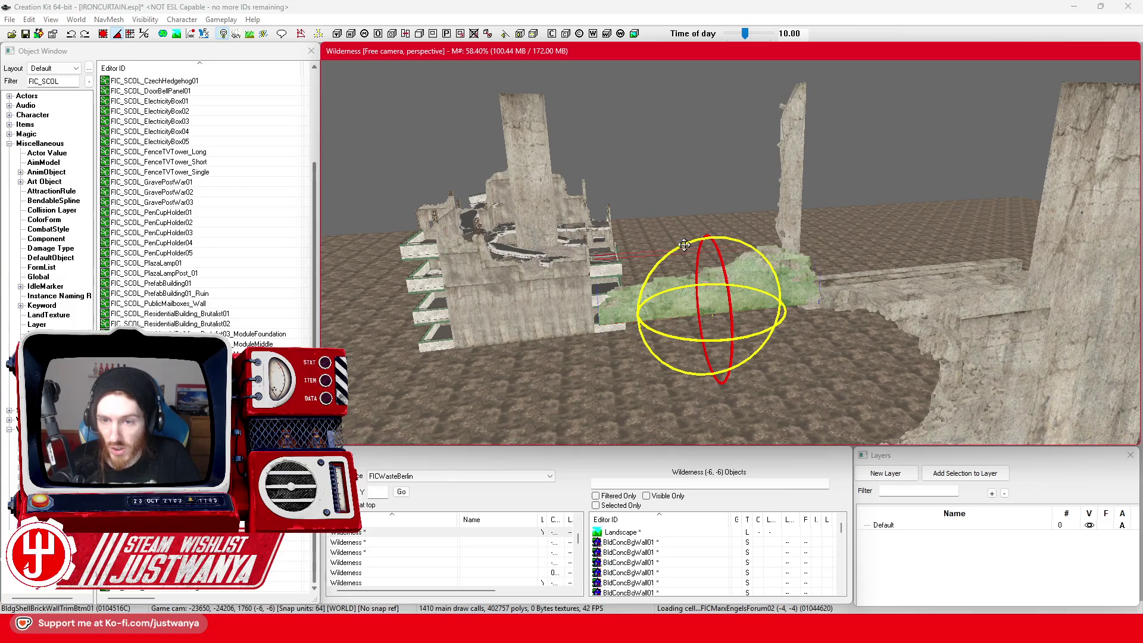
{"action": "key", "text": "ctrl+z"}
{"action": "key", "text": "ctrl+z"}
{"action": "key", "text": "ctrl+z"}
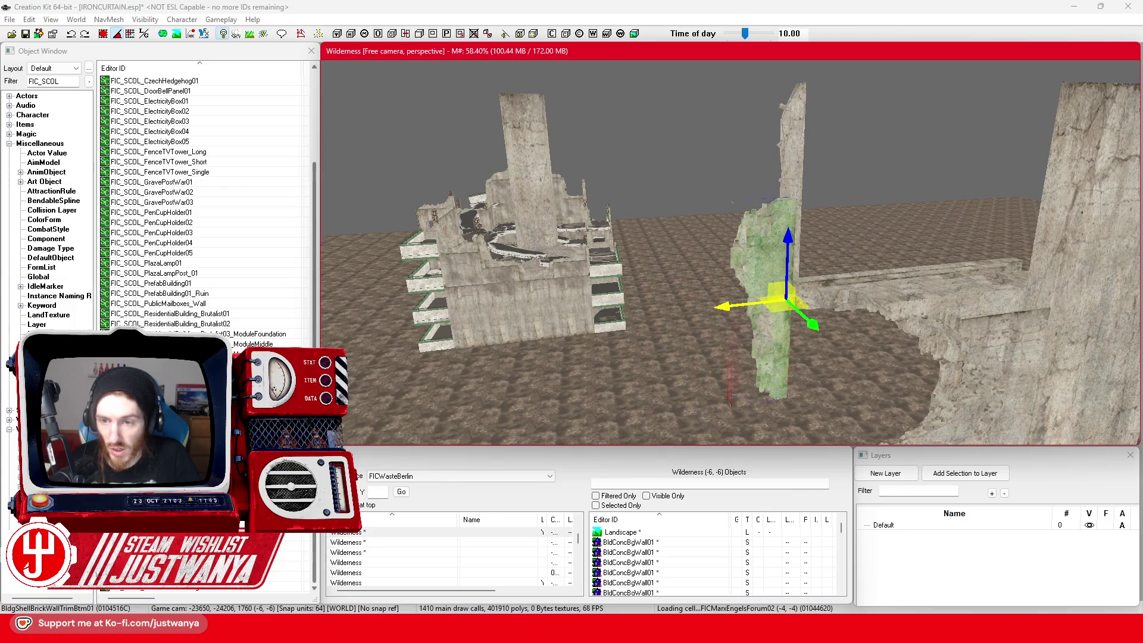
{"action": "key", "text": "f"}
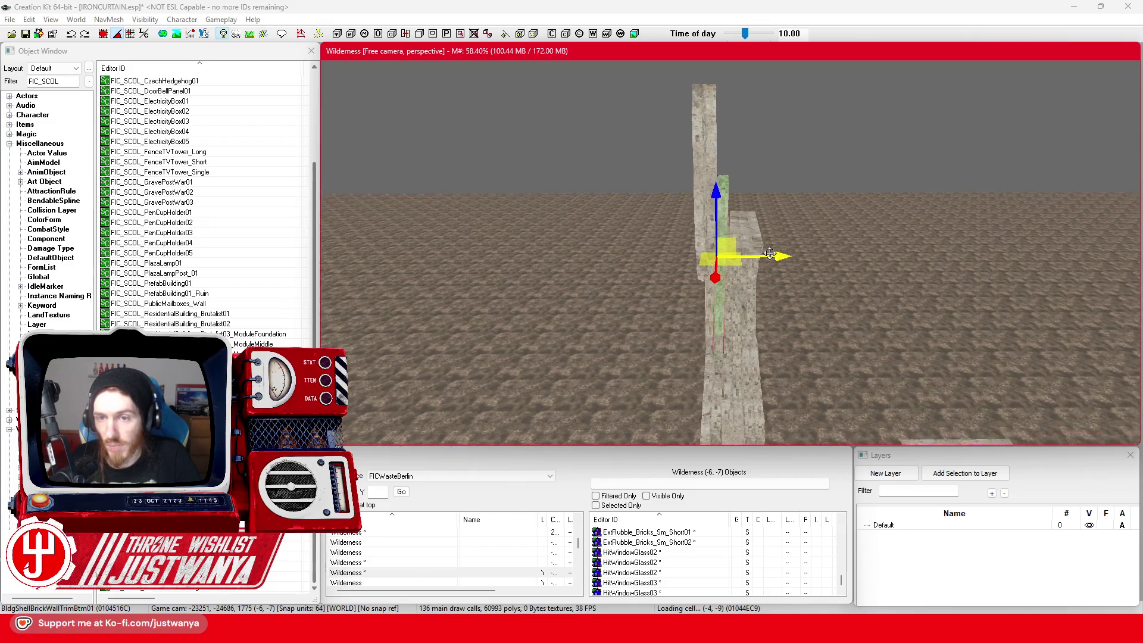
Step: Inspect the trim pieces along the wall edge and select BldgShellBrickWallTrim04L
{"action": "left_click", "coordinate": [711, 150]}
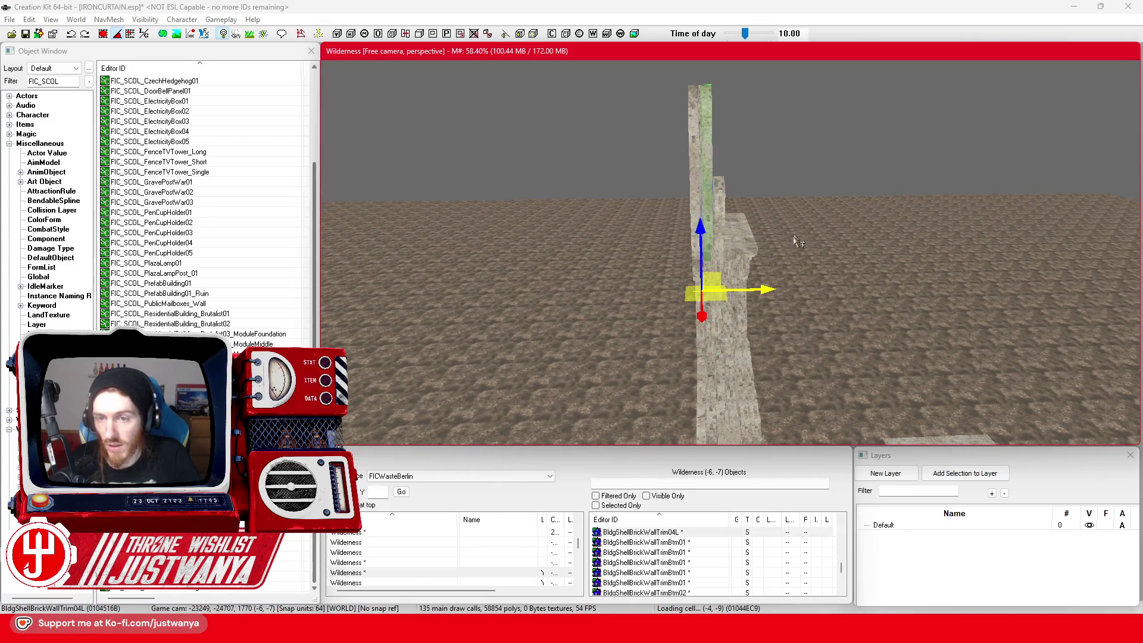
{"action": "left_click", "coordinate": [721, 212]}
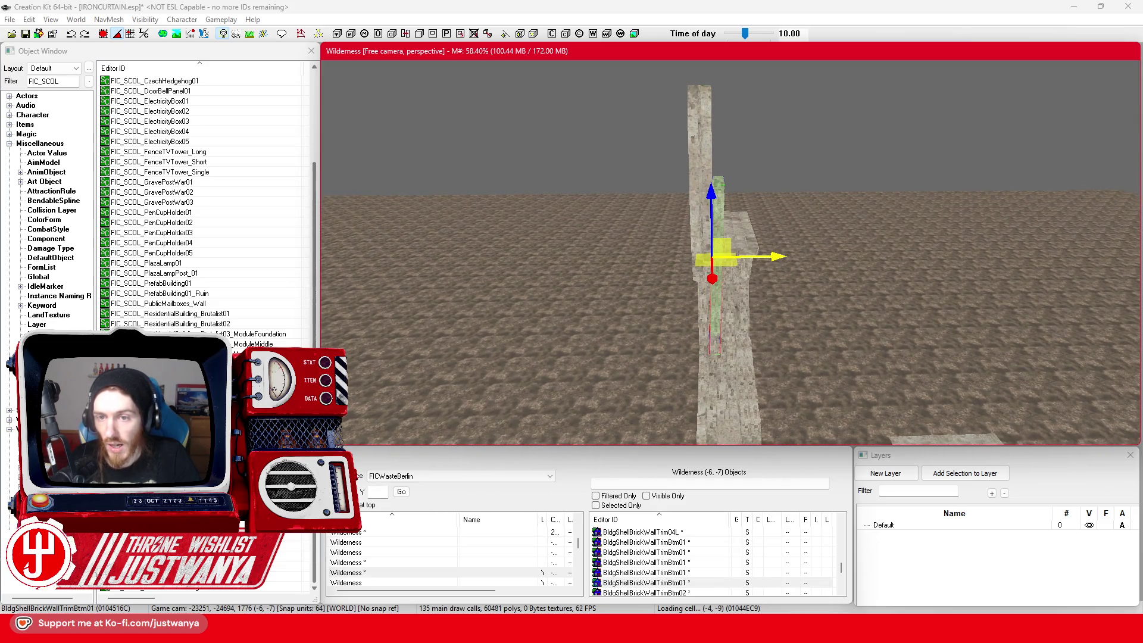
{"action": "left_click_drag", "start_coordinate": [795, 255], "coordinate": [595, 257]}
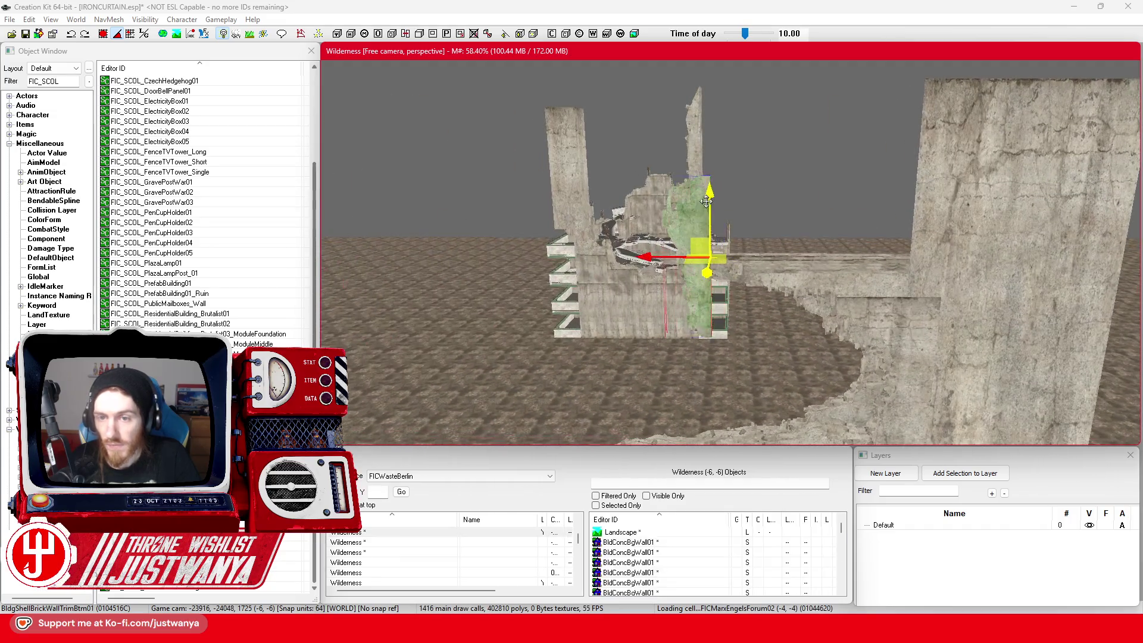
{"action": "mouse_move", "coordinate": [699, 108]}
{"action": "left_mouse_down"}
{"action": "mouse_move", "coordinate": [738, 140]}
{"action": "mouse_move", "coordinate": [856, 144]}
{"action": "mouse_move", "coordinate": [768, 159]}
{"action": "mouse_move", "coordinate": [717, 207]}
{"action": "mouse_move", "coordinate": [673, 106]}
{"action": "mouse_move", "coordinate": [641, 150]}
{"action": "mouse_move", "coordinate": [738, 133]}
{"action": "mouse_move", "coordinate": [723, 94]}
{"action": "left_mouse_up"}
{"action": "left_click_drag", "start_coordinate": [775, 163], "coordinate": [771, 159]}
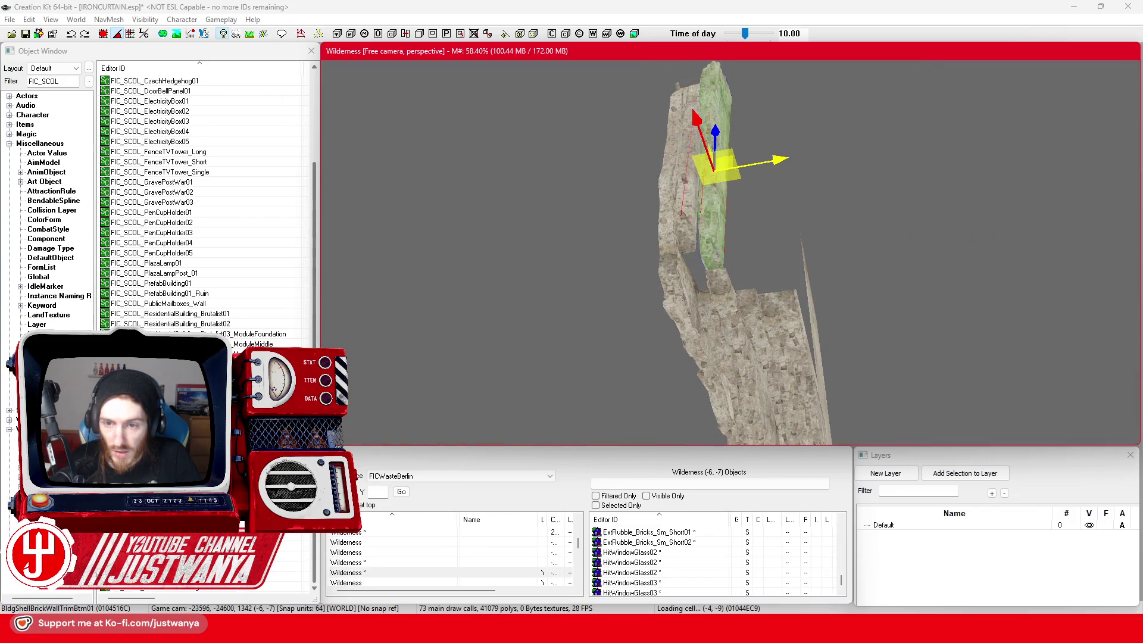
{"action": "left_click", "coordinate": [683, 193]}
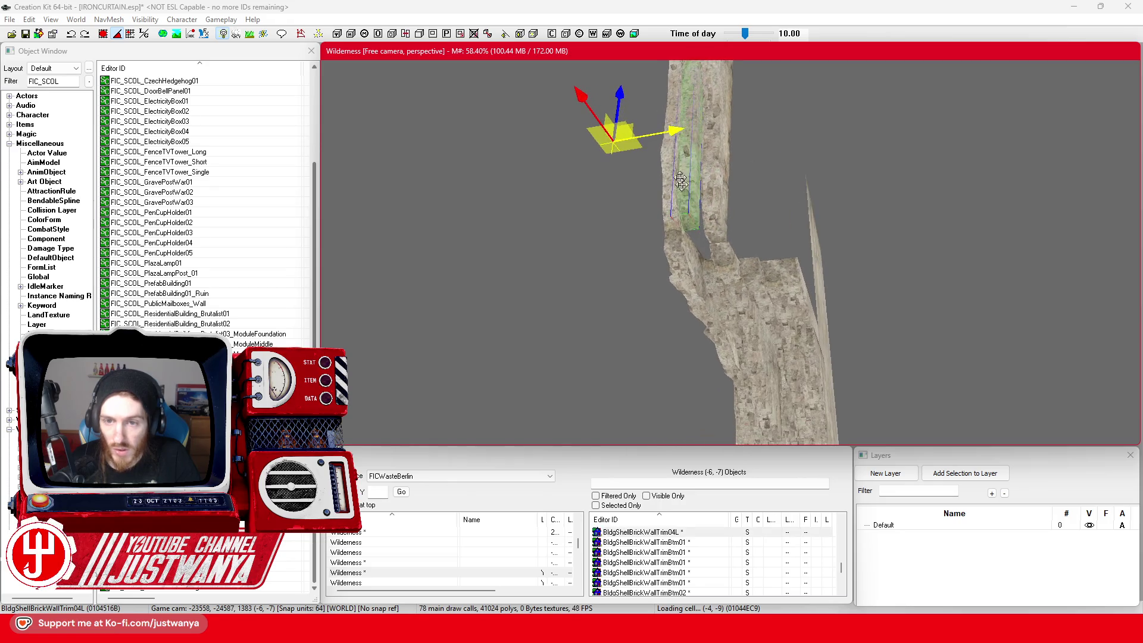
Step: Rotate the BldgShellBrickWallTrim04L trim and raise it up into the wall's broken edge
{"action": "left_click_drag", "start_coordinate": [581, 108], "coordinate": [585, 114]}
{"action": "key", "text": "2"}
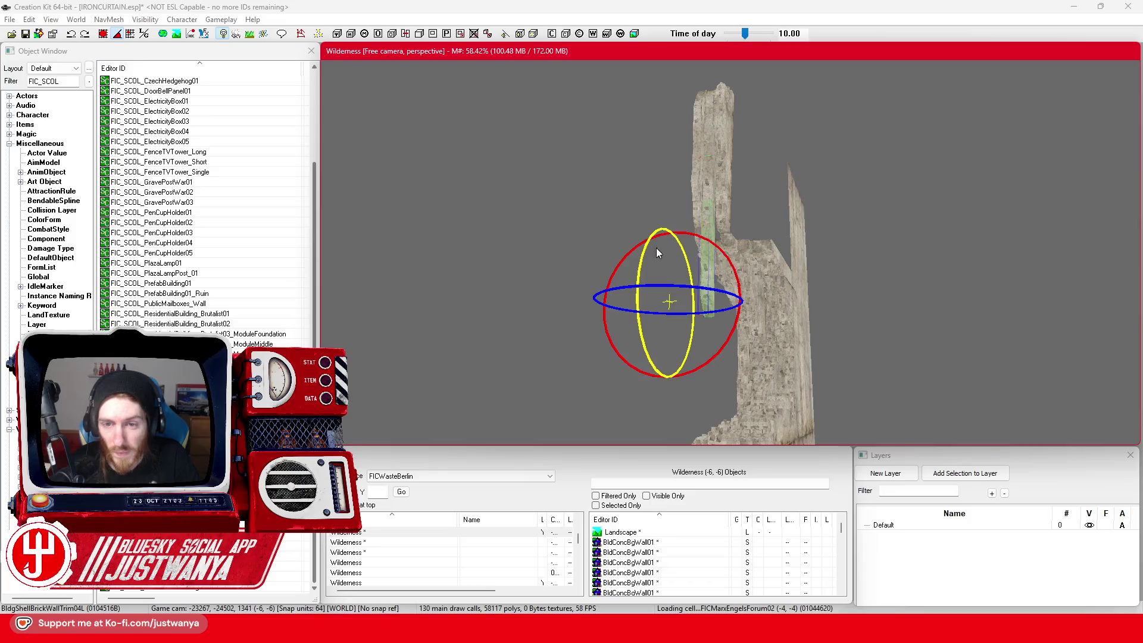
{"action": "mouse_move", "coordinate": [638, 262]}
{"action": "left_mouse_down"}
{"action": "mouse_move", "coordinate": [625, 261]}
{"action": "mouse_move", "coordinate": [752, 289]}
{"action": "left_mouse_up"}
{"action": "key", "text": "1"}
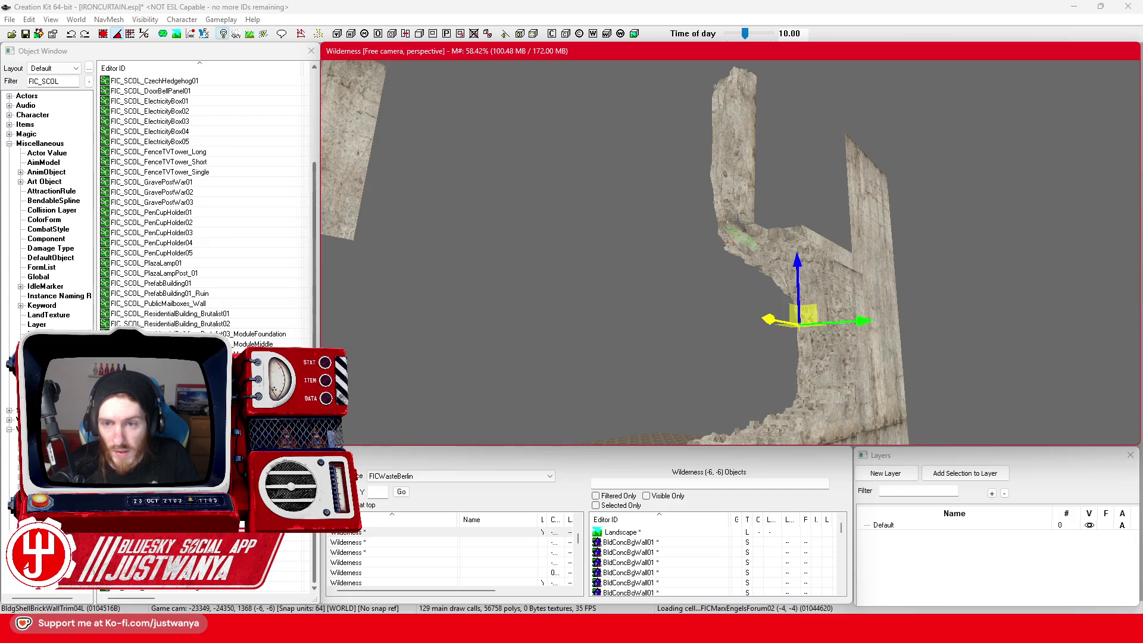
{"action": "scroll", "coordinate": [781, 320], "scroll_direction": "up", "scroll_amount": 3}
{"action": "left_click_drag", "start_coordinate": [853, 334], "coordinate": [853, 314]}
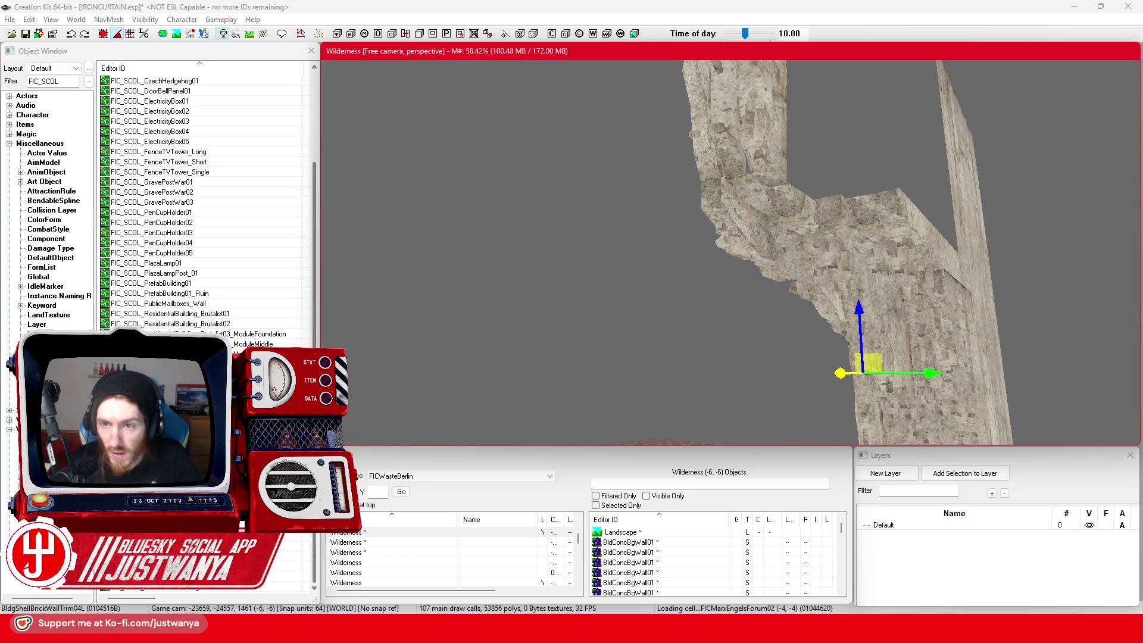
{"action": "scroll", "coordinate": [742, 247], "scroll_direction": "up", "scroll_amount": 5}
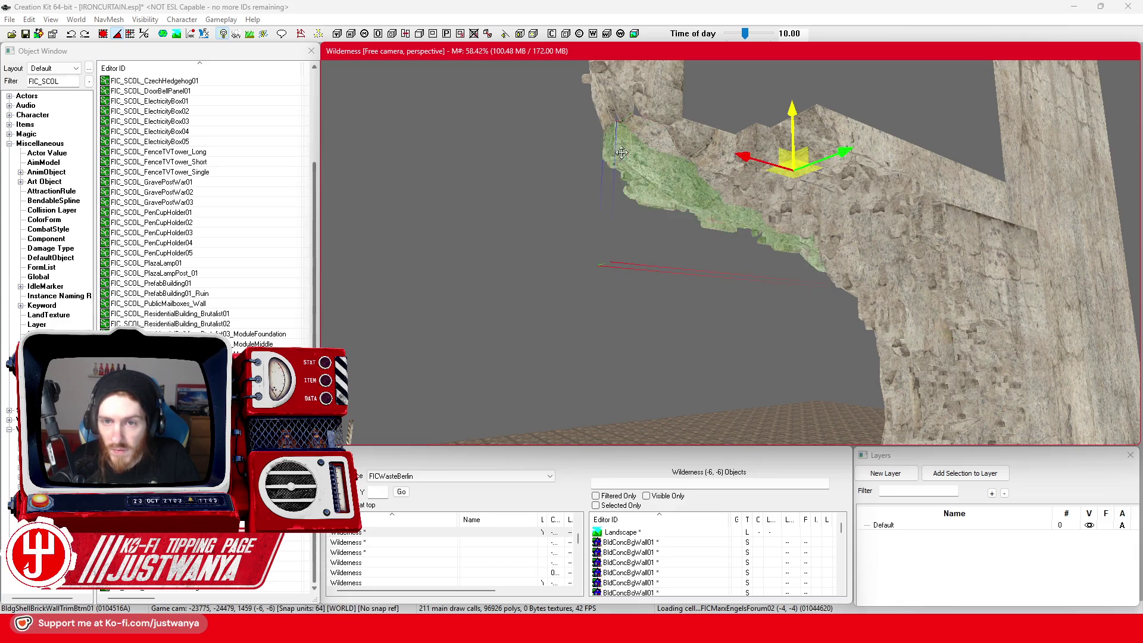
Step: Fly the camera around the ruined walls to review them, then save IRONCURTAIN.esp
{"action": "key", "text": "s"}
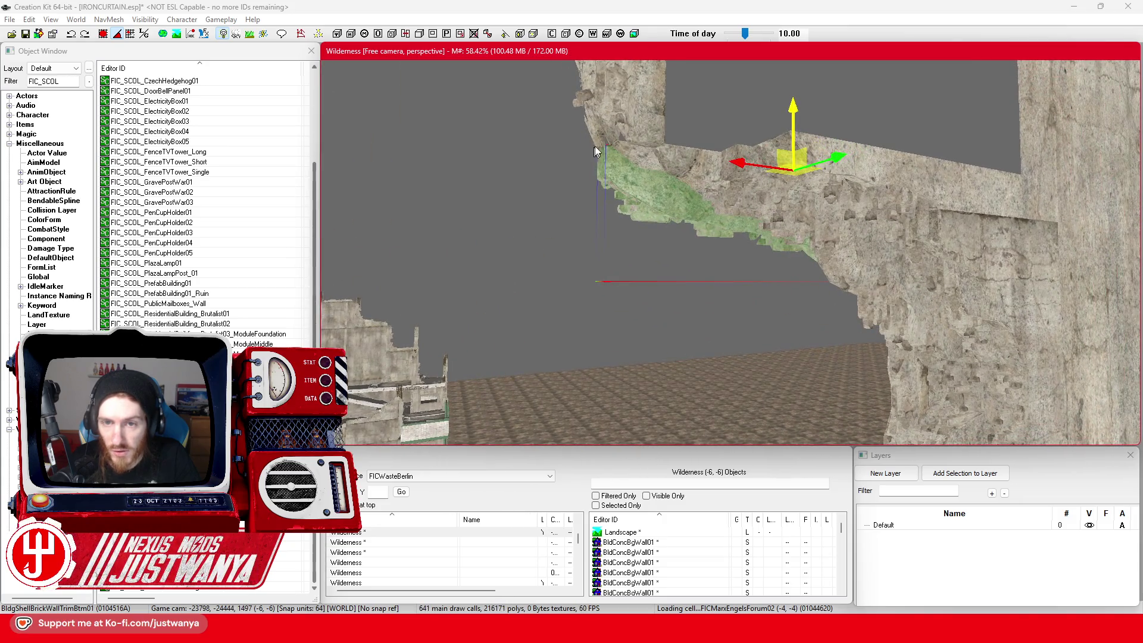
{"action": "key", "text": "s"}
{"action": "key", "text": "w"}
{"action": "key", "text": "s"}
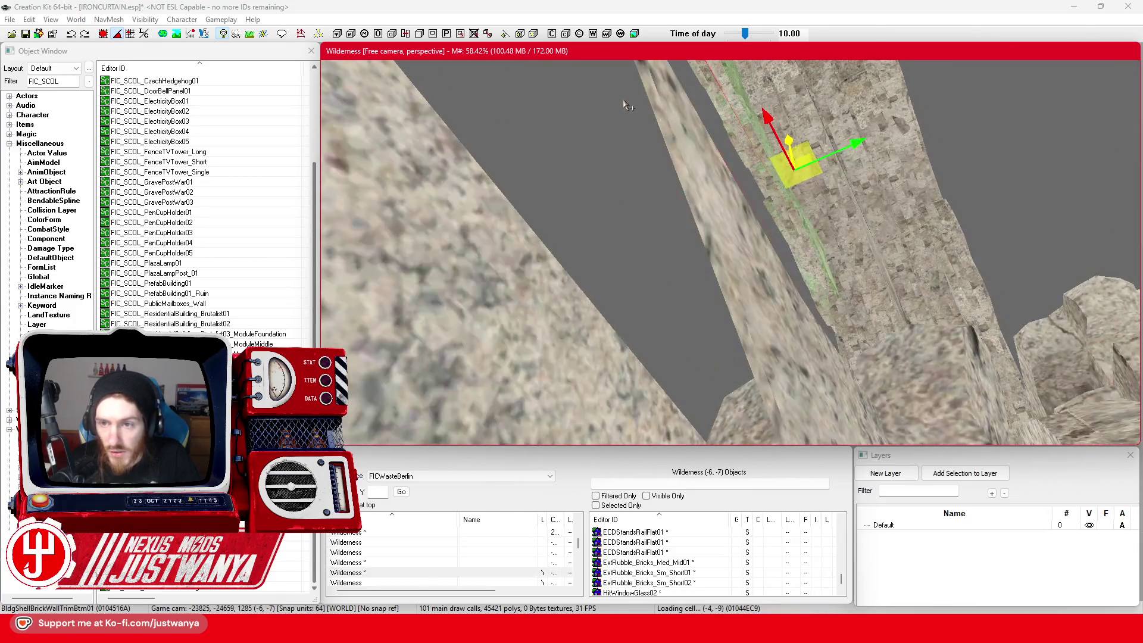
{"action": "key", "text": "s"}
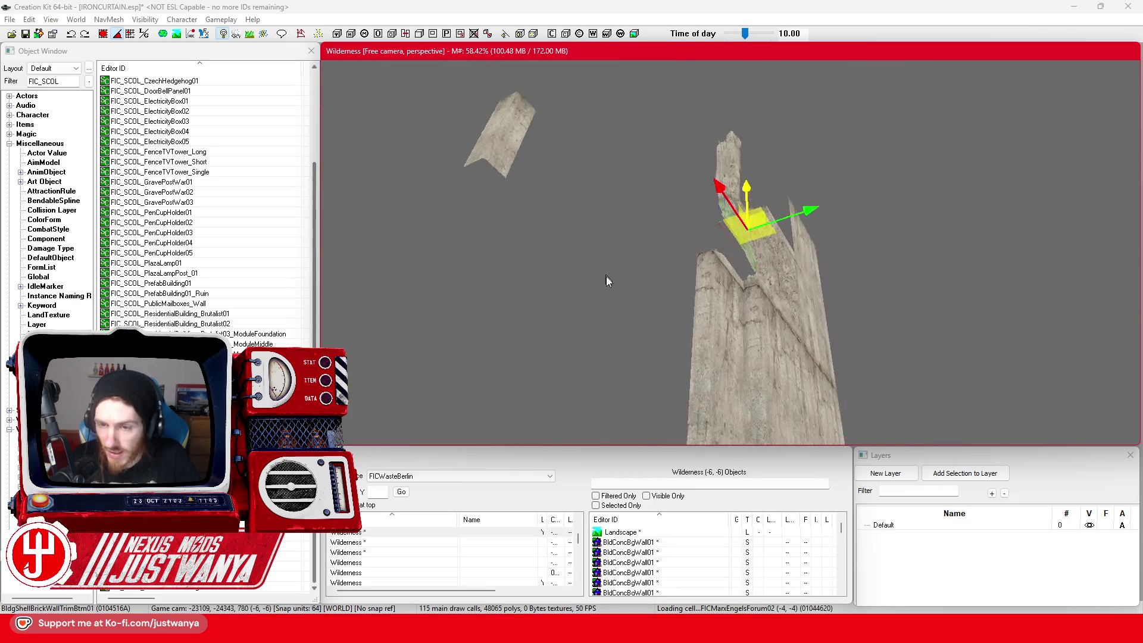
{"action": "key", "text": "w"}
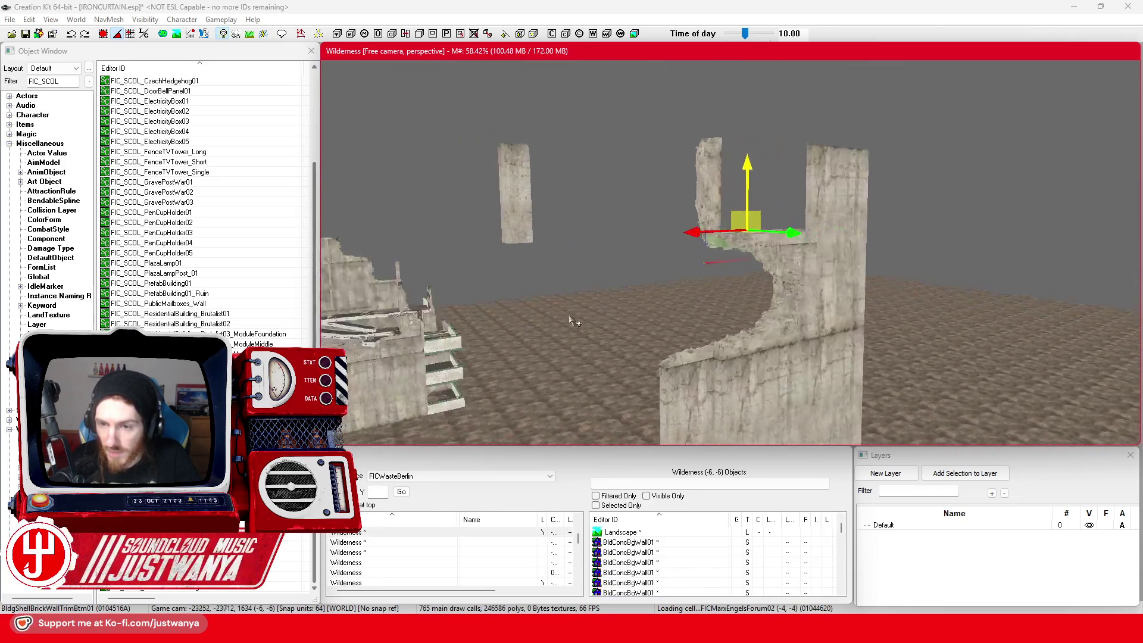
{"action": "key", "text": "w"}
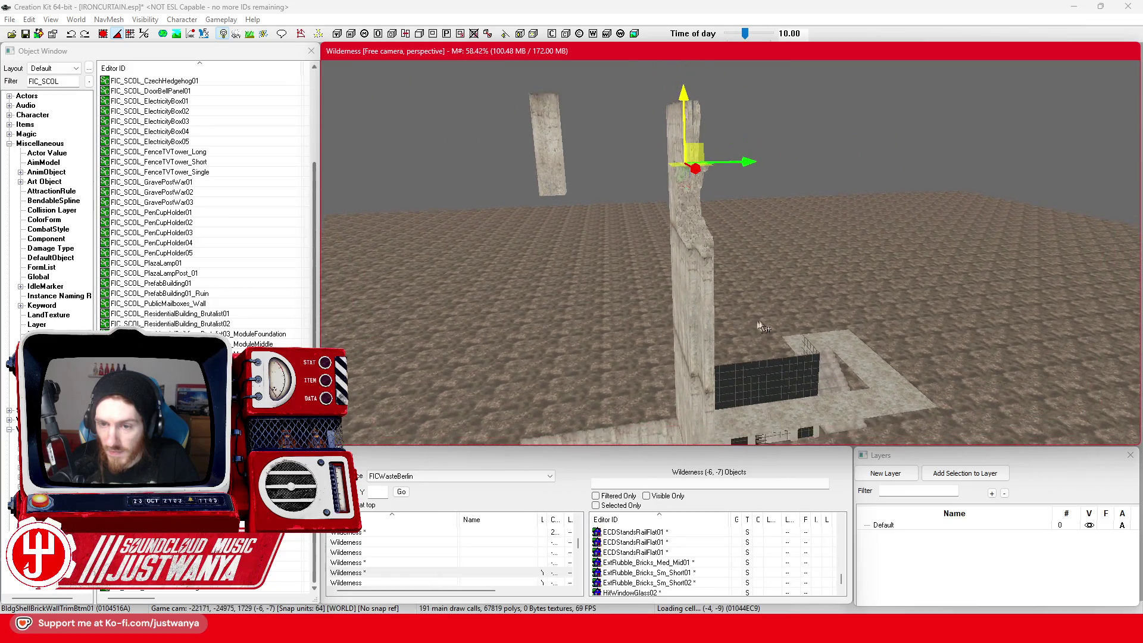
{"action": "key", "text": "w"}
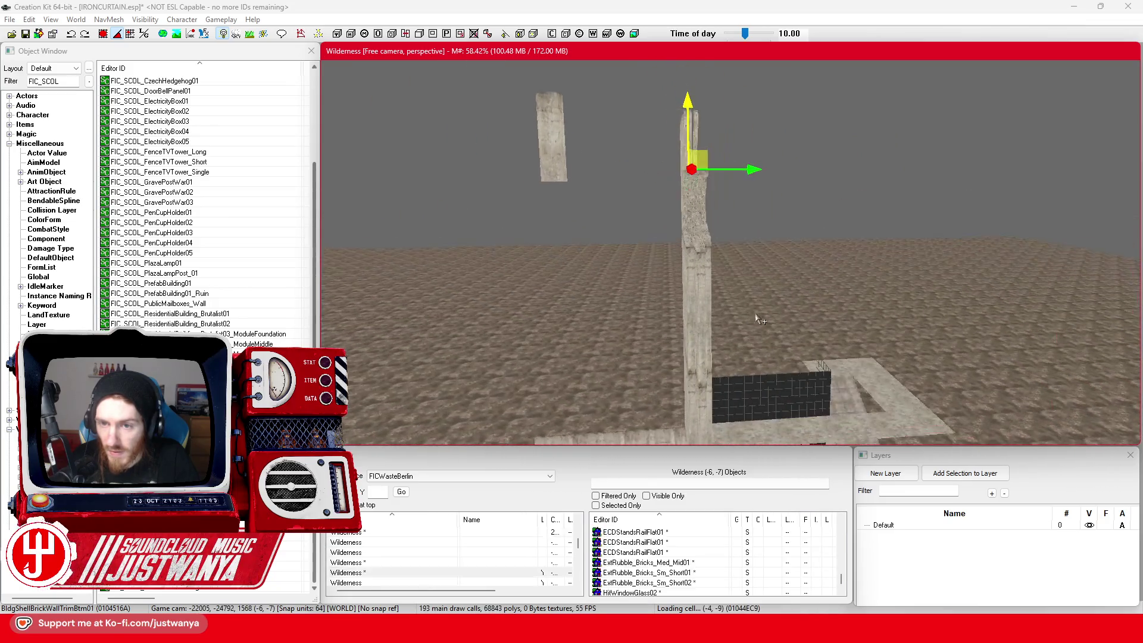
{"action": "scroll", "coordinate": [709, 325], "scroll_direction": "down", "scroll_amount": 3}
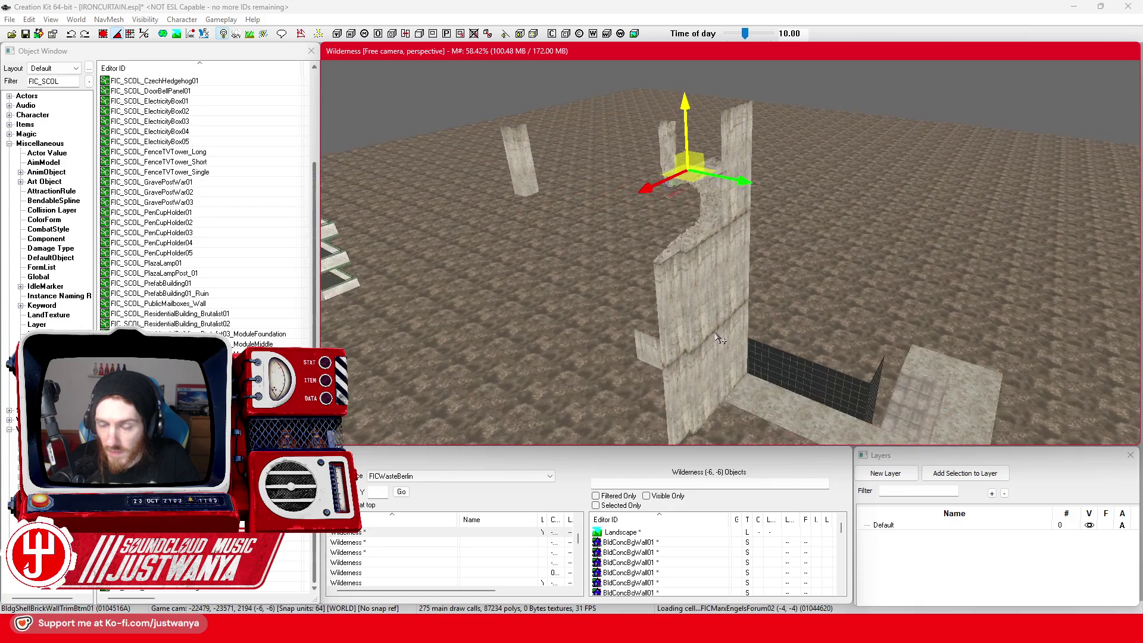
{"action": "left_click", "coordinate": [25, 34]}
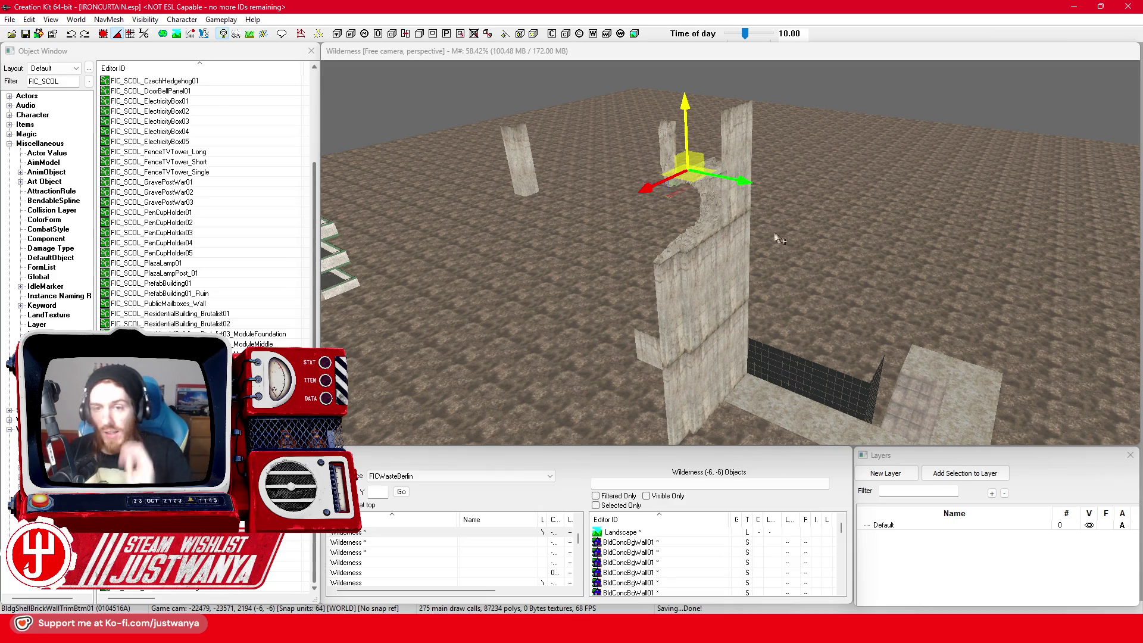
Step: Shift the BldgShellBrickWallTrimHalf03 trim piece slightly right along X to line up with the wall
{"action": "scroll", "coordinate": [779, 239], "scroll_direction": "up", "scroll_amount": 10}
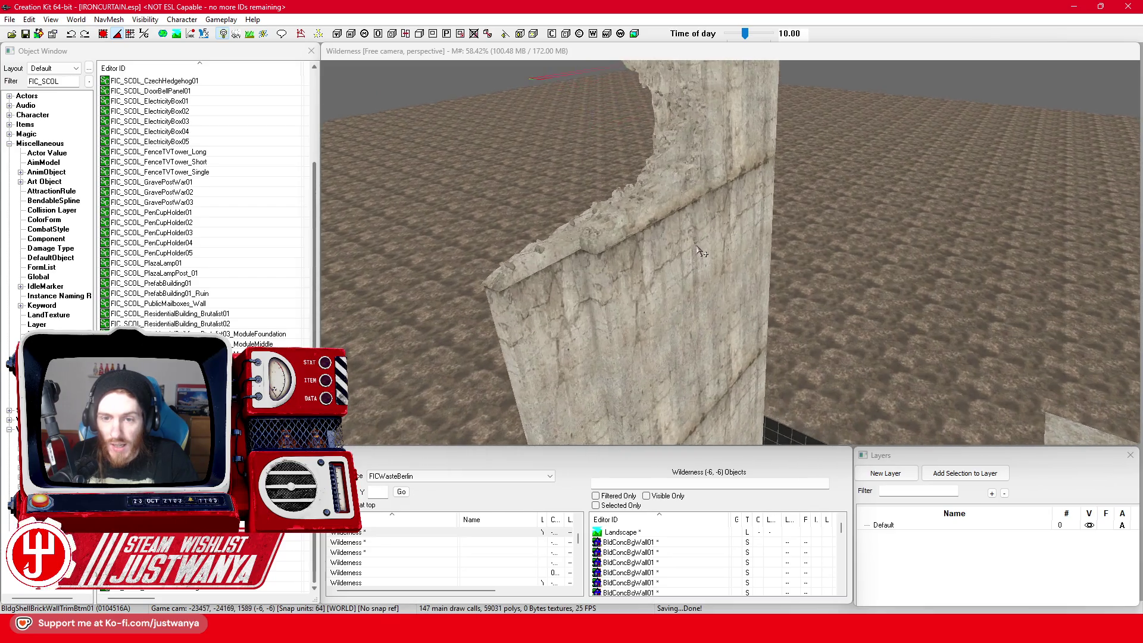
{"action": "scroll", "coordinate": [701, 252], "scroll_direction": "up", "scroll_amount": 8}
{"action": "left_click", "coordinate": [756, 172]}
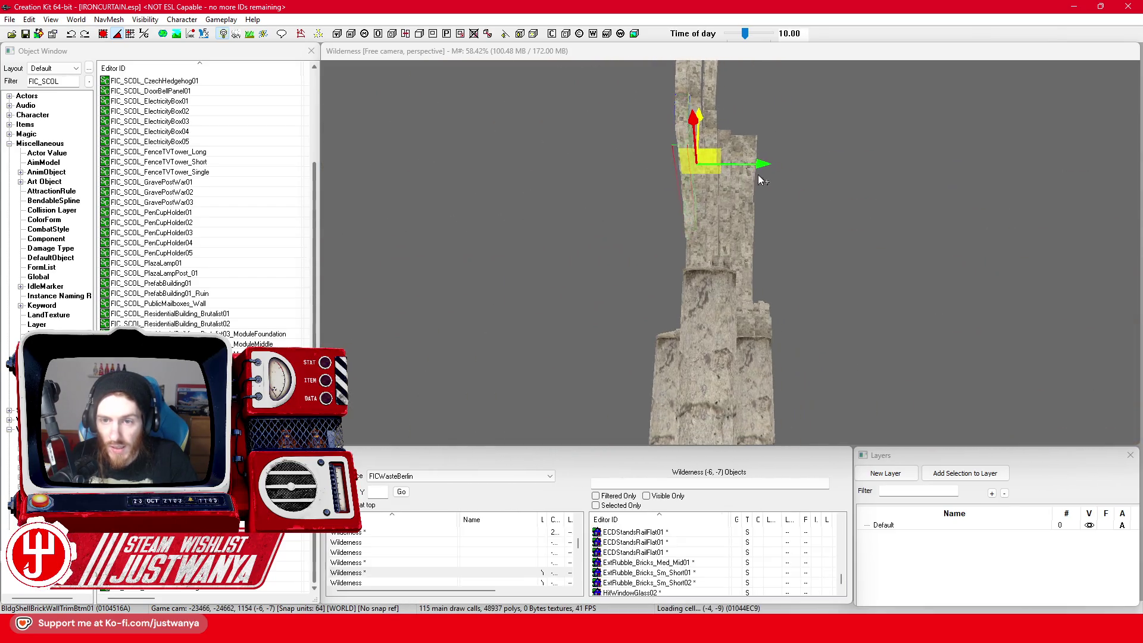
{"action": "scroll", "coordinate": [762, 180], "scroll_direction": "up", "scroll_amount": 6}
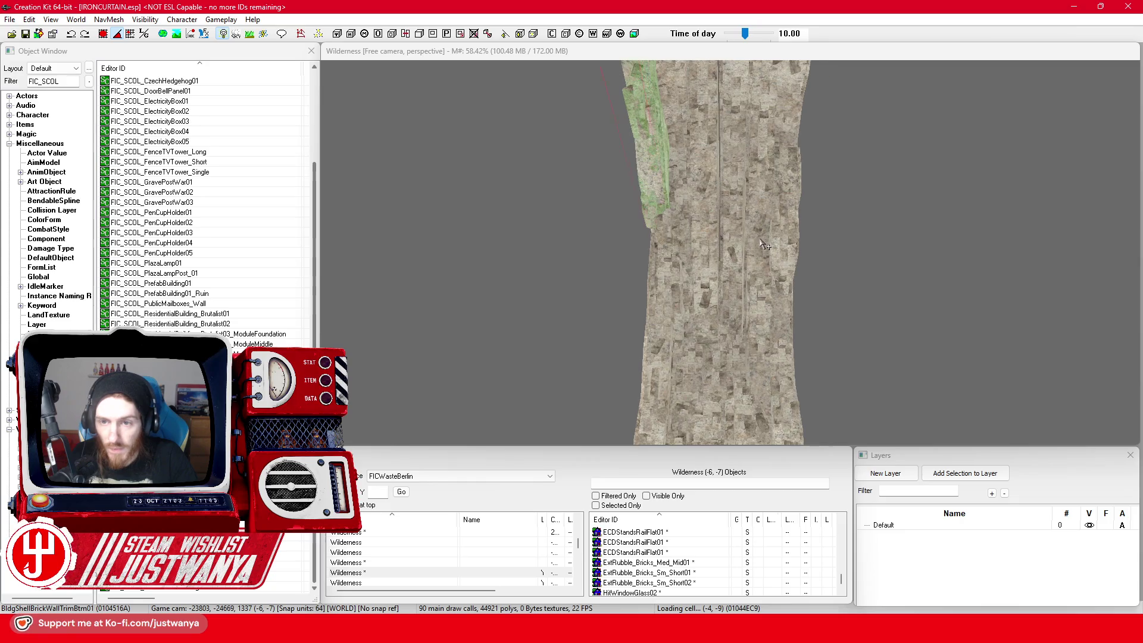
{"action": "scroll", "coordinate": [764, 244], "scroll_direction": "down", "scroll_amount": 5}
{"action": "left_click", "coordinate": [763, 212]}
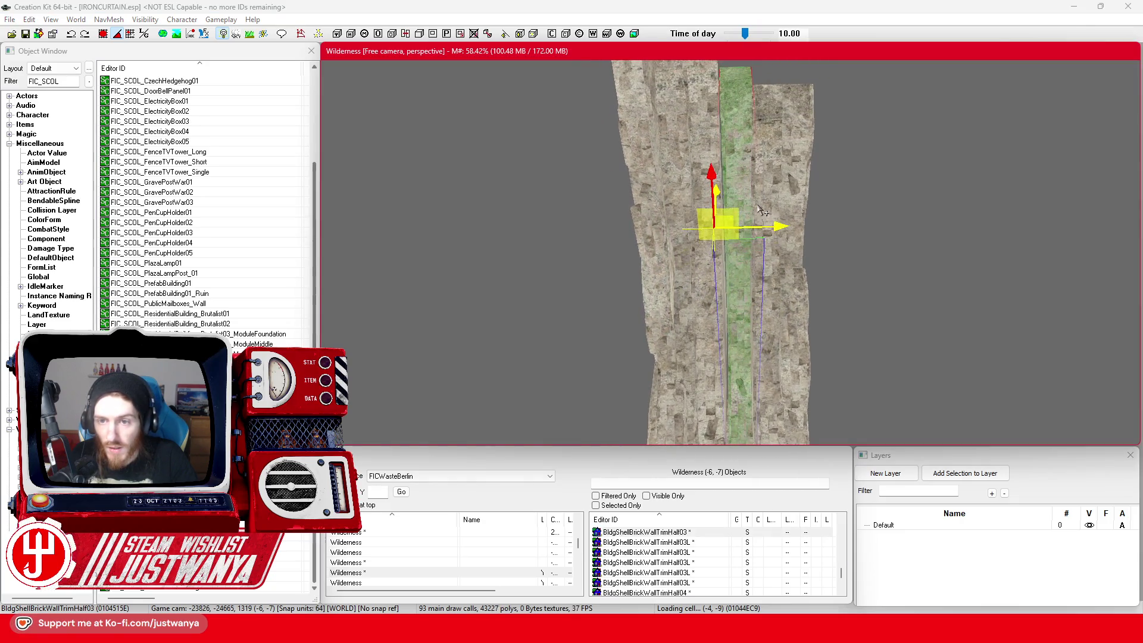
{"action": "left_click_drag", "start_coordinate": [720, 223], "coordinate": [767, 226]}
{"action": "left_click_drag", "start_coordinate": [696, 245], "coordinate": [736, 228]}
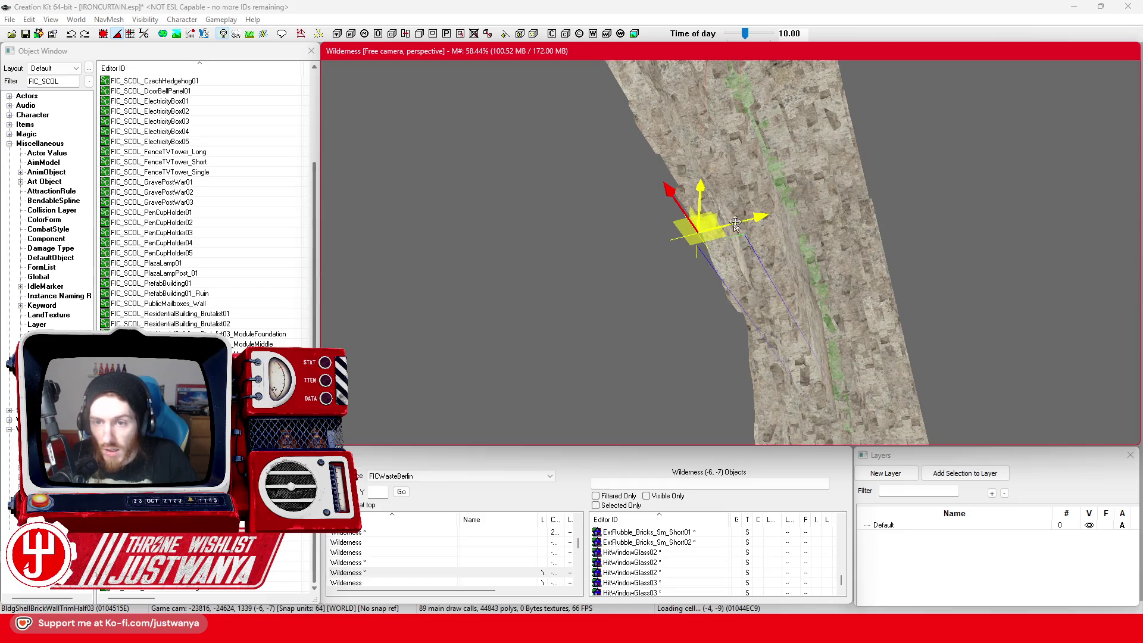
{"action": "mouse_move", "coordinate": [727, 218]}
{"action": "left_mouse_down"}
{"action": "mouse_move", "coordinate": [758, 211]}
{"action": "mouse_move", "coordinate": [738, 259]}
{"action": "left_mouse_up"}
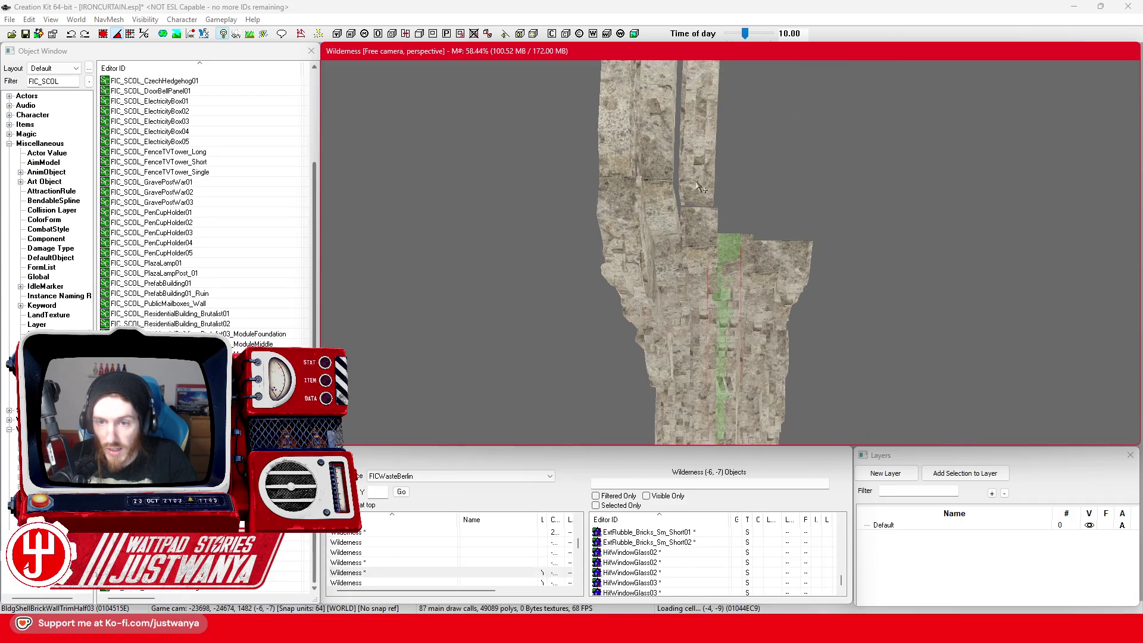
Step: Check the neighbouring BldgShellBrickWallTrimBtm01 and BldgShellBrickWallTrimHalf02L trim pieces with the wall face-on
{"action": "left_click", "coordinate": [701, 212]}
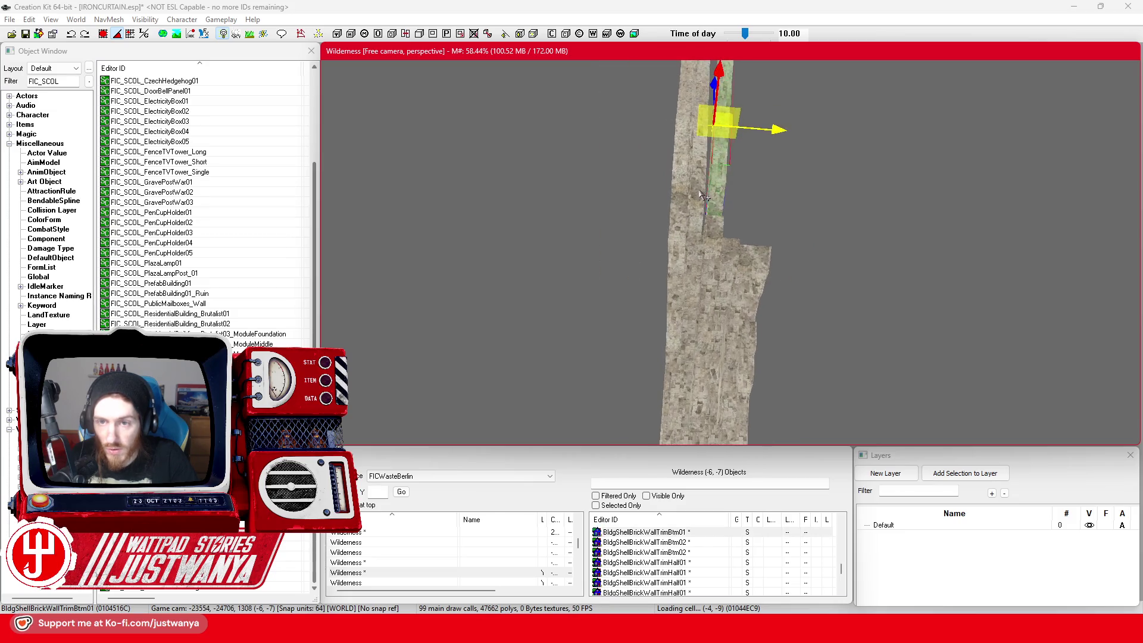
{"action": "scroll", "coordinate": [702, 213], "scroll_direction": "up", "scroll_amount": 5}
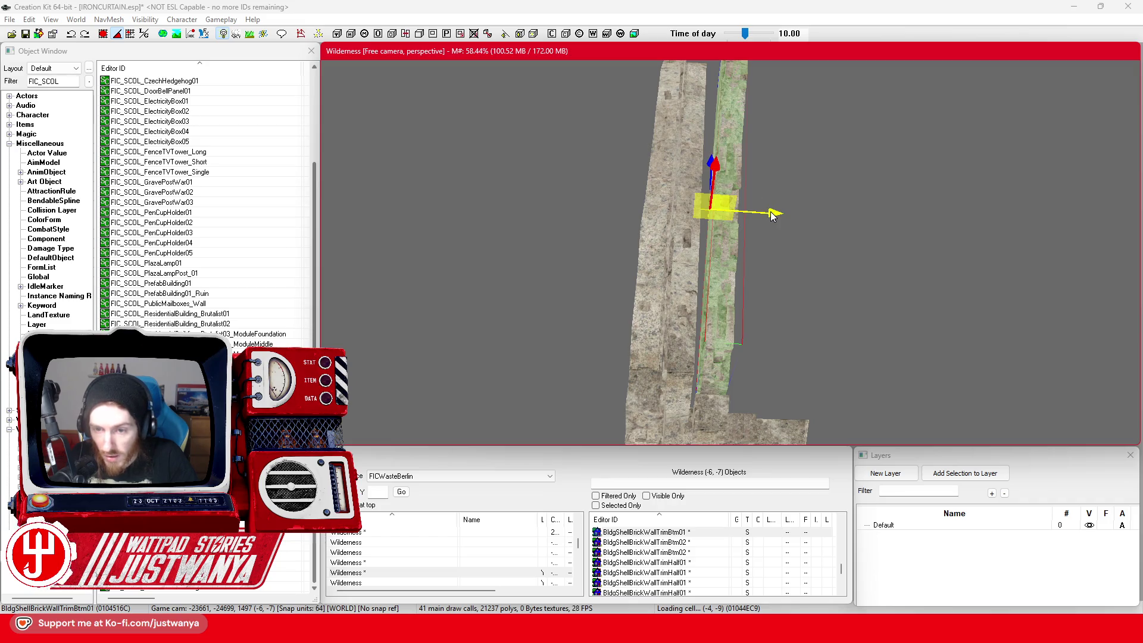
{"action": "scroll", "coordinate": [731, 250], "scroll_direction": "up", "scroll_amount": 3}
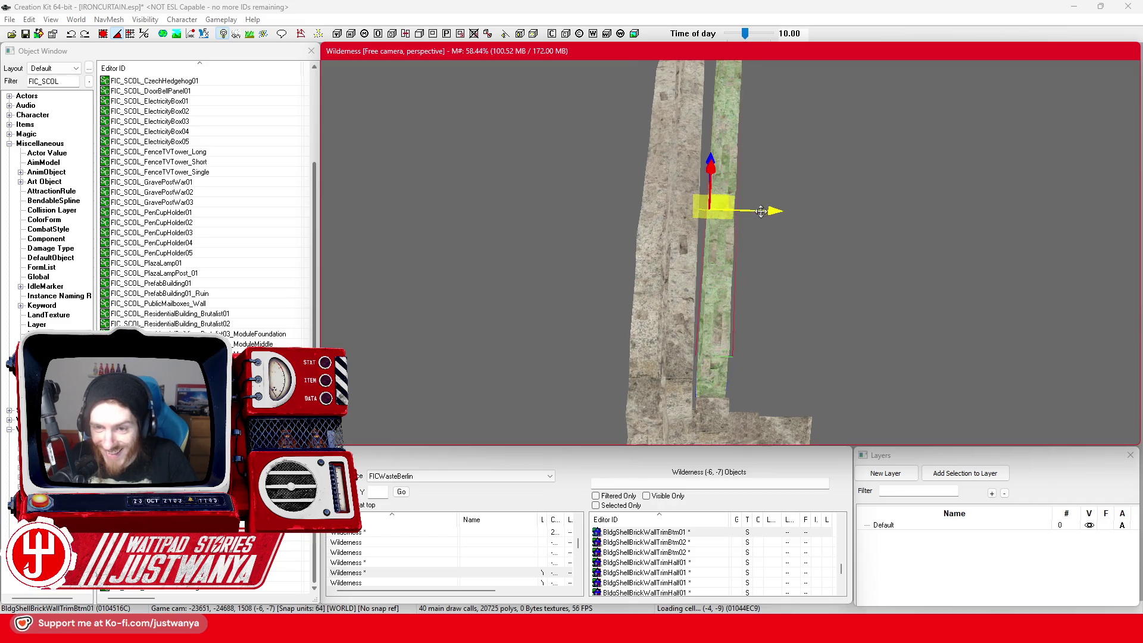
{"action": "left_click_drag", "start_coordinate": [731, 245], "coordinate": [768, 204]}
{"action": "left_click", "coordinate": [772, 178]}
{"action": "scroll", "coordinate": [802, 285], "scroll_direction": "down", "scroll_amount": 2}
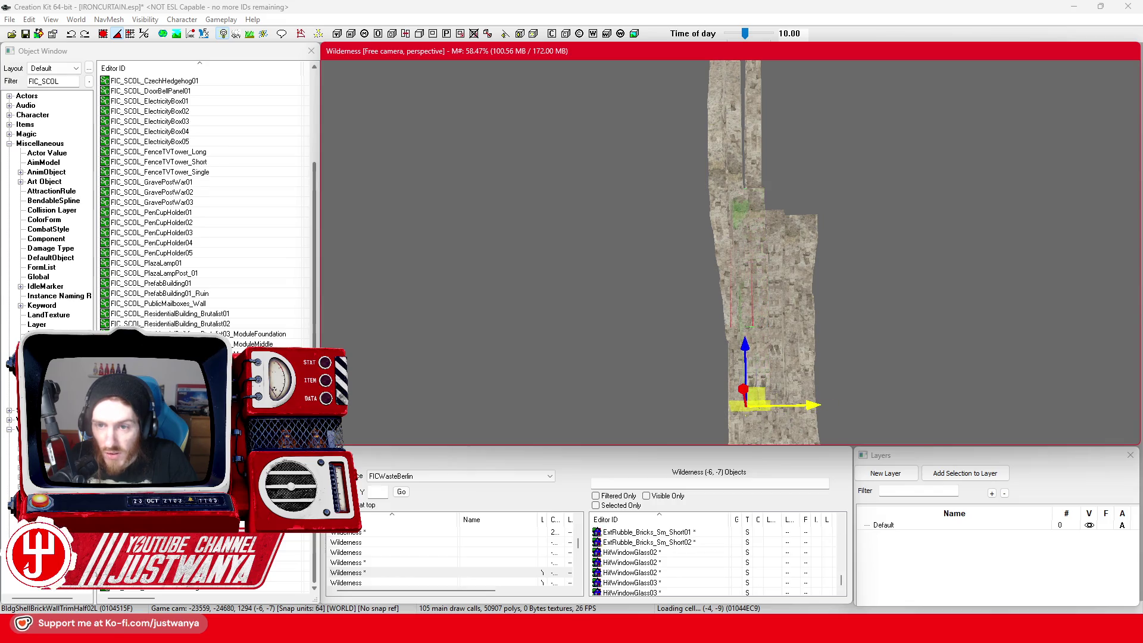
{"action": "left_click_drag", "start_coordinate": [793, 379], "coordinate": [780, 350]}
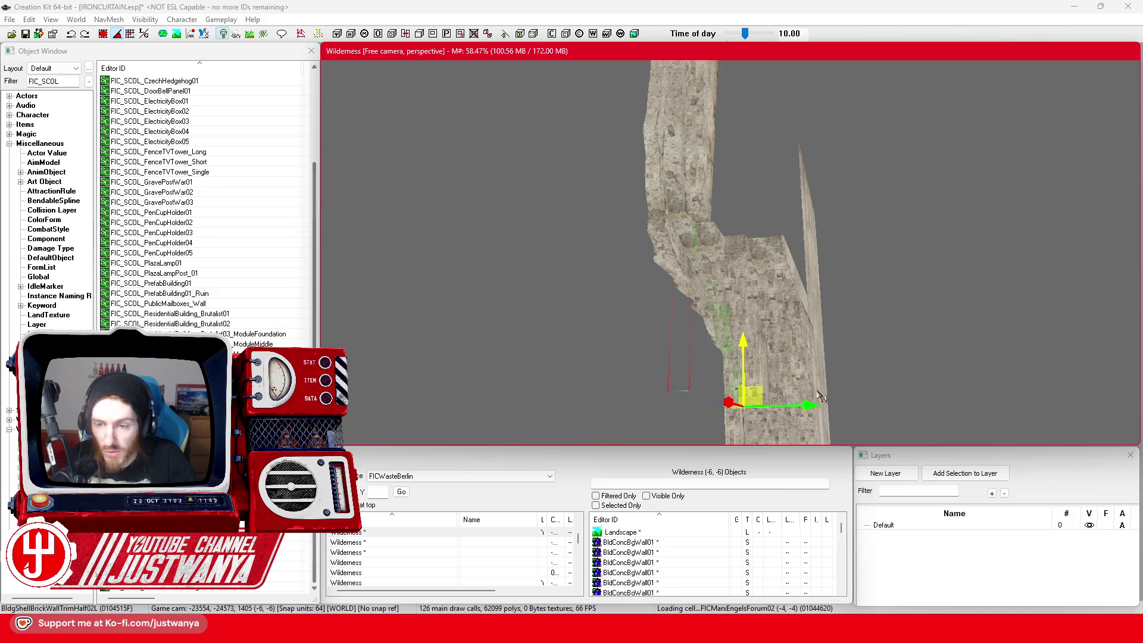
{"action": "left_click_drag", "start_coordinate": [741, 308], "coordinate": [714, 223]}
{"action": "scroll", "coordinate": [723, 330], "scroll_direction": "down", "scroll_amount": 3}
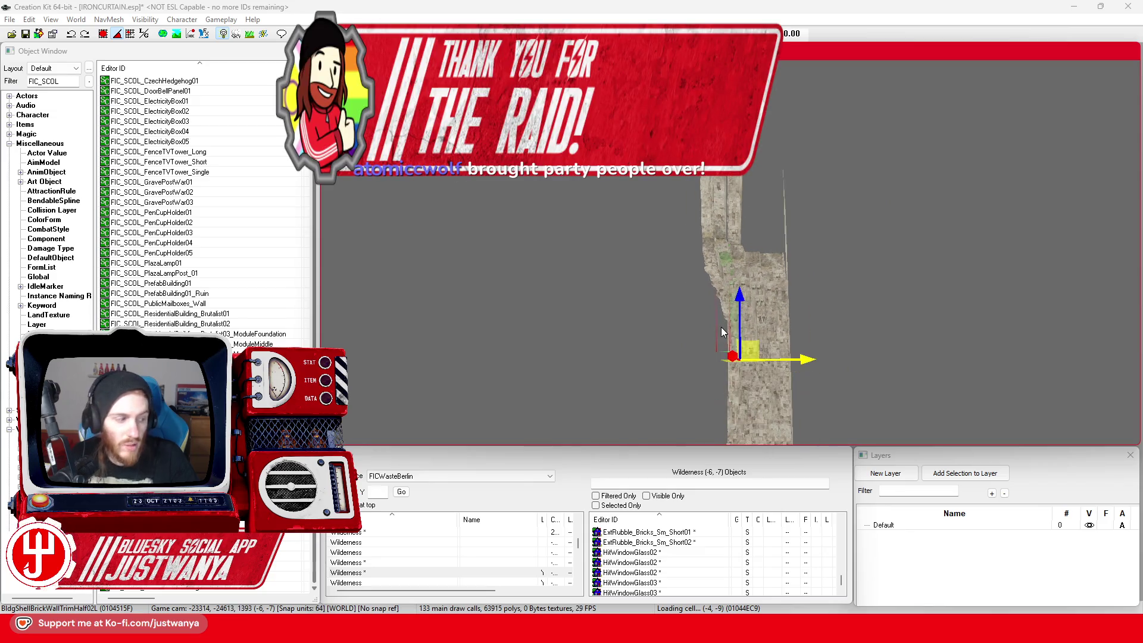
{"action": "left_click_drag", "start_coordinate": [723, 332], "coordinate": [669, 315]}
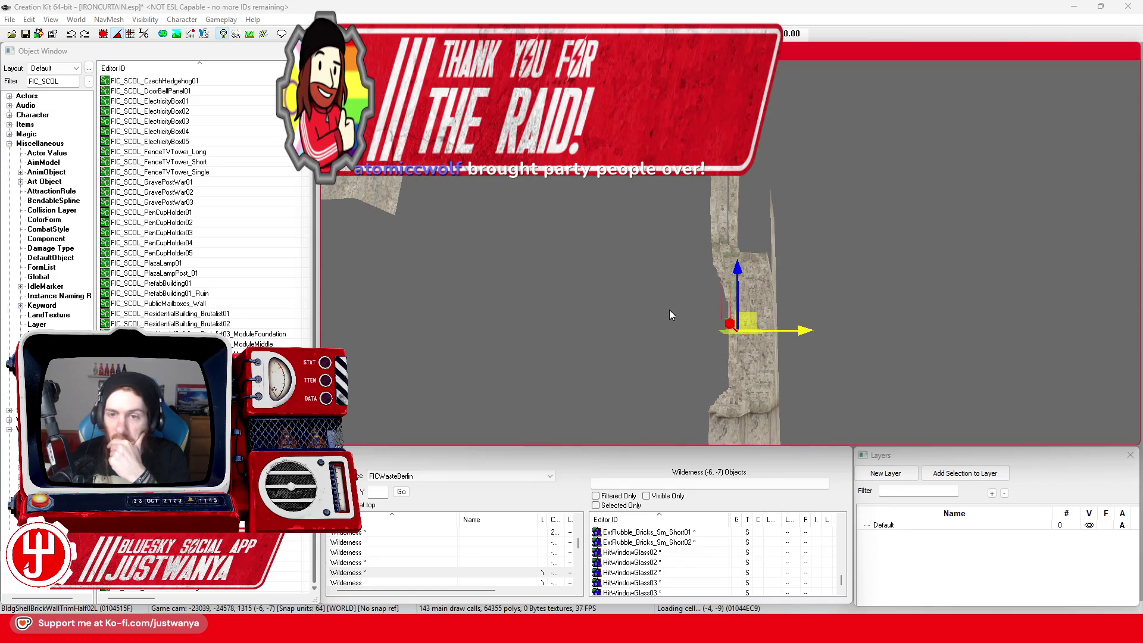
{"action": "left_click", "coordinate": [667, 305]}
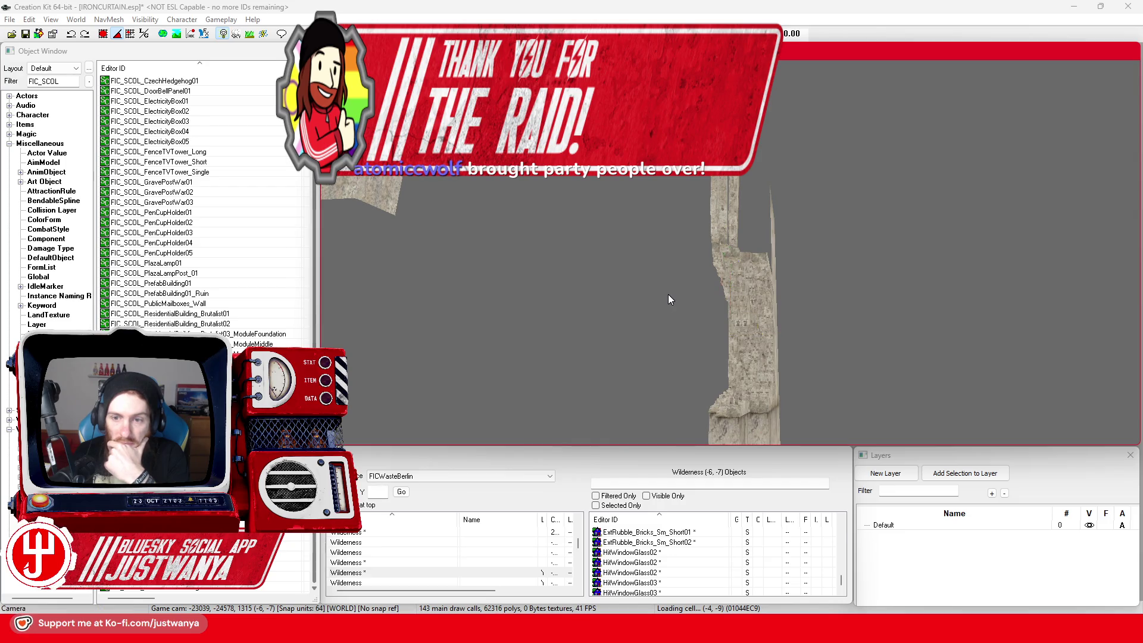
{"action": "scroll", "coordinate": [668, 295], "scroll_direction": "down", "scroll_amount": 2}
{"action": "scroll", "coordinate": [657, 301], "scroll_direction": "up", "scroll_amount": 5}
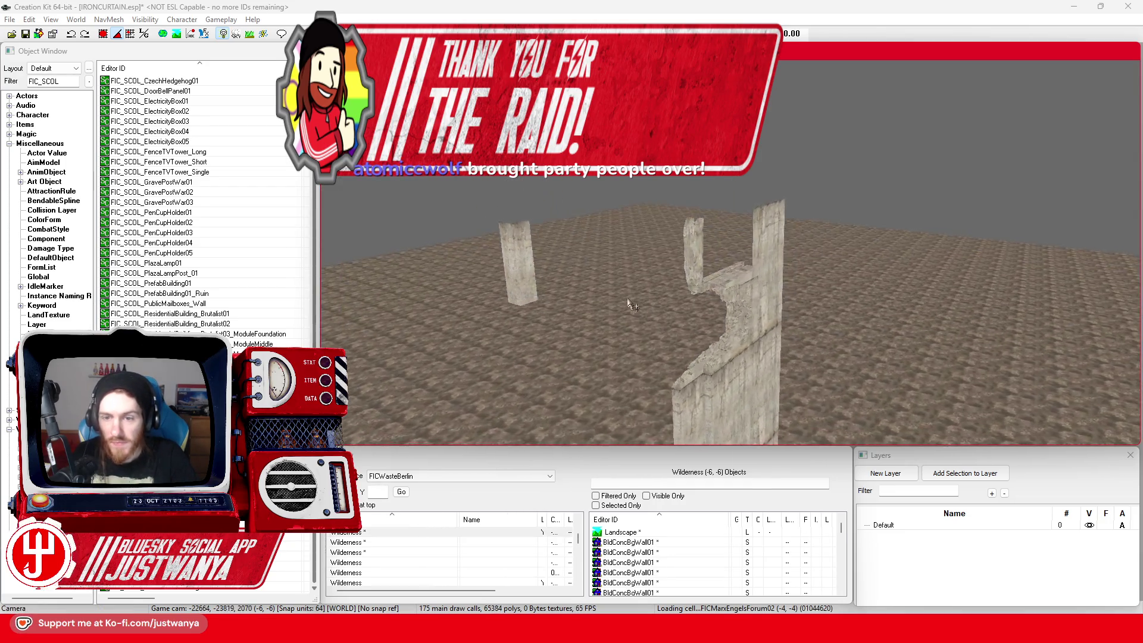
{"action": "scroll", "coordinate": [637, 239], "scroll_direction": "up", "scroll_amount": 5}
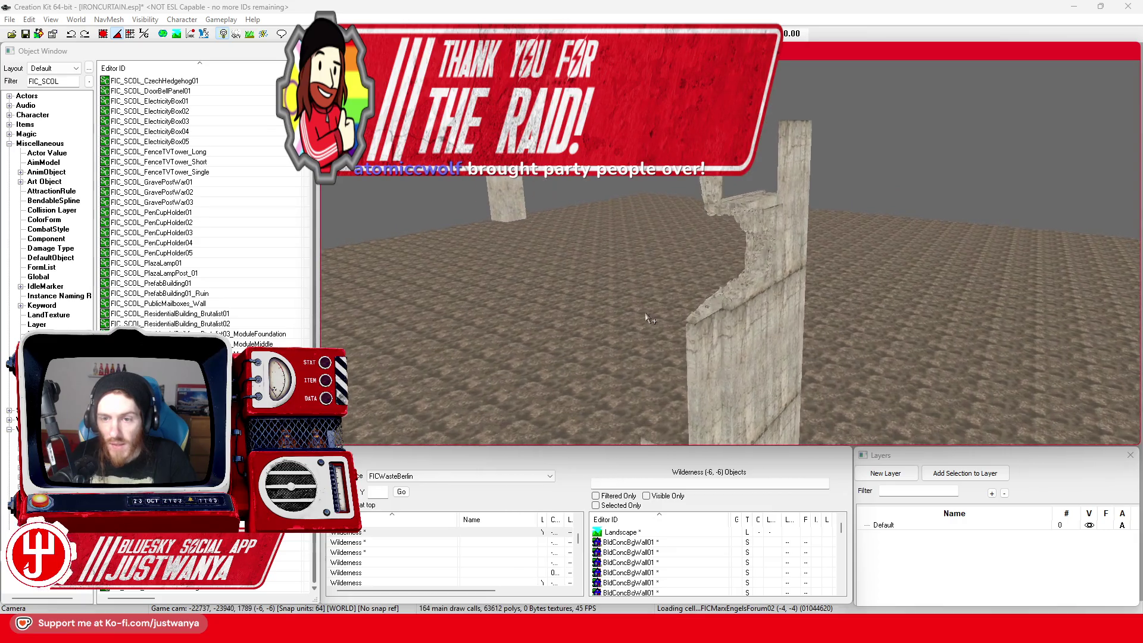
{"action": "scroll", "coordinate": [640, 305], "scroll_direction": "up", "scroll_amount": 3}
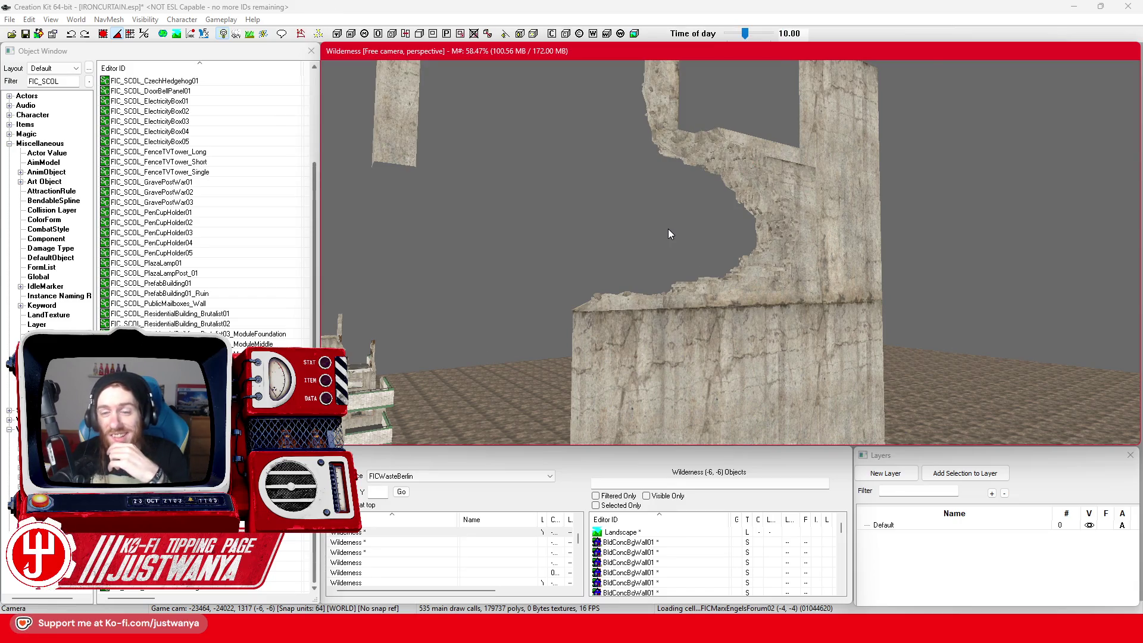
{"action": "scroll", "coordinate": [668, 228], "scroll_direction": "up", "scroll_amount": 2}
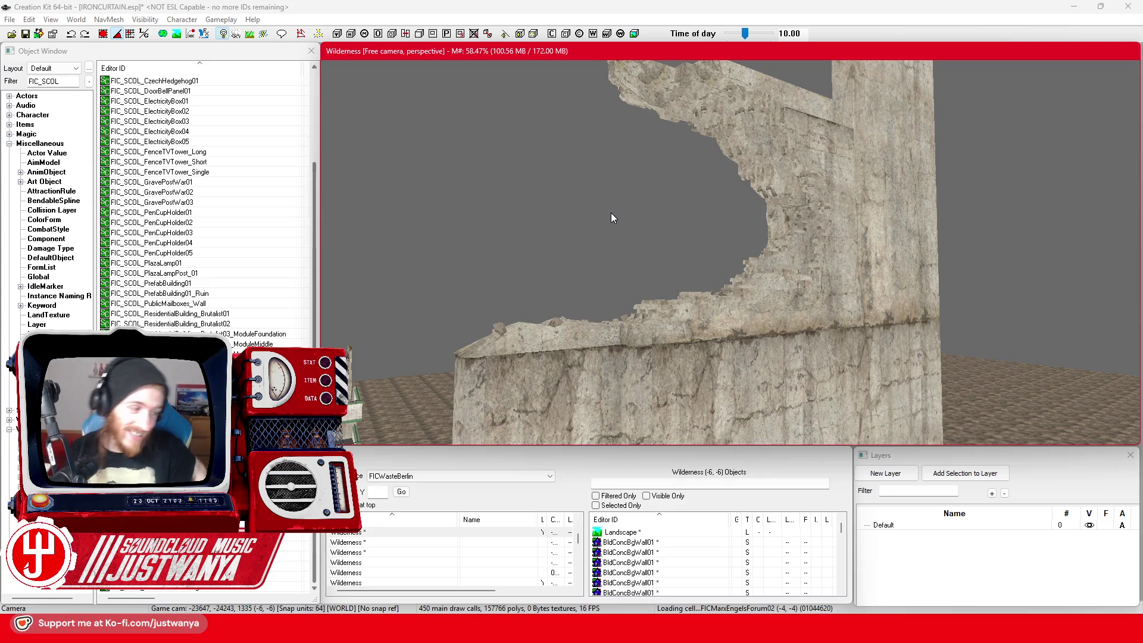
{"action": "scroll", "coordinate": [620, 187], "scroll_direction": "down", "scroll_amount": 5}
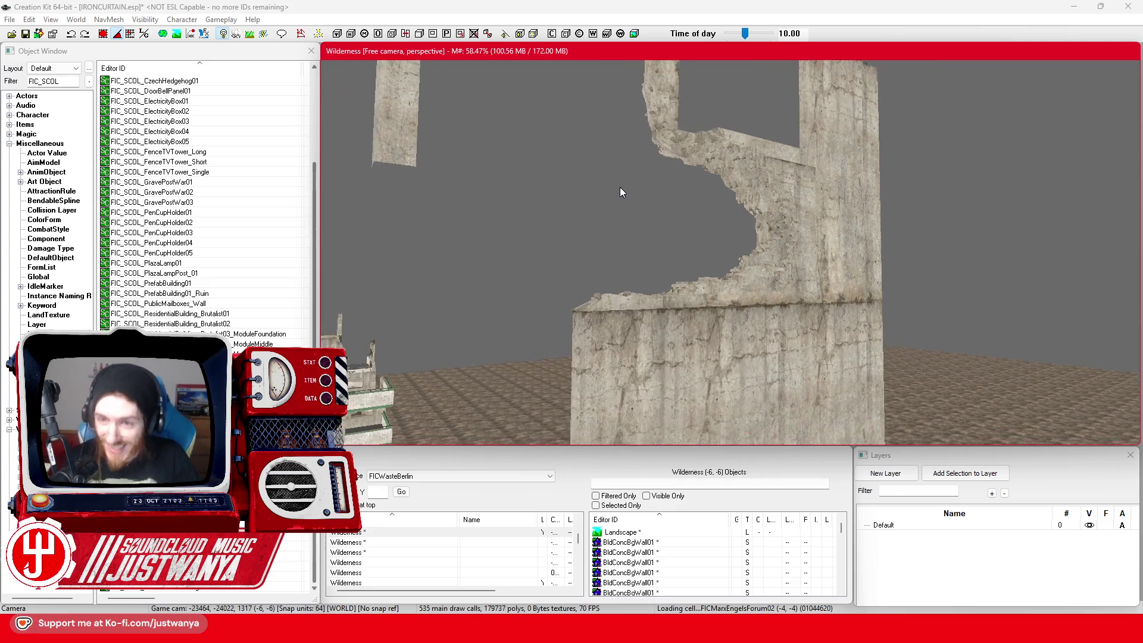
{"action": "scroll", "coordinate": [691, 202], "scroll_direction": "up", "scroll_amount": 3}
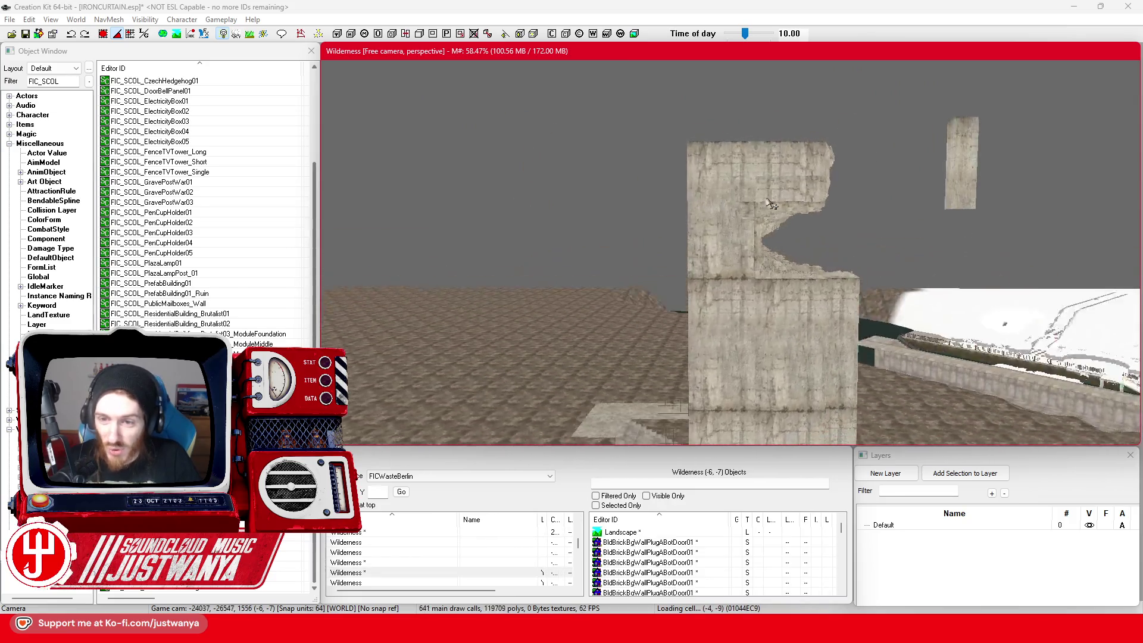
{"action": "scroll", "coordinate": [653, 210], "scroll_direction": "up", "scroll_amount": 5}
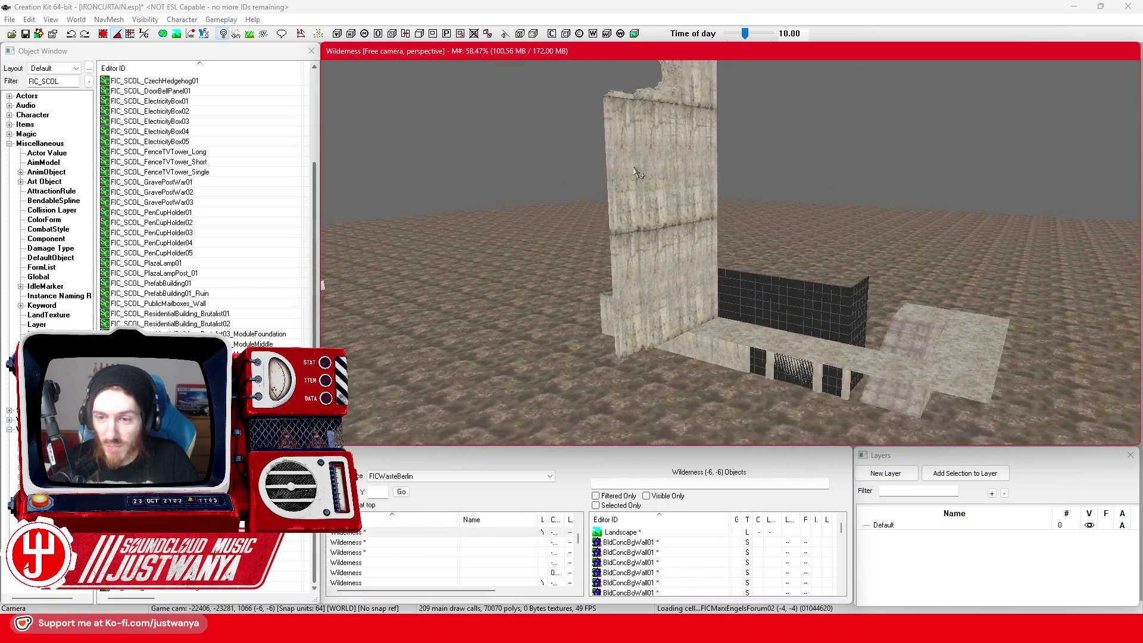
{"action": "scroll", "coordinate": [642, 235], "scroll_direction": "up", "scroll_amount": 3}
{"action": "scroll", "coordinate": [646, 219], "scroll_direction": "up", "scroll_amount": 3}
{"action": "scroll", "coordinate": [646, 220], "scroll_direction": "up", "scroll_amount": 3}
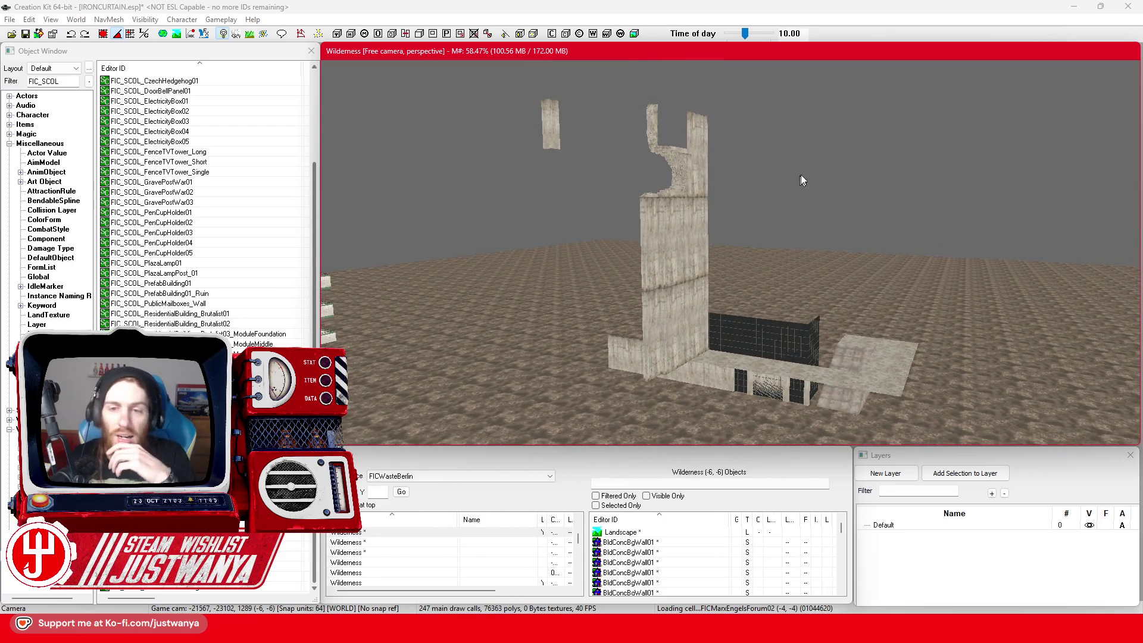
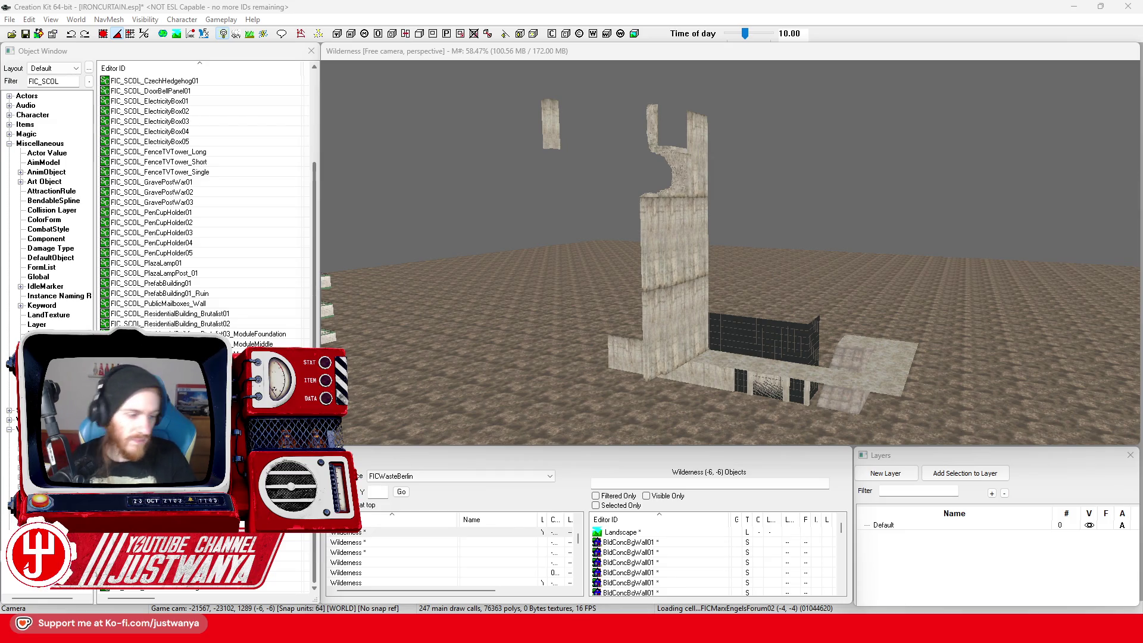
Step: Select the tall concrete wall, then open the BldgShellBrickWallTrimBtm01 trim piece's Reference properties (scale 0.8700)
{"action": "scroll", "coordinate": [875, 354], "scroll_direction": "up", "scroll_amount": 3}
{"action": "scroll", "coordinate": [876, 353], "scroll_direction": "down", "scroll_amount": 1}
{"action": "mouse_move", "coordinate": [625, 629]}
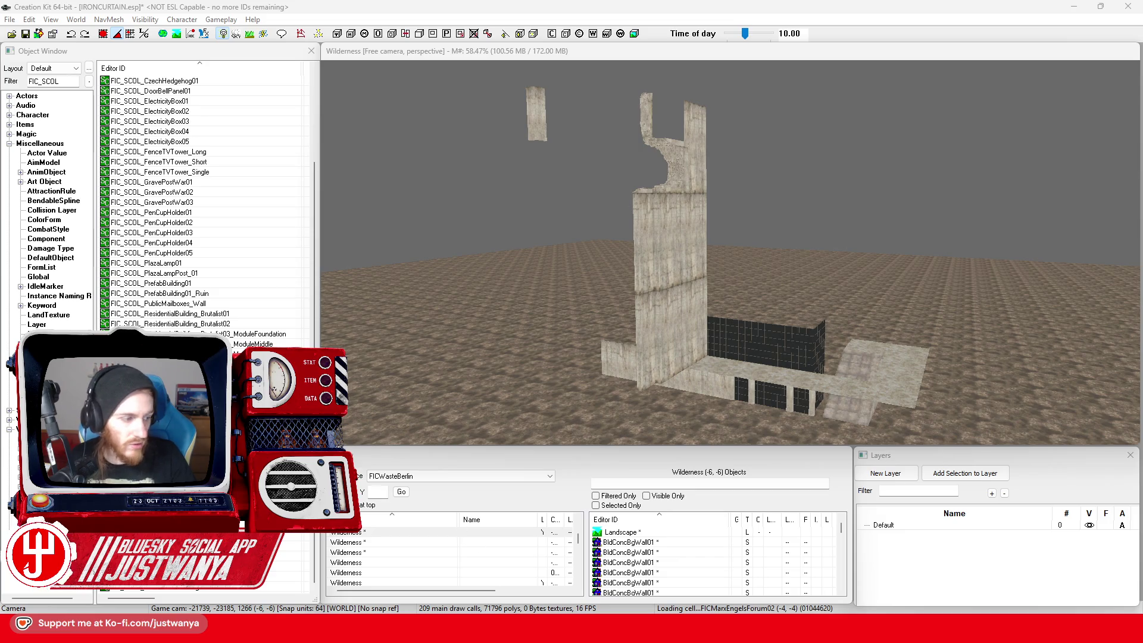
{"action": "scroll", "coordinate": [682, 280], "scroll_direction": "up", "scroll_amount": 5}
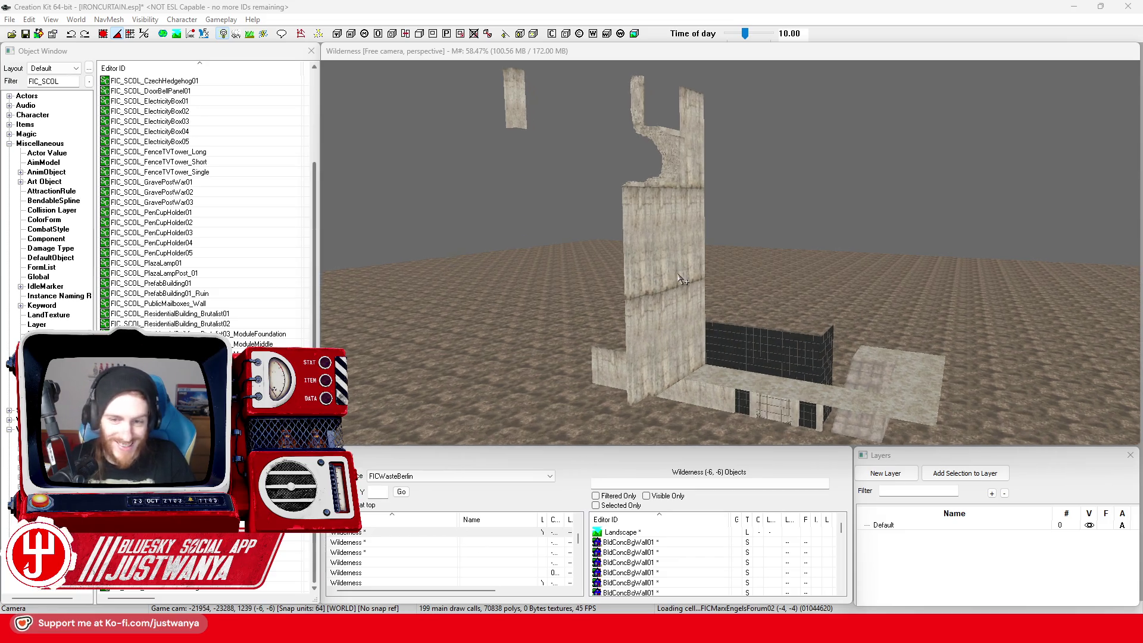
{"action": "left_click", "coordinate": [686, 275]}
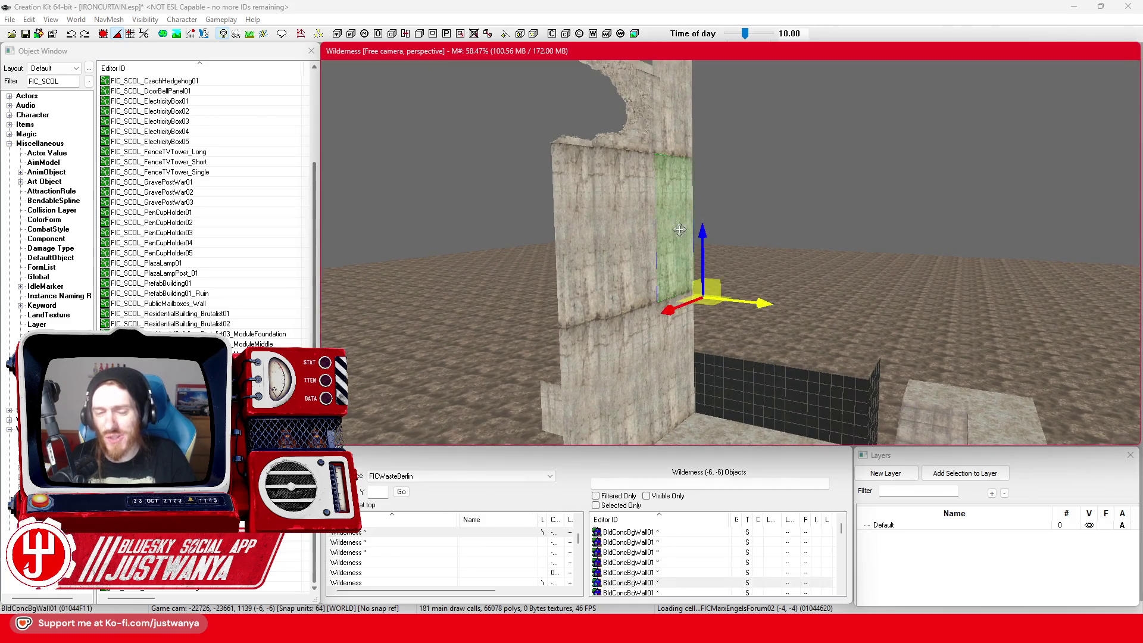
{"action": "mouse_move", "coordinate": [692, 269]}
{"action": "left_mouse_down"}
{"action": "mouse_move", "coordinate": [664, 260]}
{"action": "mouse_move", "coordinate": [674, 191]}
{"action": "mouse_move", "coordinate": [677, 258]}
{"action": "left_mouse_up"}
{"action": "double_click", "coordinate": [733, 162]}
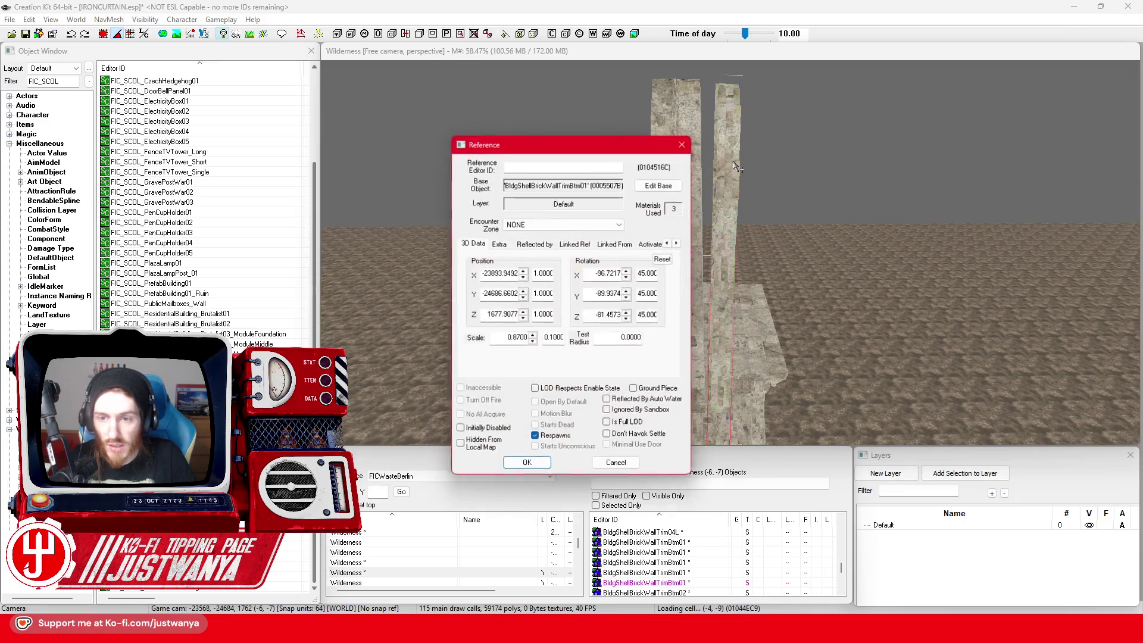
Step: Reset the trim piece's rotation to zero and confirm the Reference dialog
{"action": "left_click", "coordinate": [663, 259]}
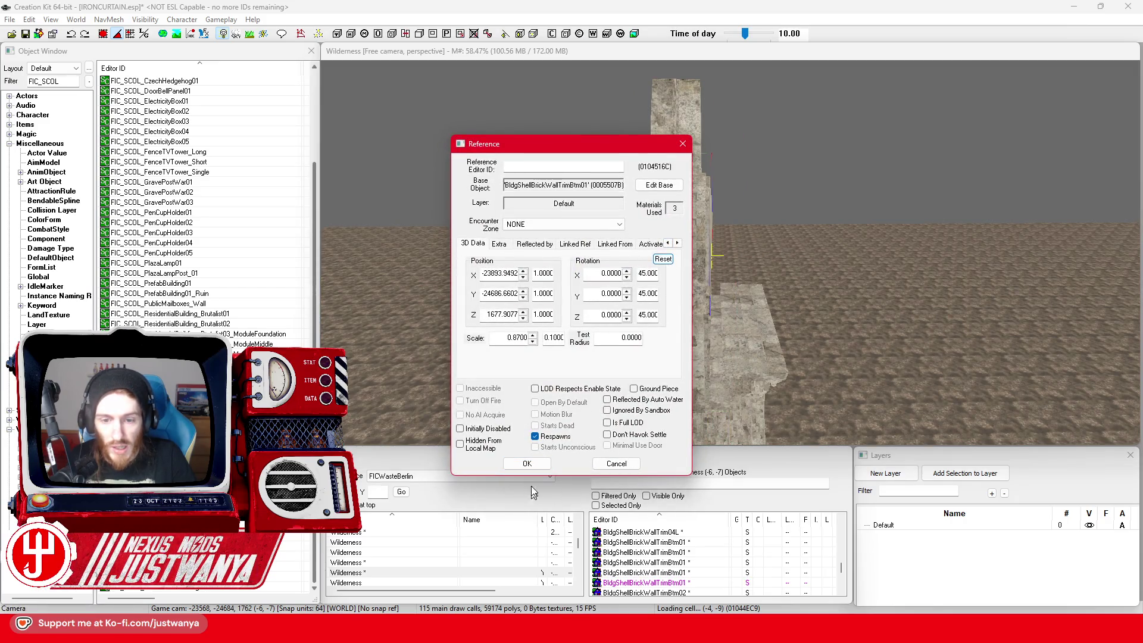
{"action": "left_click", "coordinate": [527, 463]}
{"action": "left_click_drag", "start_coordinate": [707, 264], "coordinate": [718, 236]}
{"action": "key", "text": "e"}
{"action": "key", "text": "w"}
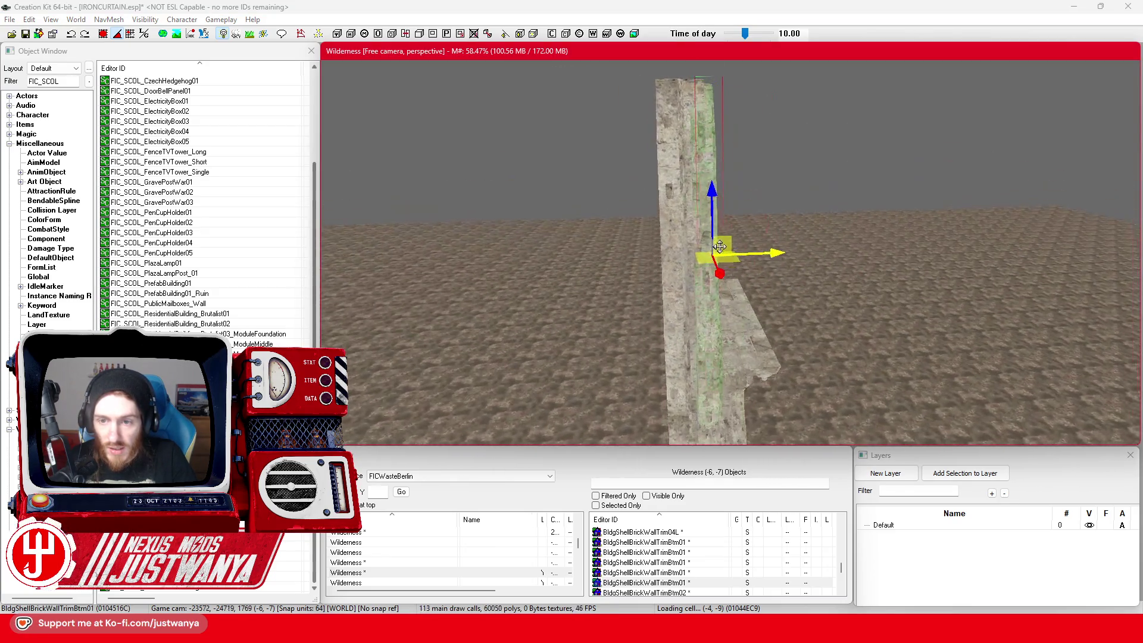
Step: Slide the trim piece sideways and up into place beside the concrete wall
{"action": "mouse_move", "coordinate": [718, 236]}
{"action": "left_mouse_down"}
{"action": "mouse_move", "coordinate": [793, 241]}
{"action": "mouse_move", "coordinate": [788, 169]}
{"action": "left_mouse_up"}
{"action": "mouse_move", "coordinate": [797, 256]}
{"action": "left_mouse_down"}
{"action": "mouse_move", "coordinate": [718, 283]}
{"action": "mouse_move", "coordinate": [690, 274]}
{"action": "left_mouse_up"}
{"action": "mouse_move", "coordinate": [690, 225]}
{"action": "left_mouse_down"}
{"action": "mouse_move", "coordinate": [669, 216]}
{"action": "mouse_move", "coordinate": [815, 260]}
{"action": "mouse_move", "coordinate": [748, 285]}
{"action": "mouse_move", "coordinate": [747, 339]}
{"action": "mouse_move", "coordinate": [673, 263]}
{"action": "left_mouse_up"}
{"action": "scroll", "coordinate": [672, 263], "scroll_direction": "down", "scroll_amount": 6}
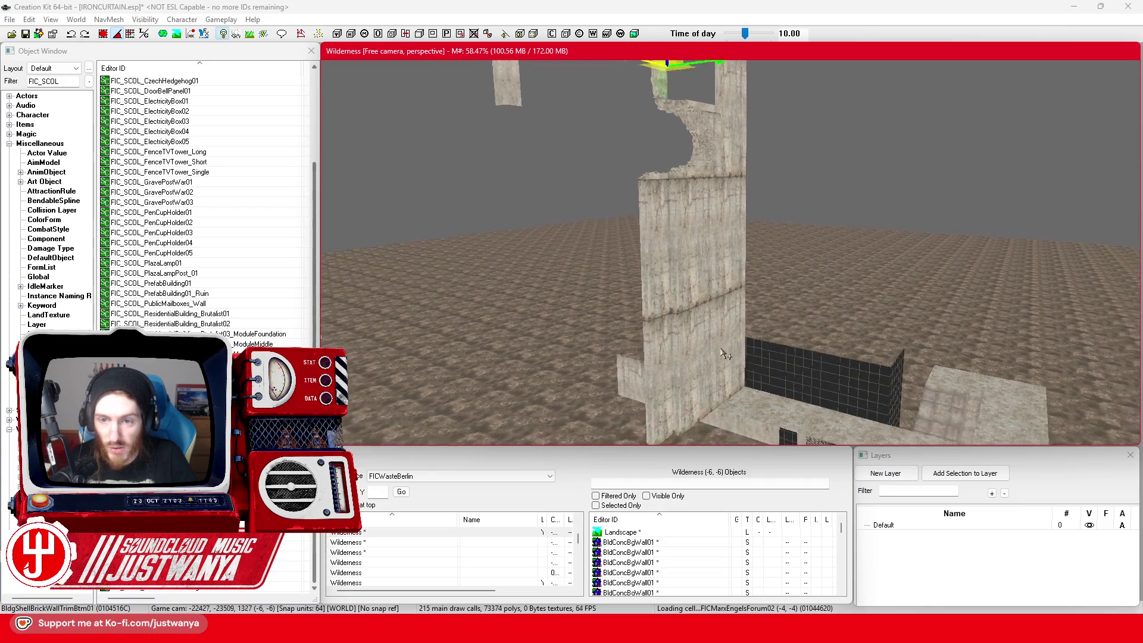
Step: Save the IRONCURTAIN plugin
{"action": "scroll", "coordinate": [707, 366], "scroll_direction": "down", "scroll_amount": 2}
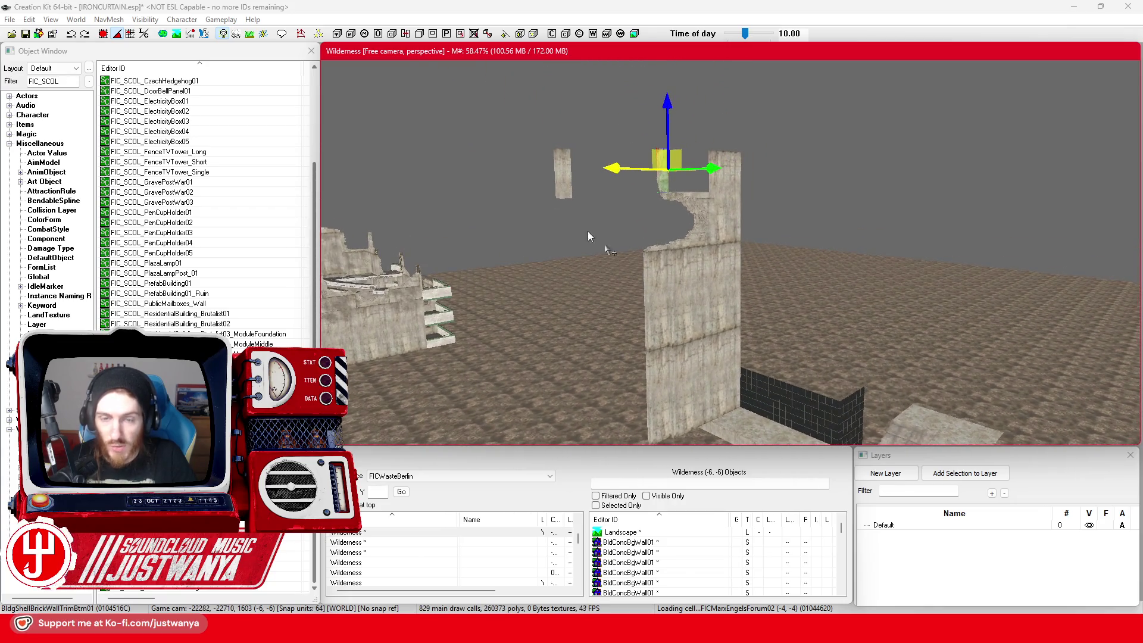
{"action": "left_click", "coordinate": [26, 34]}
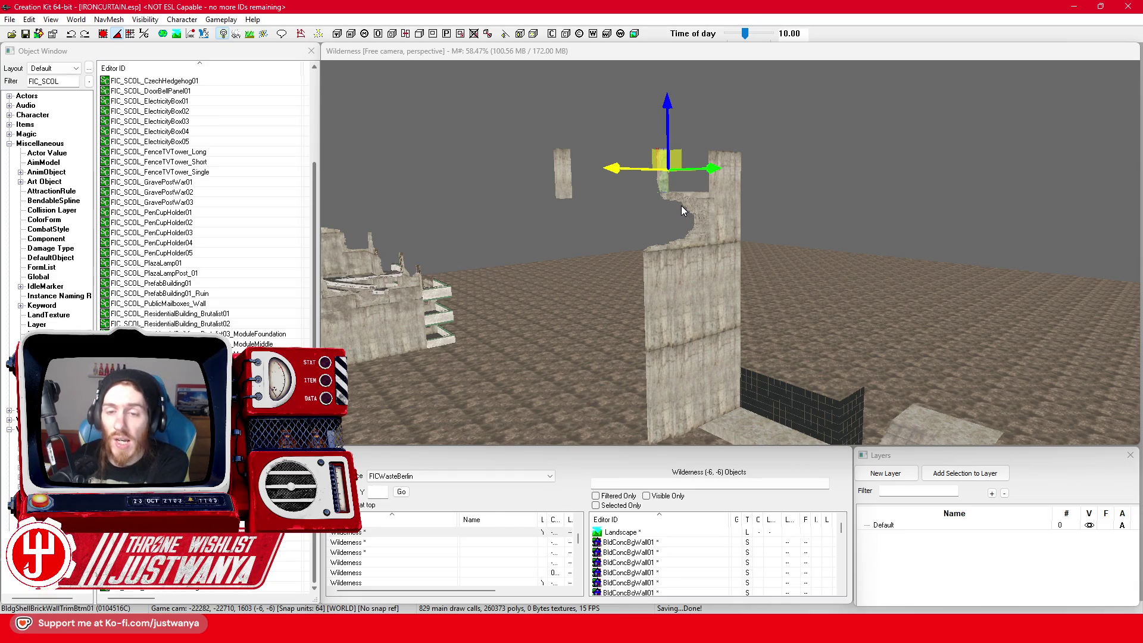
{"action": "scroll", "coordinate": [684, 255], "scroll_direction": "up", "scroll_amount": 5}
{"action": "scroll", "coordinate": [684, 255], "scroll_direction": "down", "scroll_amount": 6}
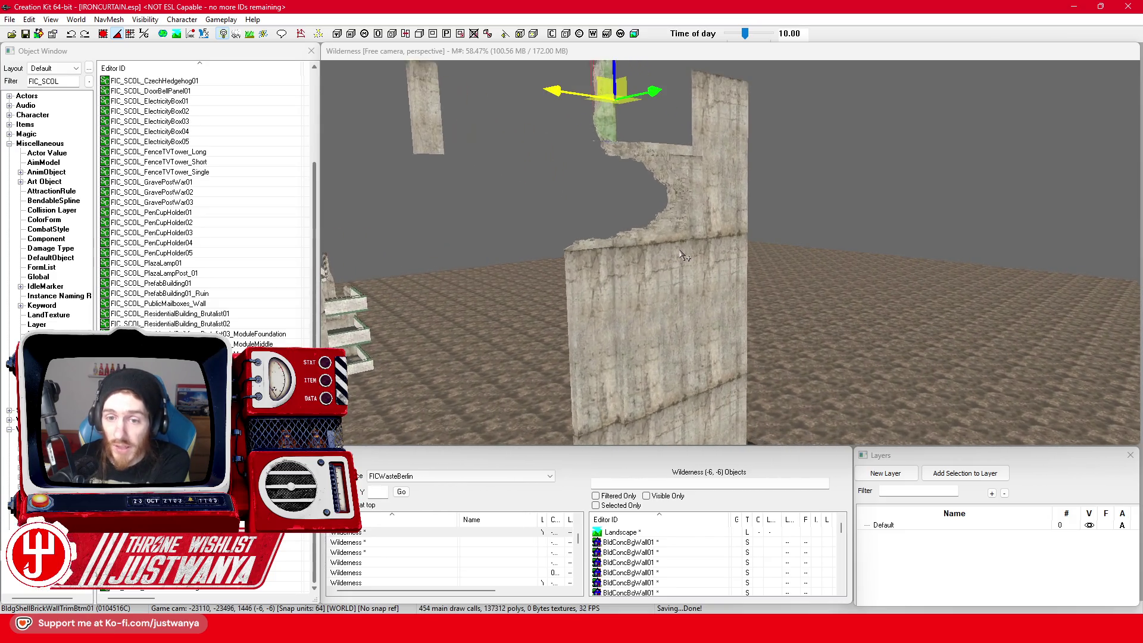
{"action": "scroll", "coordinate": [620, 295], "scroll_direction": "up", "scroll_amount": 5}
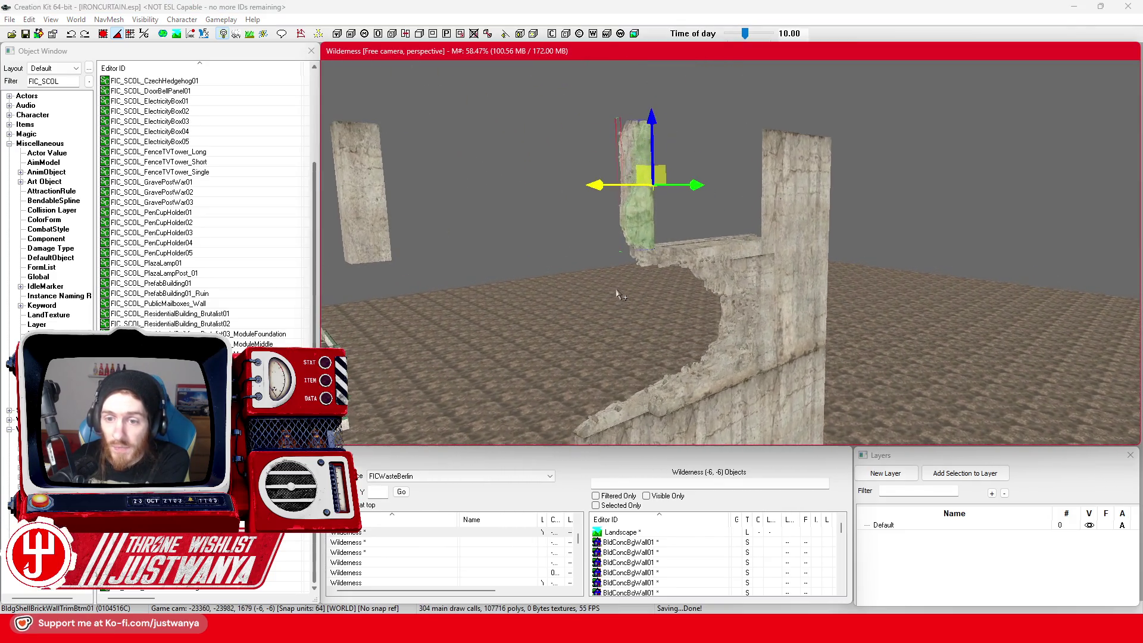
{"action": "scroll", "coordinate": [615, 296], "scroll_direction": "down", "scroll_amount": 6}
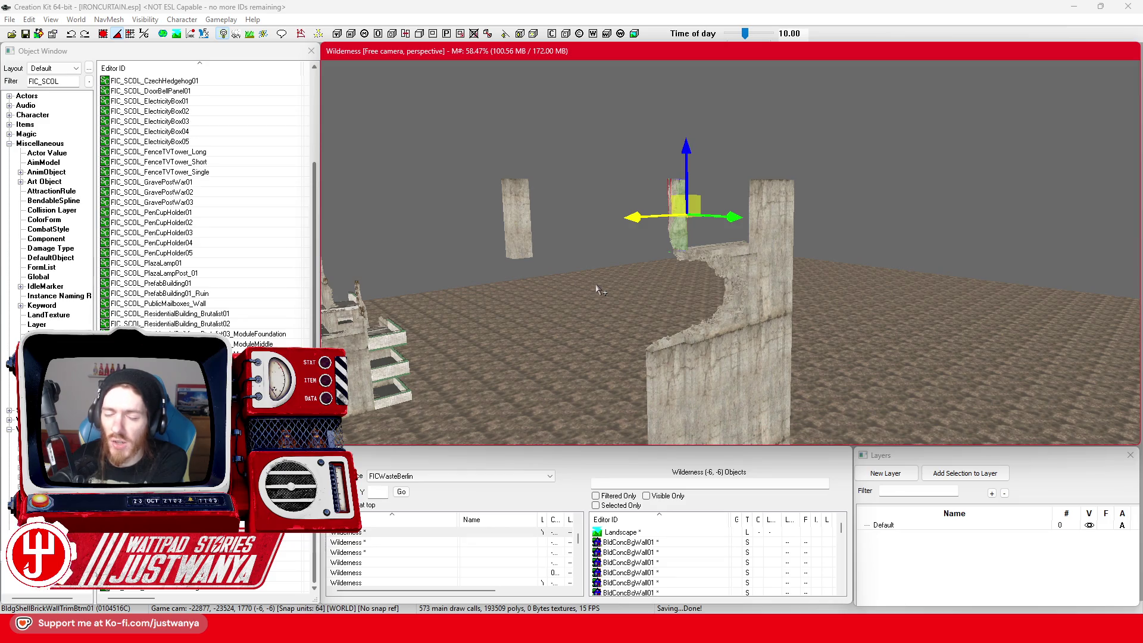
Step: Swing the view to the ruined brick building and select one of its rails
{"action": "mouse_move", "coordinate": [462, 338]}
{"action": "left_mouse_down"}
{"action": "mouse_move", "coordinate": [934, 283]}
{"action": "mouse_move", "coordinate": [846, 314]}
{"action": "mouse_move", "coordinate": [797, 315]}
{"action": "mouse_move", "coordinate": [633, 289]}
{"action": "mouse_move", "coordinate": [583, 342]}
{"action": "mouse_move", "coordinate": [770, 351]}
{"action": "left_mouse_up"}
{"action": "scroll", "coordinate": [850, 317], "scroll_direction": "up", "scroll_amount": 5}
{"action": "left_click", "coordinate": [853, 324]}
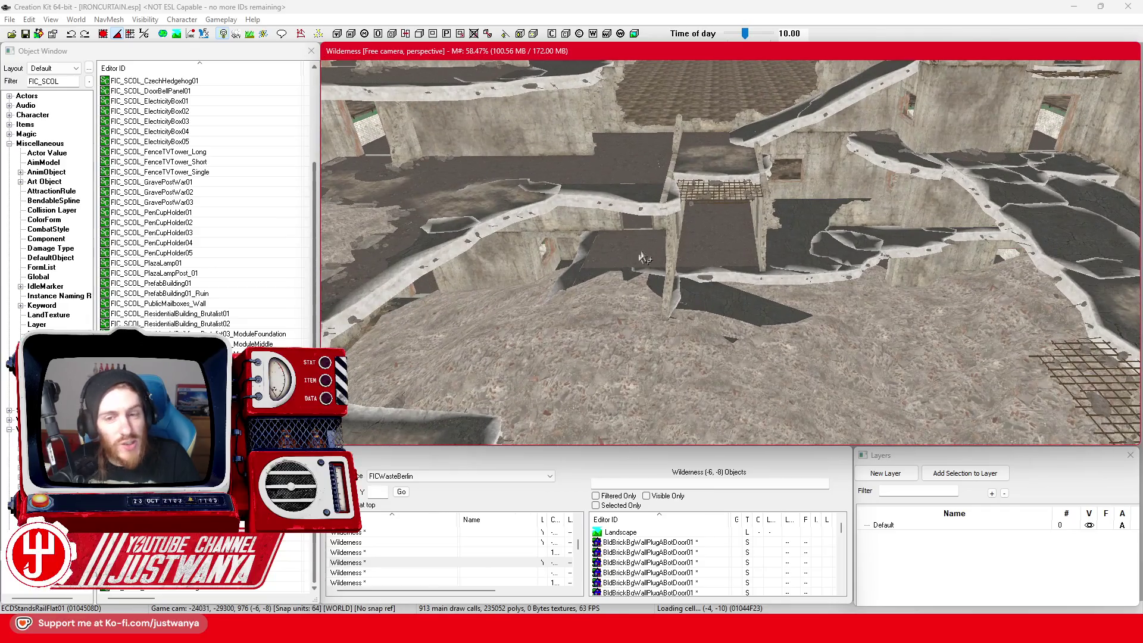
{"action": "mouse_move", "coordinate": [645, 257]}
{"action": "left_mouse_down"}
{"action": "mouse_move", "coordinate": [668, 221]}
{"action": "mouse_move", "coordinate": [708, 405]}
{"action": "mouse_move", "coordinate": [768, 290]}
{"action": "mouse_move", "coordinate": [543, 241]}
{"action": "mouse_move", "coordinate": [896, 314]}
{"action": "mouse_move", "coordinate": [672, 262]}
{"action": "left_mouse_up"}
{"action": "left_click", "coordinate": [601, 265]}
{"action": "key", "text": "f"}
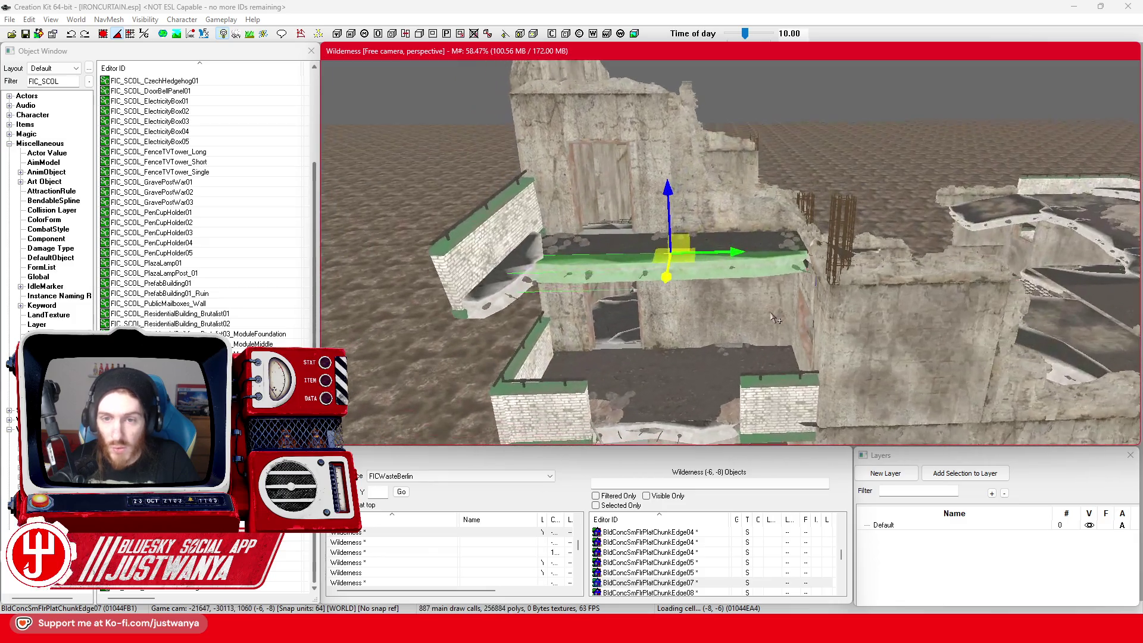
{"action": "left_click", "coordinate": [804, 92]}
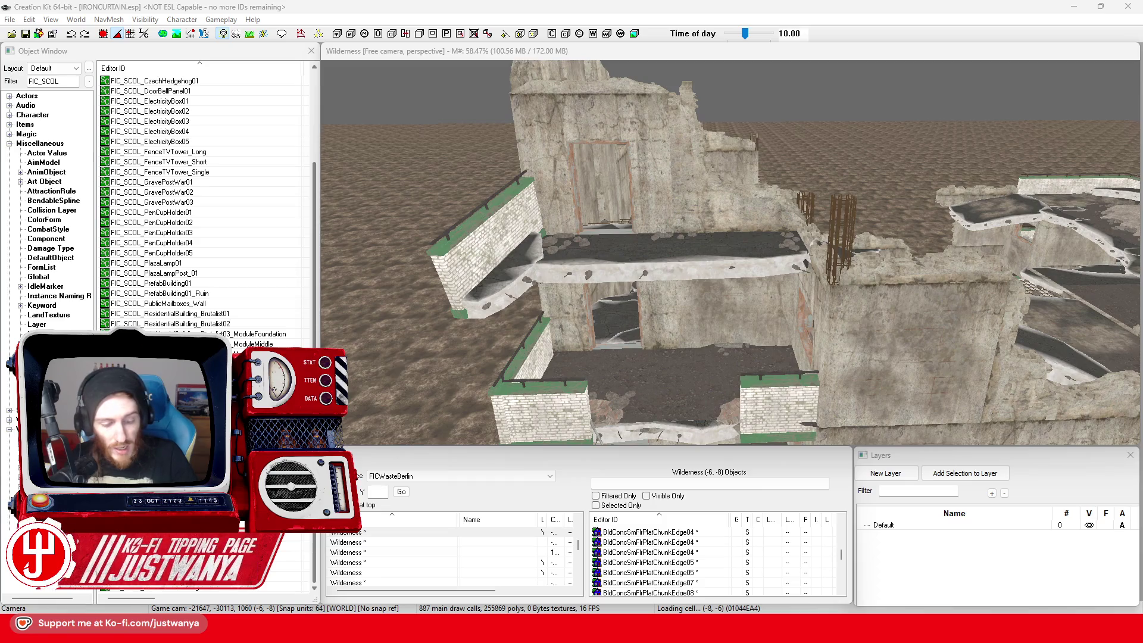
{"action": "left_click", "coordinate": [625, 301]}
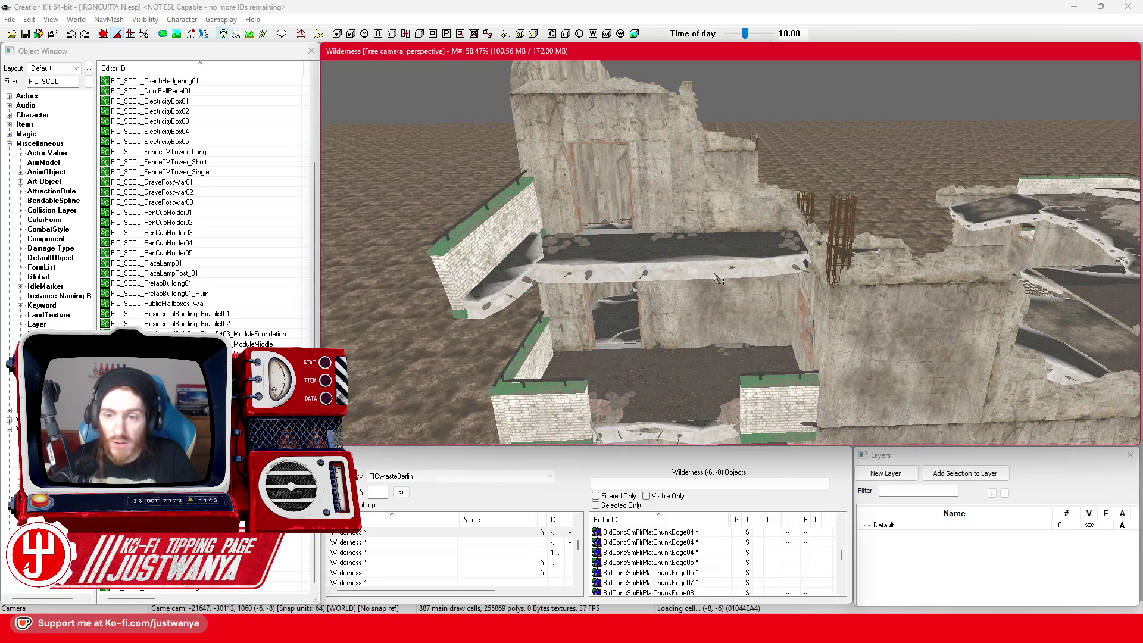
{"action": "scroll", "coordinate": [665, 277], "scroll_direction": "up", "scroll_amount": 5}
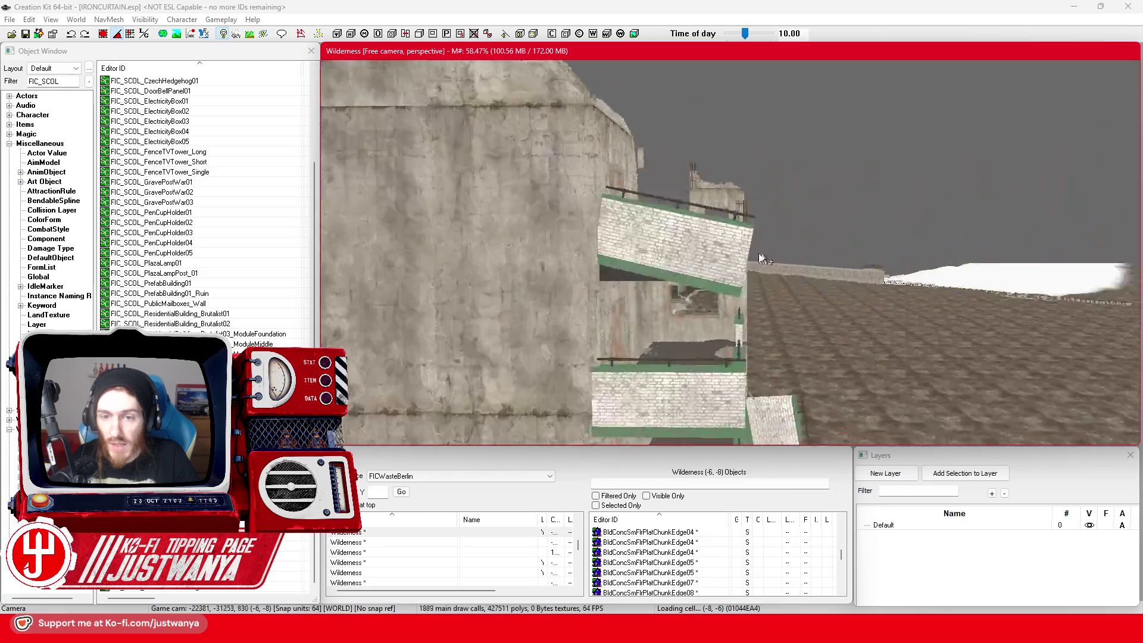
{"action": "scroll", "coordinate": [681, 271], "scroll_direction": "down", "scroll_amount": 5}
{"action": "scroll", "coordinate": [681, 271], "scroll_direction": "down", "scroll_amount": 5}
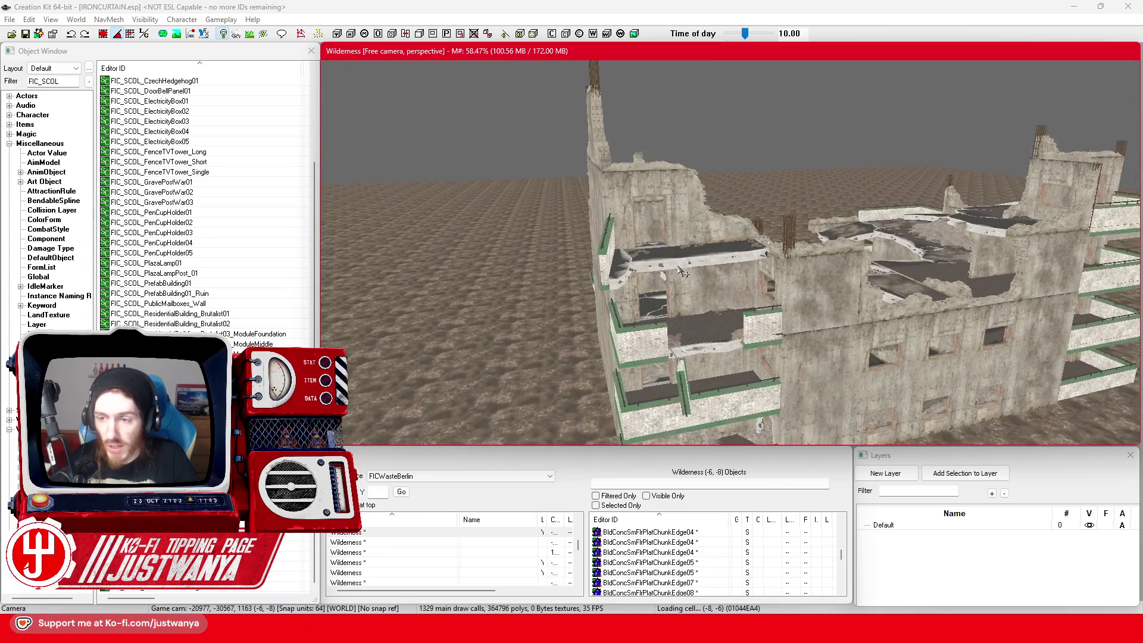
{"action": "scroll", "coordinate": [673, 239], "scroll_direction": "down", "scroll_amount": 10}
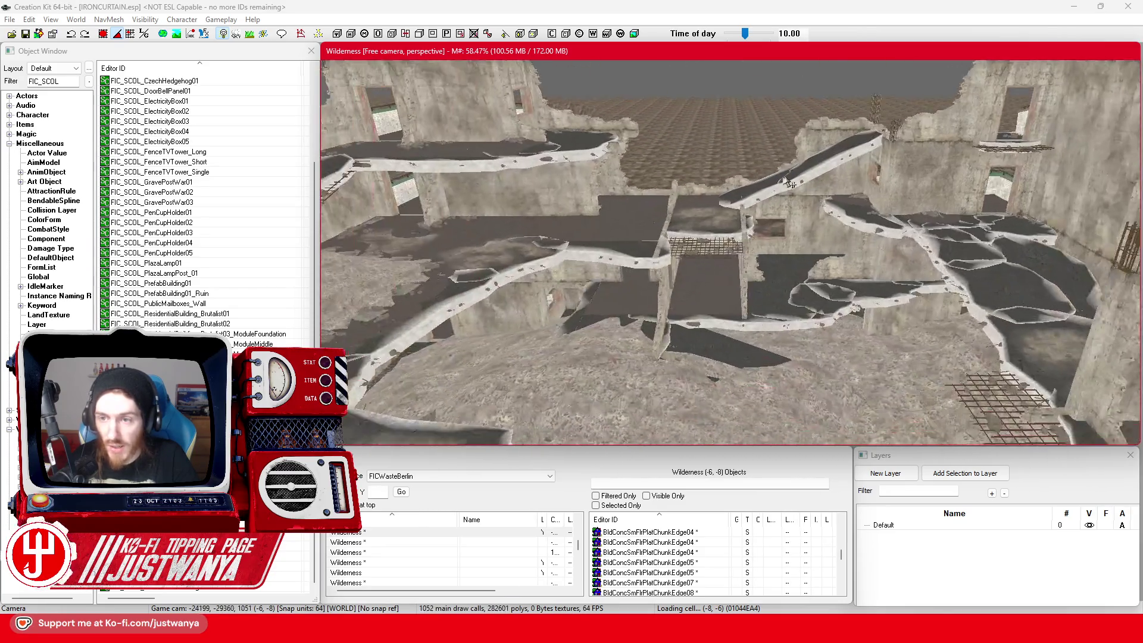
{"action": "scroll", "coordinate": [592, 304], "scroll_direction": "up", "scroll_amount": 10}
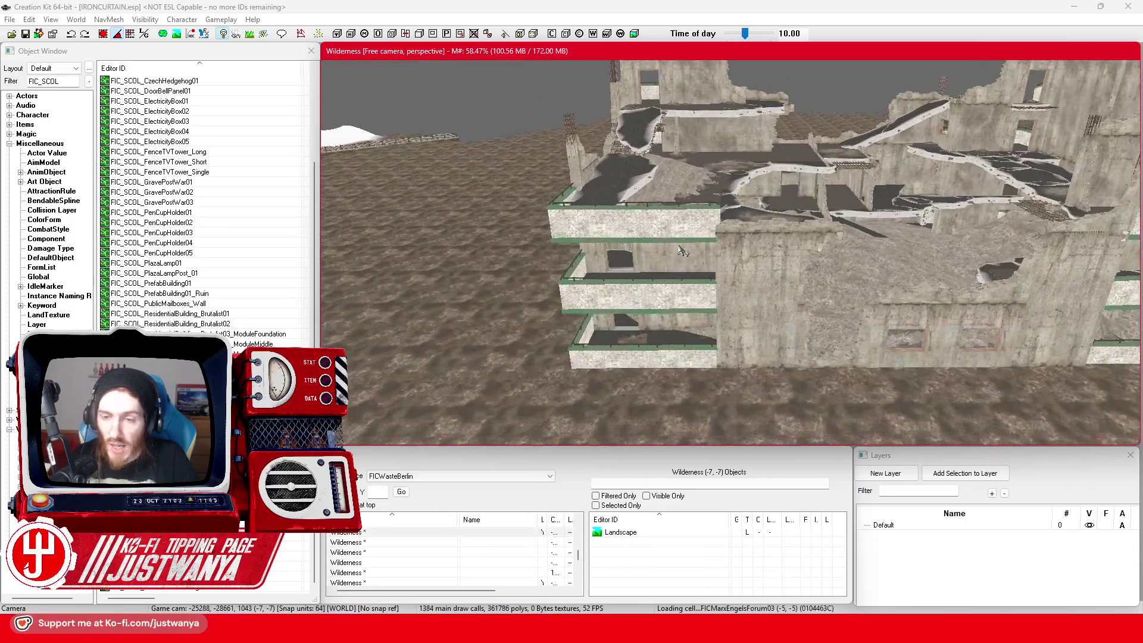
{"action": "left_click", "coordinate": [777, 342]}
{"action": "key", "text": "c"}
{"action": "scroll", "coordinate": [947, 329], "scroll_direction": "down", "scroll_amount": 10}
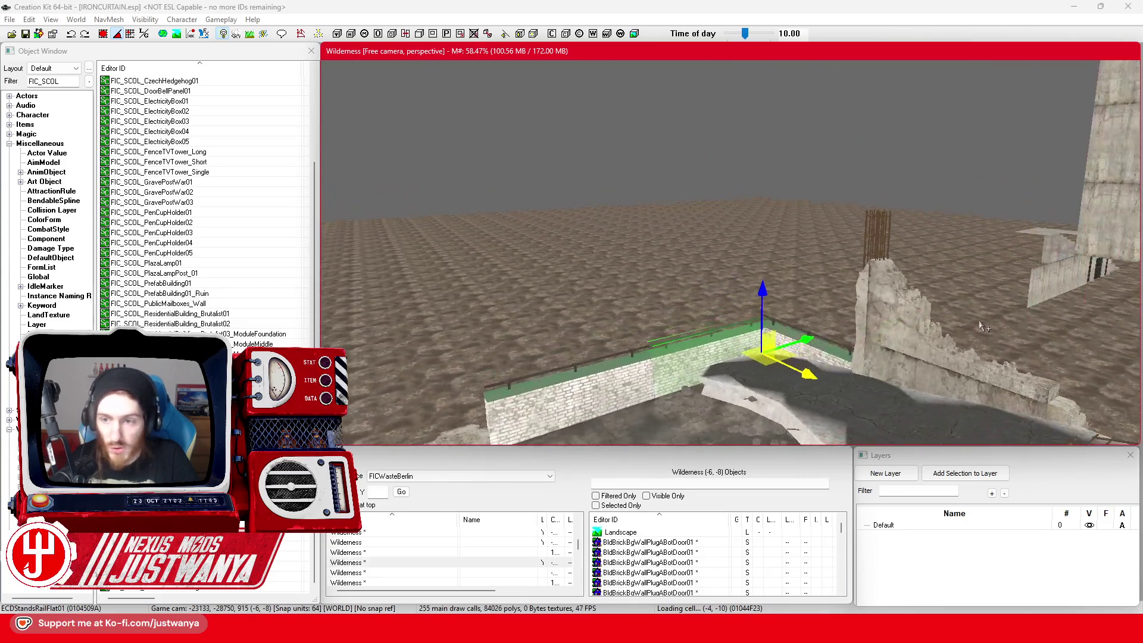
{"action": "scroll", "coordinate": [753, 357], "scroll_direction": "up", "scroll_amount": 8}
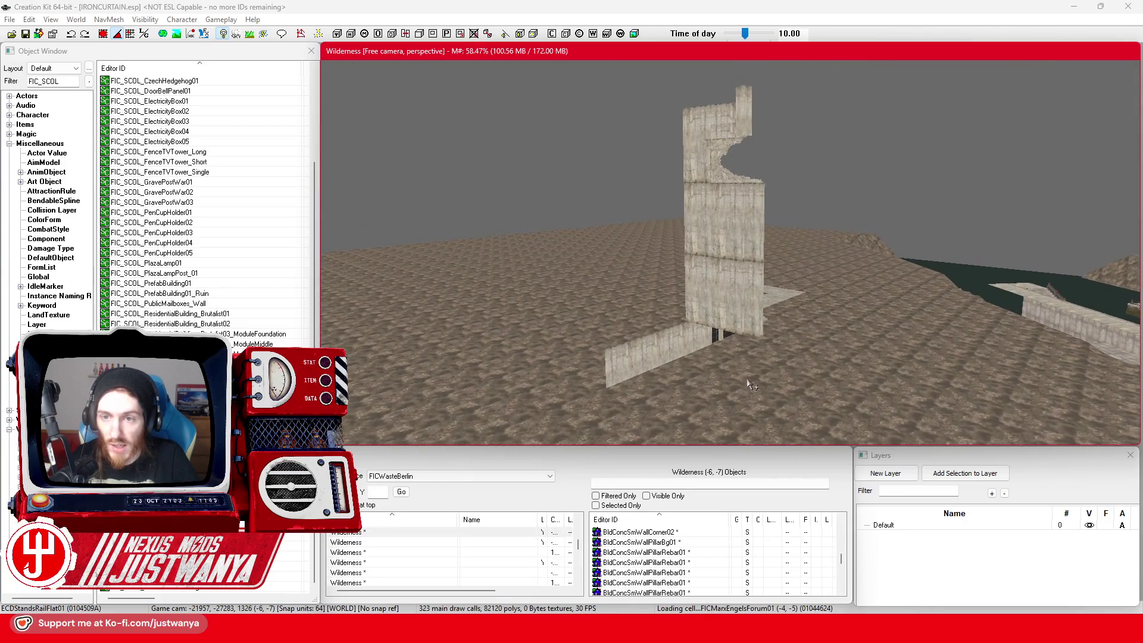
{"action": "left_click", "coordinate": [768, 301]}
{"action": "scroll", "coordinate": [768, 301], "scroll_direction": "down", "scroll_amount": 5}
{"action": "mouse_move", "coordinate": [631, 631]}
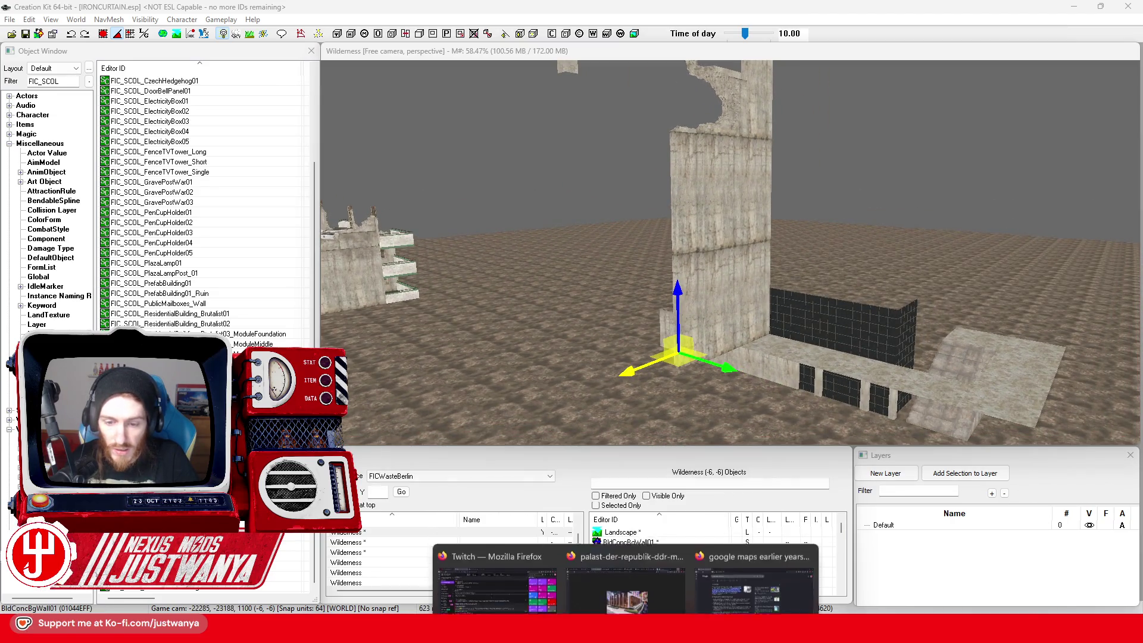
{"action": "left_click", "coordinate": [636, 574]}
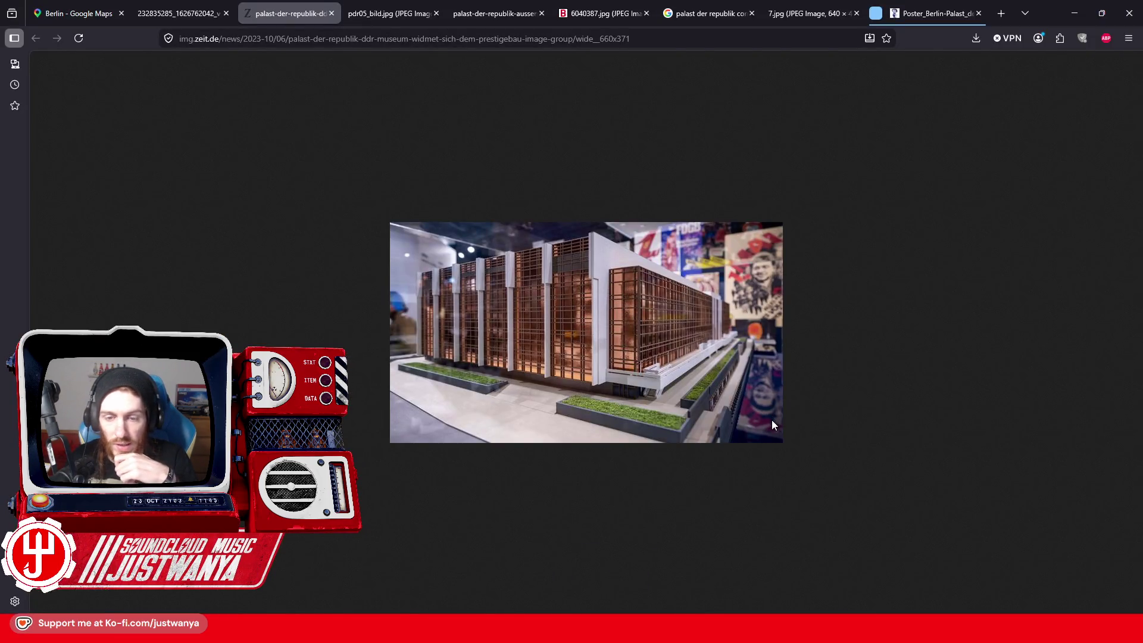
Step: Browse the Palast floor plan and cathedral photos, then look around the site in Street View
{"action": "left_click", "coordinate": [825, 6]}
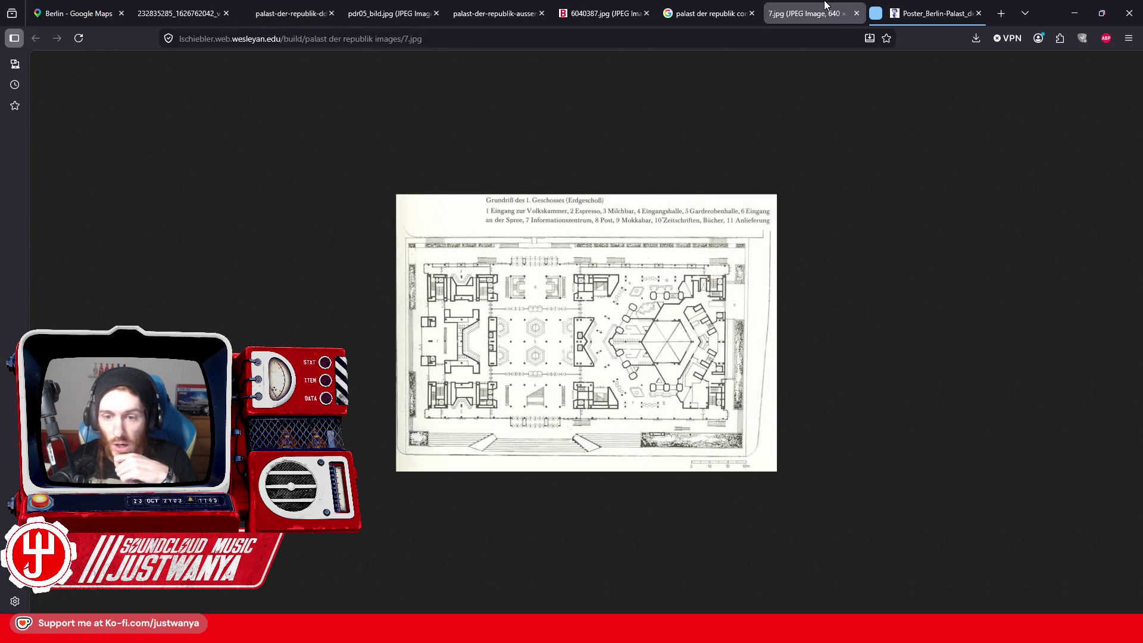
{"action": "left_click", "coordinate": [706, 7]}
{"action": "left_click", "coordinate": [585, 5]}
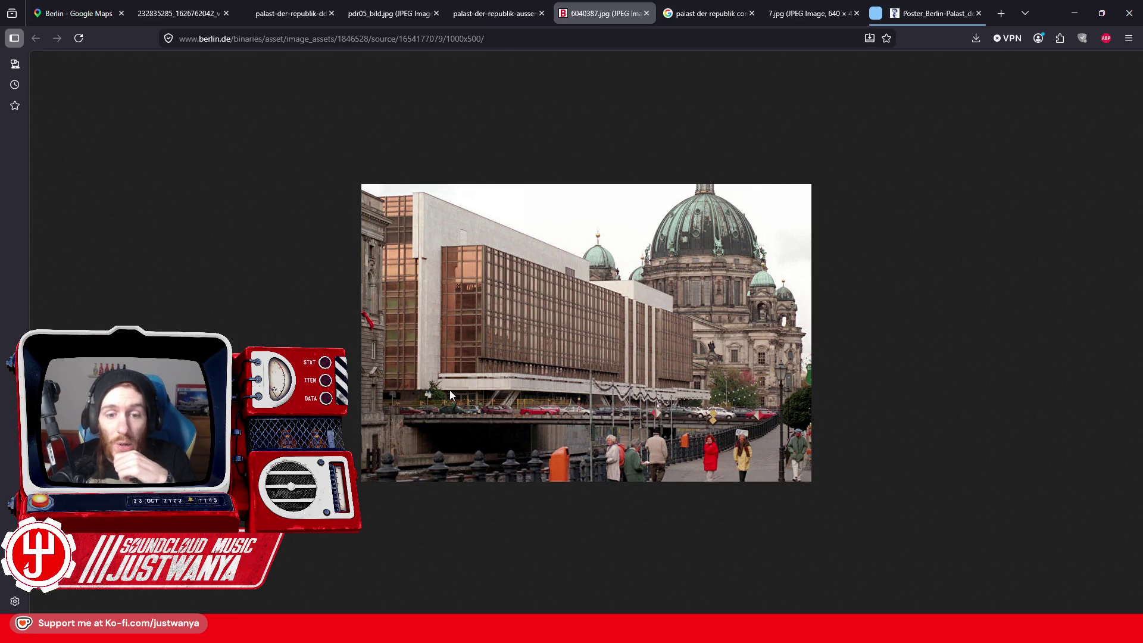
{"action": "left_click", "coordinate": [83, 13]}
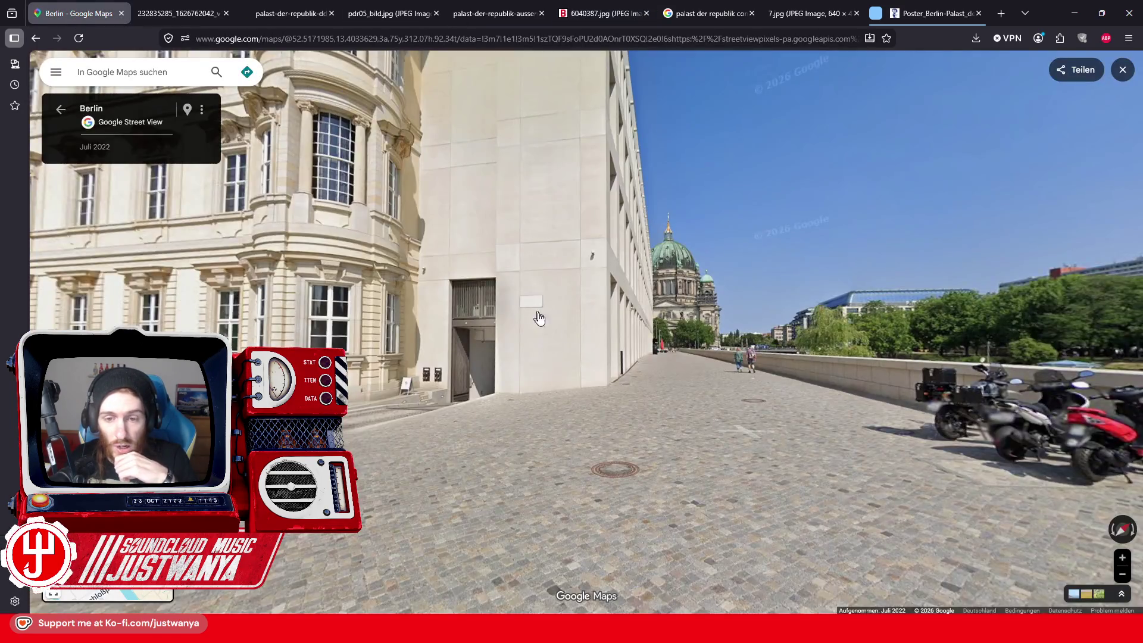
{"action": "key", "text": "Left"}
{"action": "key", "text": "Left"}
{"action": "key", "text": "Left"}
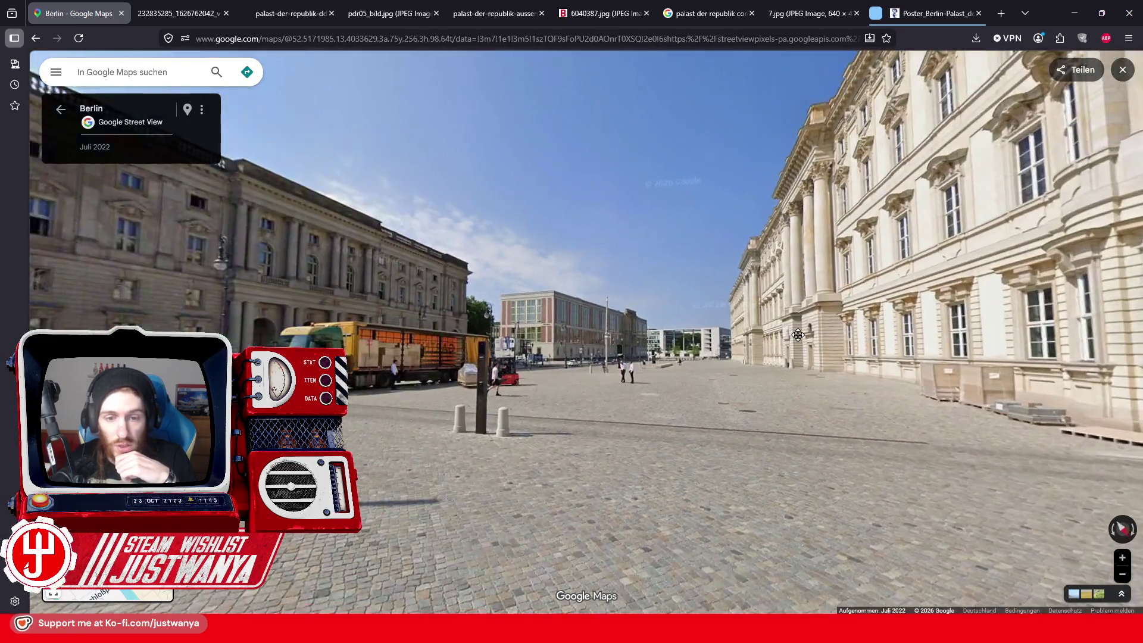
{"action": "left_click_drag", "start_coordinate": [798, 334], "coordinate": [212, 298]}
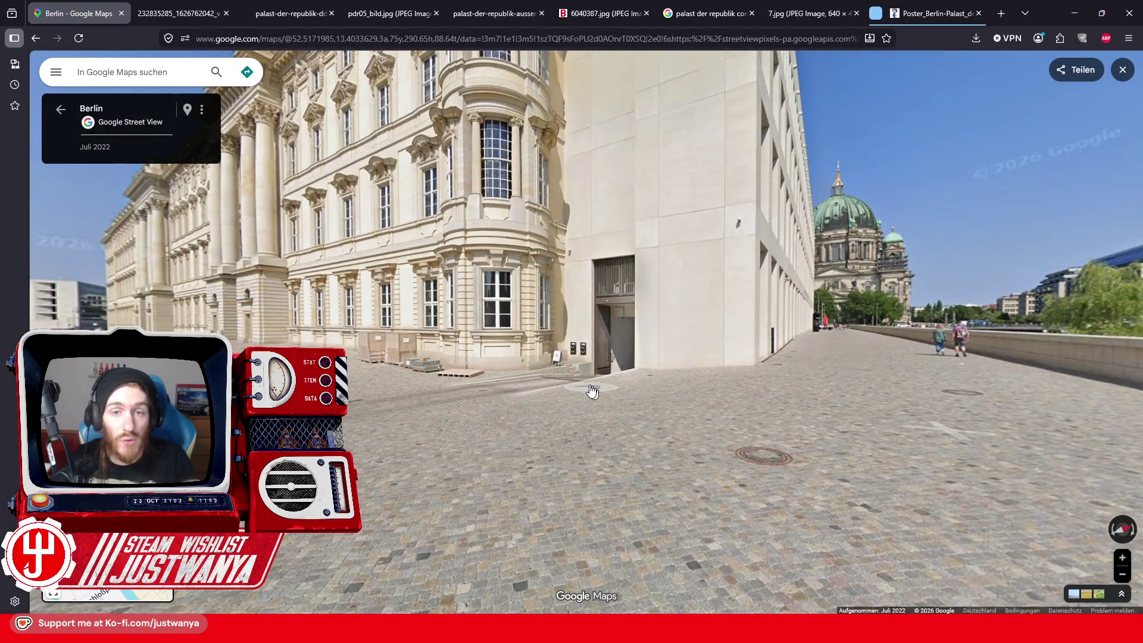
Step: Compare the Palast museum model and river photos, then return to Creation Kit and select a dark glass block
{"action": "left_click", "coordinate": [191, 13]}
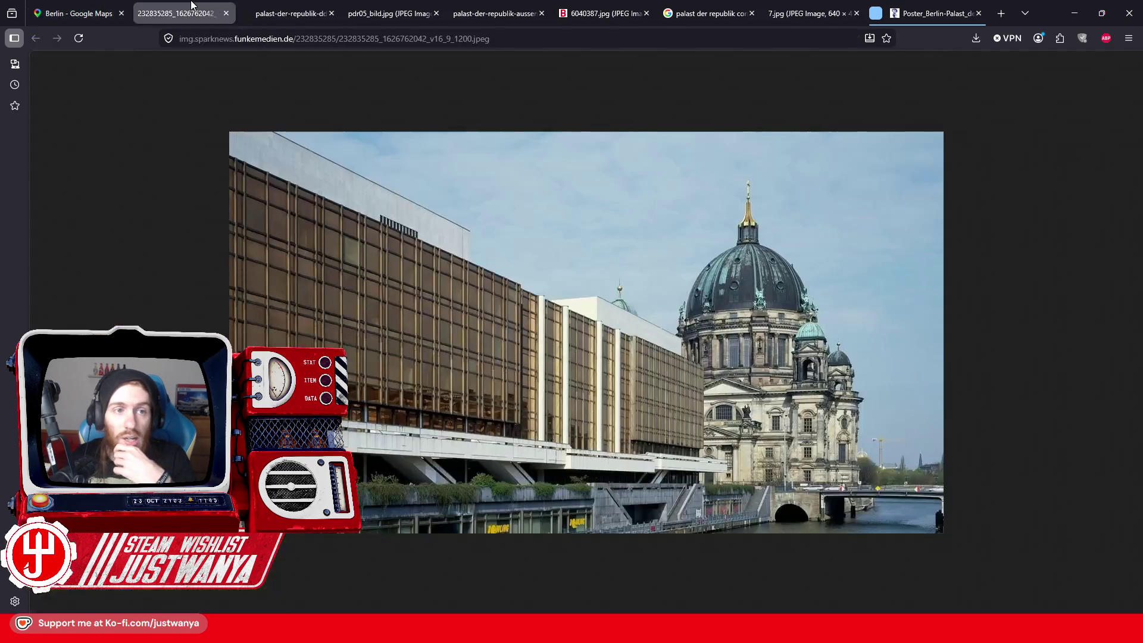
{"action": "left_click", "coordinate": [299, 7]}
{"action": "left_click", "coordinate": [191, 8]}
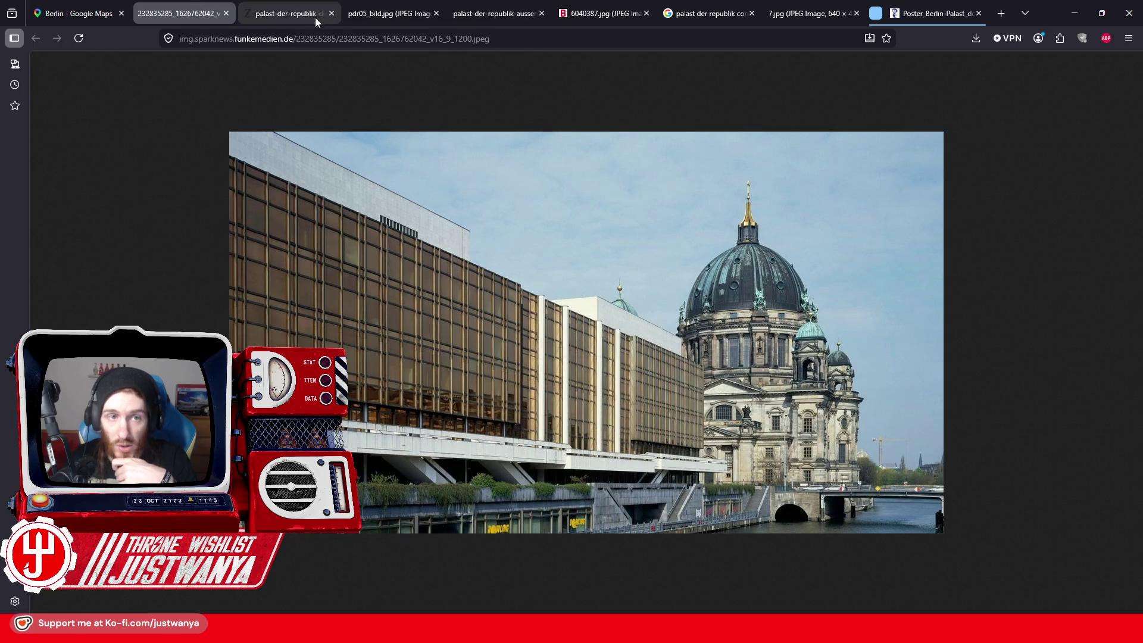
{"action": "left_click", "coordinate": [284, 17]}
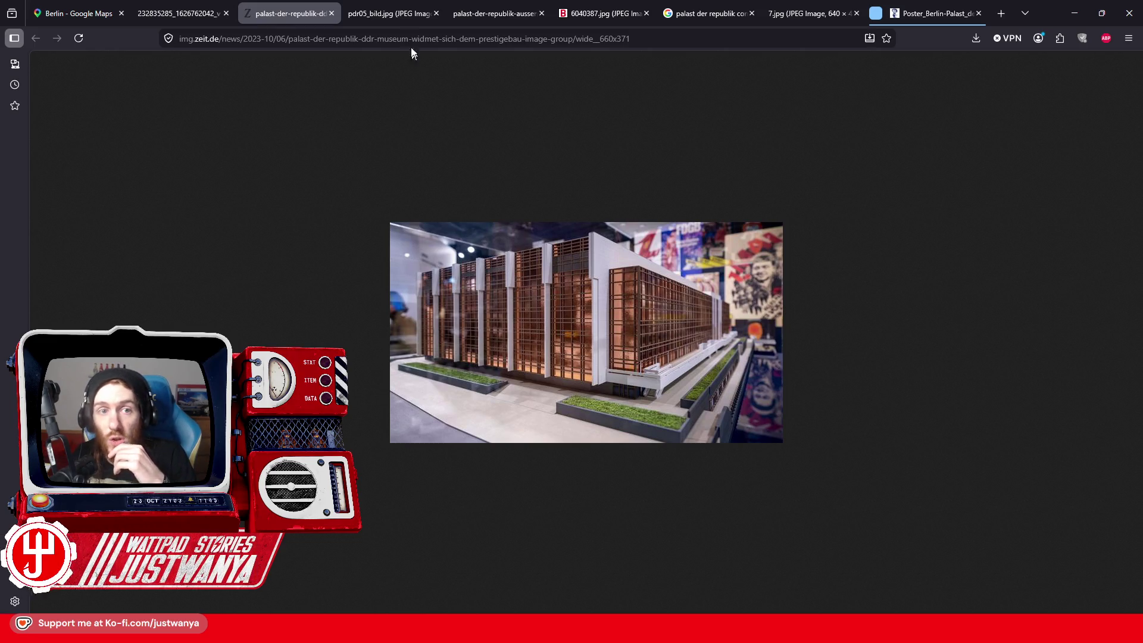
{"action": "left_click", "coordinate": [383, 21]}
{"action": "mouse_move", "coordinate": [290, 14]}
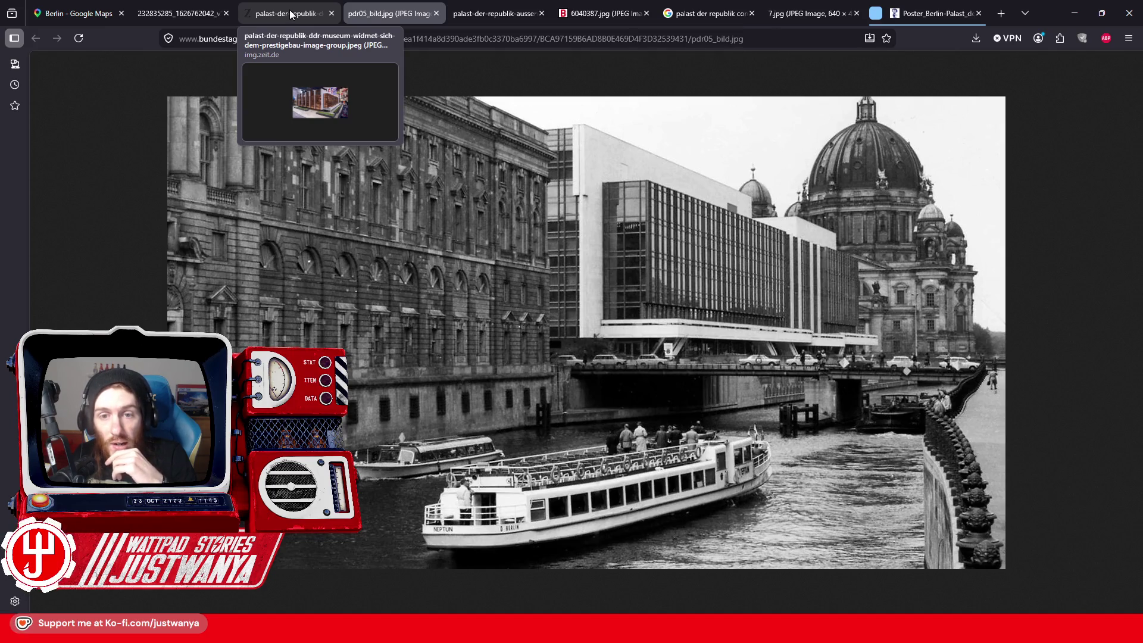
{"action": "left_click", "coordinate": [290, 14]}
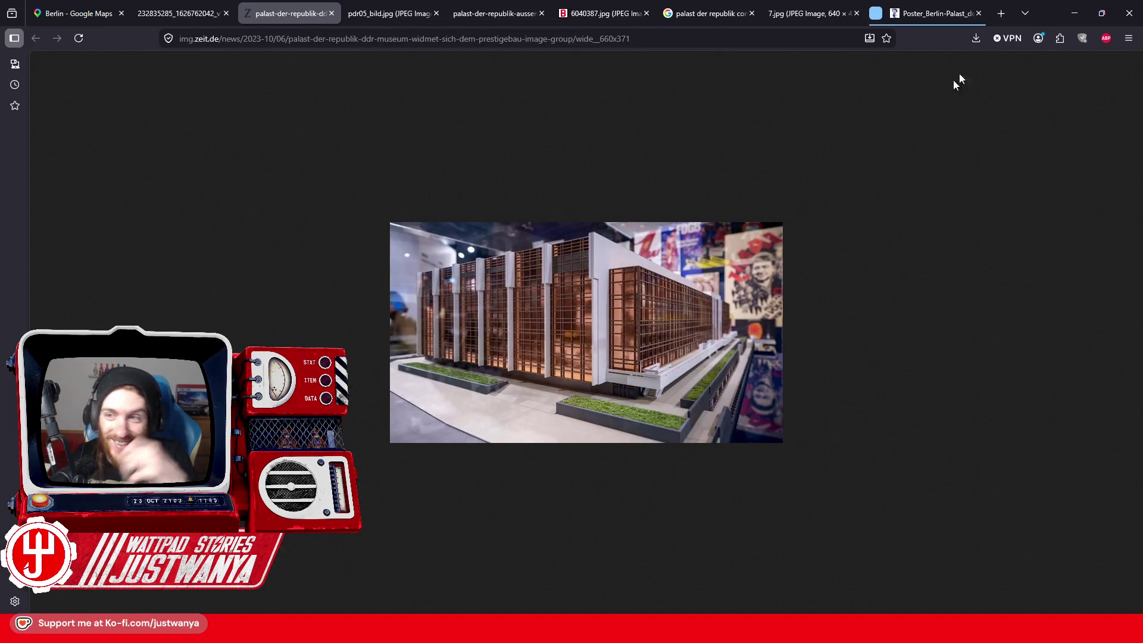
{"action": "left_click", "coordinate": [1084, 4]}
{"action": "left_click", "coordinate": [776, 301]}
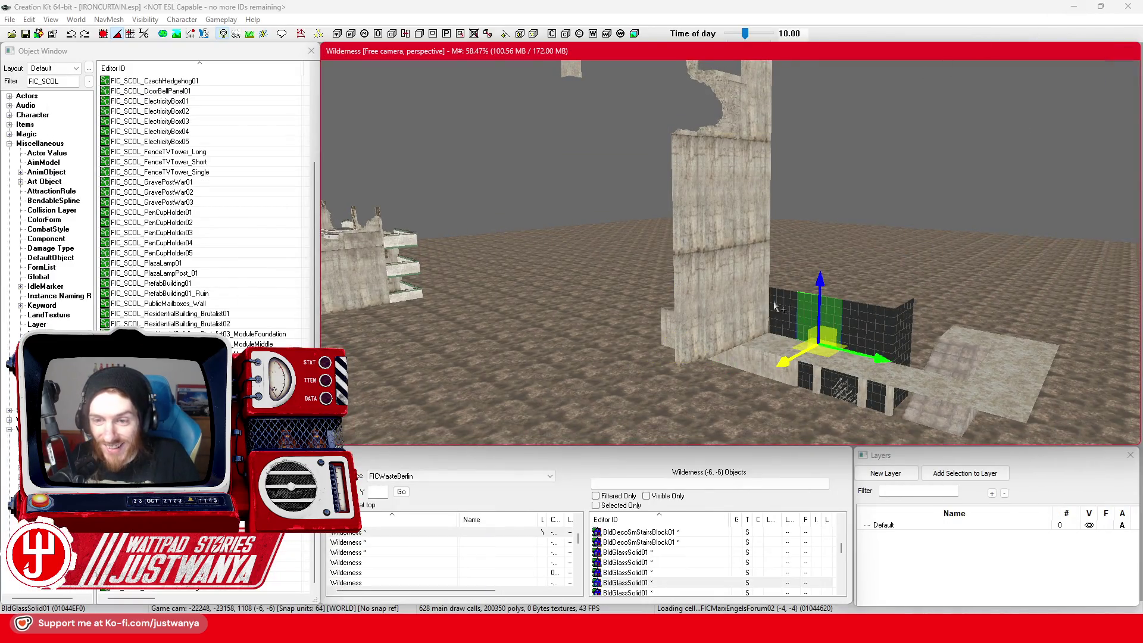
Step: Select three BldGlassSolid01 panels and lift them higher on Z
{"action": "left_click", "coordinate": [717, 286], "text": "ctrl"}
{"action": "left_click", "coordinate": [798, 295], "text": "ctrl"}
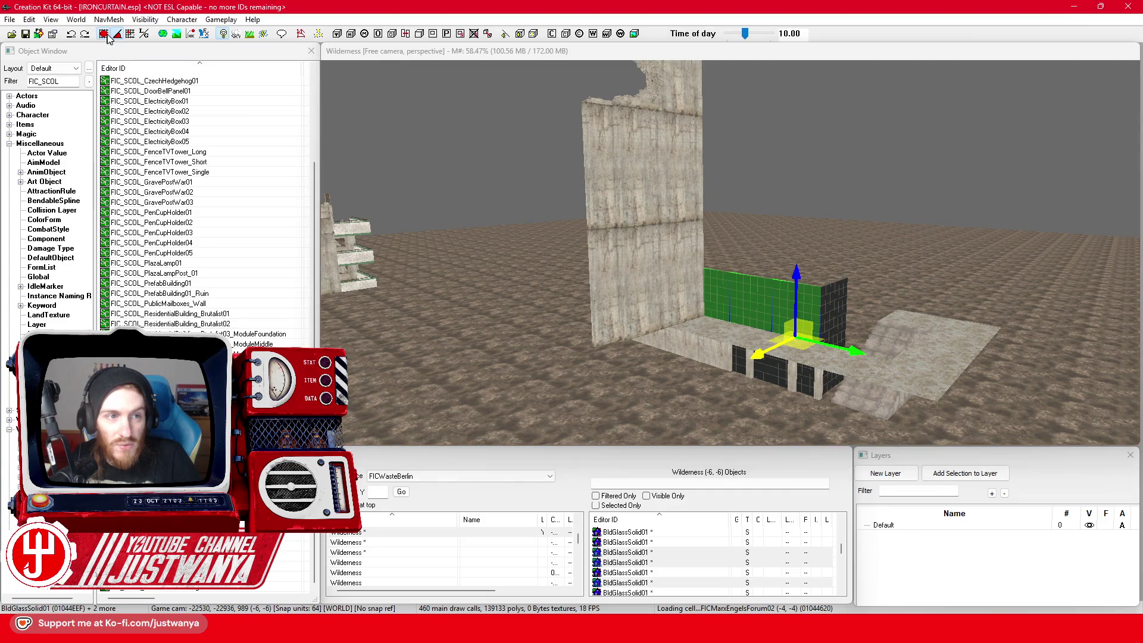
{"action": "left_click", "coordinate": [399, 59]}
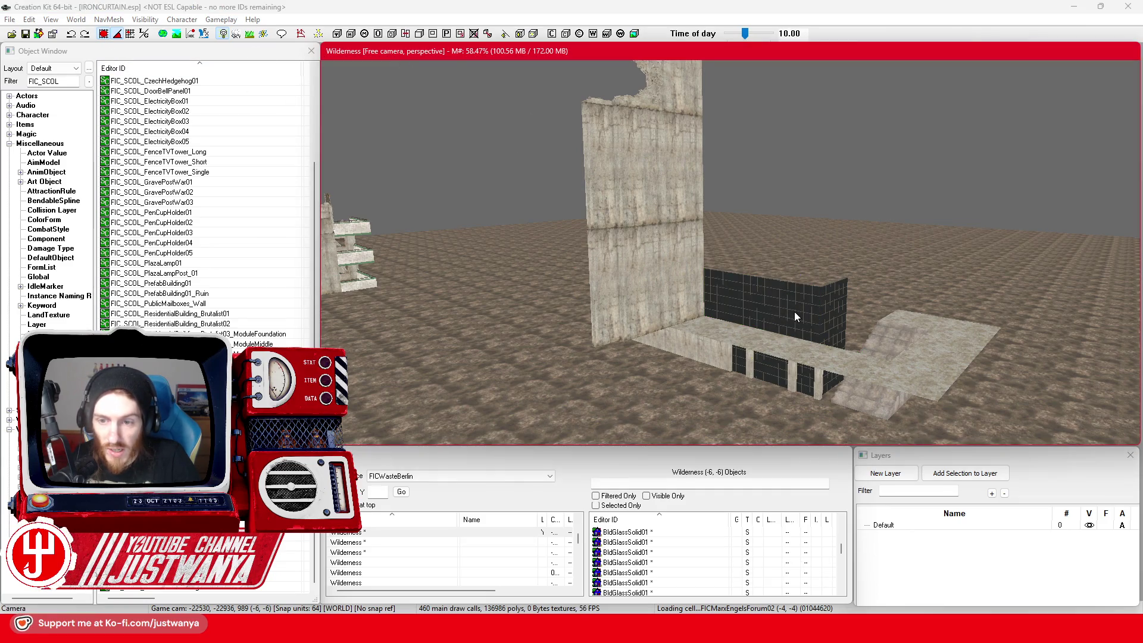
{"action": "left_click", "coordinate": [774, 308]}
{"action": "left_click", "coordinate": [732, 303], "text": "ctrl"}
{"action": "left_click", "coordinate": [713, 301], "text": "ctrl"}
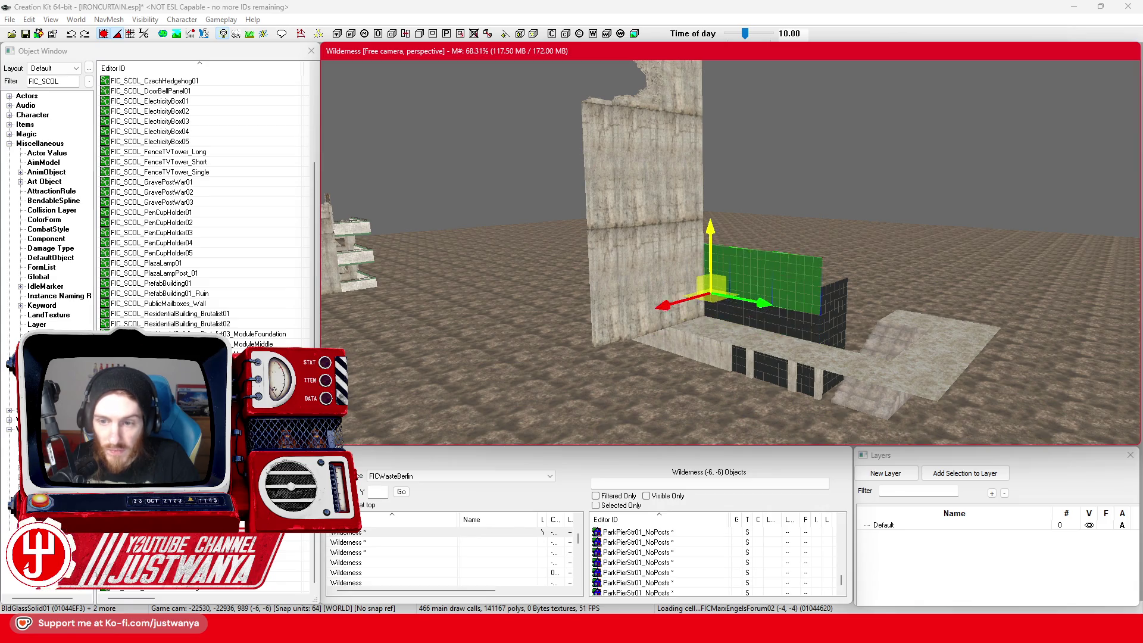
{"action": "mouse_move", "coordinate": [710, 237]}
{"action": "left_mouse_down"}
{"action": "mouse_move", "coordinate": [703, 294]}
{"action": "mouse_move", "coordinate": [702, 241]}
{"action": "left_mouse_up"}
{"action": "left_click_drag", "start_coordinate": [703, 309], "coordinate": [703, 257]}
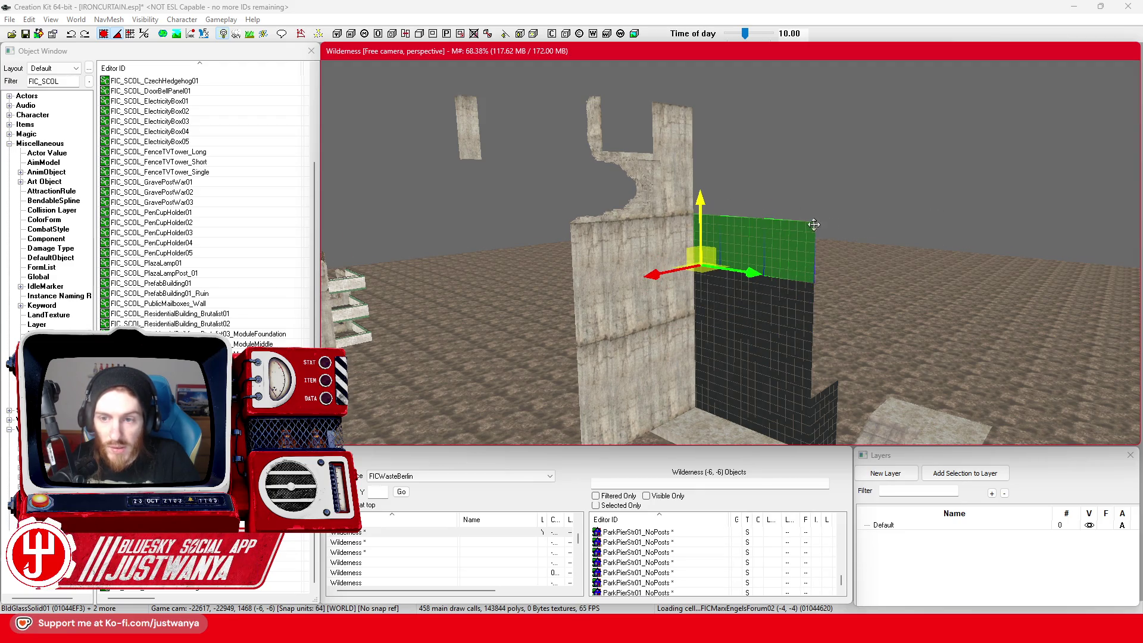
Step: Raise a small glass panel to the top, tip it flat, and slide it across the block's top
{"action": "left_click", "coordinate": [749, 299]}
{"action": "left_click_drag", "start_coordinate": [744, 260], "coordinate": [744, 77]}
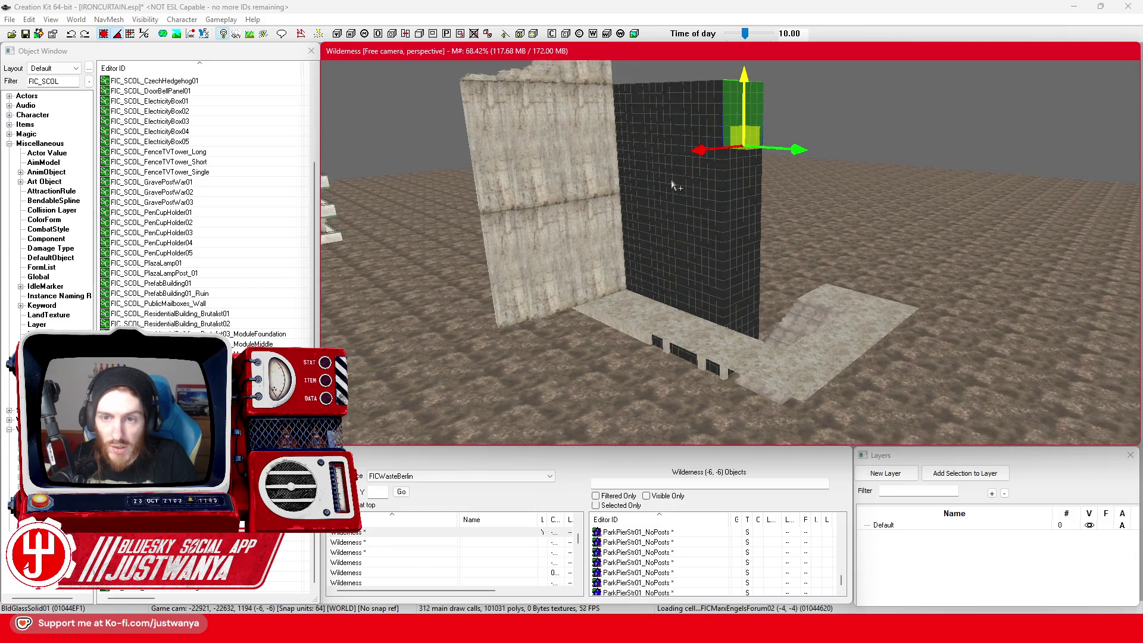
{"action": "scroll", "coordinate": [705, 280], "scroll_direction": "up", "scroll_amount": 5}
{"action": "key", "text": "w"}
{"action": "left_click_drag", "start_coordinate": [892, 307], "coordinate": [875, 357]}
{"action": "key", "text": "w"}
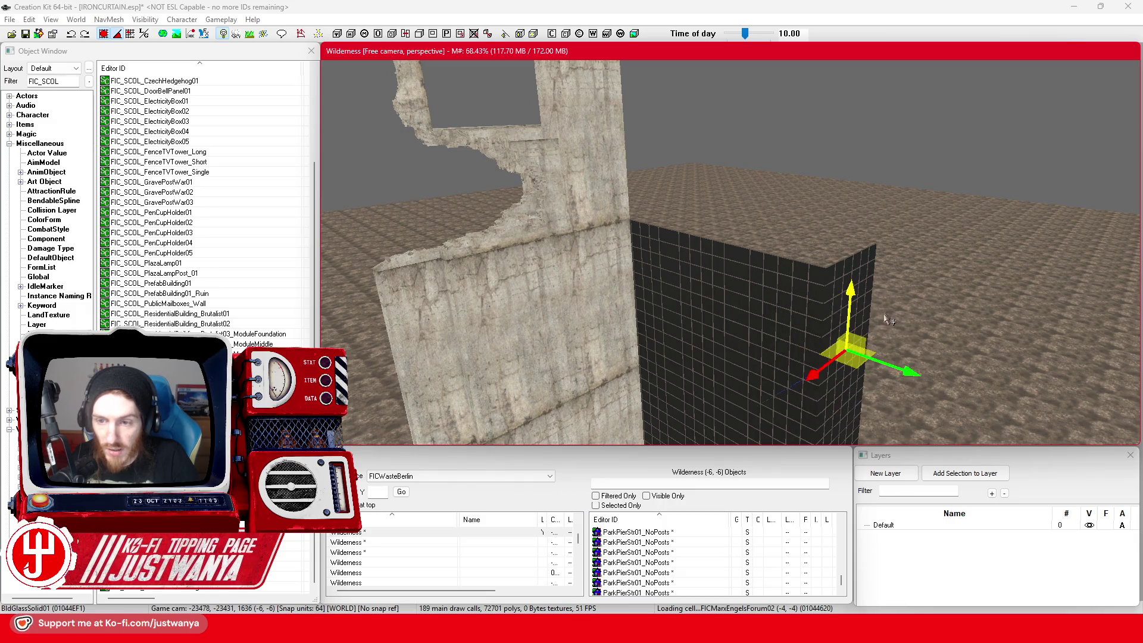
{"action": "key", "text": "w"}
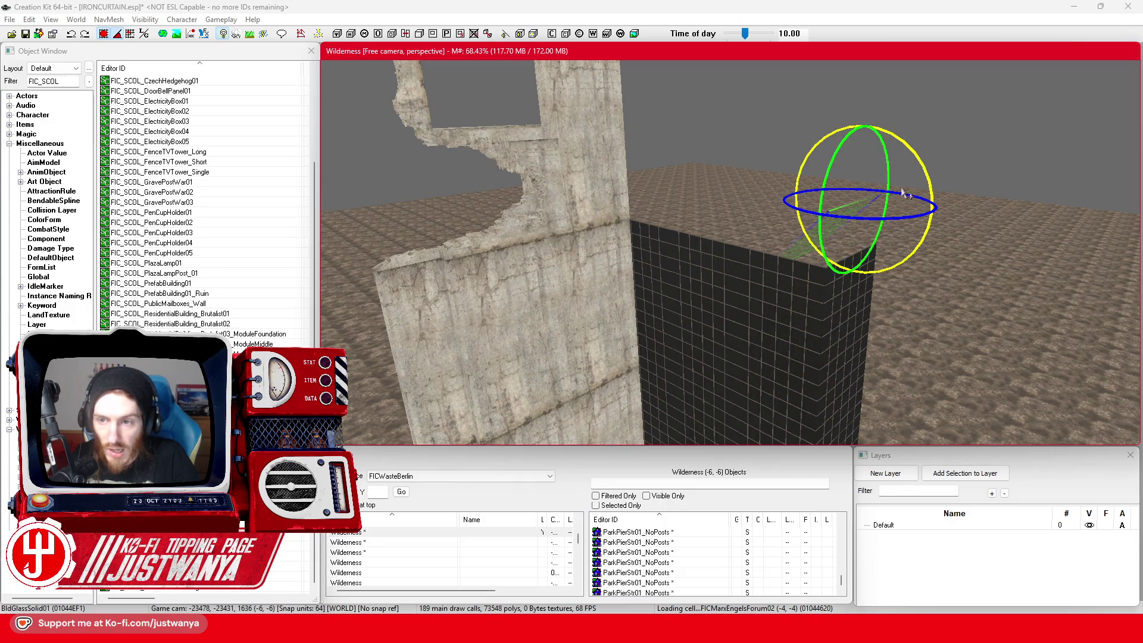
{"action": "key", "text": "w"}
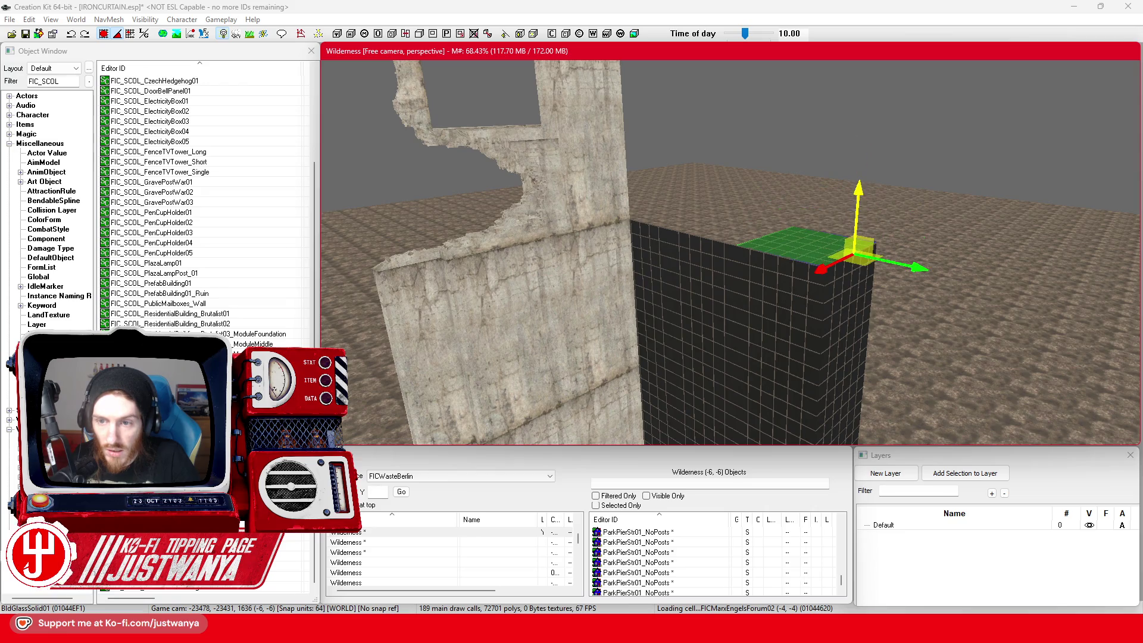
{"action": "key", "text": "shift"}
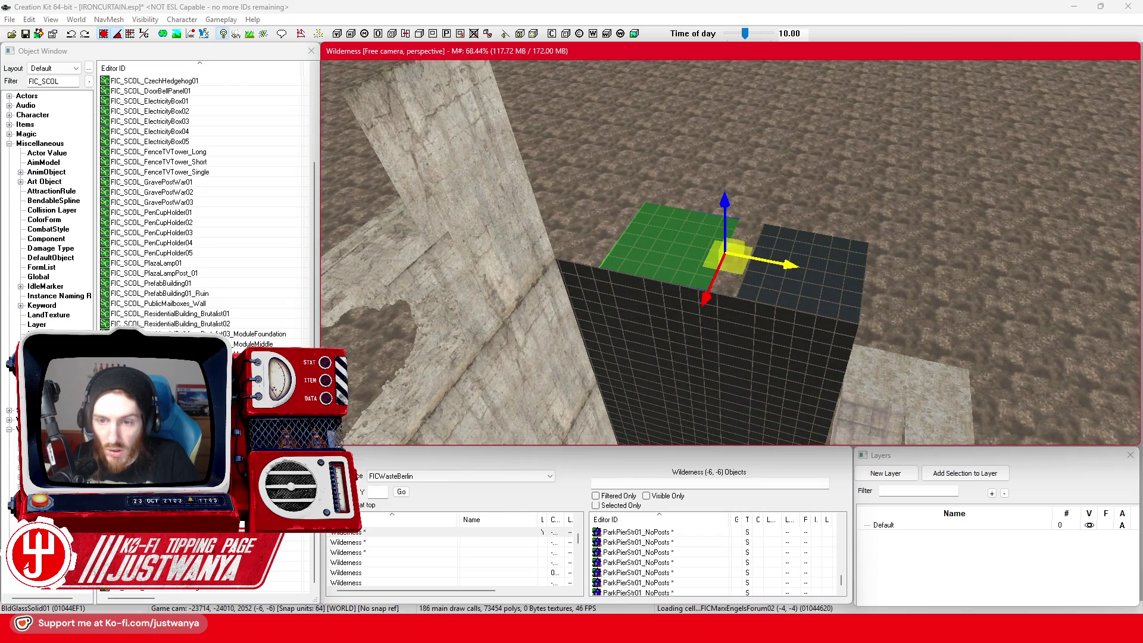
{"action": "left_click_drag", "start_coordinate": [780, 208], "coordinate": [754, 202]}
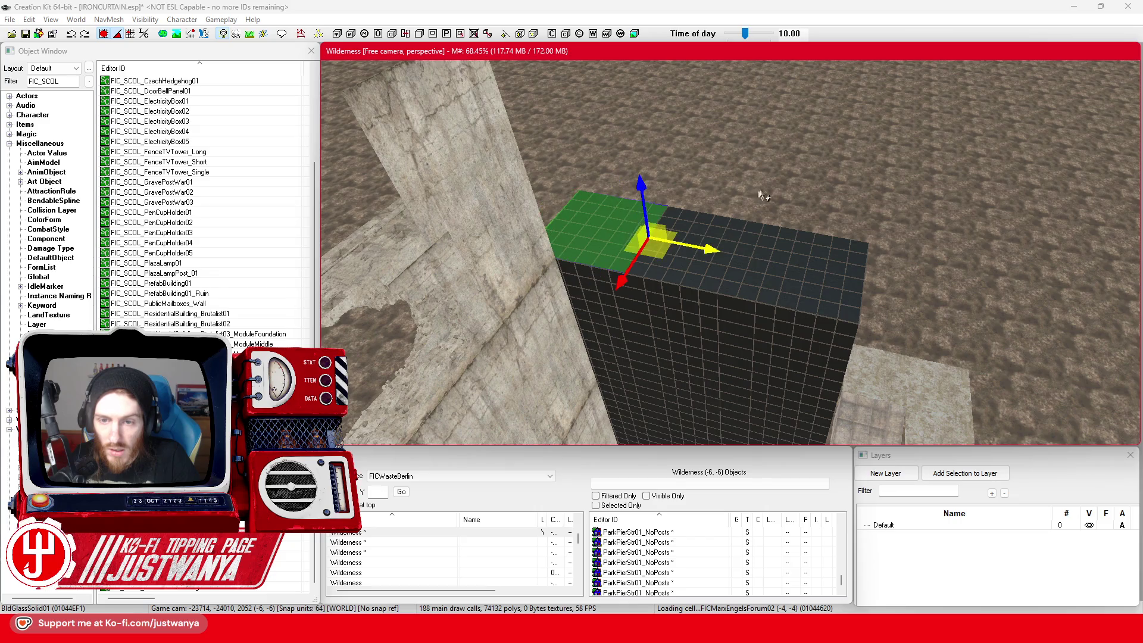
Step: Inspect the concrete wall and glass block under different lighting and recheck the Palast model photo
{"action": "key", "text": "shift"}
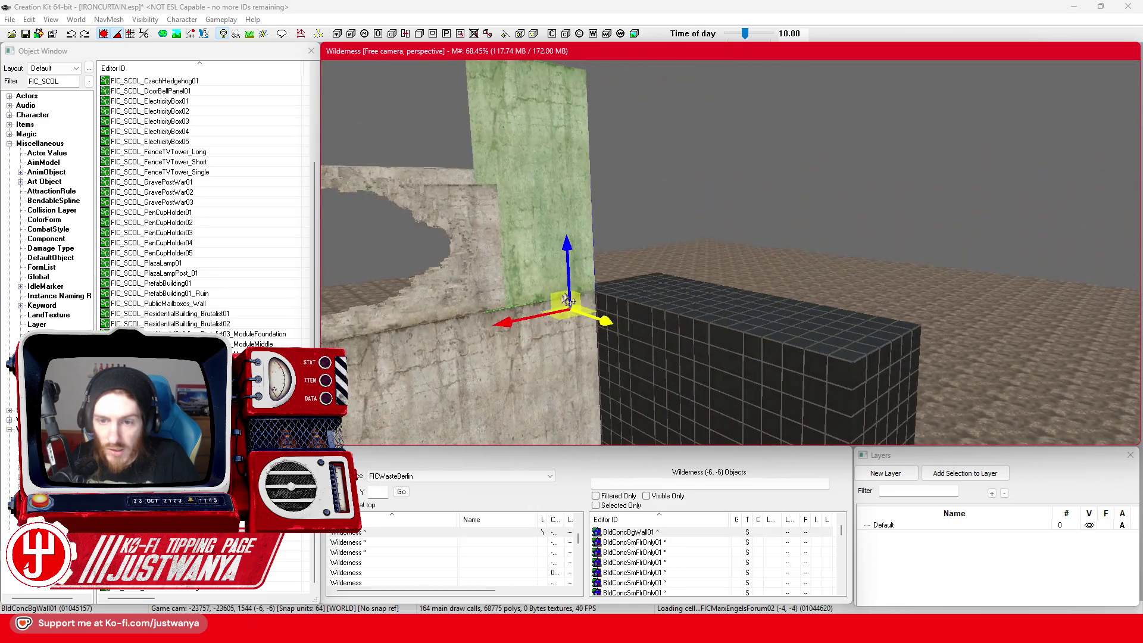
{"action": "scroll", "coordinate": [644, 280], "scroll_direction": "down", "scroll_amount": 5}
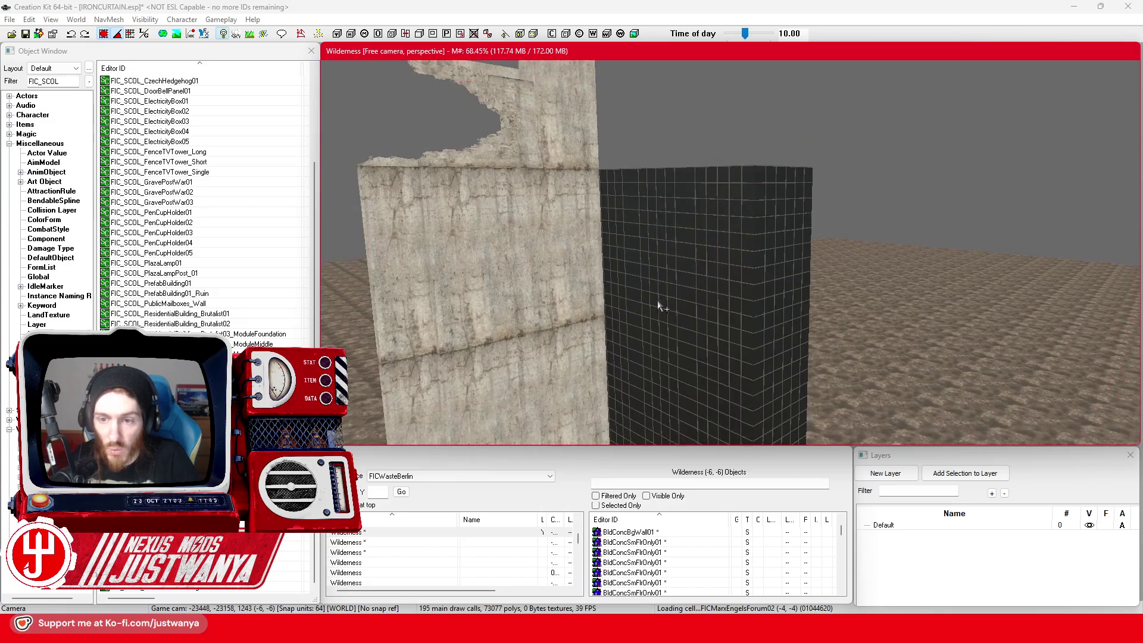
{"action": "key", "text": "shift"}
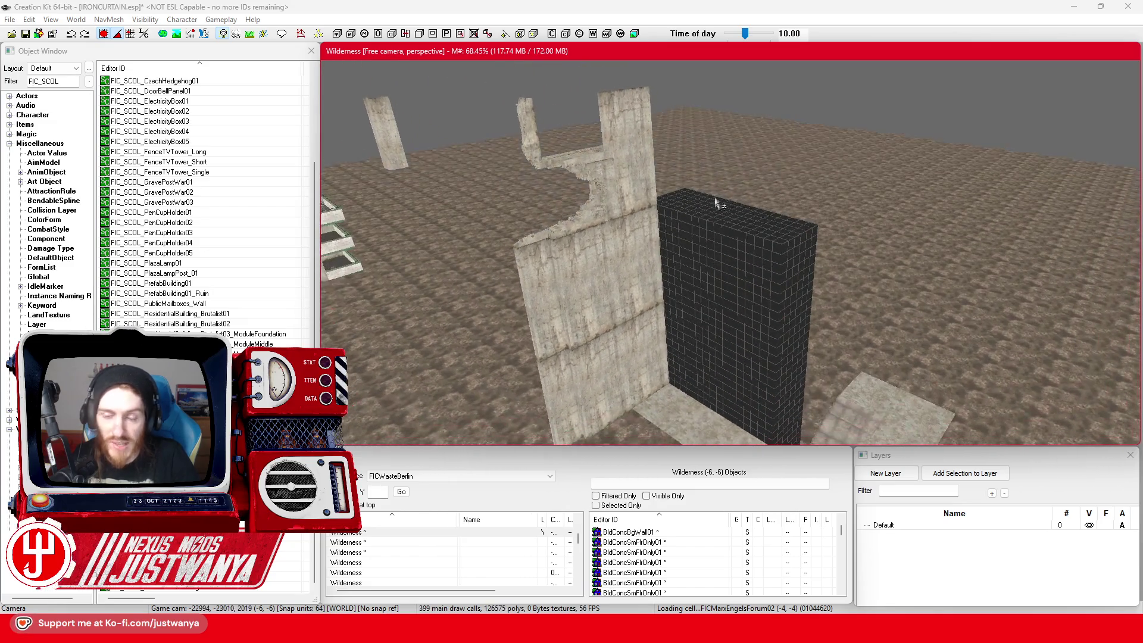
{"action": "key", "text": "a"}
{"action": "key", "text": "a"}
{"action": "key", "text": "a"}
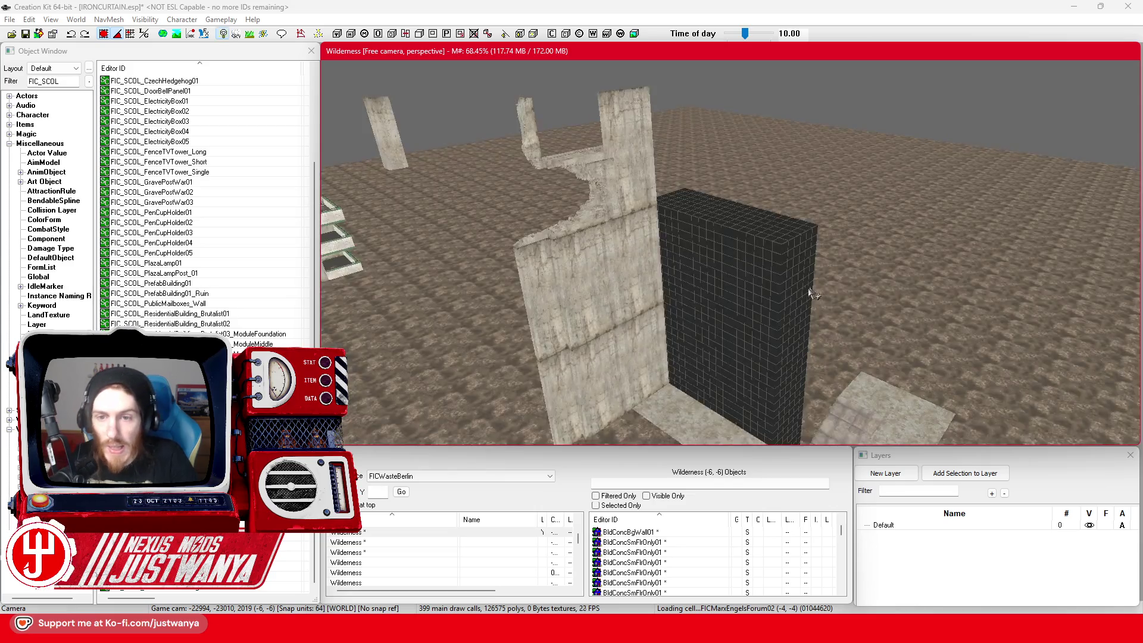
{"action": "key", "text": "shift"}
{"action": "left_click", "coordinate": [683, 215]}
{"action": "key", "text": "shift"}
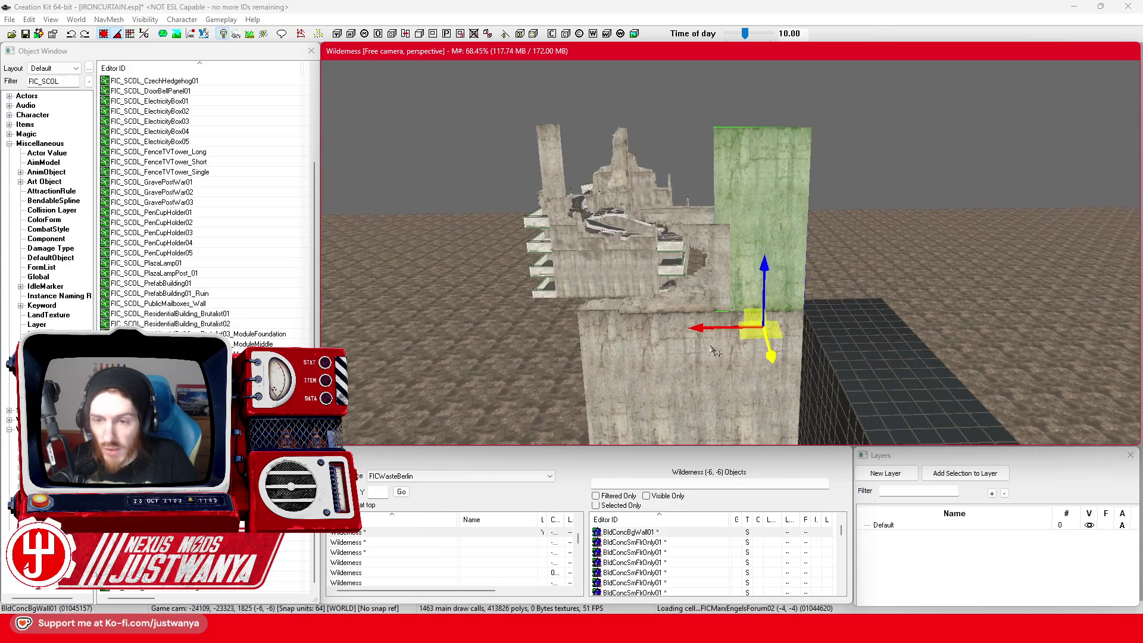
{"action": "key", "text": "shift"}
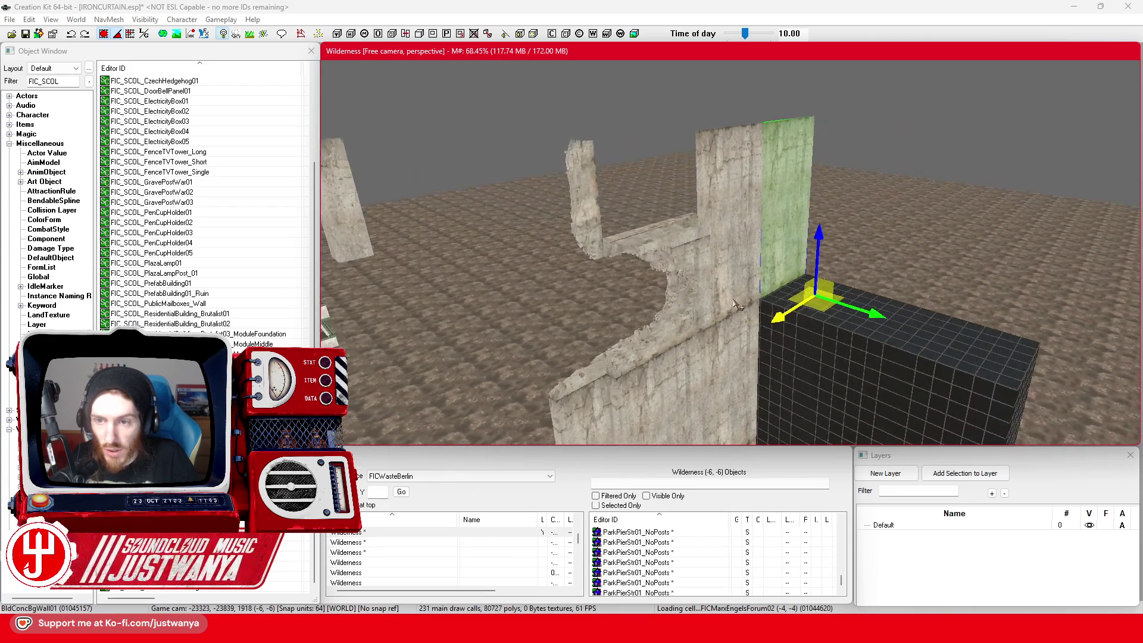
{"action": "left_click", "coordinate": [646, 557]}
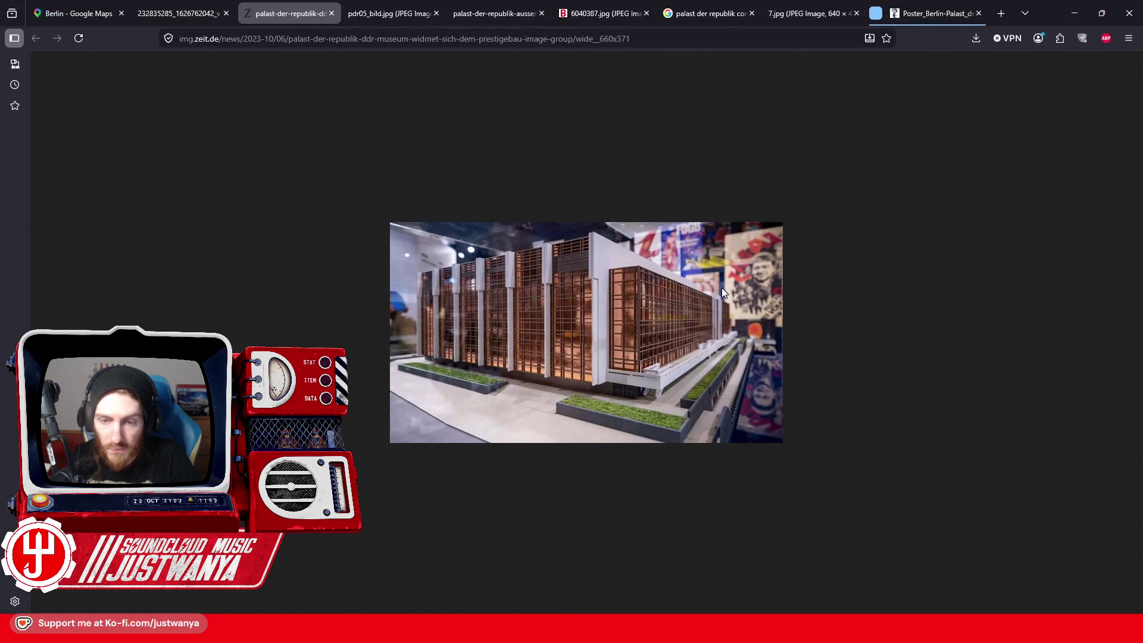
{"action": "left_click", "coordinate": [1074, 14]}
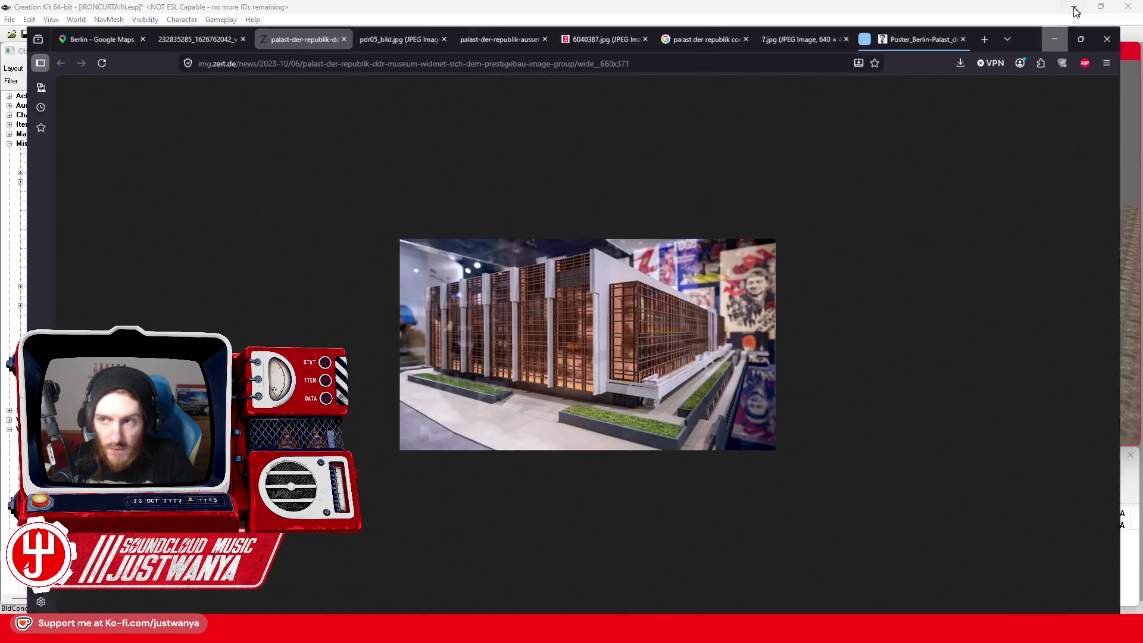
{"action": "key", "text": "shift"}
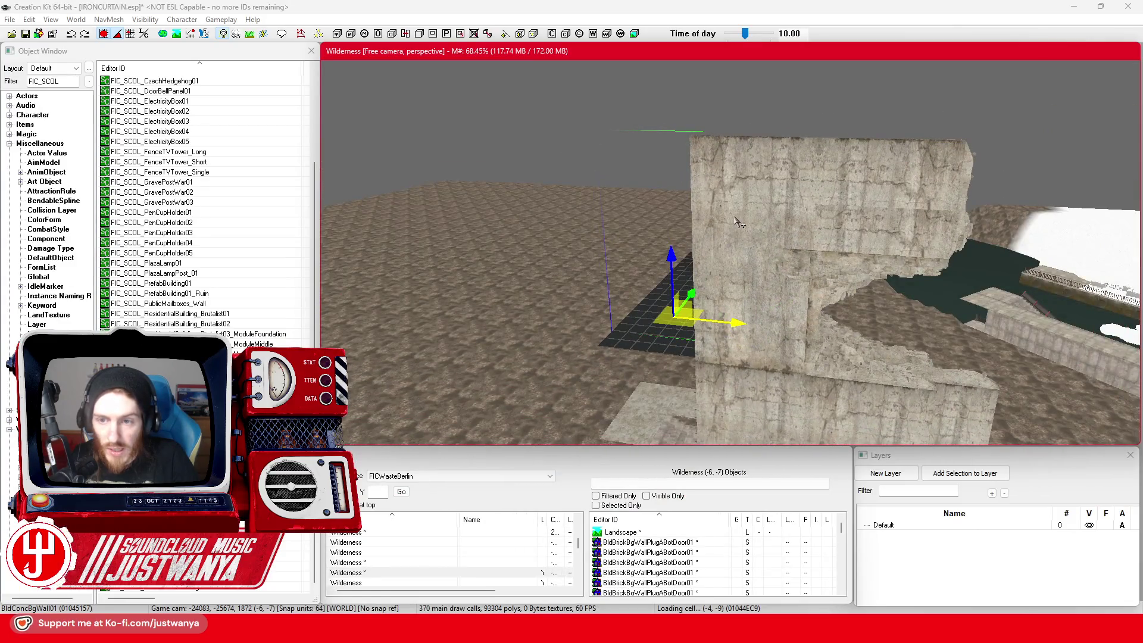
Step: Adjust the wall piece beside the pillar, review the ruined walls, and save IRONCURTAIN.esp
{"action": "key", "text": "shift"}
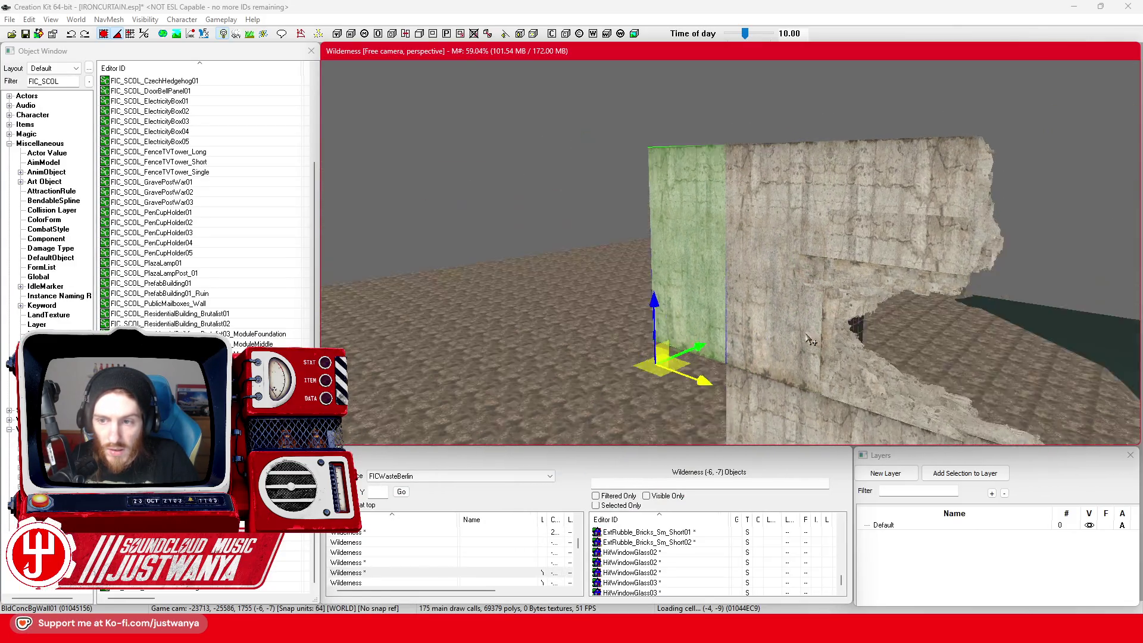
{"action": "key", "text": "shift"}
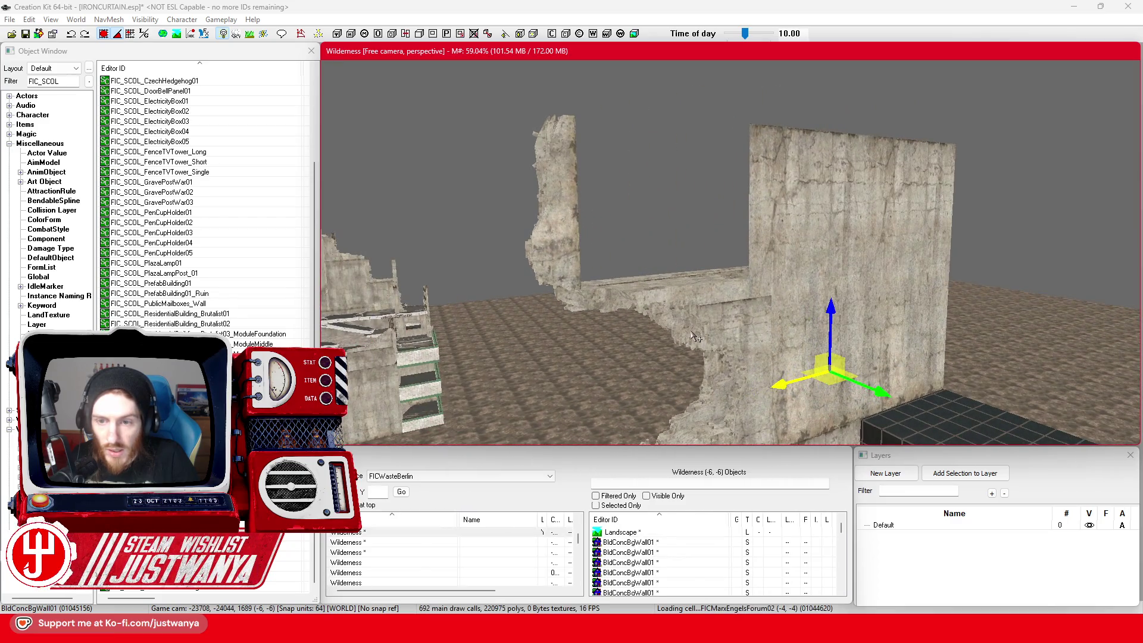
{"action": "key", "text": "shift"}
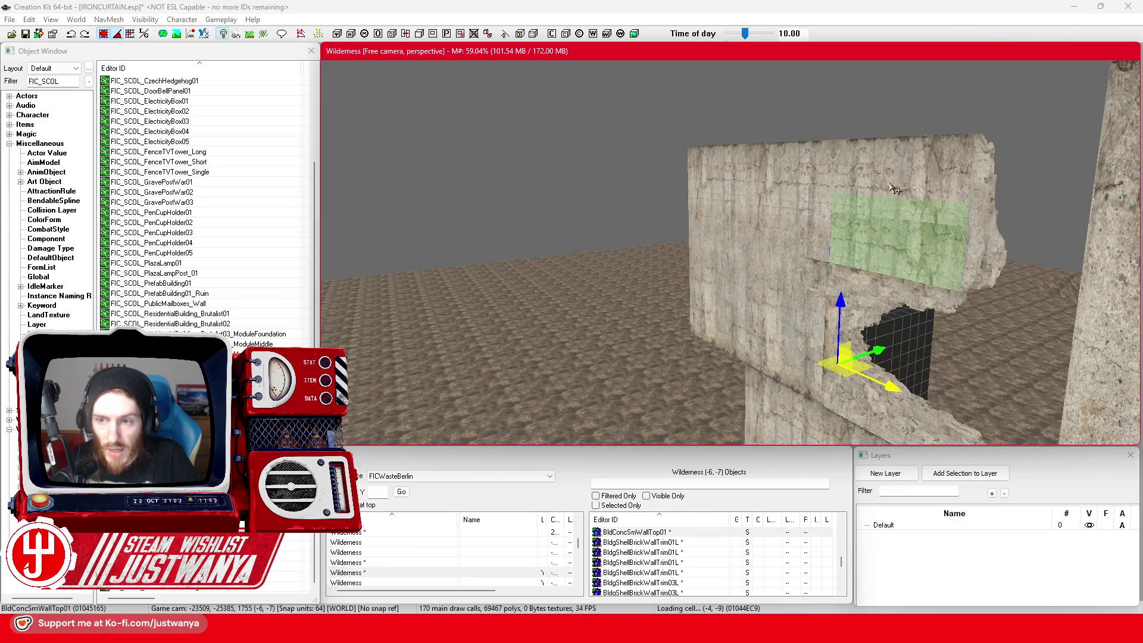
{"action": "key", "text": "shift"}
{"action": "mouse_move", "coordinate": [775, 340]}
{"action": "left_mouse_down"}
{"action": "mouse_move", "coordinate": [820, 308]}
{"action": "mouse_move", "coordinate": [968, 332]}
{"action": "left_mouse_up"}
{"action": "key", "text": "shift"}
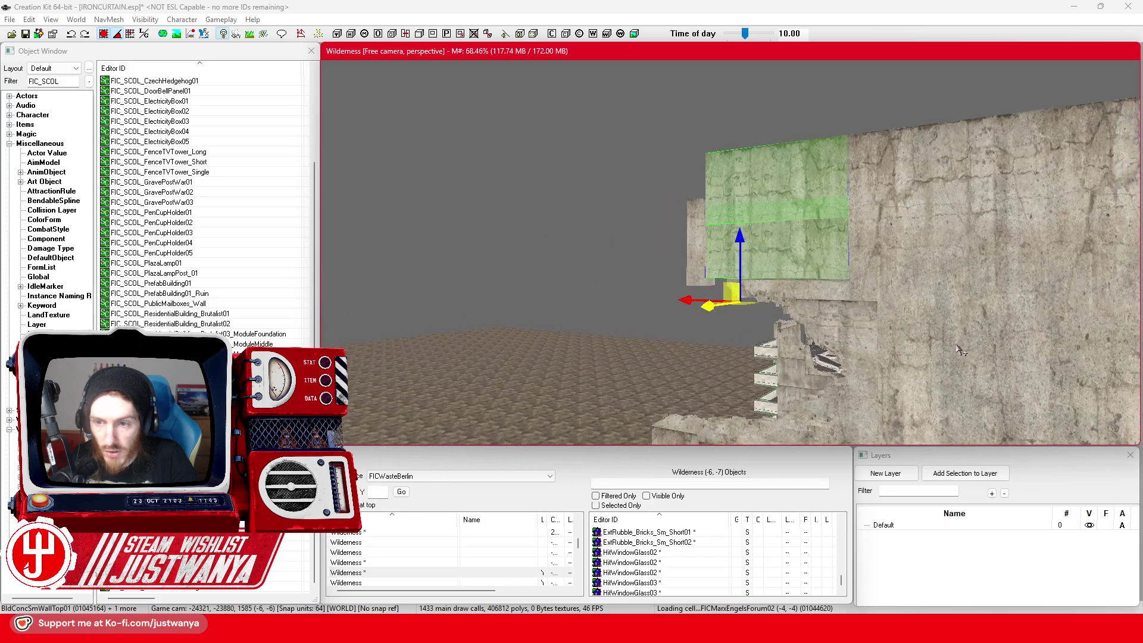
{"action": "key", "text": "shift"}
{"action": "key", "text": "shift"}
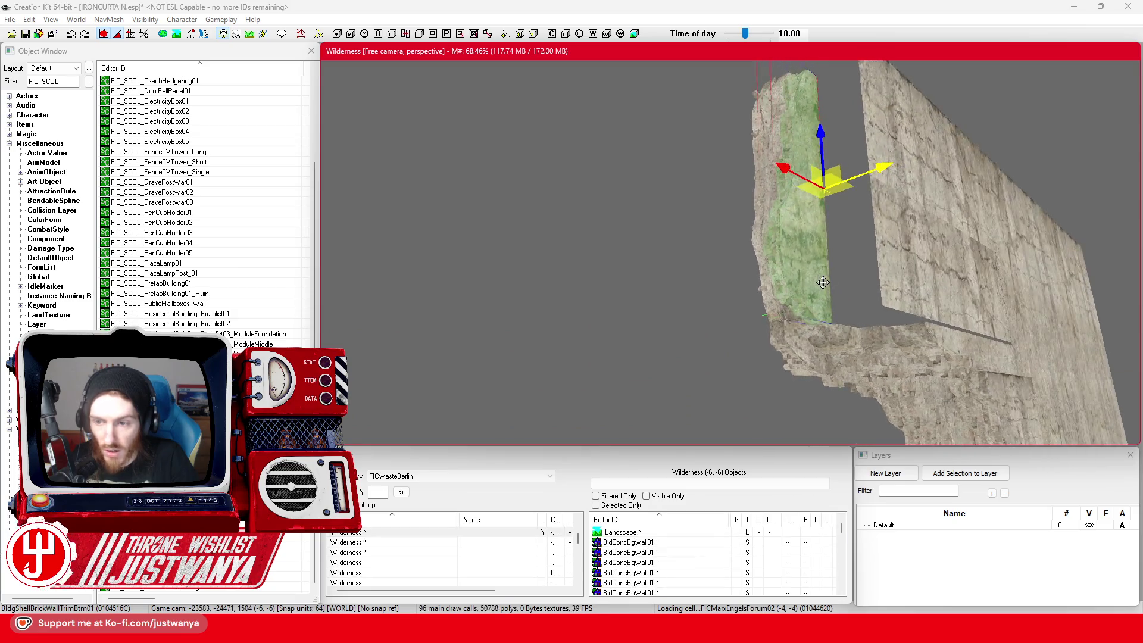
{"action": "key", "text": "shift"}
{"action": "key", "text": "shift"}
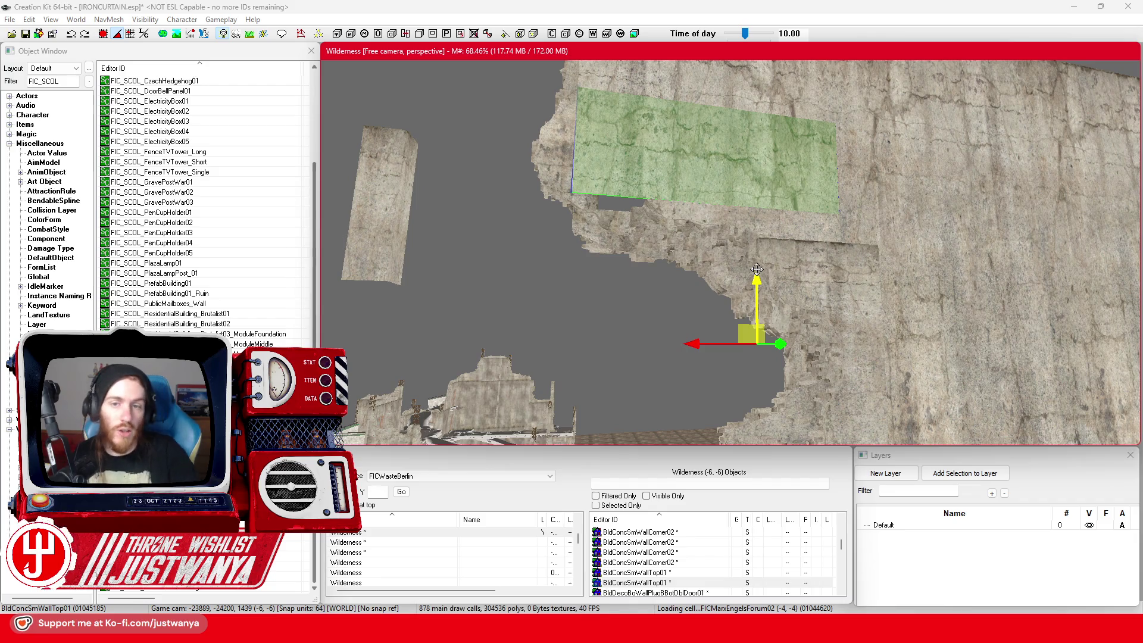
{"action": "left_click", "coordinate": [26, 33]}
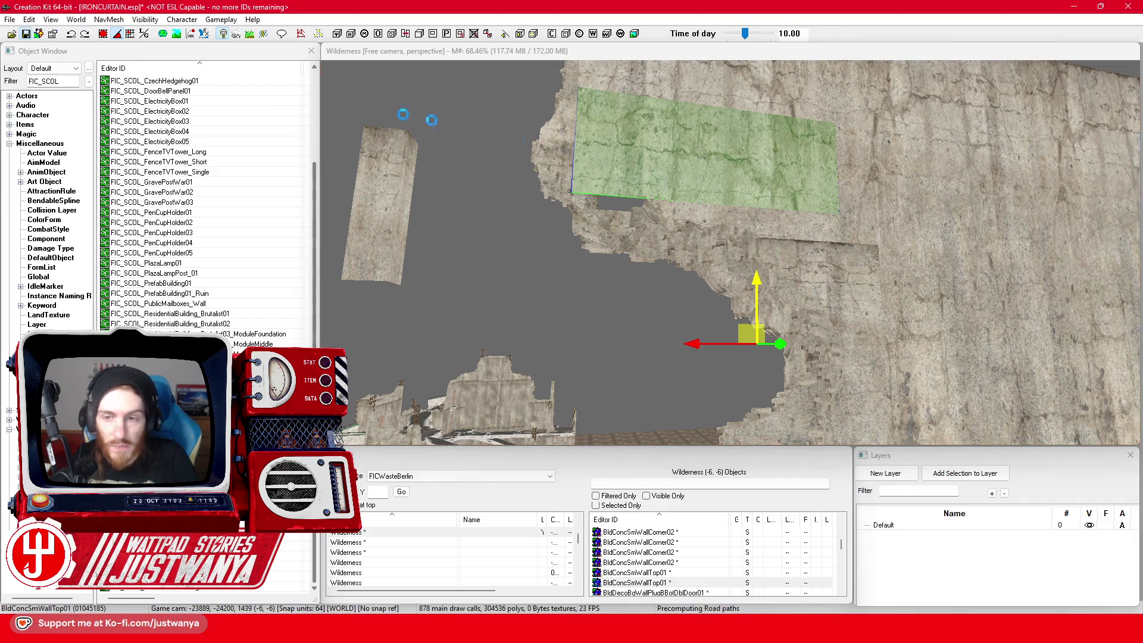
Step: Select the BldgShellBrickWallTrimHalf piece and try moving it left, then undo the move
{"action": "left_click", "coordinate": [792, 252]}
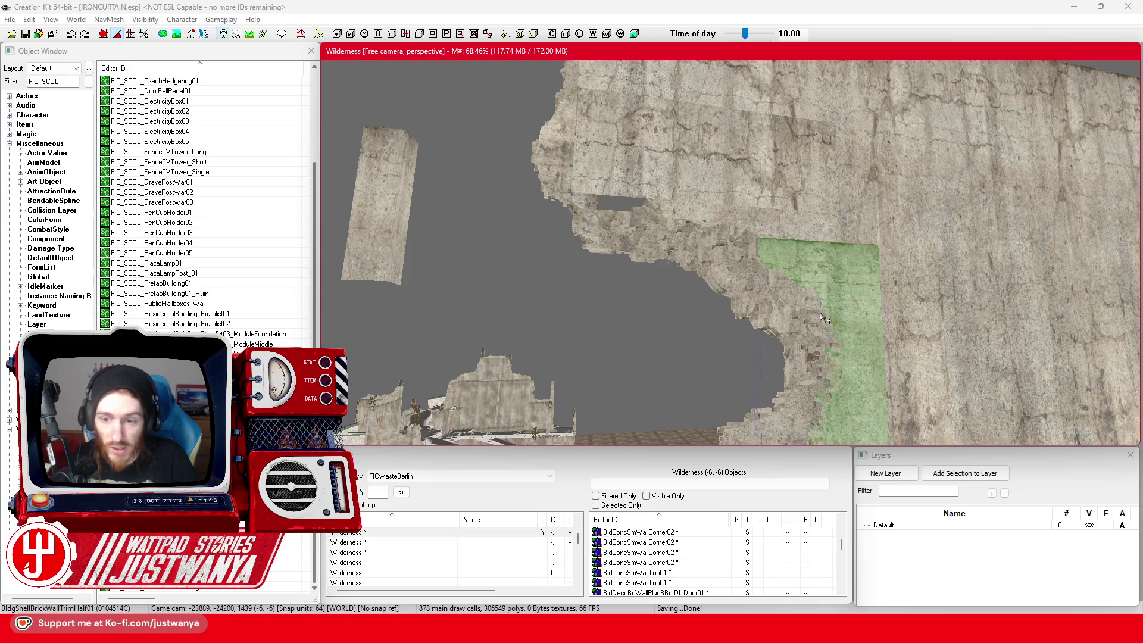
{"action": "scroll", "coordinate": [823, 317], "scroll_direction": "down", "scroll_amount": 5}
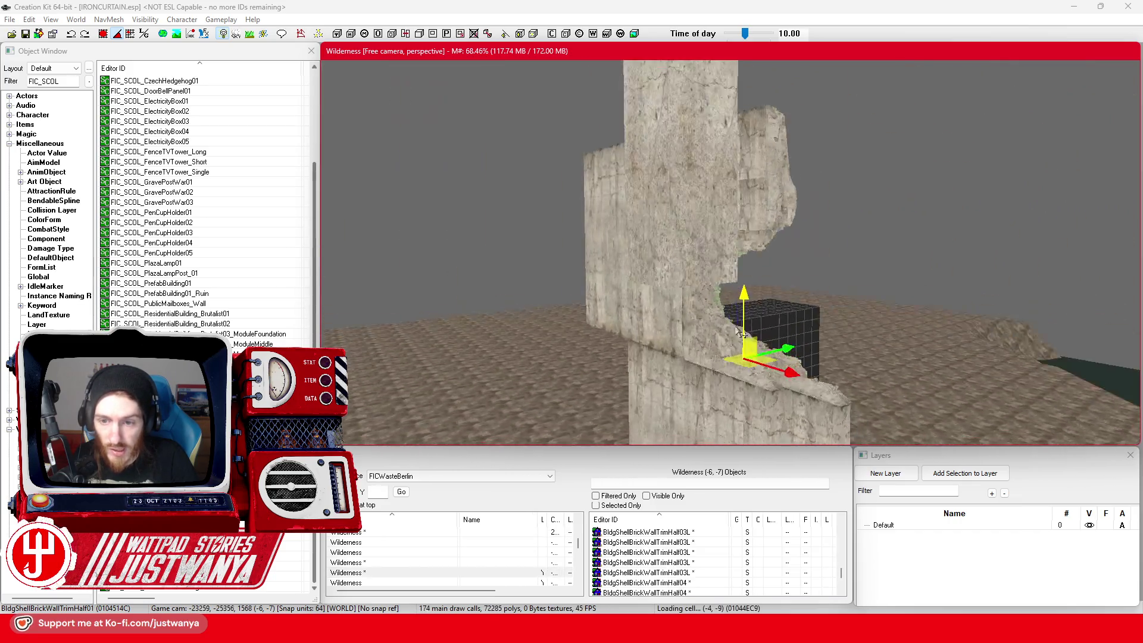
{"action": "left_click_drag", "start_coordinate": [736, 332], "coordinate": [406, 339]}
{"action": "left_click_drag", "start_coordinate": [1005, 296], "coordinate": [1034, 310]}
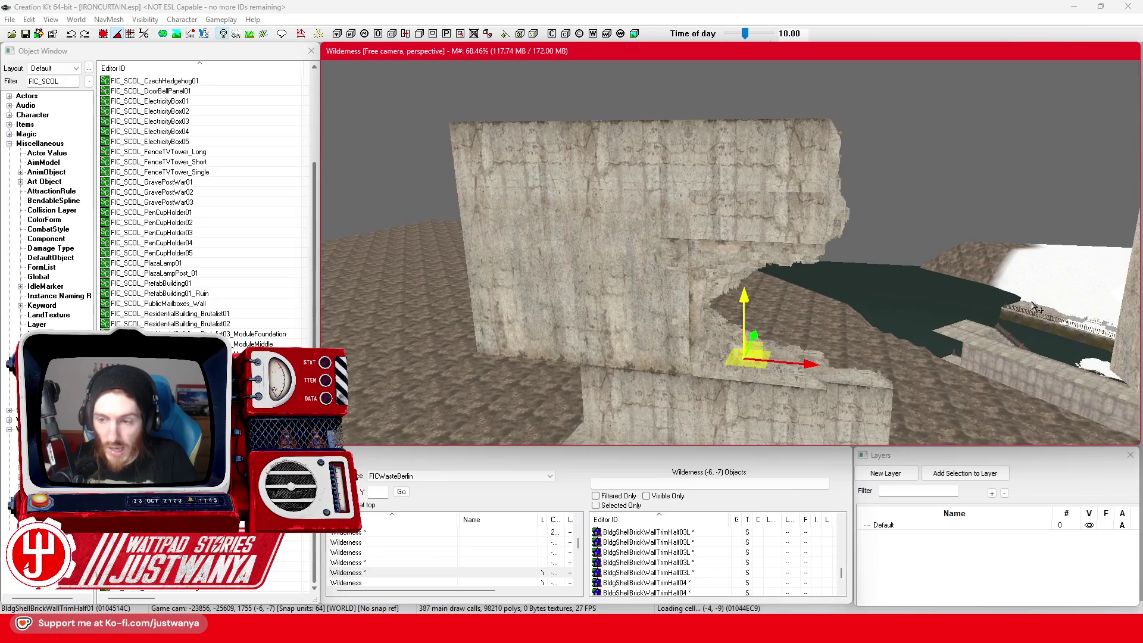
{"action": "left_click_drag", "start_coordinate": [784, 355], "coordinate": [793, 339]}
{"action": "mouse_move", "coordinate": [881, 304]}
{"action": "left_mouse_down"}
{"action": "mouse_move", "coordinate": [890, 323]}
{"action": "mouse_move", "coordinate": [849, 328]}
{"action": "mouse_move", "coordinate": [747, 306]}
{"action": "mouse_move", "coordinate": [690, 275]}
{"action": "mouse_move", "coordinate": [741, 251]}
{"action": "left_mouse_up"}
{"action": "left_click_drag", "start_coordinate": [869, 357], "coordinate": [676, 347]}
{"action": "key", "text": "ctrl+z"}
Step: Swing the trim piece around its pivot and nudge it slightly right
{"action": "key", "text": "e"}
{"action": "mouse_move", "coordinate": [796, 294]}
{"action": "left_mouse_down"}
{"action": "mouse_move", "coordinate": [833, 300]}
{"action": "mouse_move", "coordinate": [719, 295]}
{"action": "left_mouse_up"}
{"action": "key", "text": "w"}
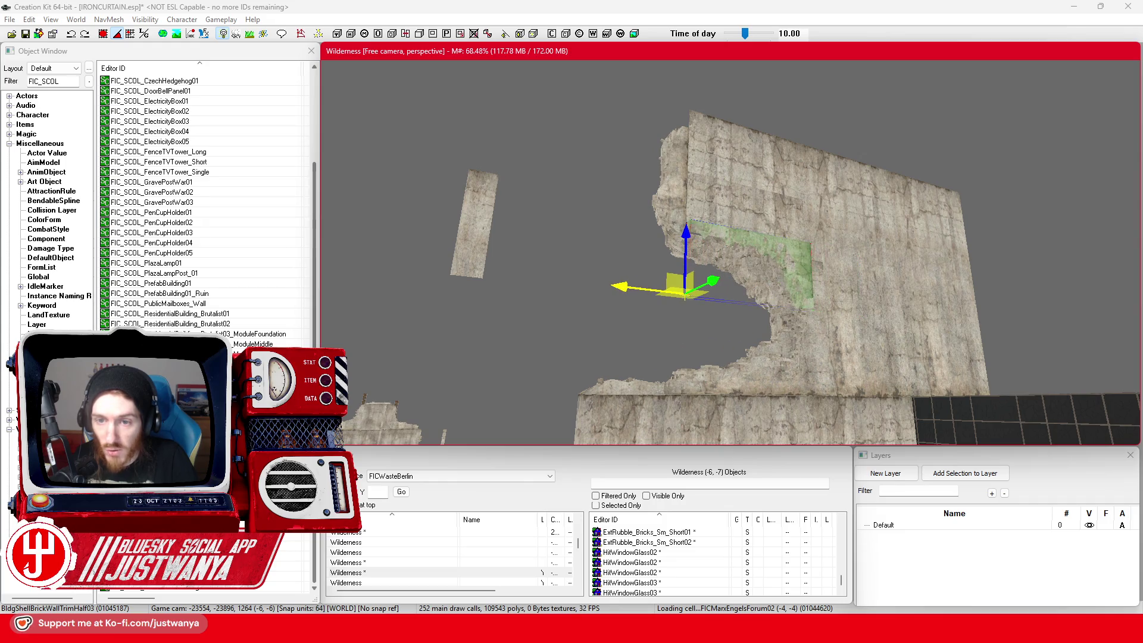
{"action": "key", "text": "shift"}
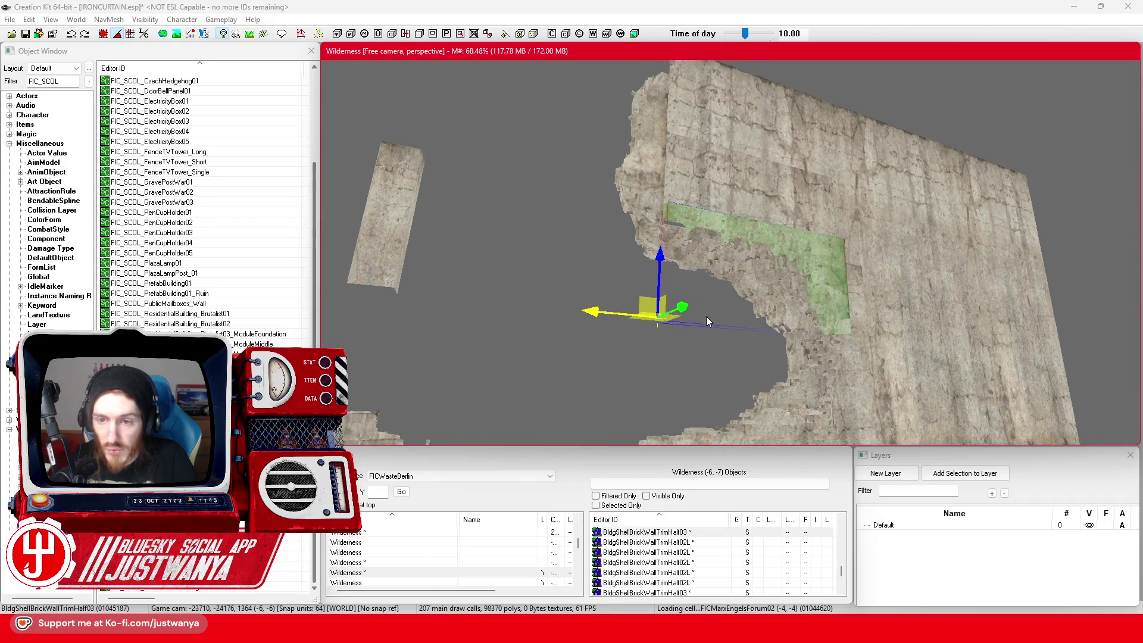
{"action": "key", "text": "shift"}
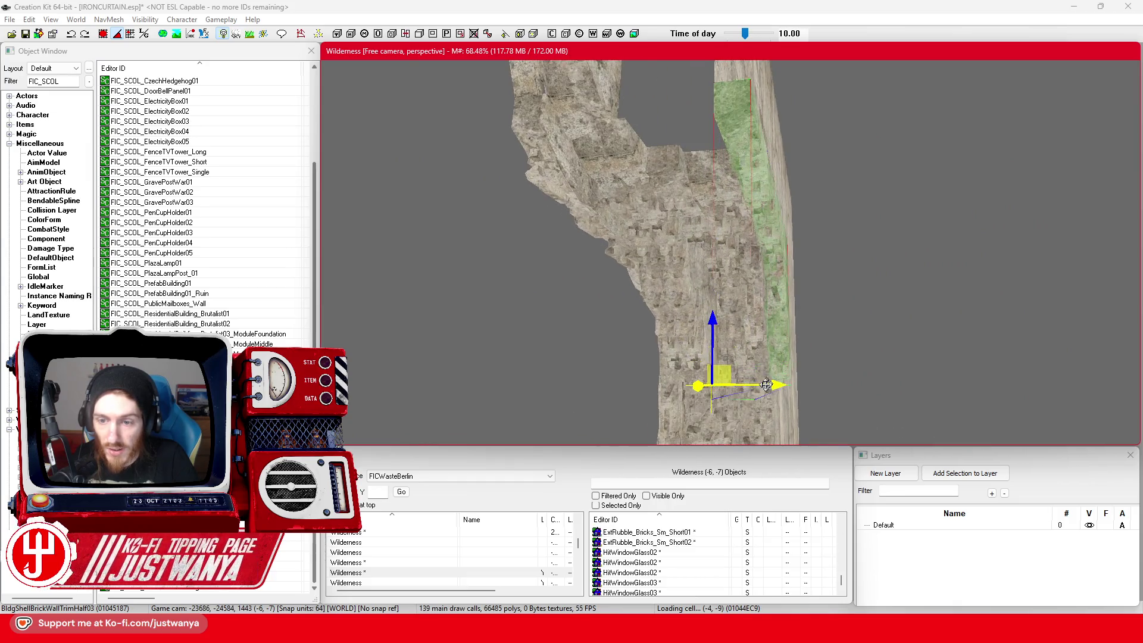
{"action": "left_click_drag", "start_coordinate": [724, 385], "coordinate": [727, 385]}
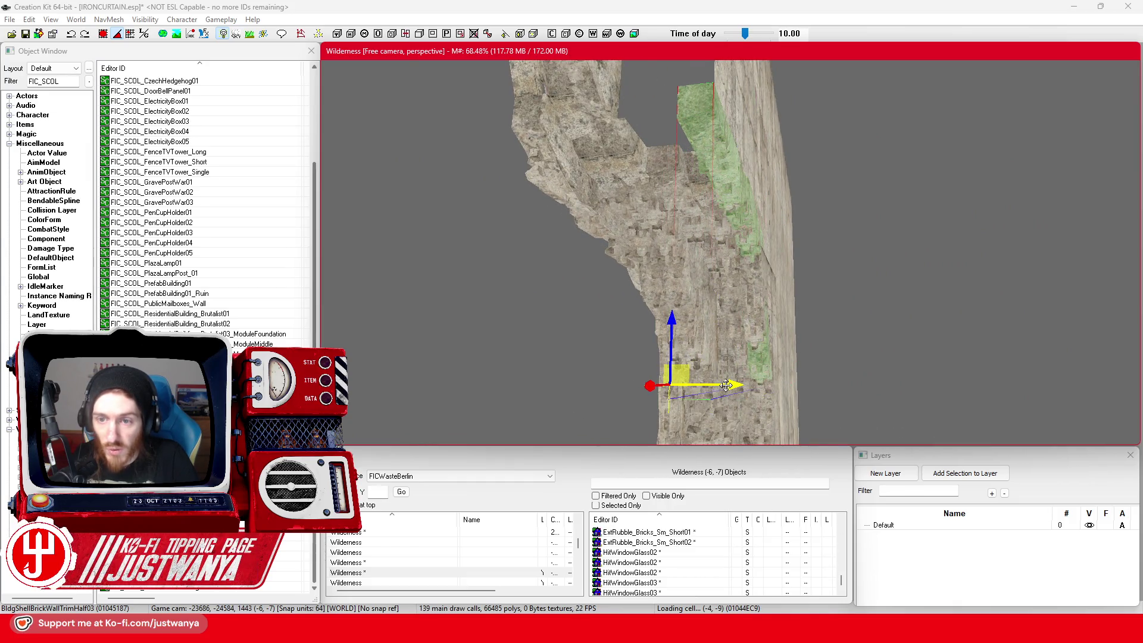
{"action": "key", "text": "shift"}
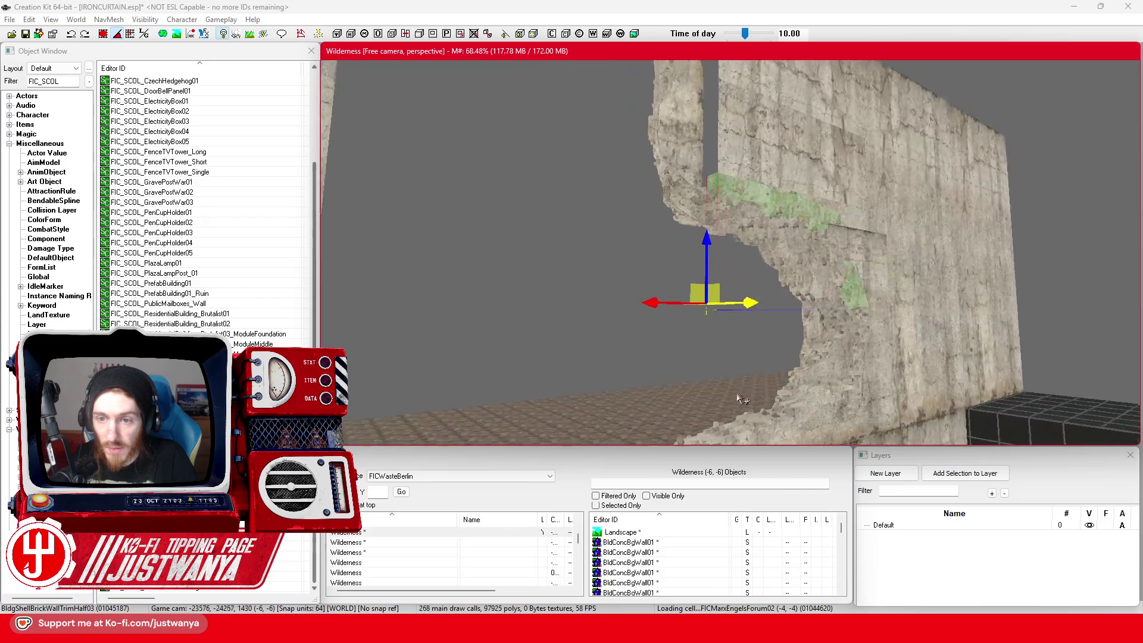
{"action": "key", "text": "shift"}
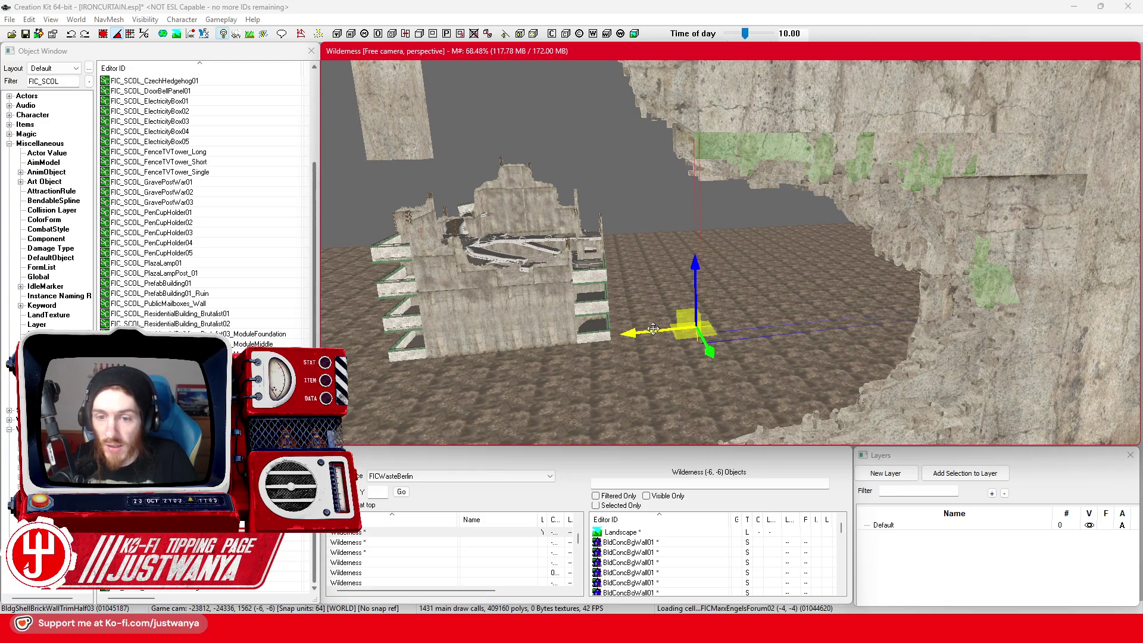
{"action": "key", "text": "shift"}
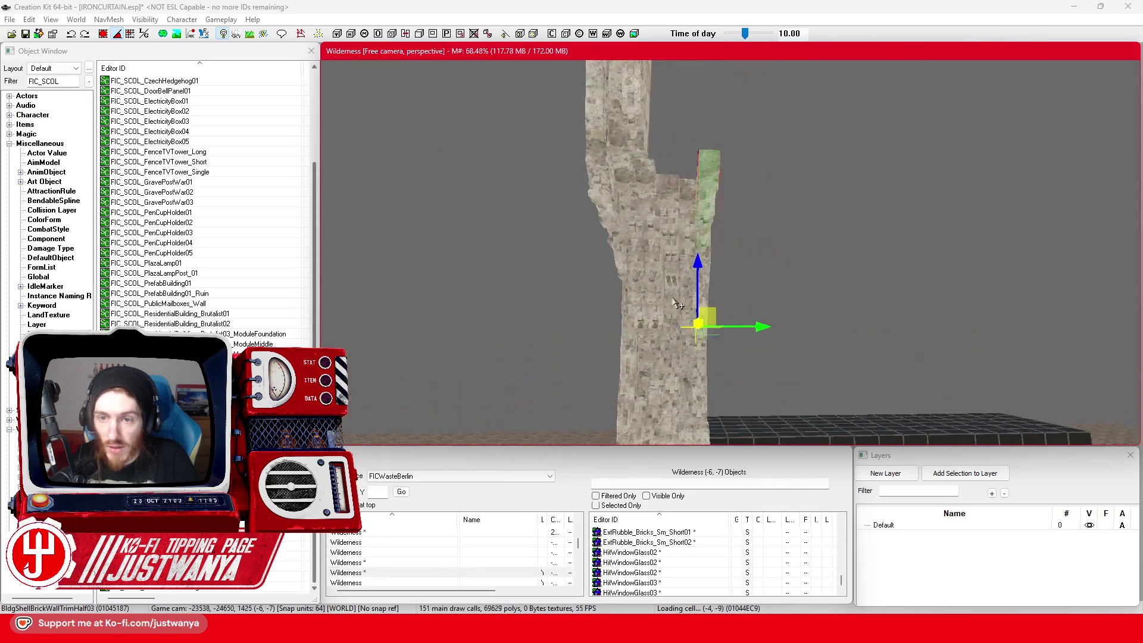
{"action": "key", "text": "shift"}
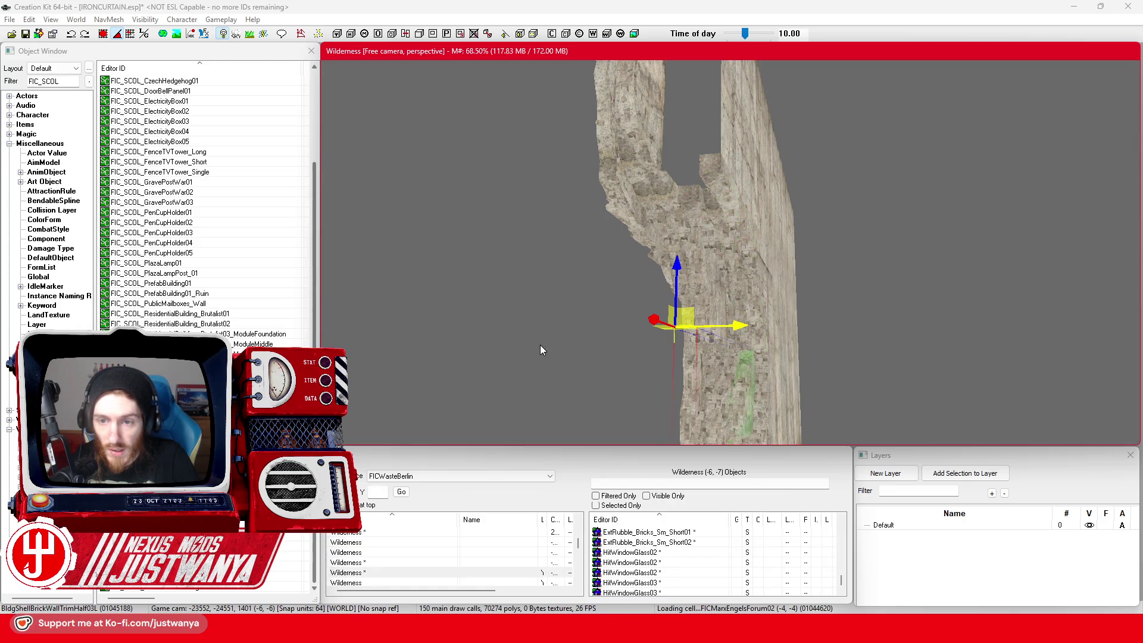
Step: Tilt the trim piece diagonally up the wall and slide it along the broken edge
{"action": "key", "text": "3"}
{"action": "mouse_move", "coordinate": [752, 317]}
{"action": "left_mouse_down"}
{"action": "mouse_move", "coordinate": [751, 334]}
{"action": "mouse_move", "coordinate": [750, 312]}
{"action": "left_mouse_up"}
{"action": "key", "text": "2"}
{"action": "left_click_drag", "start_coordinate": [684, 324], "coordinate": [702, 324]}
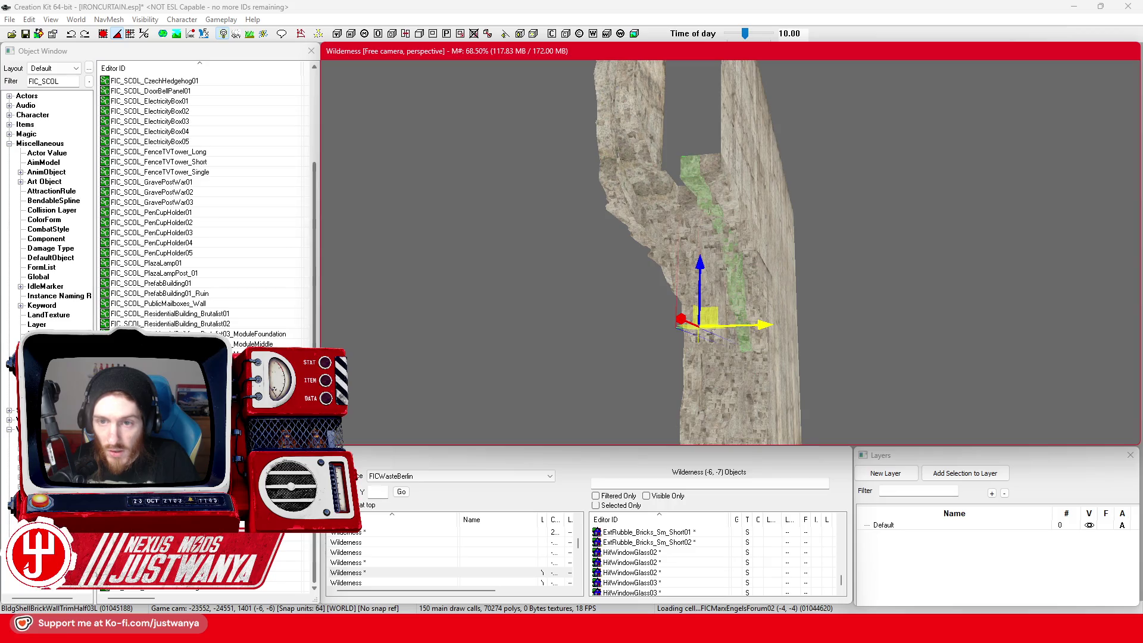
{"action": "mouse_move", "coordinate": [791, 324]}
{"action": "left_mouse_down"}
{"action": "mouse_move", "coordinate": [842, 332]}
{"action": "mouse_move", "coordinate": [722, 339]}
{"action": "mouse_move", "coordinate": [724, 323]}
{"action": "mouse_move", "coordinate": [775, 327]}
{"action": "left_mouse_up"}
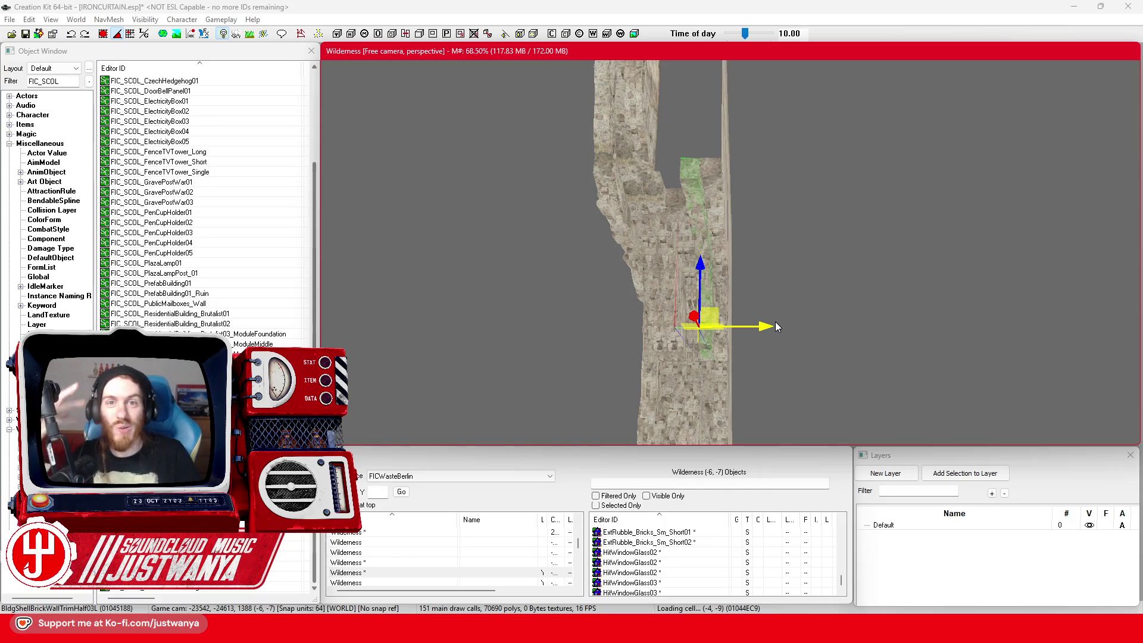
{"action": "left_click_drag", "start_coordinate": [775, 326], "coordinate": [752, 327]}
{"action": "mouse_move", "coordinate": [581, 359]}
{"action": "left_mouse_down"}
{"action": "mouse_move", "coordinate": [601, 357]}
{"action": "mouse_move", "coordinate": [581, 359]}
{"action": "left_mouse_up"}
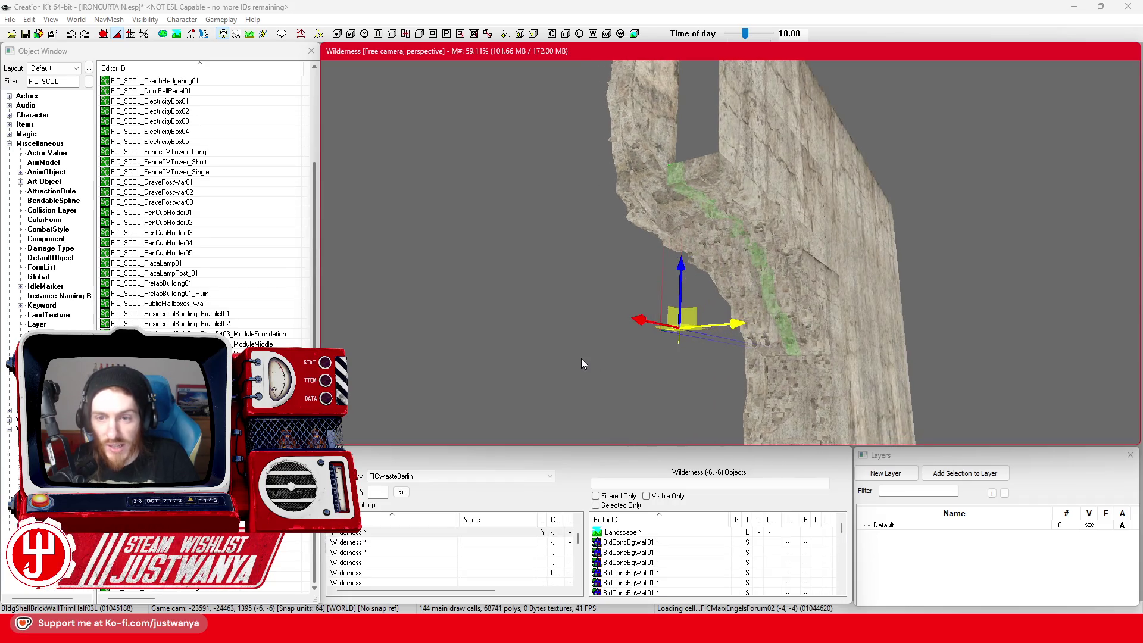
Step: Try tilting the trim piece with the rotate gizmo, then undo back to upright
{"action": "key", "text": "2"}
{"action": "scroll", "coordinate": [601, 321], "scroll_direction": "up", "scroll_amount": 3}
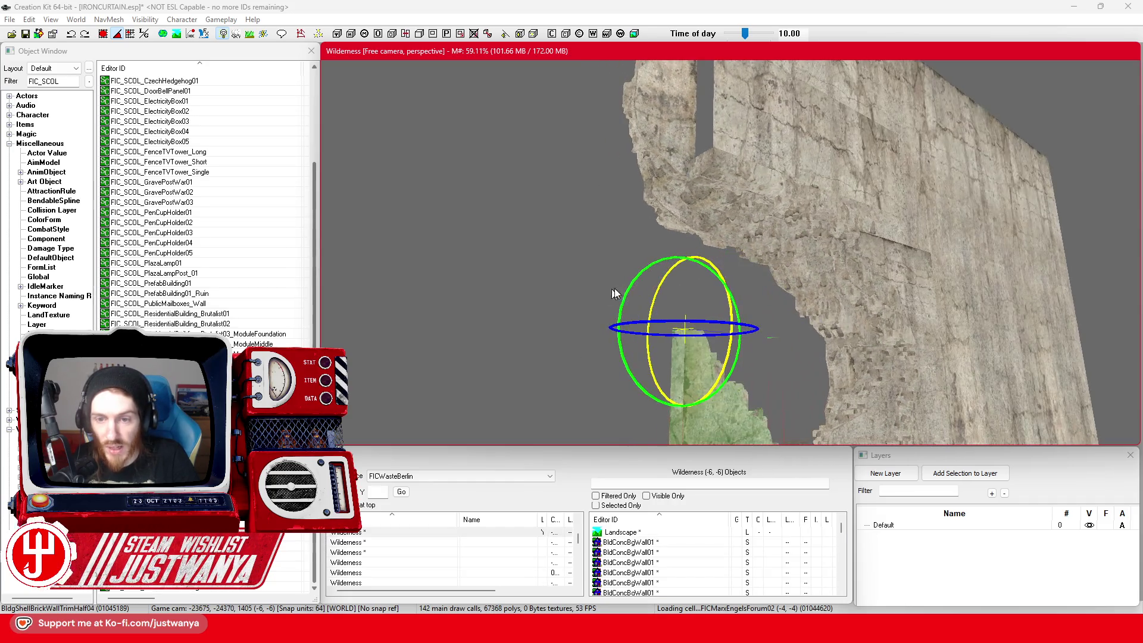
{"action": "mouse_move", "coordinate": [629, 288]}
{"action": "left_mouse_down"}
{"action": "mouse_move", "coordinate": [613, 238]}
{"action": "mouse_move", "coordinate": [629, 289]}
{"action": "left_mouse_up"}
{"action": "left_click_drag", "start_coordinate": [683, 321], "coordinate": [655, 339]}
{"action": "key", "text": "1"}
{"action": "key", "text": "ctrl+z"}
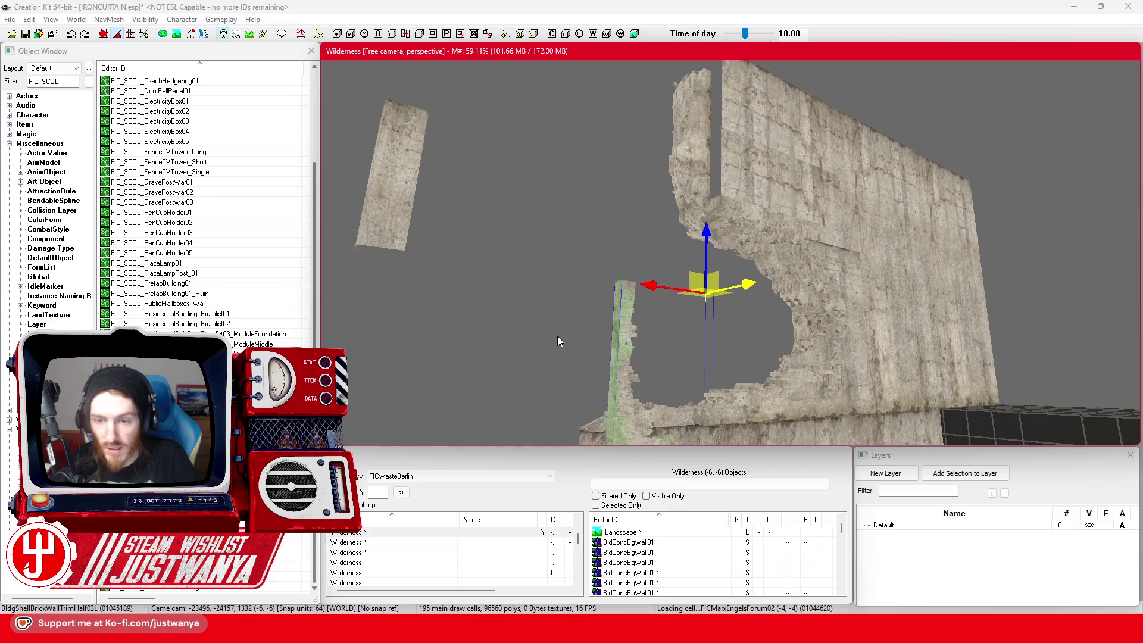
Step: Tilt the trim piece, revert a stray leftward move, and rotate it back upright
{"action": "key", "text": "2"}
{"action": "scroll", "coordinate": [663, 254], "scroll_direction": "down", "scroll_amount": 1}
{"action": "mouse_move", "coordinate": [666, 257]}
{"action": "left_mouse_down"}
{"action": "mouse_move", "coordinate": [646, 286]}
{"action": "mouse_move", "coordinate": [715, 295]}
{"action": "left_mouse_up"}
{"action": "key", "text": "1"}
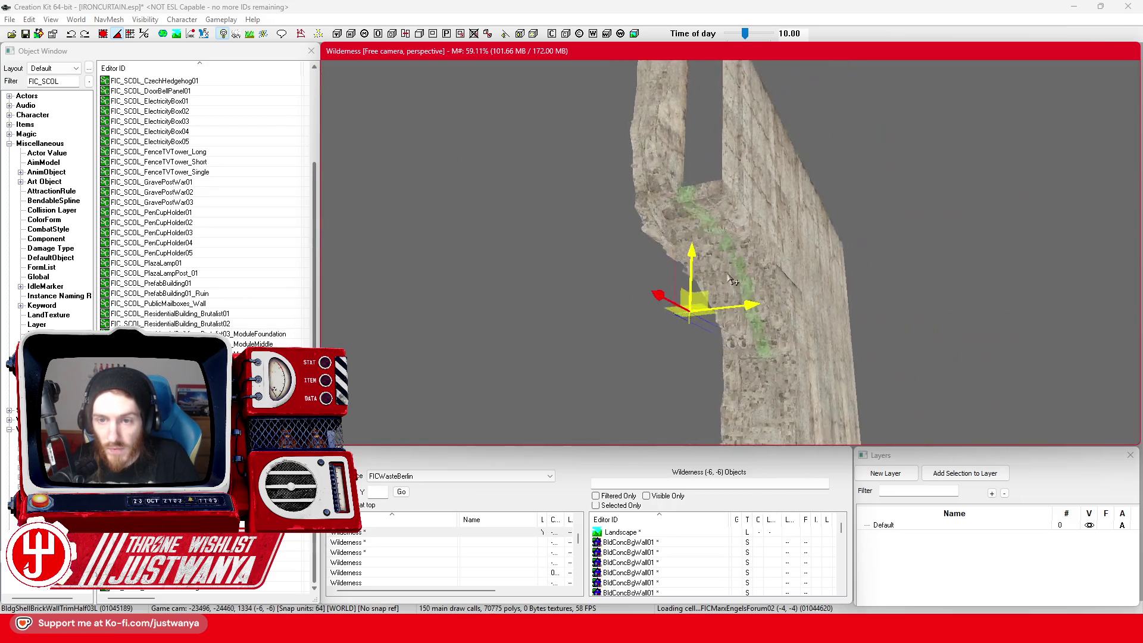
{"action": "left_click_drag", "start_coordinate": [673, 308], "coordinate": [544, 311]}
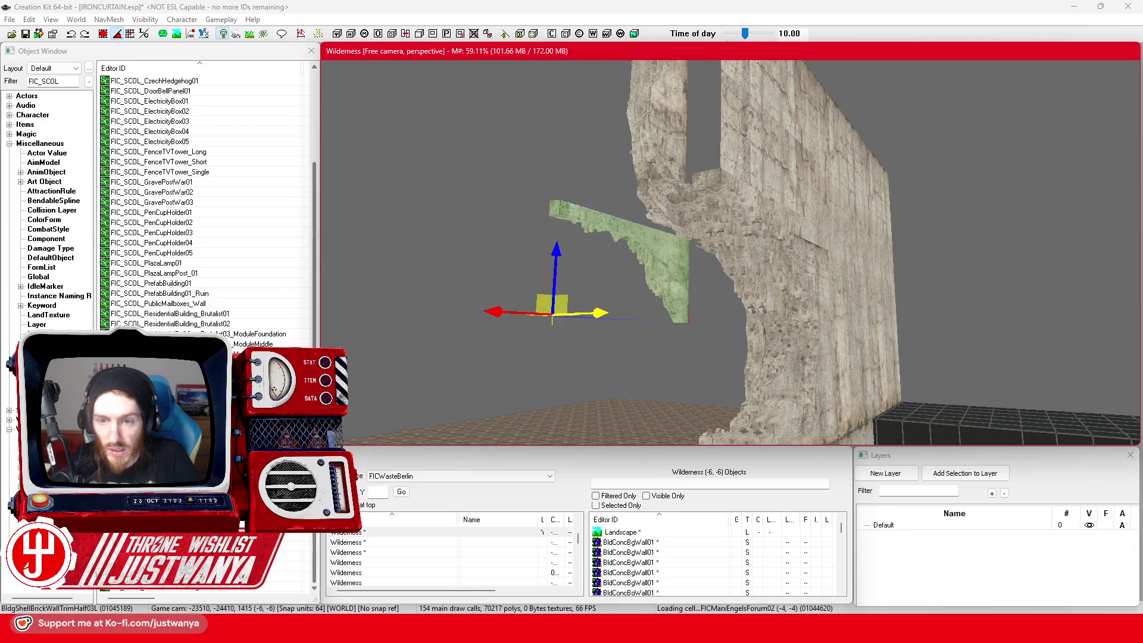
{"action": "key", "text": "ctrl+z"}
{"action": "key", "text": "2"}
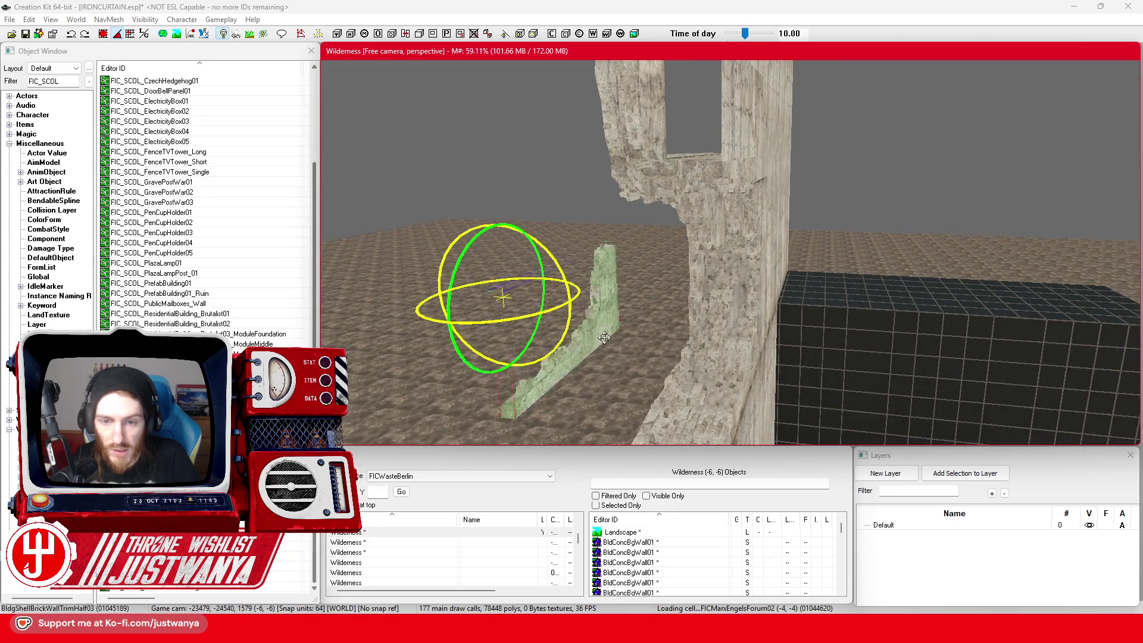
{"action": "left_click_drag", "start_coordinate": [610, 320], "coordinate": [788, 321]}
{"action": "key", "text": "1"}
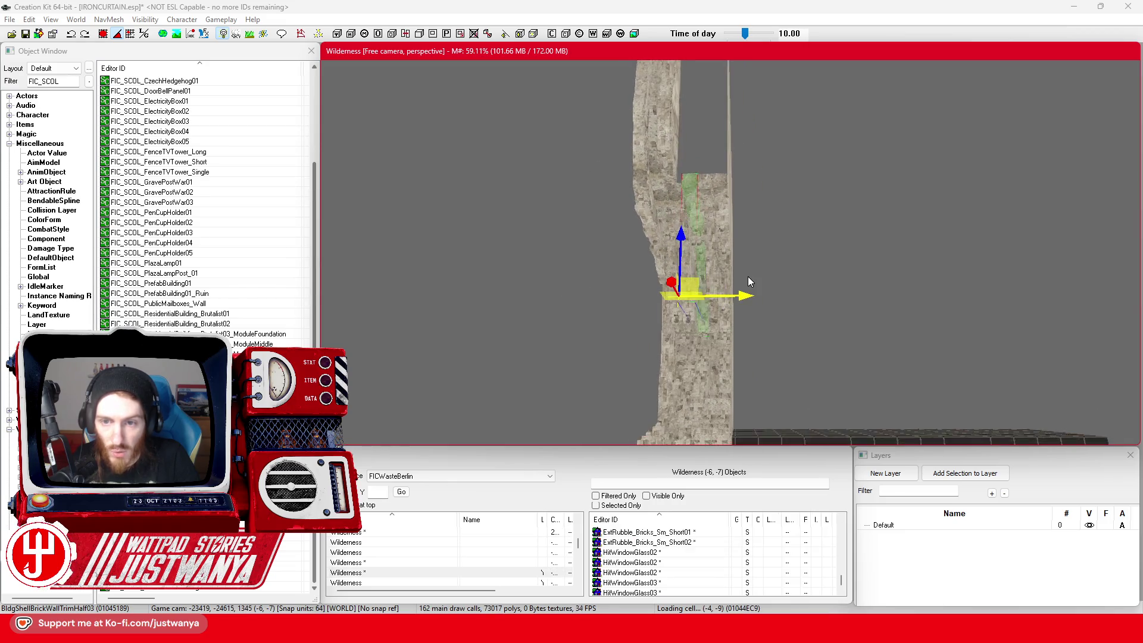
Step: Slide the trim piece along the wall with small left and right adjustments
{"action": "scroll", "coordinate": [748, 276], "scroll_direction": "up", "scroll_amount": 3}
{"action": "left_click_drag", "start_coordinate": [628, 149], "coordinate": [688, 266]}
{"action": "mouse_move", "coordinate": [793, 334]}
{"action": "left_mouse_down"}
{"action": "mouse_move", "coordinate": [781, 335]}
{"action": "mouse_move", "coordinate": [812, 346]}
{"action": "left_mouse_up"}
{"action": "left_click_drag", "start_coordinate": [829, 386], "coordinate": [859, 382]}
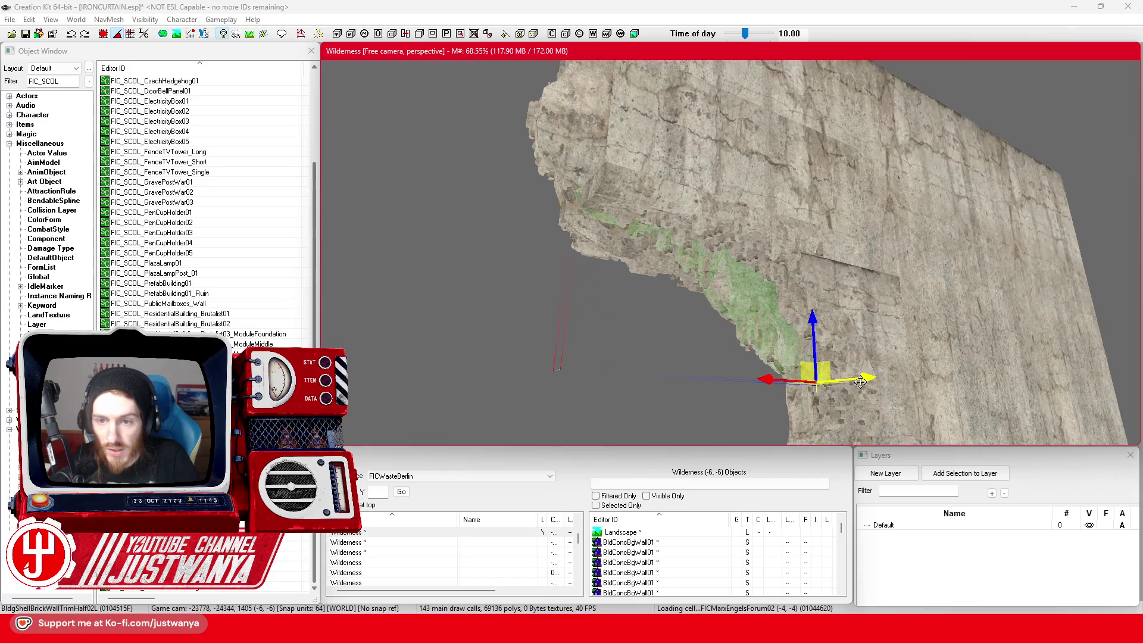
{"action": "left_click_drag", "start_coordinate": [777, 384], "coordinate": [547, 372]}
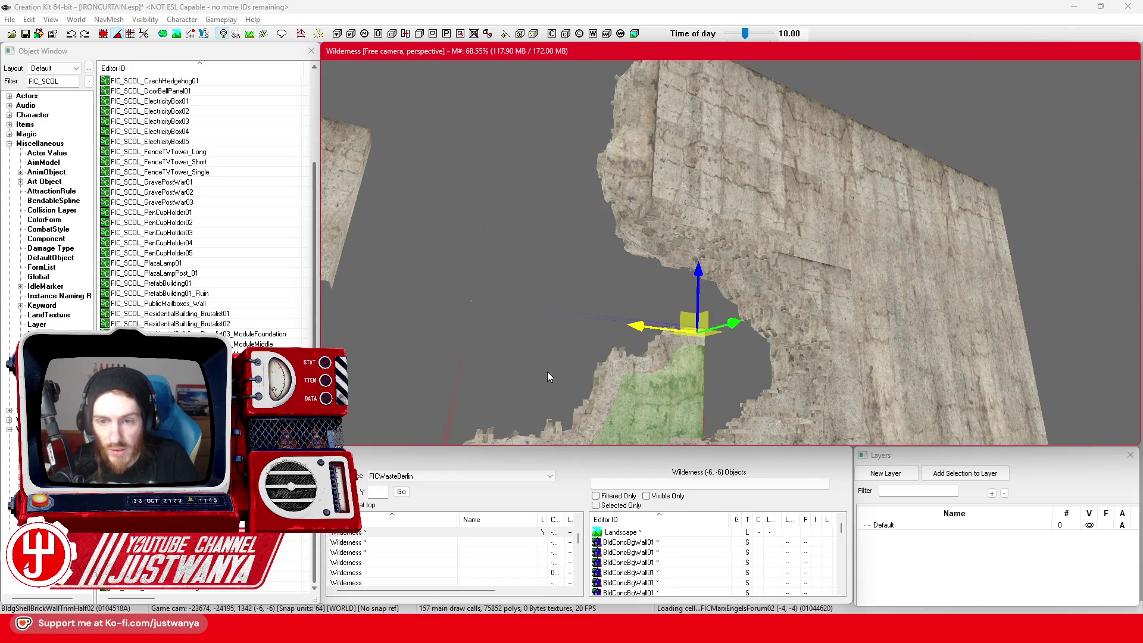
{"action": "scroll", "coordinate": [548, 371], "scroll_direction": "down", "scroll_amount": 2}
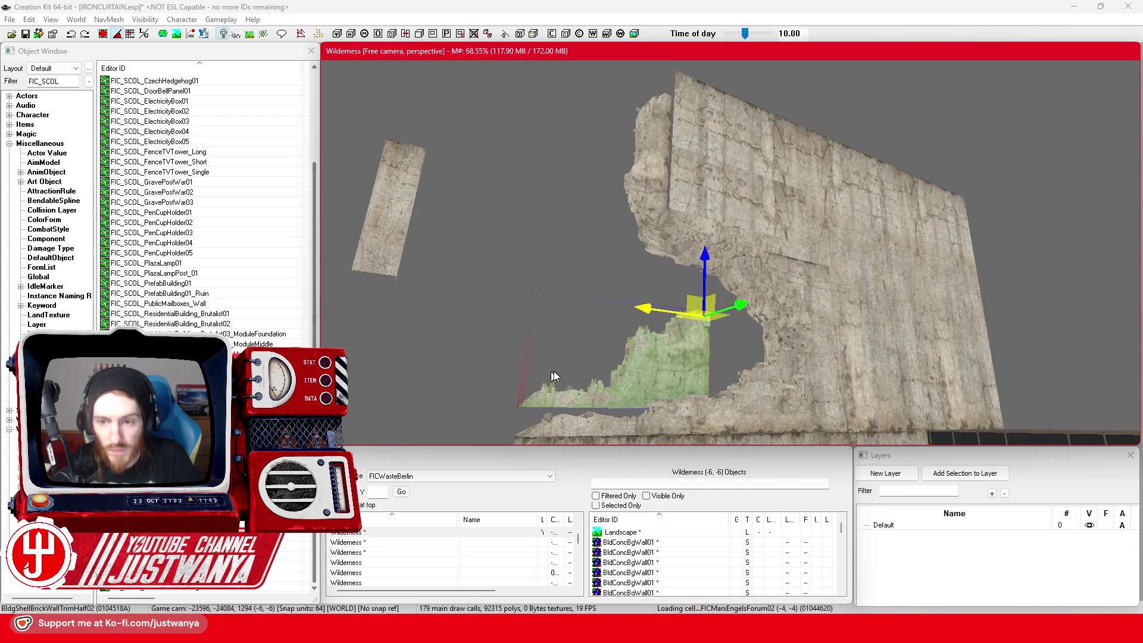
Step: Swing the piece up to the left, inspect it from several sides, then undo twice
{"action": "key", "text": "2"}
{"action": "scroll", "coordinate": [712, 384], "scroll_direction": "up", "scroll_amount": 1}
{"action": "left_click_drag", "start_coordinate": [712, 384], "coordinate": [648, 378]}
{"action": "key", "text": "1"}
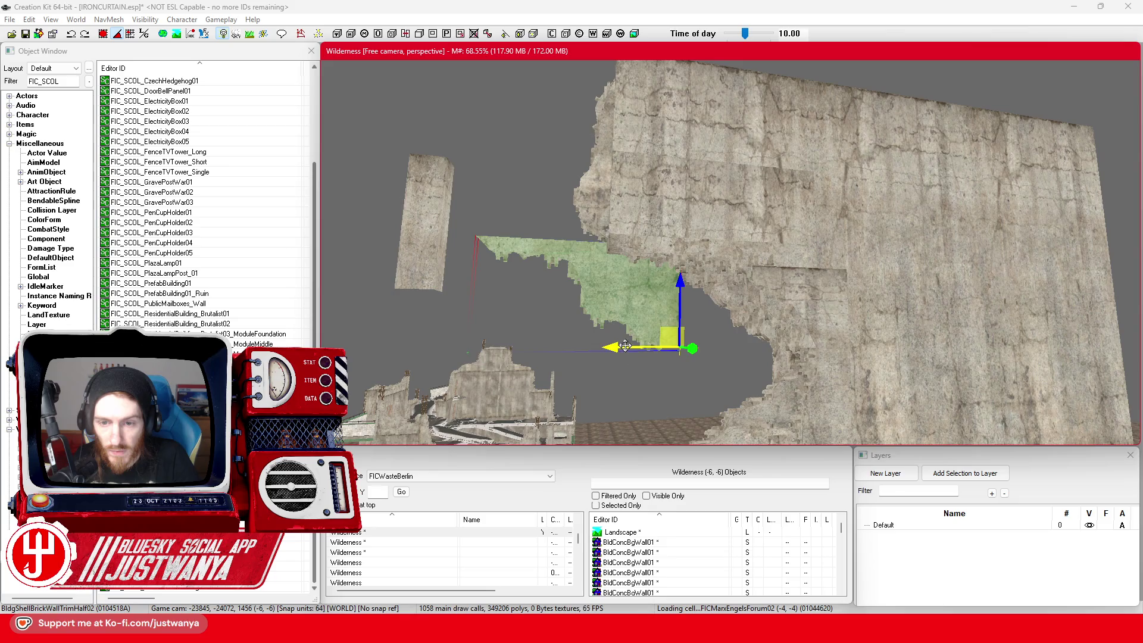
{"action": "scroll", "coordinate": [648, 377], "scroll_direction": "up", "scroll_amount": 2}
{"action": "key", "text": "shift"}
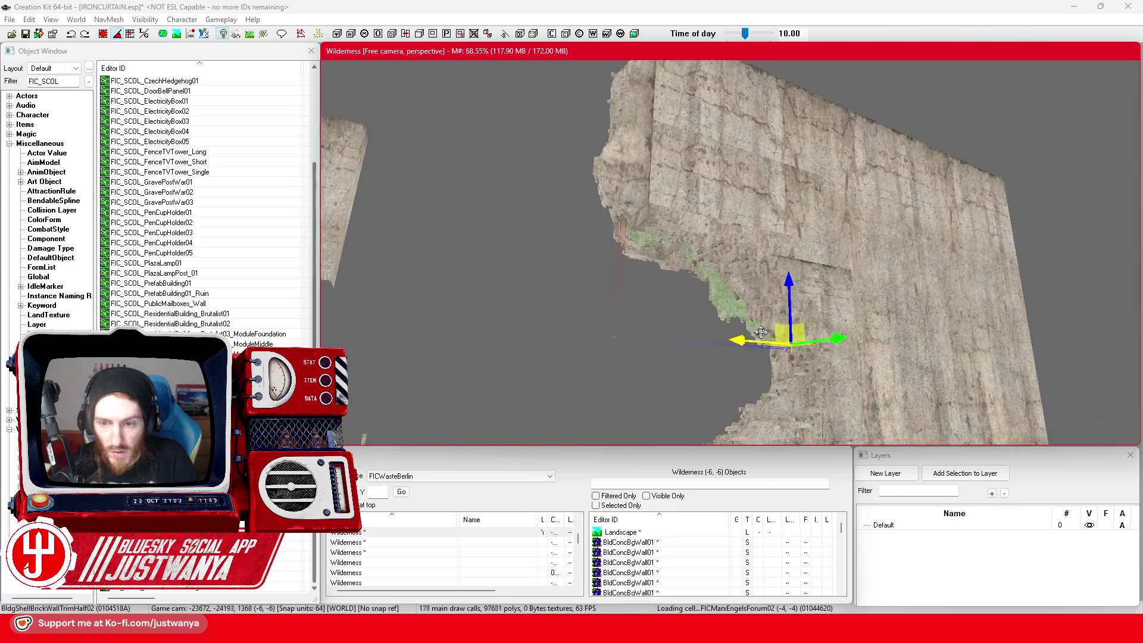
{"action": "key", "text": "shift"}
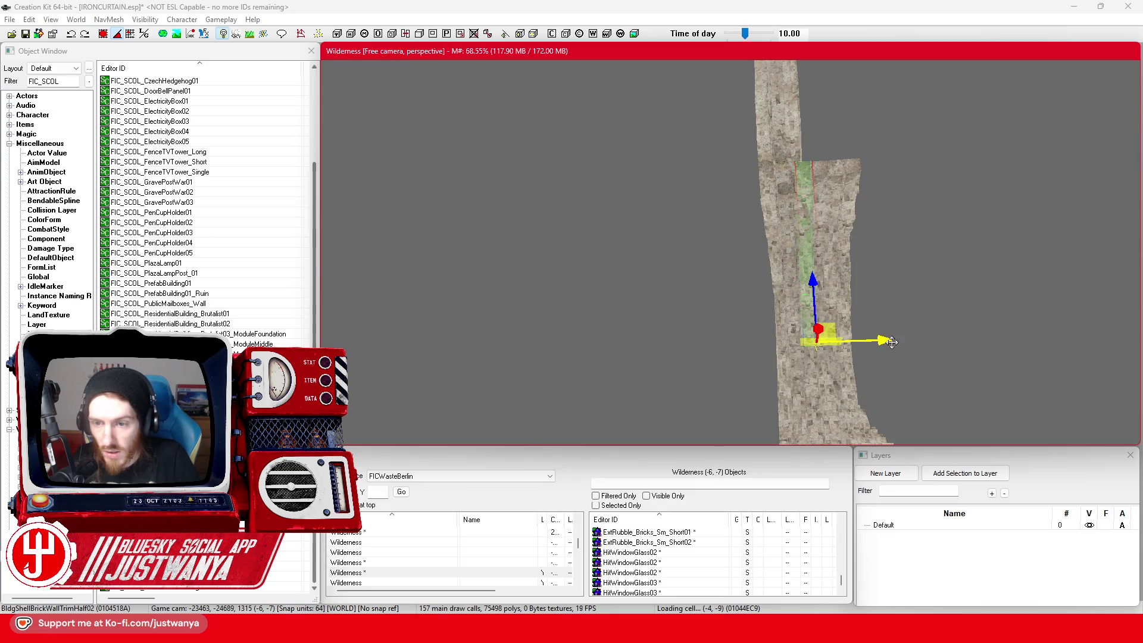
{"action": "key", "text": "shift"}
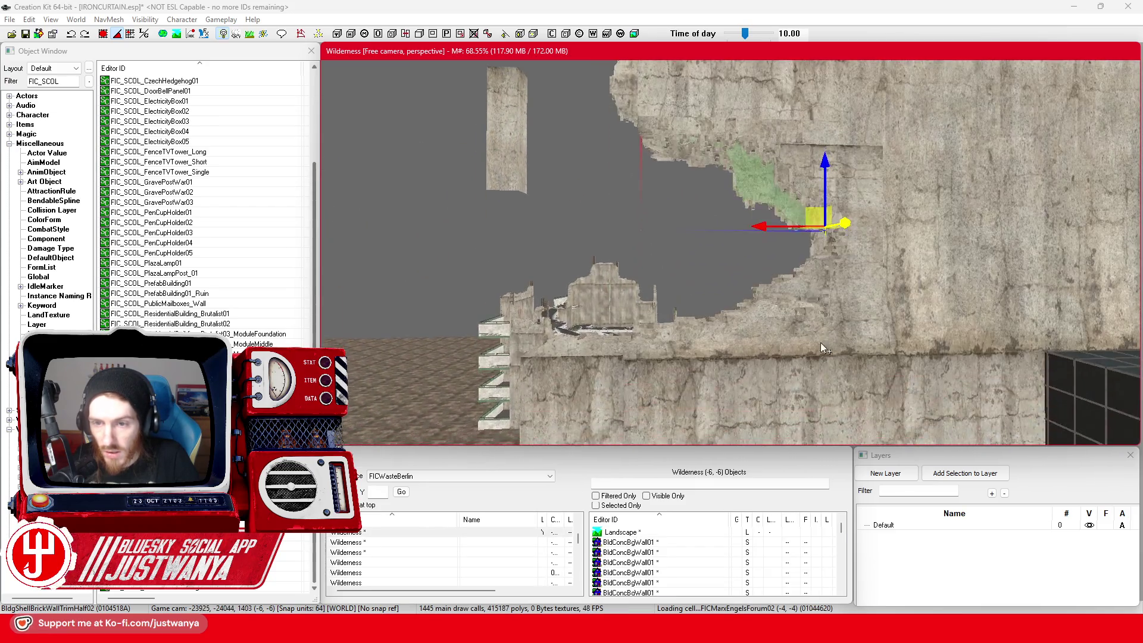
{"action": "key", "text": "shift"}
{"action": "key", "text": "shift"}
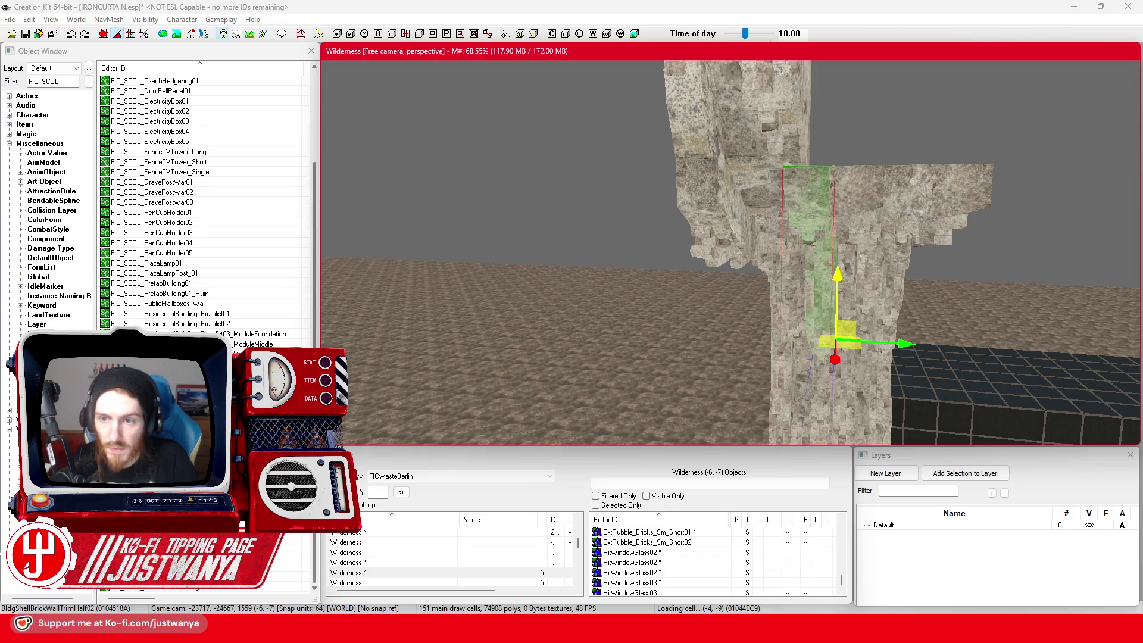
{"action": "left_click", "coordinate": [74, 37]}
{"action": "key", "text": "shift"}
{"action": "key", "text": "shift"}
Step: Select the mossy wall-trim piece, nudge it right, and adjust its tilt
{"action": "left_click", "coordinate": [710, 225]}
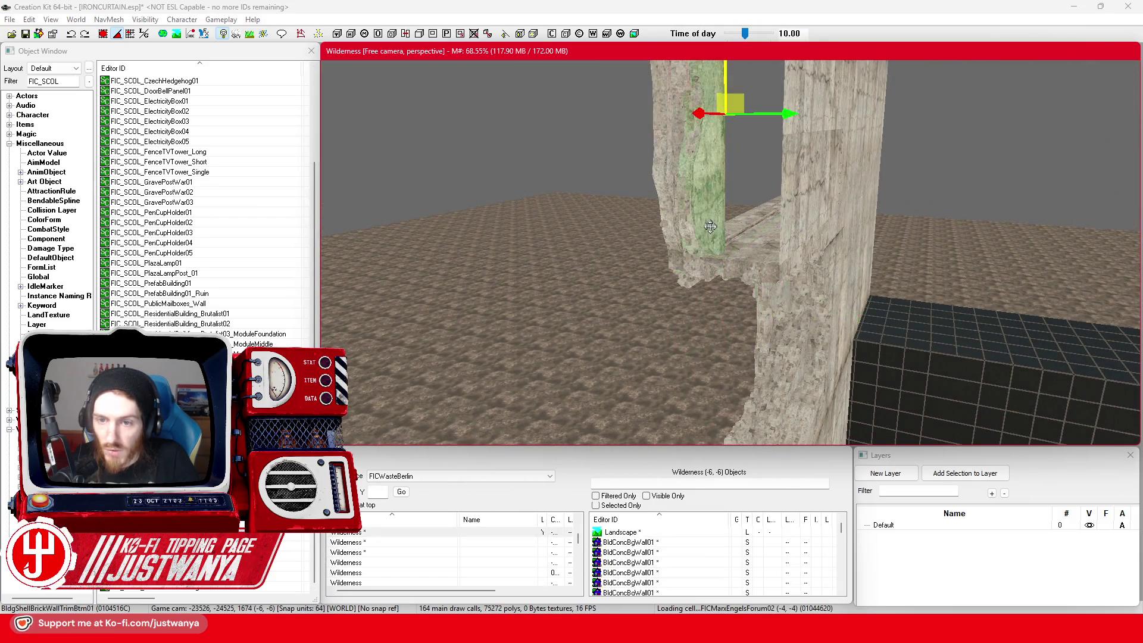
{"action": "scroll", "coordinate": [710, 225], "scroll_direction": "up", "scroll_amount": 3}
{"action": "left_click_drag", "start_coordinate": [644, 212], "coordinate": [659, 216]}
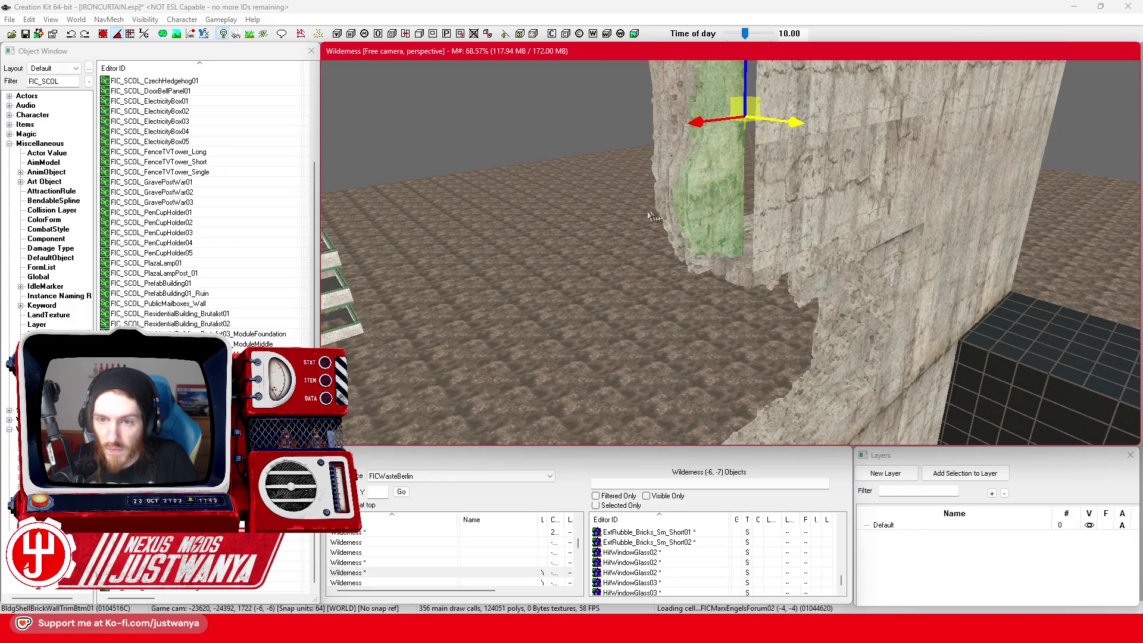
{"action": "key", "text": "shift"}
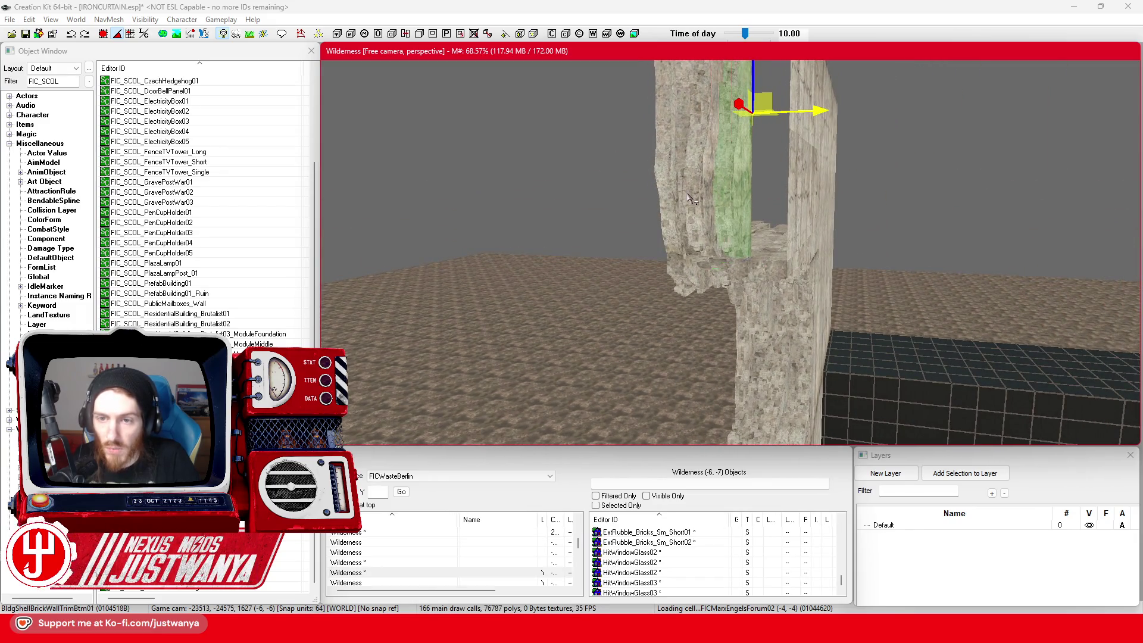
{"action": "key", "text": "ctrl+z"}
{"action": "left_click_drag", "start_coordinate": [736, 115], "coordinate": [723, 140]}
Step: Slide the trim piece left out of the wall and raise it
{"action": "key", "text": "w"}
{"action": "key", "text": "shift"}
{"action": "left_click_drag", "start_coordinate": [689, 206], "coordinate": [570, 250]}
{"action": "left_click_drag", "start_coordinate": [611, 179], "coordinate": [615, 72]}
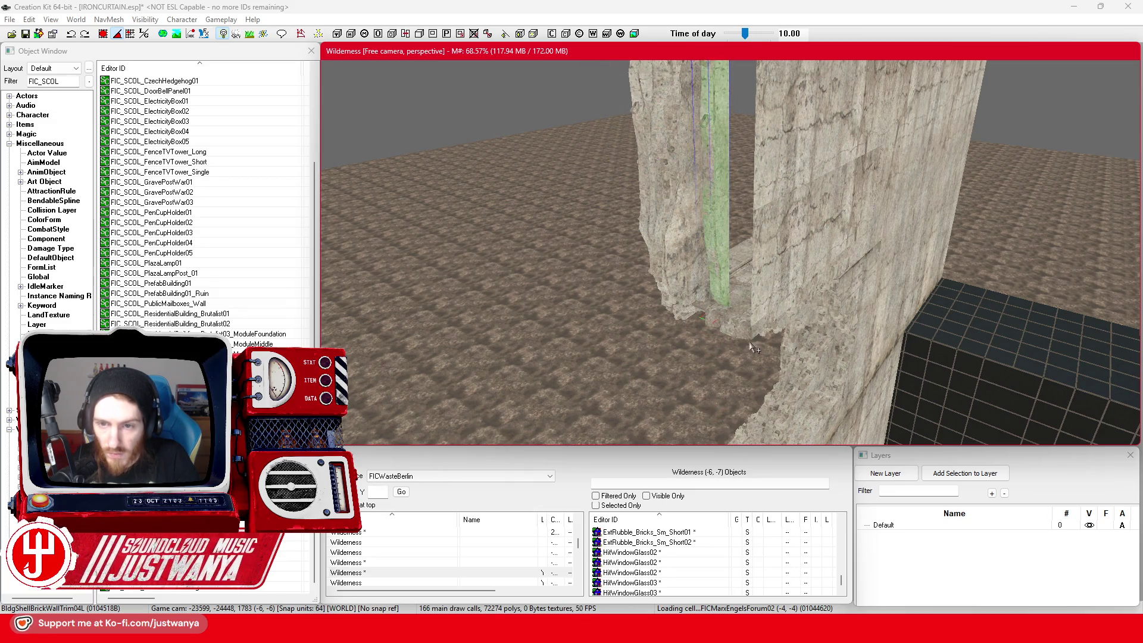
{"action": "scroll", "coordinate": [751, 349], "scroll_direction": "down", "scroll_amount": 3}
{"action": "left_click_drag", "start_coordinate": [613, 178], "coordinate": [604, 176]}
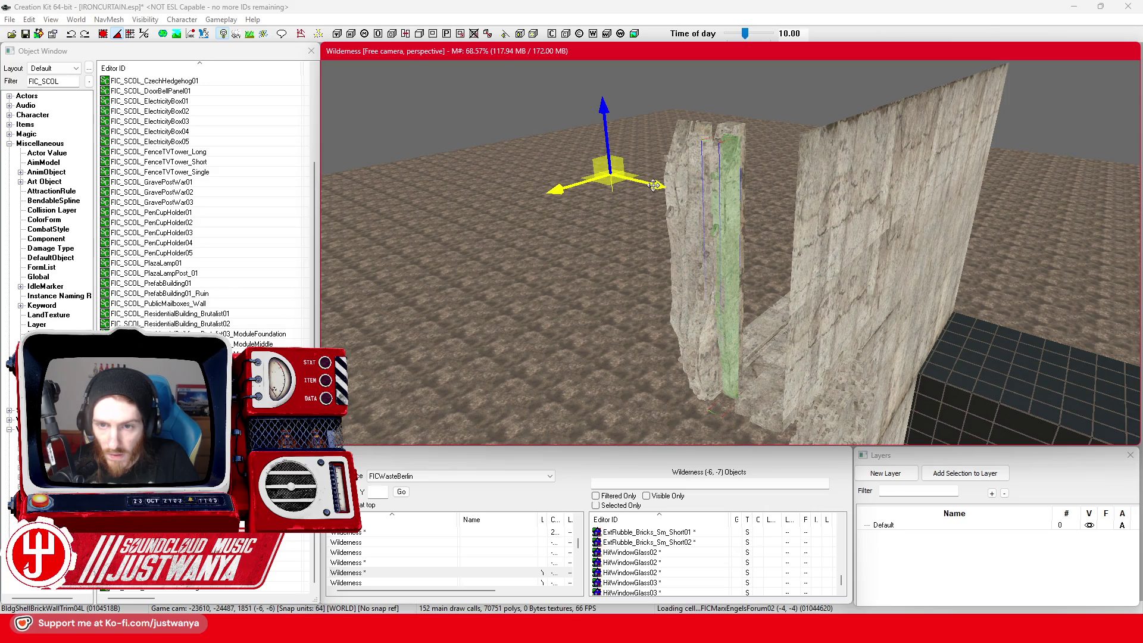
Step: Viewing edge-on, rotate the trim piece from horizontal toward upright
{"action": "mouse_move", "coordinate": [660, 180]}
{"action": "left_mouse_down"}
{"action": "mouse_move", "coordinate": [687, 127]}
{"action": "mouse_move", "coordinate": [685, 87]}
{"action": "mouse_move", "coordinate": [698, 76]}
{"action": "mouse_move", "coordinate": [734, 83]}
{"action": "mouse_move", "coordinate": [748, 110]}
{"action": "mouse_move", "coordinate": [650, 183]}
{"action": "left_mouse_up"}
{"action": "scroll", "coordinate": [646, 178], "scroll_direction": "up", "scroll_amount": 3}
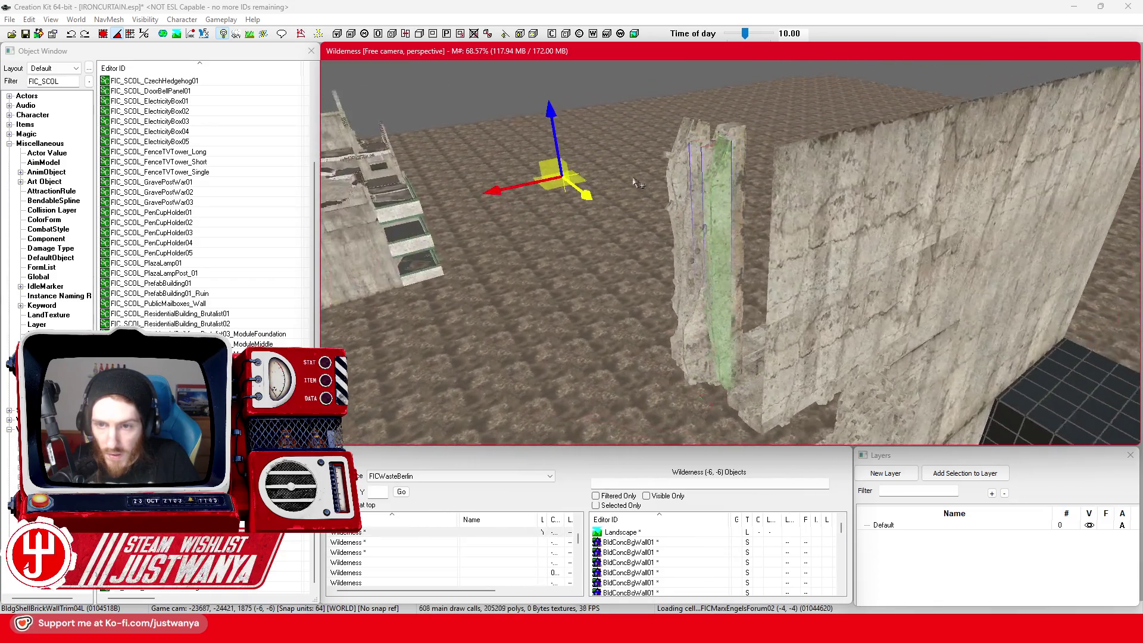
{"action": "mouse_move", "coordinate": [617, 104]}
{"action": "left_mouse_down"}
{"action": "mouse_move", "coordinate": [636, 108]}
{"action": "mouse_move", "coordinate": [523, 219]}
{"action": "left_mouse_up"}
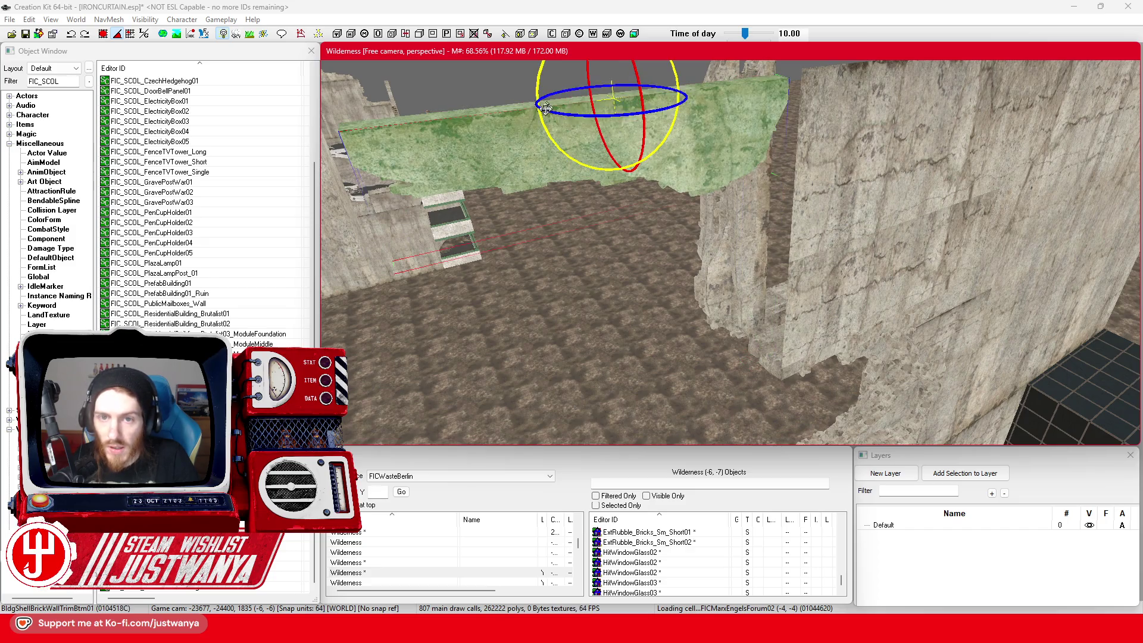
{"action": "left_click_drag", "start_coordinate": [540, 88], "coordinate": [446, 108]}
{"action": "scroll", "coordinate": [615, 127], "scroll_direction": "down", "scroll_amount": 3}
{"action": "key", "text": "w"}
Step: Move the upright trim piece against the right wall's edge beside the pillar and lower it
{"action": "mouse_move", "coordinate": [608, 196]}
{"action": "left_mouse_down"}
{"action": "mouse_move", "coordinate": [685, 172]}
{"action": "mouse_move", "coordinate": [696, 257]}
{"action": "left_mouse_up"}
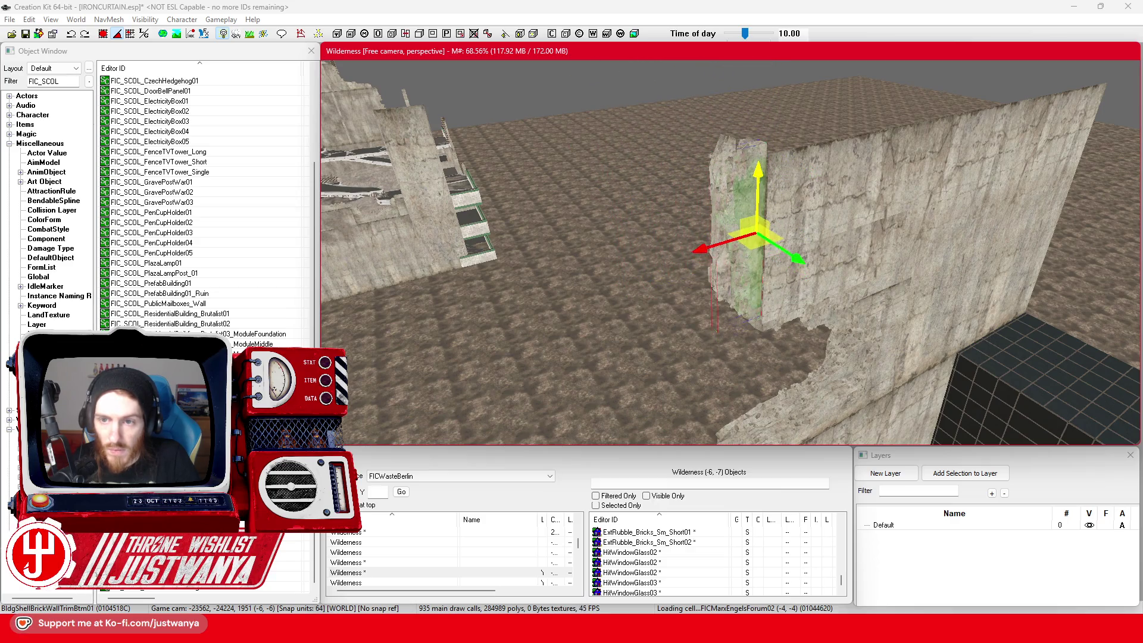
{"action": "key", "text": "shift"}
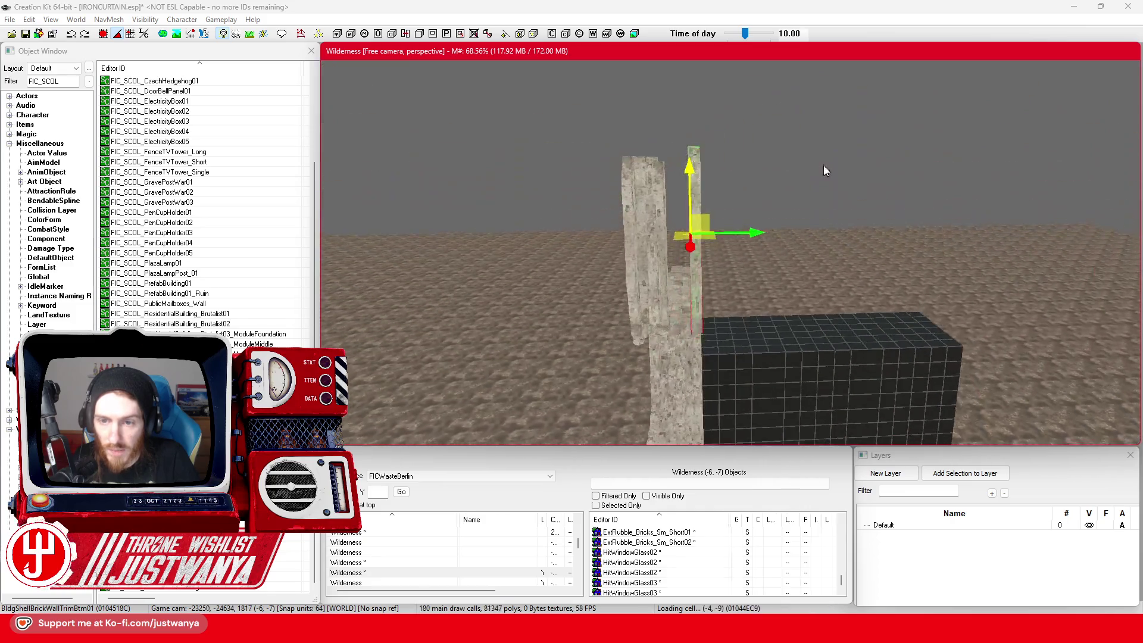
{"action": "key", "text": "shift"}
{"action": "left_click_drag", "start_coordinate": [891, 171], "coordinate": [871, 174]}
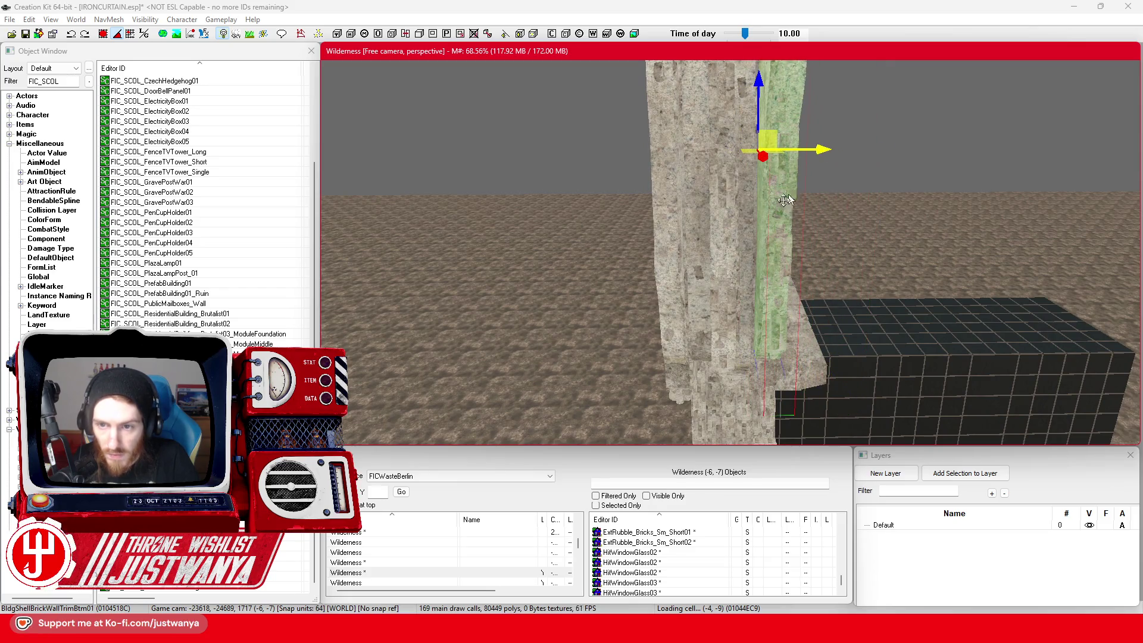
{"action": "key", "text": "shift"}
{"action": "left_click_drag", "start_coordinate": [735, 161], "coordinate": [734, 185]}
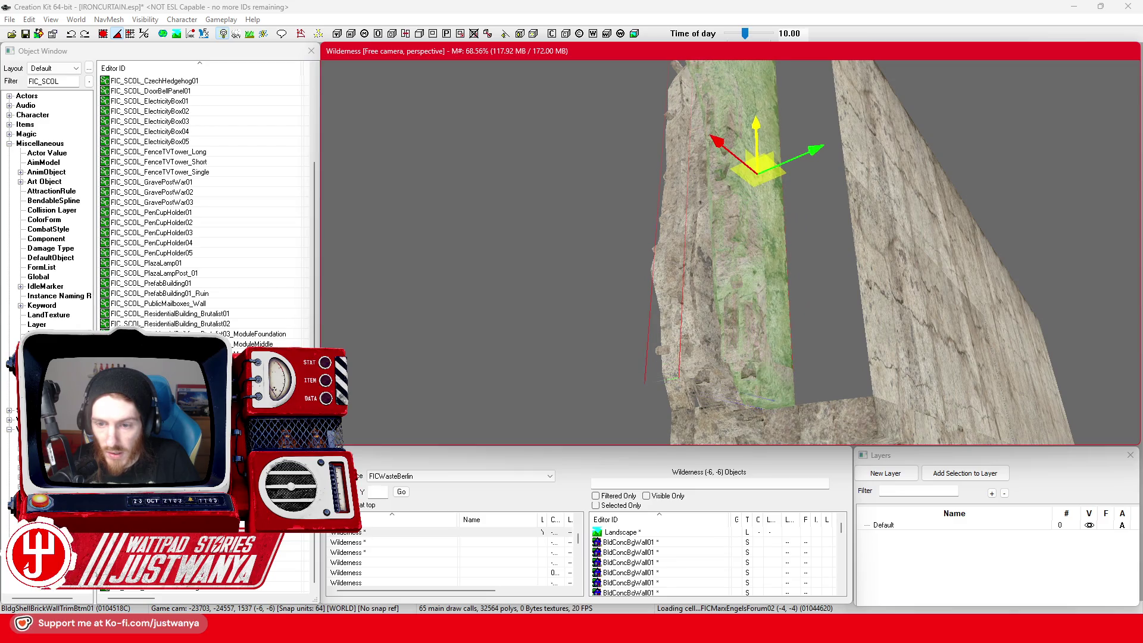
{"action": "key", "text": "shift"}
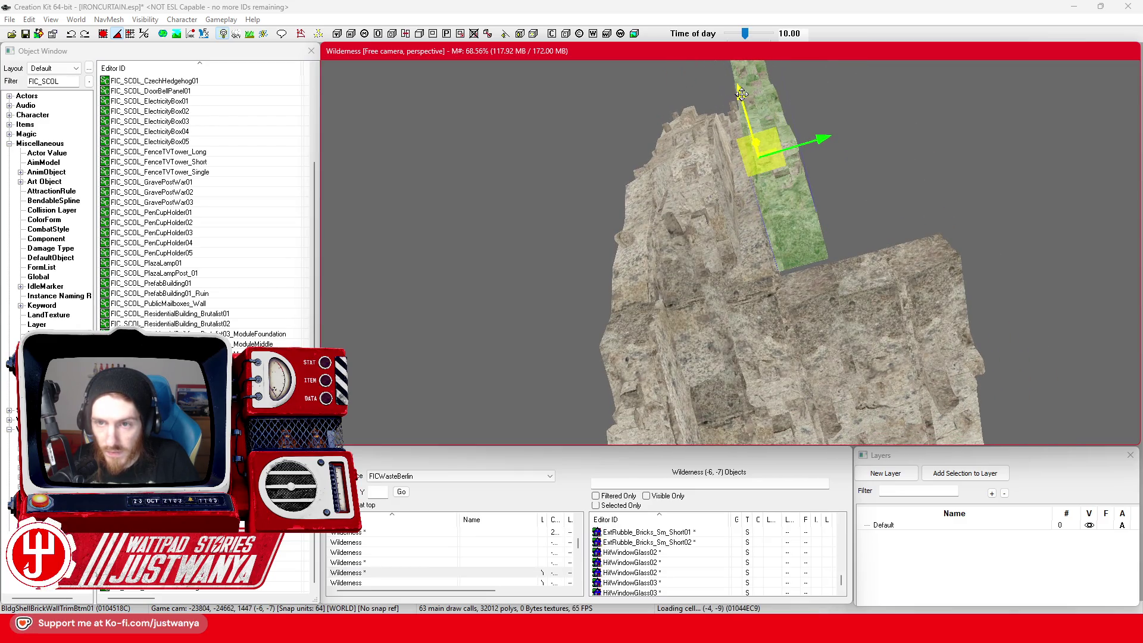
{"action": "key", "text": "shift"}
{"action": "key", "text": "shift"}
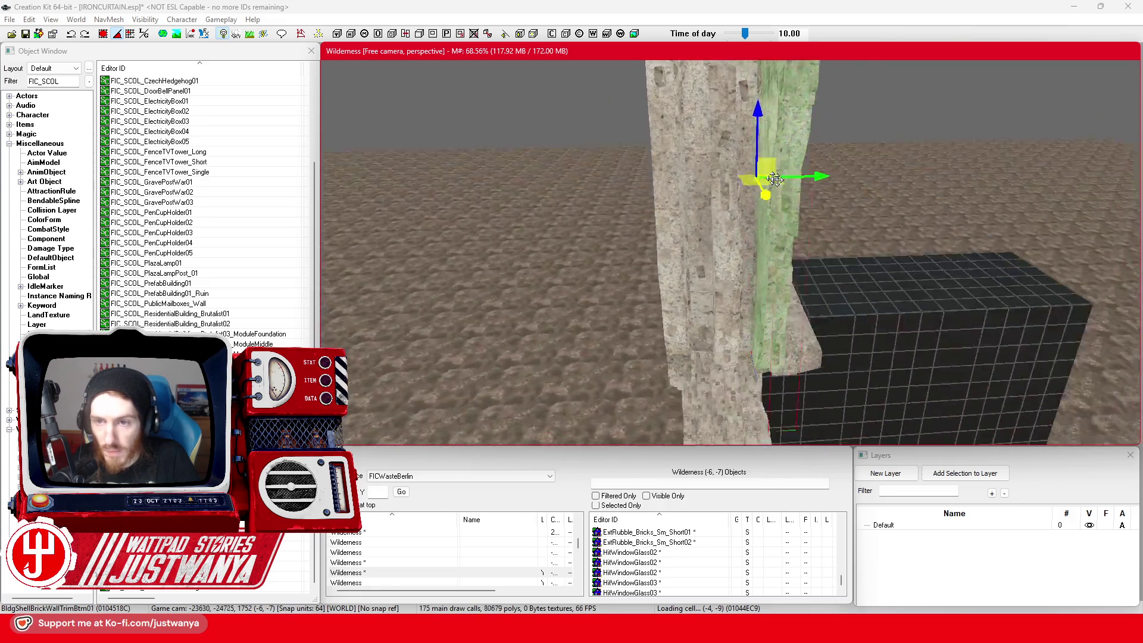
{"action": "key", "text": "shift"}
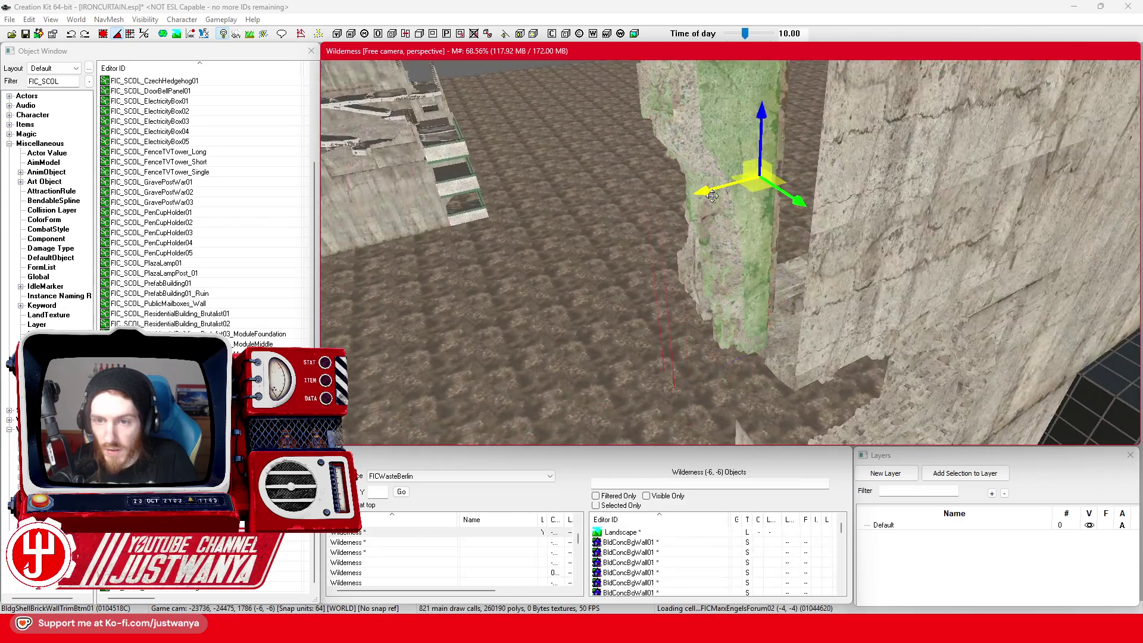
{"action": "key", "text": "shift"}
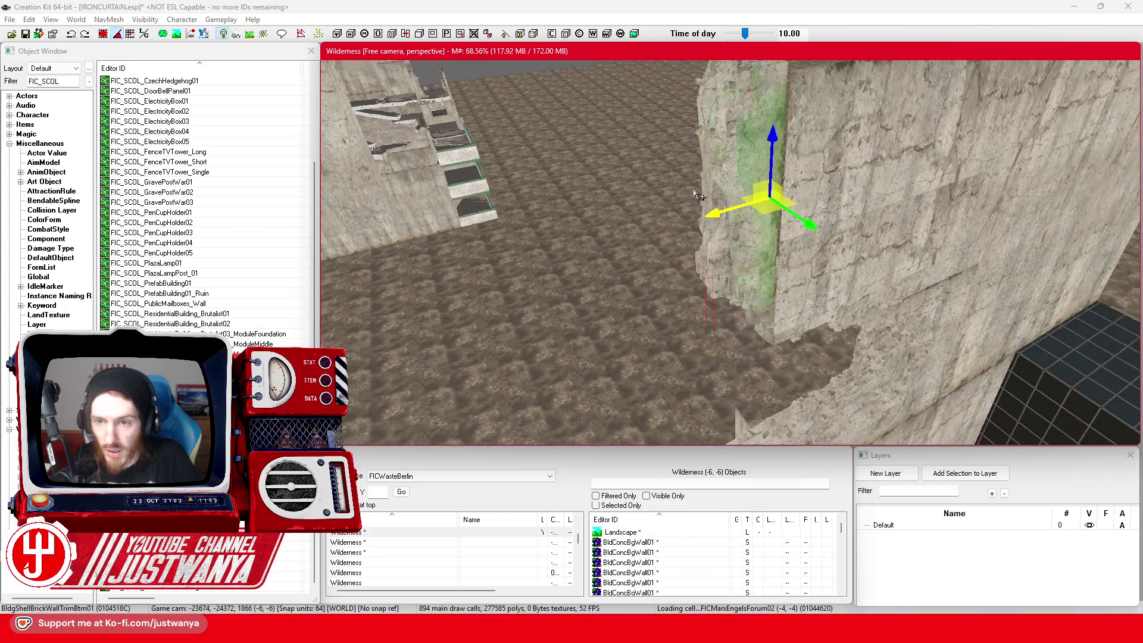
{"action": "key", "text": "shift"}
{"action": "key", "text": "shift"}
{"action": "key", "text": "shift"}
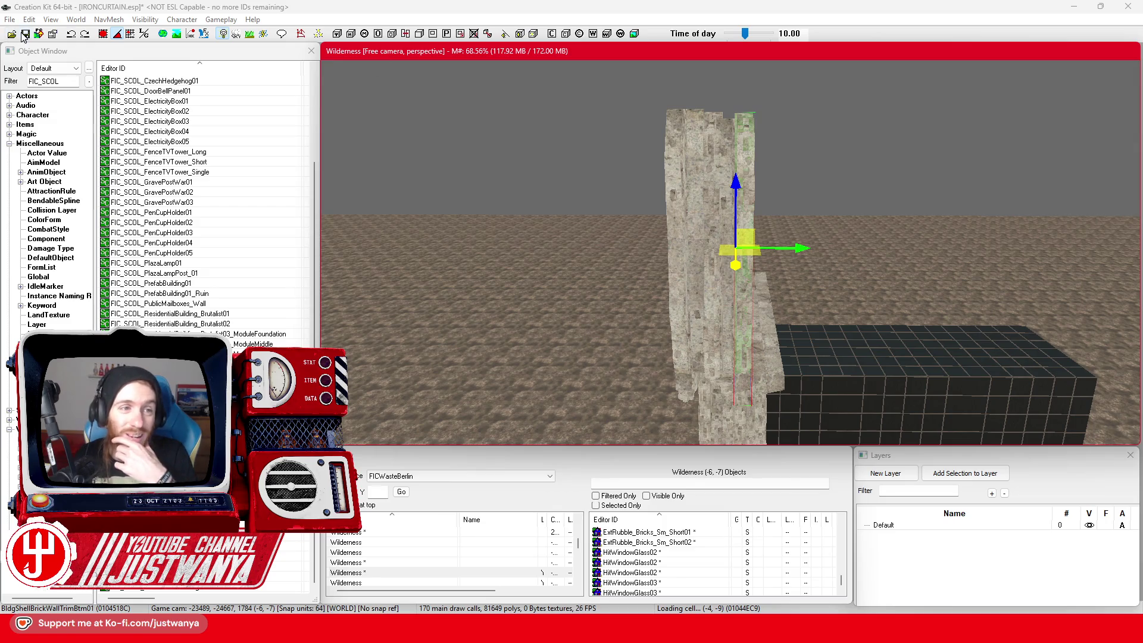
Step: Save the plugin and slide the trim piece right to a new position
{"action": "left_click", "coordinate": [24, 35]}
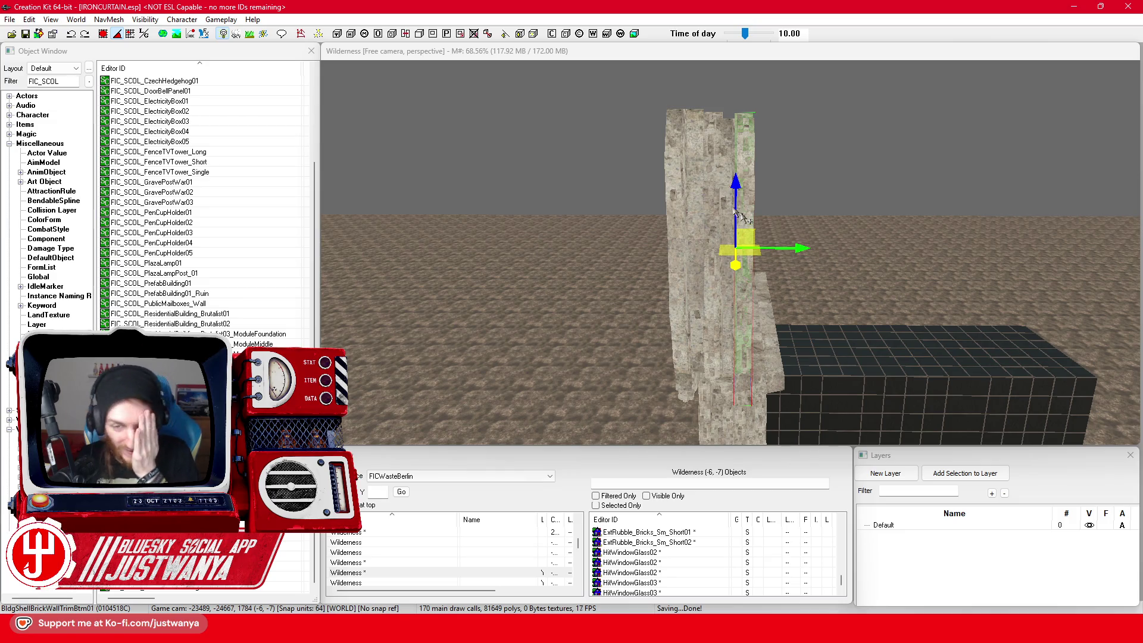
{"action": "key", "text": "shift"}
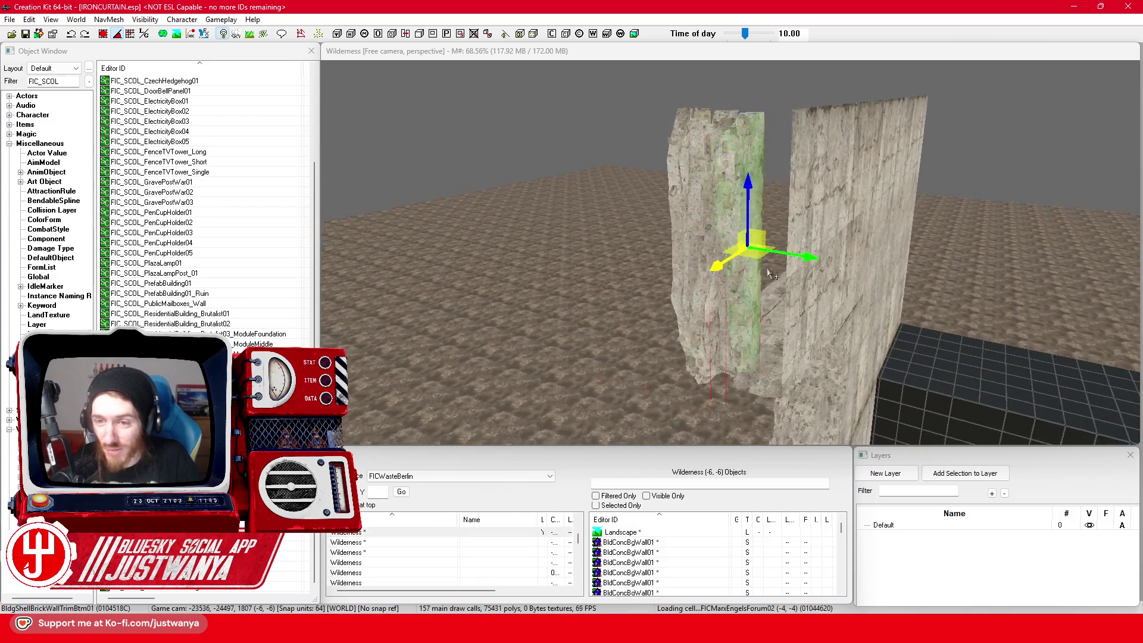
{"action": "left_click_drag", "start_coordinate": [773, 237], "coordinate": [792, 239]}
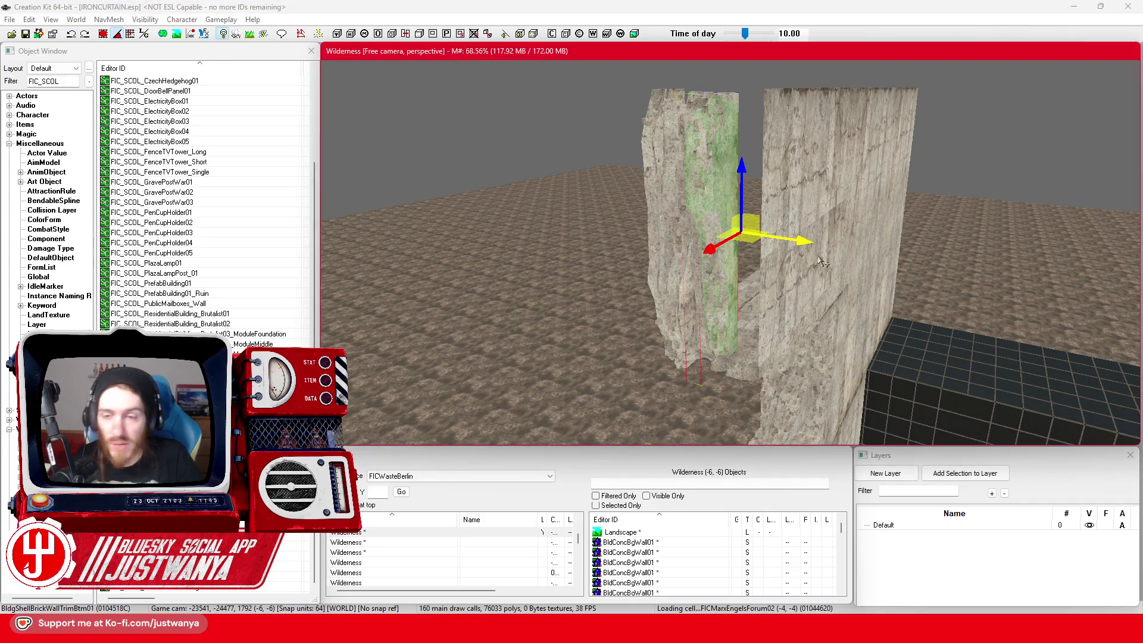
{"action": "left_click", "coordinate": [85, 34]}
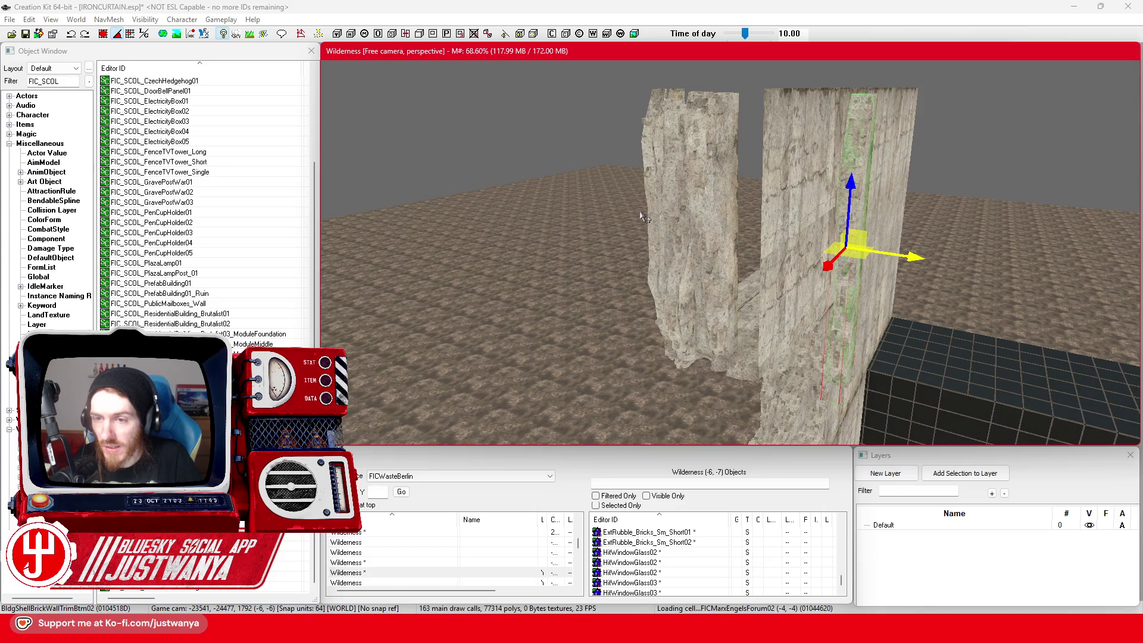
Step: Stand the trim piece vertically and lower it left toward the dark glass block
{"action": "scroll", "coordinate": [630, 214], "scroll_direction": "up", "scroll_amount": 3}
{"action": "key", "text": "f"}
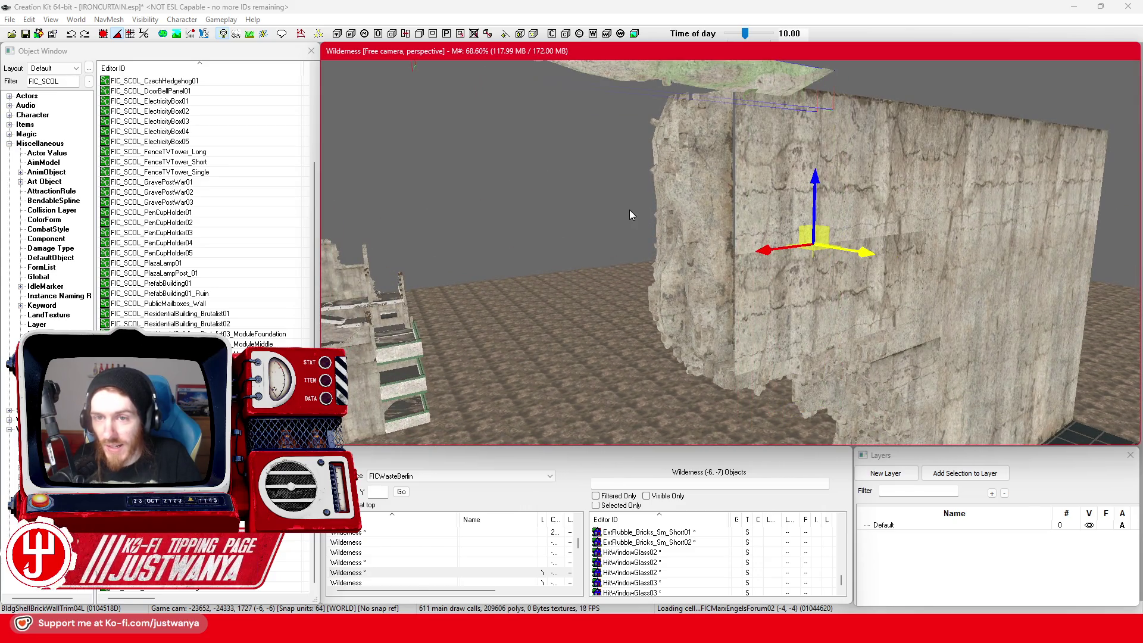
{"action": "key", "text": "ctrl+z"}
{"action": "key", "text": "ctrl+z"}
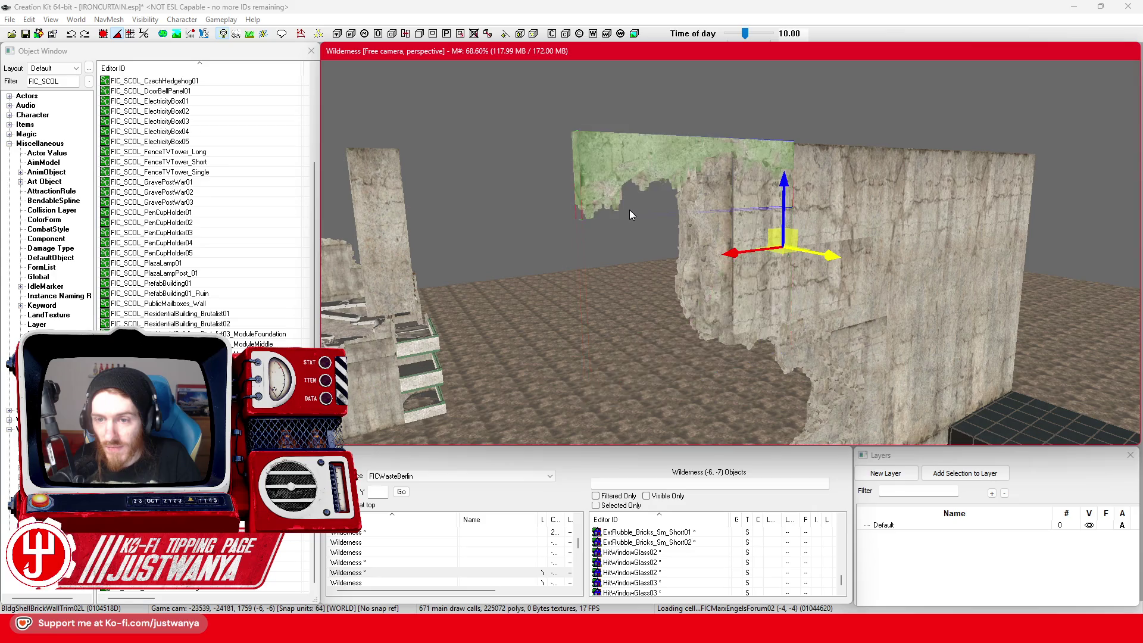
{"action": "key", "text": "e"}
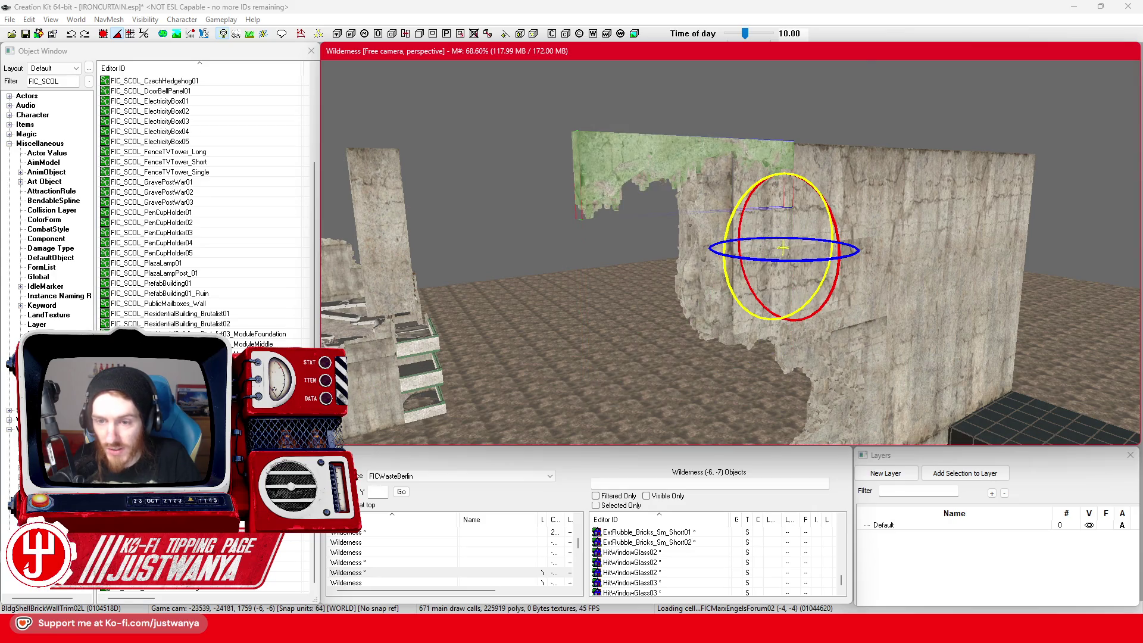
{"action": "left_click_drag", "start_coordinate": [727, 250], "coordinate": [768, 240]}
{"action": "key", "text": "w"}
{"action": "left_click_drag", "start_coordinate": [787, 199], "coordinate": [784, 285]}
{"action": "left_click_drag", "start_coordinate": [772, 352], "coordinate": [637, 406]}
Step: Orbit around the trim piece to check its fit between wall and glass block
{"action": "key", "text": "shift"}
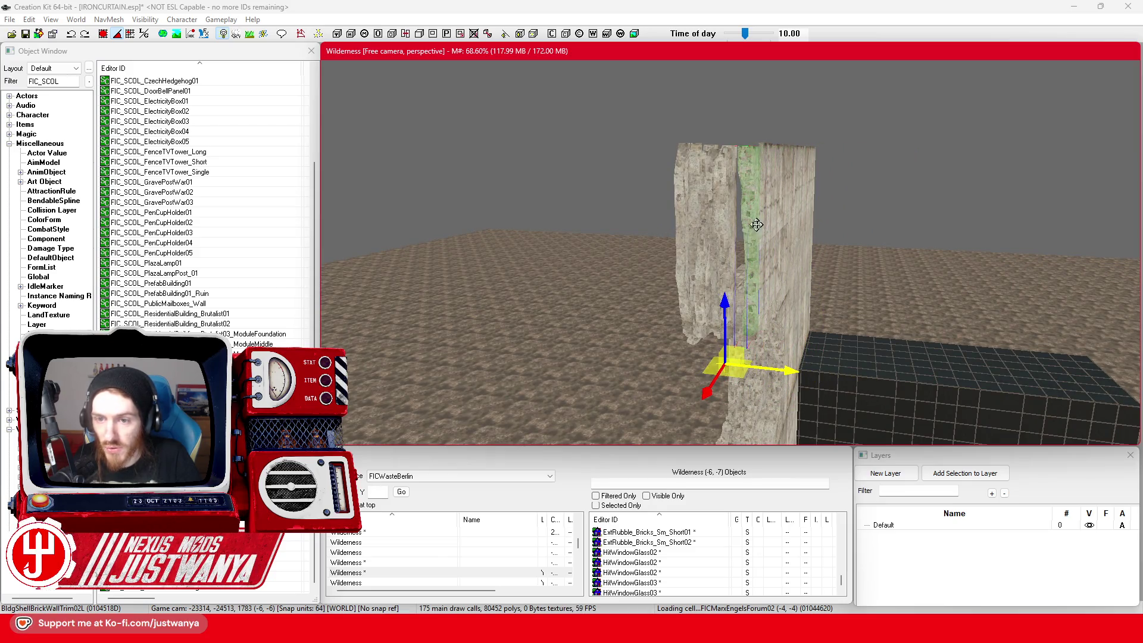
{"action": "key", "text": "shift"}
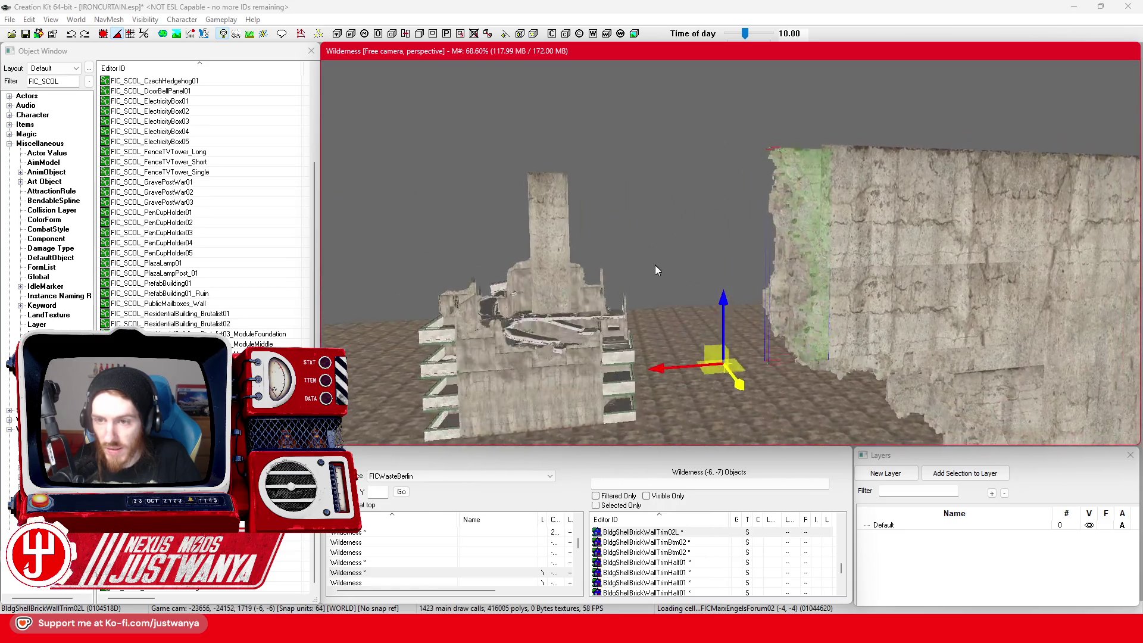
{"action": "key", "text": "shift"}
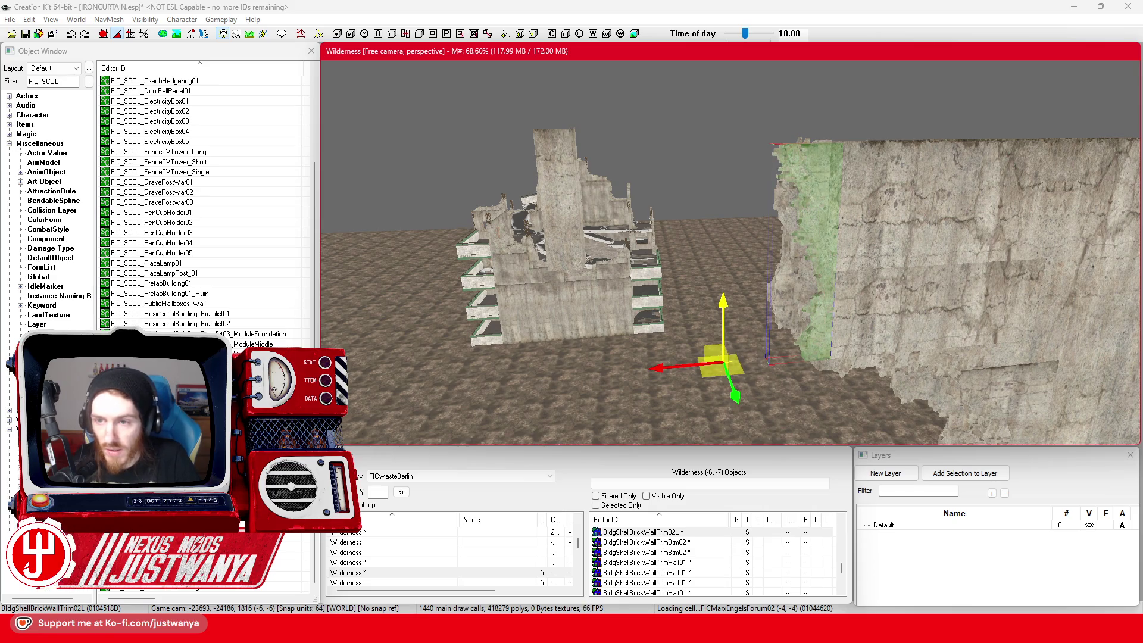
{"action": "key", "text": "shift"}
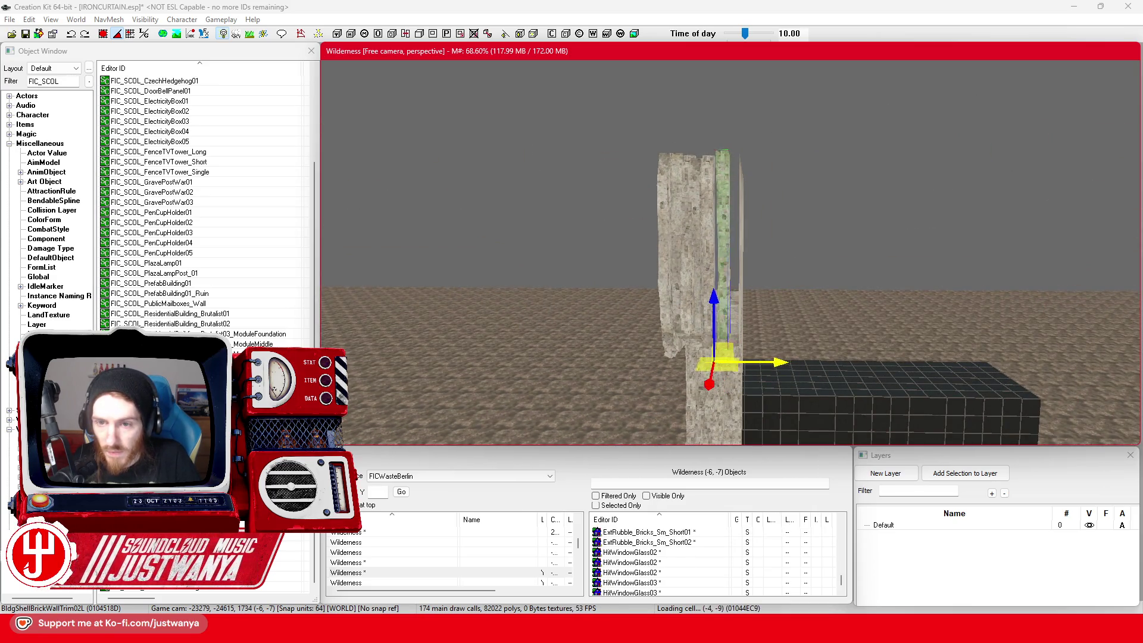
{"action": "key", "text": "shift"}
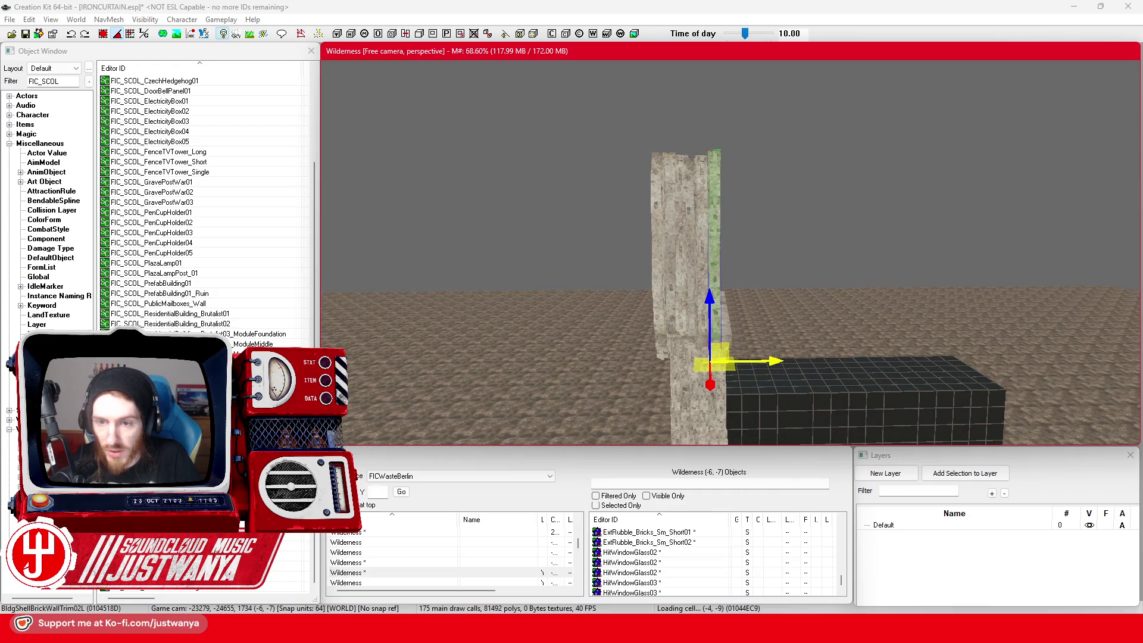
{"action": "scroll", "coordinate": [713, 329], "scroll_direction": "up", "scroll_amount": 5}
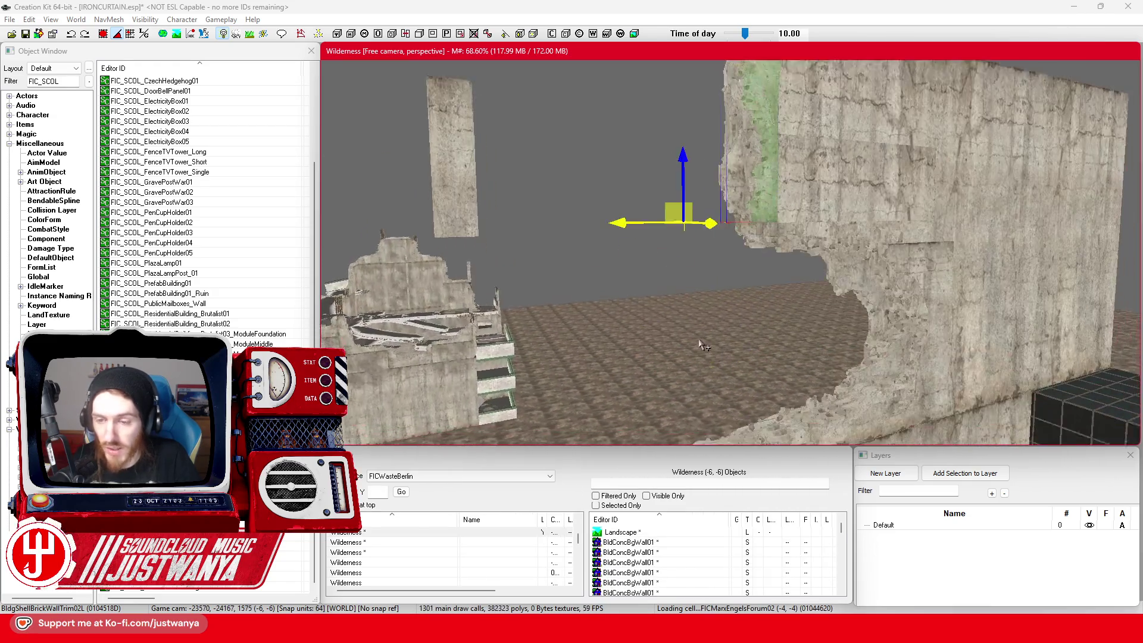
{"action": "key", "text": "shift"}
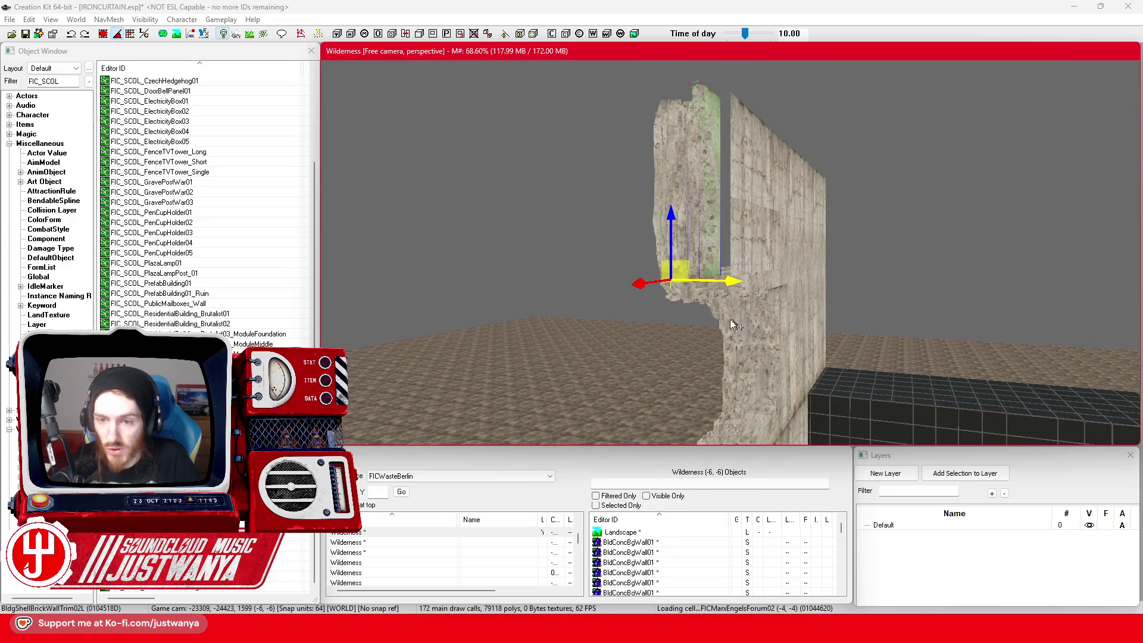
{"action": "key", "text": "shift"}
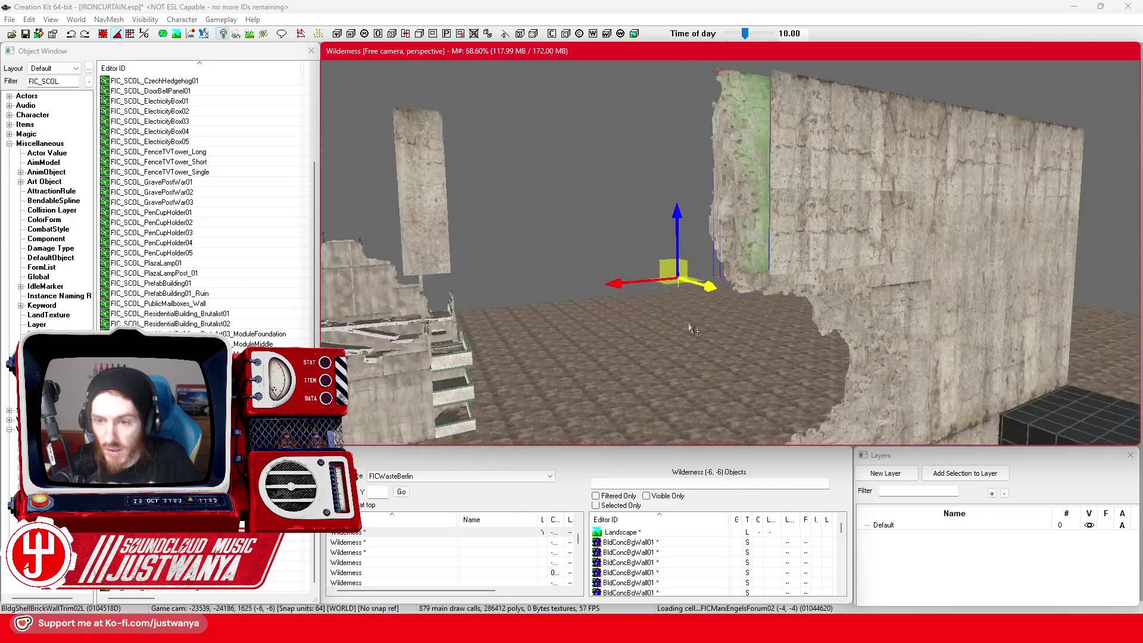
{"action": "key", "text": "shift"}
{"action": "key", "text": "shift"}
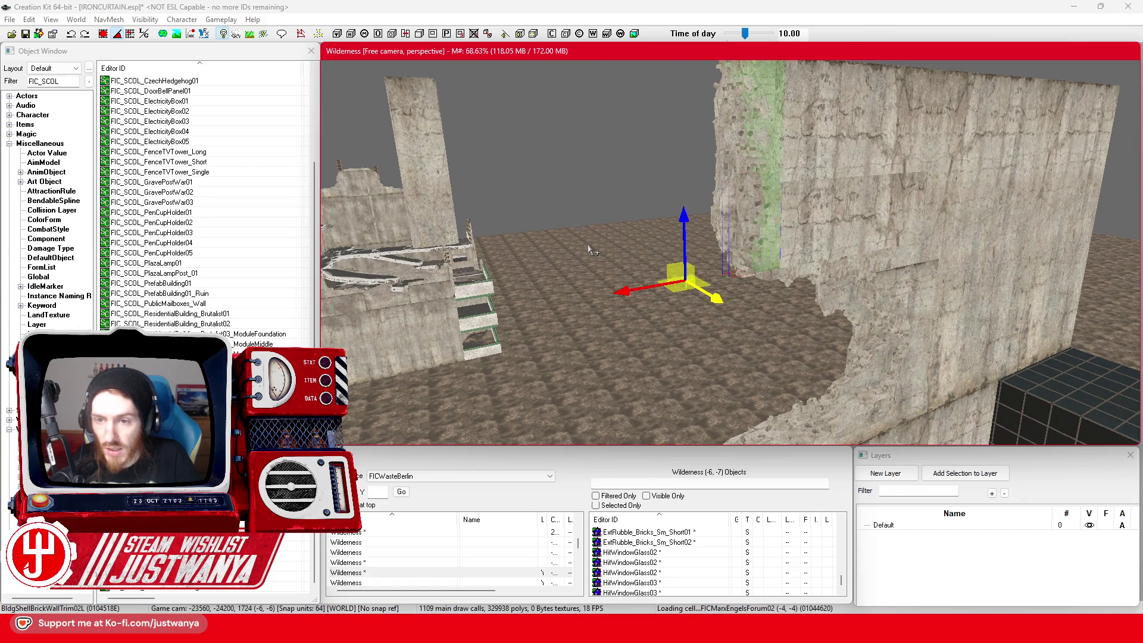
Step: Undo and redo the last nudge of the wall piece, toggling rotate and move gizmos
{"action": "key", "text": "ctrl+z"}
{"action": "key", "text": "e"}
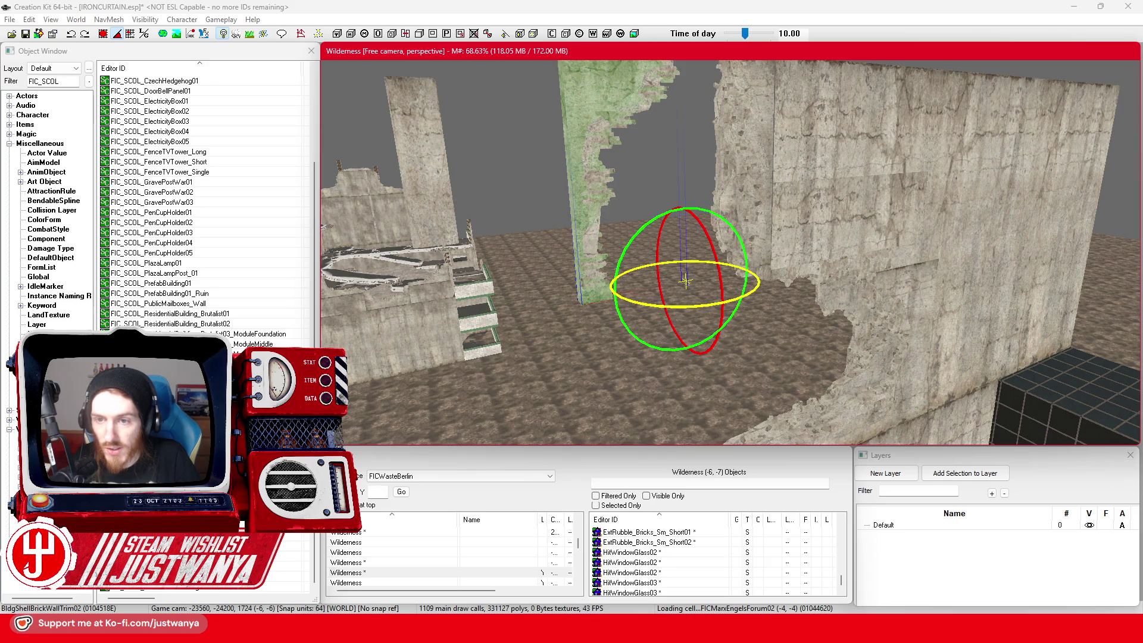
{"action": "key", "text": "ctrl+y"}
{"action": "key", "text": "w"}
{"action": "scroll", "coordinate": [767, 293], "scroll_direction": "up", "scroll_amount": 3}
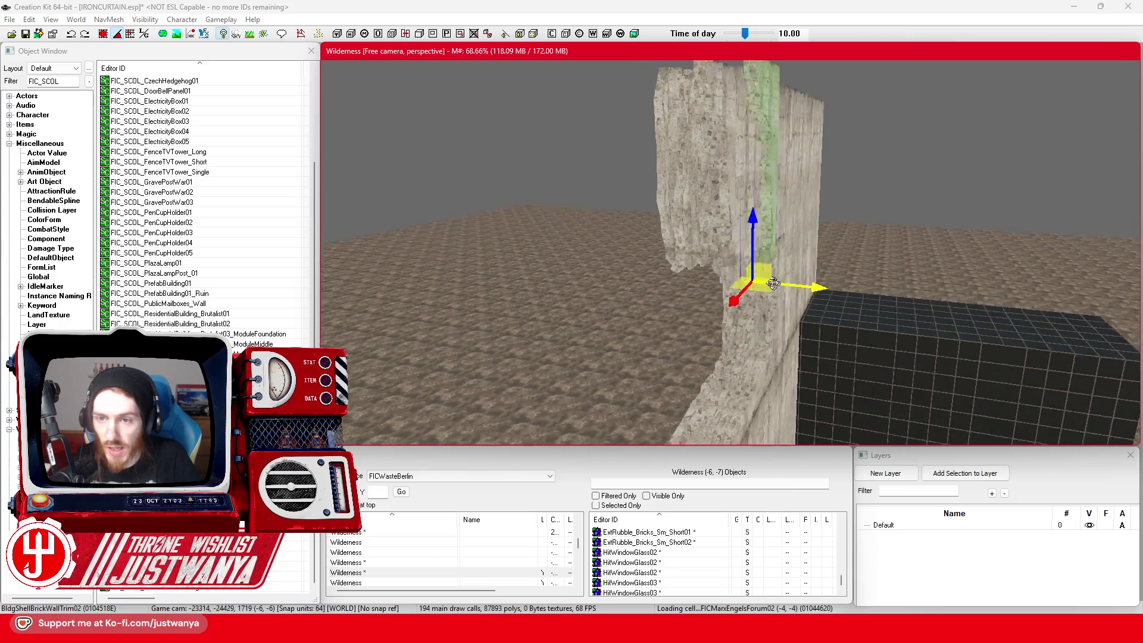
{"action": "key", "text": "e"}
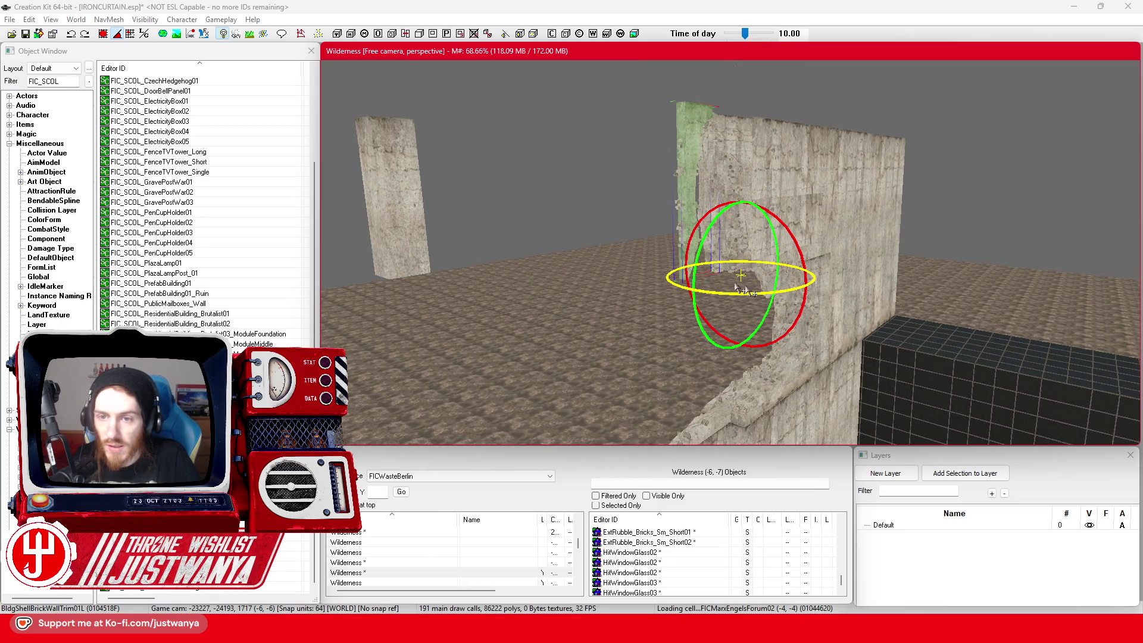
{"action": "key", "text": "w"}
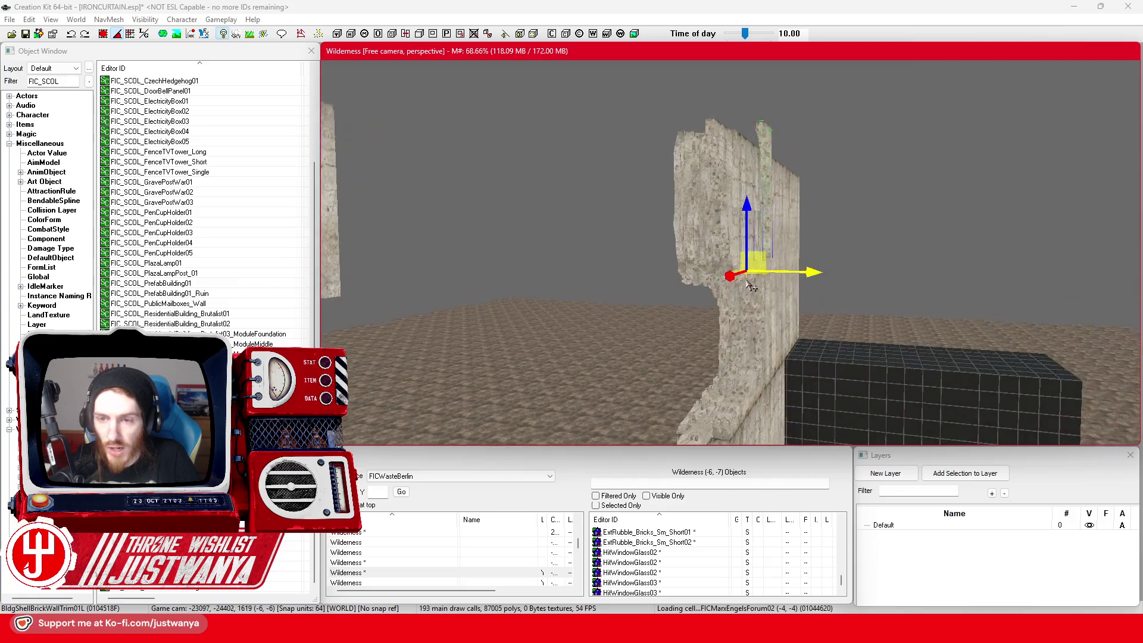
{"action": "scroll", "coordinate": [755, 270], "scroll_direction": "up", "scroll_amount": 3}
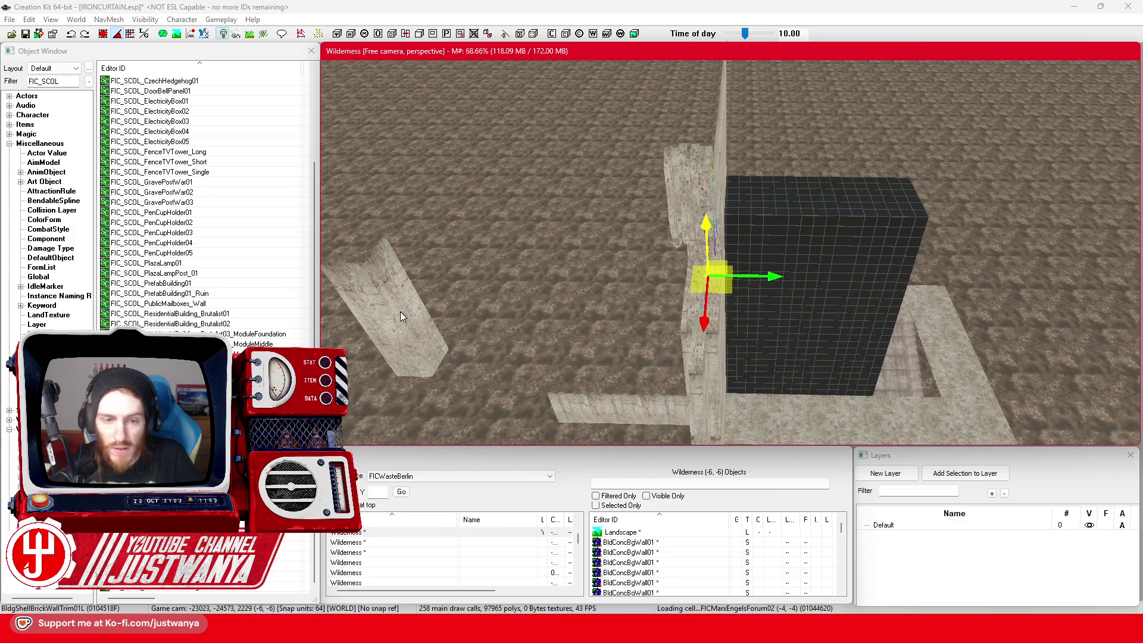
Step: Pick up the BldConcSmWallPillarBg01 slab from the ground and move it beside the wall
{"action": "left_click", "coordinate": [400, 316]}
{"action": "left_click_drag", "start_coordinate": [401, 316], "coordinate": [666, 259]}
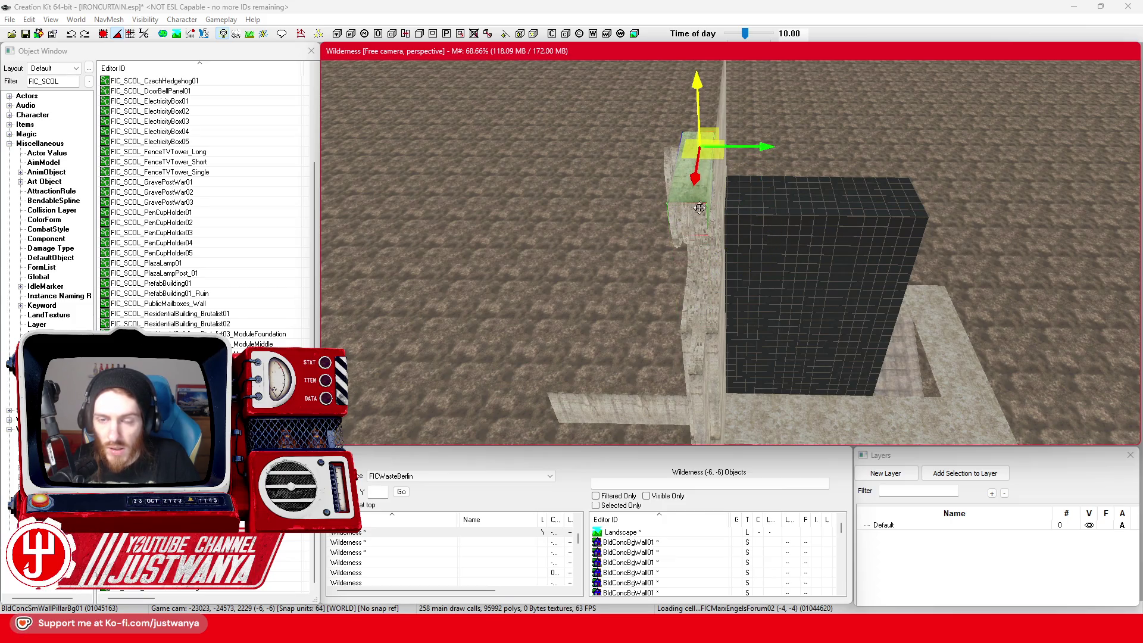
{"action": "scroll", "coordinate": [701, 200], "scroll_direction": "up", "scroll_amount": 5}
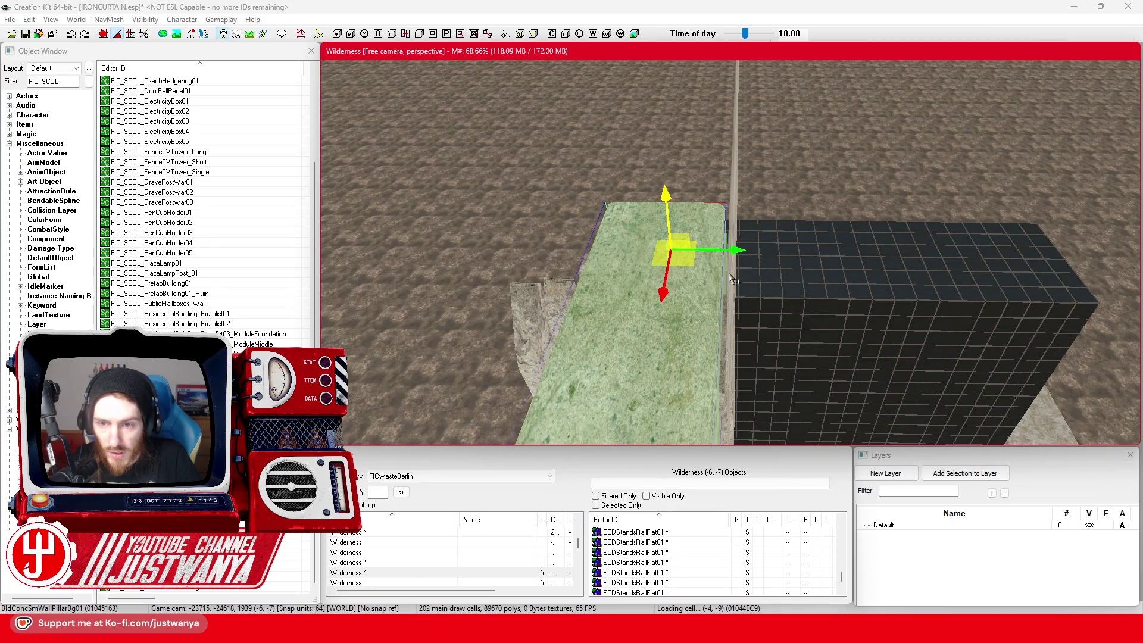
{"action": "left_click_drag", "start_coordinate": [738, 250], "coordinate": [744, 251]}
{"action": "scroll", "coordinate": [704, 302], "scroll_direction": "down", "scroll_amount": 5}
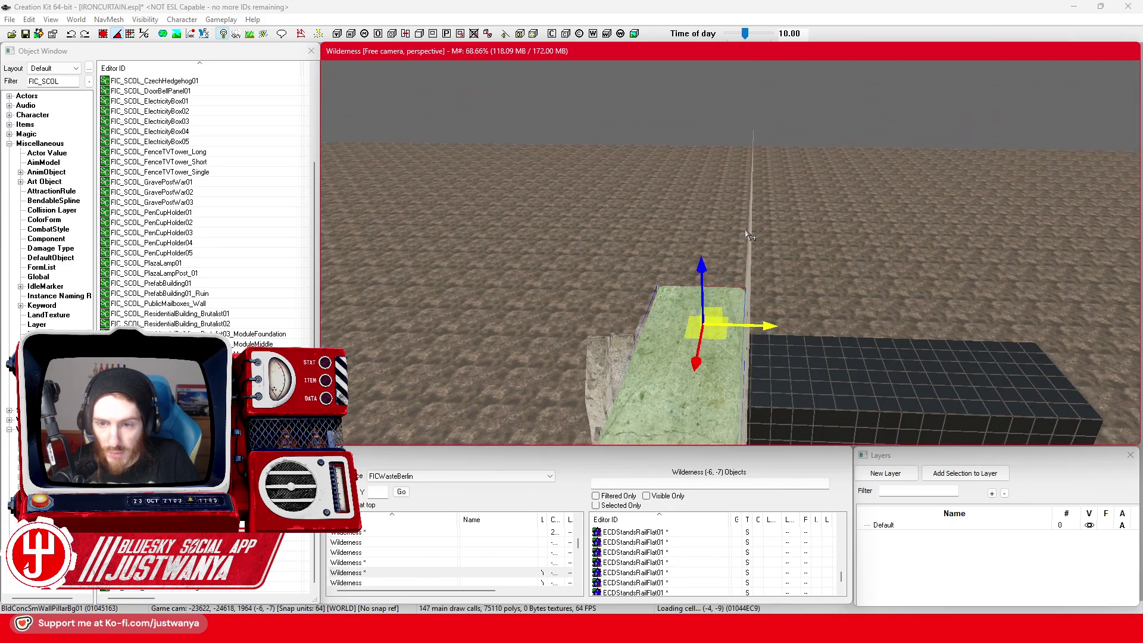
Step: Slide the slab onto the wall top and lower it to sit as a ledge
{"action": "key", "text": "shift"}
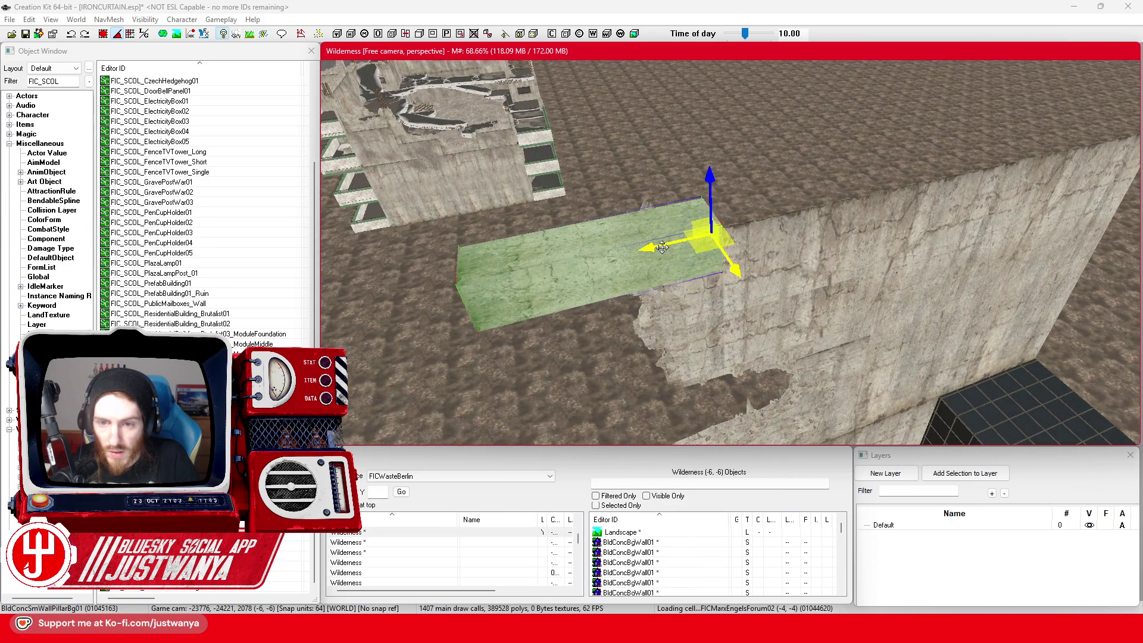
{"action": "left_click_drag", "start_coordinate": [662, 247], "coordinate": [845, 203]}
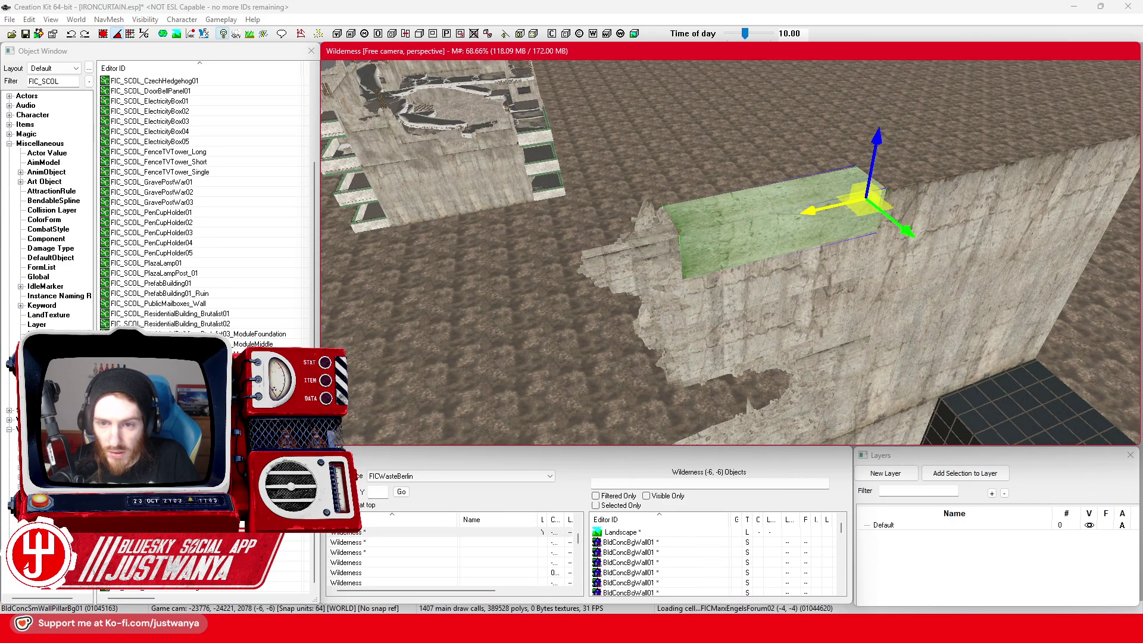
{"action": "key", "text": "shift"}
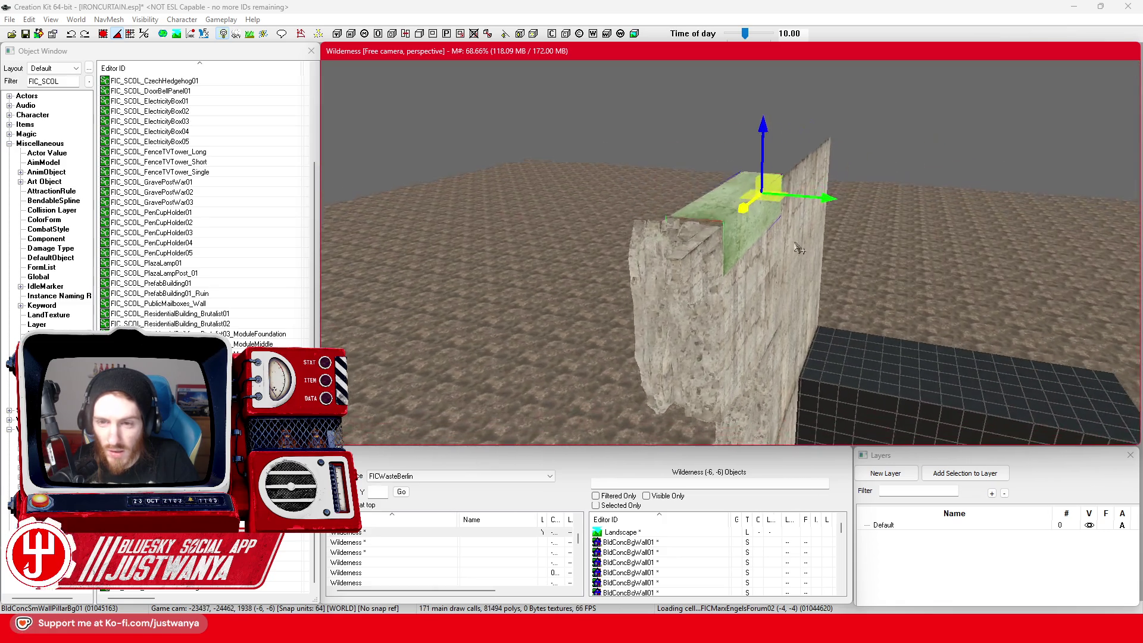
{"action": "left_click_drag", "start_coordinate": [774, 110], "coordinate": [774, 115]}
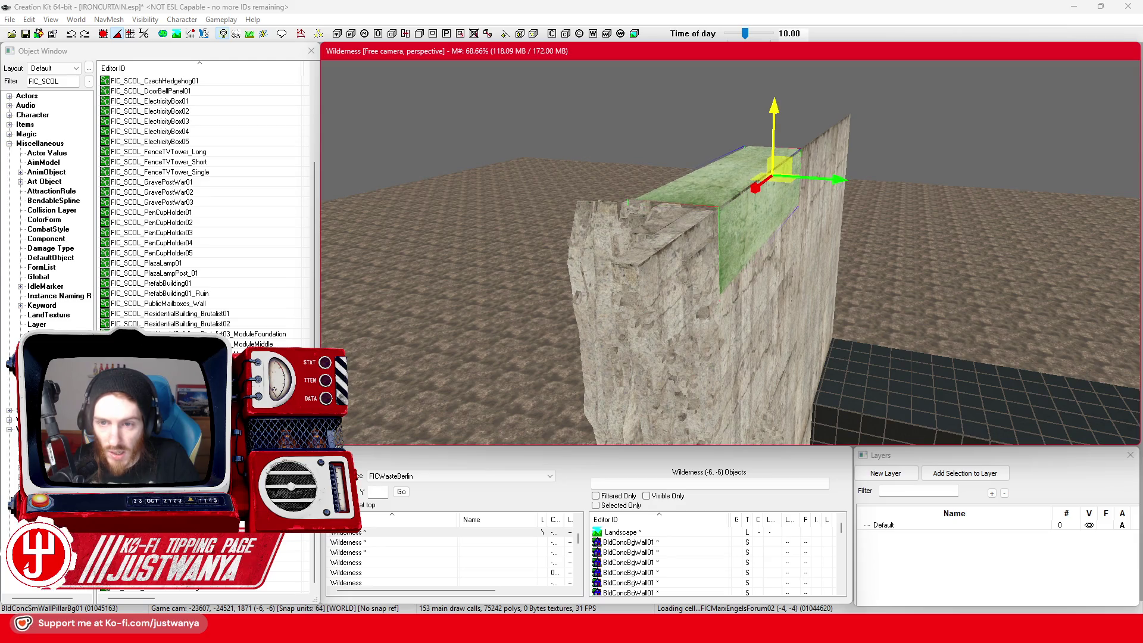
{"action": "key", "text": "shift"}
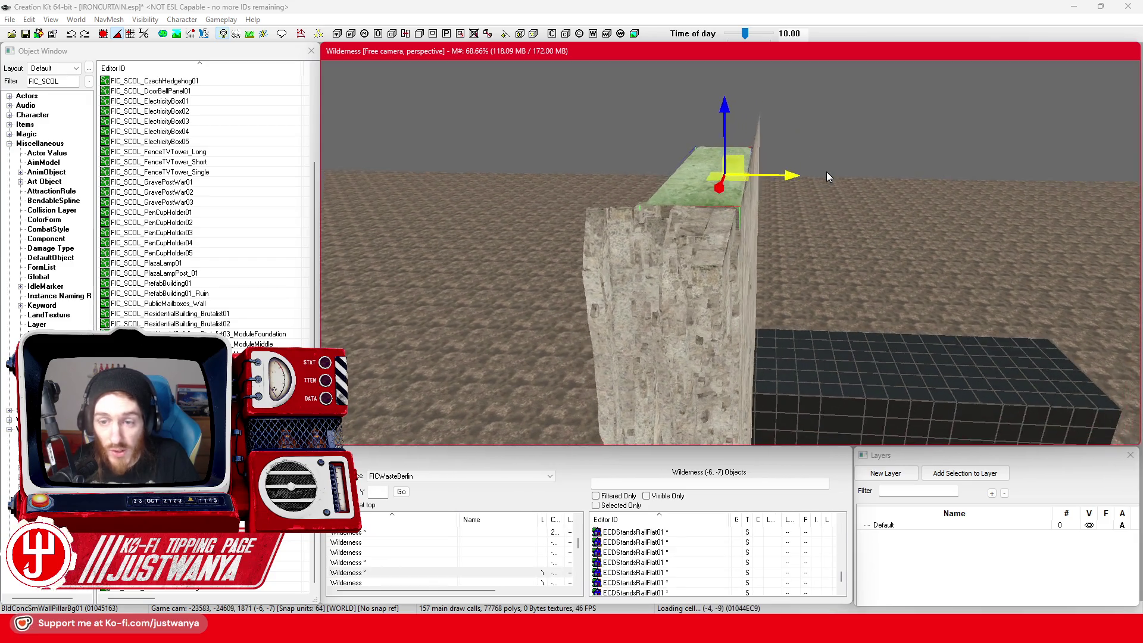
{"action": "scroll", "coordinate": [819, 179], "scroll_direction": "up", "scroll_amount": 2}
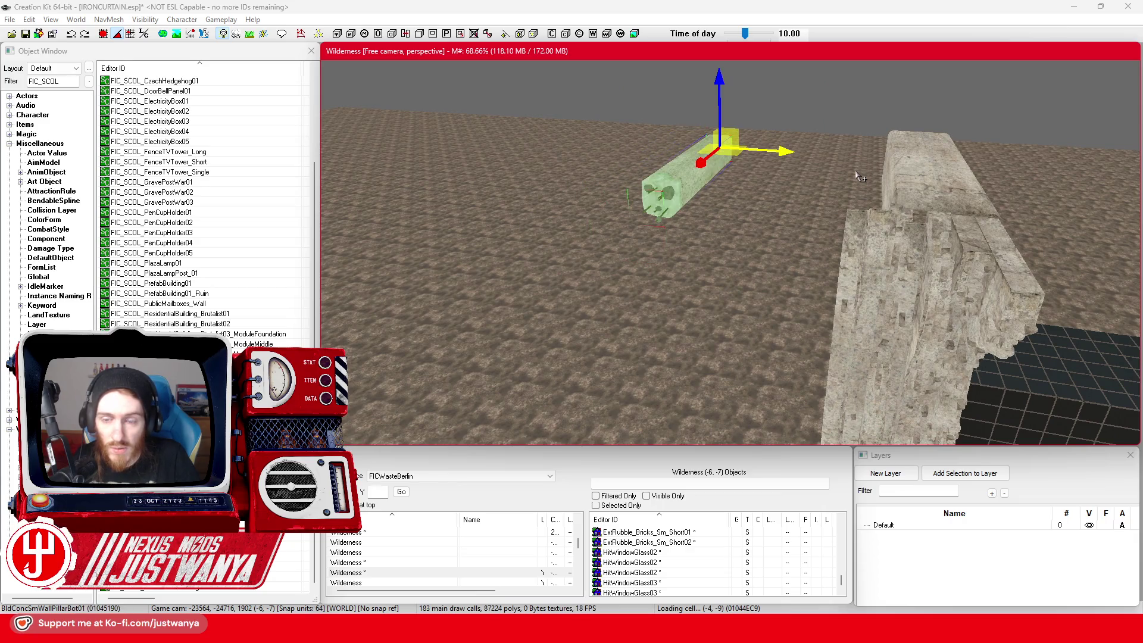
{"action": "left_click", "coordinate": [927, 184]}
Step: Delete the slab and bring the BldConcSmWallPillarBot01 beam onto the wall top
{"action": "key", "text": "Delete"}
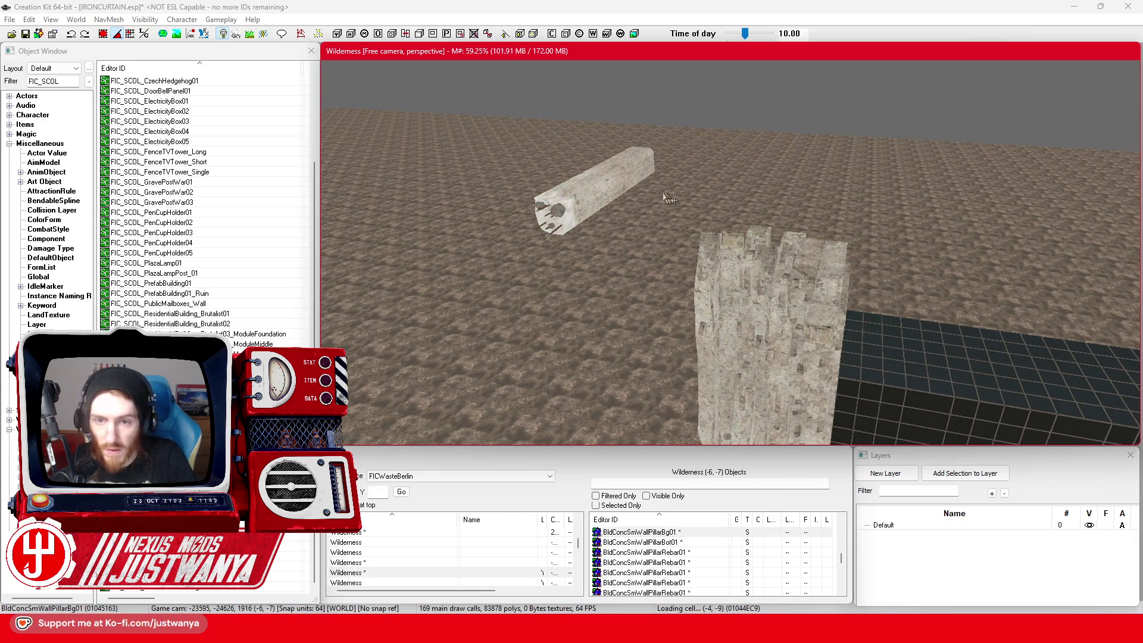
{"action": "left_click", "coordinate": [596, 191]}
{"action": "left_click_drag", "start_coordinate": [596, 191], "coordinate": [841, 196]}
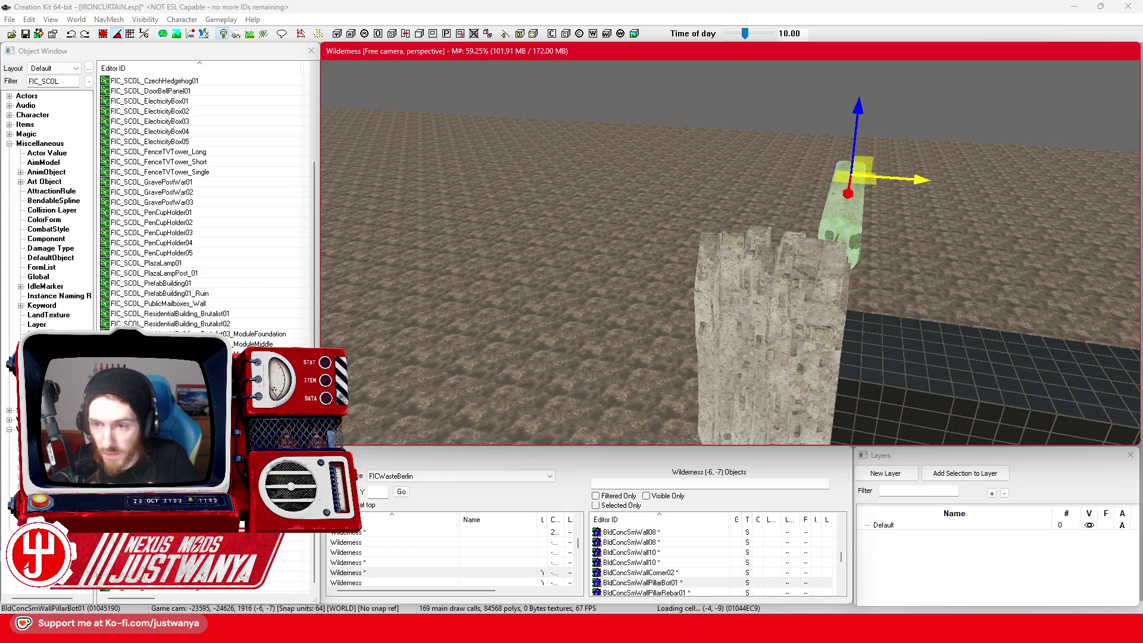
{"action": "scroll", "coordinate": [921, 168], "scroll_direction": "up", "scroll_amount": 1}
{"action": "scroll", "coordinate": [921, 169], "scroll_direction": "up", "scroll_amount": 1}
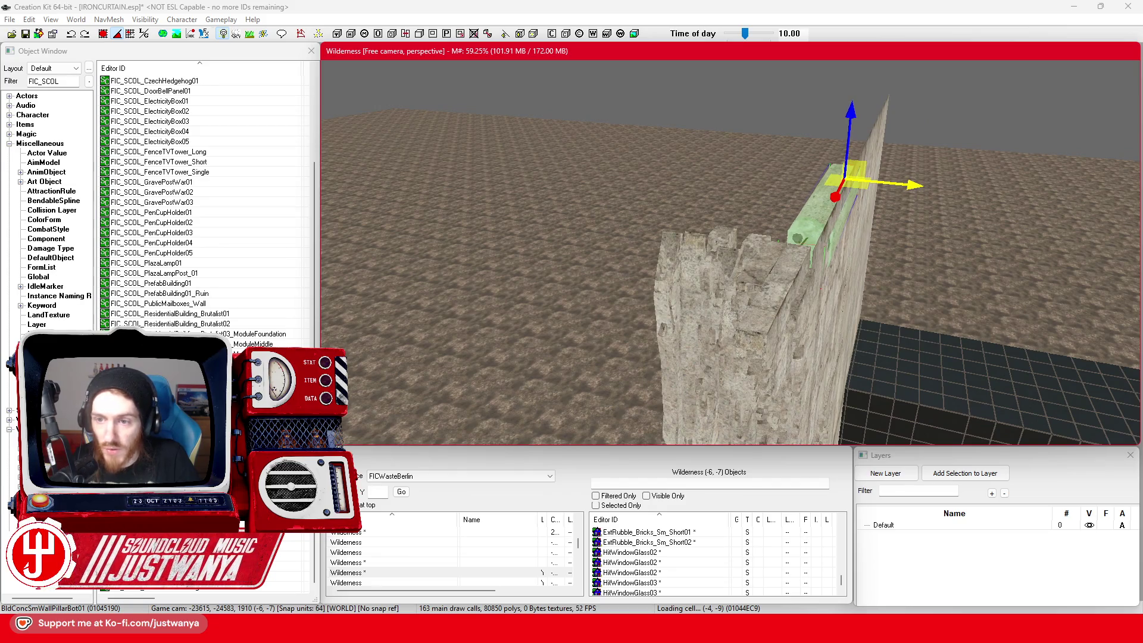
{"action": "scroll", "coordinate": [907, 201], "scroll_direction": "up", "scroll_amount": 1}
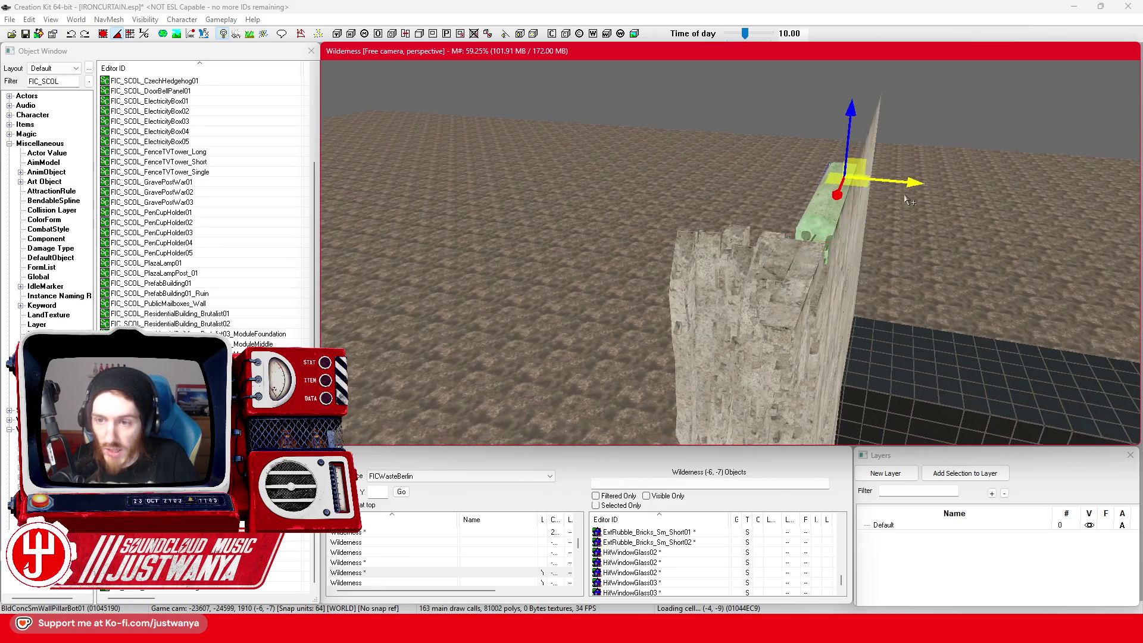
{"action": "mouse_move", "coordinate": [815, 199]}
{"action": "left_mouse_down"}
{"action": "mouse_move", "coordinate": [809, 228]}
{"action": "mouse_move", "coordinate": [809, 218]}
{"action": "left_mouse_up"}
Step: Slide the beam lengthwise along the wall top, checking it from several angles
{"action": "key", "text": "shift"}
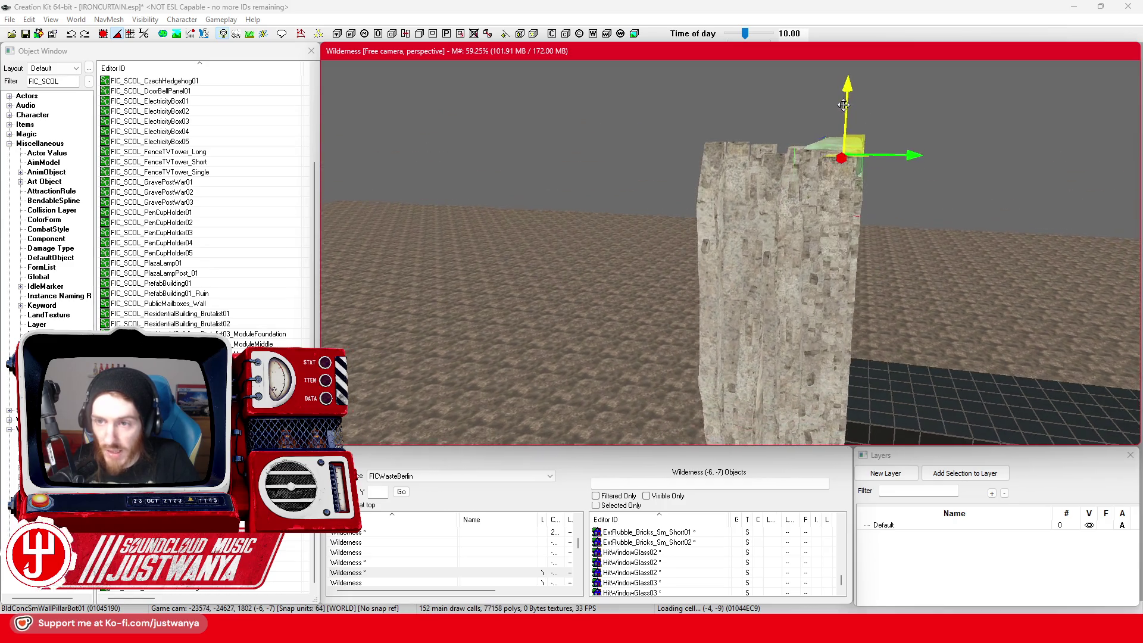
{"action": "key", "text": "shift"}
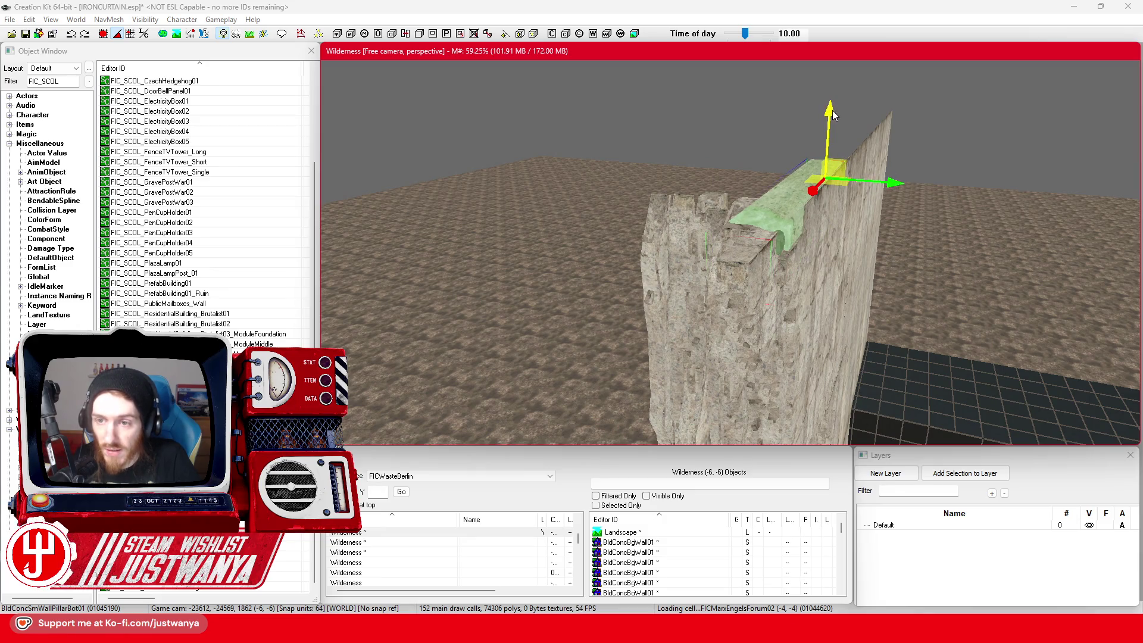
{"action": "key", "text": "shift"}
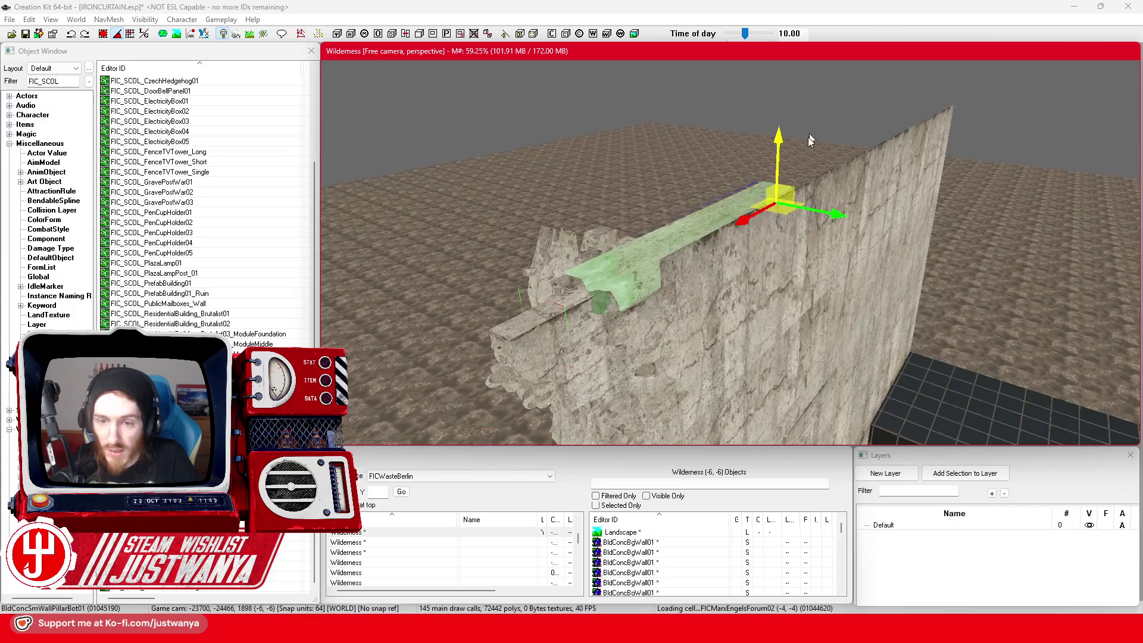
{"action": "left_click_drag", "start_coordinate": [749, 217], "coordinate": [767, 207]}
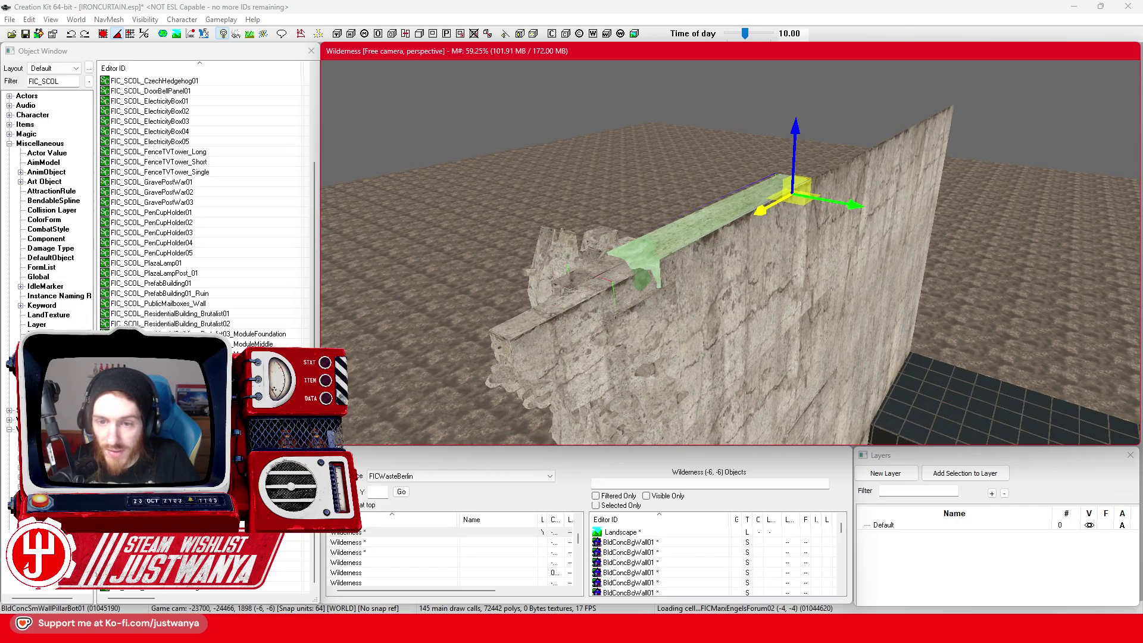
{"action": "key", "text": "shift"}
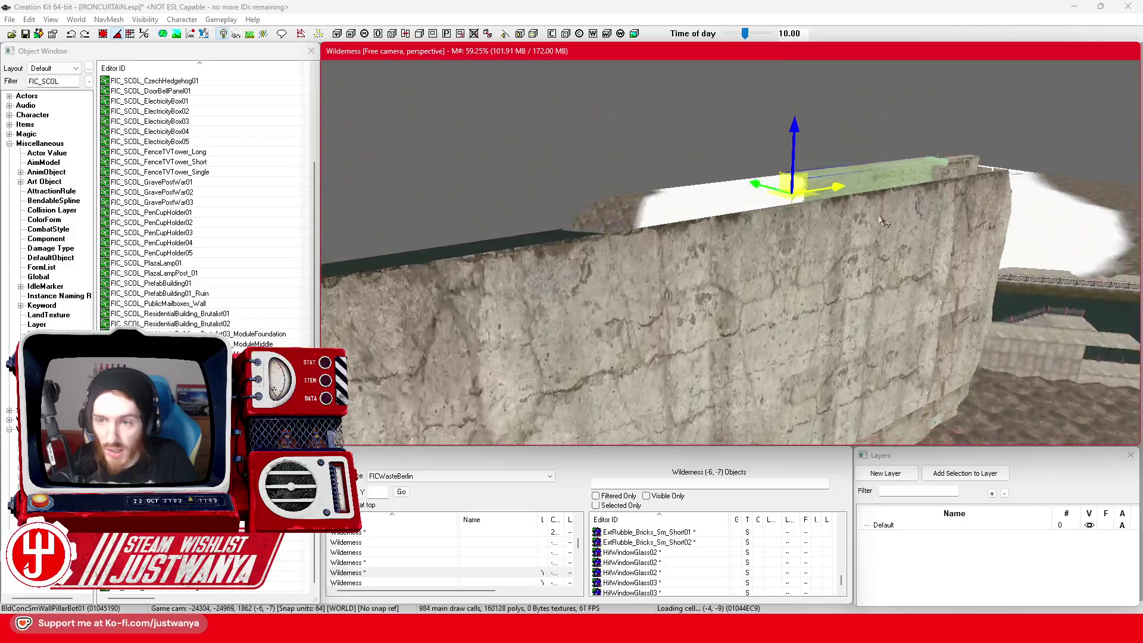
{"action": "key", "text": "shift"}
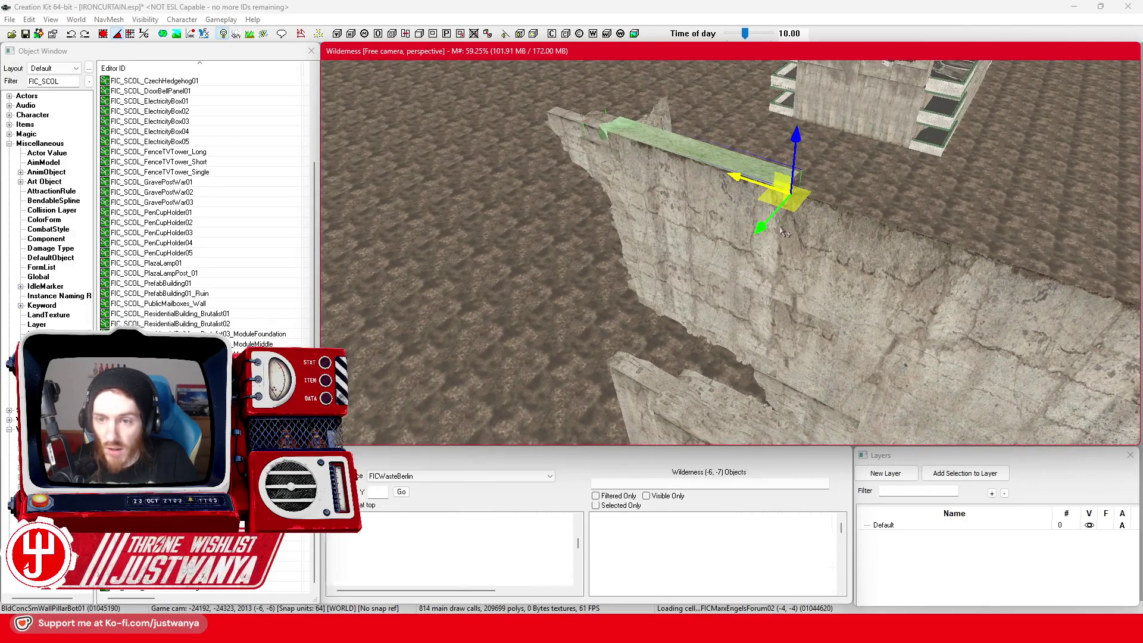
{"action": "left_click_drag", "start_coordinate": [737, 176], "coordinate": [755, 164]}
{"action": "key", "text": "shift"}
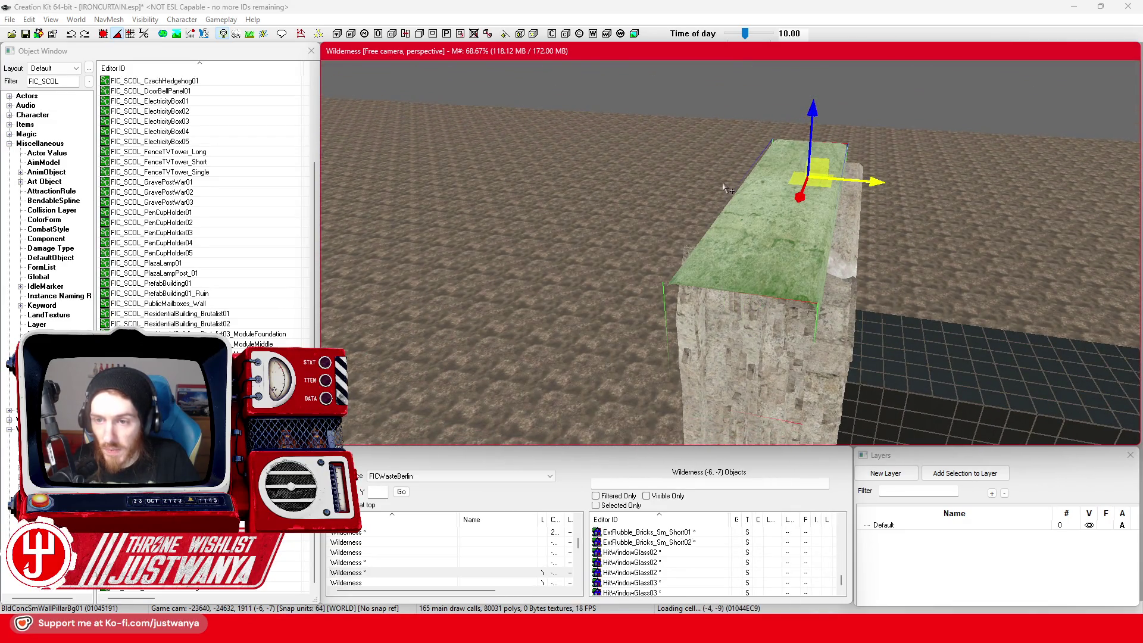
Step: Inspect the cap slab from several sides, then paste a BldConcSmWallPillar03 copy beside the wall
{"action": "key", "text": "shift"}
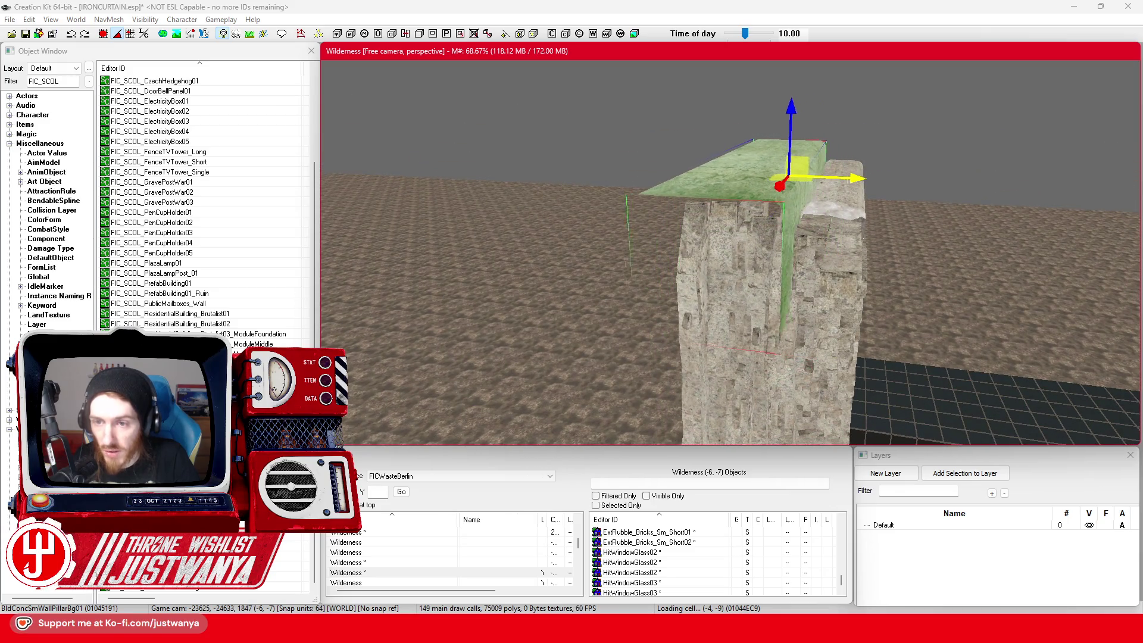
{"action": "key", "text": "shift"}
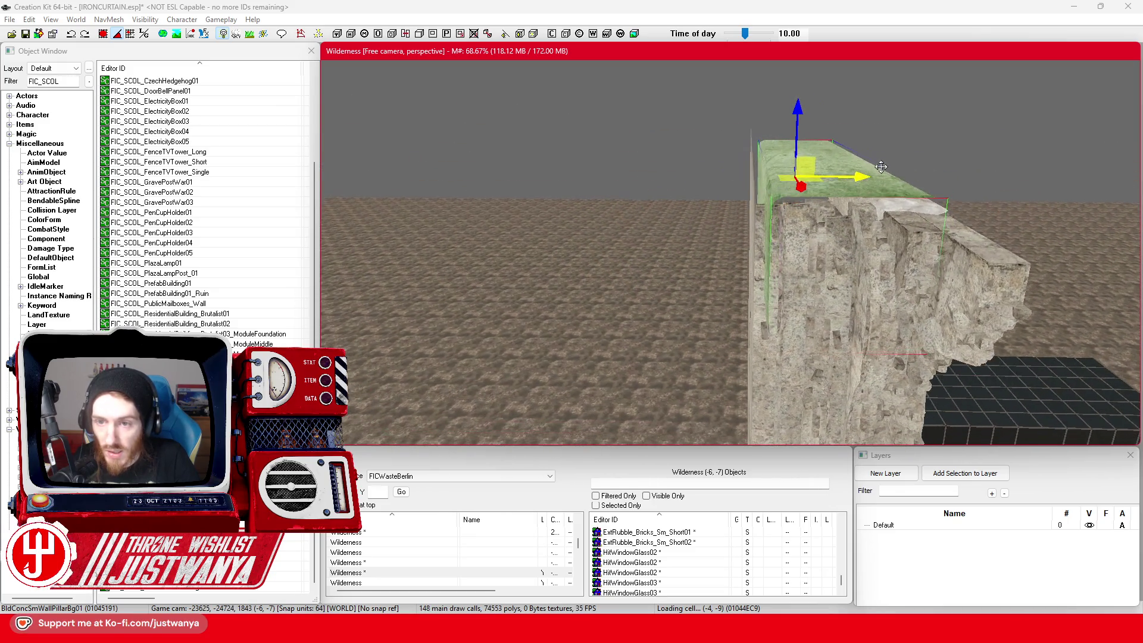
{"action": "key", "text": "shift"}
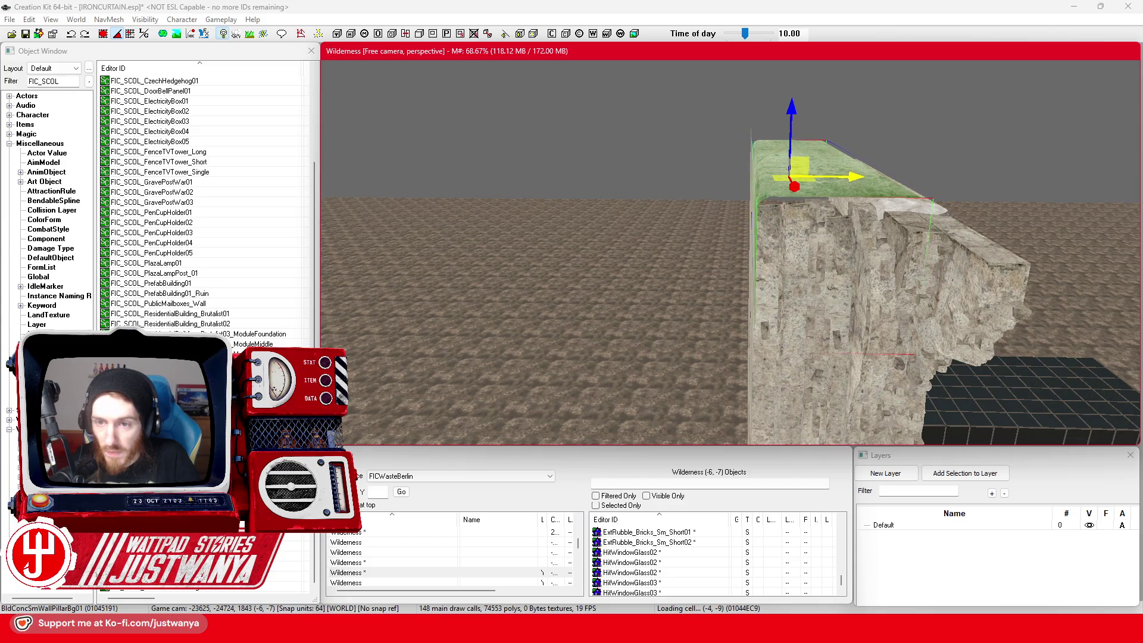
{"action": "key", "text": "shift"}
{"action": "key", "text": "shift"}
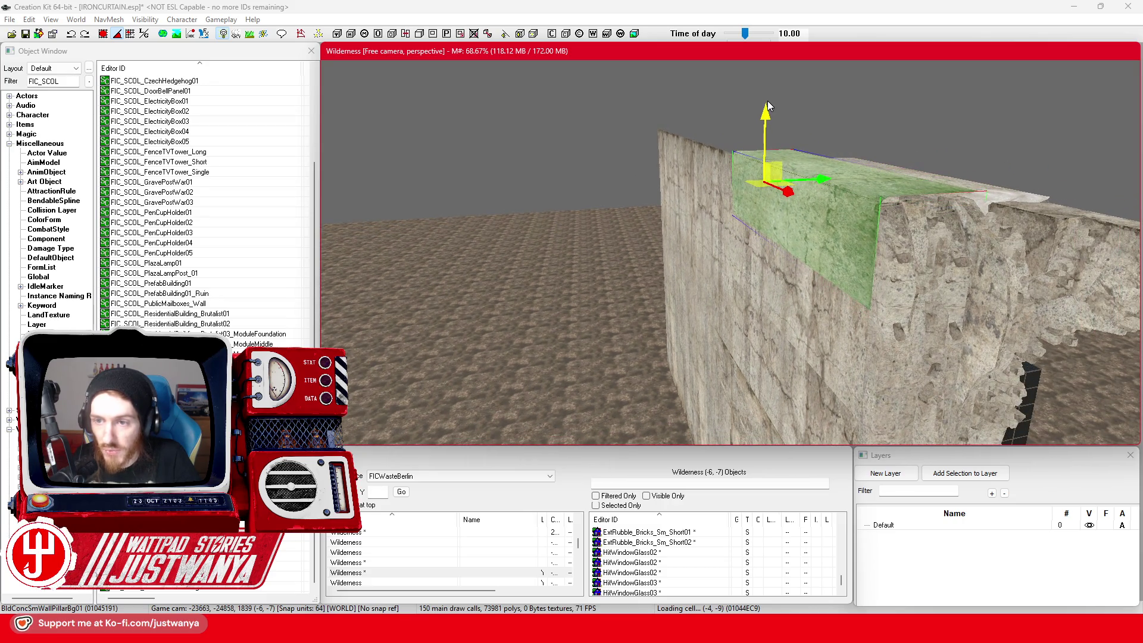
{"action": "key", "text": "shift"}
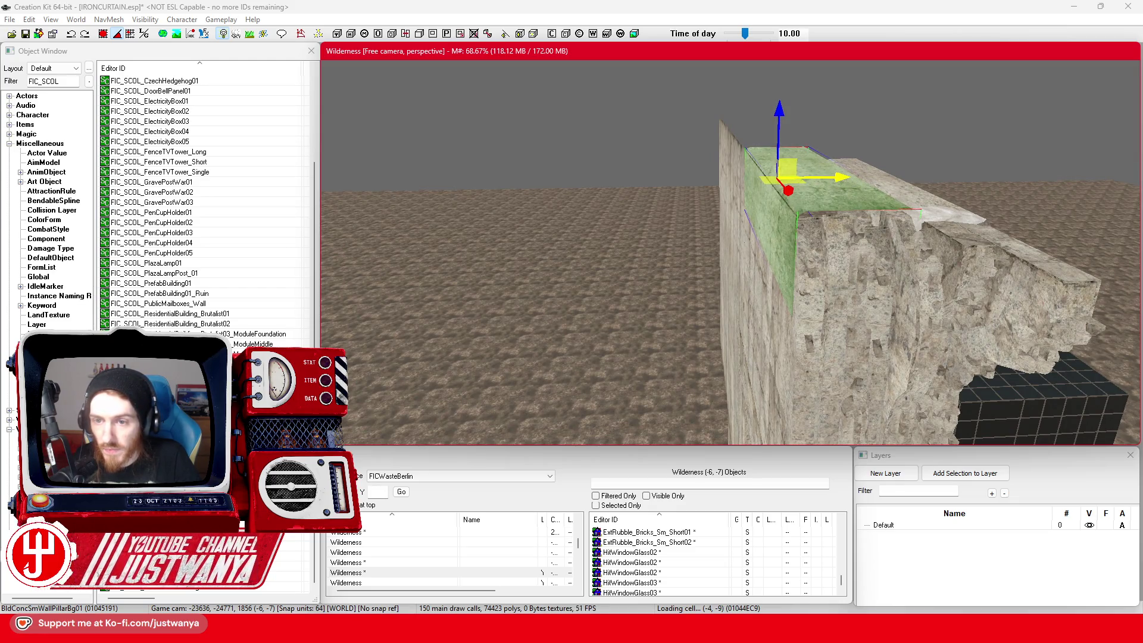
{"action": "key", "text": "shift"}
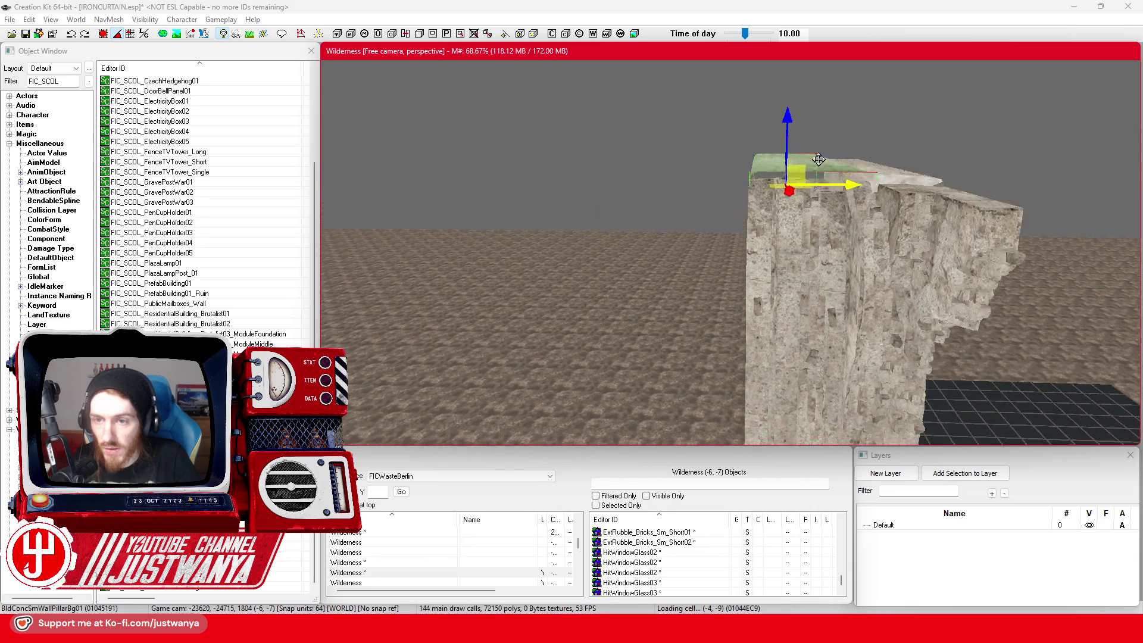
{"action": "key", "text": "shift"}
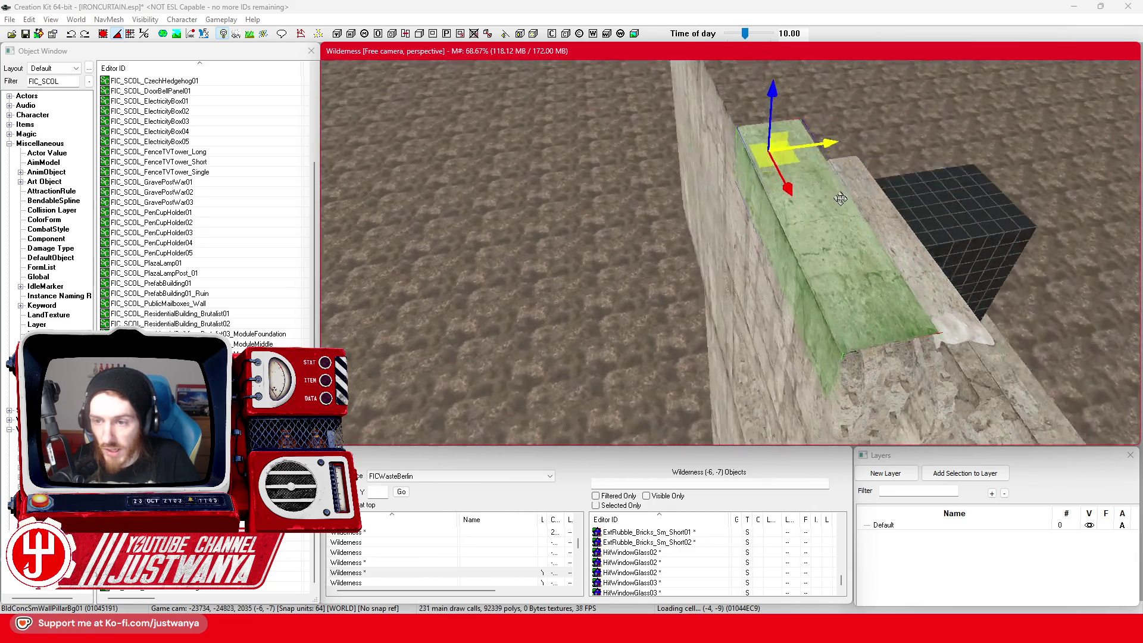
{"action": "key", "text": "shift"}
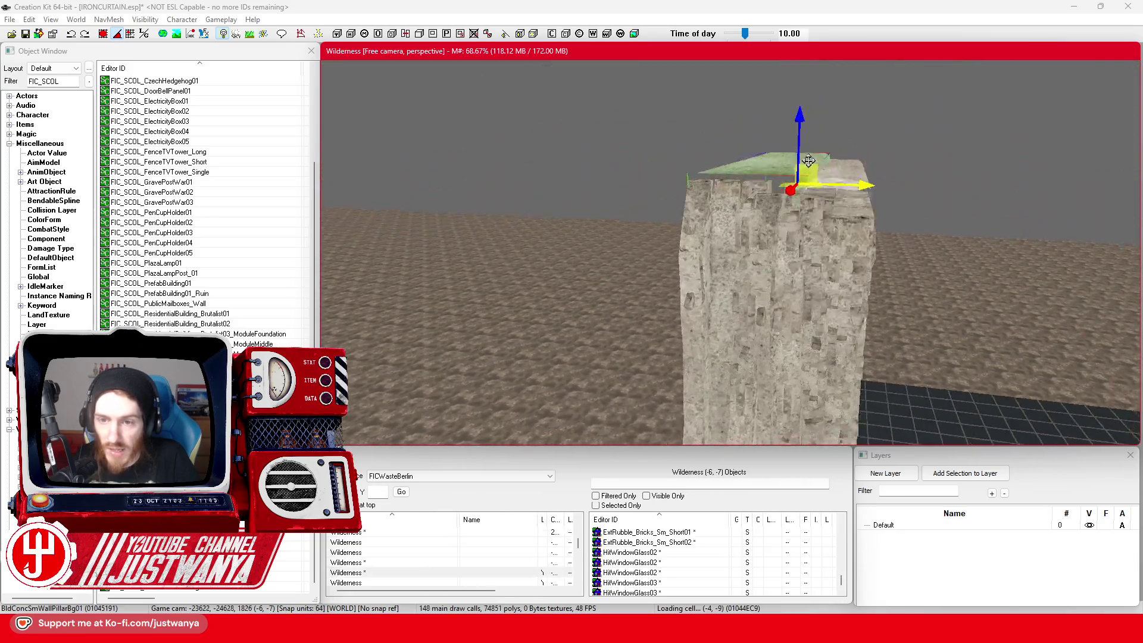
{"action": "key", "text": "shift"}
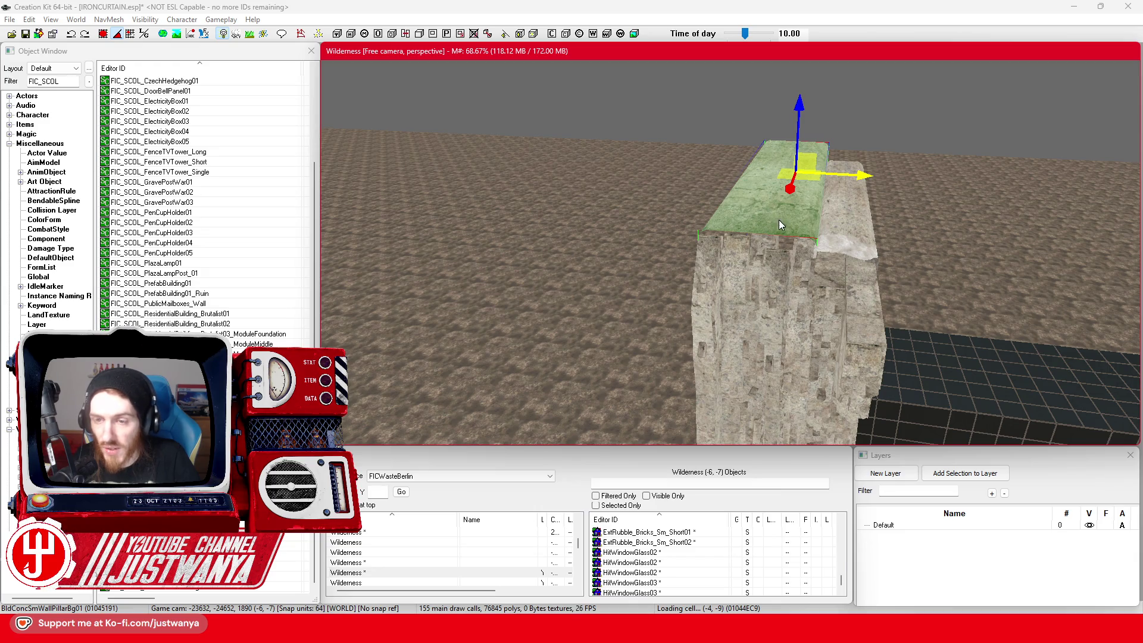
{"action": "key", "text": "ctrl+v"}
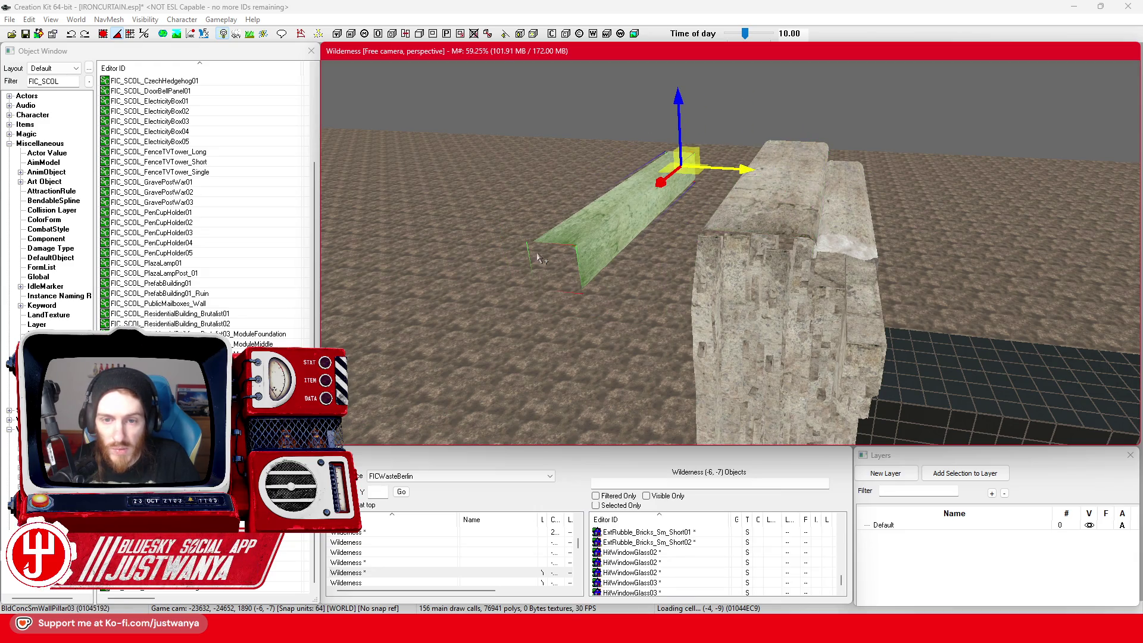
Step: Cycle the new piece through pillar variants, settling on PillarTop01
{"action": "key", "text": "ctrl+z"}
{"action": "key", "text": "ctrl+v"}
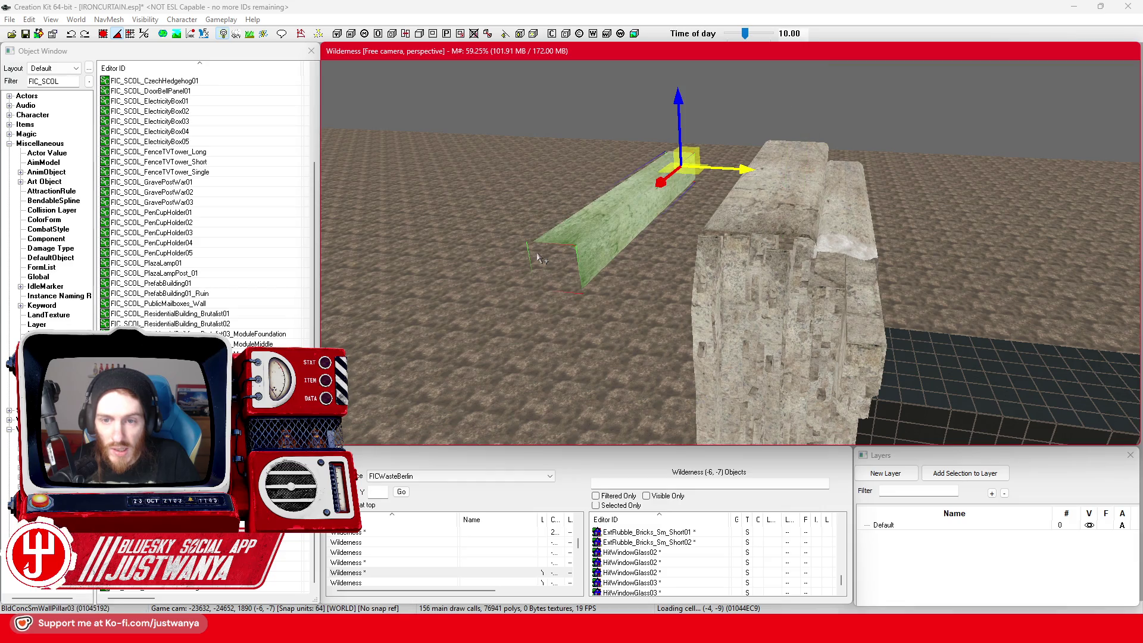
{"action": "key", "text": "ctrl+z"}
{"action": "key", "text": "ctrl+z"}
{"action": "key", "text": "ctrl+z"}
{"action": "key", "text": "ctrl+y"}
{"action": "key", "text": "ctrl+z"}
Step: Rotate the trial PillarTop01 piece, delete it, and save the IRONCURTAIN plugin
{"action": "key", "text": "e"}
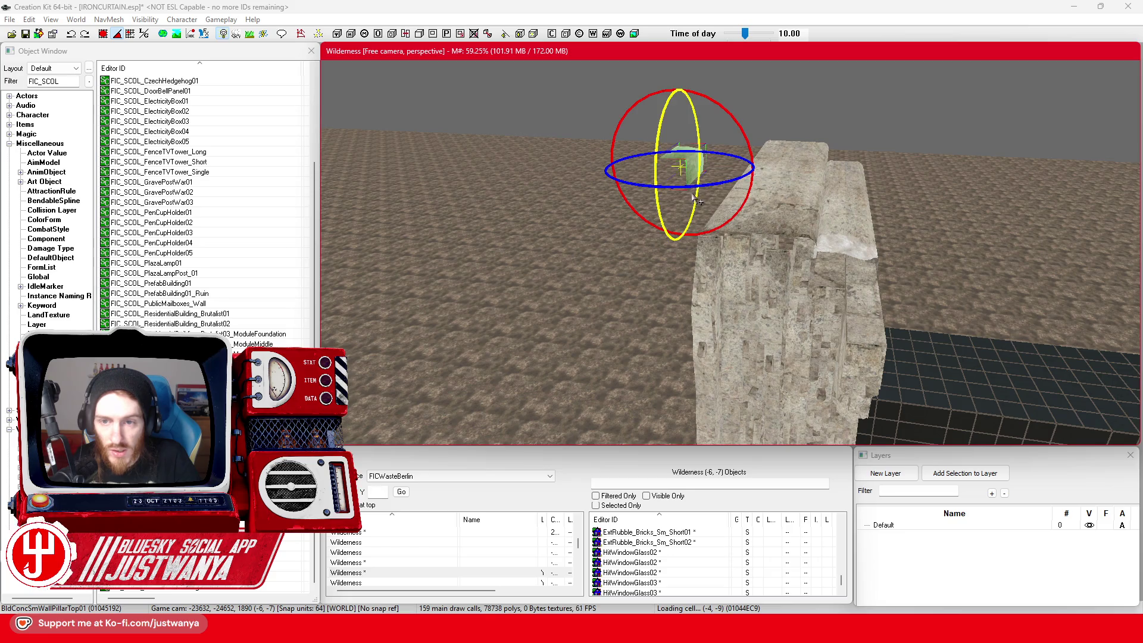
{"action": "left_click_drag", "start_coordinate": [654, 232], "coordinate": [677, 222]}
{"action": "key", "text": "w"}
{"action": "key", "text": "shift"}
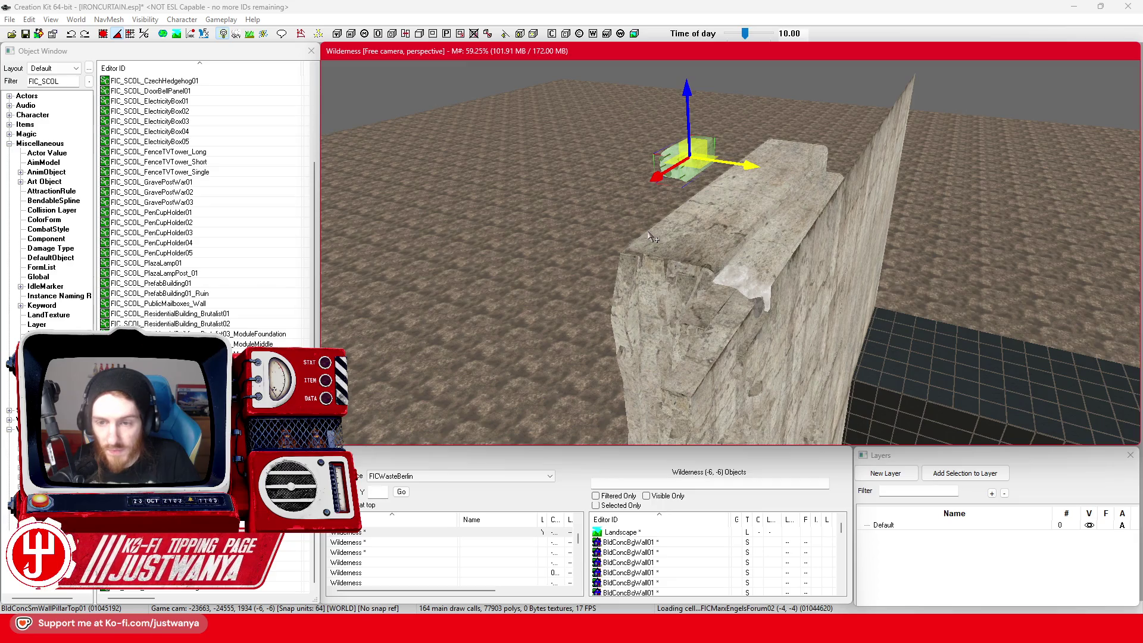
{"action": "key", "text": "Delete"}
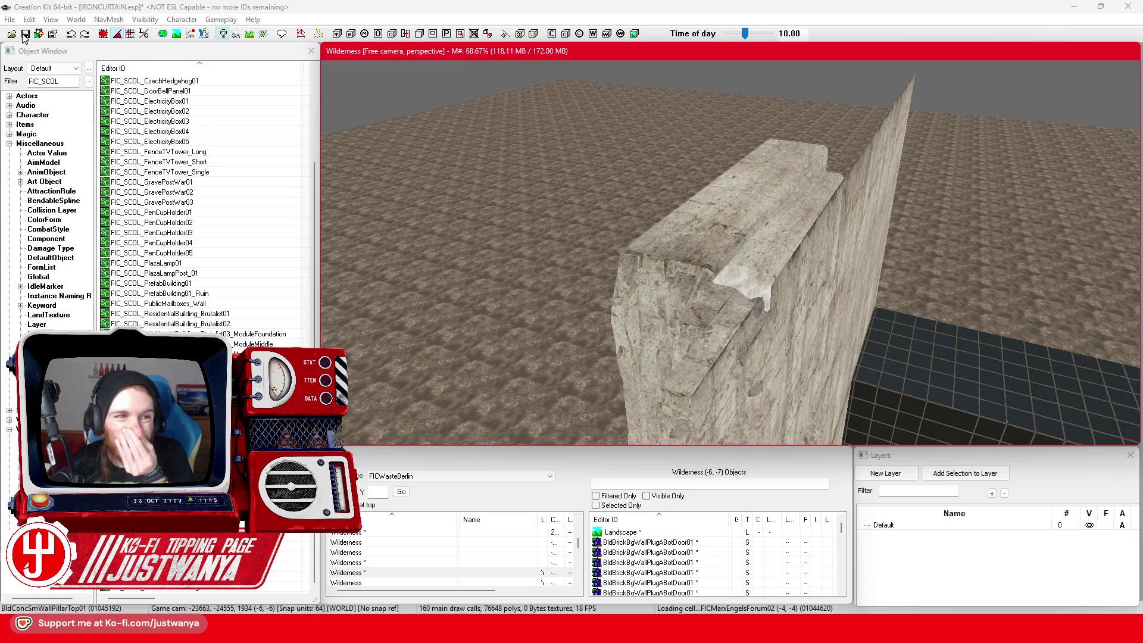
{"action": "left_click", "coordinate": [25, 34]}
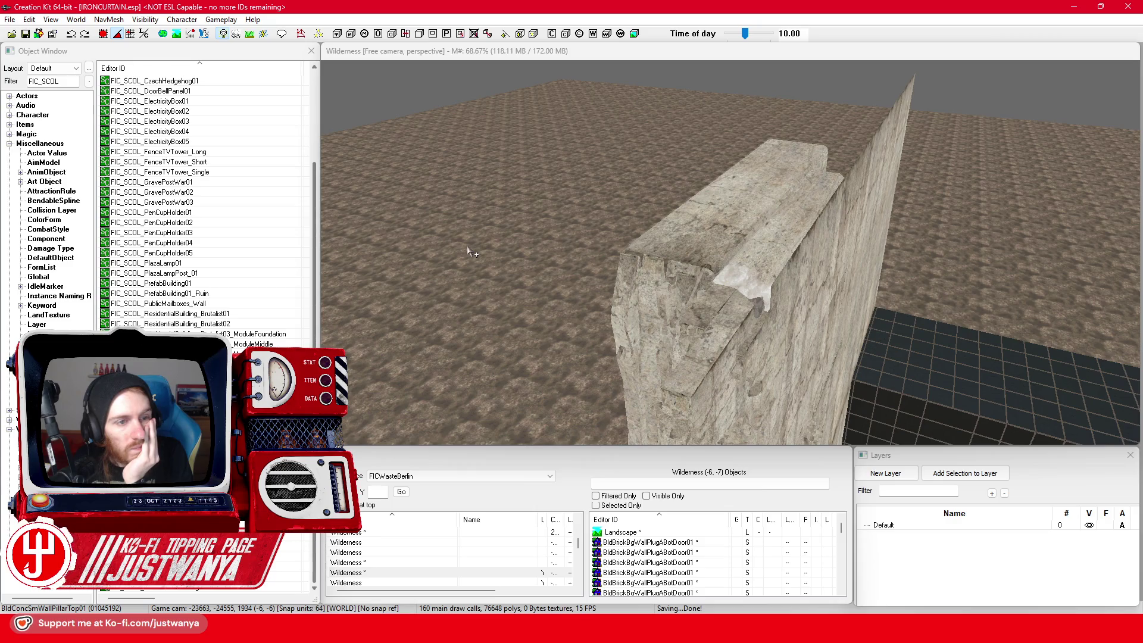
{"action": "left_click", "coordinate": [749, 244]}
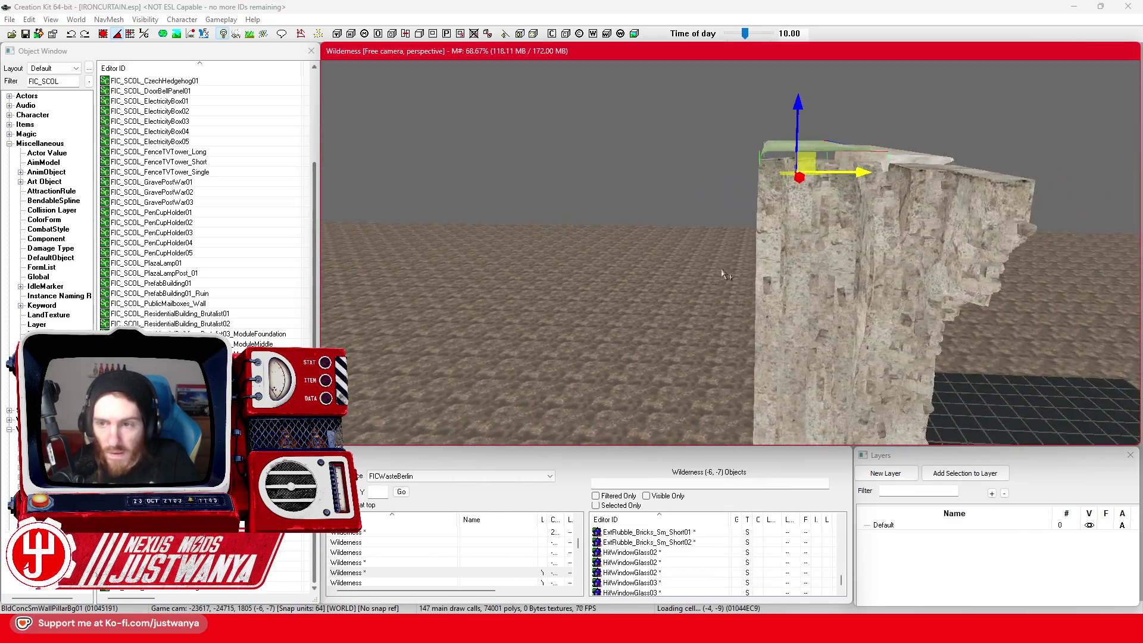
Step: Delete the wall cap slab, then select the concrete floor piece by the glass block and orbit around it
{"action": "key", "text": "Delete"}
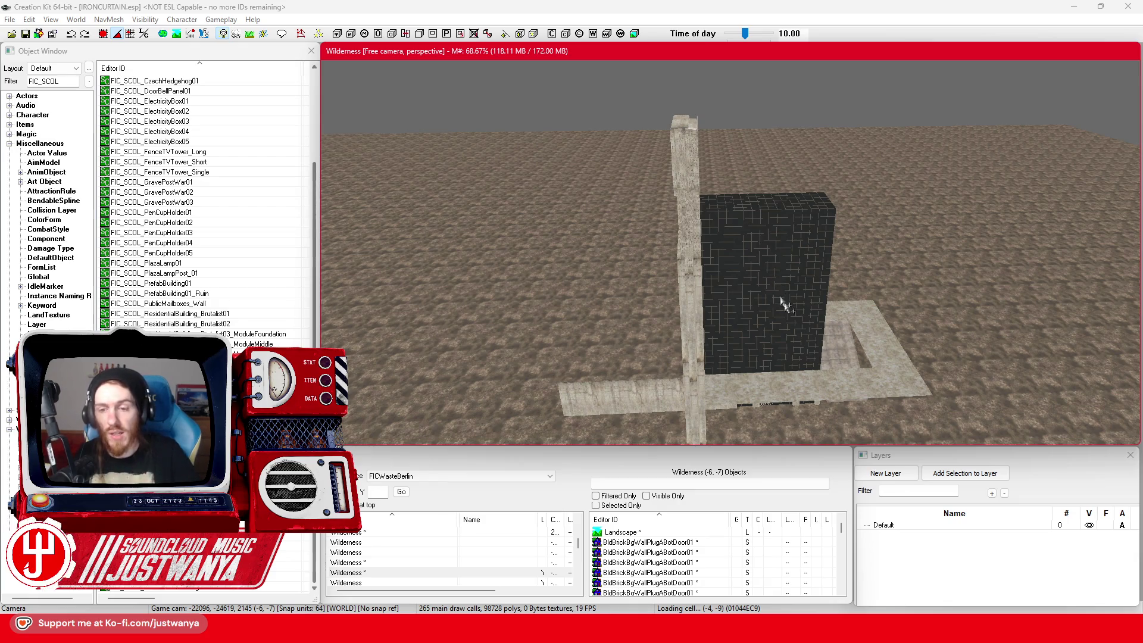
{"action": "left_click", "coordinate": [766, 384]}
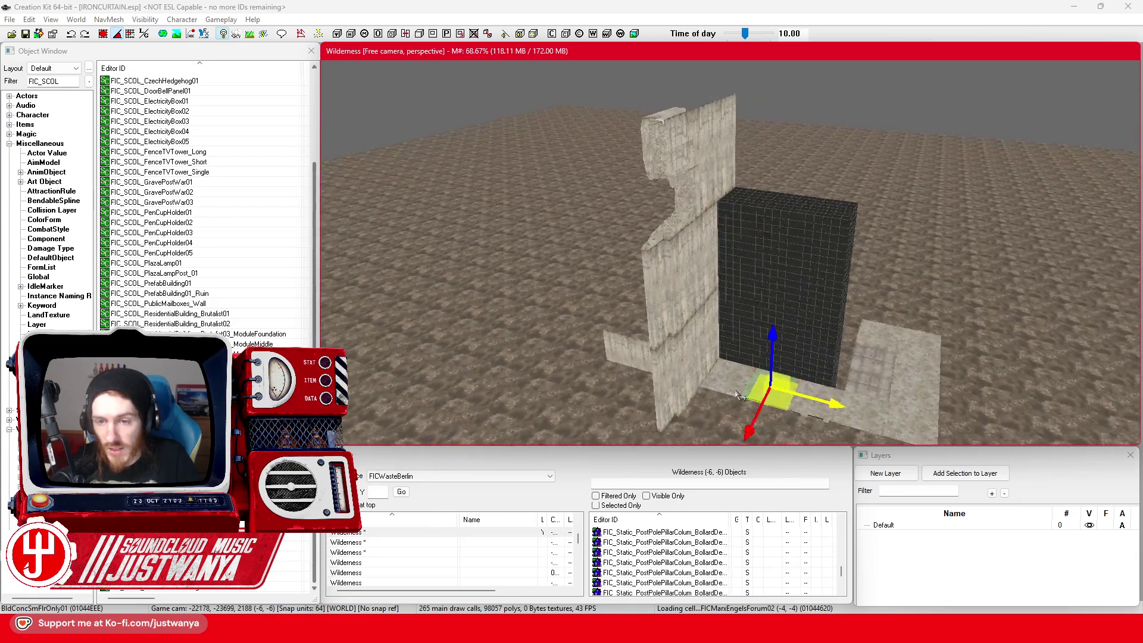
{"action": "scroll", "coordinate": [740, 390], "scroll_direction": "up", "scroll_amount": 5}
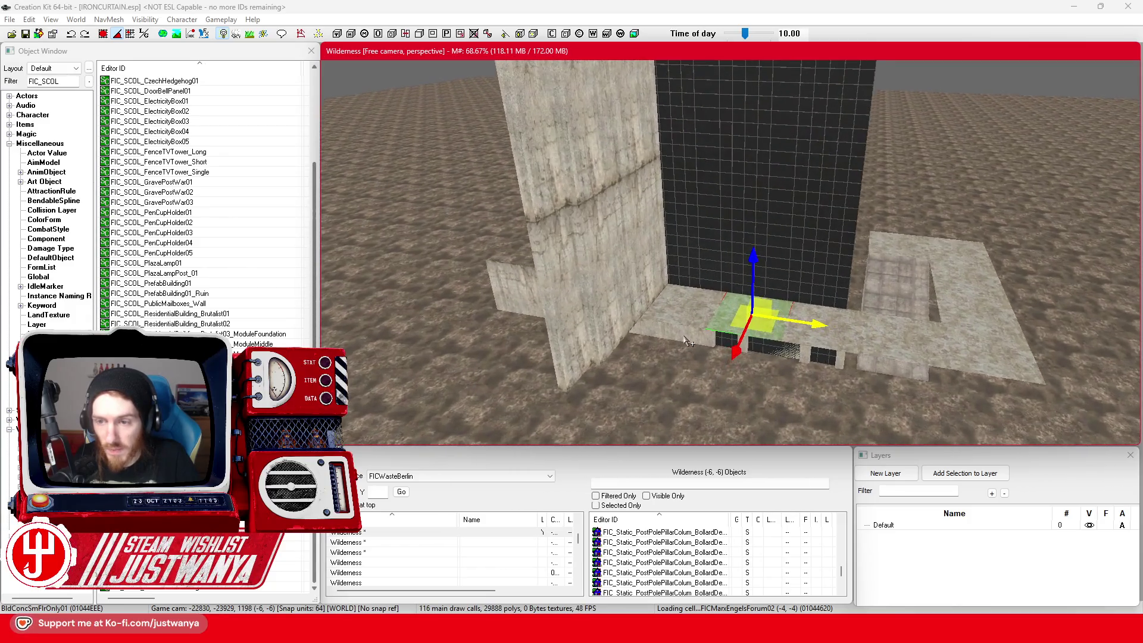
{"action": "key", "text": "shift"}
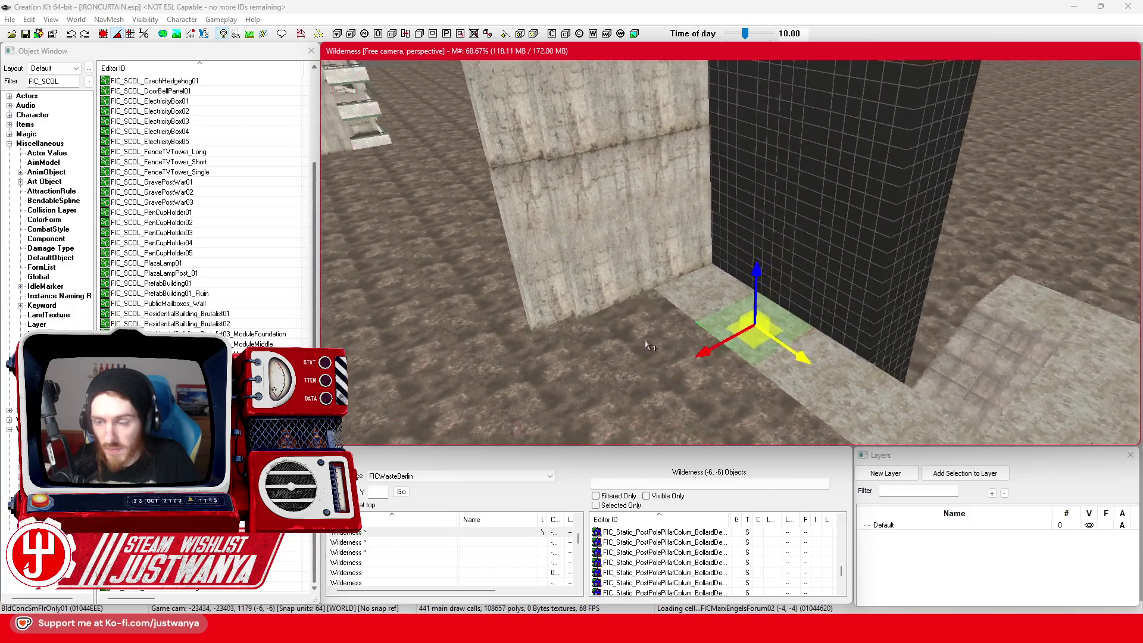
{"action": "key", "text": "shift"}
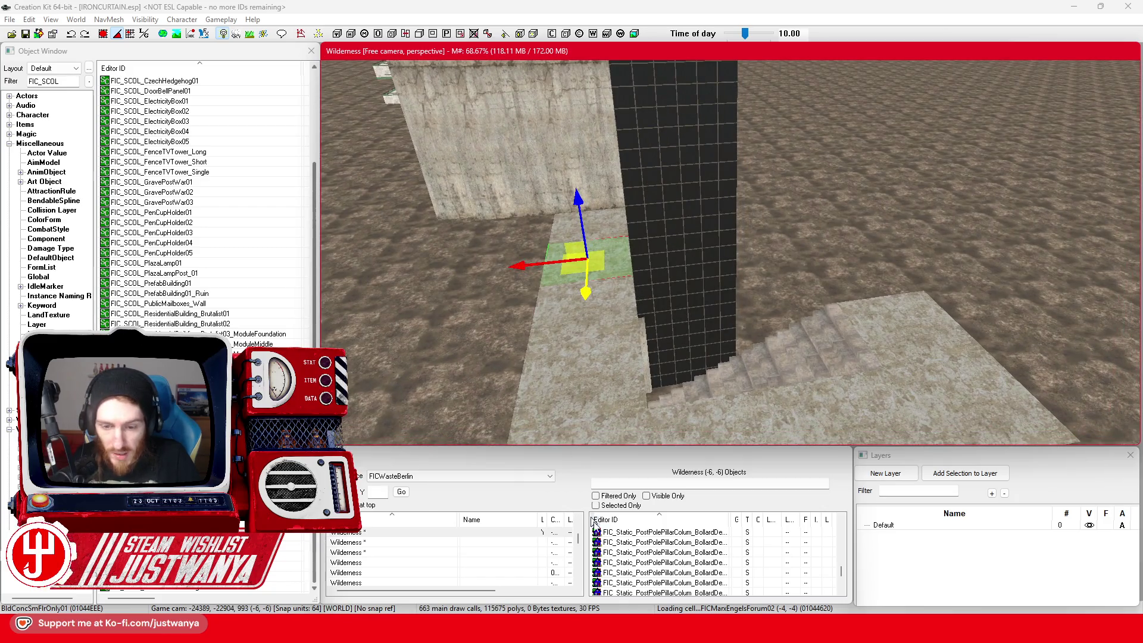
Step: In Firefox, look through the Palast der Republik reference photos, floor plan and cutaway poster
{"action": "left_click", "coordinate": [625, 560]}
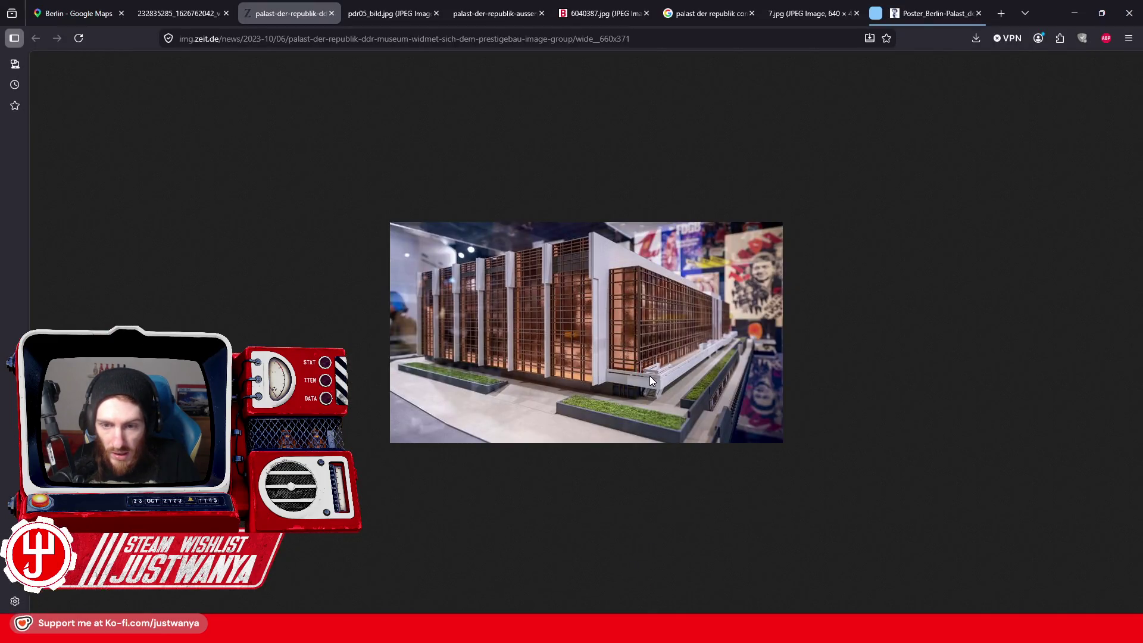
{"action": "left_click", "coordinate": [365, 12]}
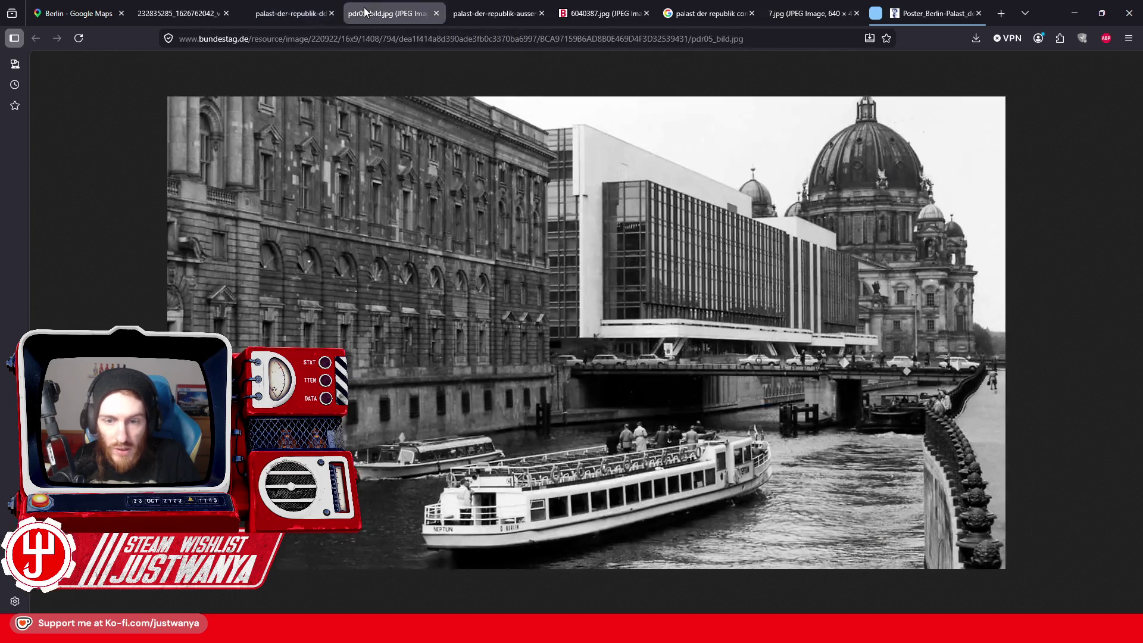
{"action": "left_click", "coordinate": [473, 13]}
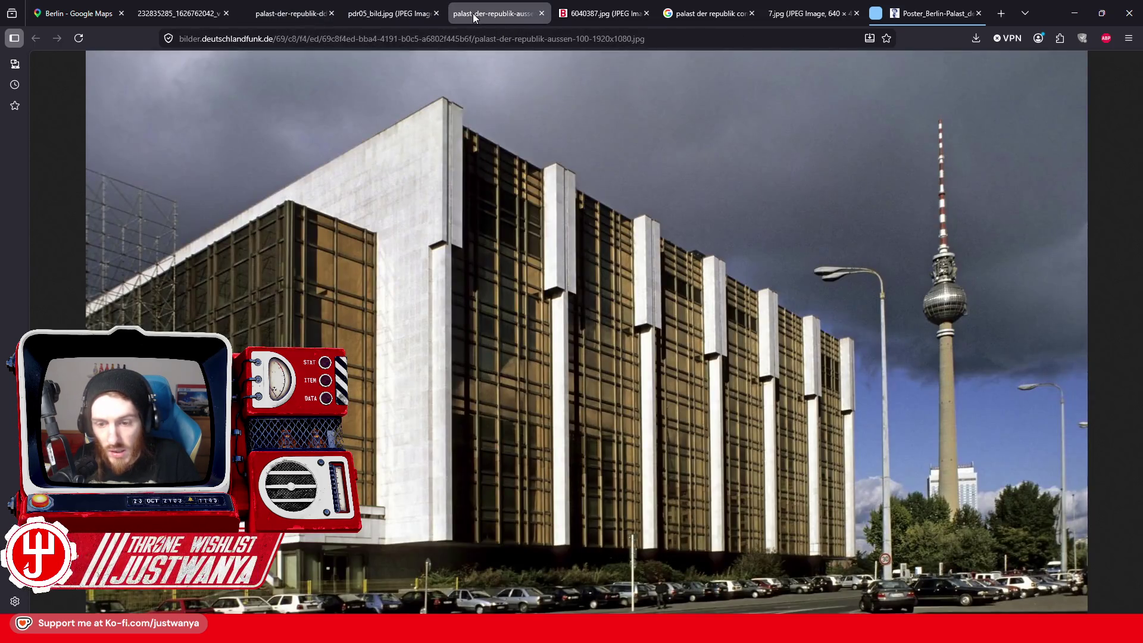
{"action": "left_click", "coordinate": [575, 20]}
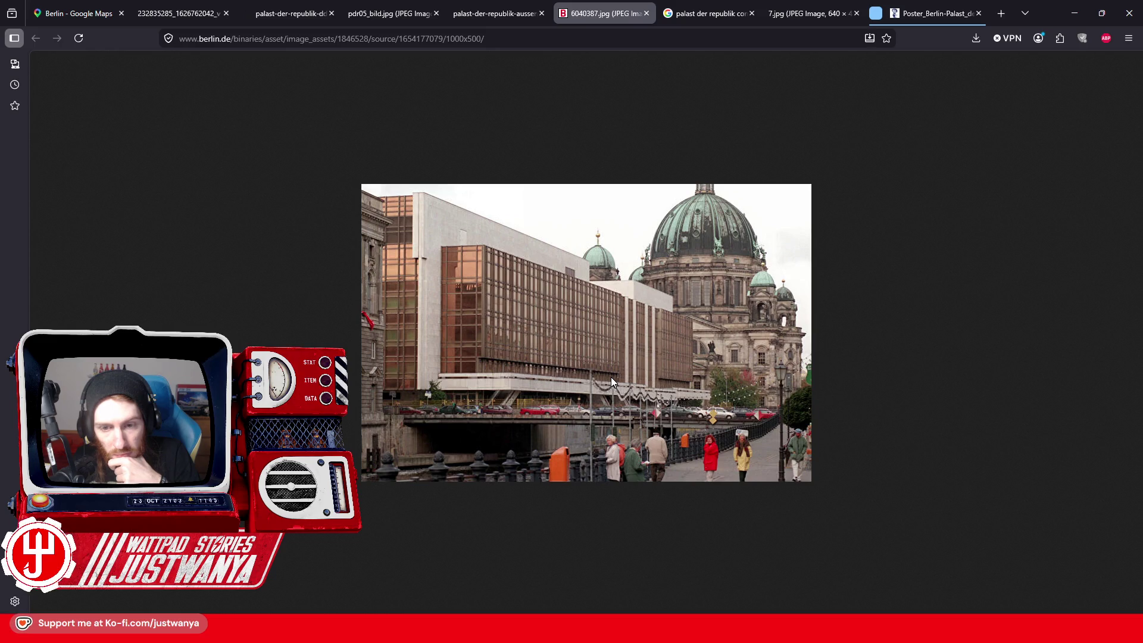
{"action": "left_click", "coordinate": [698, 12]}
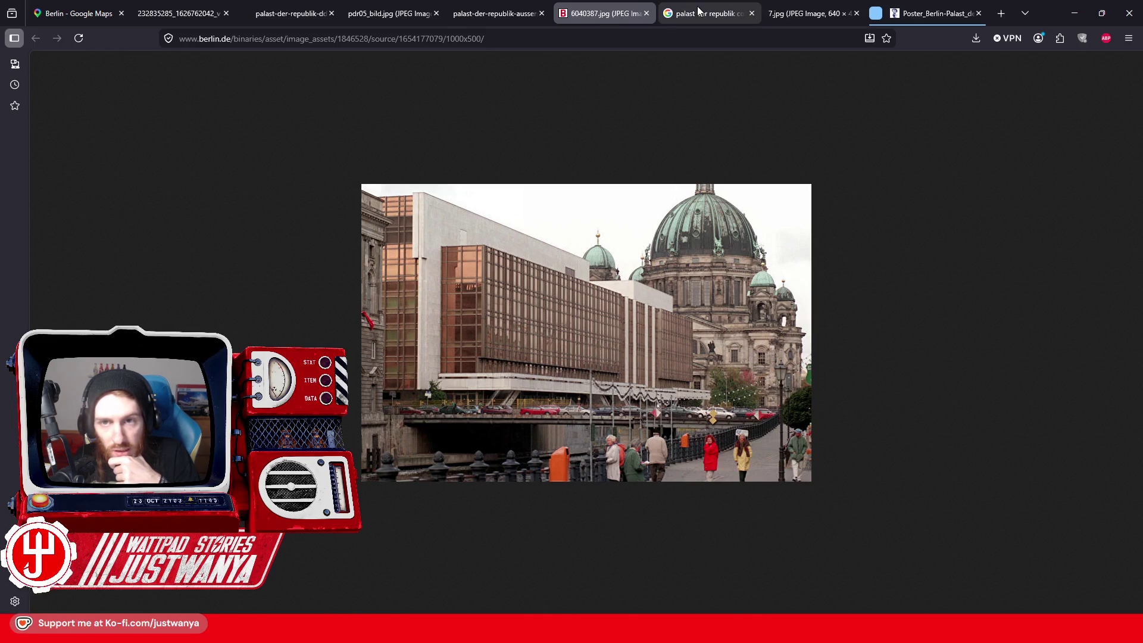
{"action": "left_click", "coordinate": [785, 14]}
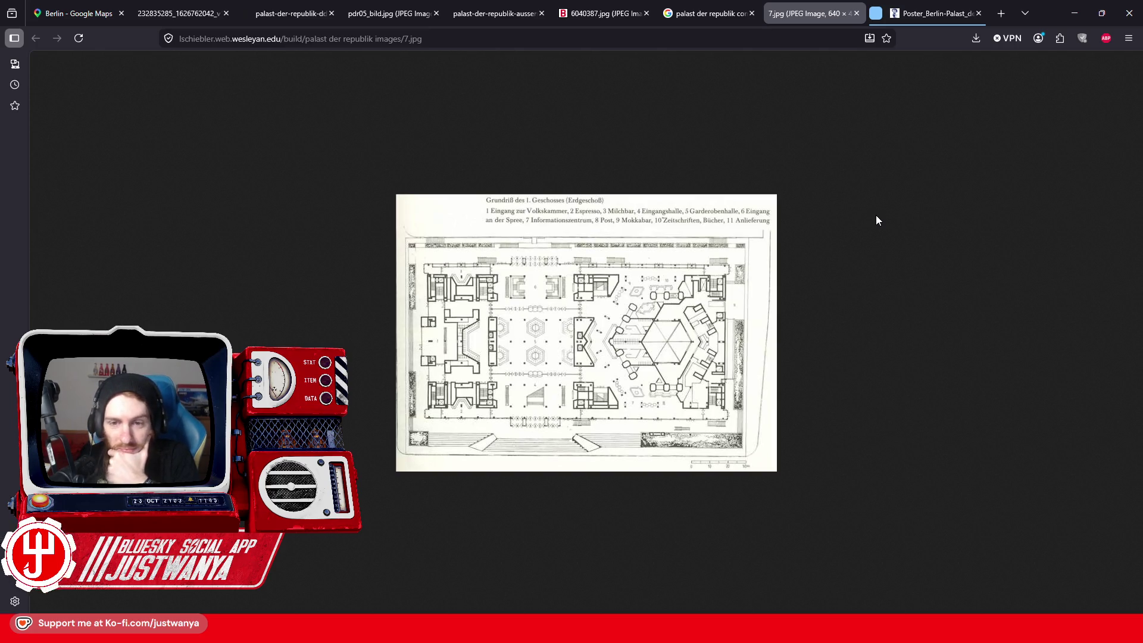
{"action": "left_click", "coordinate": [881, 17]}
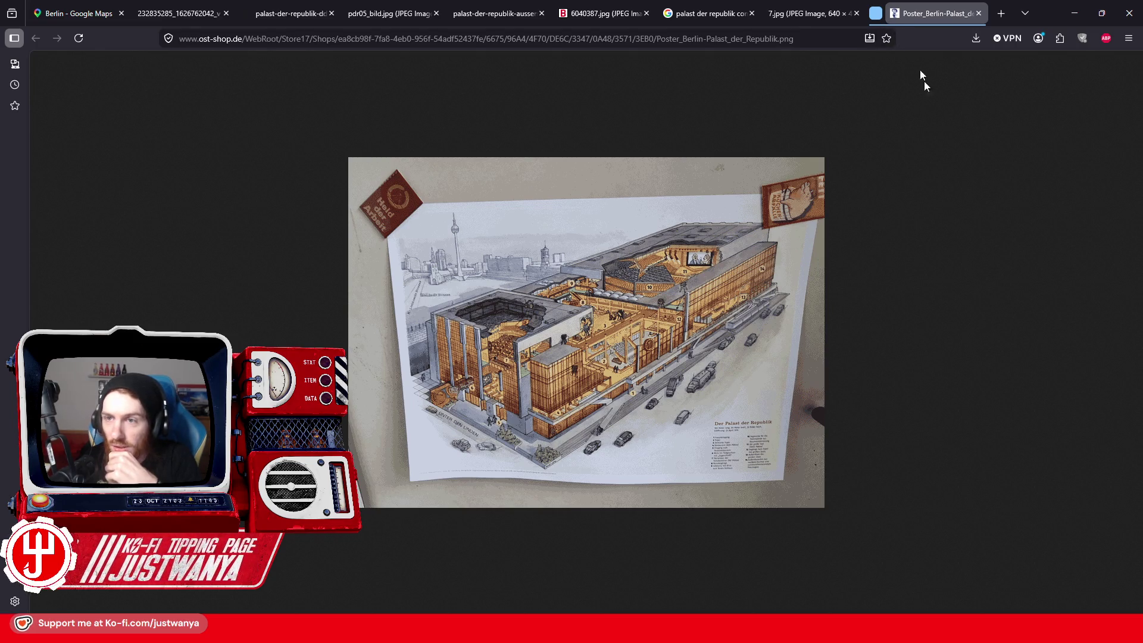
Step: Delete the tab group holding the poster tab and minimize the browser
{"action": "right_click", "coordinate": [901, 20]}
{"action": "left_click", "coordinate": [852, 87]}
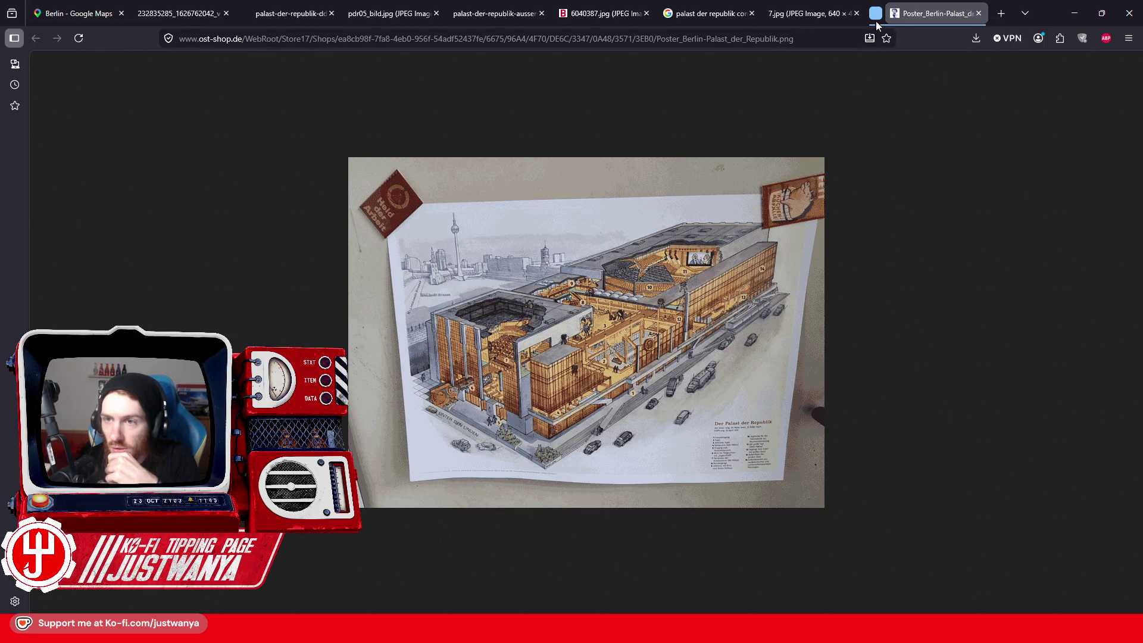
{"action": "left_click", "coordinate": [876, 14]}
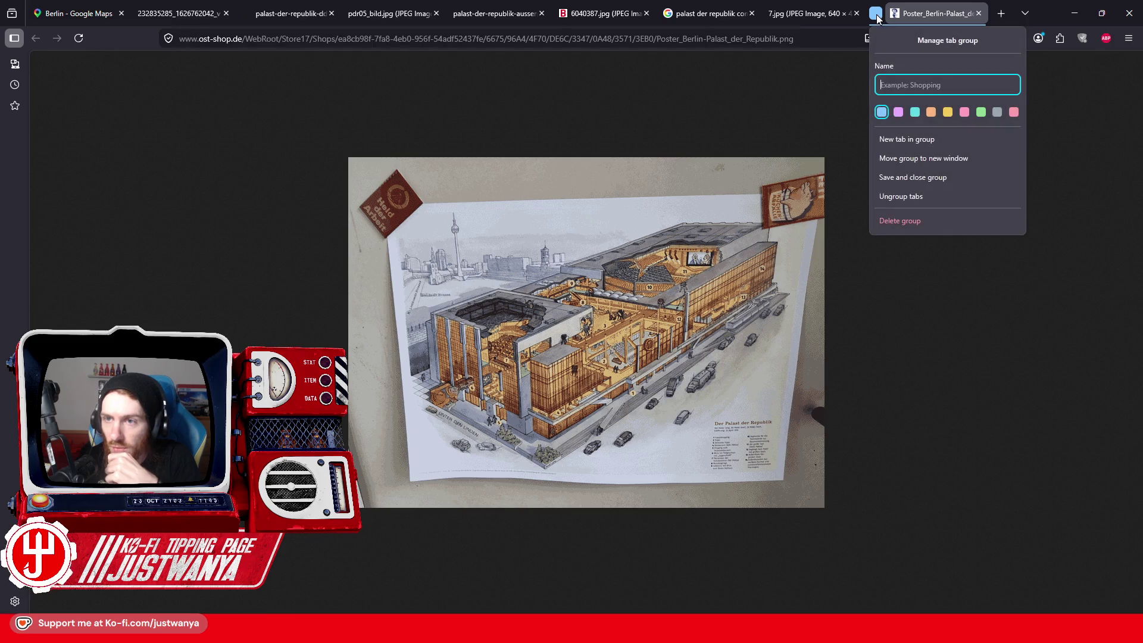
{"action": "left_click", "coordinate": [914, 222]}
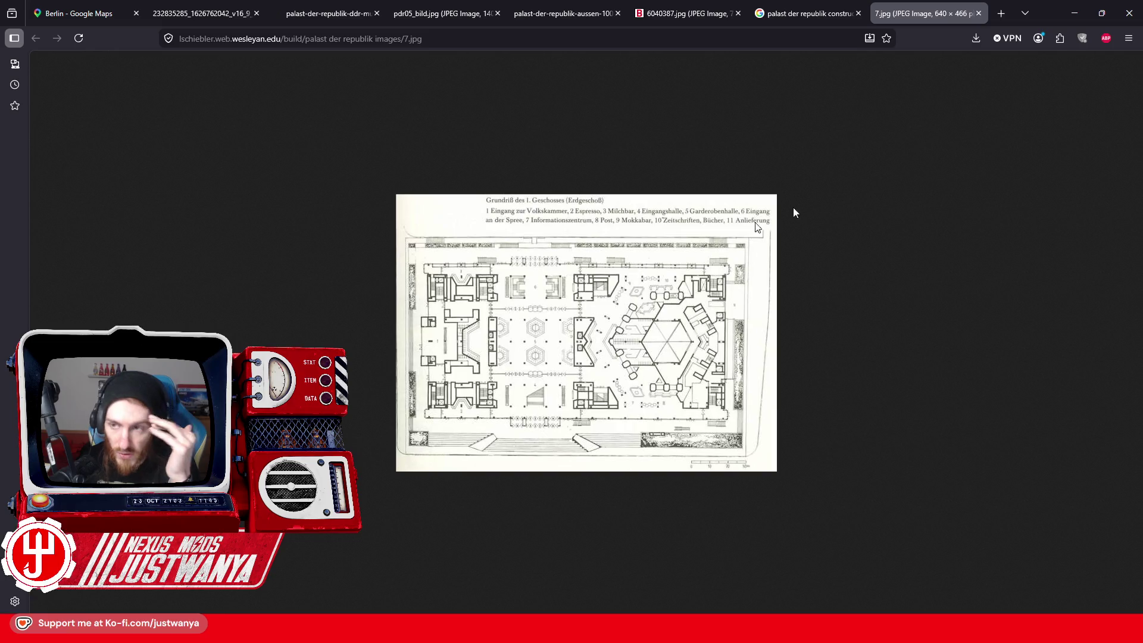
{"action": "left_click", "coordinate": [1074, 13]}
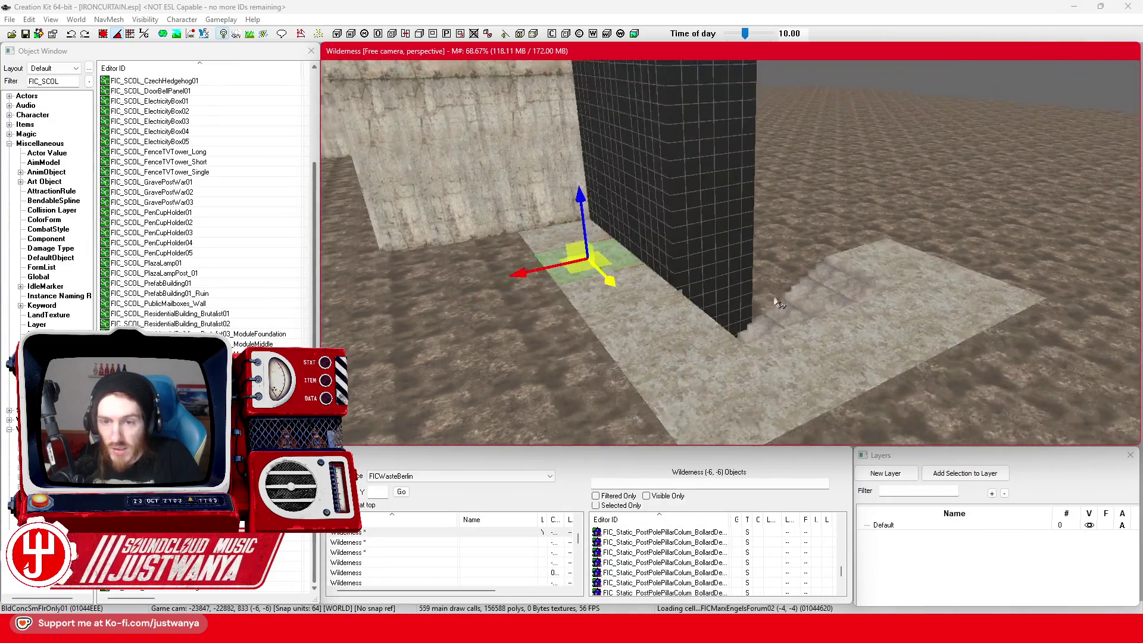
Step: Select the BldGlassSolid01 glass blocks of the tower and slide them right along X
{"action": "scroll", "coordinate": [774, 303], "scroll_direction": "down", "scroll_amount": 5}
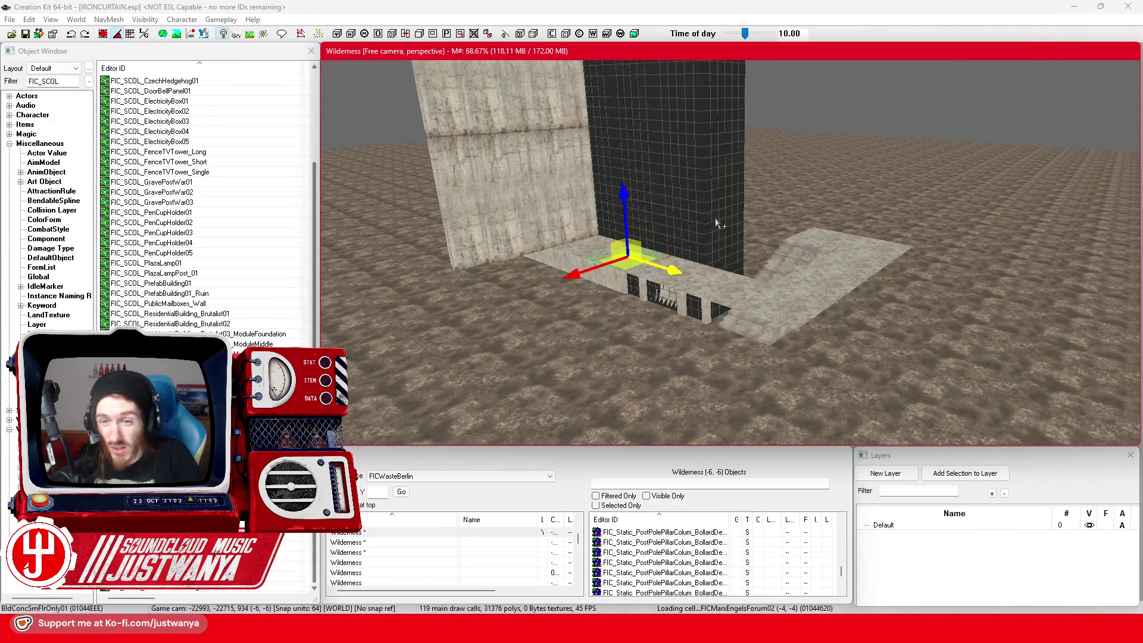
{"action": "left_click_drag", "start_coordinate": [717, 219], "coordinate": [658, 237]}
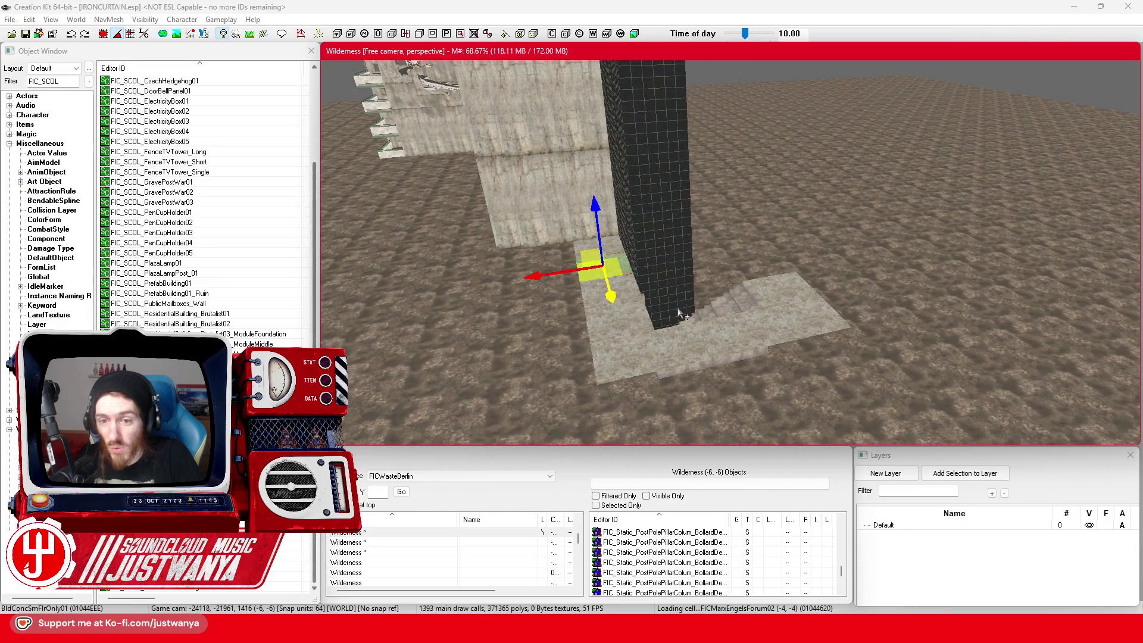
{"action": "left_click", "coordinate": [679, 314]}
{"action": "left_click", "coordinate": [680, 232], "text": "ctrl"}
{"action": "left_click", "coordinate": [678, 156], "text": "ctrl"}
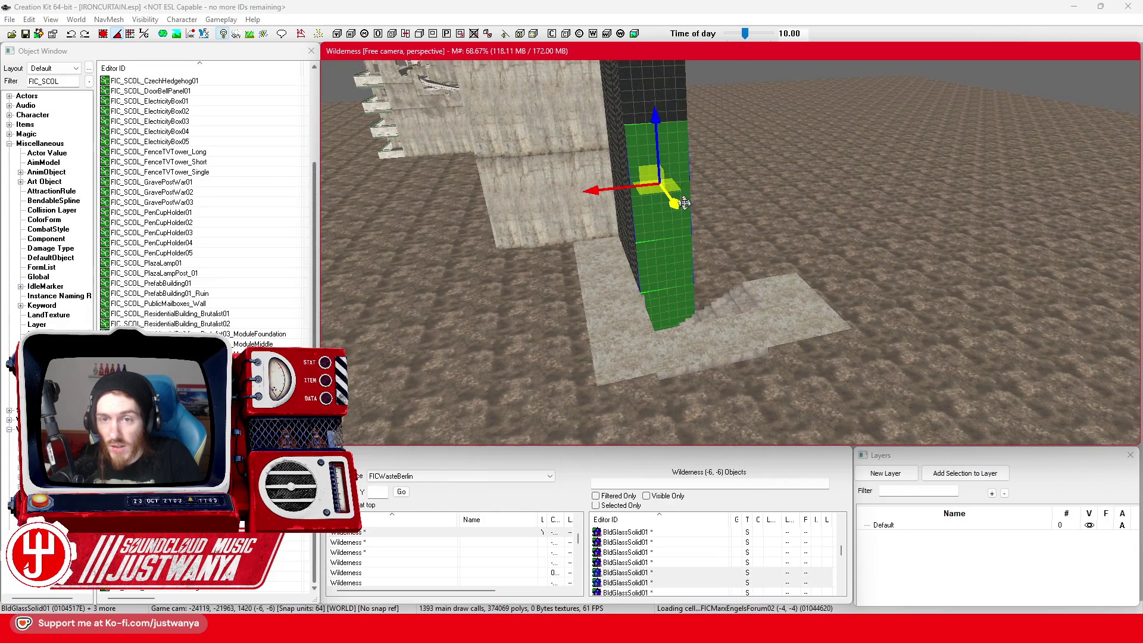
{"action": "left_click", "coordinate": [654, 149], "text": "ctrl"}
{"action": "mouse_move", "coordinate": [596, 202]}
{"action": "left_mouse_down"}
{"action": "mouse_move", "coordinate": [862, 173]}
{"action": "mouse_move", "coordinate": [825, 197]}
{"action": "left_mouse_up"}
{"action": "left_click", "coordinate": [104, 35]}
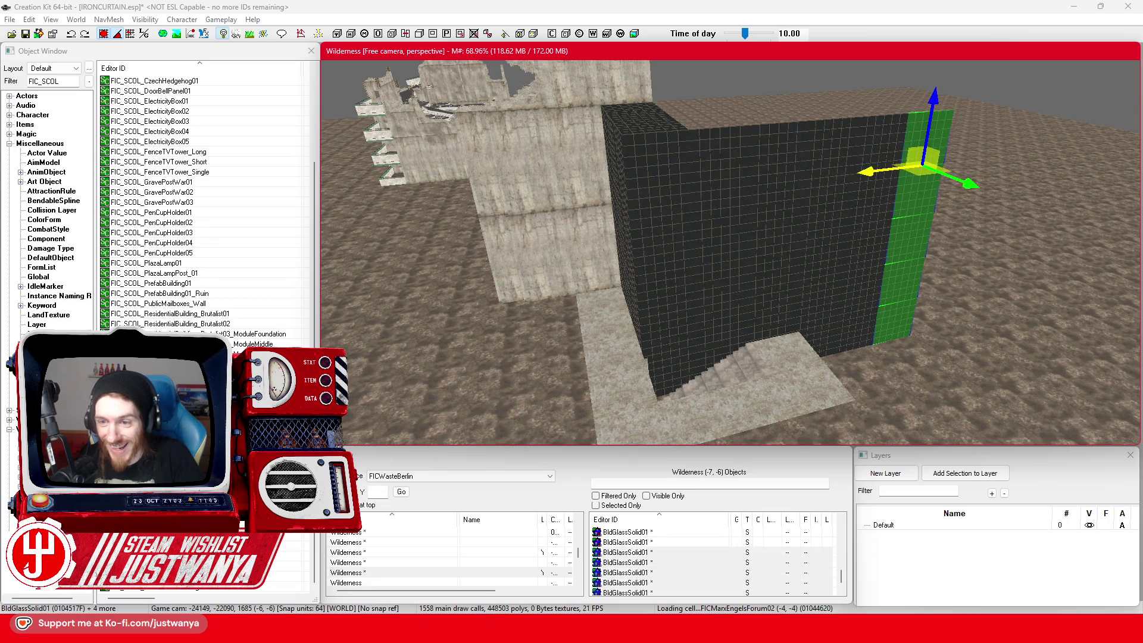
{"action": "scroll", "coordinate": [801, 205], "scroll_direction": "up", "scroll_amount": 3}
{"action": "scroll", "coordinate": [747, 242], "scroll_direction": "down", "scroll_amount": 5}
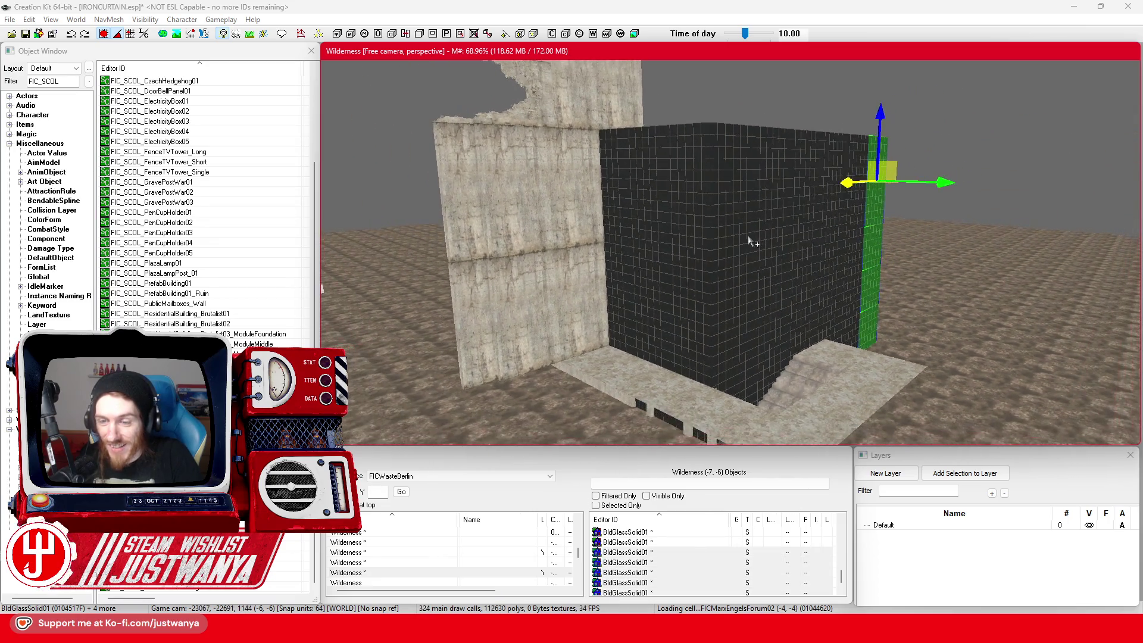
{"action": "mouse_move", "coordinate": [752, 245]}
{"action": "left_mouse_down"}
{"action": "mouse_move", "coordinate": [655, 258]}
{"action": "mouse_move", "coordinate": [780, 199]}
{"action": "mouse_move", "coordinate": [839, 188]}
{"action": "left_mouse_up"}
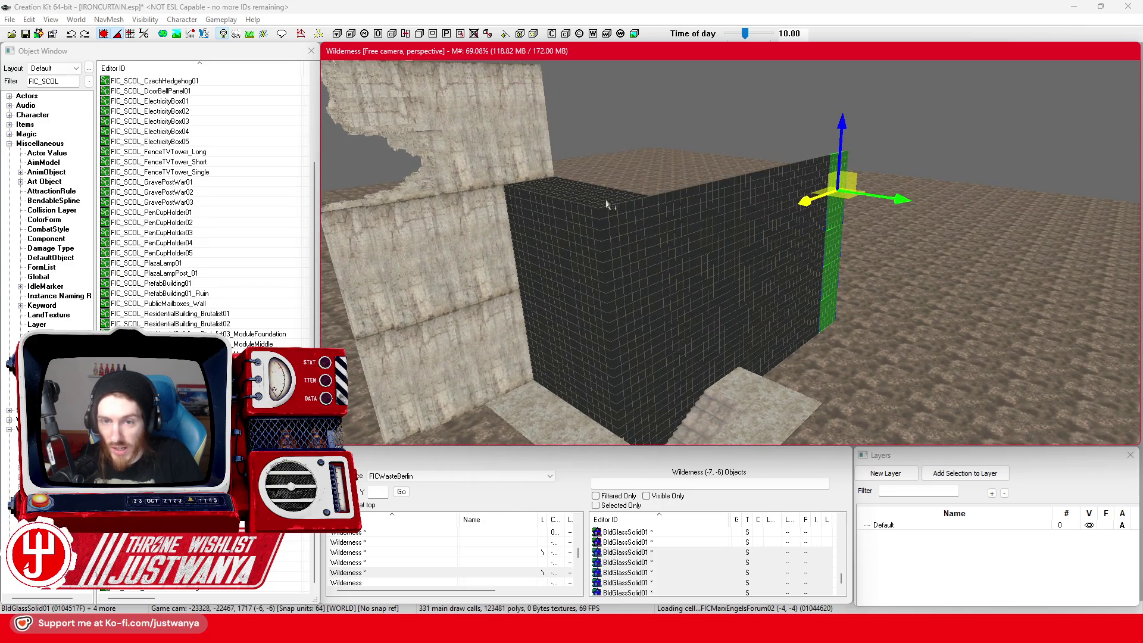
Step: Slide the top glass piece back along the top of the block
{"action": "left_click", "coordinate": [607, 204]}
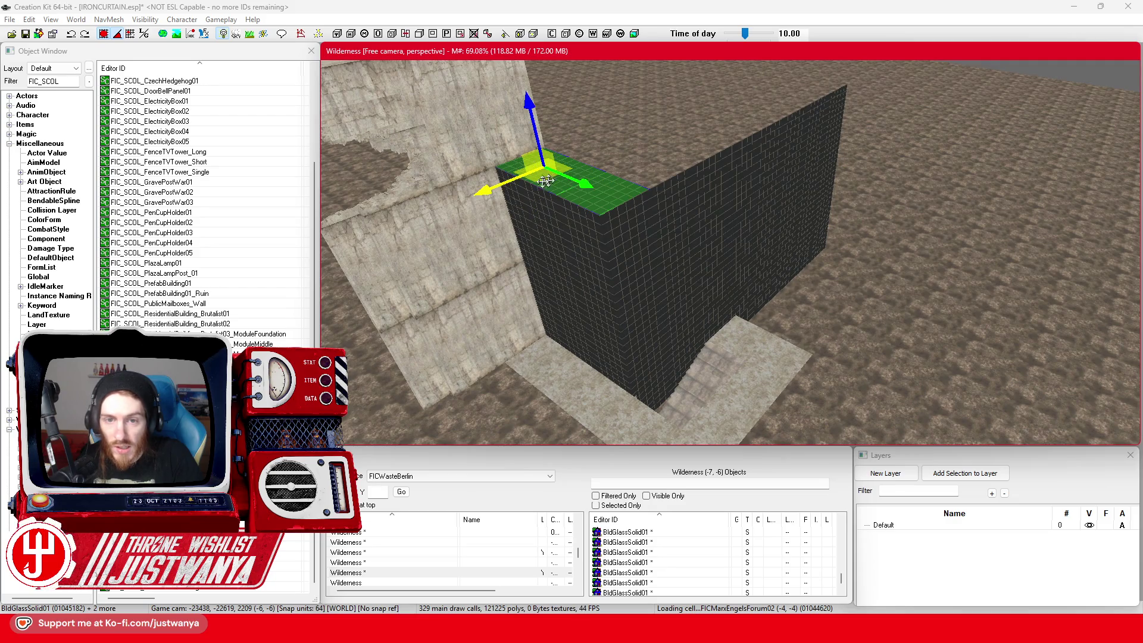
{"action": "mouse_move", "coordinate": [552, 181]}
{"action": "left_mouse_down"}
{"action": "mouse_move", "coordinate": [536, 168]}
{"action": "mouse_move", "coordinate": [602, 153]}
{"action": "left_mouse_up"}
{"action": "left_click_drag", "start_coordinate": [685, 100], "coordinate": [737, 77]}
{"action": "mouse_move", "coordinate": [683, 231]}
{"action": "left_mouse_down"}
{"action": "mouse_move", "coordinate": [684, 209]}
{"action": "mouse_move", "coordinate": [759, 327]}
{"action": "mouse_move", "coordinate": [893, 129]}
{"action": "mouse_move", "coordinate": [826, 236]}
{"action": "left_mouse_up"}
Step: Clear the selection and select the floor slabs at the glass block's base
{"action": "left_click", "coordinate": [894, 131]}
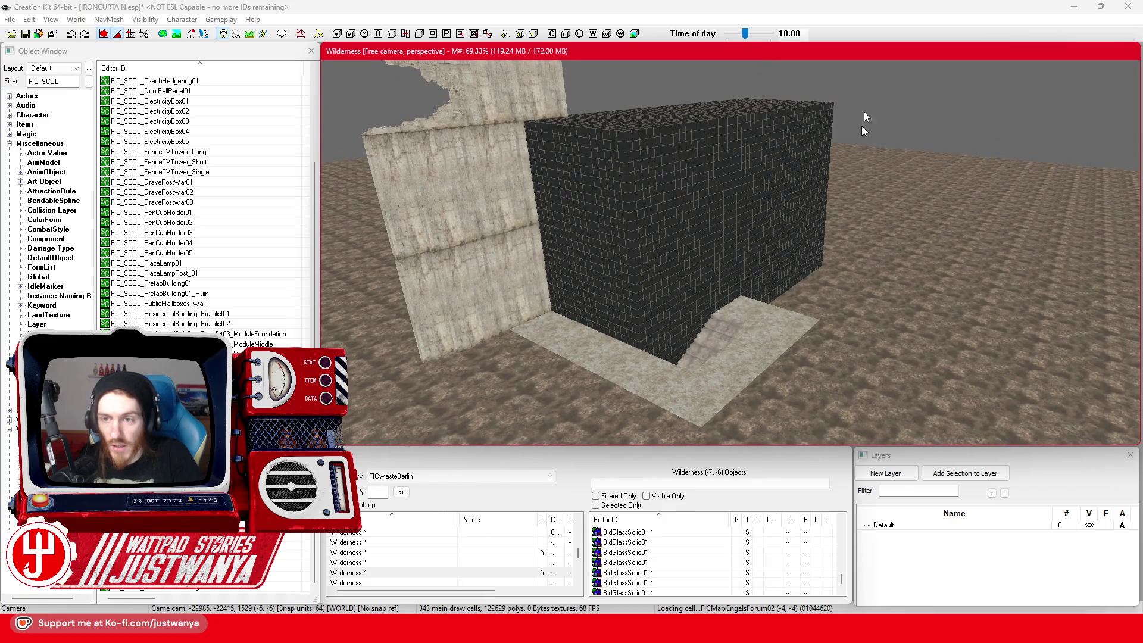
{"action": "mouse_move", "coordinate": [904, 220]}
{"action": "left_mouse_down"}
{"action": "mouse_move", "coordinate": [749, 328]}
{"action": "mouse_move", "coordinate": [725, 293]}
{"action": "left_mouse_up"}
{"action": "left_click", "coordinate": [751, 273], "text": "ctrl"}
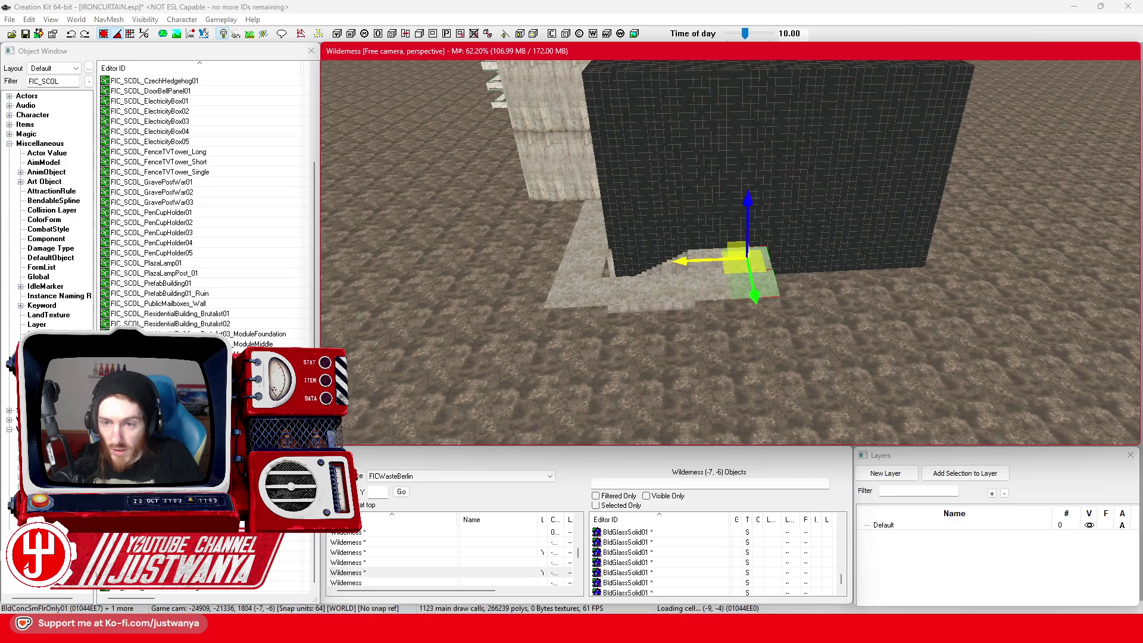
Step: Move both floor slabs right along the stone strip and save the plugin
{"action": "left_click_drag", "start_coordinate": [695, 266], "coordinate": [873, 247]}
{"action": "scroll", "coordinate": [811, 272], "scroll_direction": "up", "scroll_amount": 5}
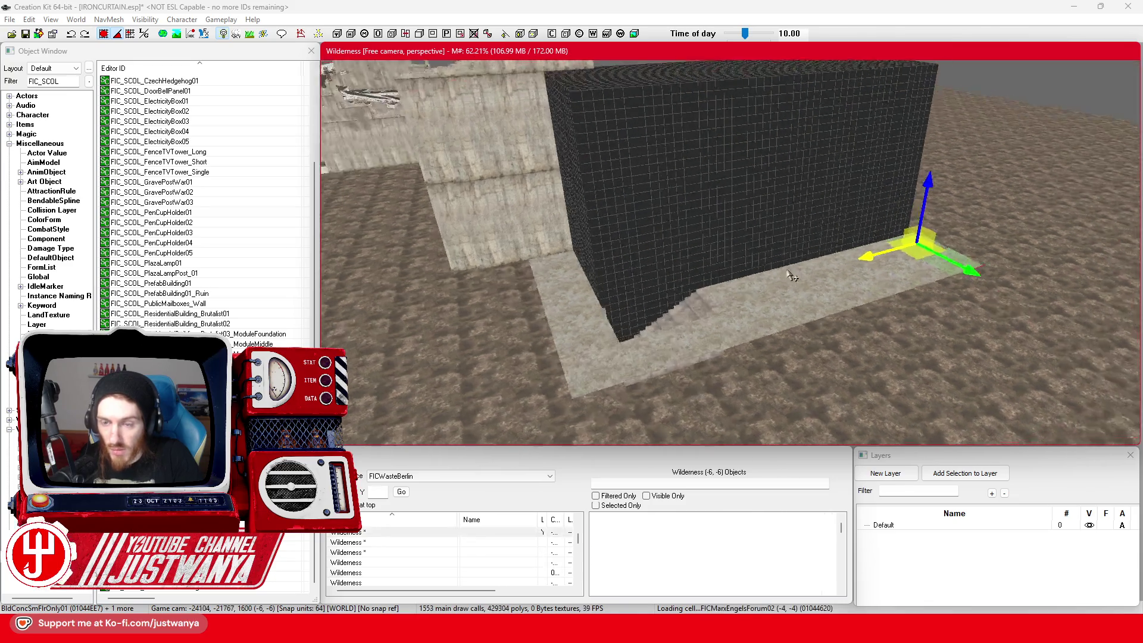
{"action": "scroll", "coordinate": [811, 273], "scroll_direction": "down", "scroll_amount": 5}
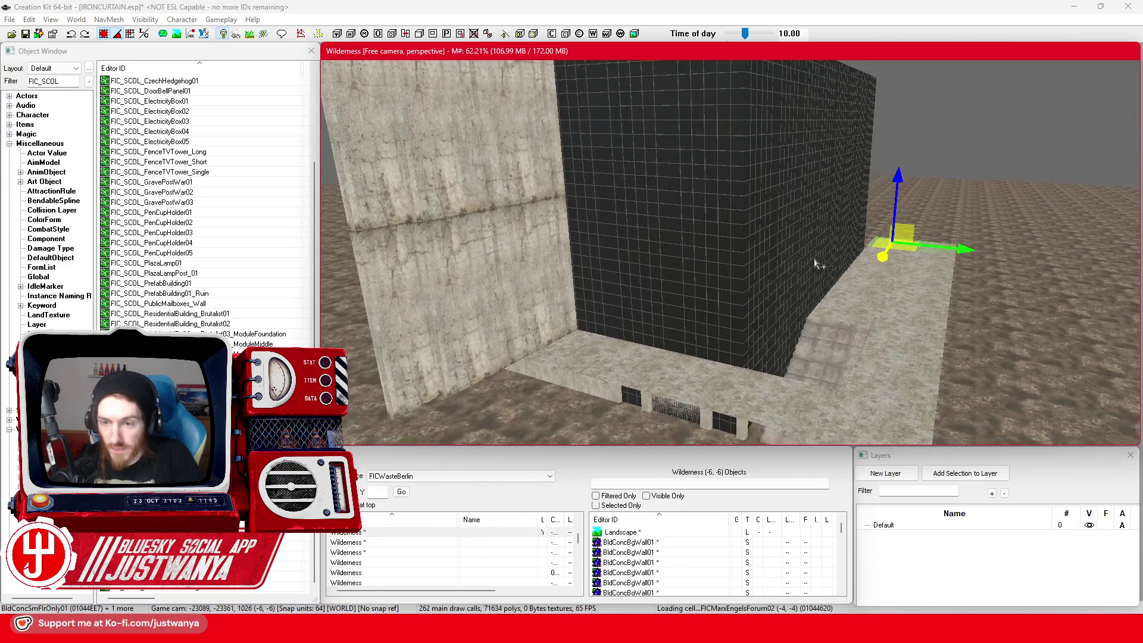
{"action": "left_click_drag", "start_coordinate": [764, 284], "coordinate": [749, 336]}
{"action": "left_click", "coordinate": [26, 34]}
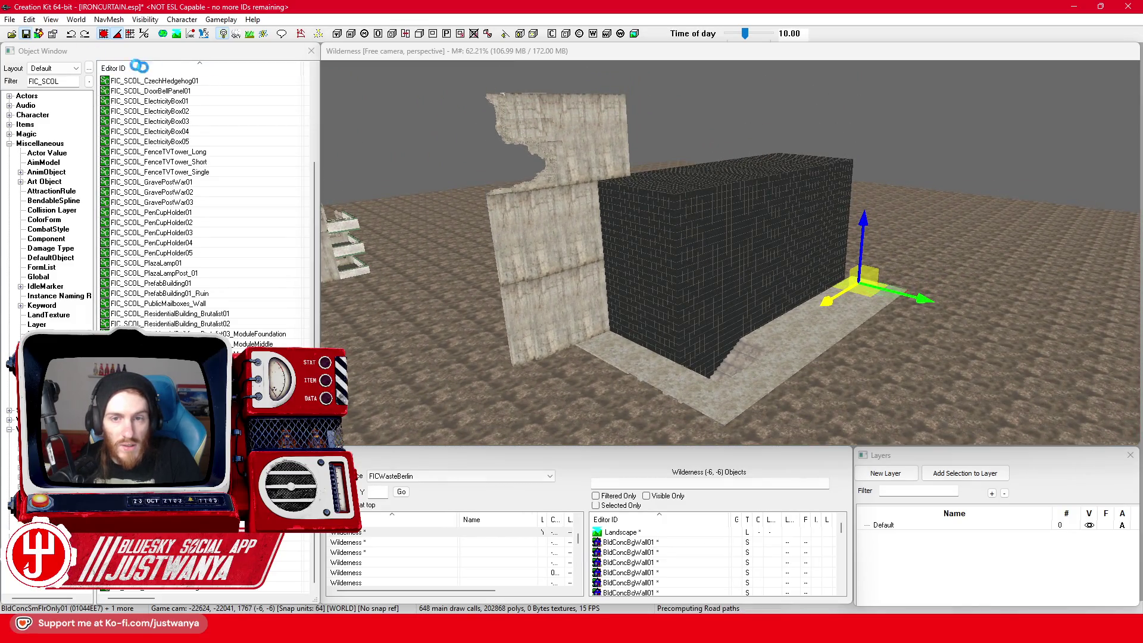
Step: Slide the back BldConcBgWall01 concrete wall right, save again, and bring up the floor-plan browser
{"action": "left_click", "coordinate": [619, 161]}
{"action": "left_click_drag", "start_coordinate": [611, 178], "coordinate": [831, 164]}
{"action": "scroll", "coordinate": [794, 164], "scroll_direction": "up", "scroll_amount": 3}
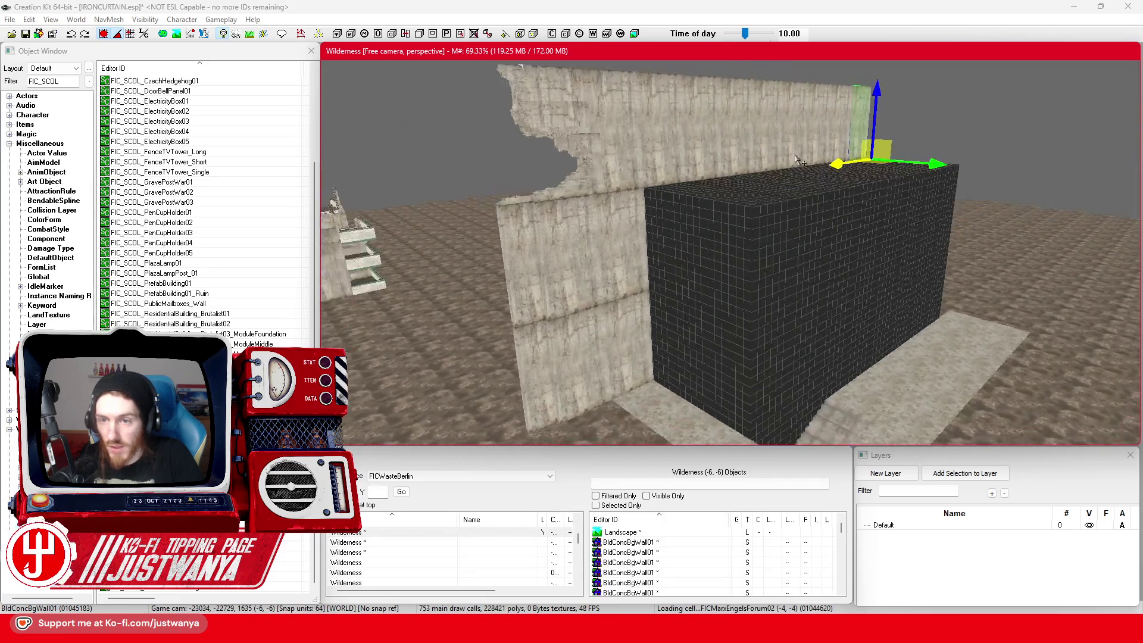
{"action": "scroll", "coordinate": [792, 162], "scroll_direction": "down", "scroll_amount": 2}
{"action": "scroll", "coordinate": [628, 193], "scroll_direction": "down", "scroll_amount": 2}
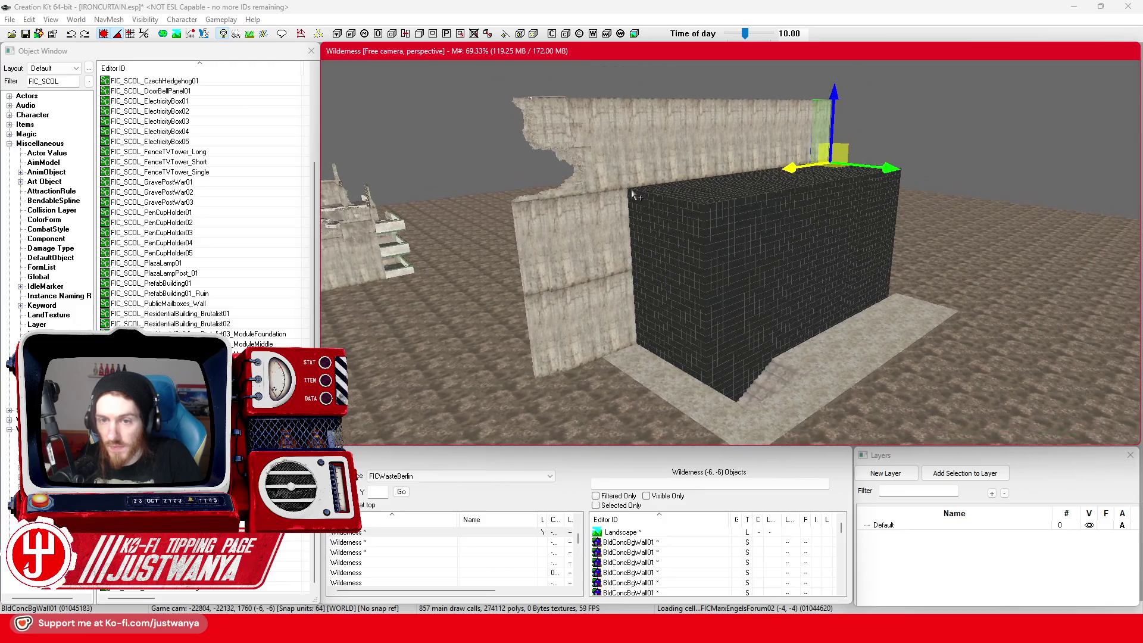
{"action": "left_click", "coordinate": [22, 35]}
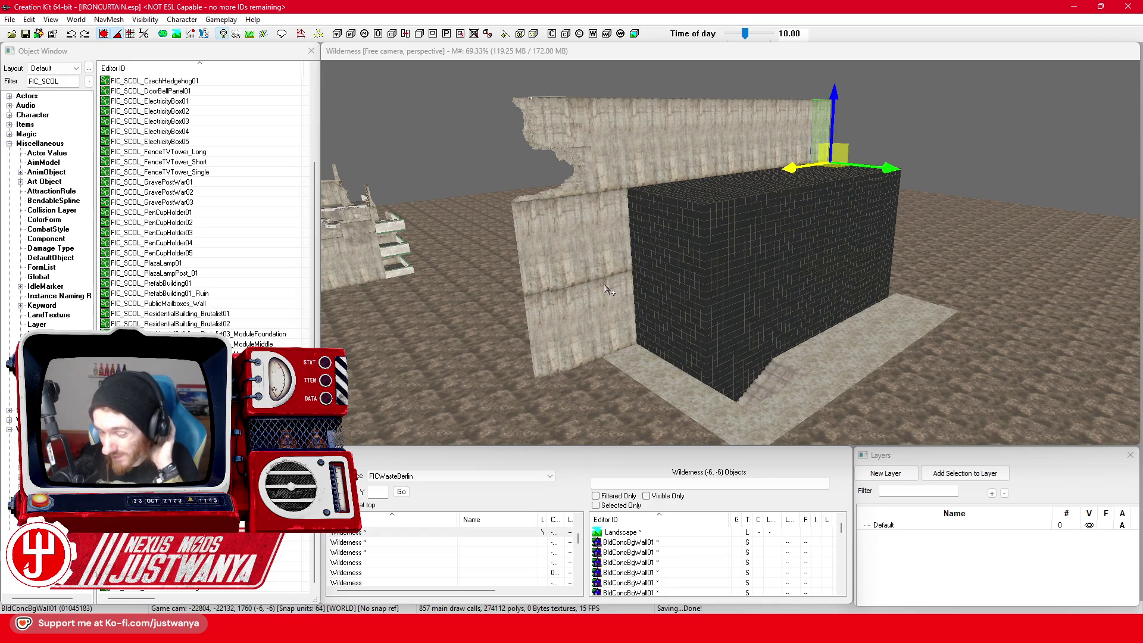
{"action": "mouse_move", "coordinate": [625, 628]}
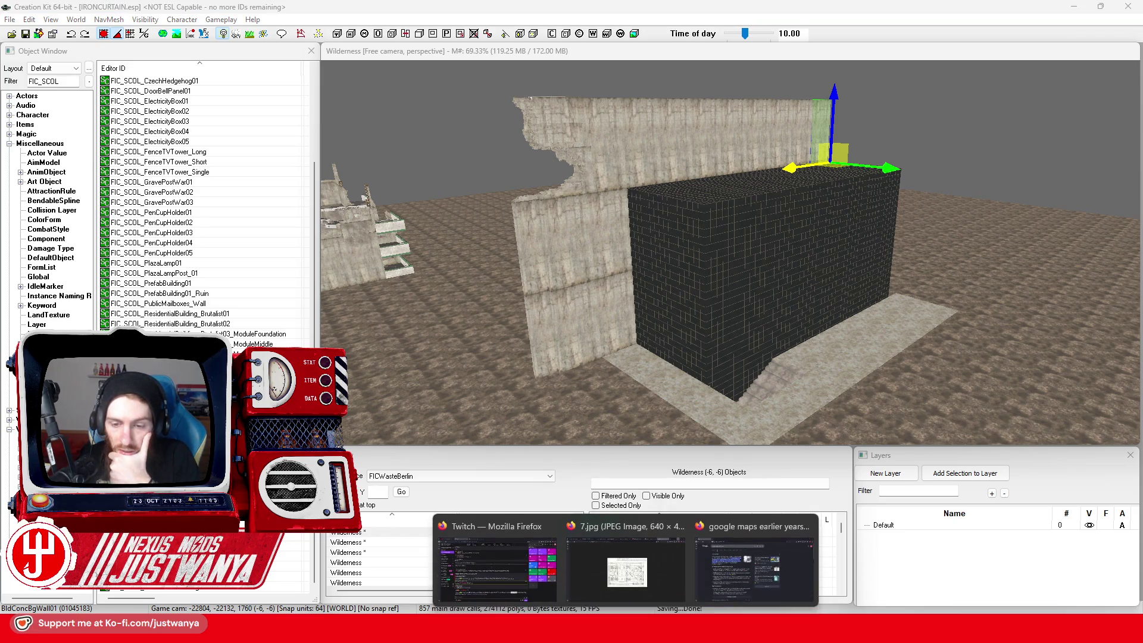
{"action": "left_click", "coordinate": [626, 563]}
{"action": "left_click", "coordinate": [792, 6]}
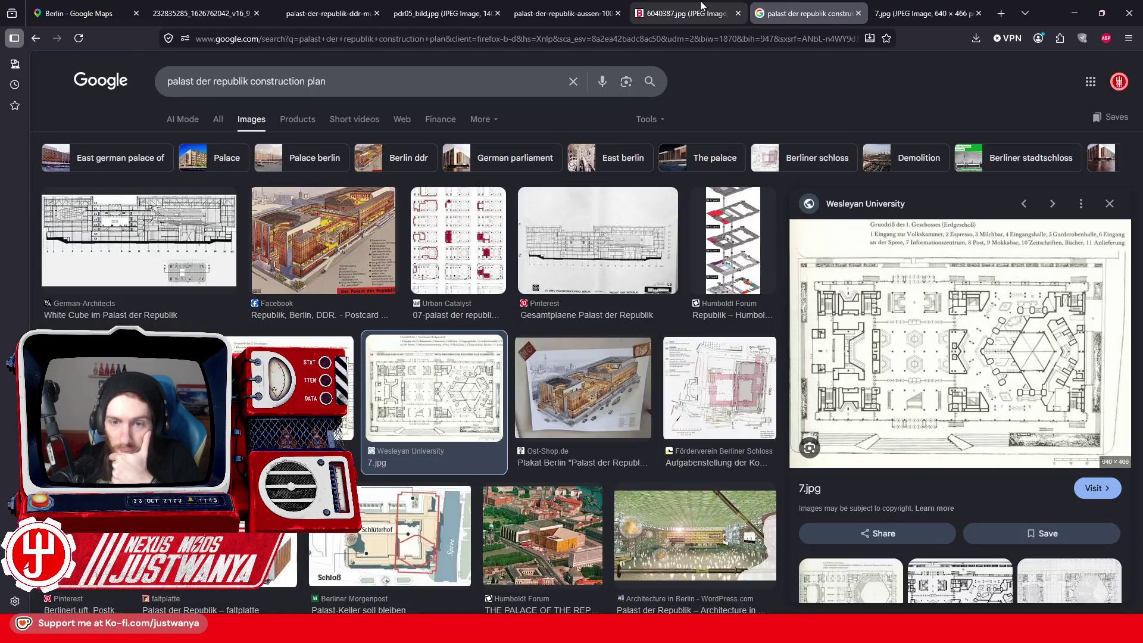
{"action": "left_click", "coordinate": [700, 1]}
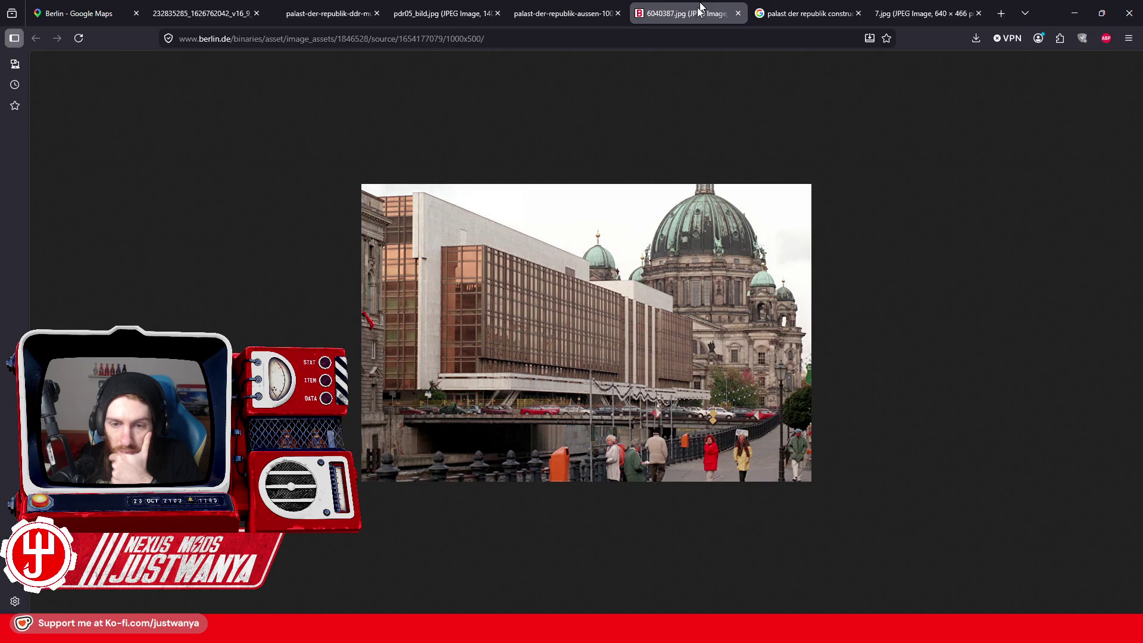
{"action": "left_click", "coordinate": [548, 6]}
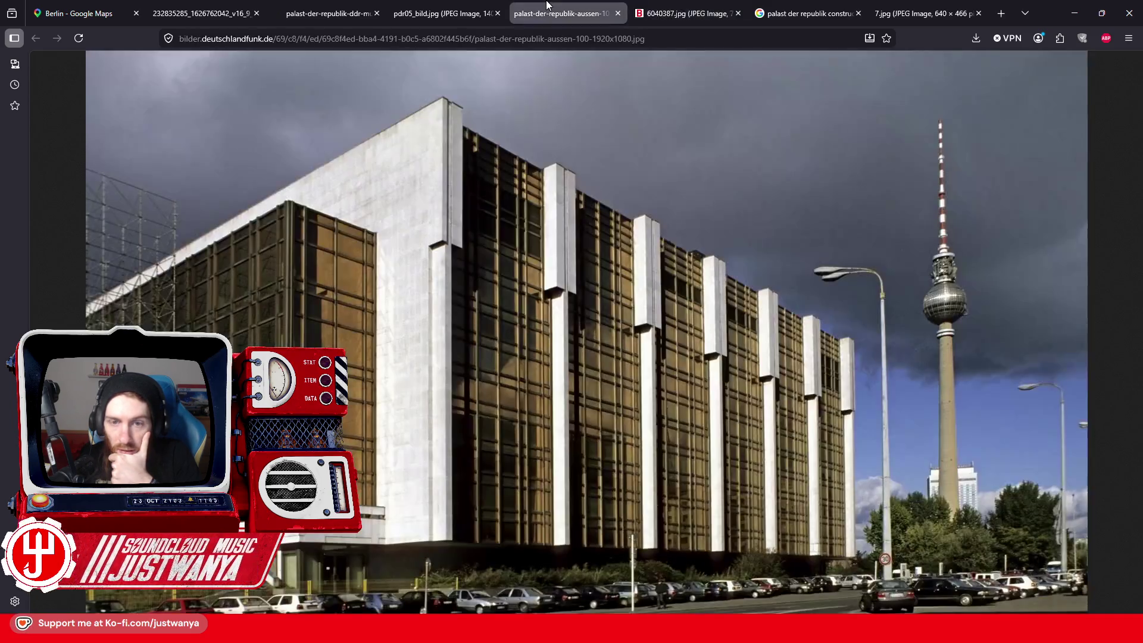
{"action": "left_click", "coordinate": [436, 12]}
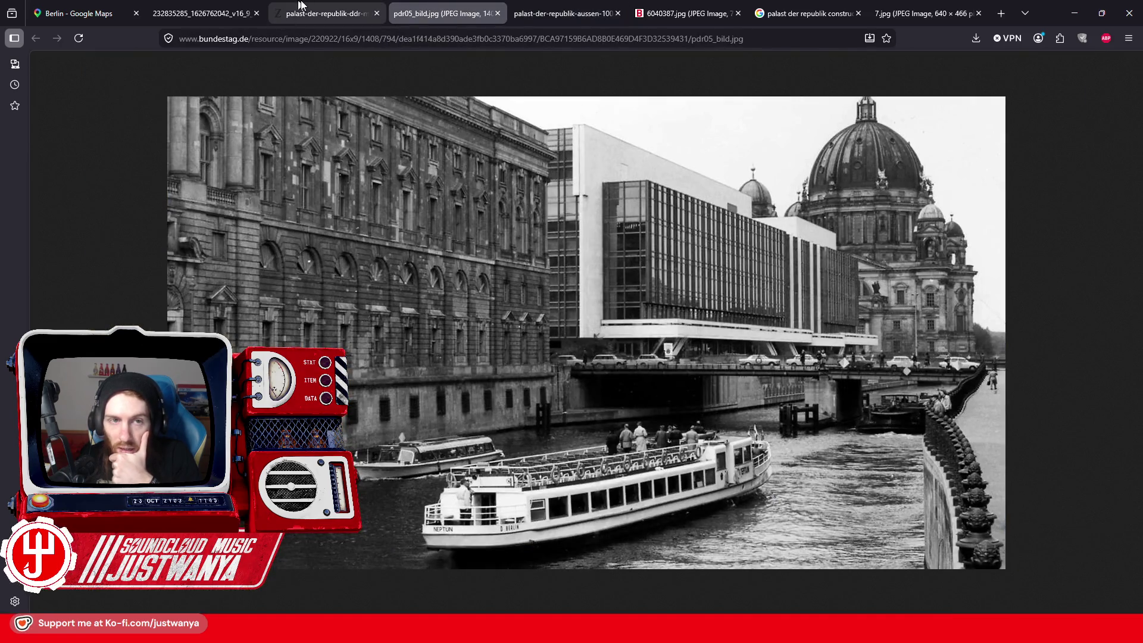
{"action": "left_click", "coordinate": [309, 7]}
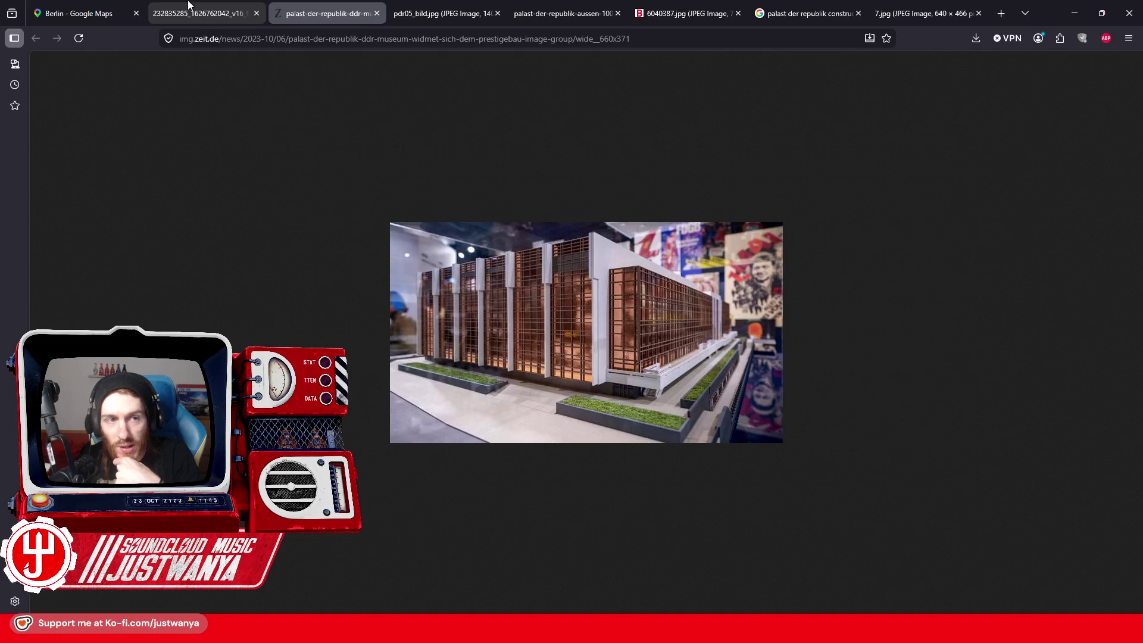
{"action": "left_click", "coordinate": [189, 6]}
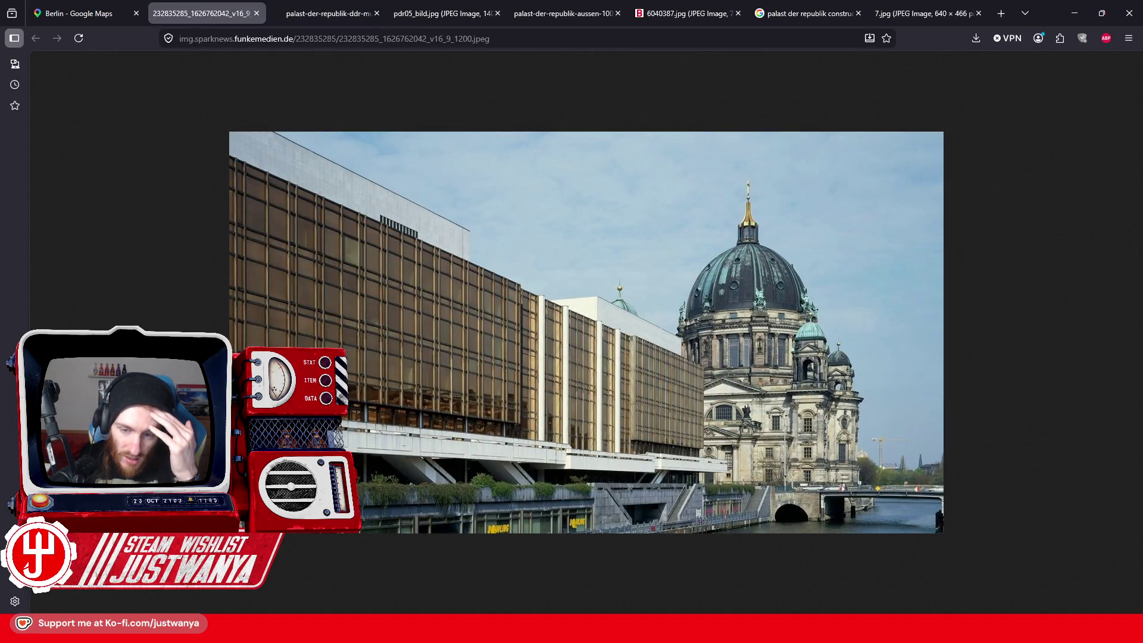
{"action": "left_click", "coordinate": [89, 13]}
{"action": "left_click", "coordinate": [202, 13]}
{"action": "left_click", "coordinate": [327, 13]}
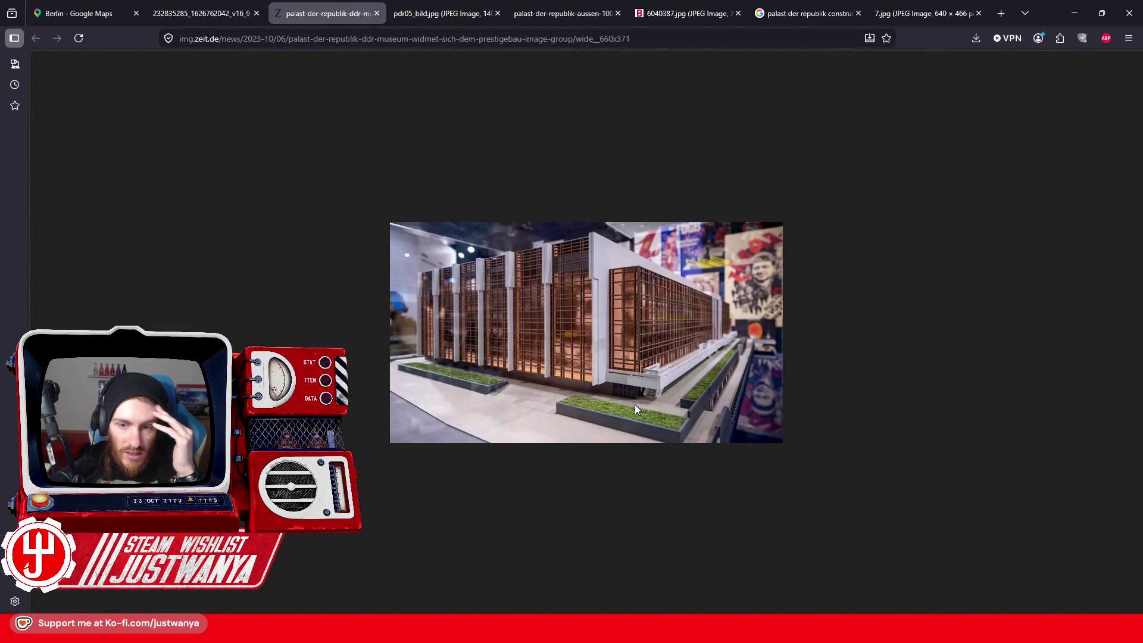
{"action": "left_click", "coordinate": [1065, 5]}
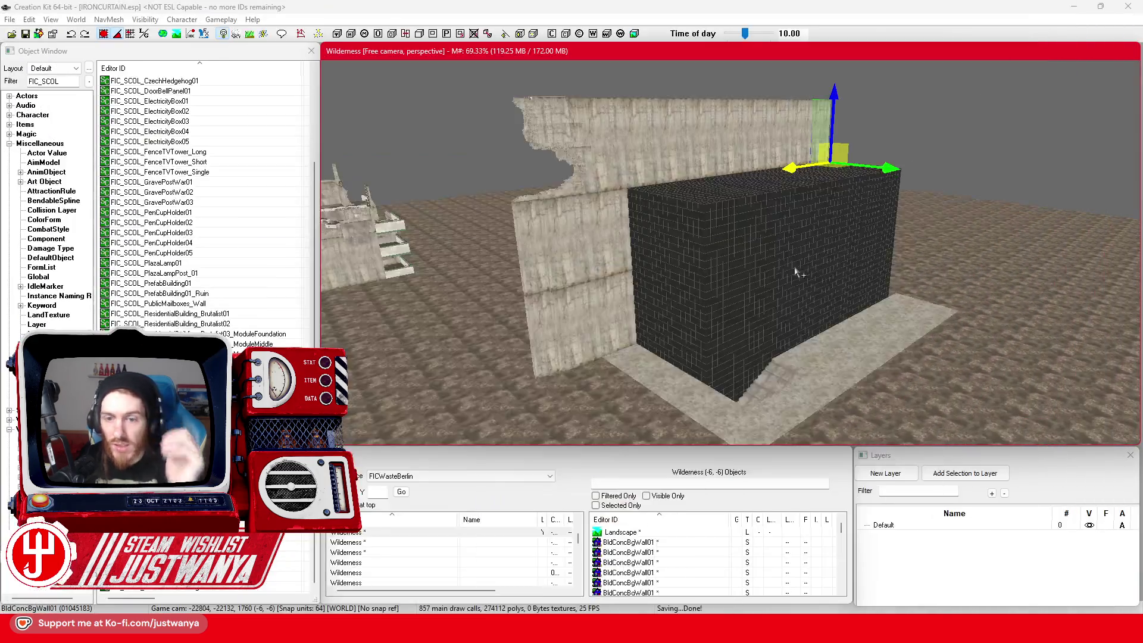
Step: Start a selection with the BldGlassSolid01 panels at the box base and front facade
{"action": "left_click", "coordinate": [713, 348]}
{"action": "scroll", "coordinate": [733, 363], "scroll_direction": "up", "scroll_amount": 5}
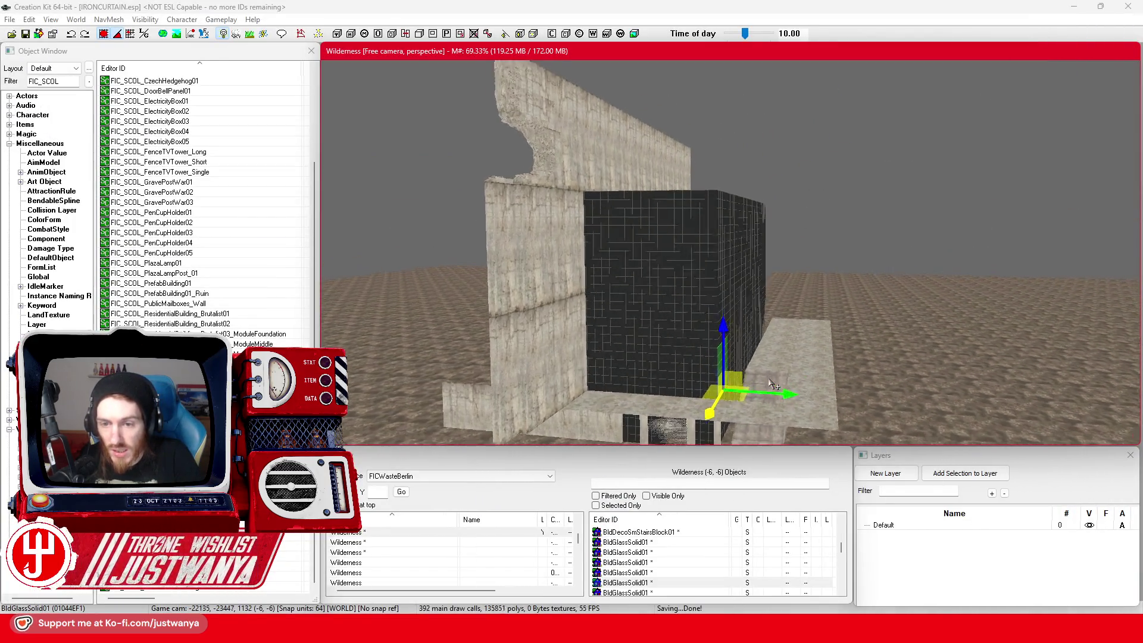
{"action": "left_click", "coordinate": [702, 345]}
{"action": "scroll", "coordinate": [705, 298], "scroll_direction": "down", "scroll_amount": 5}
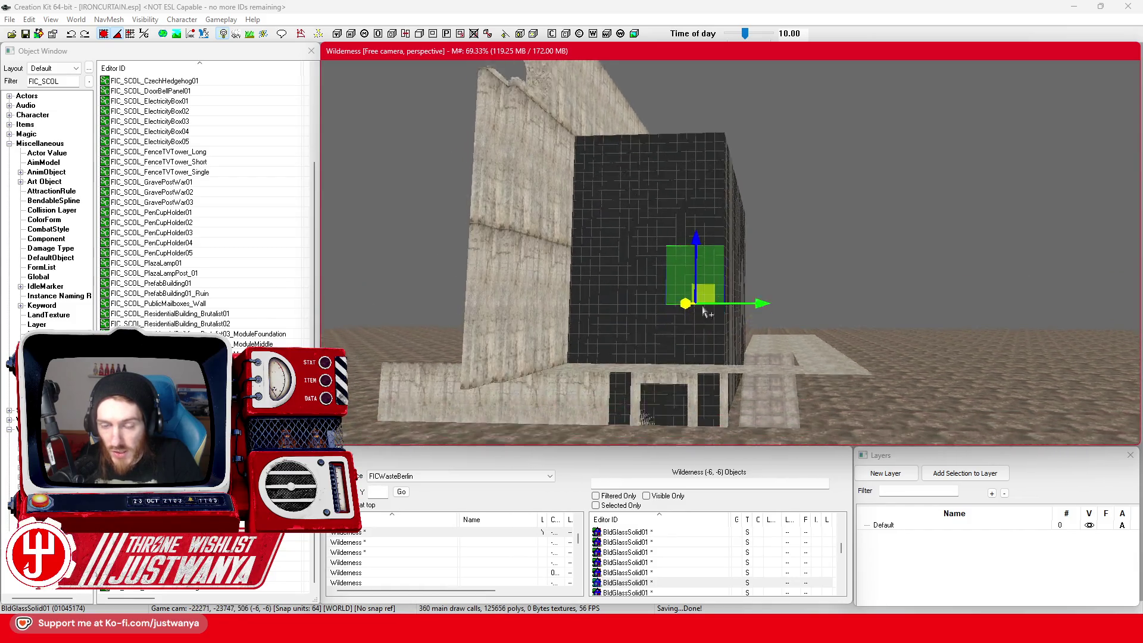
{"action": "key", "text": "shift"}
{"action": "left_click", "coordinate": [640, 222], "text": "ctrl"}
{"action": "left_click", "coordinate": [572, 238], "text": "ctrl"}
{"action": "key", "text": "shift"}
{"action": "left_click", "coordinate": [584, 173], "text": "ctrl"}
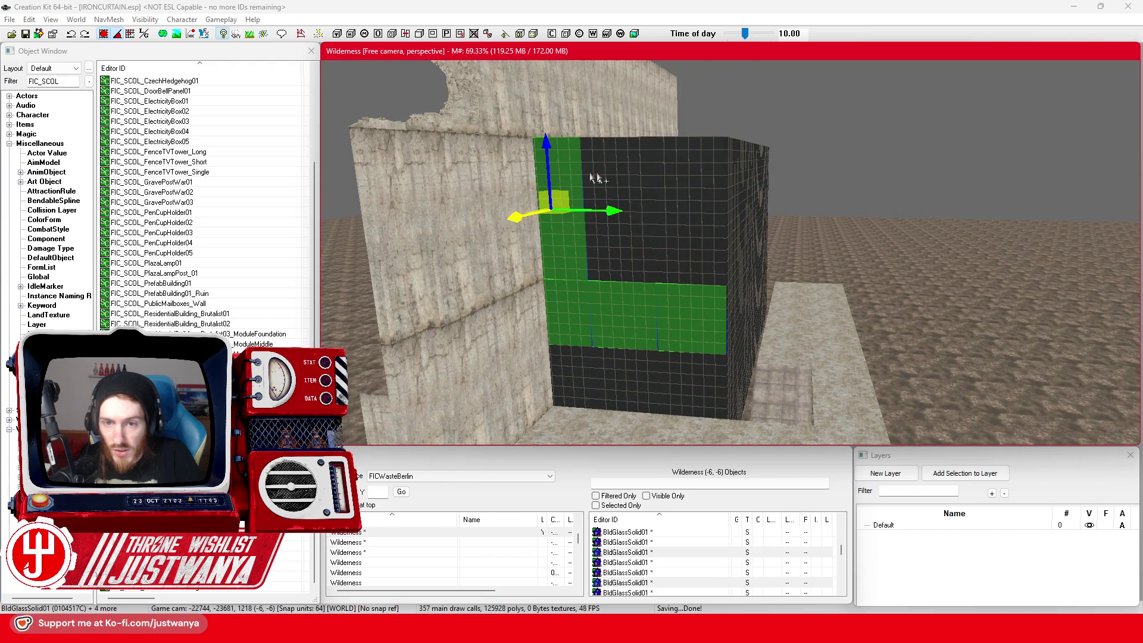
{"action": "left_click", "coordinate": [607, 250], "text": "ctrl"}
{"action": "left_click", "coordinate": [631, 238], "text": "ctrl"}
{"action": "left_click", "coordinate": [708, 268], "text": "ctrl"}
{"action": "left_click", "coordinate": [709, 178], "text": "ctrl"}
{"action": "key", "text": "shift"}
{"action": "key", "text": "shift"}
Step: Add the remaining glass facade panels across to the right end and the top edge panel
{"action": "left_click", "coordinate": [744, 357], "text": "ctrl"}
{"action": "left_click", "coordinate": [758, 191], "text": "ctrl"}
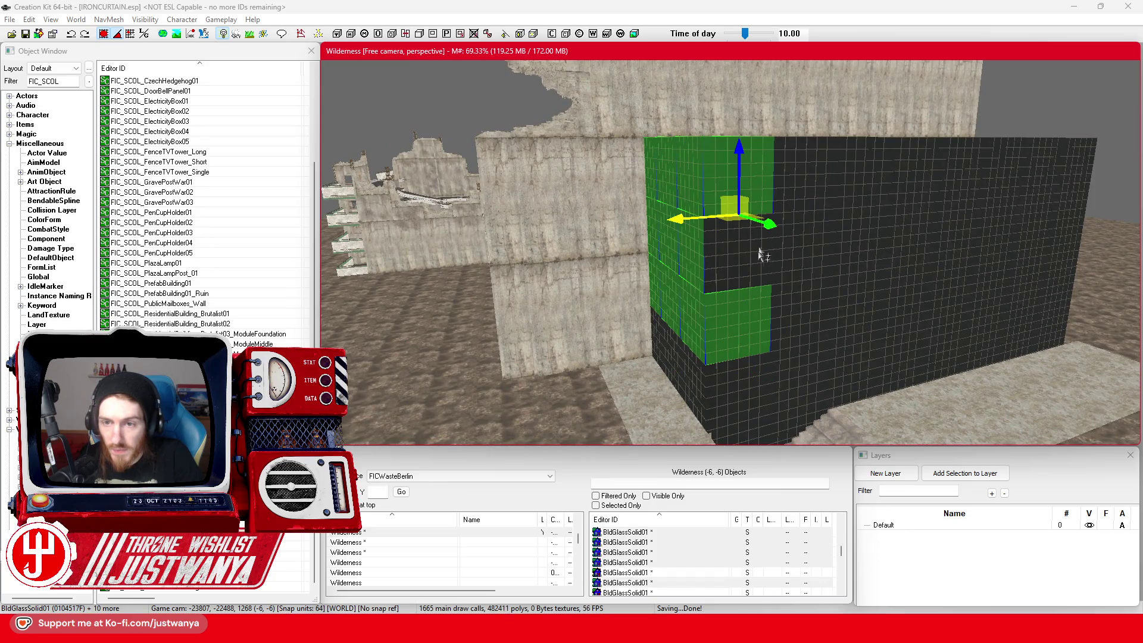
{"action": "left_click", "coordinate": [750, 262], "text": "ctrl"}
{"action": "left_click", "coordinate": [804, 179], "text": "ctrl"}
{"action": "left_click", "coordinate": [800, 256], "text": "ctrl"}
{"action": "left_click", "coordinate": [801, 321], "text": "ctrl"}
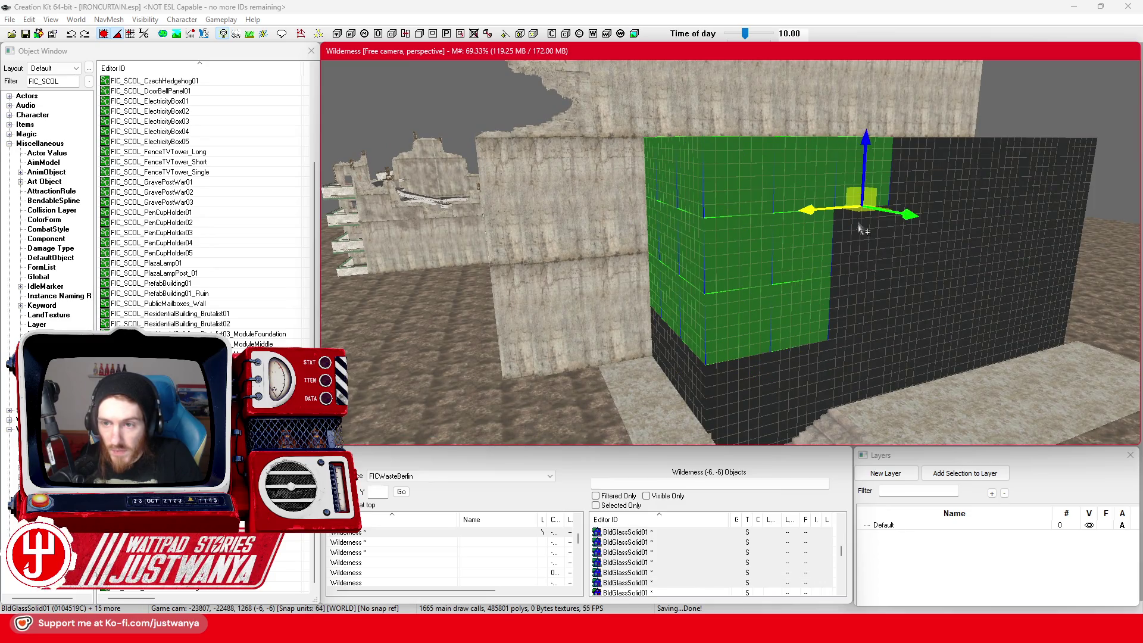
{"action": "left_click", "coordinate": [864, 208], "text": "ctrl"}
{"action": "left_click", "coordinate": [857, 309], "text": "ctrl"}
{"action": "left_click", "coordinate": [915, 177], "text": "ctrl"}
{"action": "left_click", "coordinate": [910, 243], "text": "ctrl"}
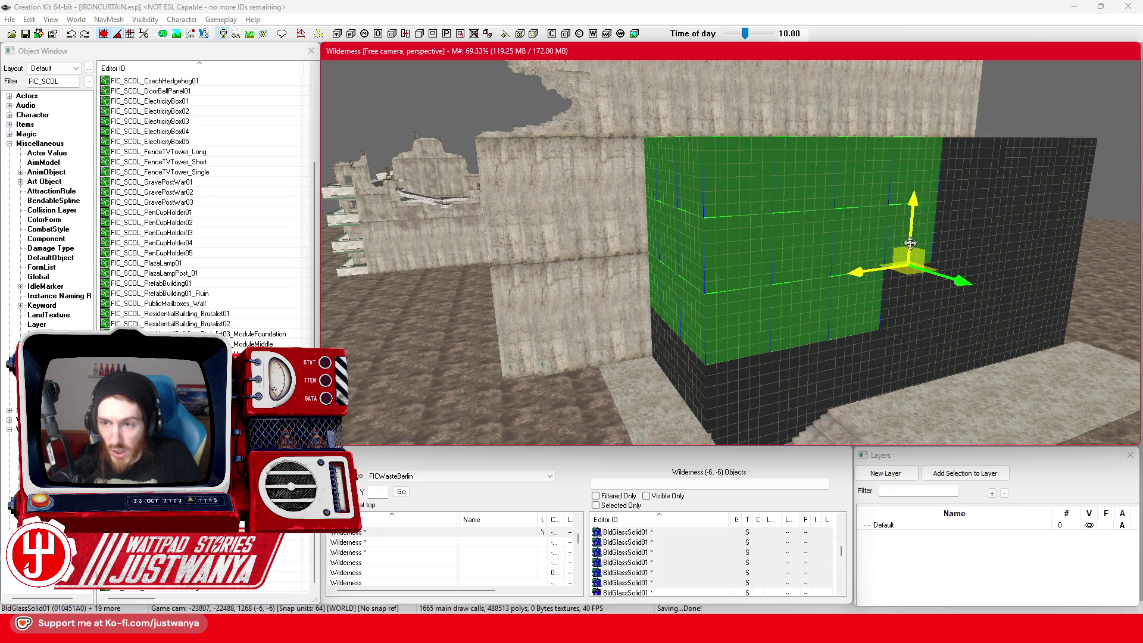
{"action": "left_click", "coordinate": [958, 186], "text": "ctrl"}
{"action": "left_click", "coordinate": [956, 226], "text": "ctrl"}
{"action": "left_click", "coordinate": [950, 311], "text": "ctrl"}
{"action": "left_click", "coordinate": [1008, 164], "text": "ctrl"}
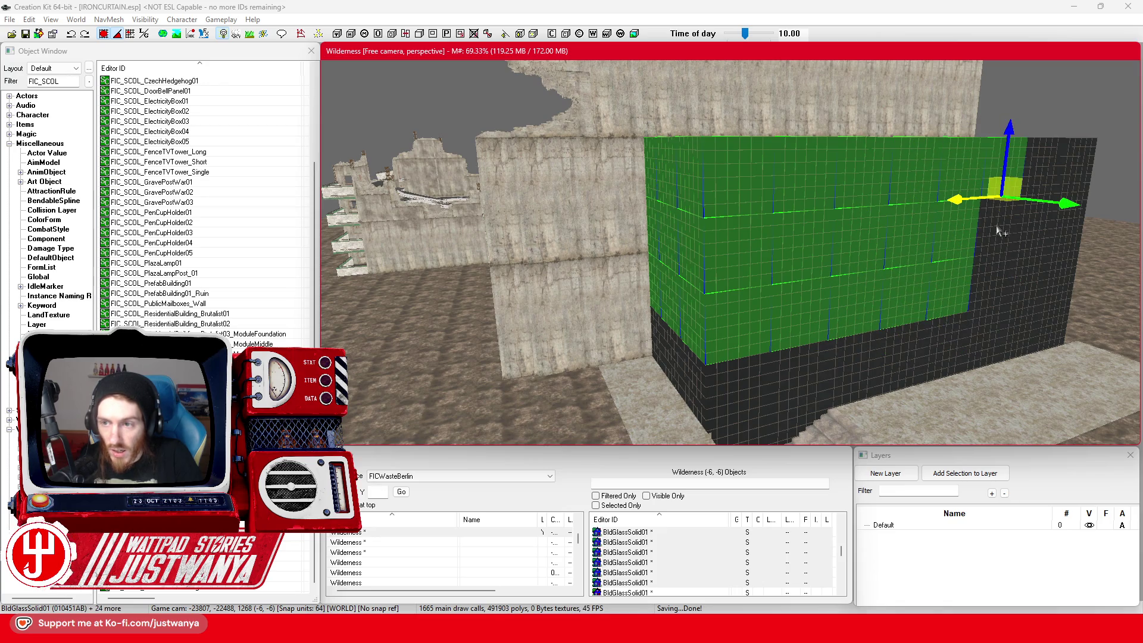
{"action": "left_click", "coordinate": [991, 298], "text": "ctrl"}
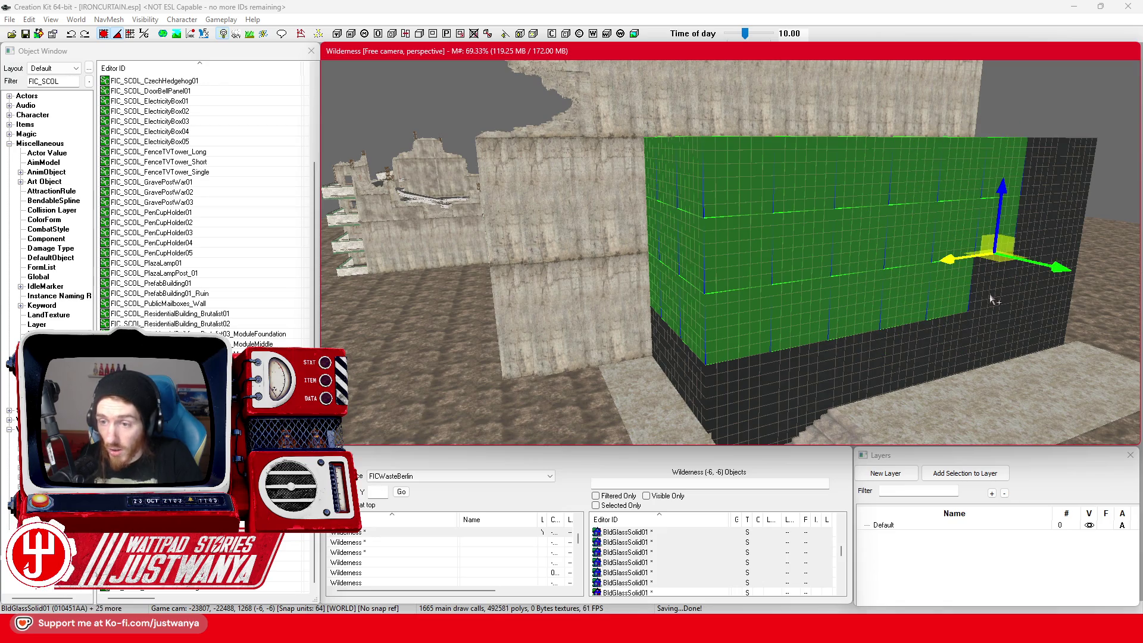
{"action": "left_click", "coordinate": [1022, 290], "text": "ctrl"}
{"action": "left_click", "coordinate": [1053, 285], "text": "ctrl"}
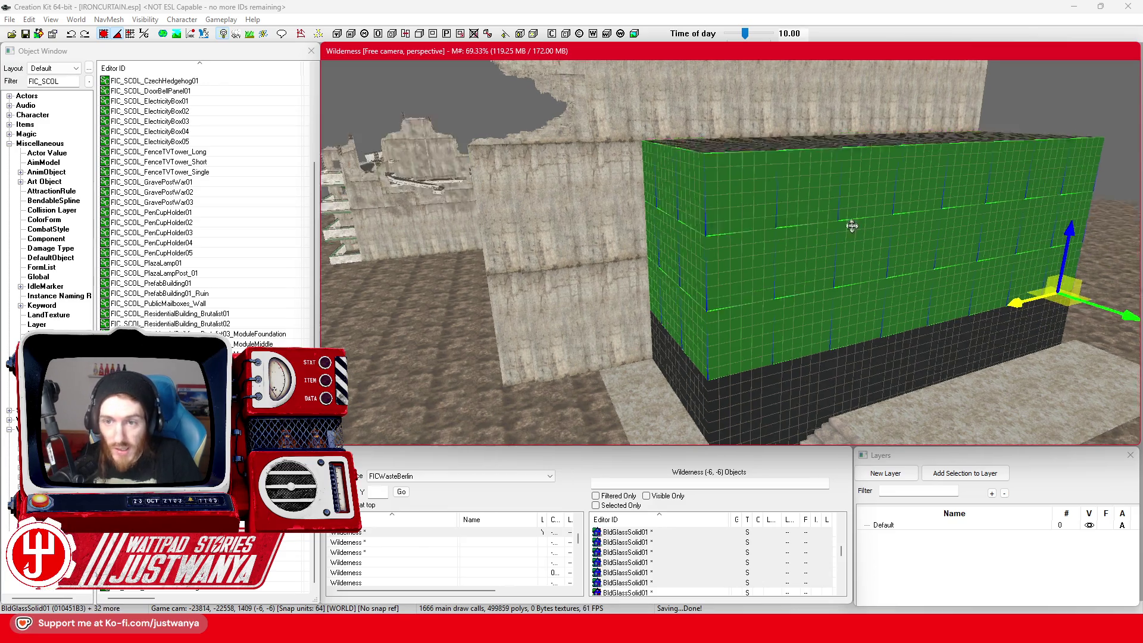
{"action": "left_click", "coordinate": [620, 242], "text": "ctrl"}
{"action": "left_click", "coordinate": [613, 232], "text": "ctrl"}
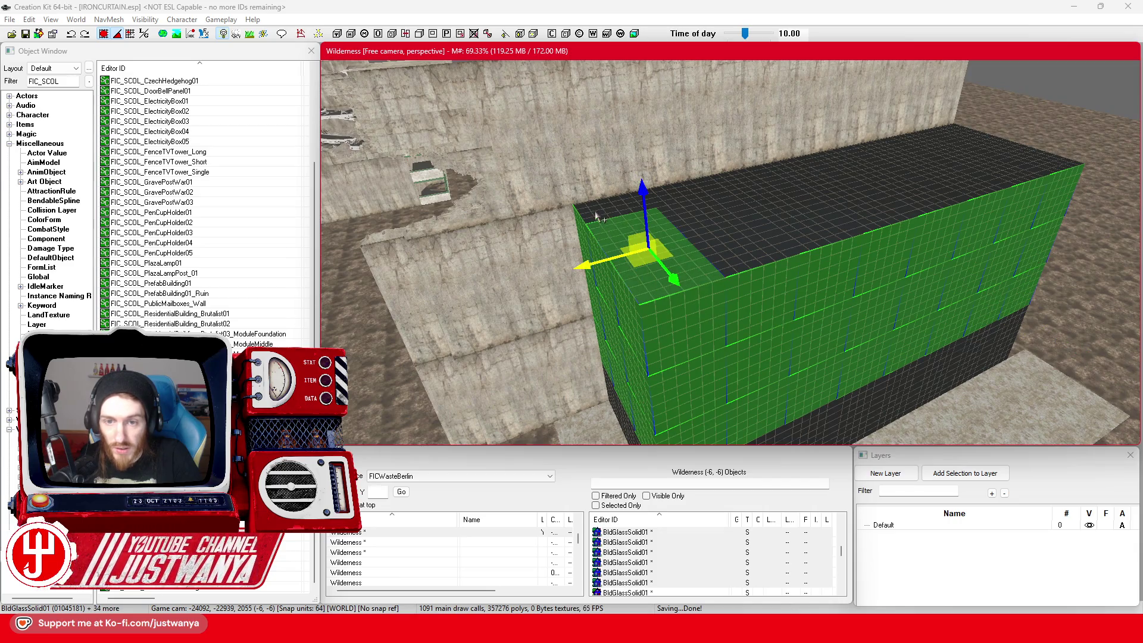
Step: Add all the dark roof panels, including the back roof strip, to the selection
{"action": "left_click", "coordinate": [643, 208], "text": "ctrl"}
{"action": "left_click", "coordinate": [725, 227], "text": "ctrl"}
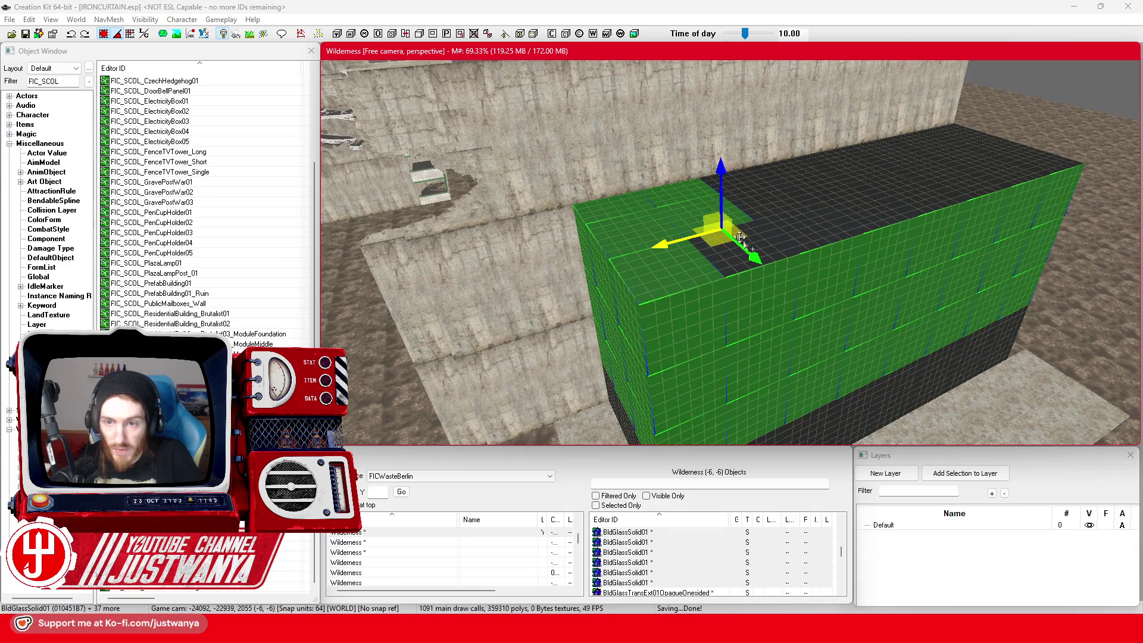
{"action": "left_click", "coordinate": [784, 252], "text": "ctrl"}
{"action": "left_click", "coordinate": [780, 213], "text": "ctrl"}
{"action": "left_click", "coordinate": [732, 181], "text": "ctrl"}
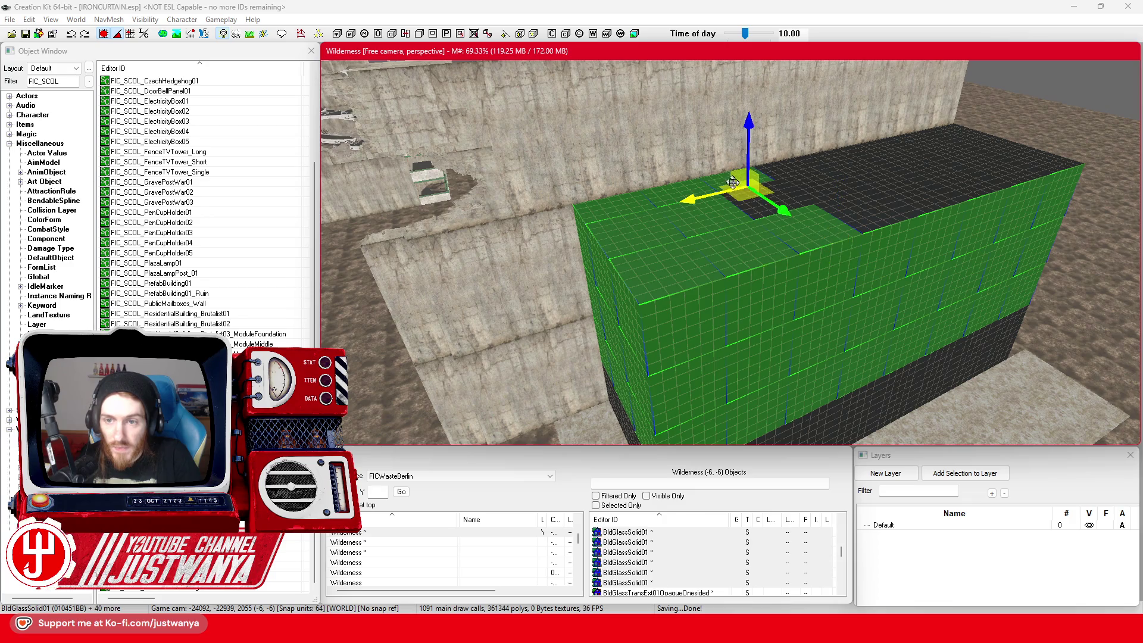
{"action": "left_click", "coordinate": [809, 190], "text": "ctrl"}
{"action": "left_click", "coordinate": [818, 198], "text": "ctrl"}
{"action": "scroll", "coordinate": [792, 250], "scroll_direction": "down", "scroll_amount": 2}
{"action": "left_click", "coordinate": [789, 256], "text": "ctrl"}
{"action": "left_click", "coordinate": [885, 230], "text": "ctrl"}
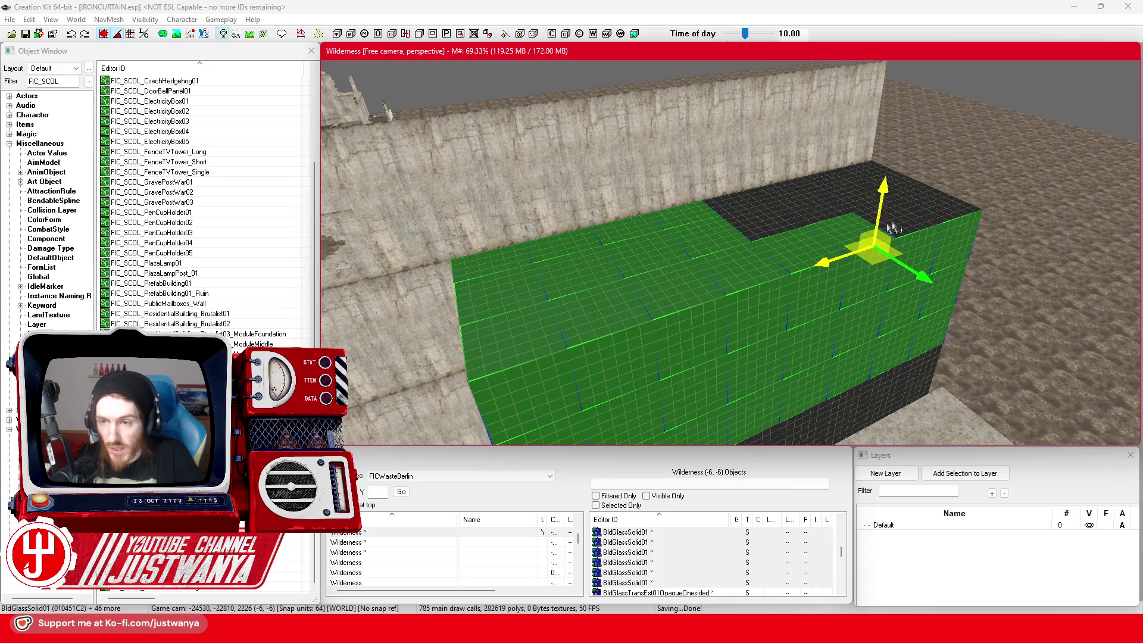
{"action": "left_click", "coordinate": [929, 197], "text": "ctrl"}
{"action": "left_click", "coordinate": [964, 191], "text": "ctrl"}
{"action": "left_click", "coordinate": [893, 178], "text": "ctrl"}
{"action": "left_click", "coordinate": [857, 190], "text": "ctrl"}
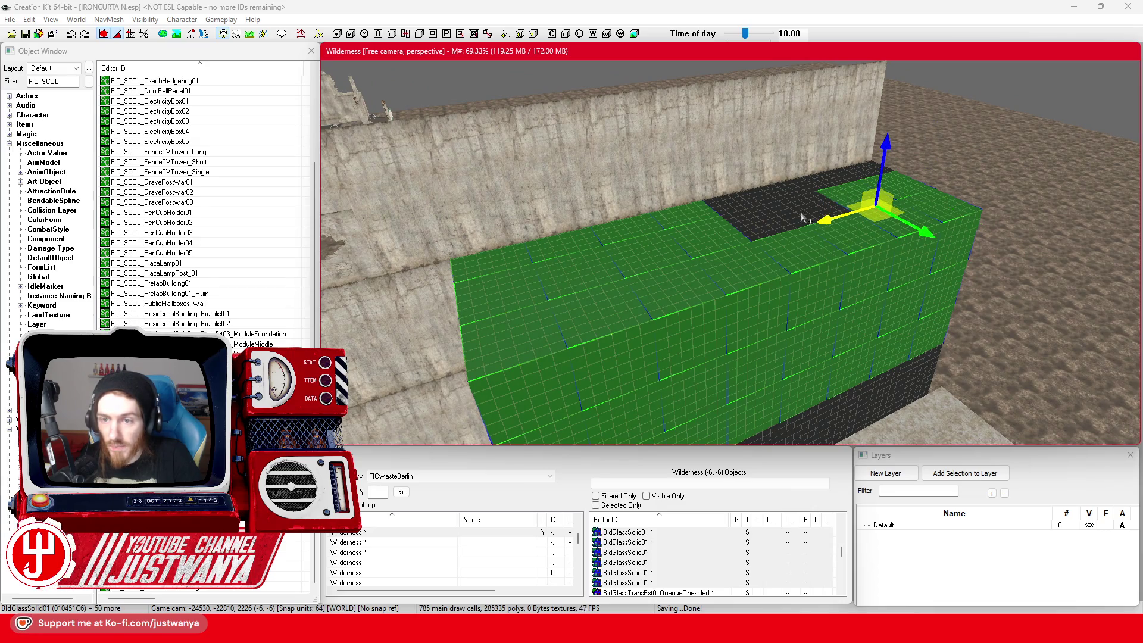
{"action": "left_click", "coordinate": [805, 205], "text": "ctrl"}
{"action": "left_click", "coordinate": [768, 208], "text": "ctrl"}
{"action": "left_click", "coordinate": [747, 199], "text": "ctrl"}
{"action": "left_click", "coordinate": [805, 186], "text": "ctrl"}
{"action": "left_click", "coordinate": [840, 181], "text": "ctrl"}
{"action": "left_click", "coordinate": [879, 174], "text": "ctrl"}
Step: Select only the thin facade ledge strip
{"action": "scroll", "coordinate": [840, 172], "scroll_direction": "up", "scroll_amount": 5}
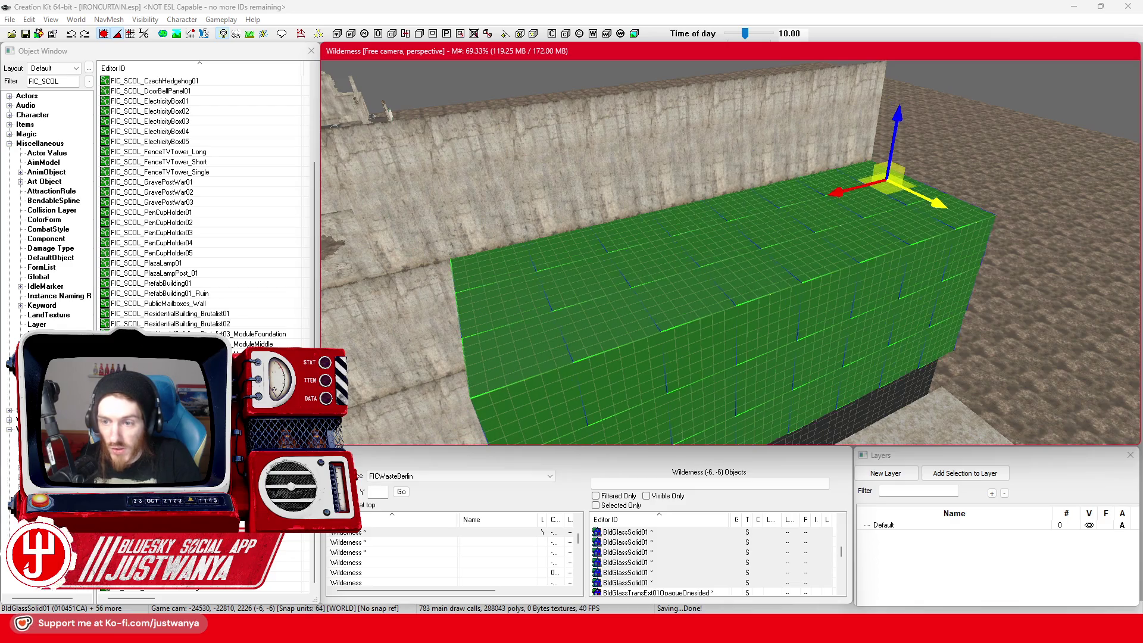
{"action": "left_click", "coordinate": [861, 216]}
{"action": "scroll", "coordinate": [861, 215], "scroll_direction": "down", "scroll_amount": 3}
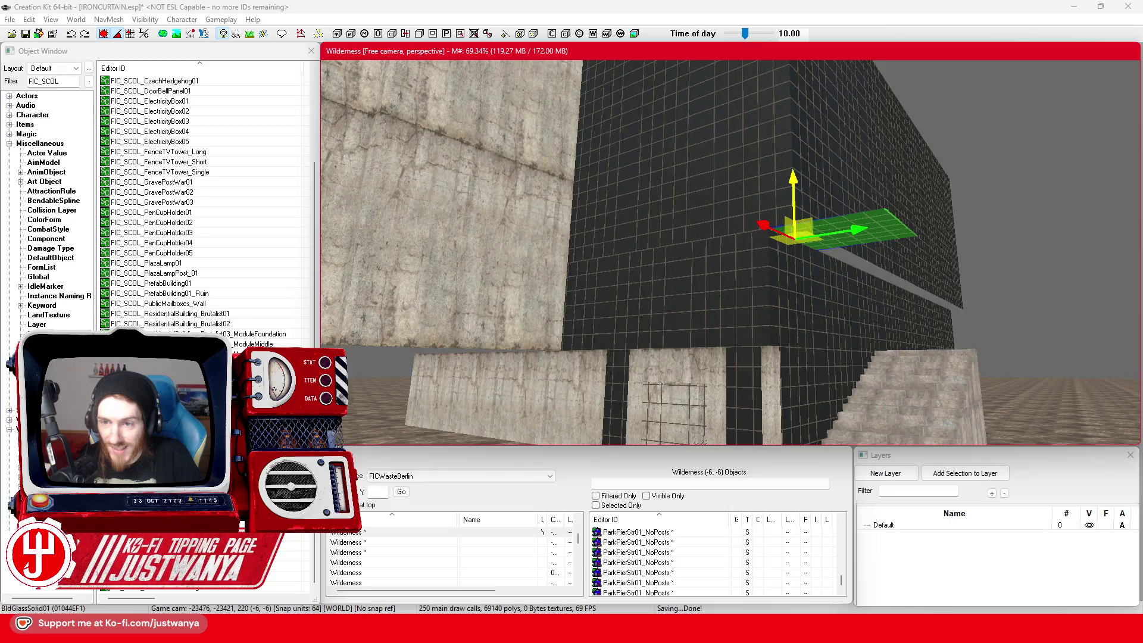
Step: Drag the ledge strip along X, in several moves, to the right along the glass facade
{"action": "left_click_drag", "start_coordinate": [759, 274], "coordinate": [816, 292]}
{"action": "key", "text": "shift"}
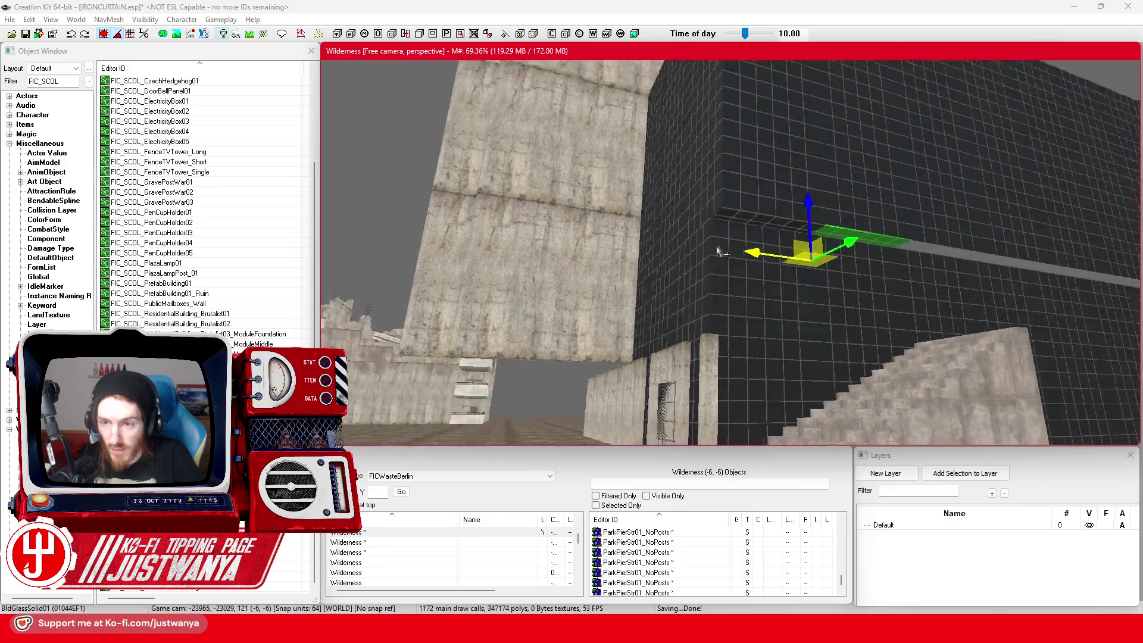
{"action": "mouse_move", "coordinate": [610, 245]}
{"action": "left_mouse_down"}
{"action": "mouse_move", "coordinate": [812, 245]}
{"action": "mouse_move", "coordinate": [798, 245]}
{"action": "left_mouse_up"}
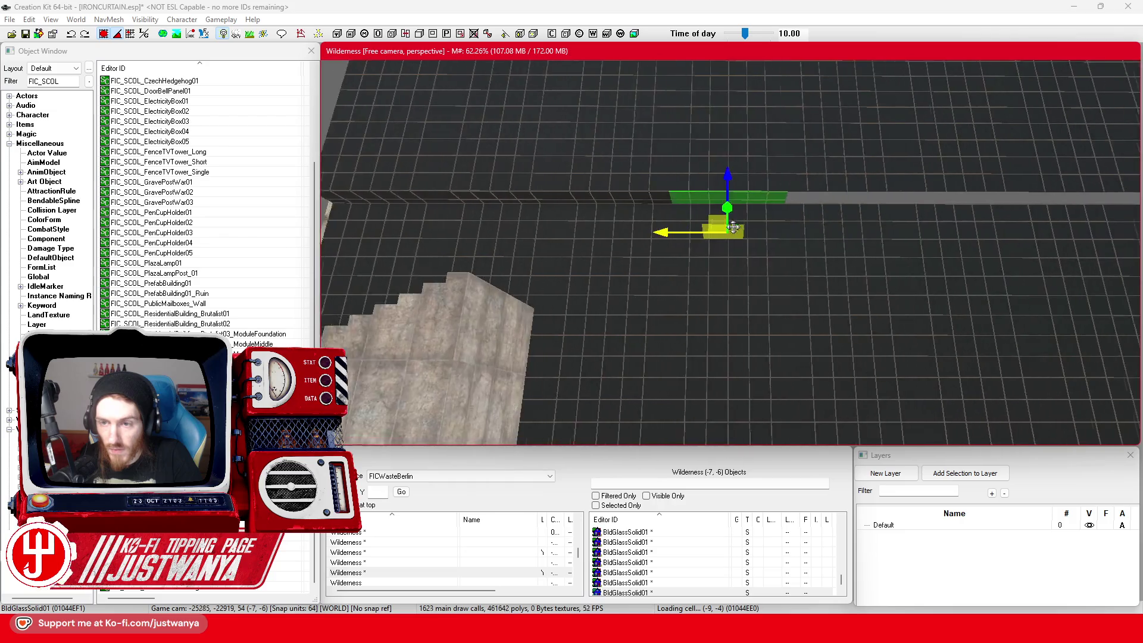
{"action": "mouse_move", "coordinate": [676, 232]}
{"action": "left_mouse_down"}
{"action": "mouse_move", "coordinate": [851, 232]}
{"action": "mouse_move", "coordinate": [806, 232]}
{"action": "left_mouse_up"}
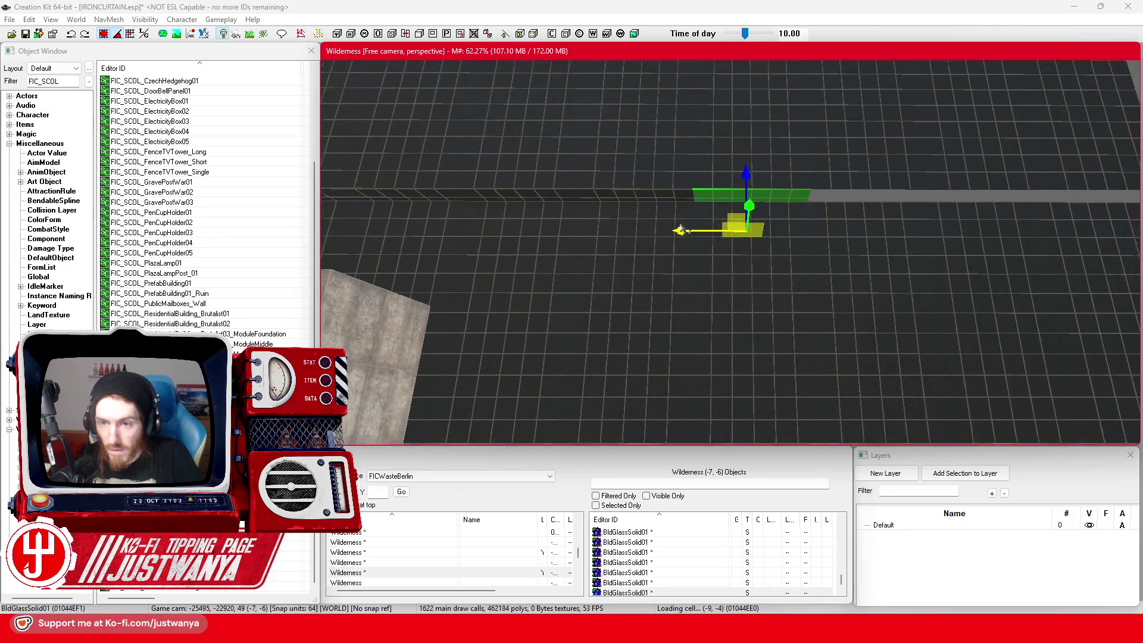
{"action": "left_click_drag", "start_coordinate": [655, 232], "coordinate": [911, 224]}
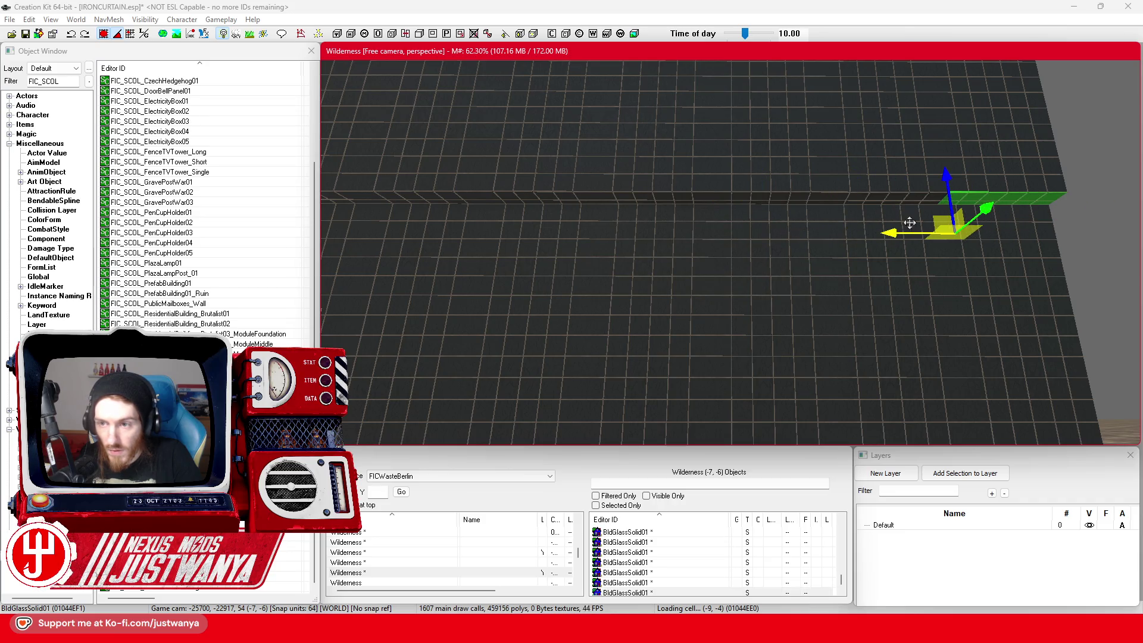
{"action": "scroll", "coordinate": [531, 116], "scroll_direction": "down", "scroll_amount": 10}
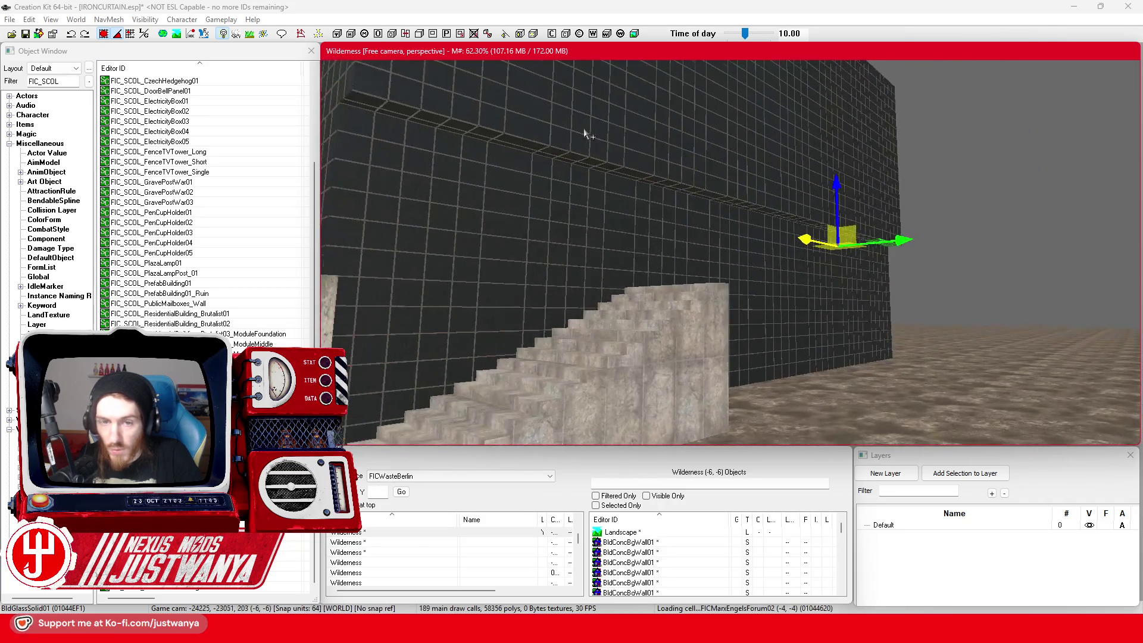
{"action": "scroll", "coordinate": [589, 128], "scroll_direction": "up", "scroll_amount": 10}
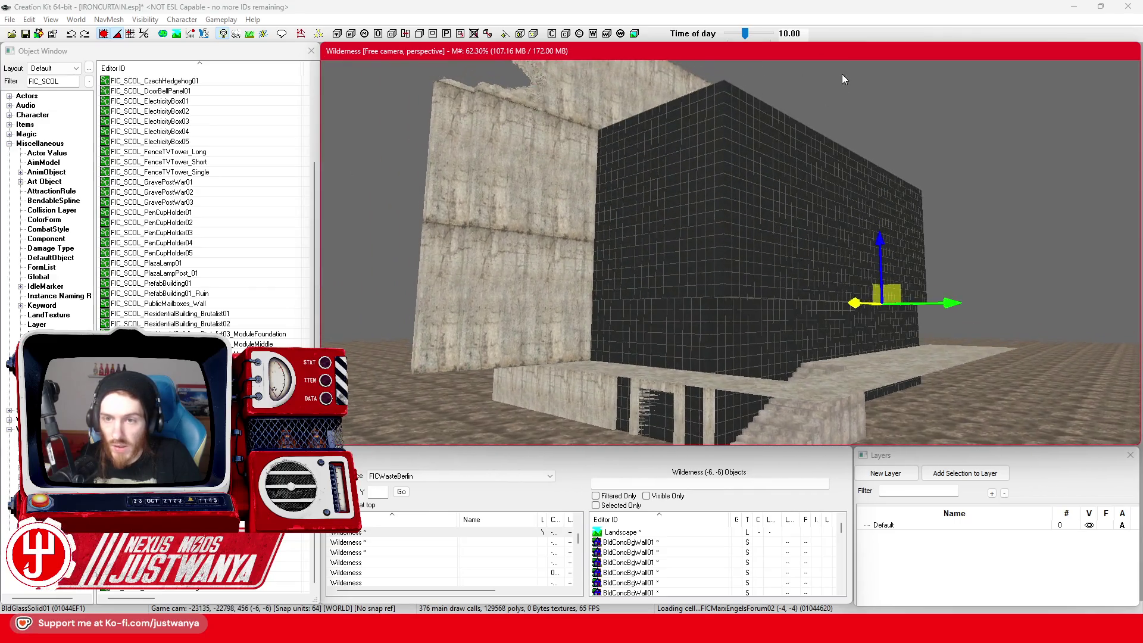
{"action": "scroll", "coordinate": [857, 148], "scroll_direction": "down", "scroll_amount": 10}
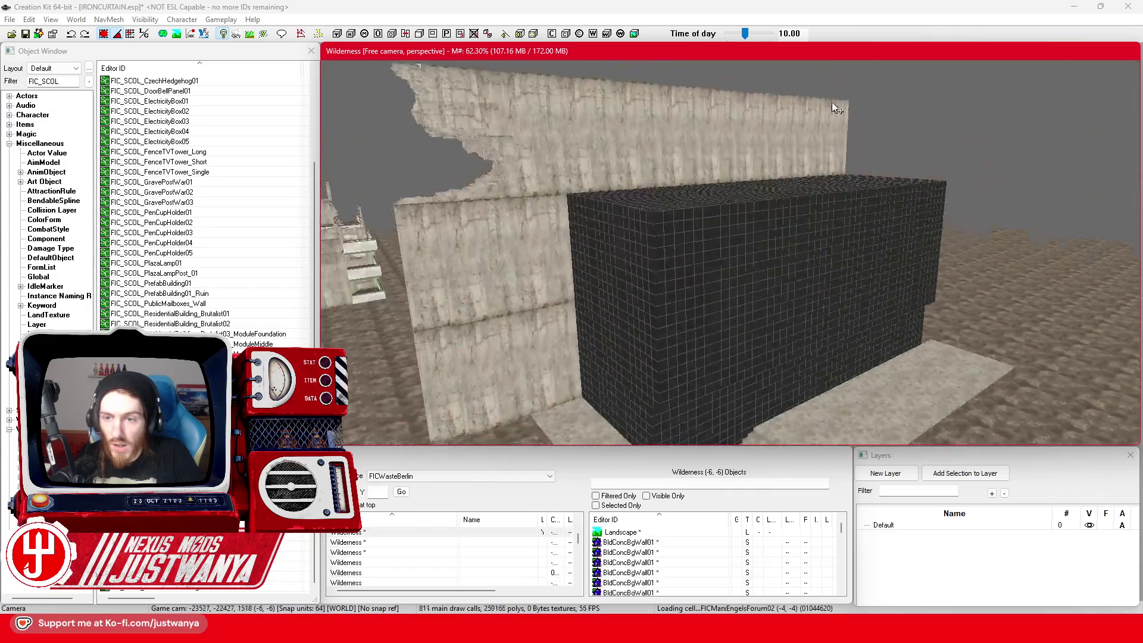
{"action": "scroll", "coordinate": [848, 71], "scroll_direction": "up", "scroll_amount": 5}
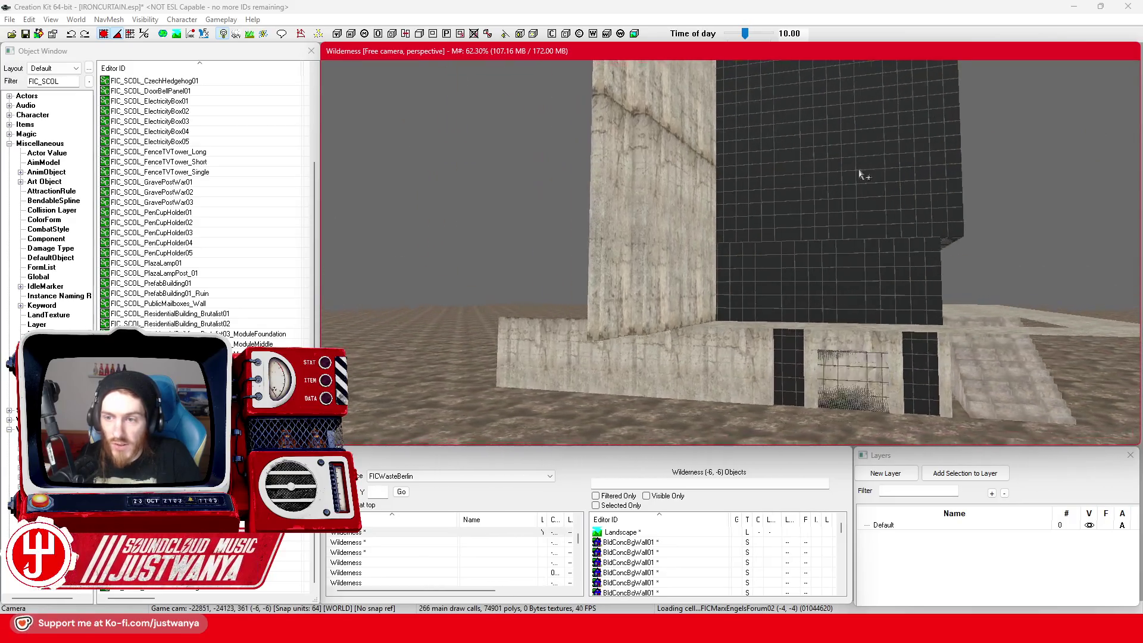
Step: Save IRONCURTAIN.esp, then select the concrete floor piece at the building base
{"action": "left_click", "coordinate": [27, 34]}
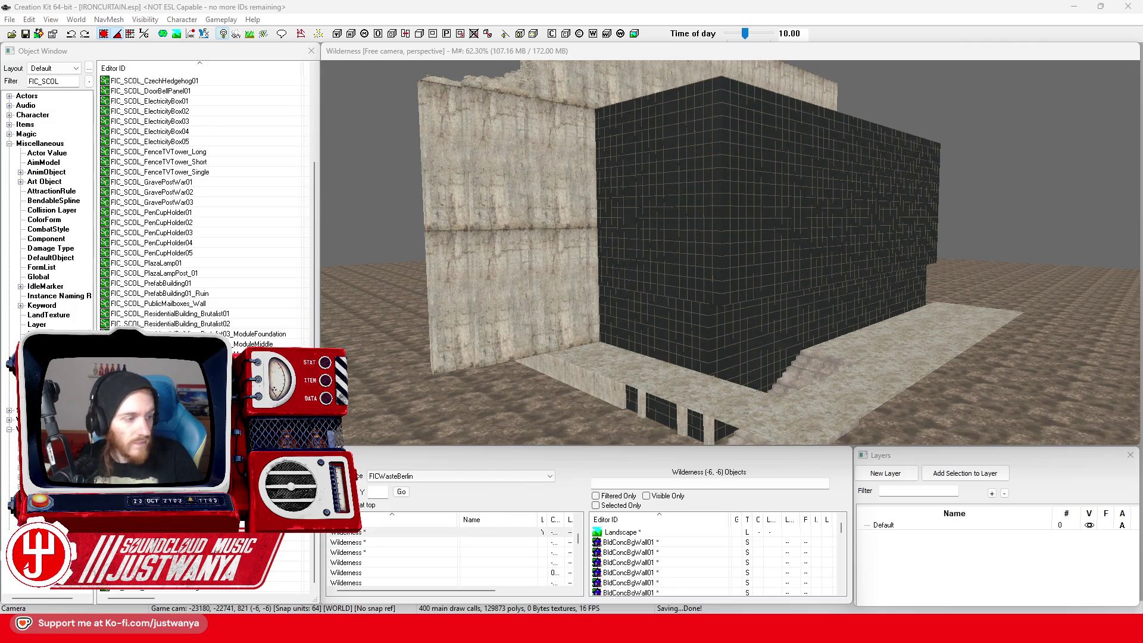
{"action": "scroll", "coordinate": [733, 250], "scroll_direction": "up", "scroll_amount": 3}
{"action": "left_click", "coordinate": [971, 417]}
{"action": "scroll", "coordinate": [827, 386], "scroll_direction": "up", "scroll_amount": 3}
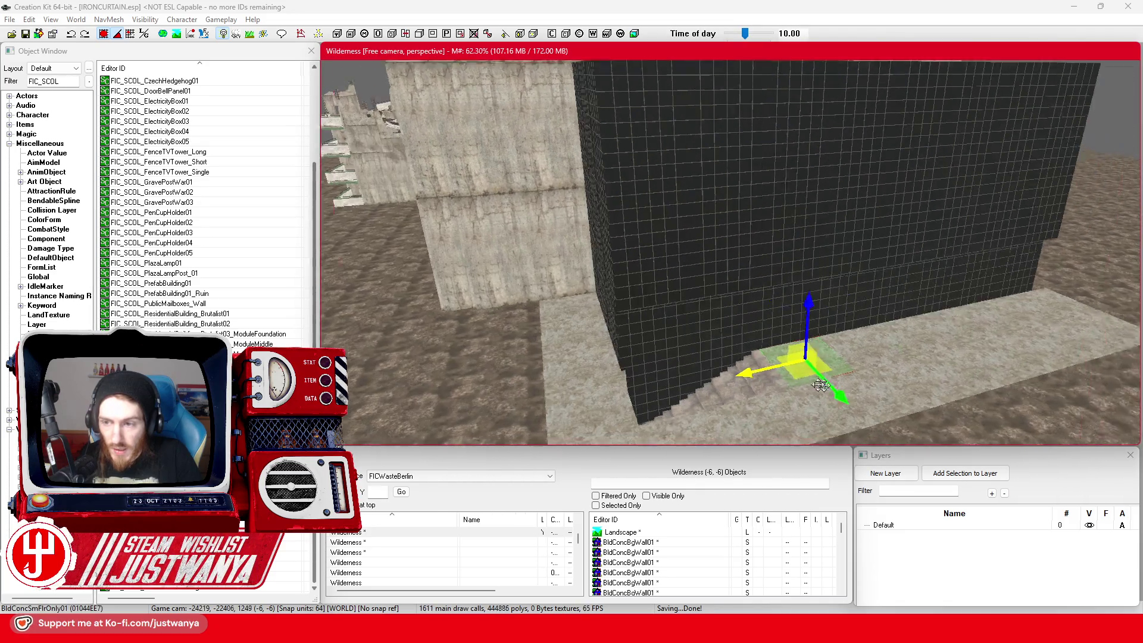
Step: Delete the chosen floor piece and select the stairs block beside the wall
{"action": "key", "text": "shift"}
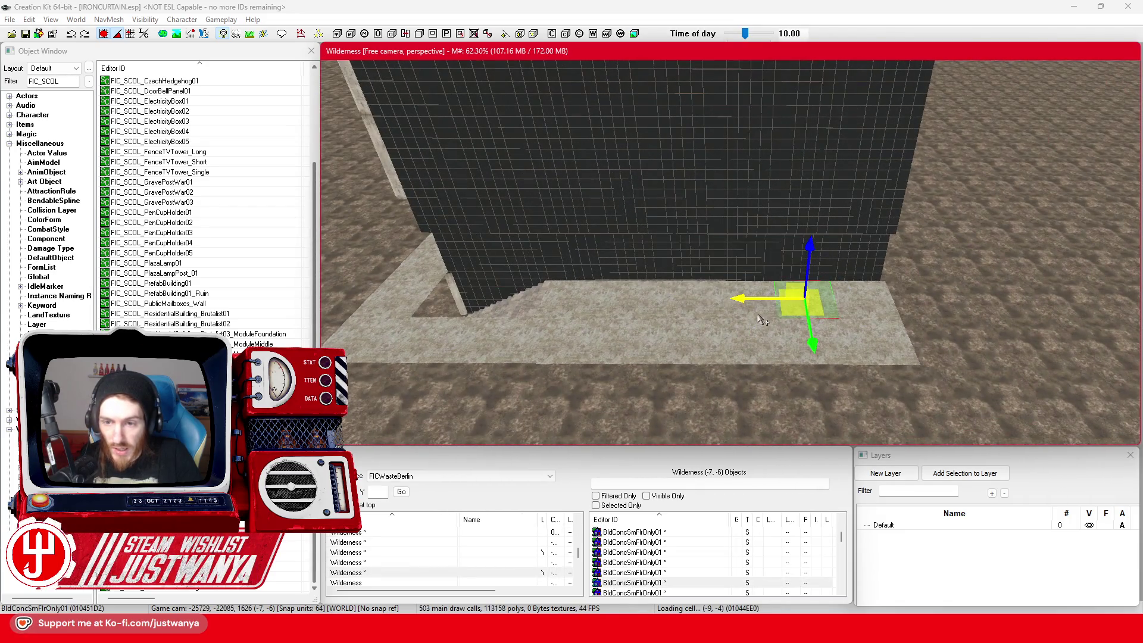
{"action": "key", "text": "Delete"}
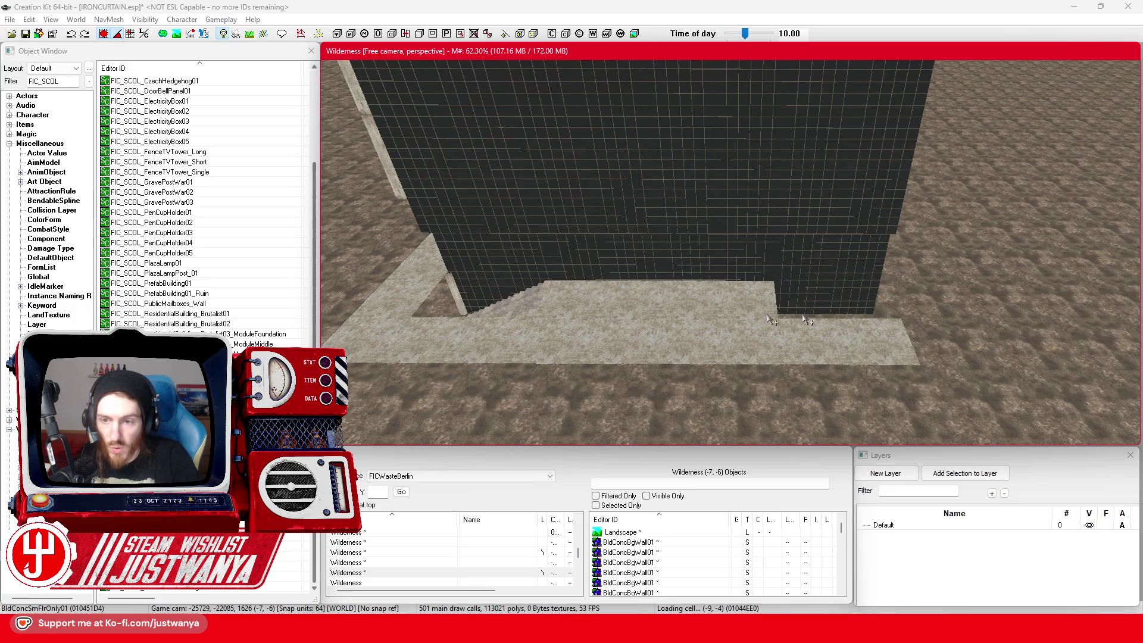
{"action": "left_click", "coordinate": [514, 304]}
{"action": "scroll", "coordinate": [552, 341], "scroll_direction": "up", "scroll_amount": 3}
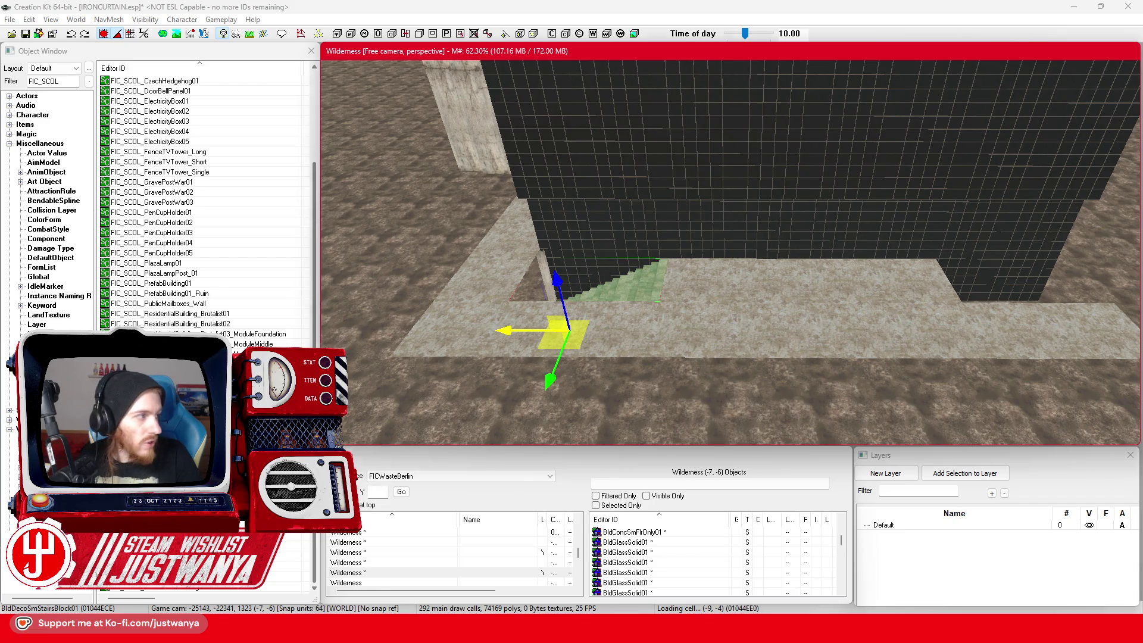
{"action": "left_click", "coordinate": [538, 302]}
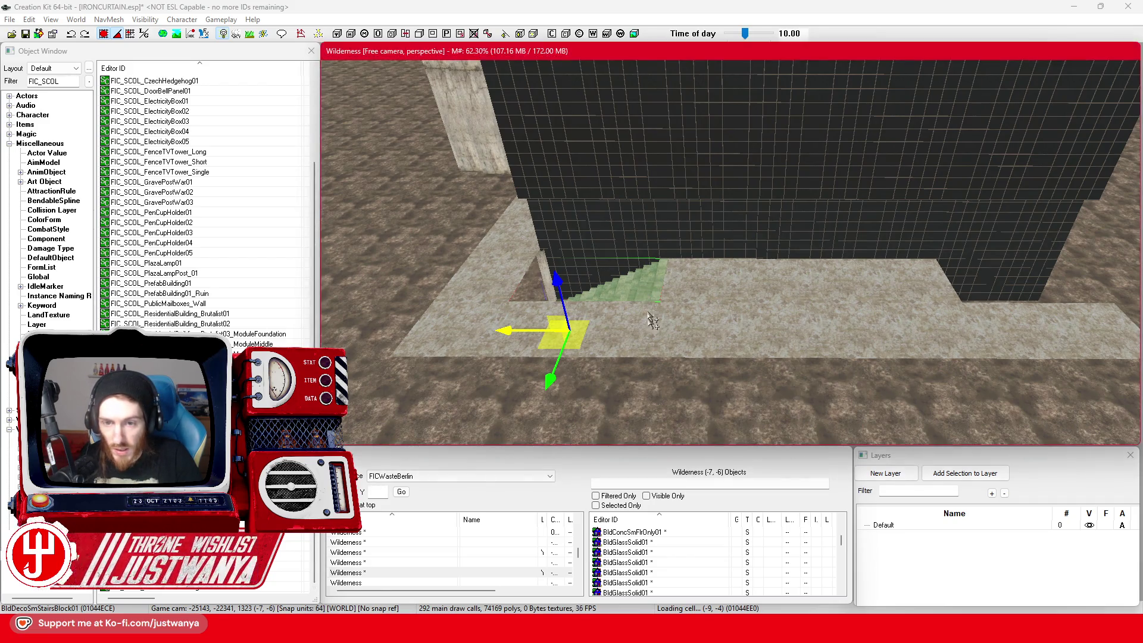
Step: Rotate the first stair block to face the other way, then slide both stair blocks right along the base
{"action": "key", "text": "e"}
{"action": "left_click_drag", "start_coordinate": [568, 383], "coordinate": [641, 347]}
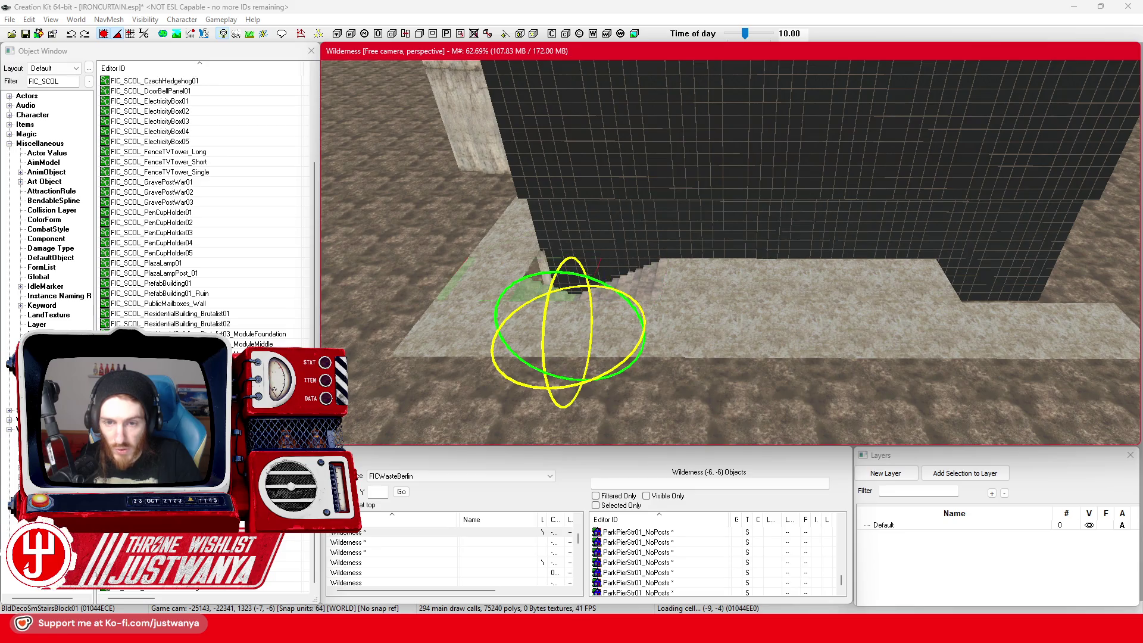
{"action": "key", "text": "w"}
{"action": "left_click_drag", "start_coordinate": [525, 331], "coordinate": [1036, 331]}
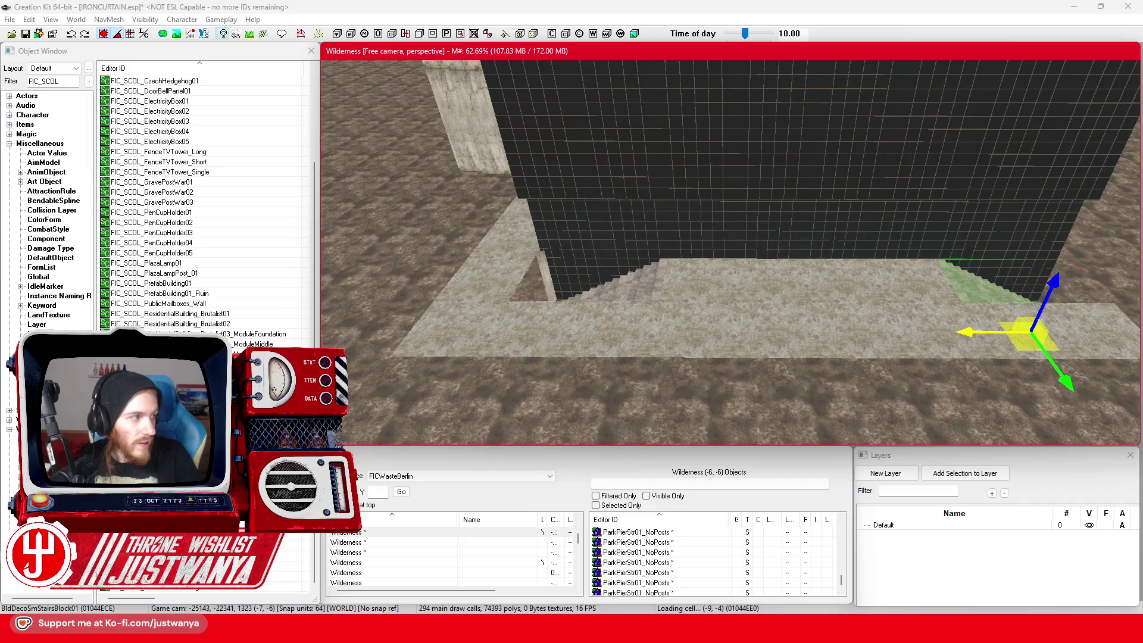
{"action": "mouse_move", "coordinate": [829, 316]}
{"action": "left_mouse_down"}
{"action": "mouse_move", "coordinate": [681, 306]}
{"action": "mouse_move", "coordinate": [765, 327]}
{"action": "left_mouse_up"}
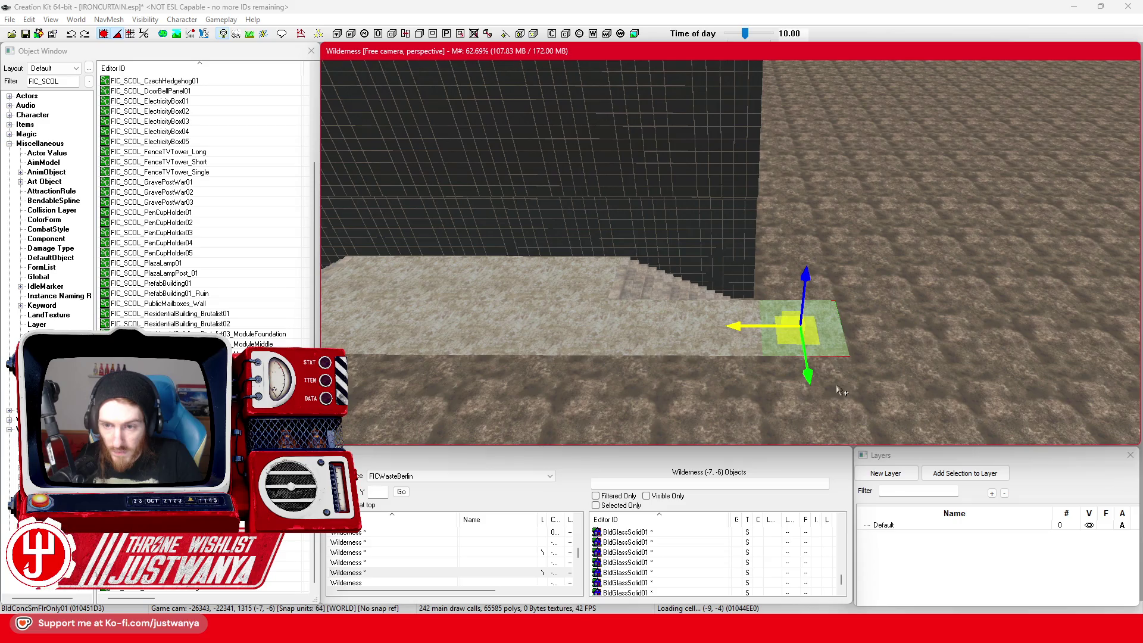
{"action": "left_click", "coordinate": [661, 289]}
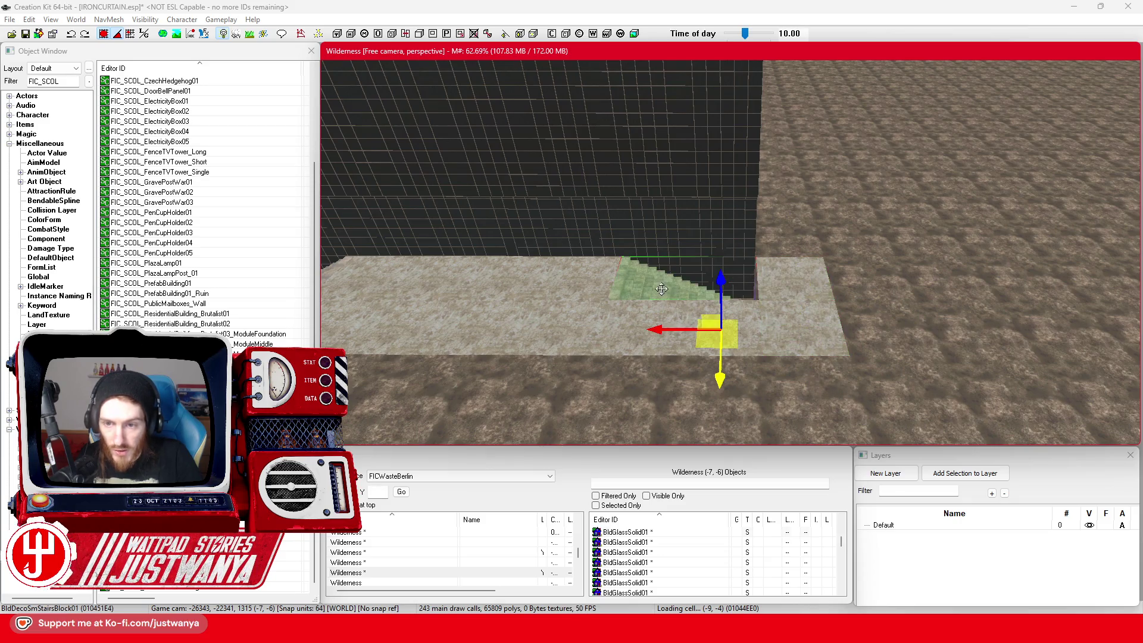
{"action": "left_click_drag", "start_coordinate": [650, 337], "coordinate": [835, 337]}
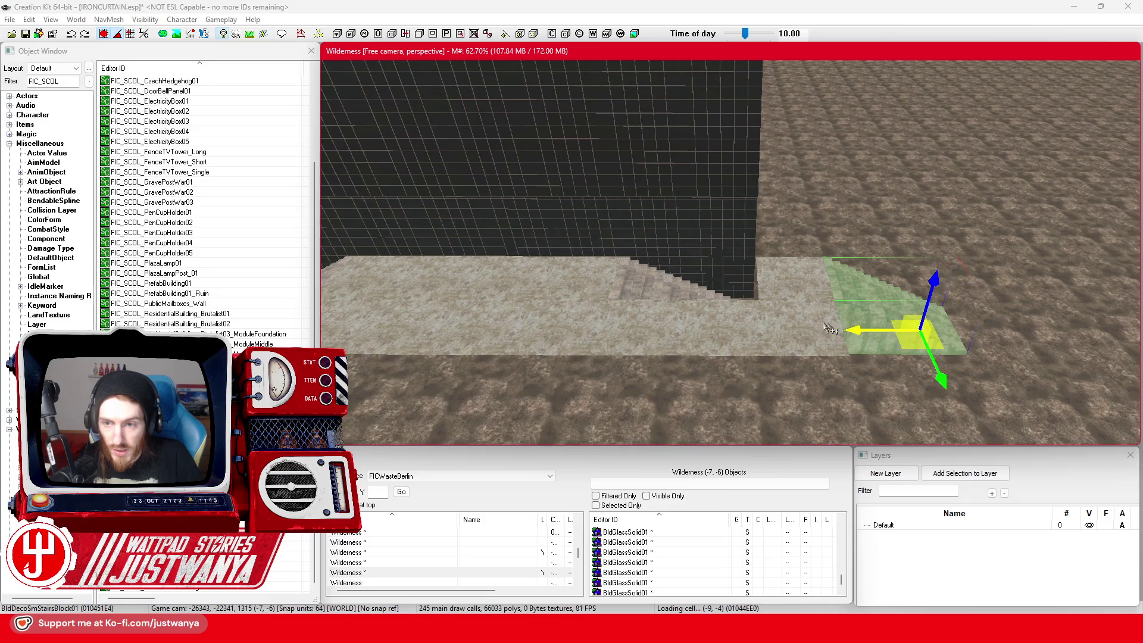
Step: Shift the three BldConcSmFlrOnly01 floor pieces right along the base, then select a dark glass wall piece
{"action": "left_click", "coordinate": [539, 322]}
{"action": "left_click", "coordinate": [619, 324], "text": "ctrl"}
{"action": "left_click", "coordinate": [689, 325], "text": "ctrl"}
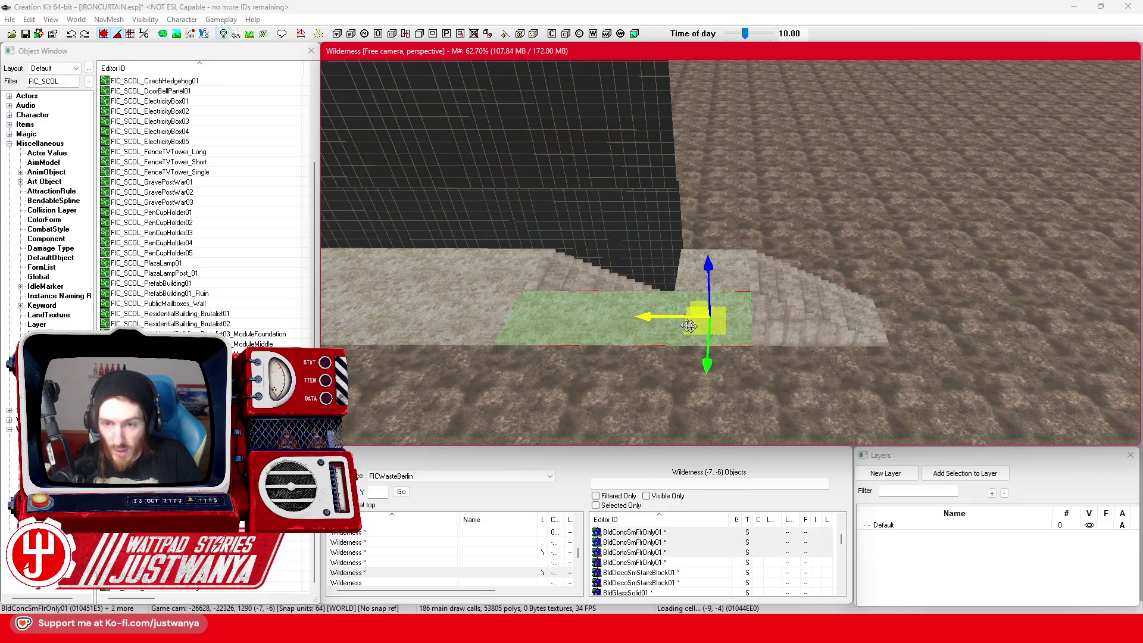
{"action": "mouse_move", "coordinate": [689, 326]}
{"action": "left_mouse_down"}
{"action": "mouse_move", "coordinate": [696, 275]}
{"action": "mouse_move", "coordinate": [914, 276]}
{"action": "left_mouse_up"}
{"action": "key", "text": "shift"}
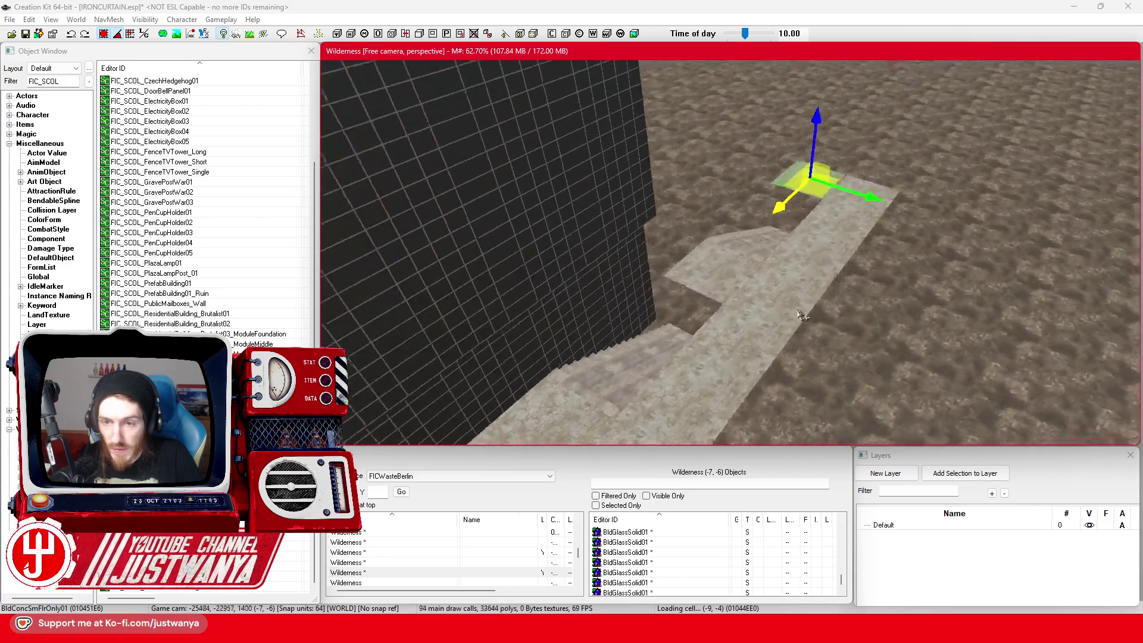
{"action": "key", "text": "shift"}
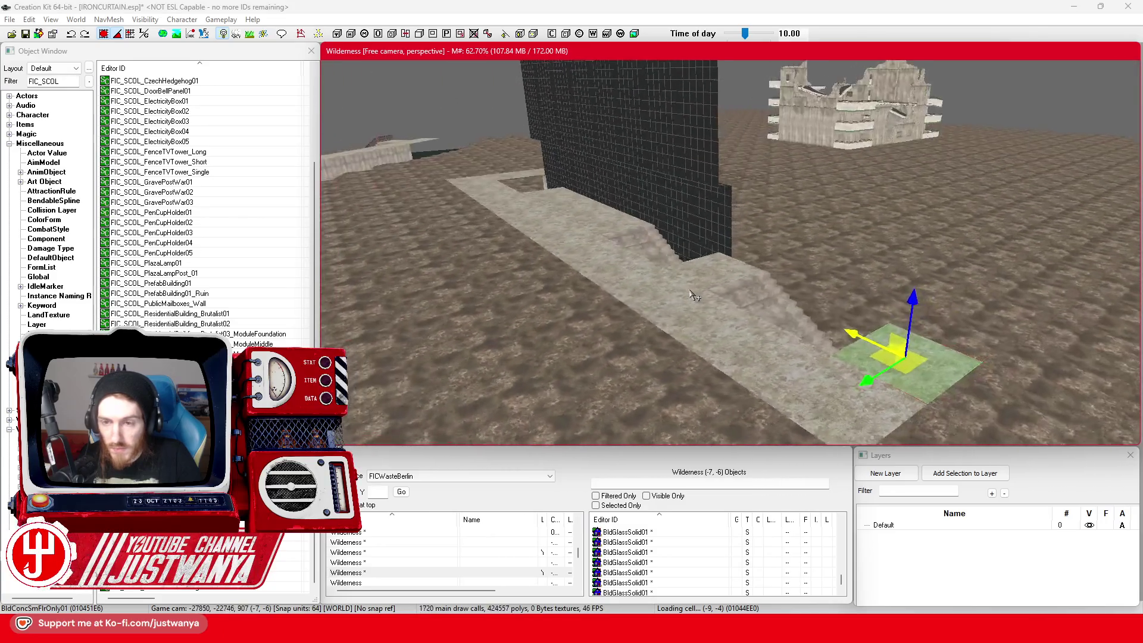
{"action": "scroll", "coordinate": [694, 296], "scroll_direction": "up", "scroll_amount": 3}
{"action": "left_click", "coordinate": [666, 280]}
{"action": "scroll", "coordinate": [685, 280], "scroll_direction": "up", "scroll_amount": 2}
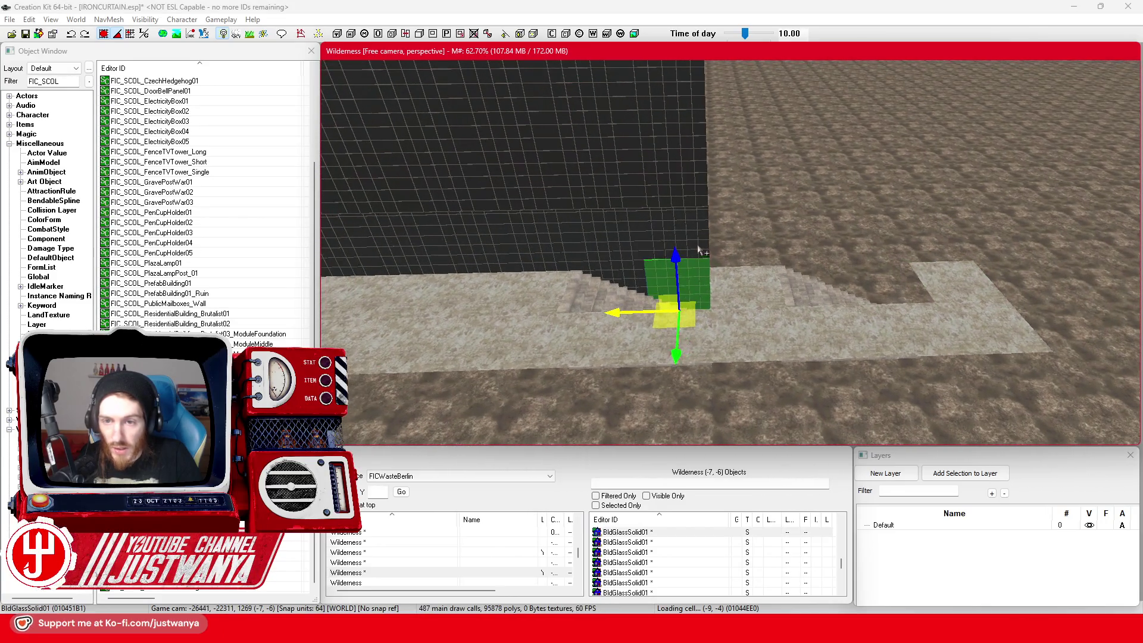
Step: Add more BldGlassSolid01 pieces to the selection and drag the column slightly right
{"action": "left_click", "coordinate": [701, 250], "text": "ctrl"}
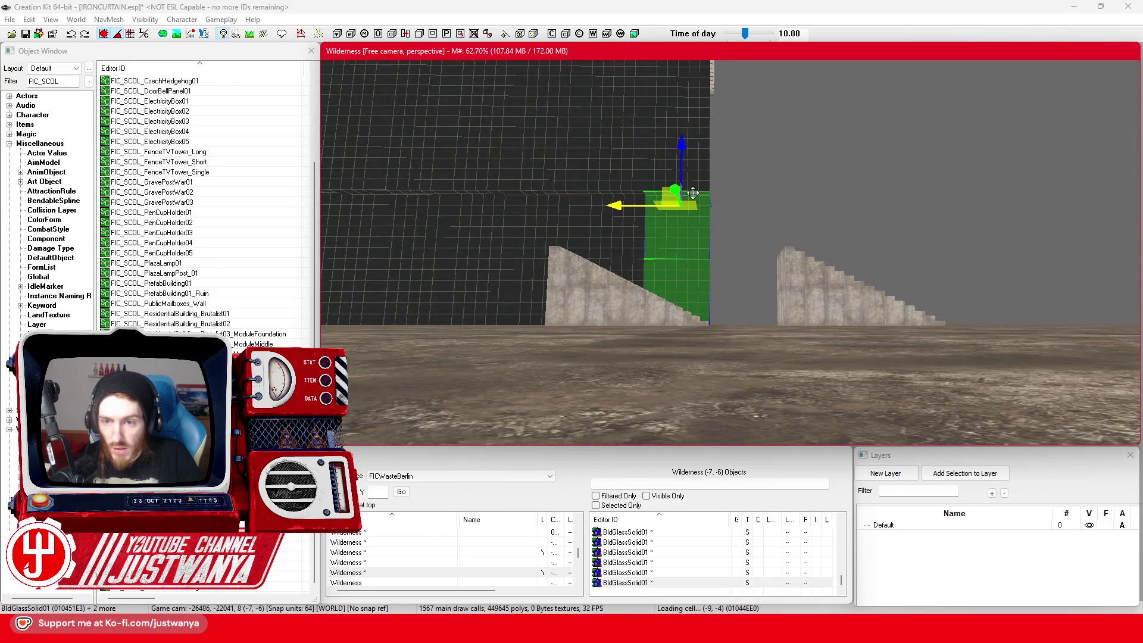
{"action": "mouse_move", "coordinate": [693, 192]}
{"action": "left_mouse_down"}
{"action": "mouse_move", "coordinate": [677, 214]}
{"action": "mouse_move", "coordinate": [736, 202]}
{"action": "mouse_move", "coordinate": [748, 219]}
{"action": "mouse_move", "coordinate": [774, 214]}
{"action": "mouse_move", "coordinate": [786, 238]}
{"action": "mouse_move", "coordinate": [791, 209]}
{"action": "mouse_move", "coordinate": [785, 250]}
{"action": "mouse_move", "coordinate": [789, 208]}
{"action": "mouse_move", "coordinate": [852, 205]}
{"action": "left_mouse_up"}
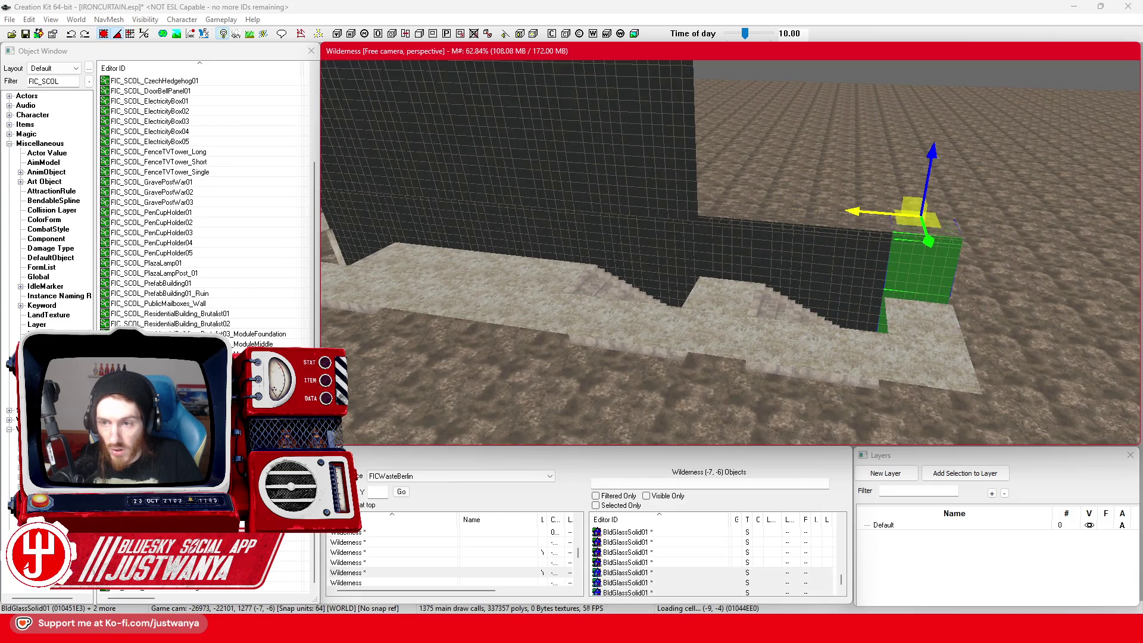
{"action": "scroll", "coordinate": [805, 217], "scroll_direction": "up", "scroll_amount": 6}
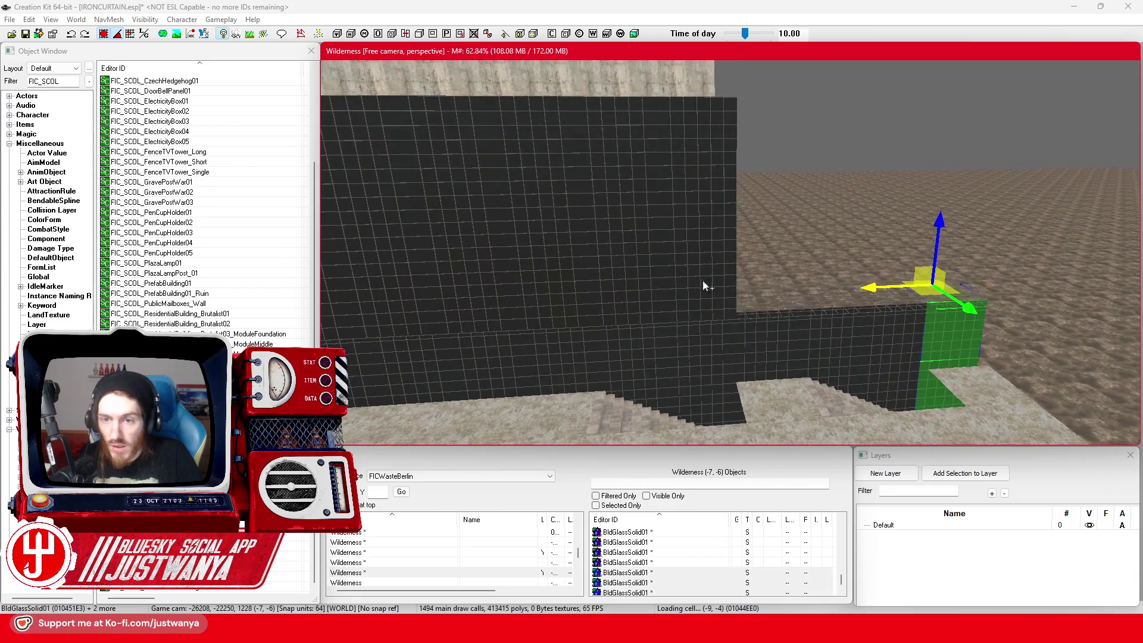
Step: Ctrl-add the upper and lower glass wall blocks to the selection group
{"action": "left_click", "coordinate": [719, 208], "text": "ctrl"}
{"action": "left_click", "coordinate": [713, 150], "text": "ctrl"}
{"action": "left_click", "coordinate": [612, 141], "text": "ctrl"}
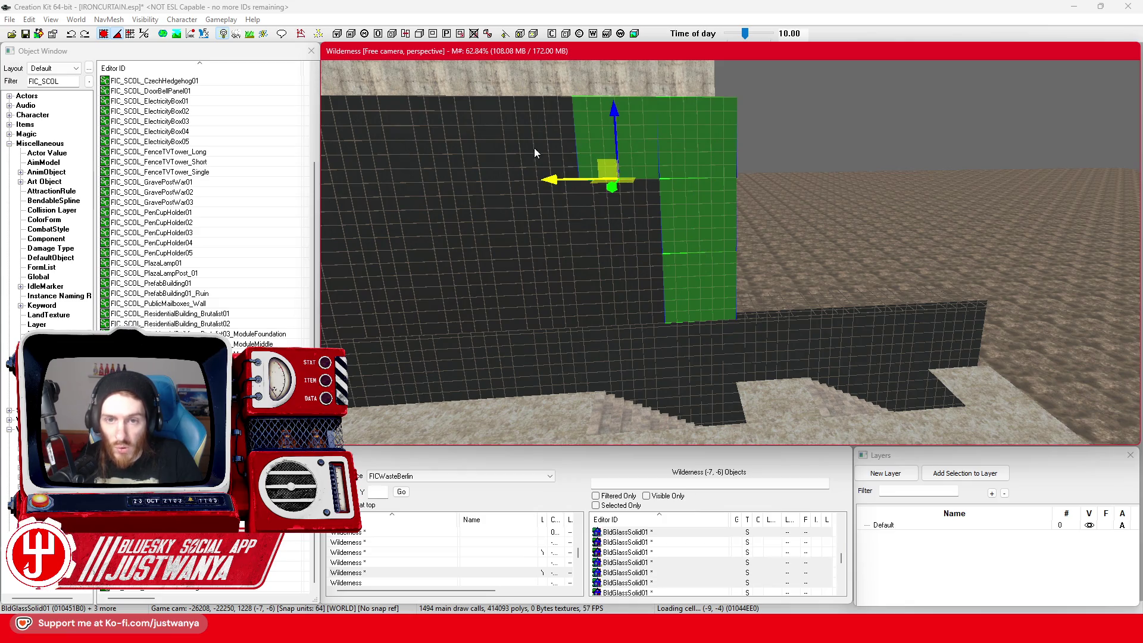
{"action": "left_click", "coordinate": [534, 148], "text": "ctrl"}
{"action": "left_click", "coordinate": [448, 141], "text": "ctrl"}
{"action": "left_click", "coordinate": [492, 309], "text": "ctrl"}
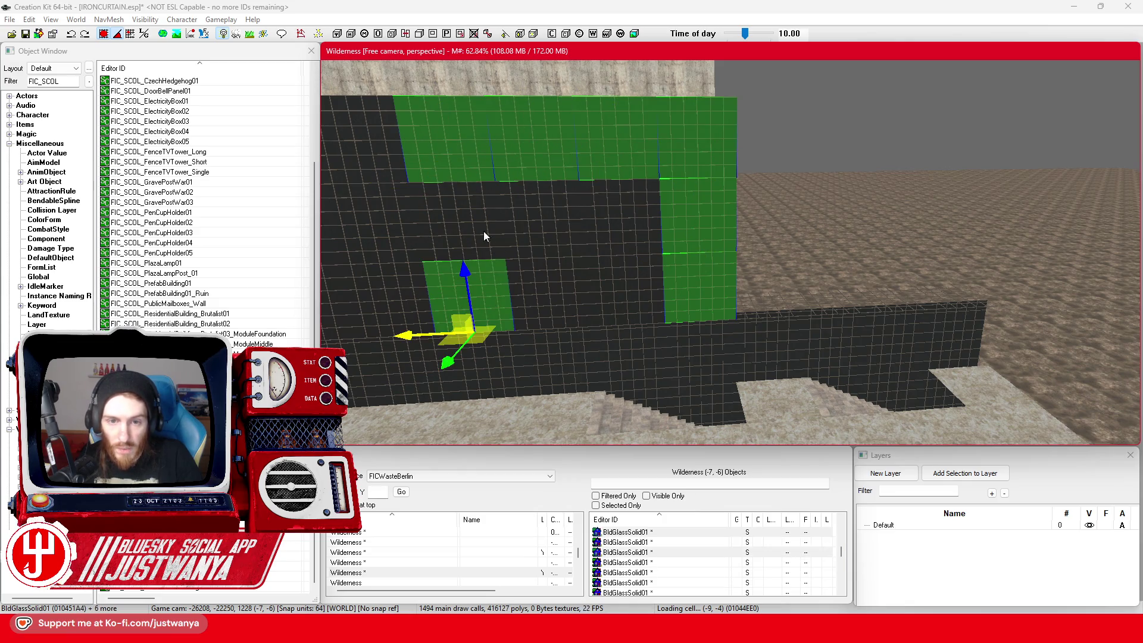
{"action": "left_click", "coordinate": [484, 240], "text": "ctrl"}
{"action": "left_click", "coordinate": [556, 219], "text": "ctrl"}
{"action": "left_click", "coordinate": [569, 319], "text": "ctrl"}
{"action": "left_click", "coordinate": [614, 286], "text": "ctrl"}
{"action": "left_click", "coordinate": [630, 234], "text": "ctrl"}
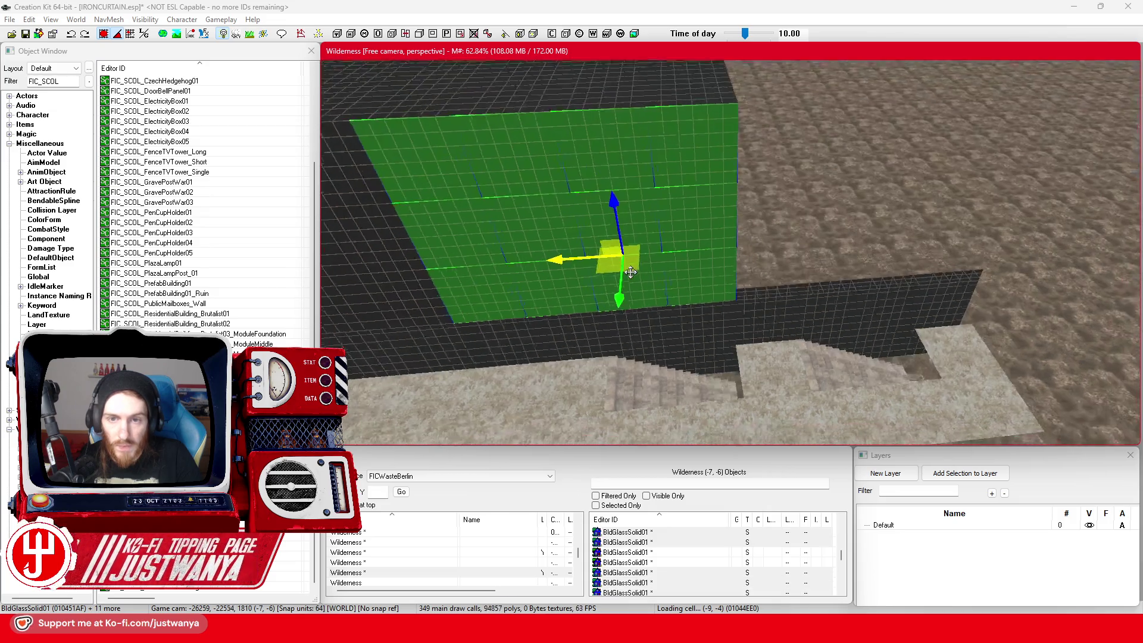
Step: Add the top and roof glass blocks, including the remaining right-hand ones, to the group
{"action": "left_click", "coordinate": [531, 231], "text": "ctrl"}
{"action": "left_click", "coordinate": [529, 215], "text": "ctrl"}
{"action": "left_click", "coordinate": [523, 155], "text": "ctrl"}
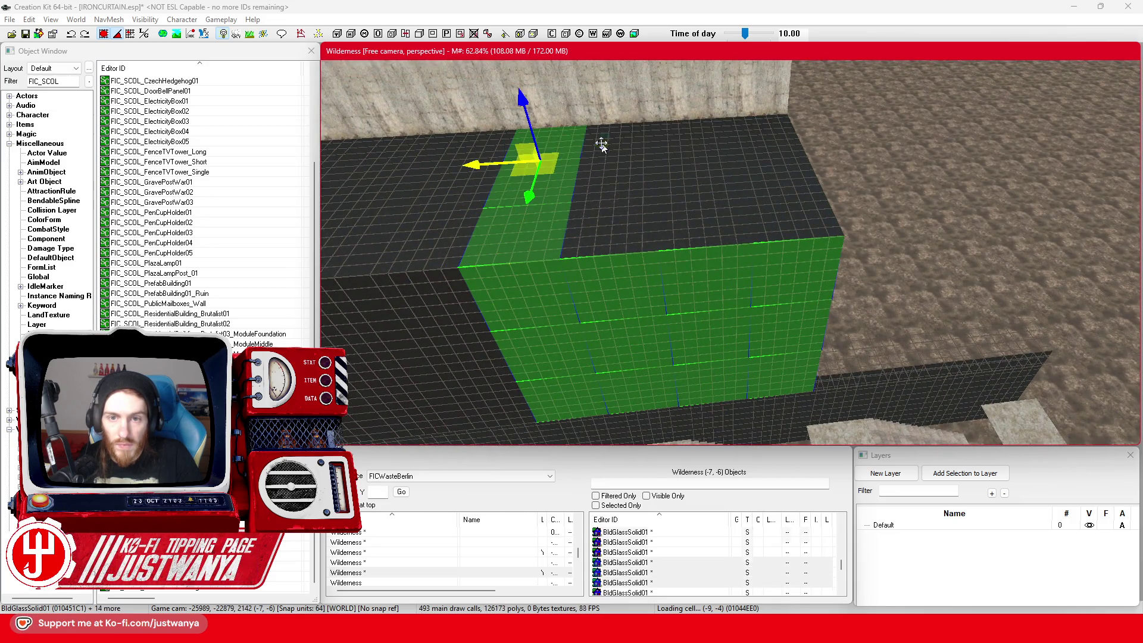
{"action": "left_click", "coordinate": [601, 143], "text": "ctrl"}
{"action": "left_click", "coordinate": [593, 191], "text": "ctrl"}
{"action": "left_click", "coordinate": [631, 220], "text": "ctrl"}
{"action": "left_click", "coordinate": [670, 237], "text": "ctrl"}
{"action": "left_click", "coordinate": [709, 179], "text": "ctrl"}
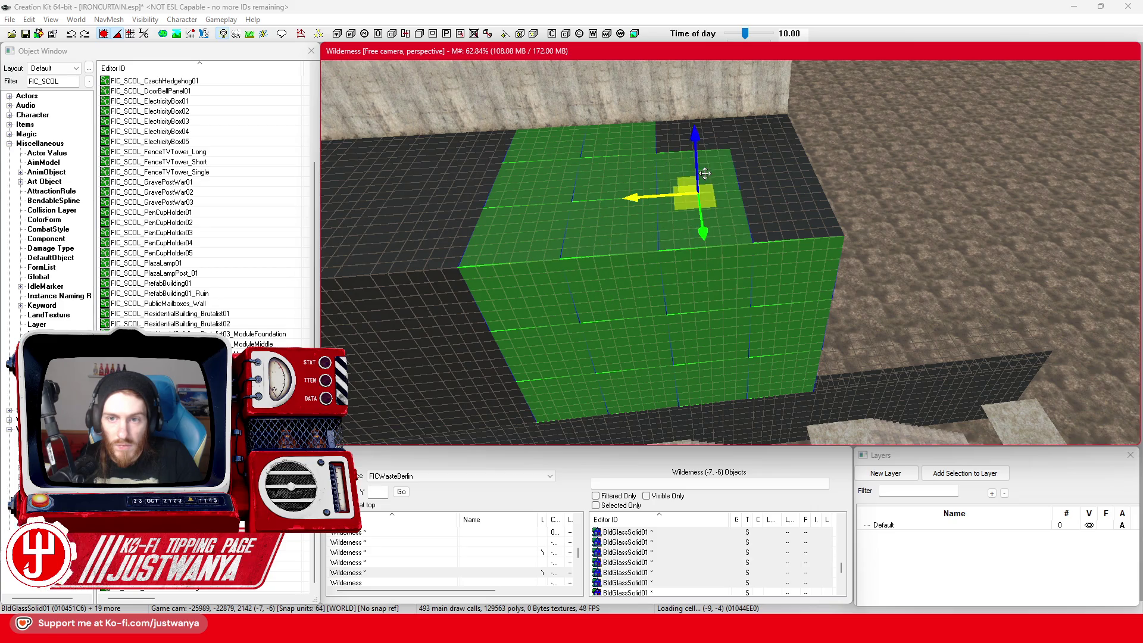
{"action": "left_click", "coordinate": [729, 144], "text": "ctrl"}
{"action": "left_click", "coordinate": [740, 142], "text": "ctrl"}
{"action": "left_click", "coordinate": [785, 179], "text": "ctrl"}
{"action": "left_click", "coordinate": [765, 229], "text": "ctrl"}
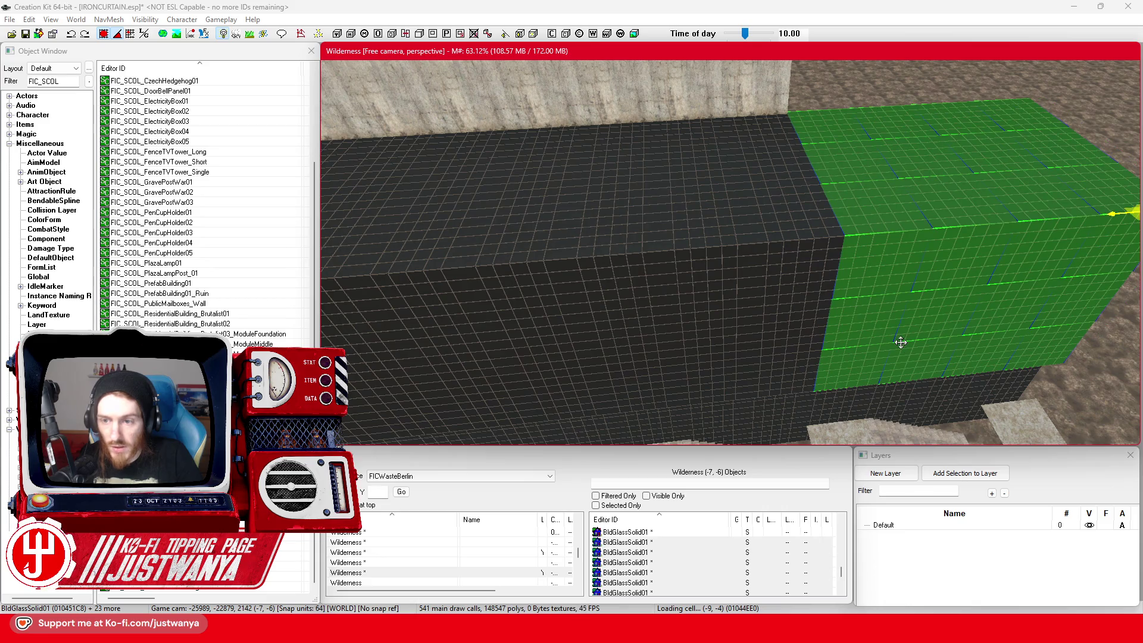
Step: Select the concrete floor block by the stairs and orbit around it
{"action": "scroll", "coordinate": [856, 302], "scroll_direction": "up", "scroll_amount": 3}
{"action": "left_click", "coordinate": [767, 364]}
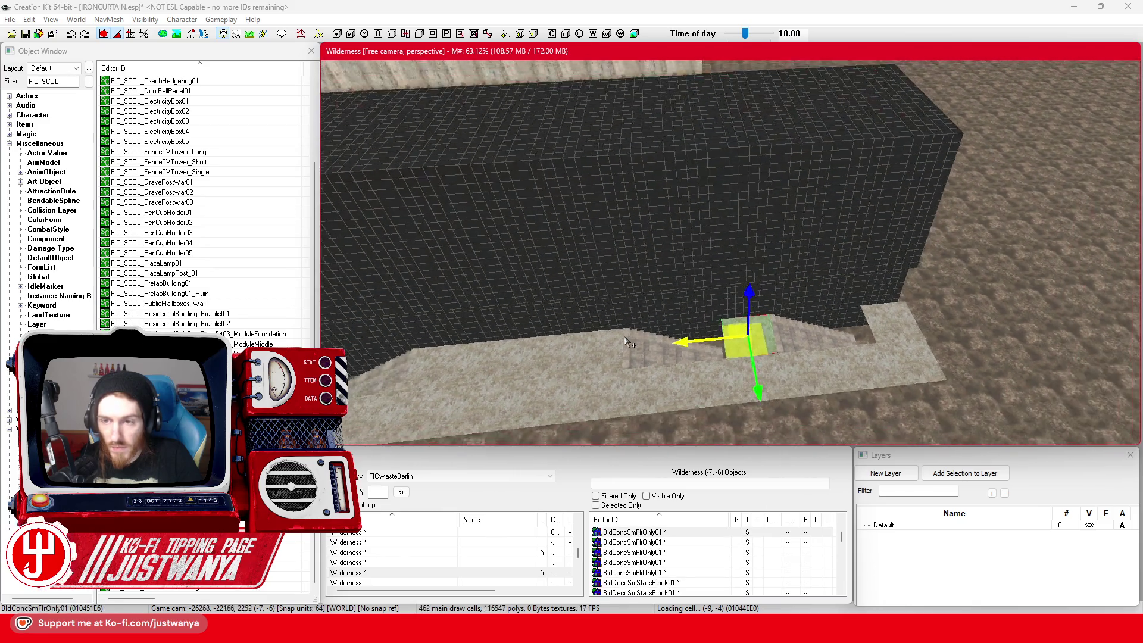
{"action": "key", "text": "shift"}
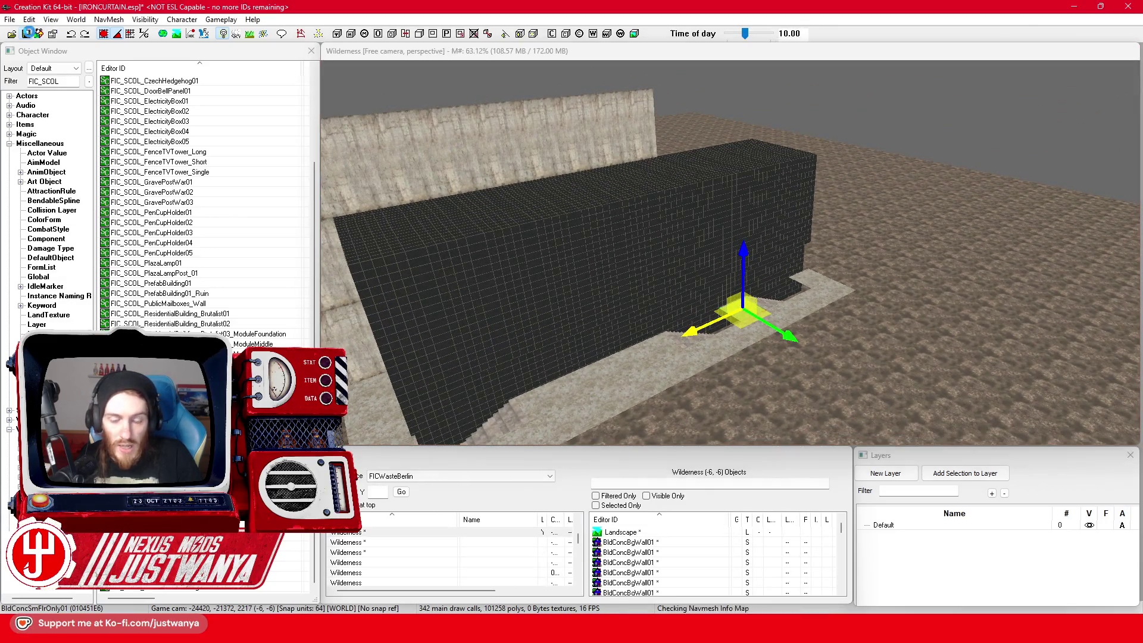
Step: Switch to the Firefox reference photos: the black-and-white palace shot and the colour facade
{"action": "mouse_move", "coordinate": [625, 632]}
{"action": "left_click", "coordinate": [629, 573]}
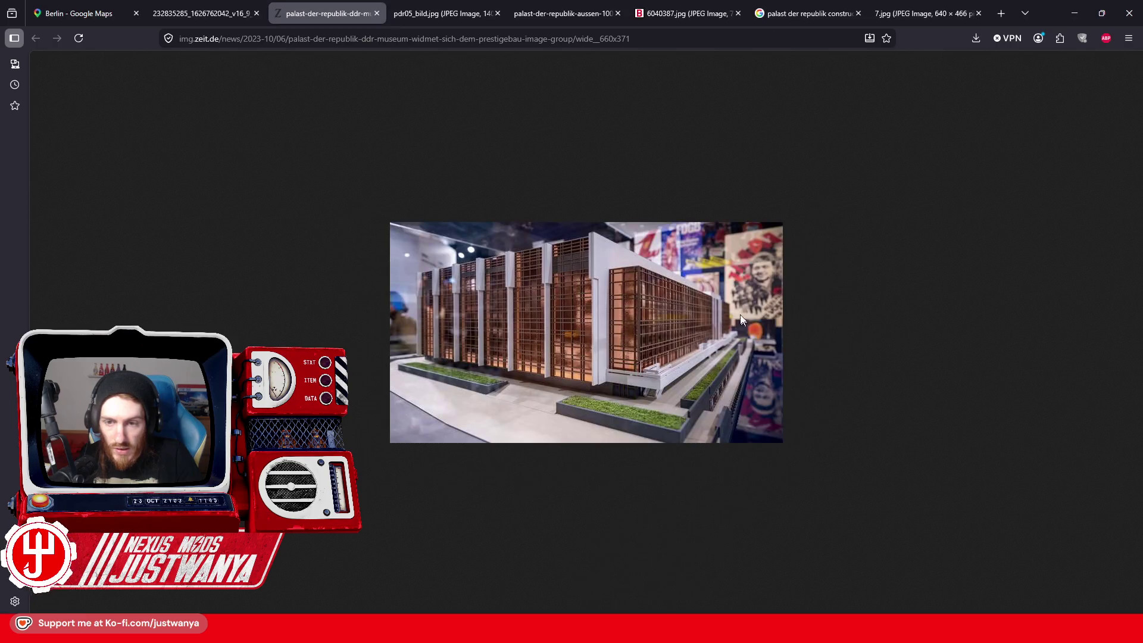
{"action": "left_click", "coordinate": [435, 6]}
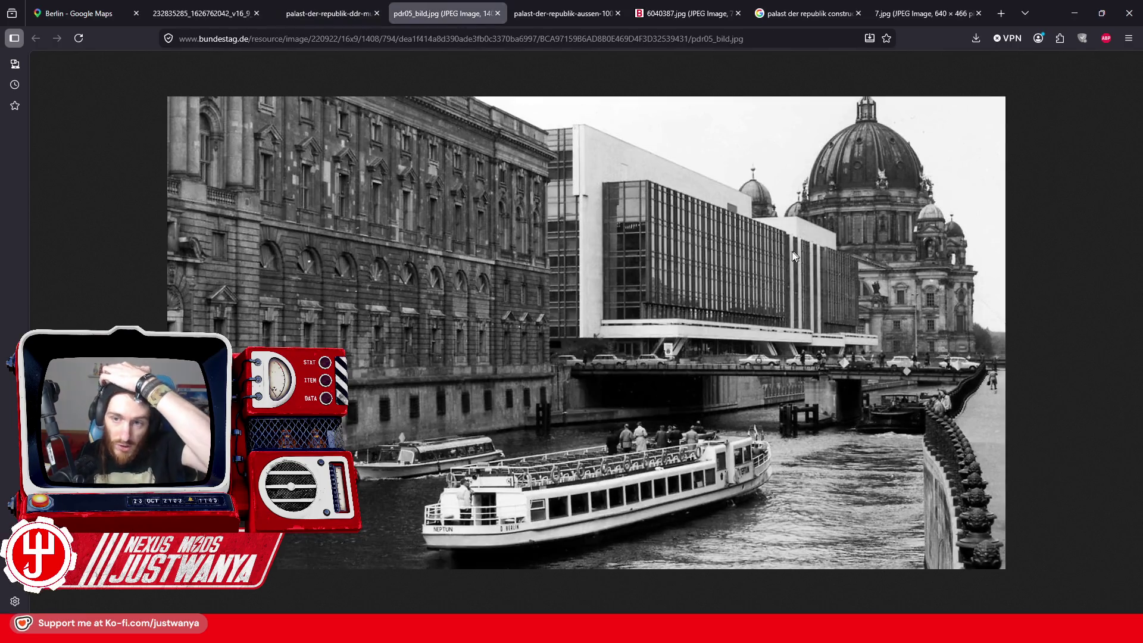
{"action": "left_click", "coordinate": [548, 4]}
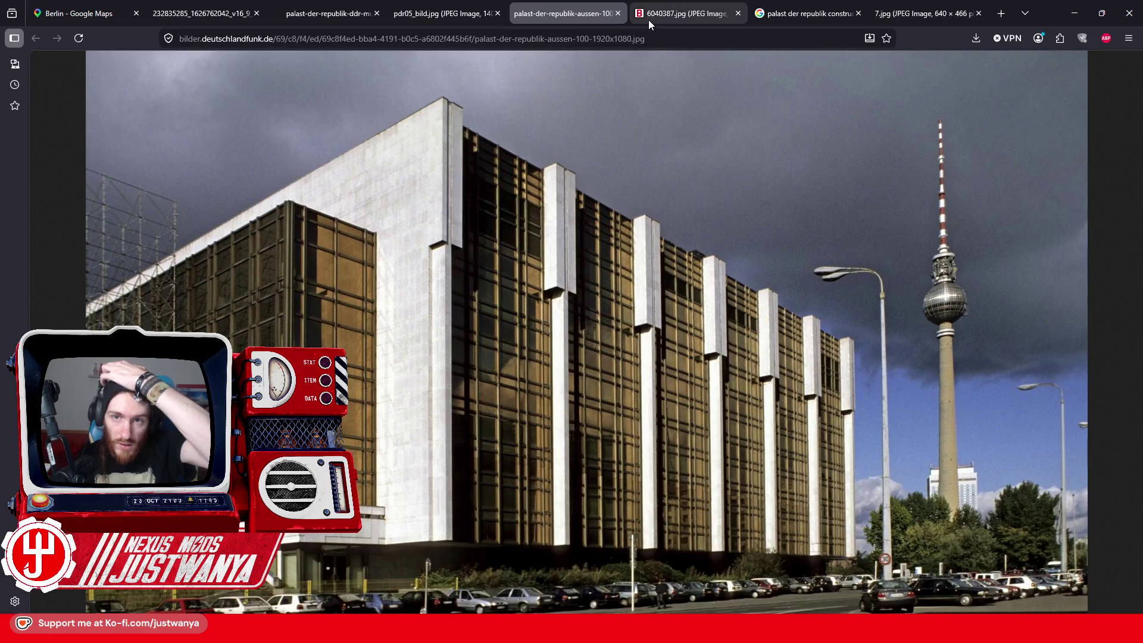
Step: Enlarge the palast-der-republik-aussen facade photo, check the cathedral shot, and return to it
{"action": "mouse_move", "coordinate": [662, 16]}
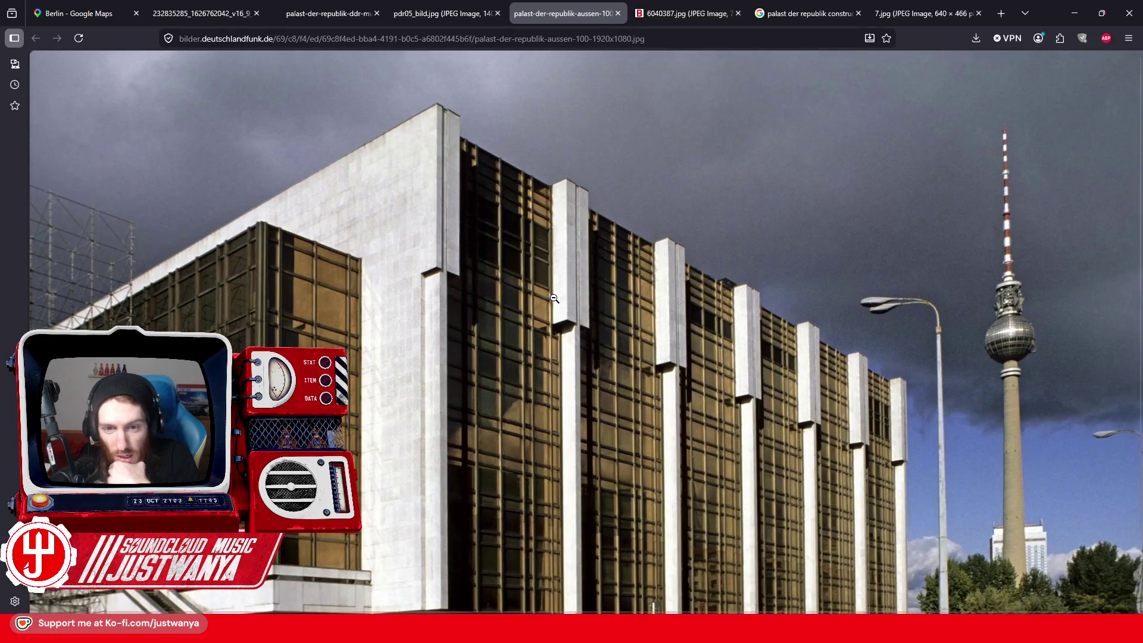
{"action": "left_click", "coordinate": [554, 298]}
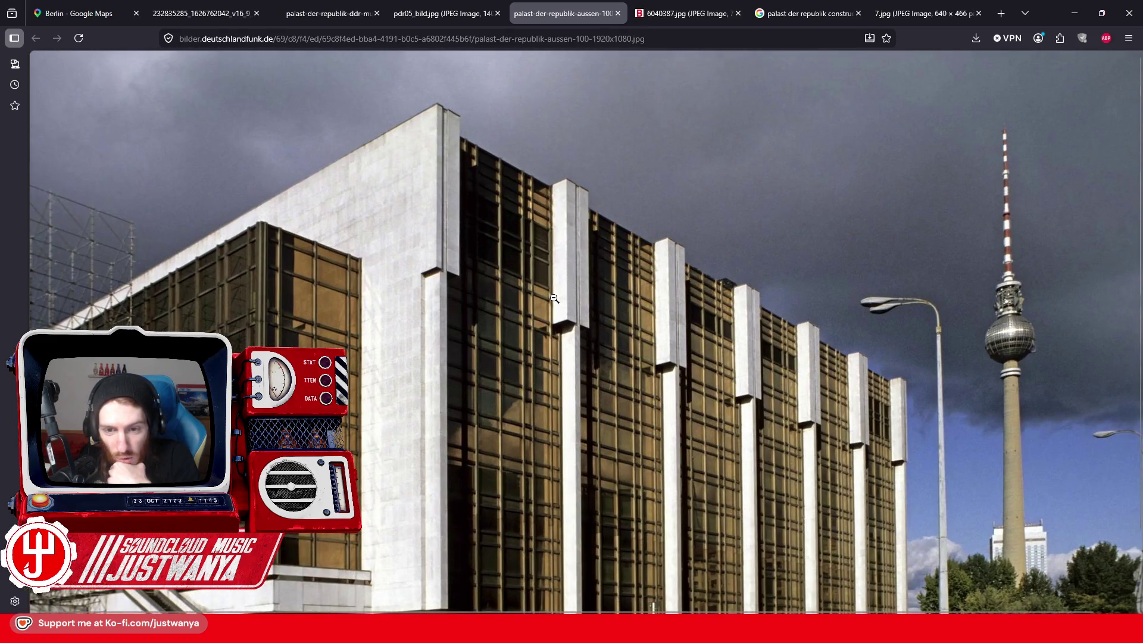
{"action": "scroll", "coordinate": [555, 298], "scroll_direction": "down", "scroll_amount": 2}
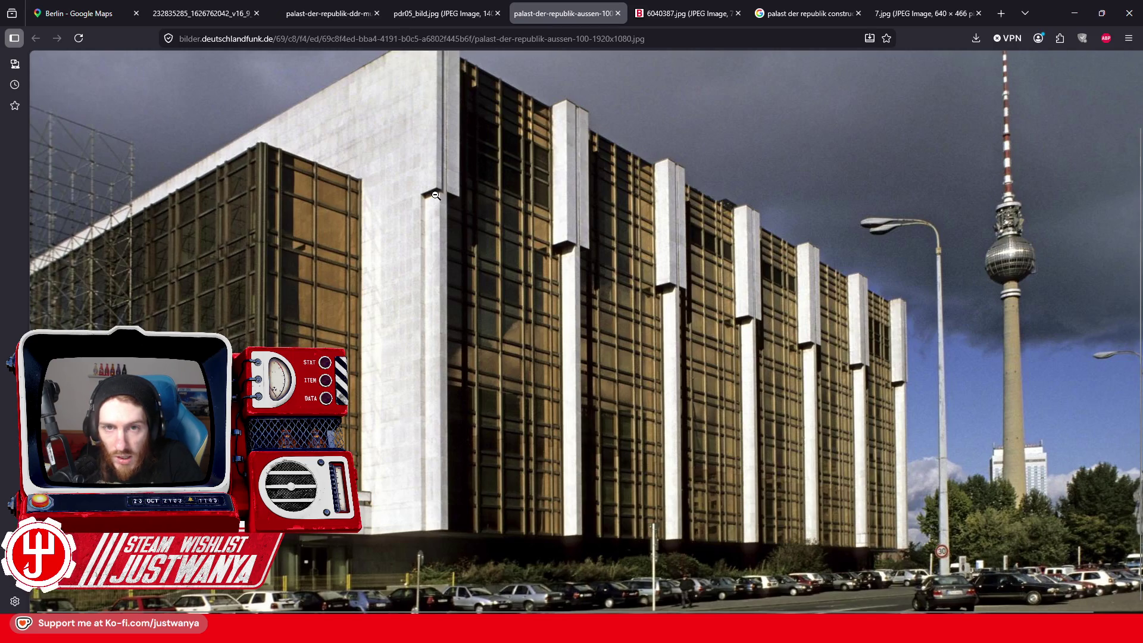
{"action": "left_click", "coordinate": [667, 4]}
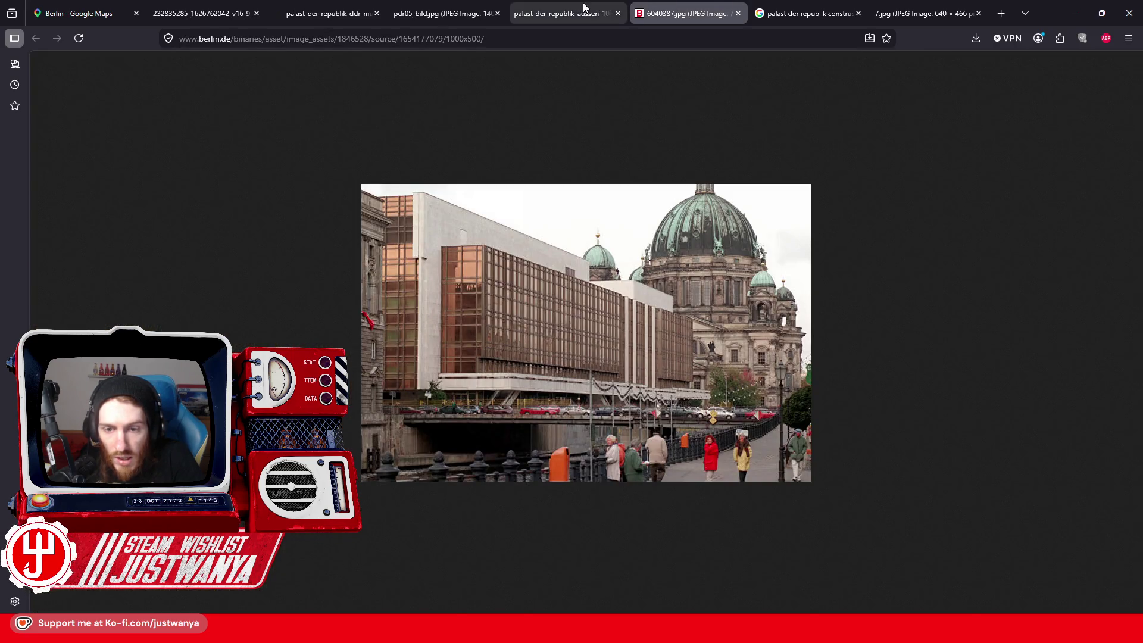
{"action": "left_click", "coordinate": [583, 6]}
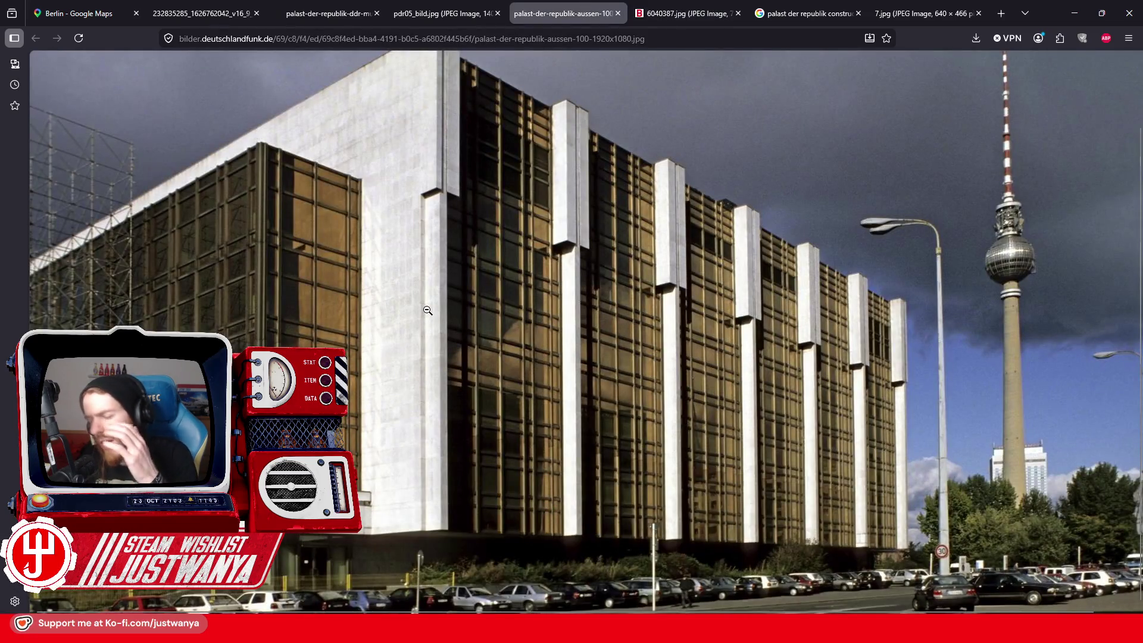
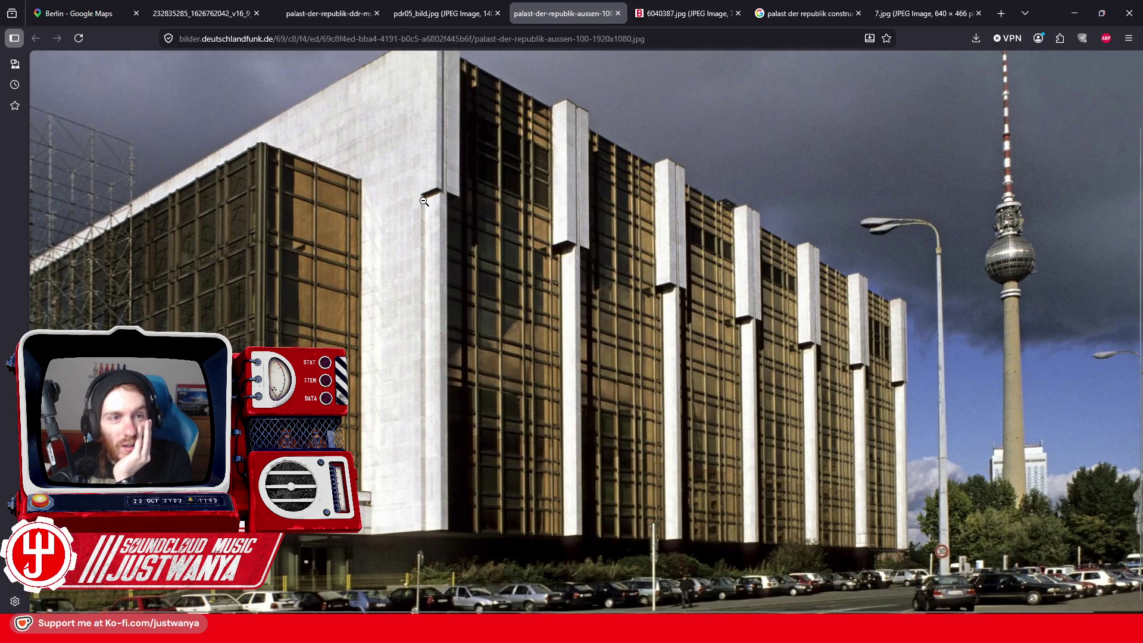
Step: Compare Palast der Republik reference photos, including the scale model, then return to Creation Kit
{"action": "left_click", "coordinate": [226, 12]}
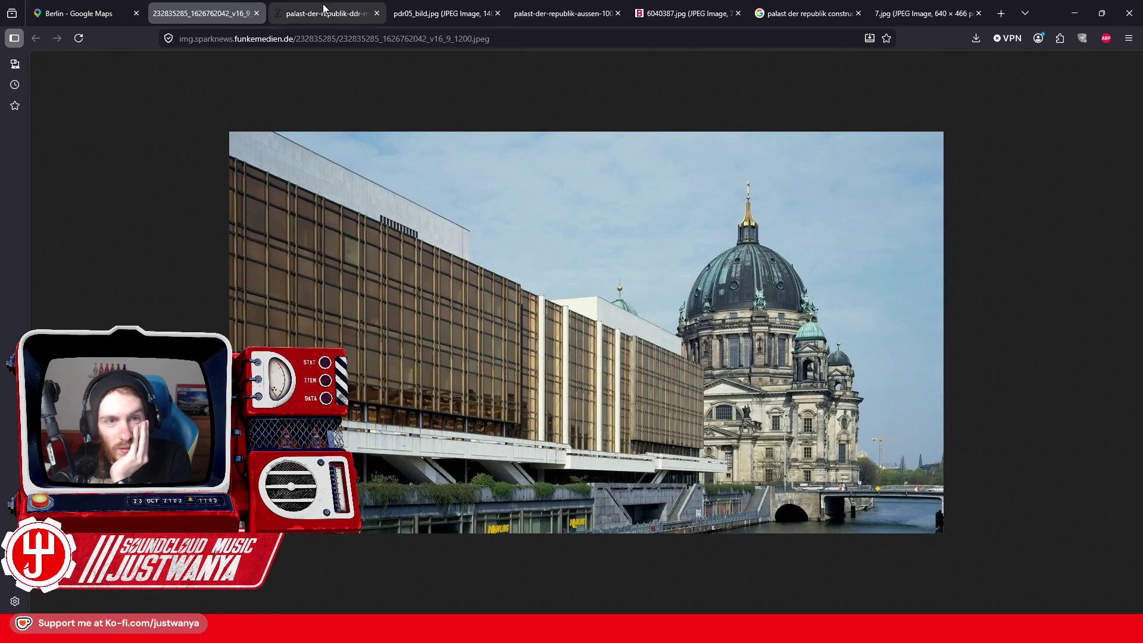
{"action": "left_click", "coordinate": [324, 8]}
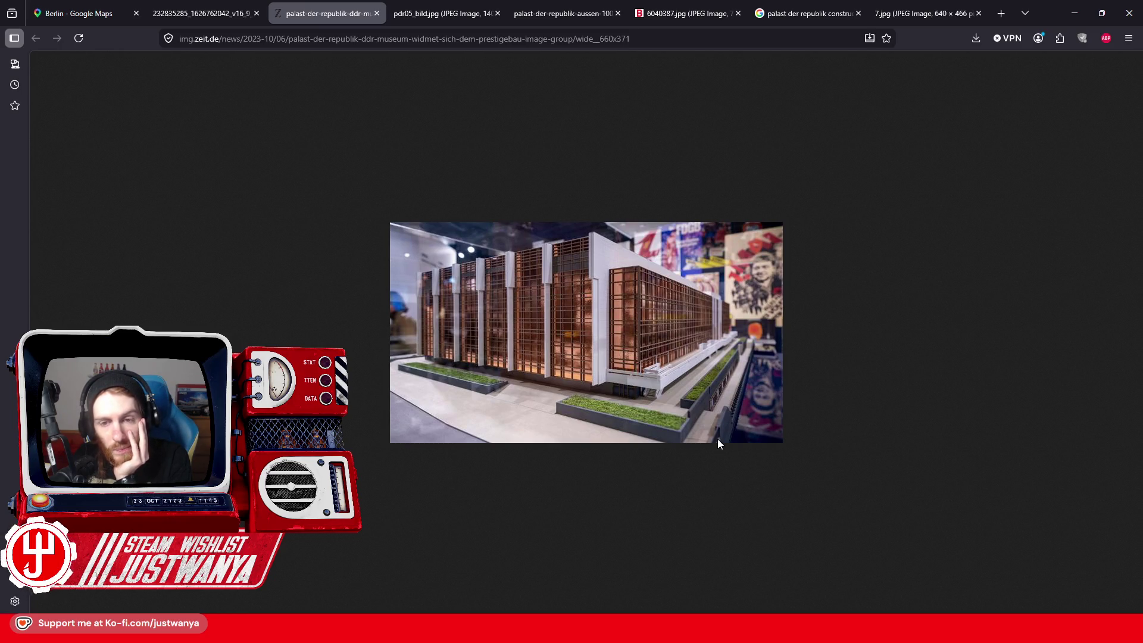
{"action": "left_click", "coordinate": [1065, 13]}
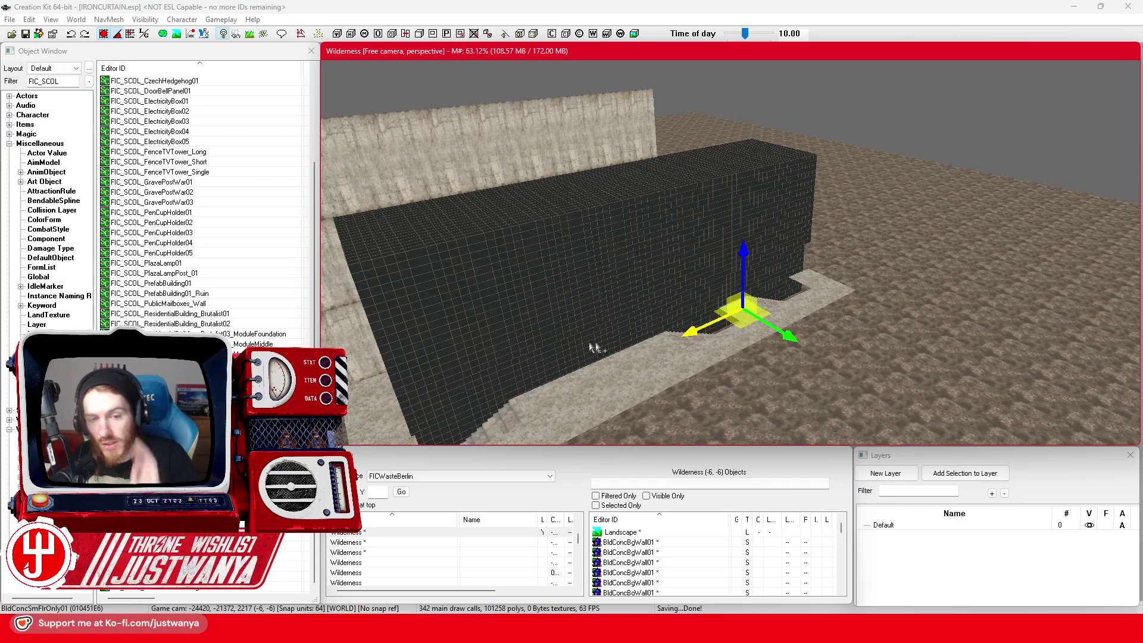
Step: Select several brick wall-trim pieces, try shifting them along the wall, then undo the move
{"action": "left_click", "coordinate": [661, 196]}
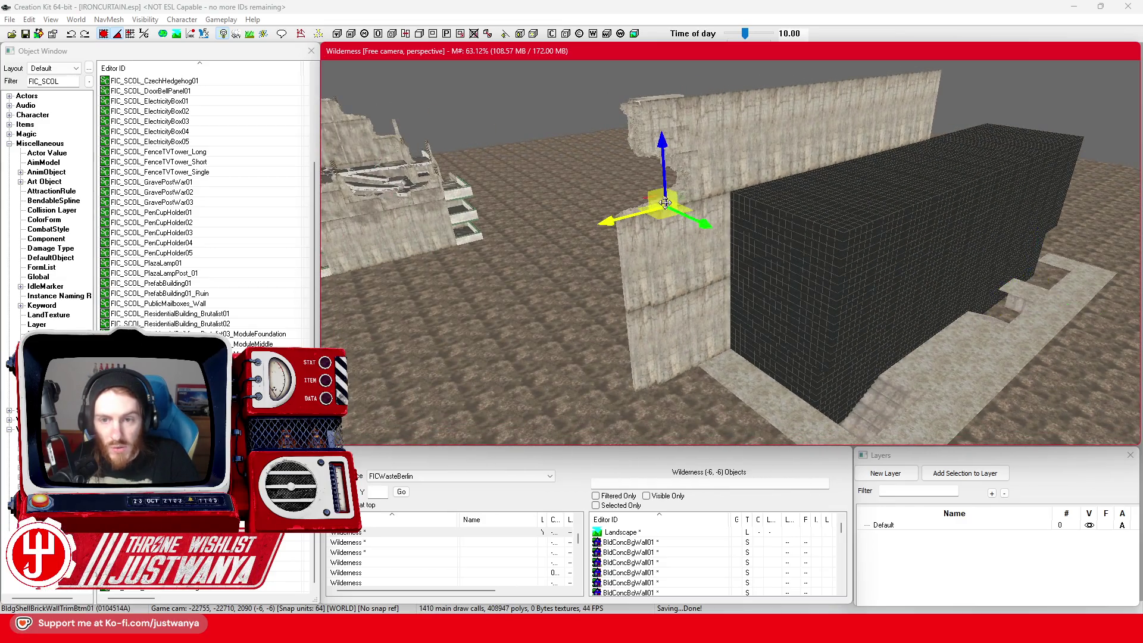
{"action": "scroll", "coordinate": [723, 316], "scroll_direction": "up", "scroll_amount": 3}
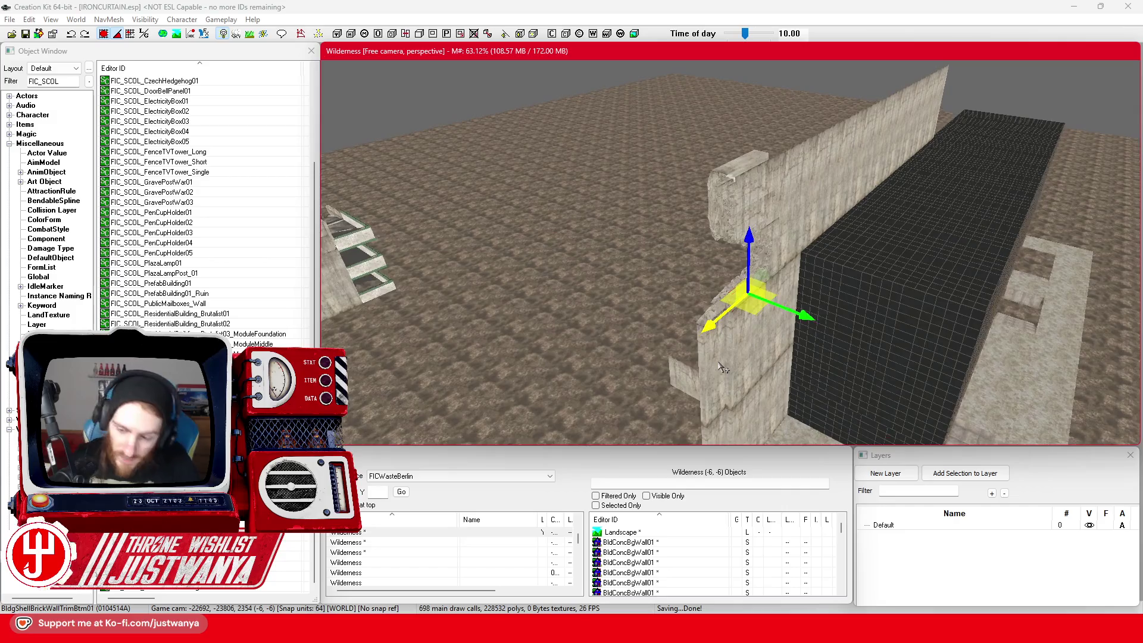
{"action": "scroll", "coordinate": [719, 363], "scroll_direction": "up", "scroll_amount": 5}
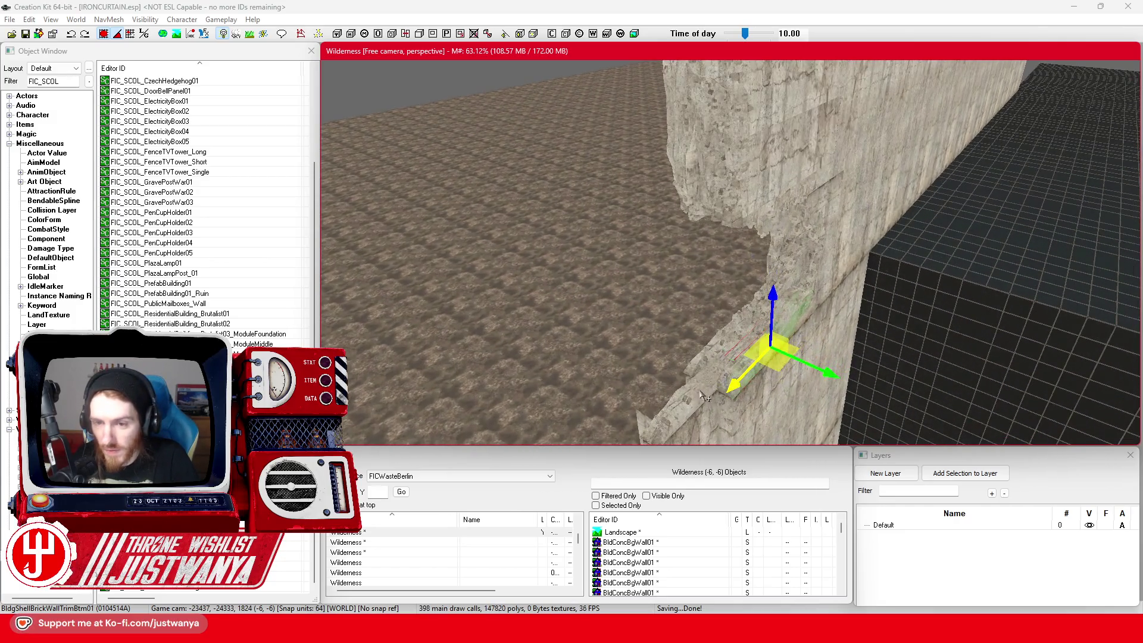
{"action": "left_click", "coordinate": [707, 381], "text": "ctrl"}
{"action": "left_click", "coordinate": [703, 357], "text": "ctrl"}
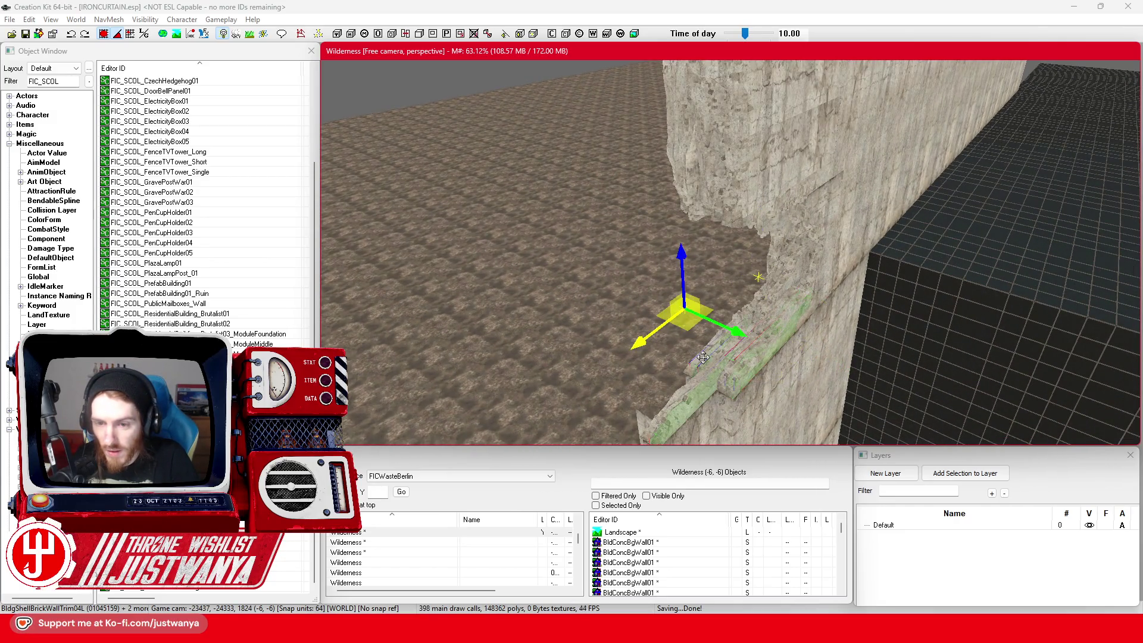
{"action": "left_click", "coordinate": [808, 281], "text": "ctrl"}
{"action": "left_click_drag", "start_coordinate": [808, 281], "coordinate": [768, 333]}
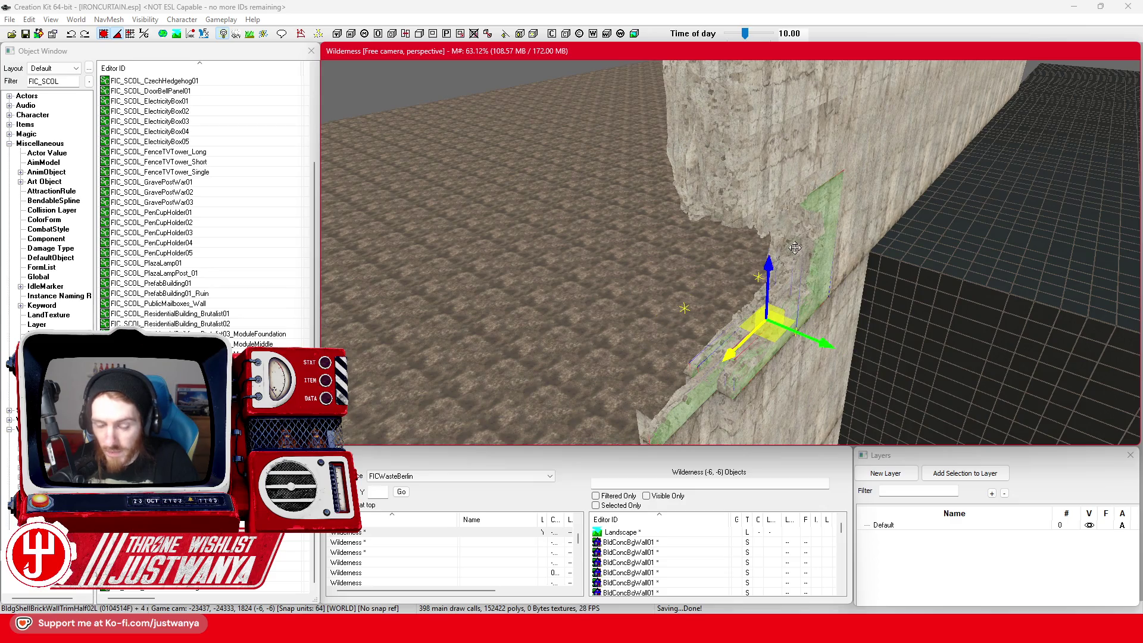
{"action": "left_click", "coordinate": [759, 361]}
{"action": "scroll", "coordinate": [759, 361], "scroll_direction": "up", "scroll_amount": 3}
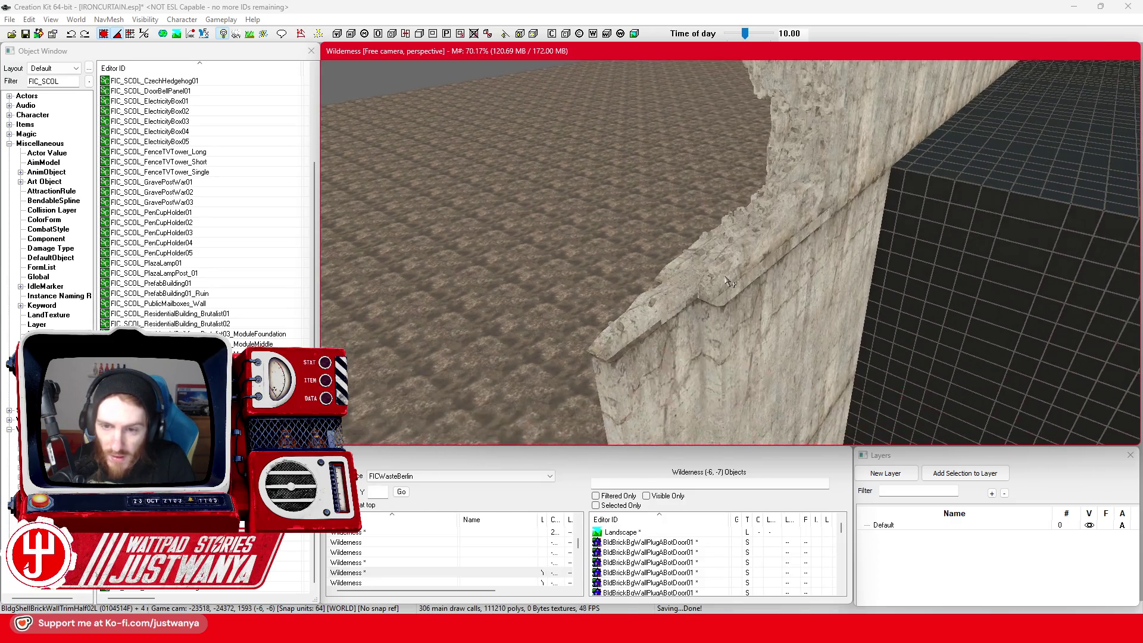
{"action": "key", "text": "ctrl+z"}
{"action": "key", "text": "ctrl+z"}
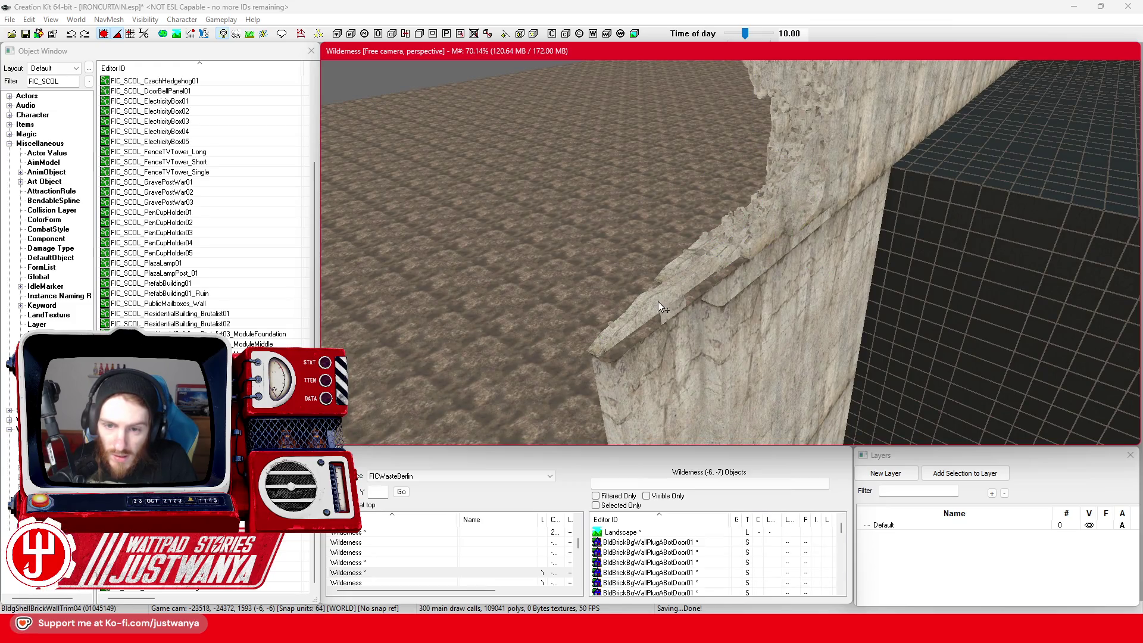
Step: Delete the first wall-trim pieces, including the angled one, from the brick wall
{"action": "left_click", "coordinate": [768, 233]}
{"action": "key", "text": "Delete"}
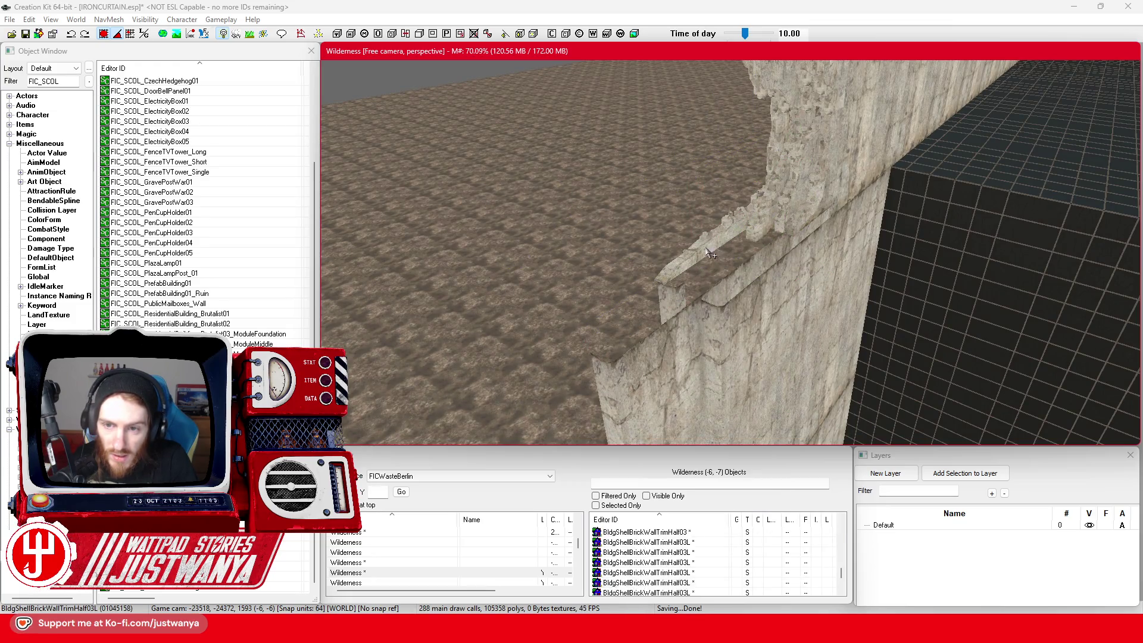
{"action": "left_click", "coordinate": [726, 238]}
{"action": "key", "text": "Delete"}
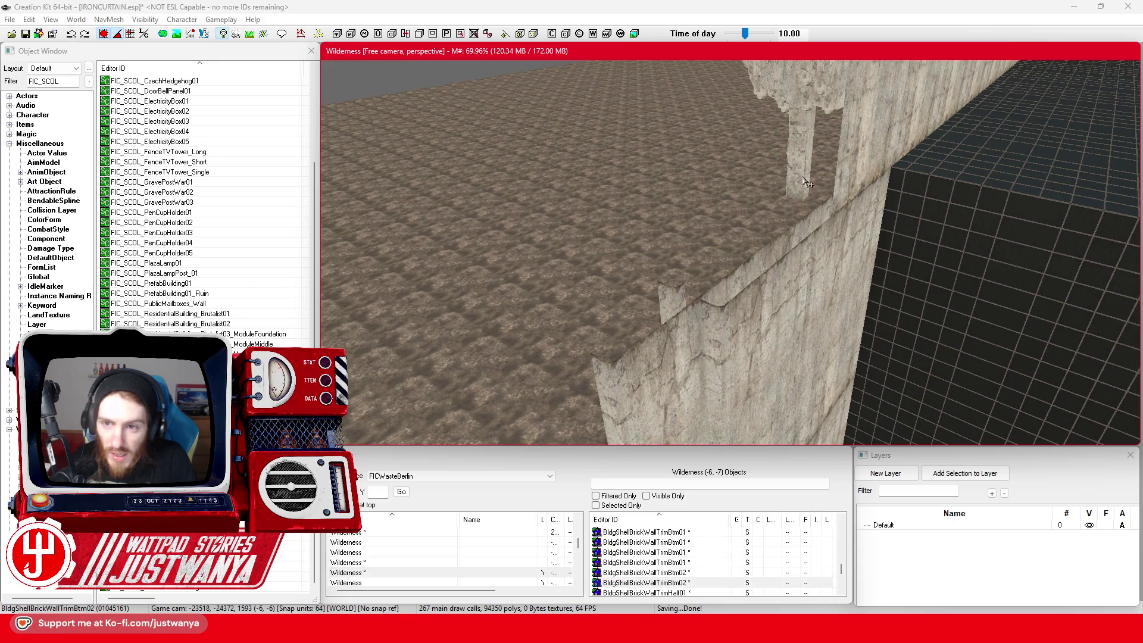
{"action": "scroll", "coordinate": [741, 264], "scroll_direction": "down", "scroll_amount": 3}
{"action": "left_click", "coordinate": [780, 265]}
{"action": "key", "text": "Delete"}
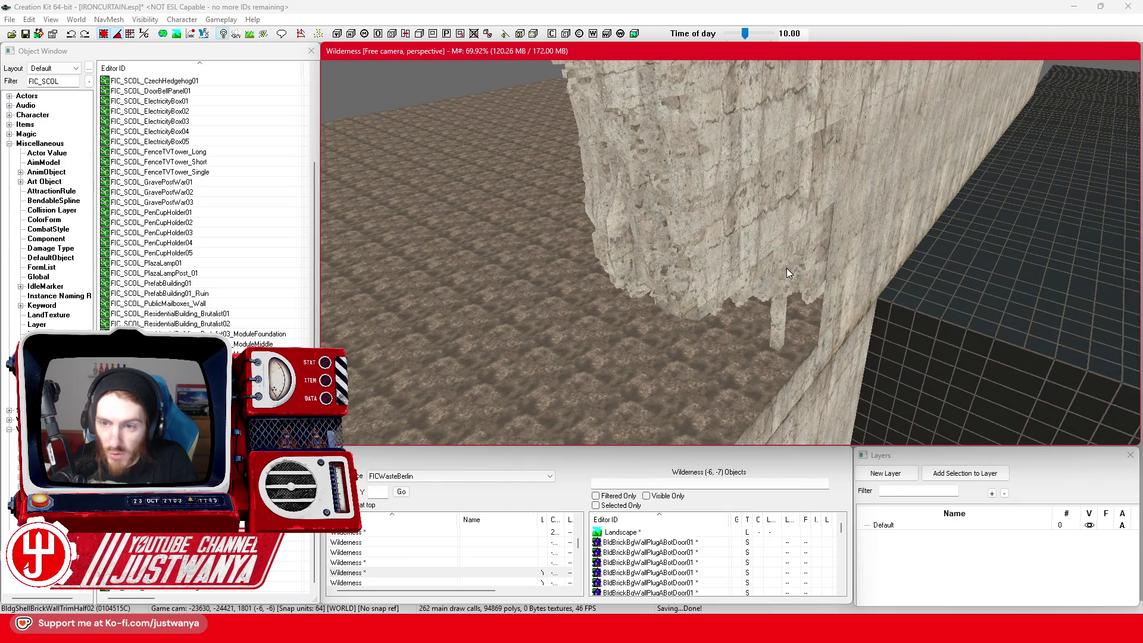
{"action": "left_click", "coordinate": [784, 261]}
{"action": "key", "text": "Delete"}
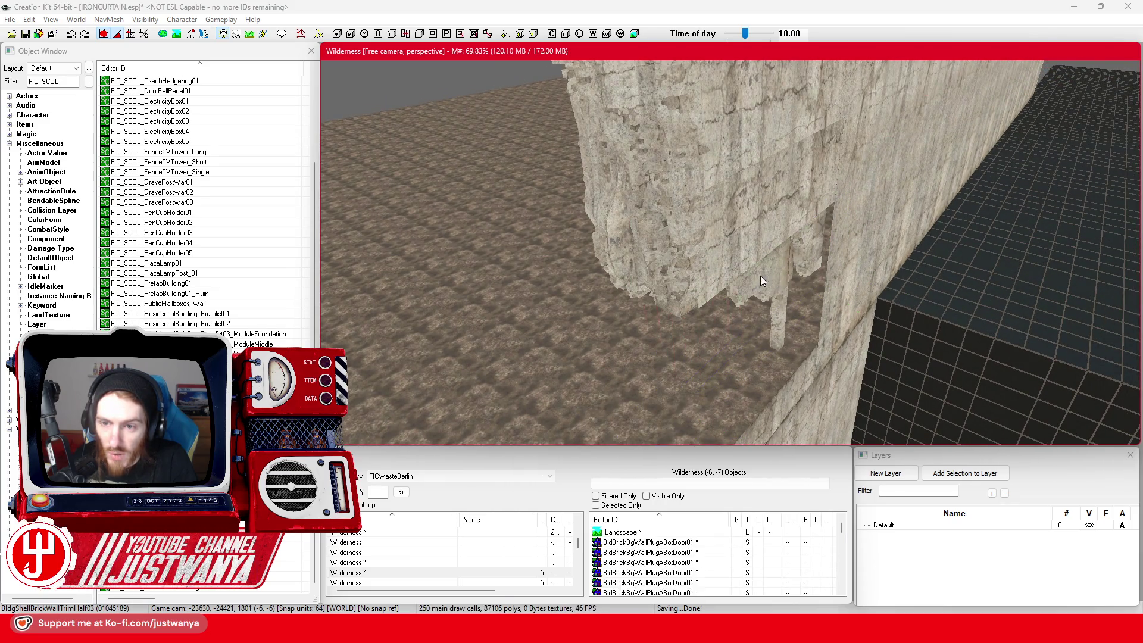
{"action": "left_click", "coordinate": [756, 281]}
{"action": "key", "text": "Delete"}
Step: Delete the next few wall-trim pieces further along the wall
{"action": "scroll", "coordinate": [756, 289], "scroll_direction": "up", "scroll_amount": 3}
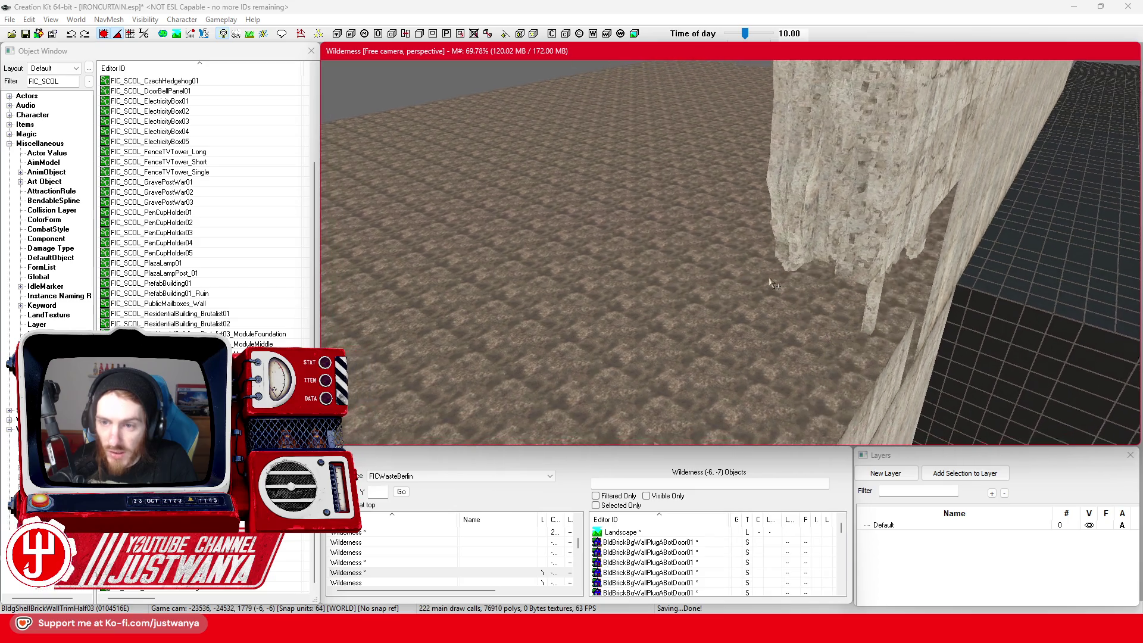
{"action": "left_click", "coordinate": [875, 214]}
{"action": "key", "text": "Delete"}
{"action": "left_click", "coordinate": [886, 232]}
{"action": "key", "text": "Delete"}
{"action": "scroll", "coordinate": [846, 262], "scroll_direction": "down", "scroll_amount": 2}
{"action": "scroll", "coordinate": [850, 263], "scroll_direction": "down", "scroll_amount": 2}
{"action": "left_click", "coordinate": [773, 278]}
{"action": "key", "text": "Delete"}
Step: Delete the vertical, skull-capped and top trim pieces
{"action": "left_click", "coordinate": [773, 278]}
{"action": "key", "text": "Delete"}
{"action": "left_click", "coordinate": [878, 184]}
{"action": "key", "text": "Delete"}
{"action": "left_click", "coordinate": [929, 107]}
{"action": "key", "text": "Delete"}
Step: Face the wall head-on and delete the crumbling half trim and the last remaining trim piece
{"action": "scroll", "coordinate": [753, 280], "scroll_direction": "up", "scroll_amount": 5}
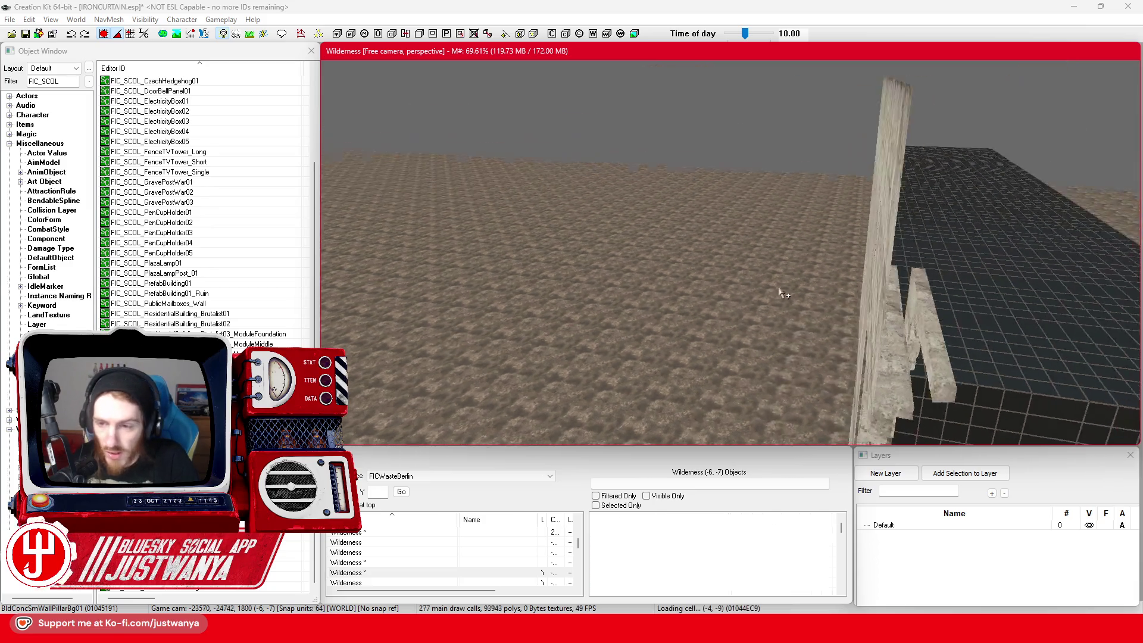
{"action": "left_click_drag", "start_coordinate": [776, 238], "coordinate": [746, 289]}
{"action": "left_click", "coordinate": [700, 271]}
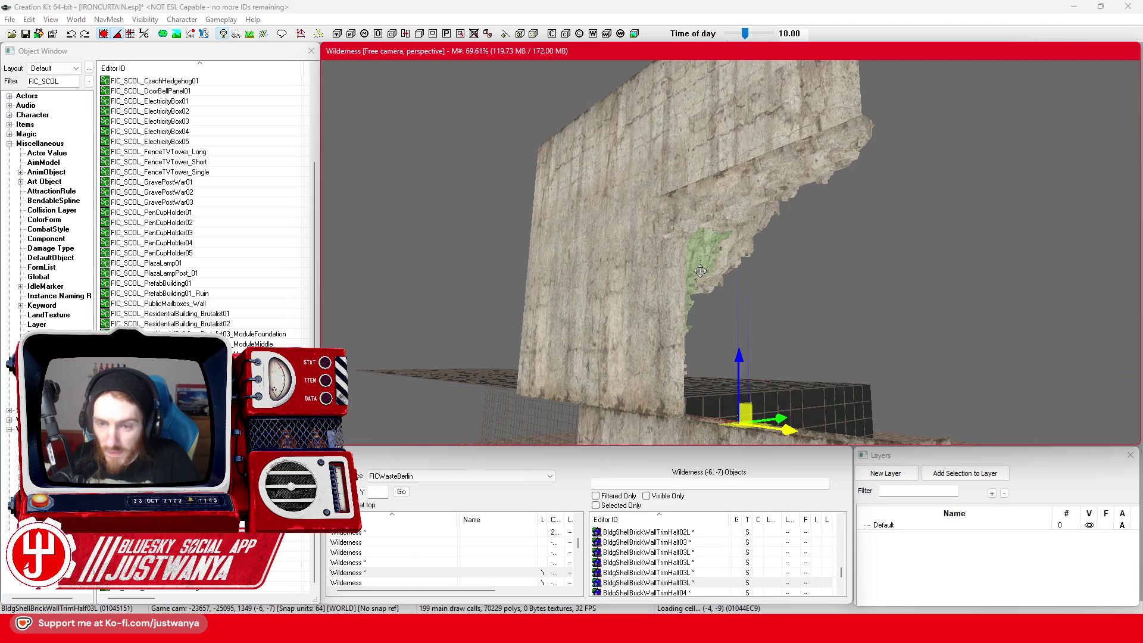
{"action": "key", "text": "Delete"}
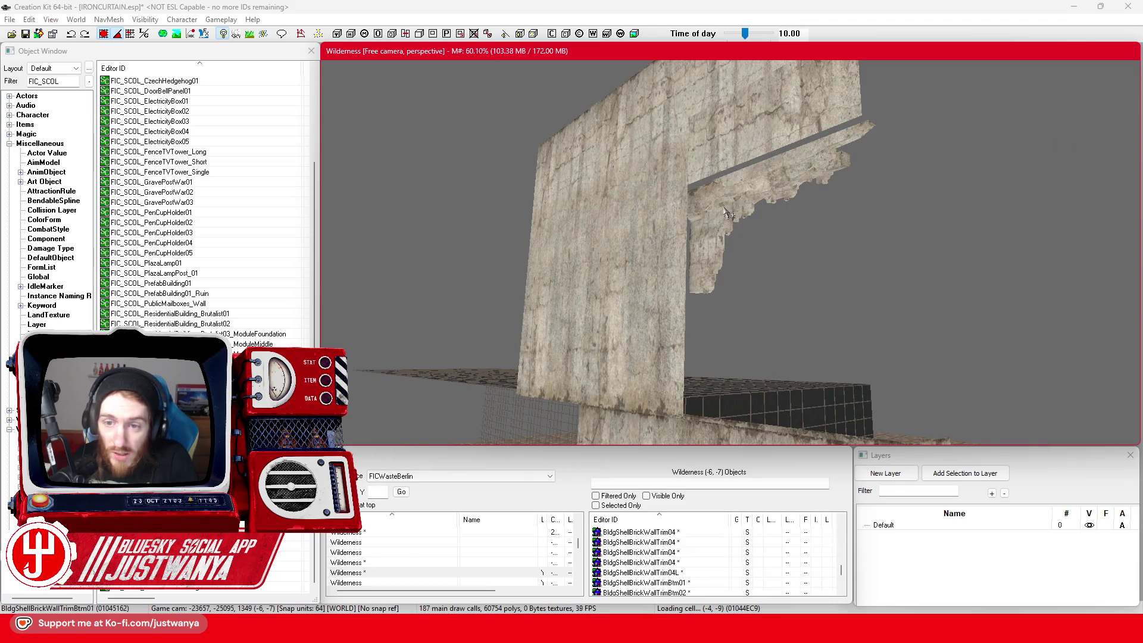
{"action": "left_click", "coordinate": [723, 206]}
{"action": "key", "text": "Delete"}
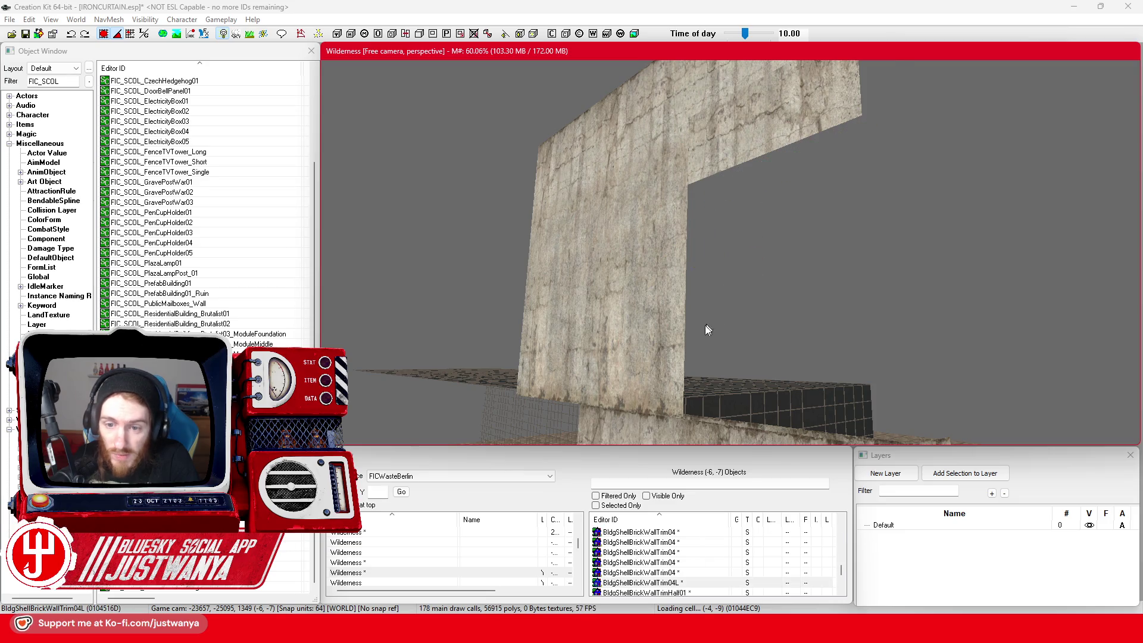
Step: Delete the bare brick wall section
{"action": "scroll", "coordinate": [707, 324], "scroll_direction": "up", "scroll_amount": 2}
{"action": "left_click", "coordinate": [657, 337]}
{"action": "scroll", "coordinate": [706, 331], "scroll_direction": "up", "scroll_amount": 3}
{"action": "key", "text": "Delete"}
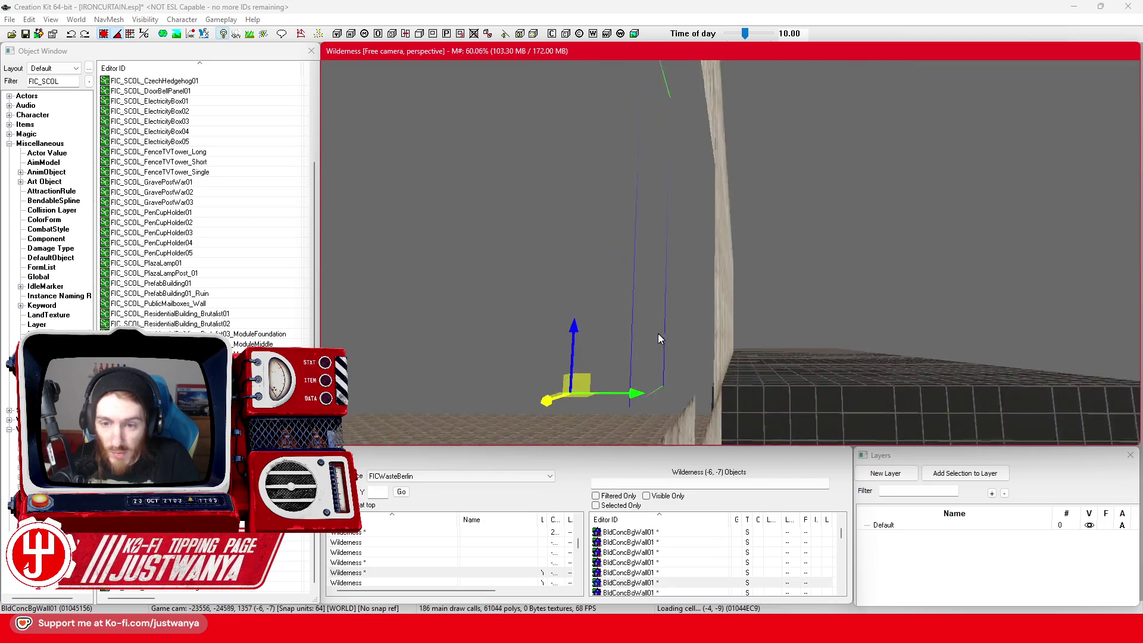
Step: Move the tall BldConcBgWall01 concrete panel onto the dark placeholder block
{"action": "scroll", "coordinate": [641, 340], "scroll_direction": "down", "scroll_amount": 4}
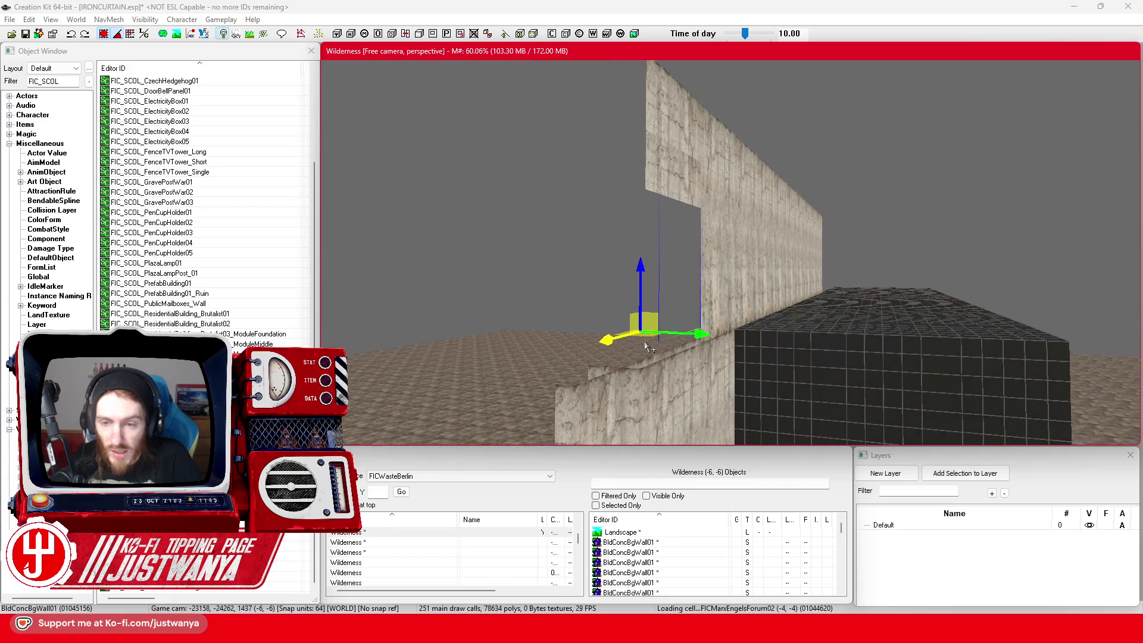
{"action": "scroll", "coordinate": [591, 354], "scroll_direction": "down", "scroll_amount": 4}
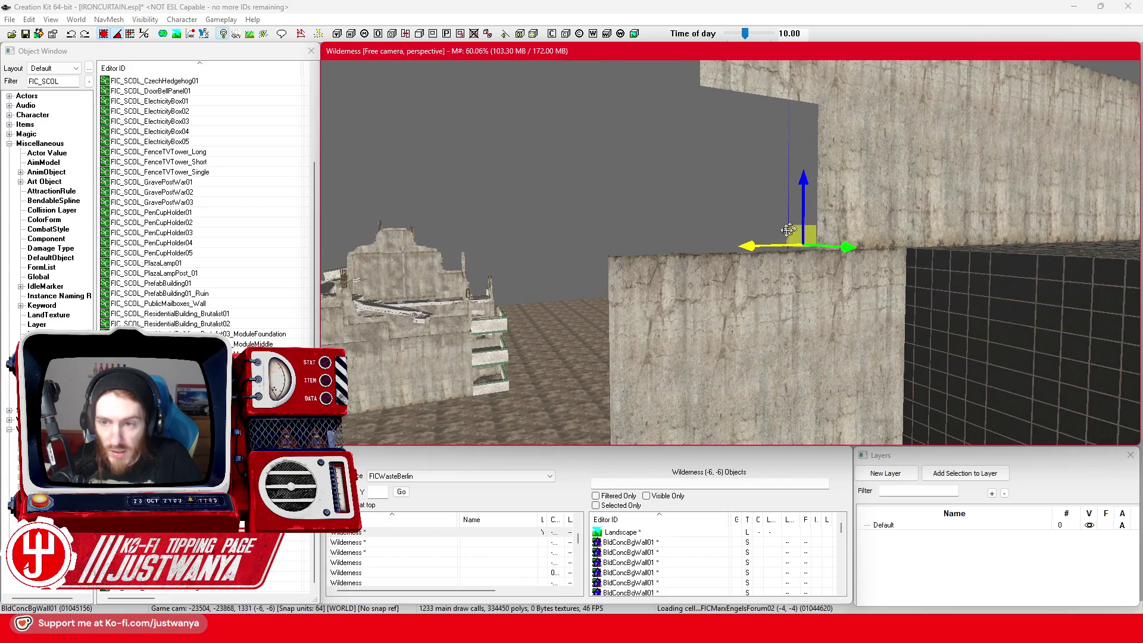
{"action": "scroll", "coordinate": [749, 285], "scroll_direction": "down", "scroll_amount": 1}
{"action": "left_click", "coordinate": [741, 165]}
{"action": "scroll", "coordinate": [741, 165], "scroll_direction": "down", "scroll_amount": 2}
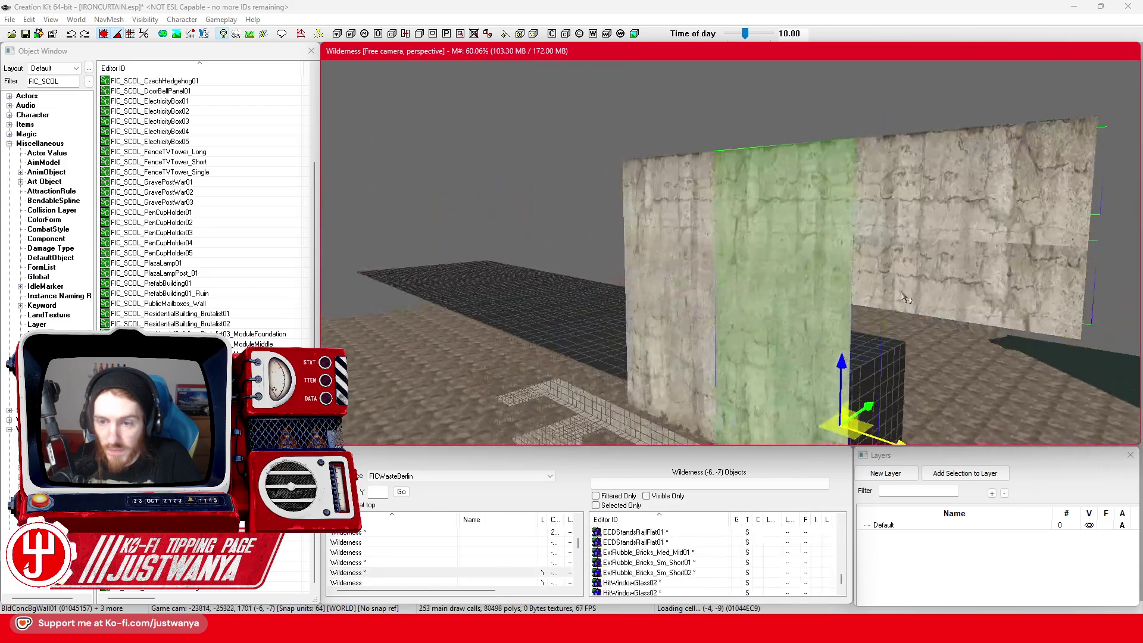
{"action": "left_click", "coordinate": [945, 208]}
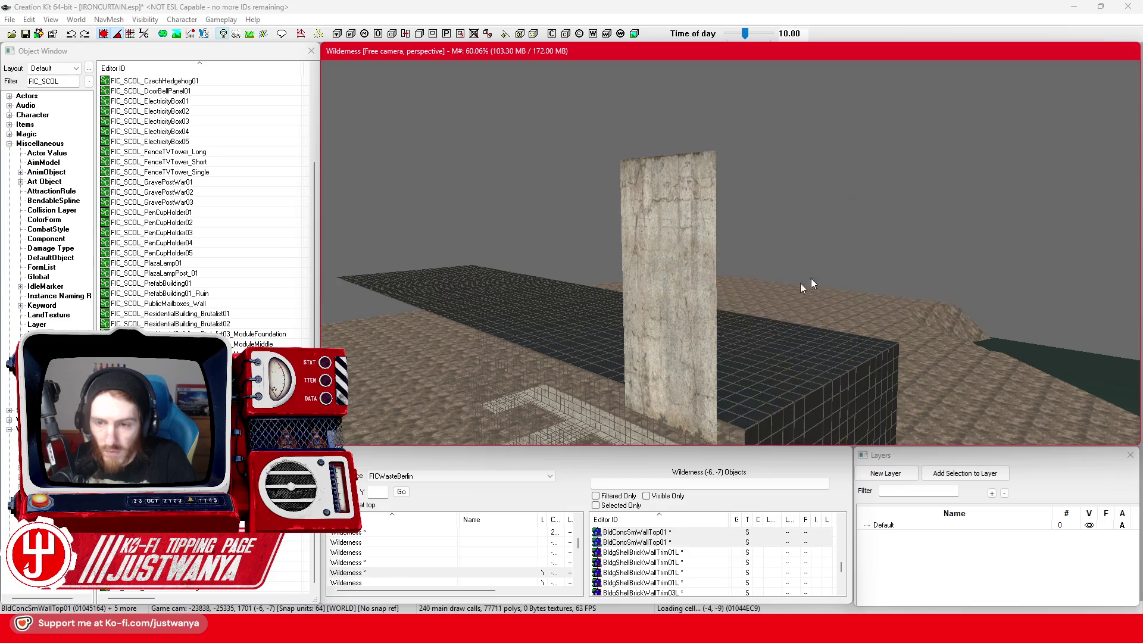
{"action": "left_click", "coordinate": [677, 307]}
{"action": "scroll", "coordinate": [717, 286], "scroll_direction": "up", "scroll_amount": 3}
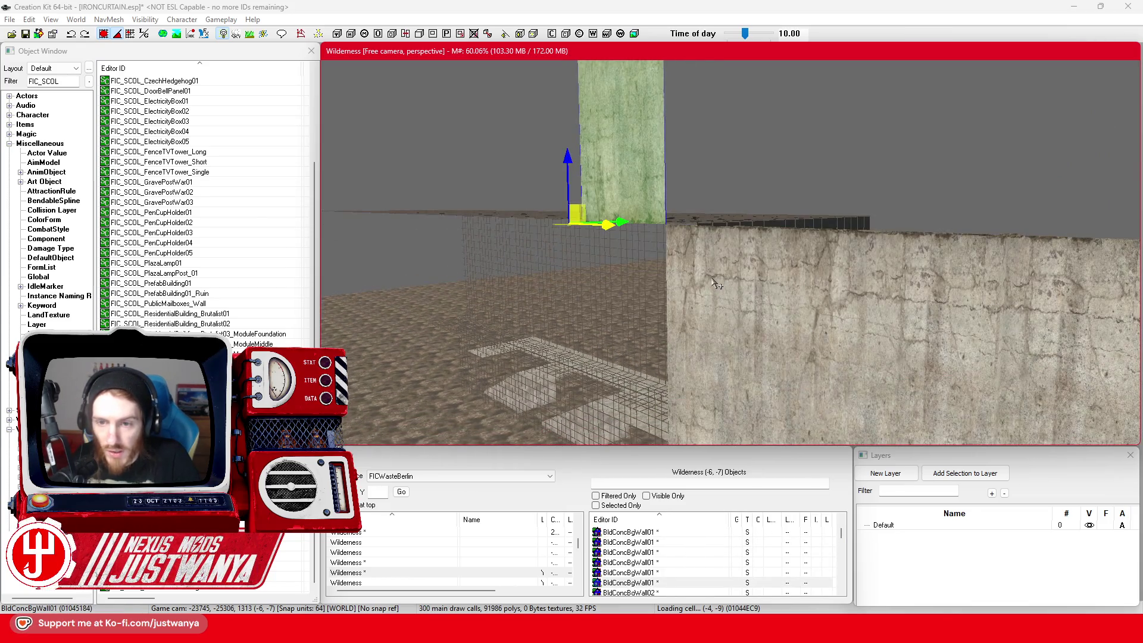
{"action": "left_click_drag", "start_coordinate": [716, 278], "coordinate": [764, 333]}
{"action": "mouse_move", "coordinate": [648, 249]}
{"action": "left_mouse_down"}
{"action": "mouse_move", "coordinate": [789, 268]}
{"action": "mouse_move", "coordinate": [893, 256]}
{"action": "mouse_move", "coordinate": [869, 256]}
{"action": "mouse_move", "coordinate": [883, 260]}
{"action": "mouse_move", "coordinate": [905, 351]}
{"action": "left_mouse_up"}
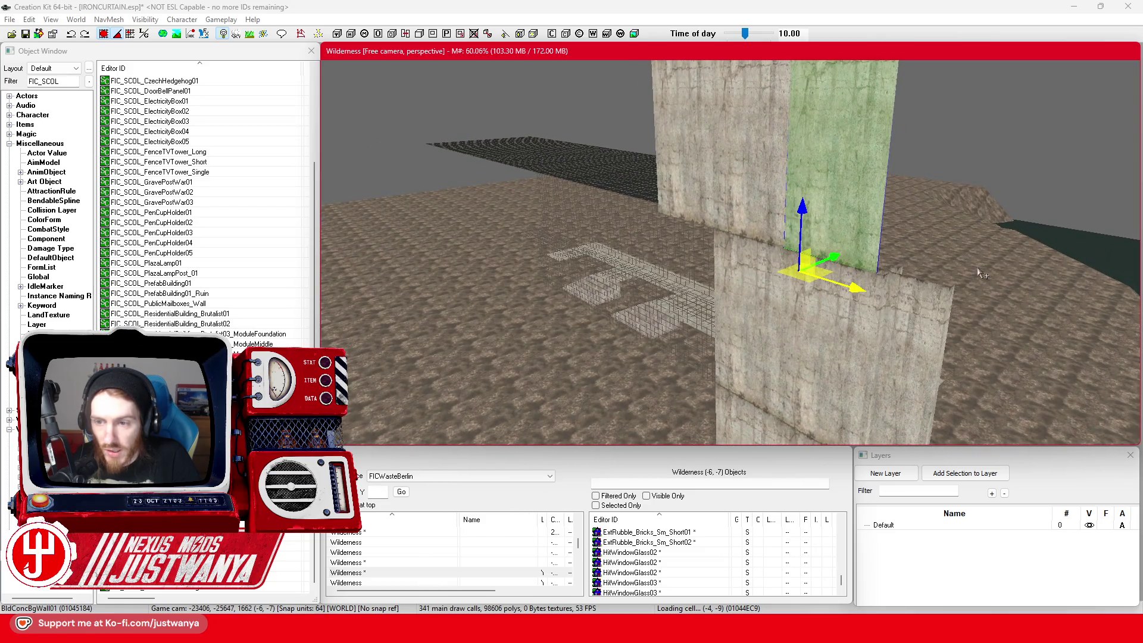
Step: Check the neighbouring walls, then select the concrete corner wall piece and another wall piece
{"action": "left_click", "coordinate": [763, 213], "text": "ctrl"}
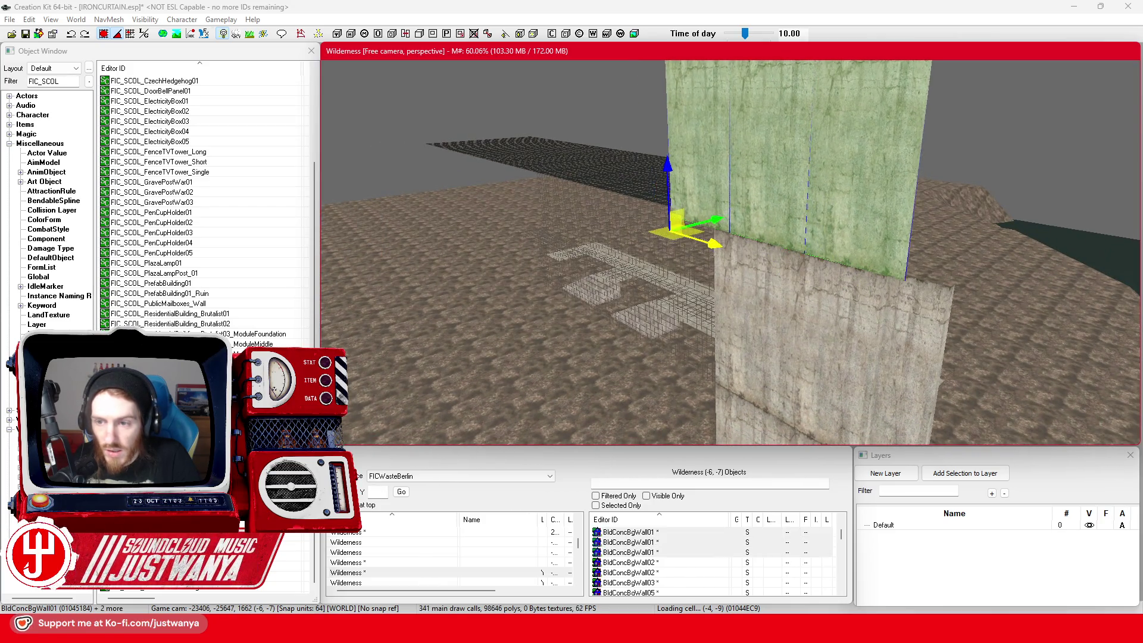
{"action": "left_click_drag", "start_coordinate": [738, 249], "coordinate": [842, 296]}
{"action": "key", "text": "Escape"}
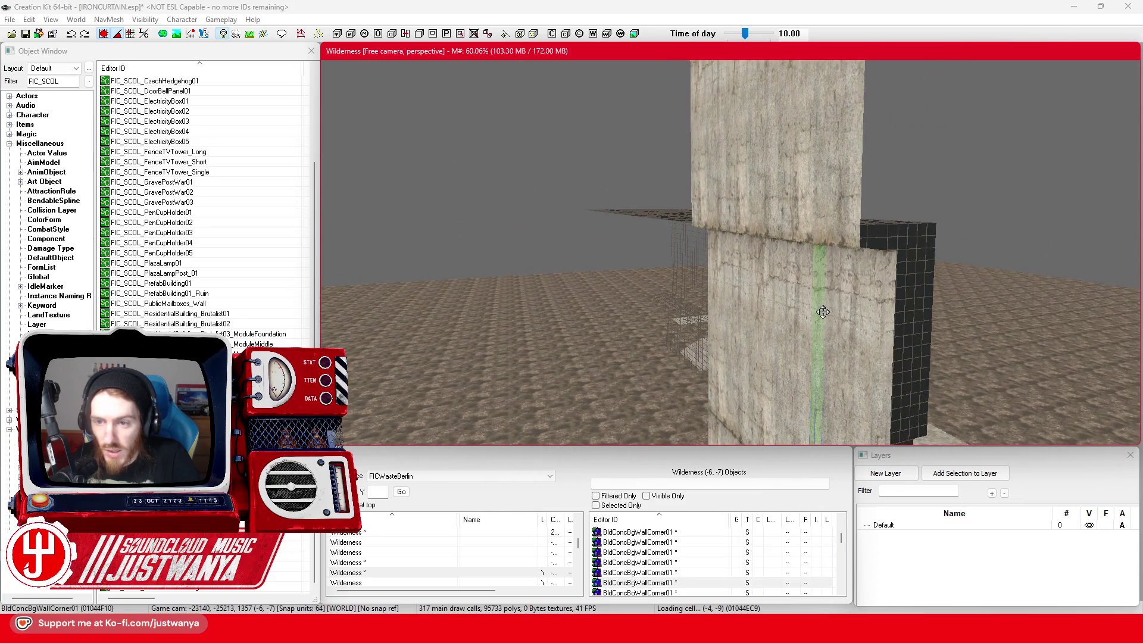
{"action": "left_click", "coordinate": [834, 326]}
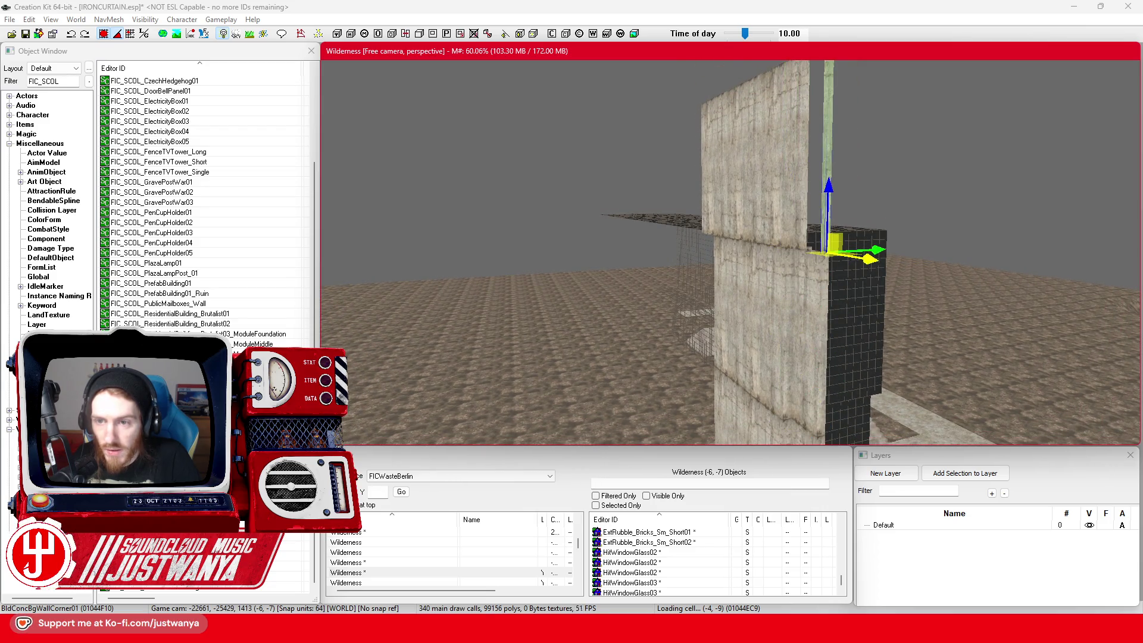
{"action": "mouse_move", "coordinate": [792, 277]}
{"action": "left_mouse_down"}
{"action": "mouse_move", "coordinate": [715, 277]}
{"action": "mouse_move", "coordinate": [756, 258]}
{"action": "left_mouse_up"}
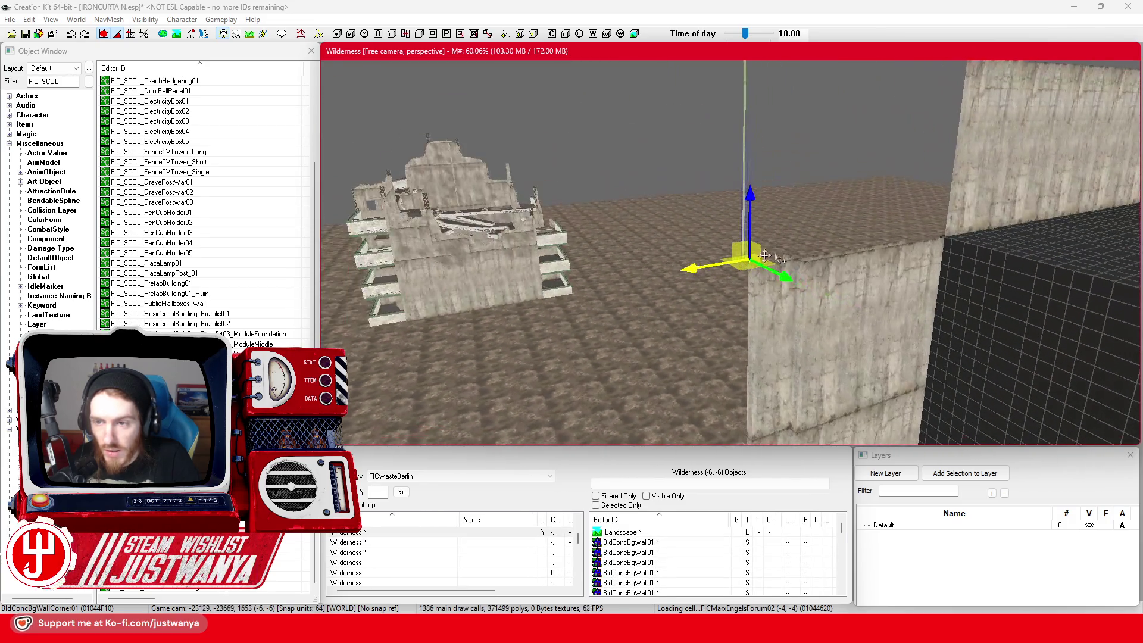
{"action": "left_click", "coordinate": [979, 220]}
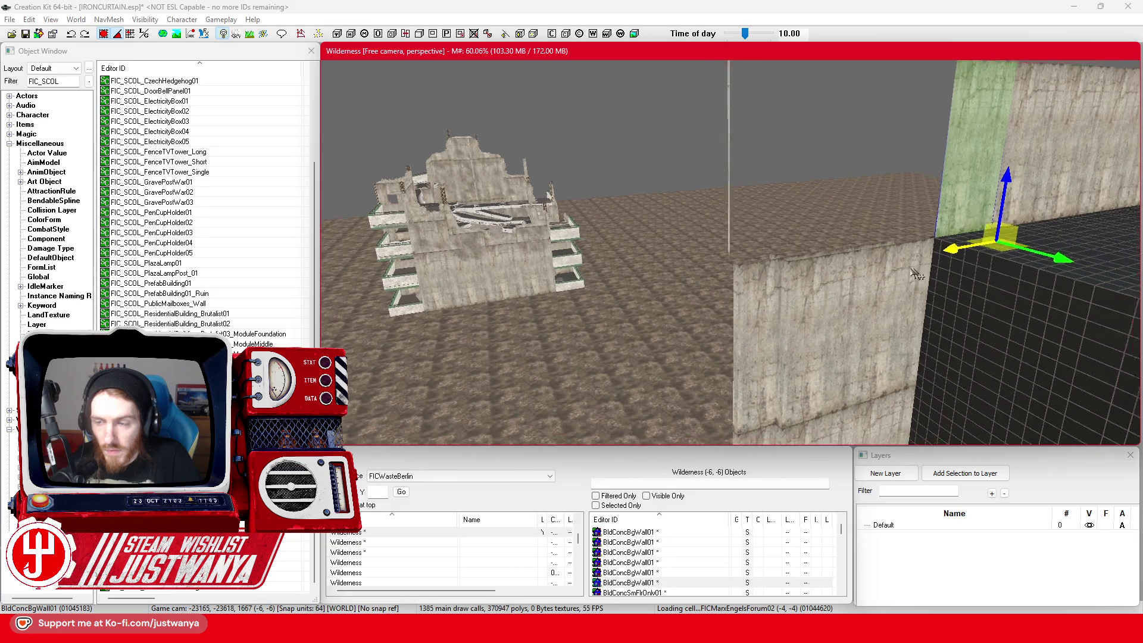
Step: Select and frame the adjacent wall segments and the tall pole beside the wall
{"action": "key", "text": "f"}
{"action": "left_click", "coordinate": [736, 197], "text": "ctrl"}
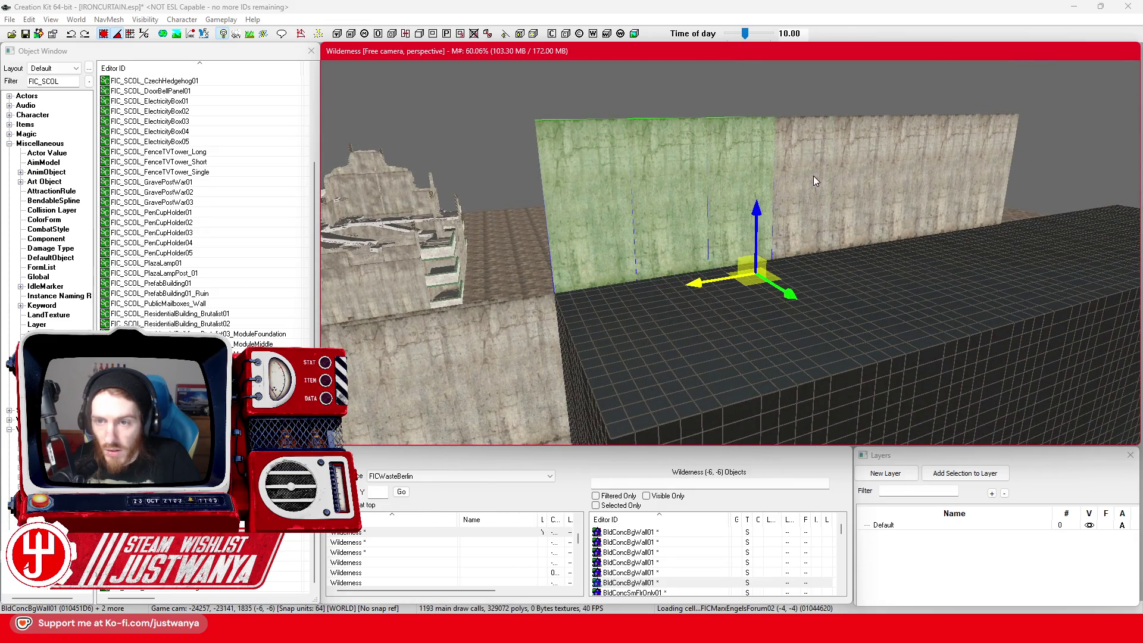
{"action": "left_click", "coordinate": [1012, 168], "text": "ctrl"}
{"action": "key", "text": "f"}
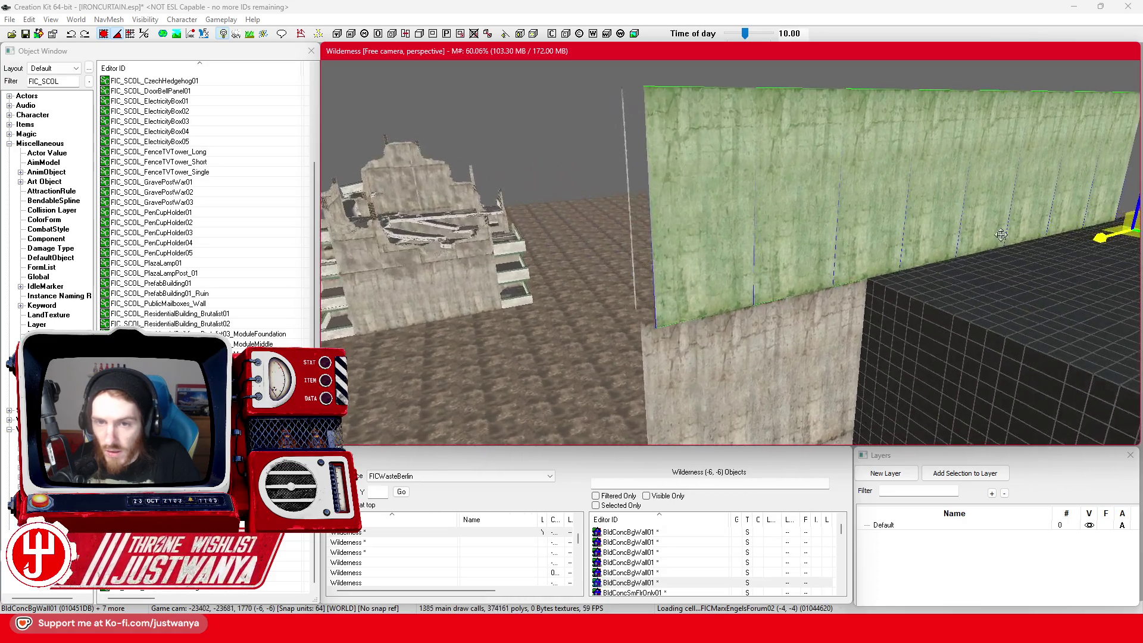
{"action": "left_click", "coordinate": [727, 264]}
{"action": "key", "text": "f"}
{"action": "key", "text": "2"}
{"action": "key", "text": "1"}
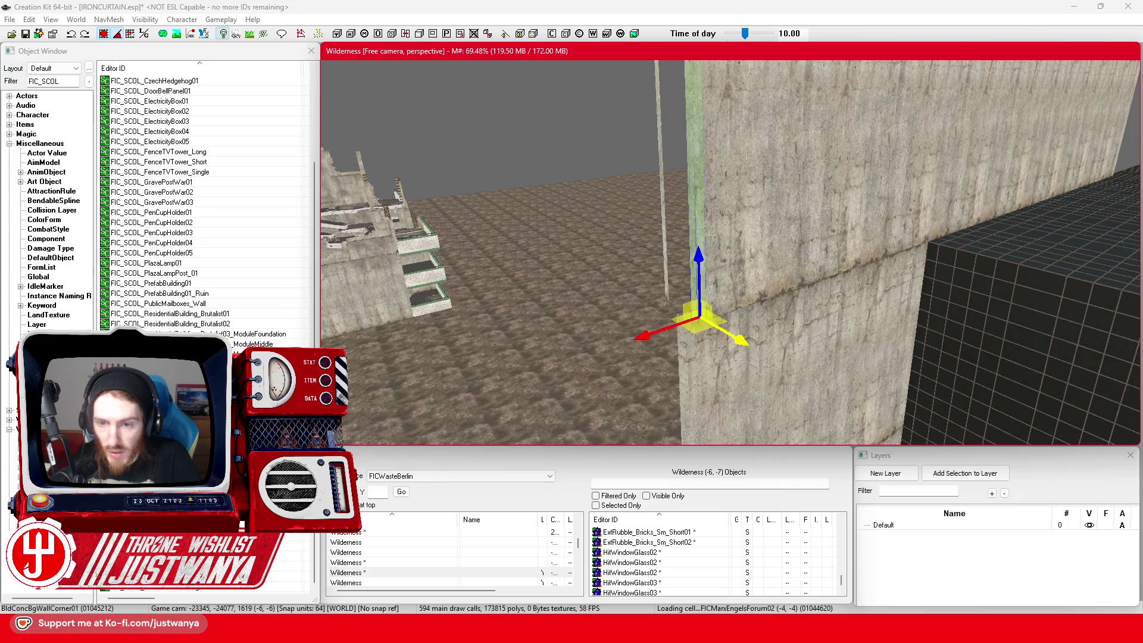
Step: Swing the view toward the dark block and select the wall corner and alcove pieces
{"action": "scroll", "coordinate": [765, 321], "scroll_direction": "up", "scroll_amount": 2}
{"action": "mouse_move", "coordinate": [765, 322]}
{"action": "left_mouse_down"}
{"action": "mouse_move", "coordinate": [816, 314]}
{"action": "mouse_move", "coordinate": [816, 275]}
{"action": "mouse_move", "coordinate": [731, 253]}
{"action": "mouse_move", "coordinate": [676, 279]}
{"action": "mouse_move", "coordinate": [659, 314]}
{"action": "left_mouse_up"}
{"action": "scroll", "coordinate": [652, 350], "scroll_direction": "down", "scroll_amount": 2}
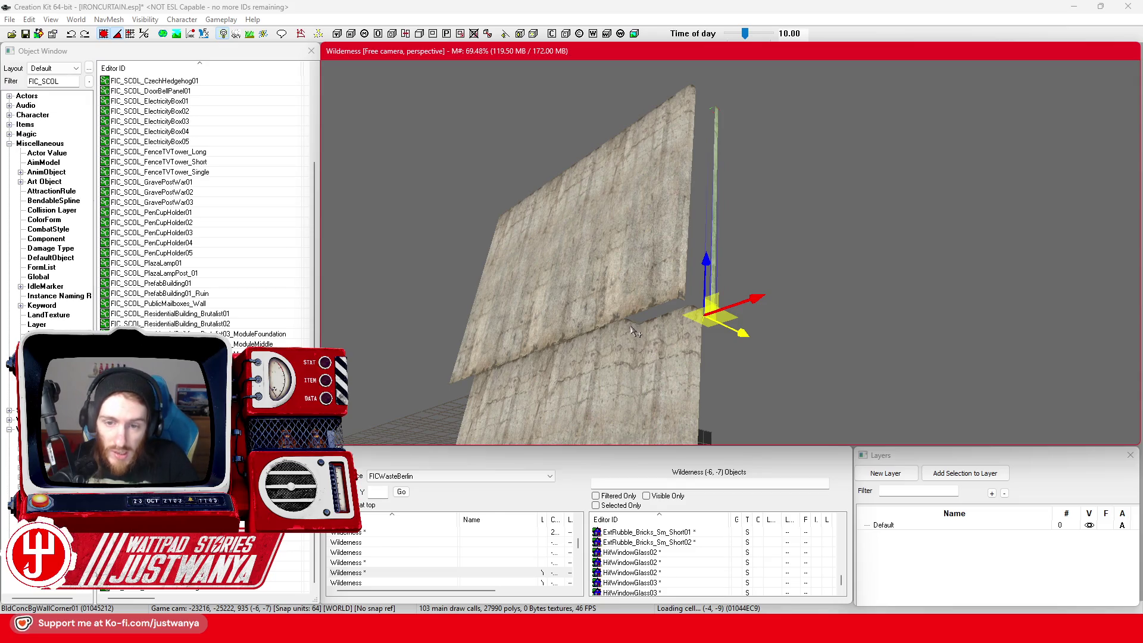
{"action": "mouse_move", "coordinate": [687, 316]}
{"action": "left_mouse_down"}
{"action": "mouse_move", "coordinate": [702, 261]}
{"action": "mouse_move", "coordinate": [640, 369]}
{"action": "mouse_move", "coordinate": [665, 364]}
{"action": "left_mouse_up"}
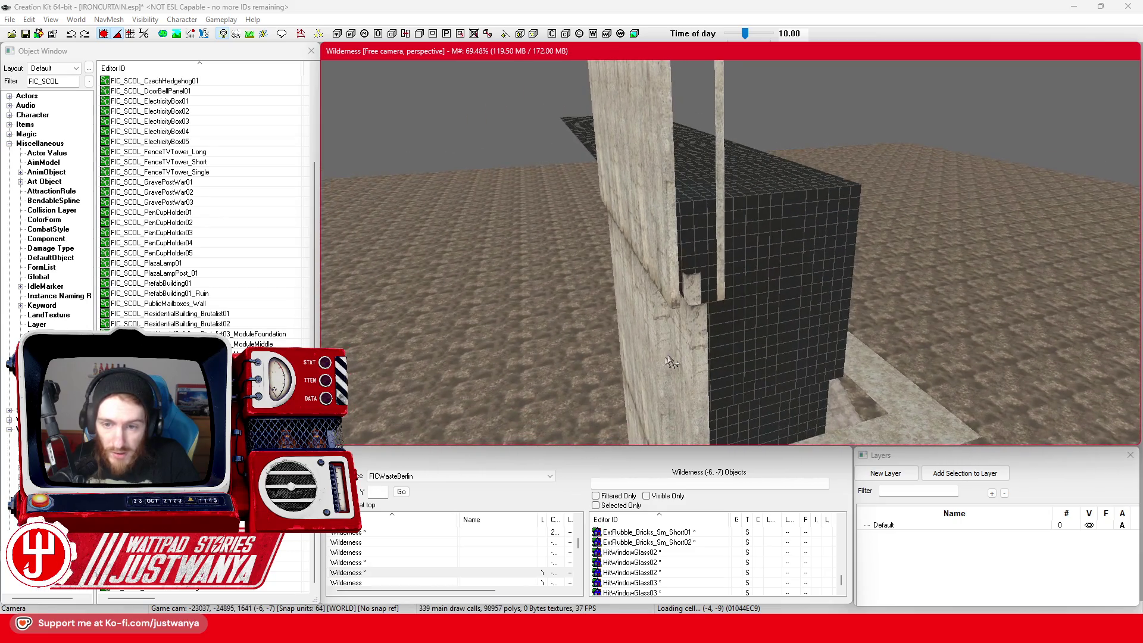
{"action": "left_click", "coordinate": [684, 291]}
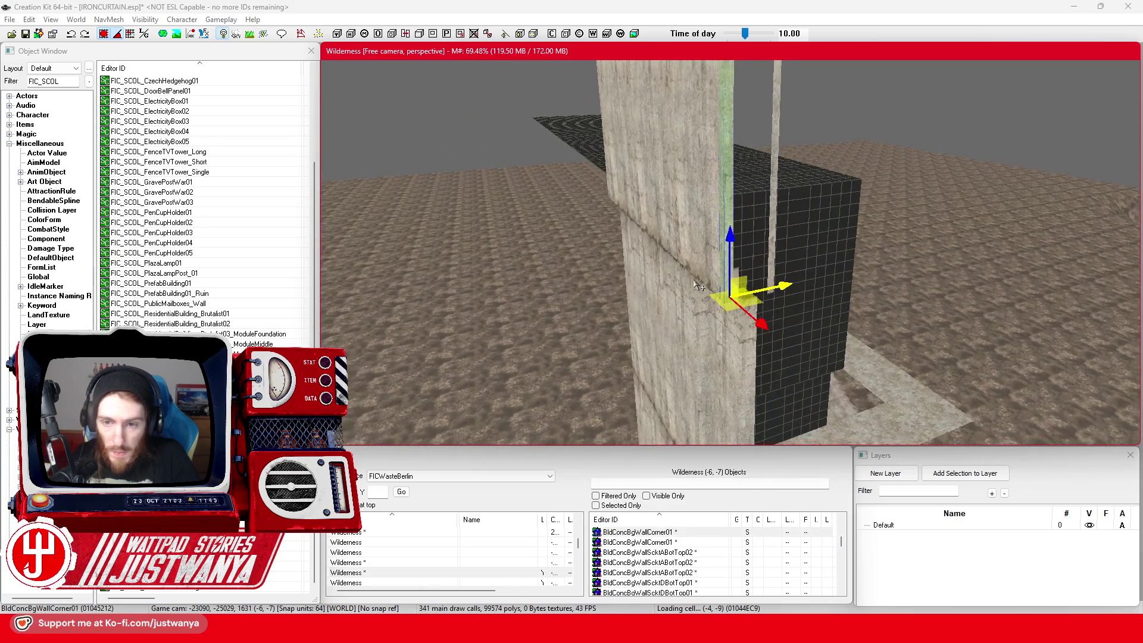
{"action": "left_click", "coordinate": [749, 314]}
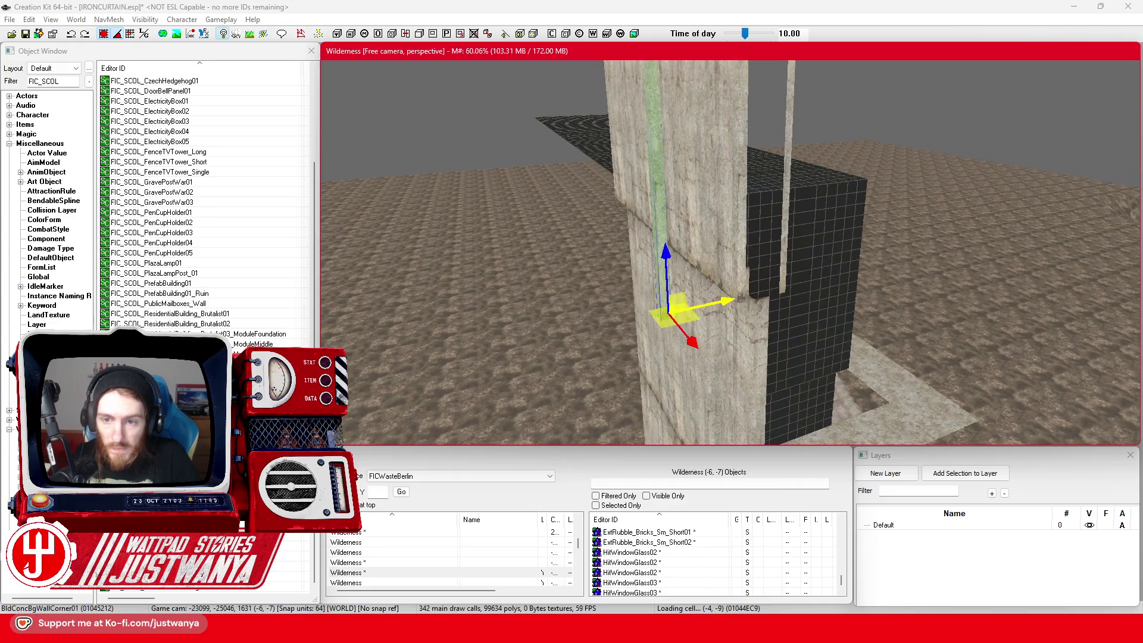
{"action": "left_click", "coordinate": [749, 314]}
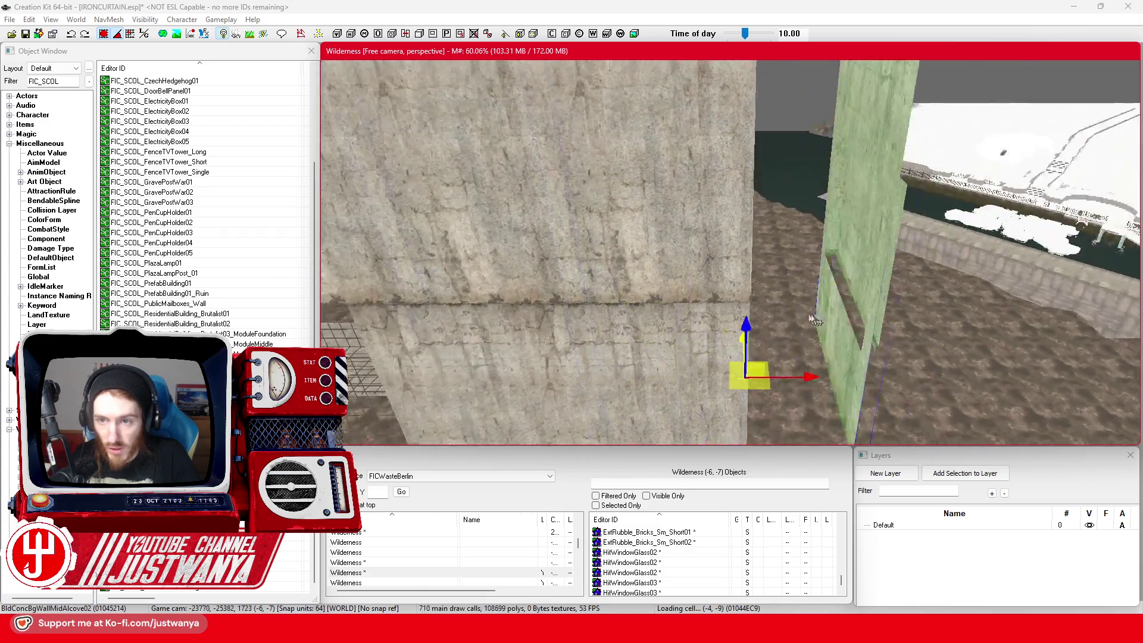
Step: Swap the holed wall piece for the BldConcBgWallPillarBg01 concrete pillar variant
{"action": "left_click", "coordinate": [841, 321]}
{"action": "left_click", "coordinate": [841, 322]}
{"action": "left_click", "coordinate": [841, 322]}
{"action": "left_click", "coordinate": [840, 321]}
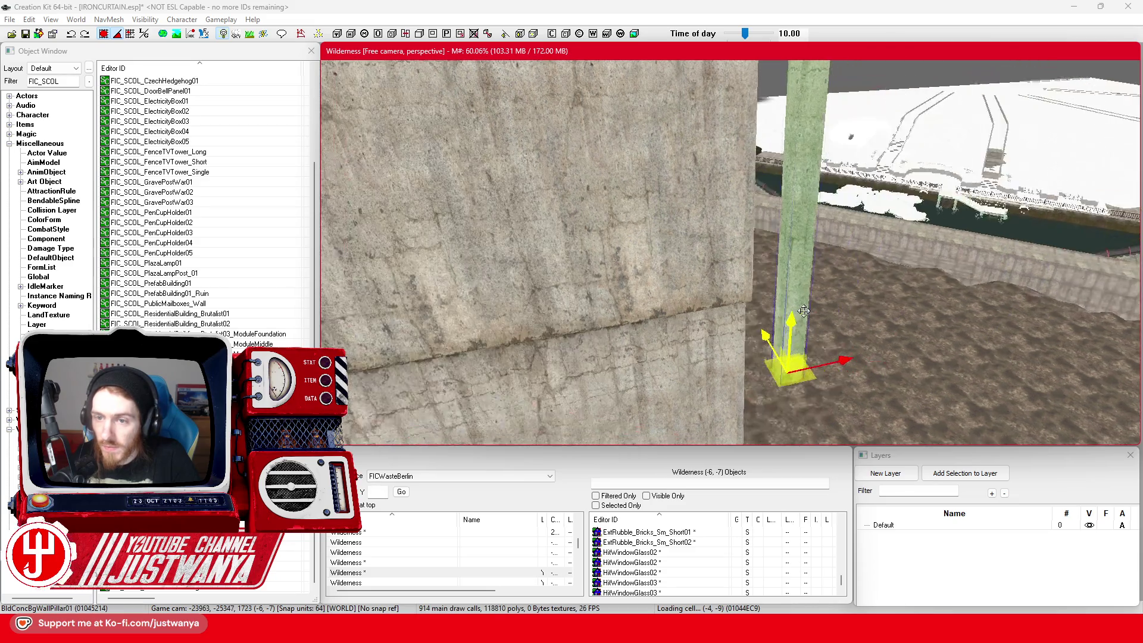
{"action": "key", "text": "f"}
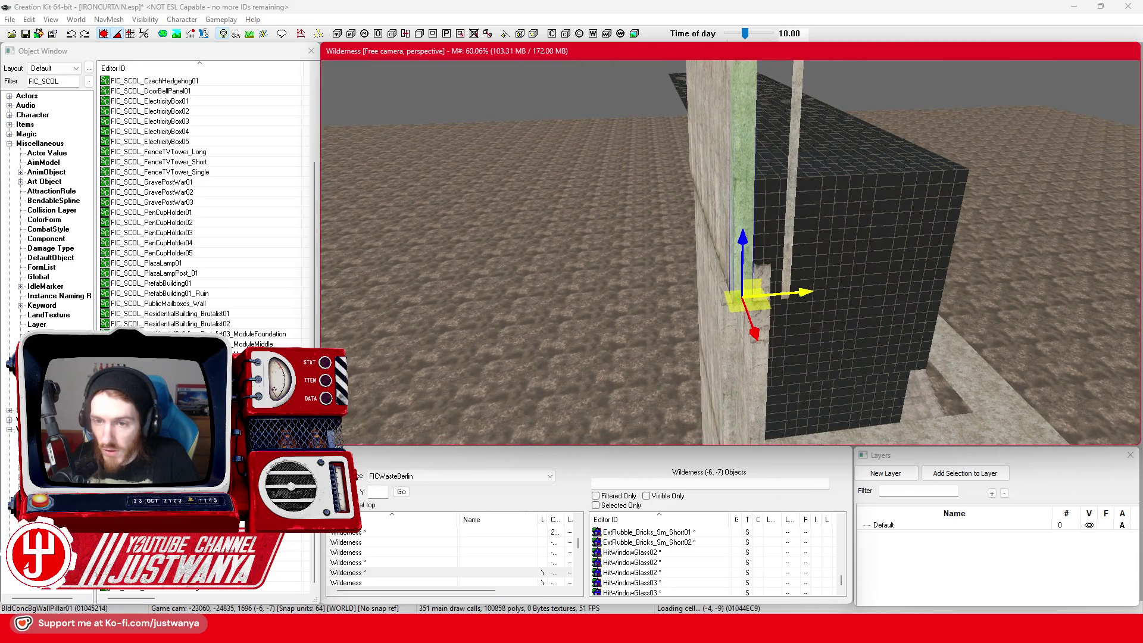
{"action": "key", "text": "shift"}
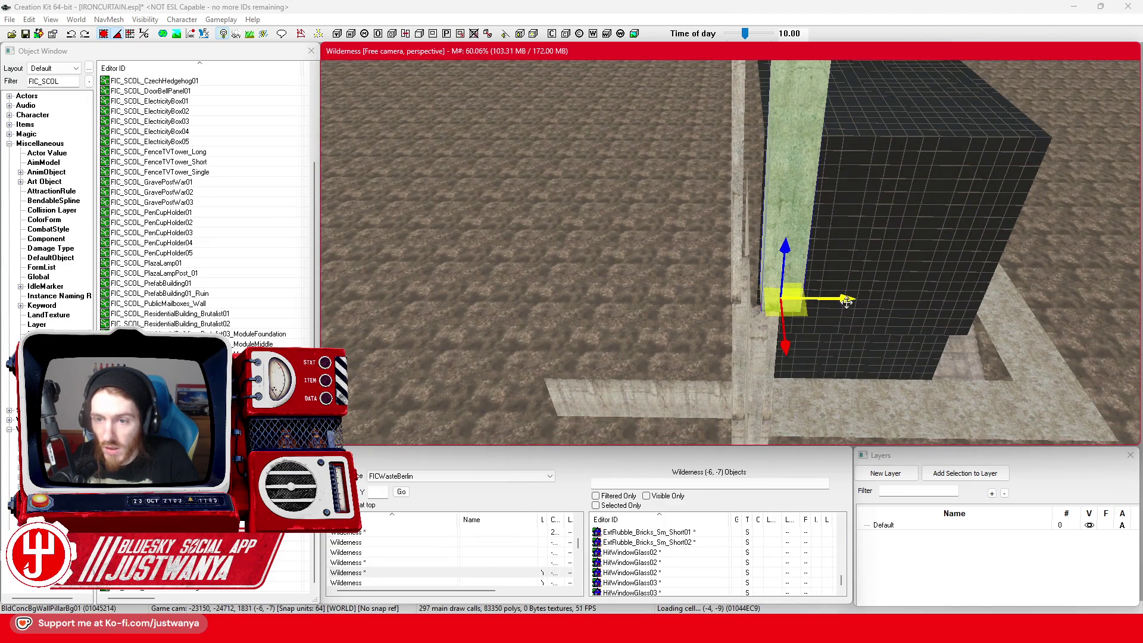
Step: Nudge the pillar slightly left and orbit around it to check its placement
{"action": "left_click", "coordinate": [104, 37]}
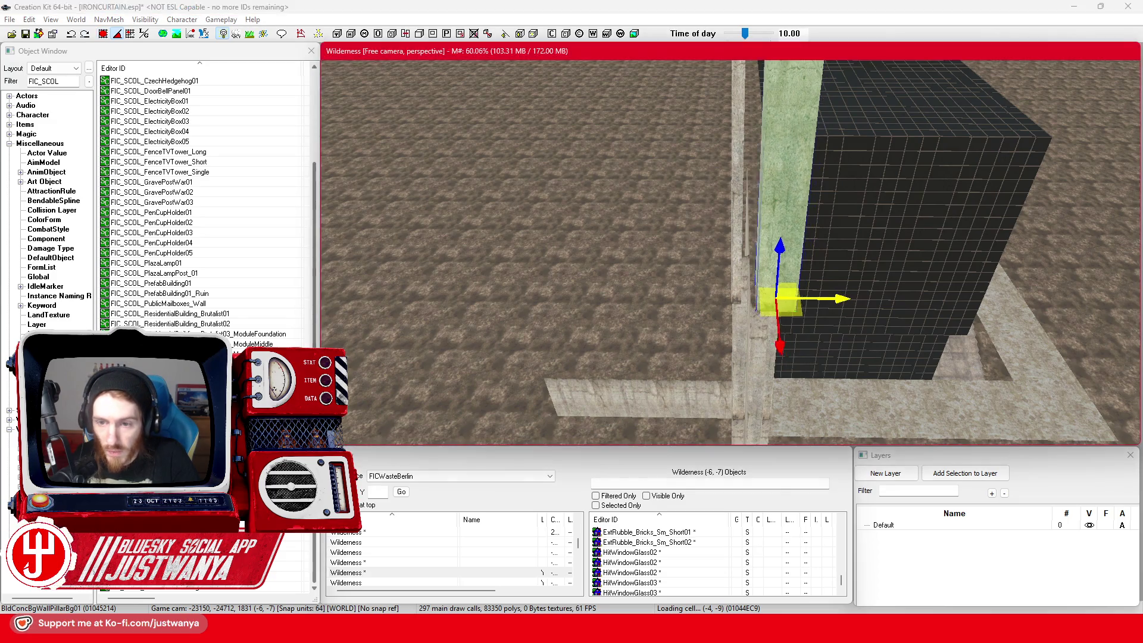
{"action": "key", "text": "shift"}
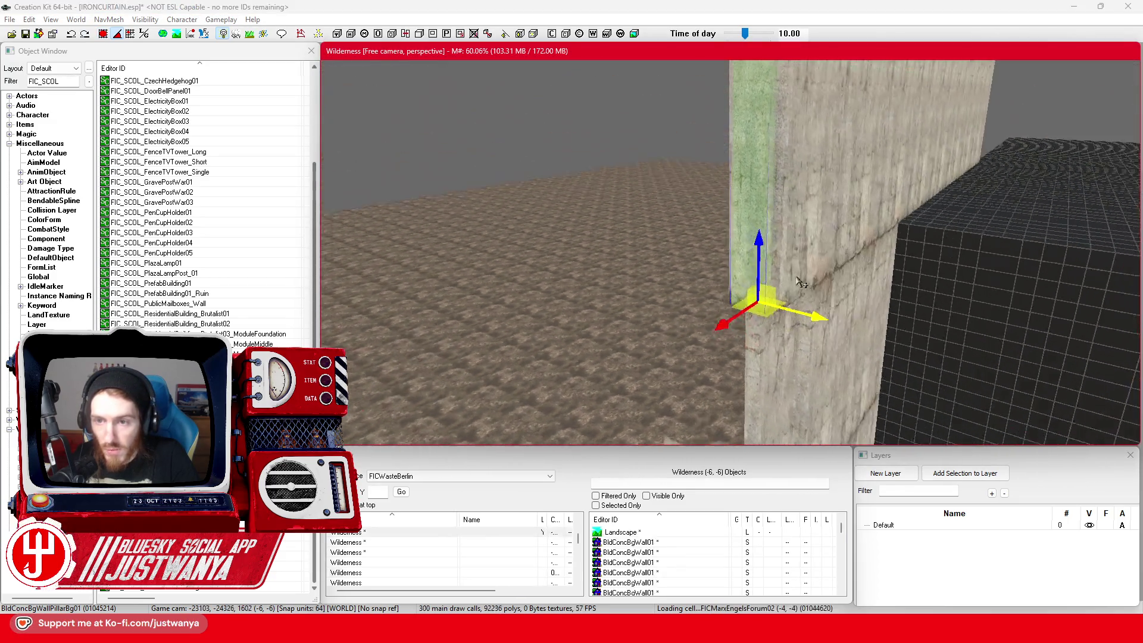
{"action": "key", "text": "shift"}
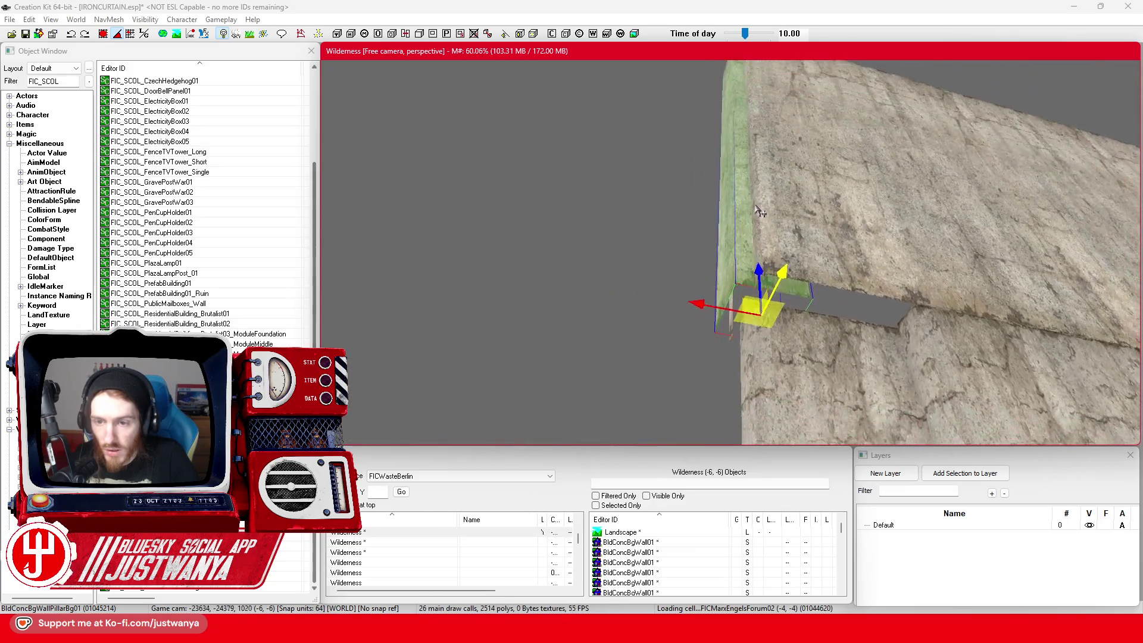
{"action": "key", "text": "shift"}
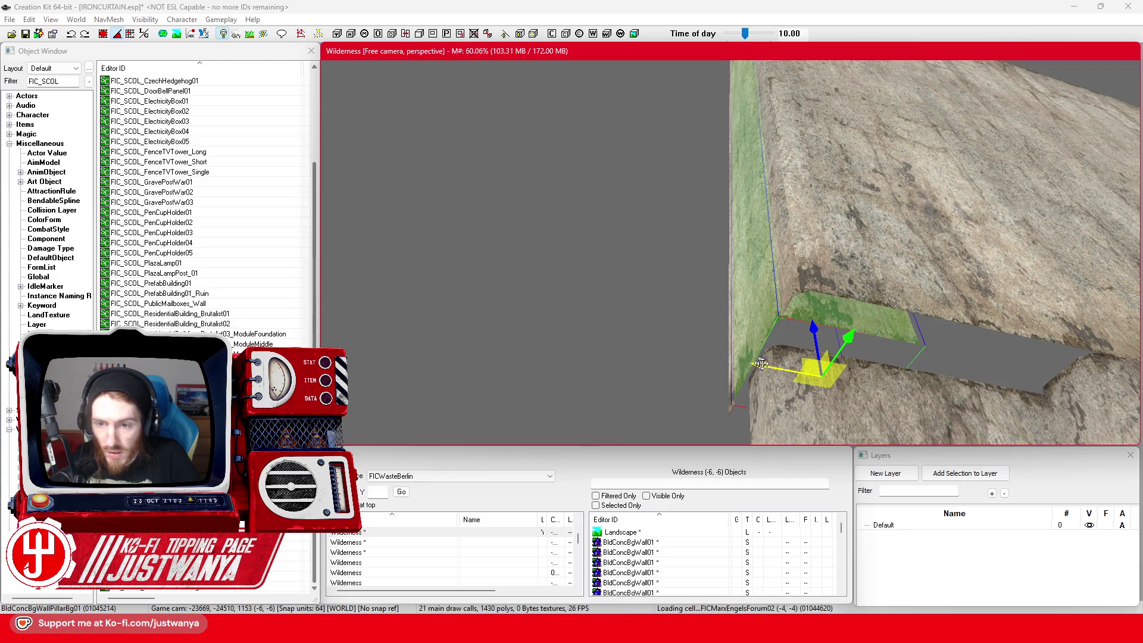
{"action": "key", "text": "shift"}
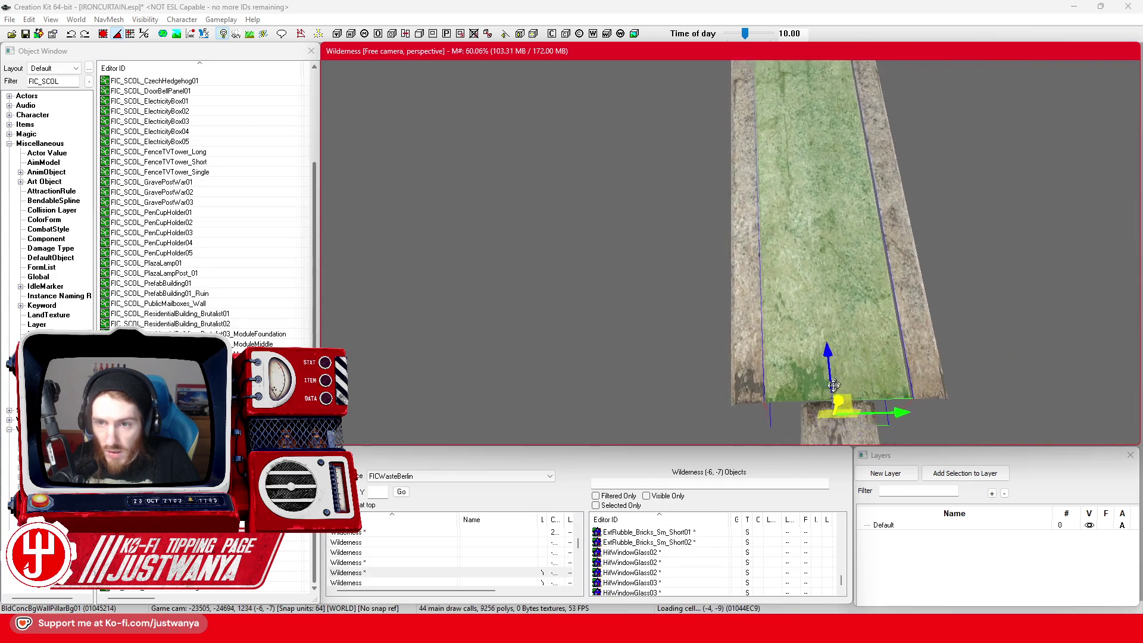
{"action": "key", "text": "shift"}
{"action": "key", "text": "shift"}
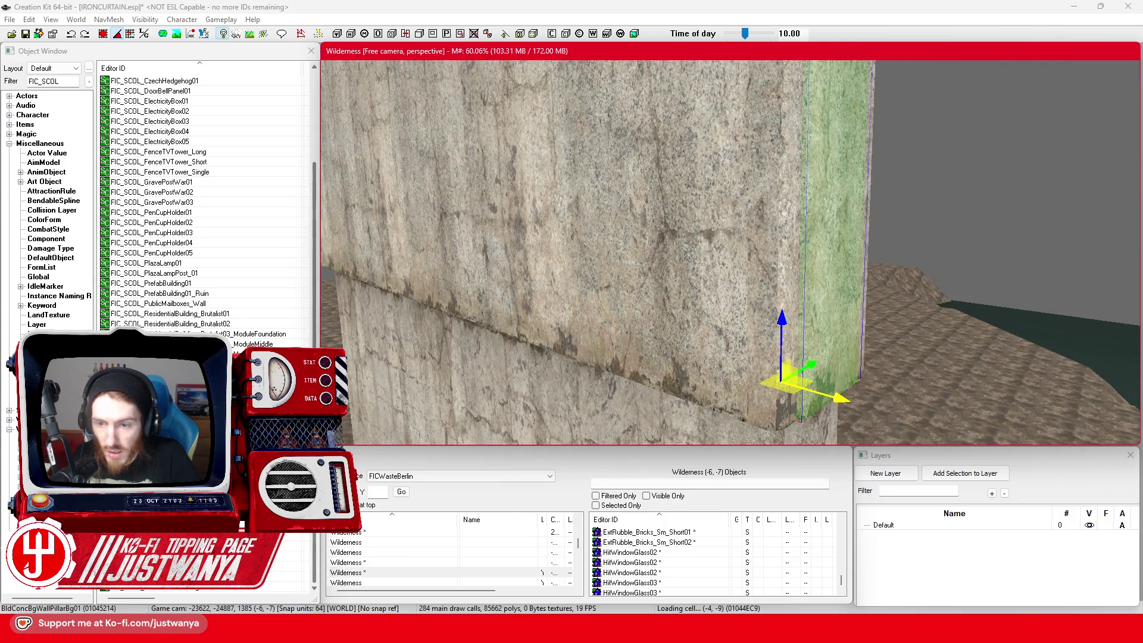
{"action": "key", "text": "shift"}
{"action": "key", "text": "shift"}
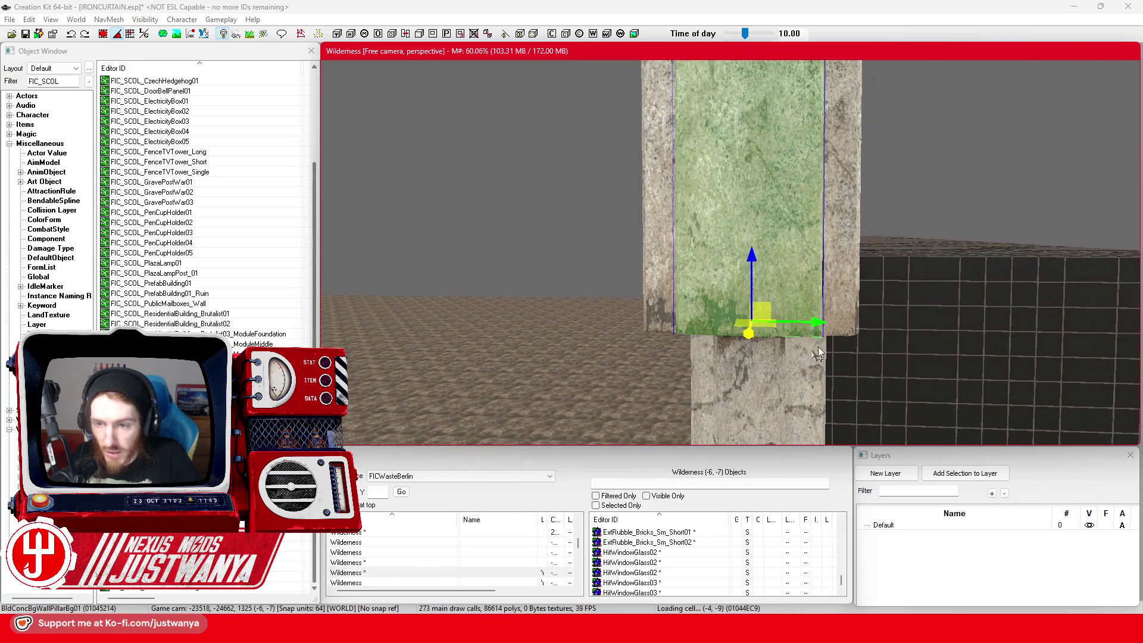
{"action": "key", "text": "shift"}
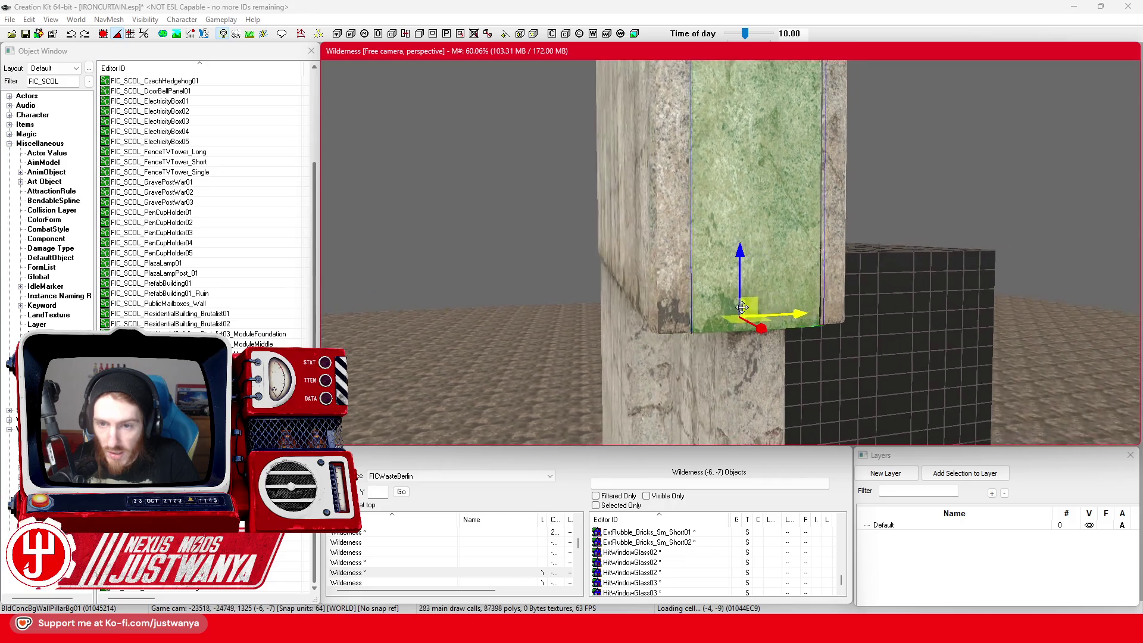
{"action": "scroll", "coordinate": [749, 304], "scroll_direction": "down", "scroll_amount": 5}
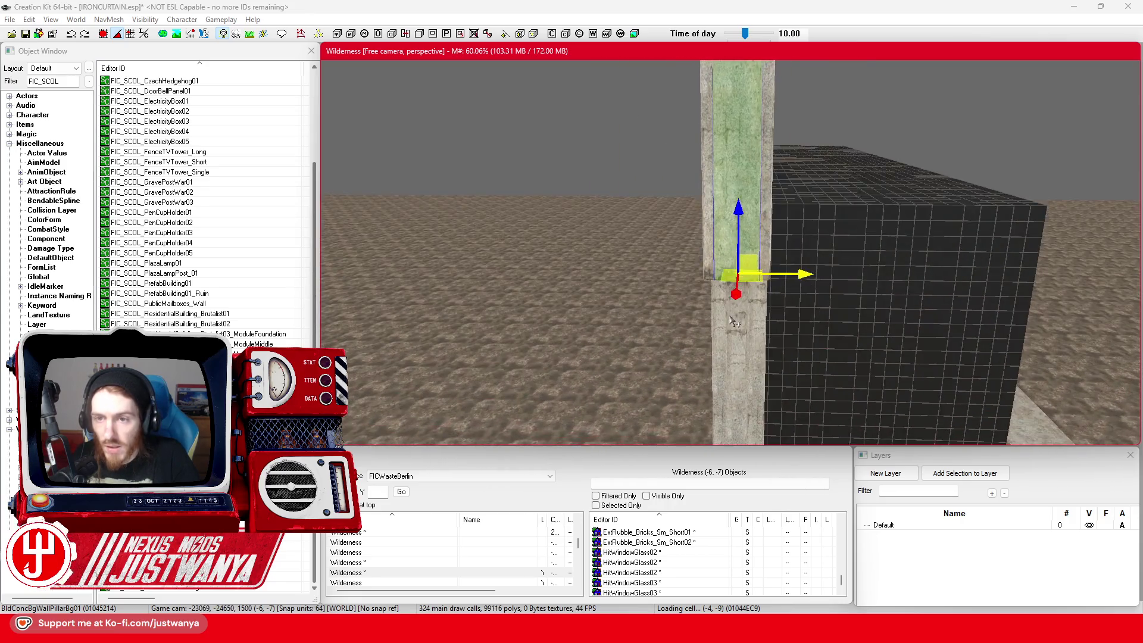
{"action": "scroll", "coordinate": [729, 361], "scroll_direction": "down", "scroll_amount": 1}
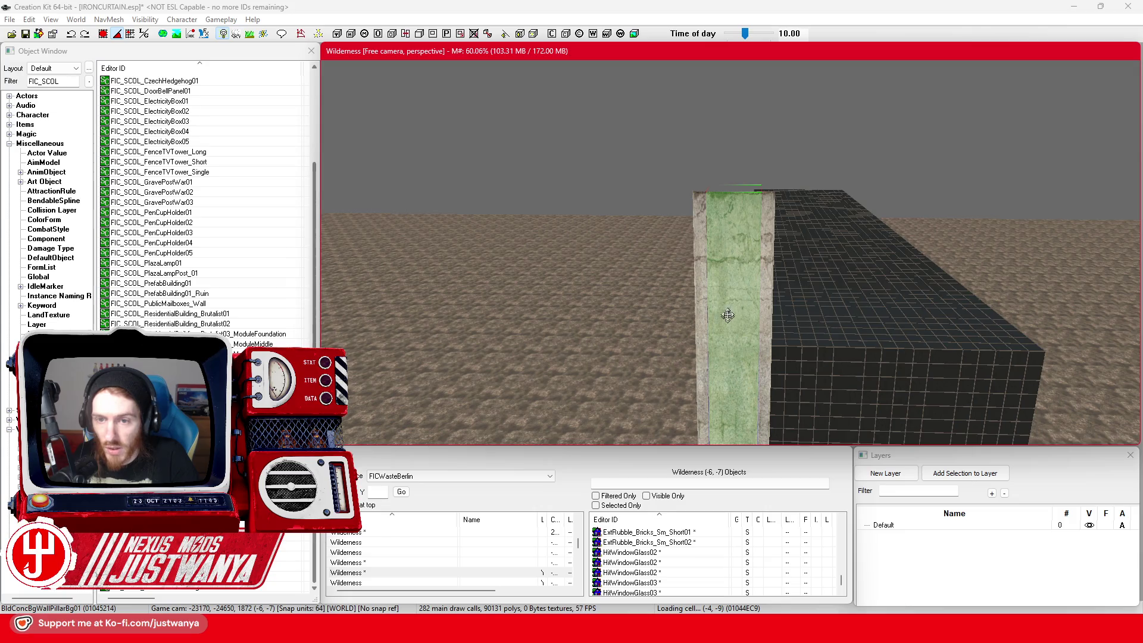
{"action": "scroll", "coordinate": [731, 273], "scroll_direction": "up", "scroll_amount": 2}
Step: Adjust the wall corner and corner pillar pieces with the rotate and move gizmos
{"action": "left_click", "coordinate": [721, 257]}
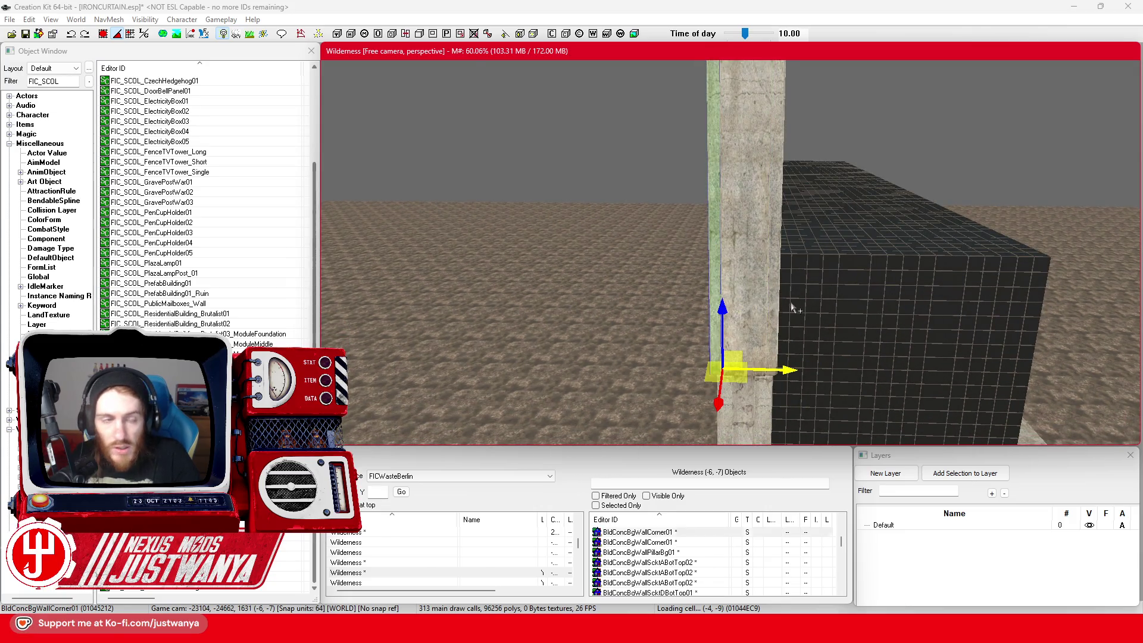
{"action": "key", "text": "e"}
{"action": "left_click", "coordinate": [105, 36]}
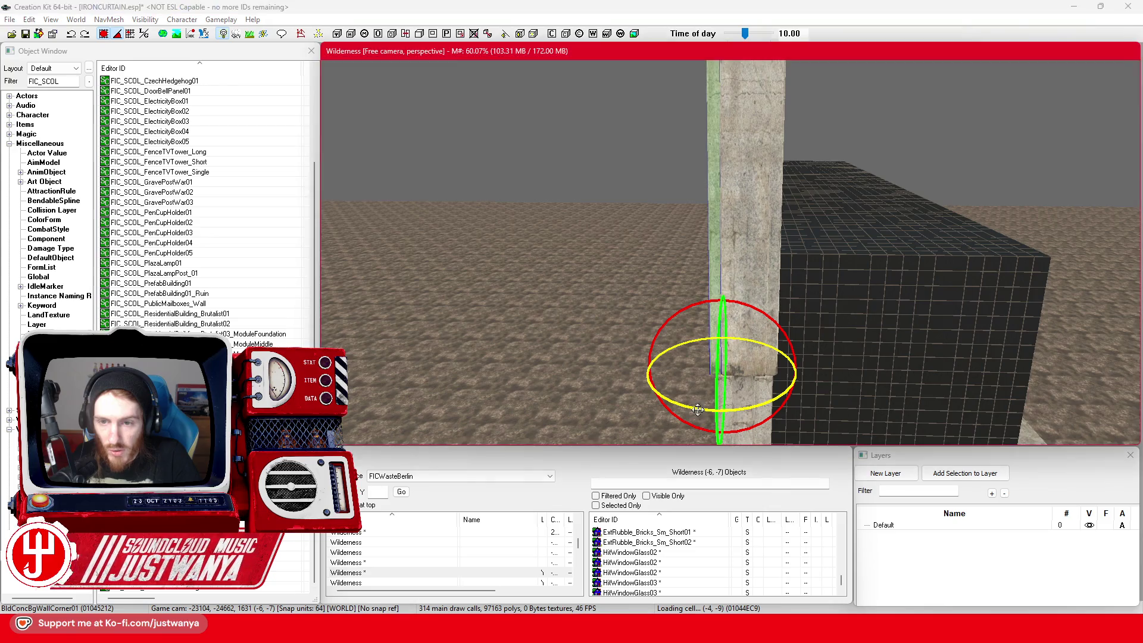
{"action": "key", "text": "w"}
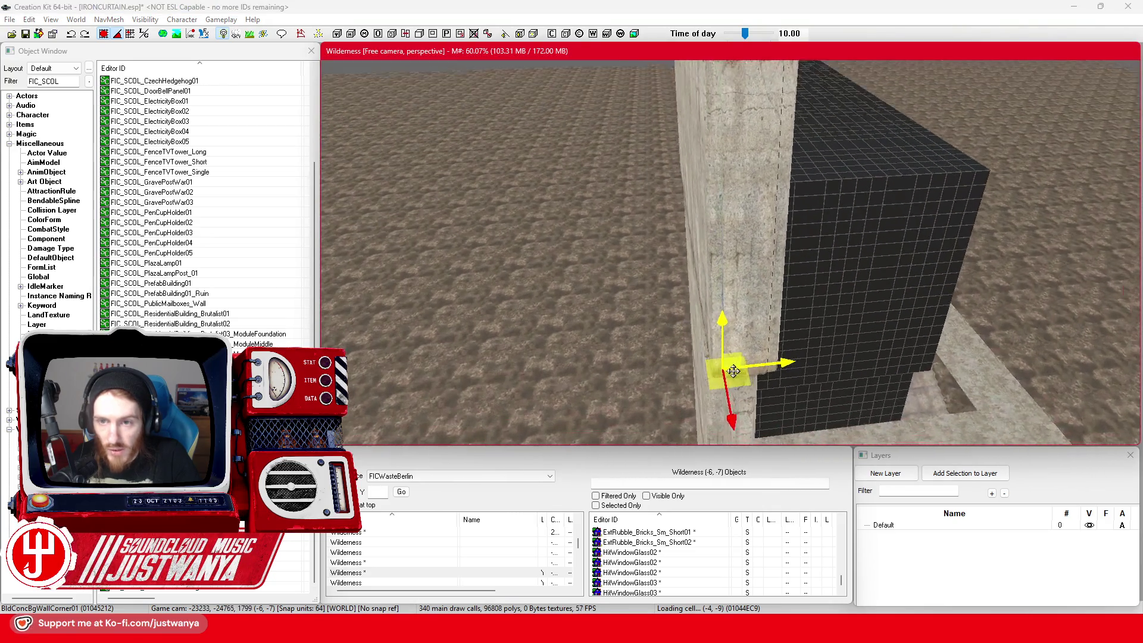
{"action": "left_click", "coordinate": [783, 347]}
{"action": "key", "text": "e"}
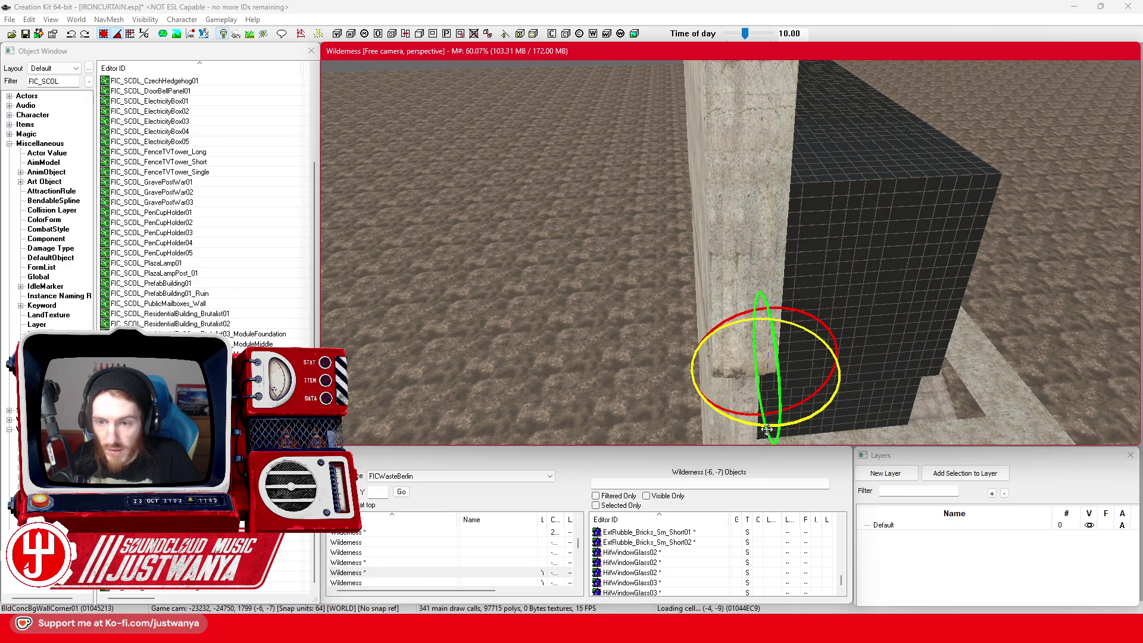
{"action": "key", "text": "w"}
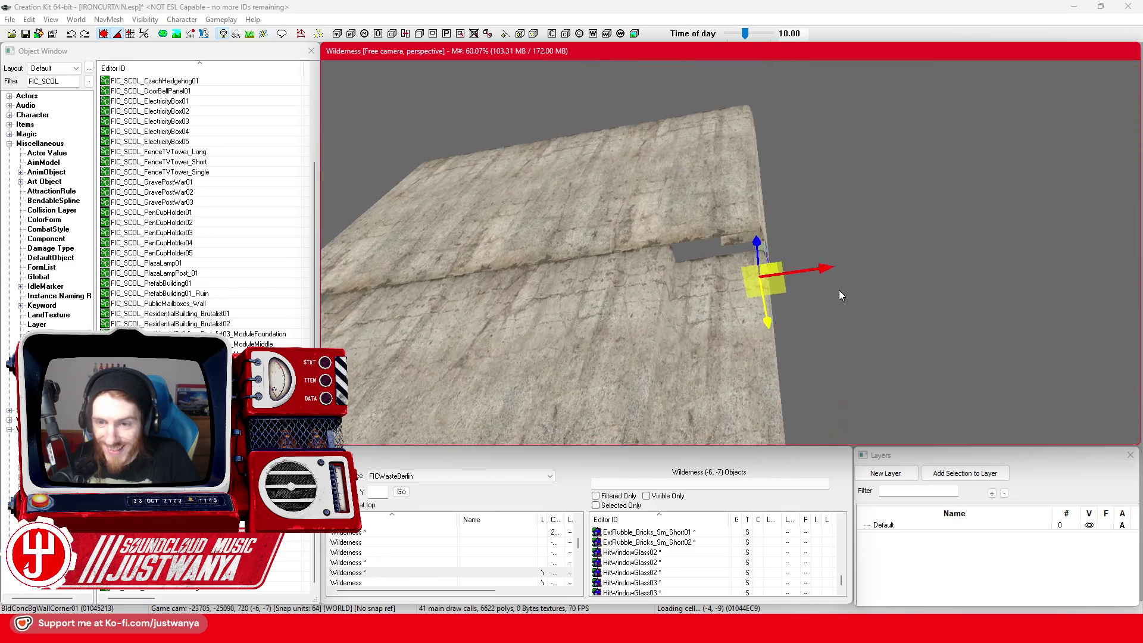
{"action": "left_click", "coordinate": [11, 84]}
Step: Filter objects by 'Black' and place a resized BlackPlane into the wall gap
{"action": "type", "text": "Black"}
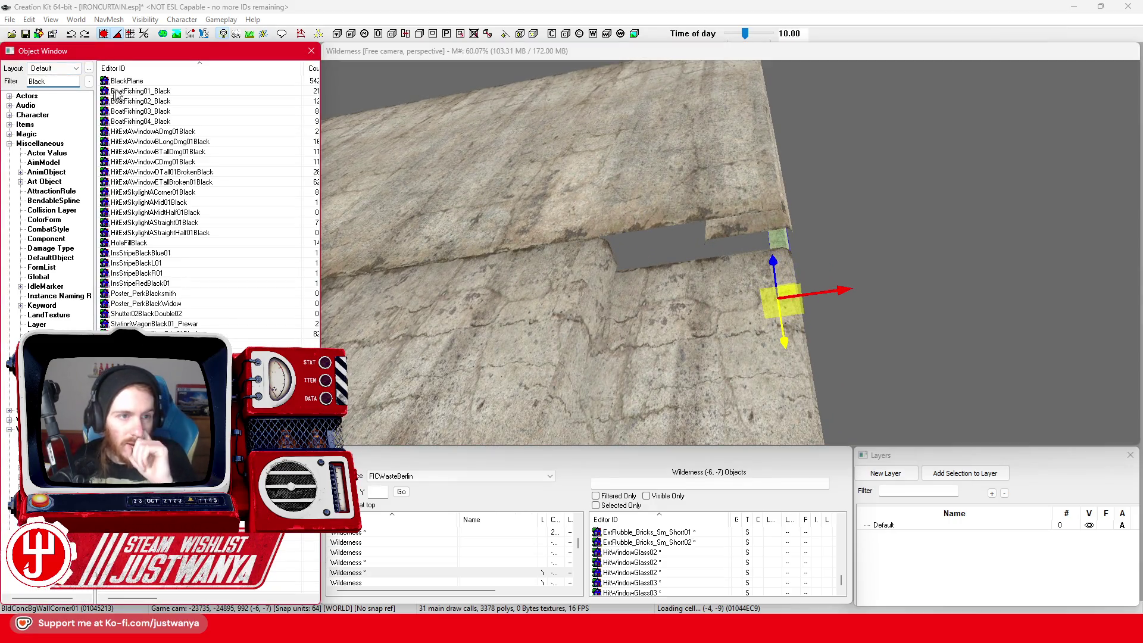
{"action": "left_click", "coordinate": [702, 286]}
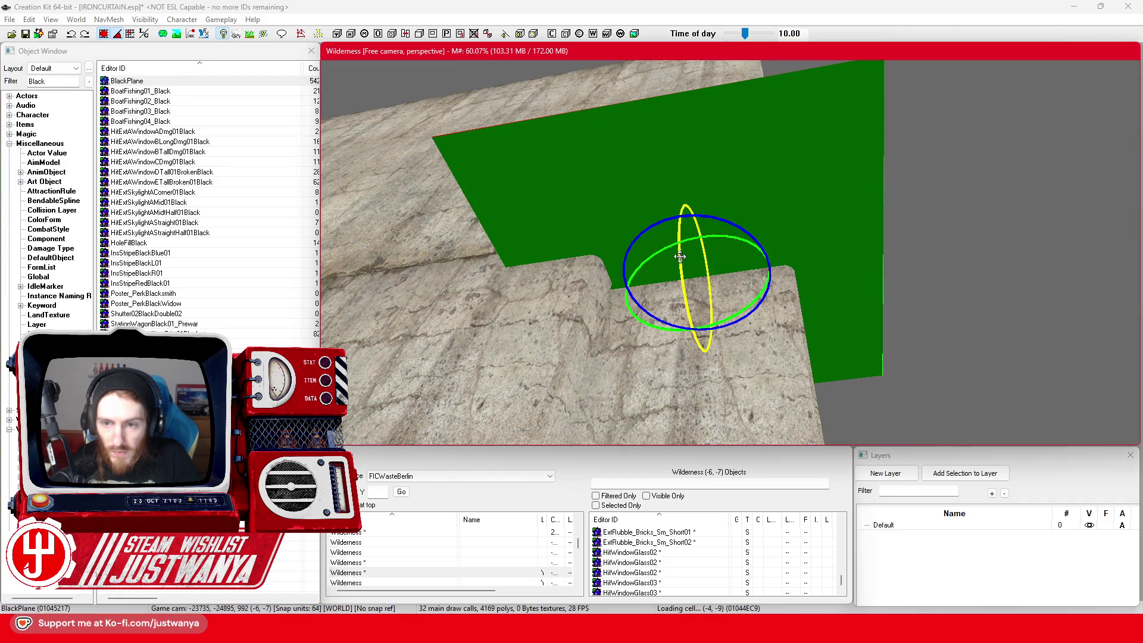
{"action": "key", "text": "w"}
{"action": "left_click_drag", "start_coordinate": [743, 272], "coordinate": [727, 281]}
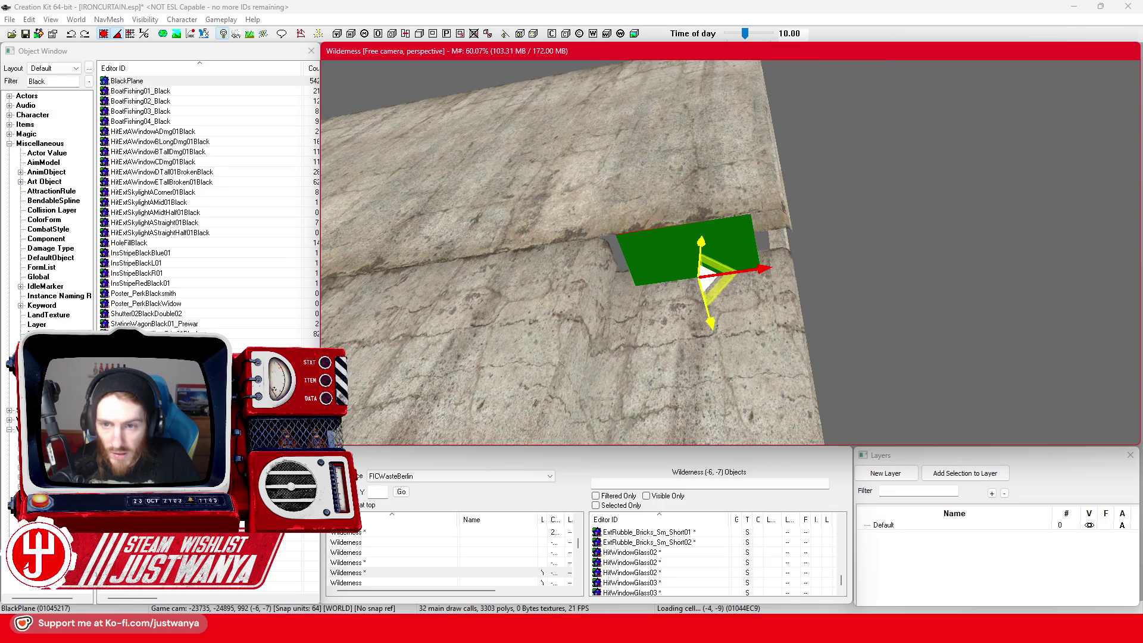
{"action": "mouse_move", "coordinate": [702, 271]}
{"action": "left_mouse_down"}
{"action": "mouse_move", "coordinate": [681, 241]}
{"action": "mouse_move", "coordinate": [697, 244]}
{"action": "mouse_move", "coordinate": [655, 260]}
{"action": "left_mouse_up"}
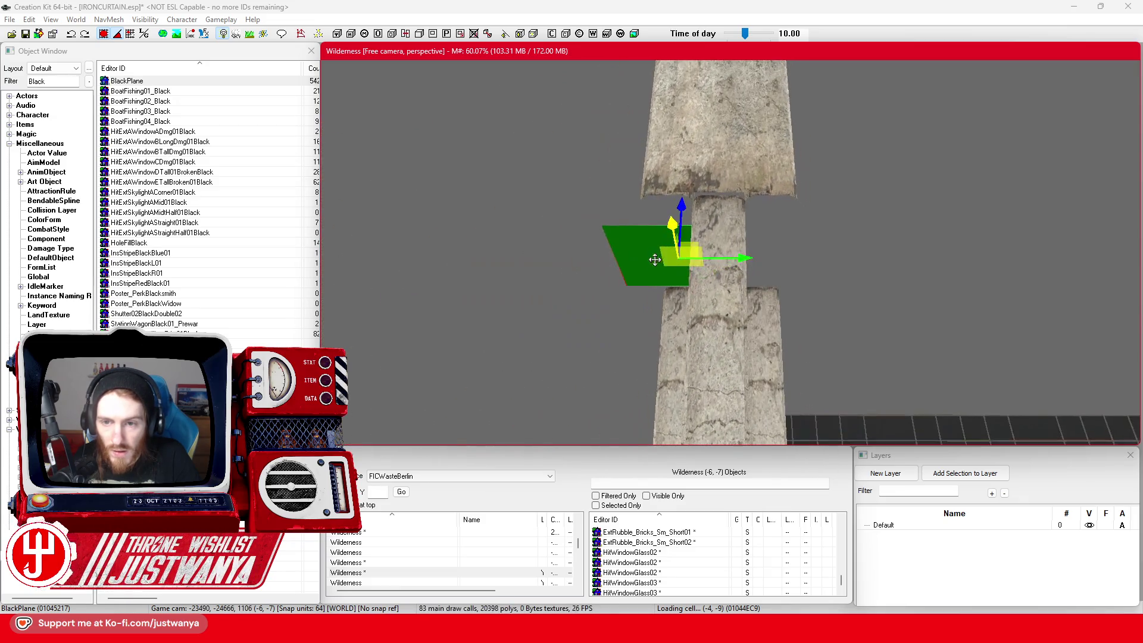
{"action": "left_click_drag", "start_coordinate": [749, 258], "coordinate": [835, 258]}
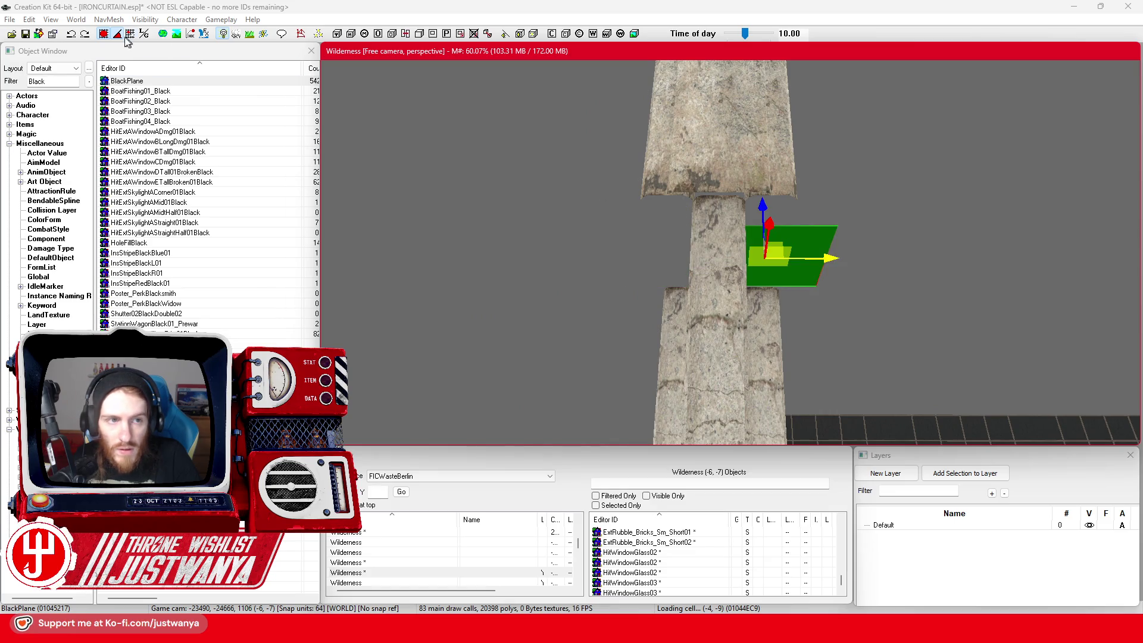
{"action": "left_click", "coordinate": [70, 35]}
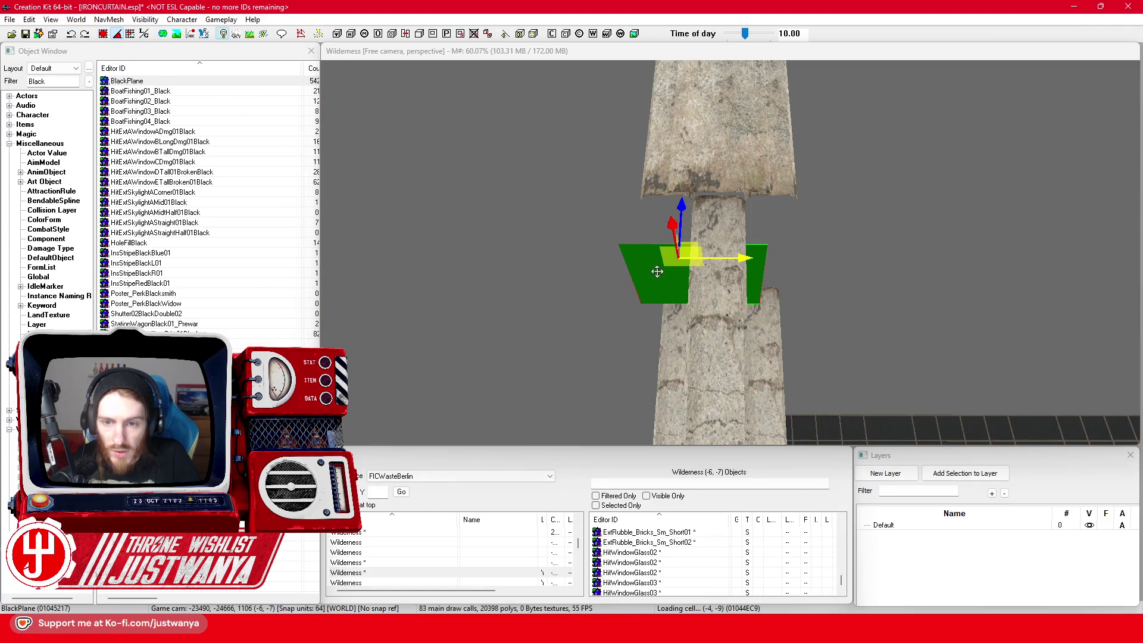
{"action": "left_click", "coordinate": [658, 271]}
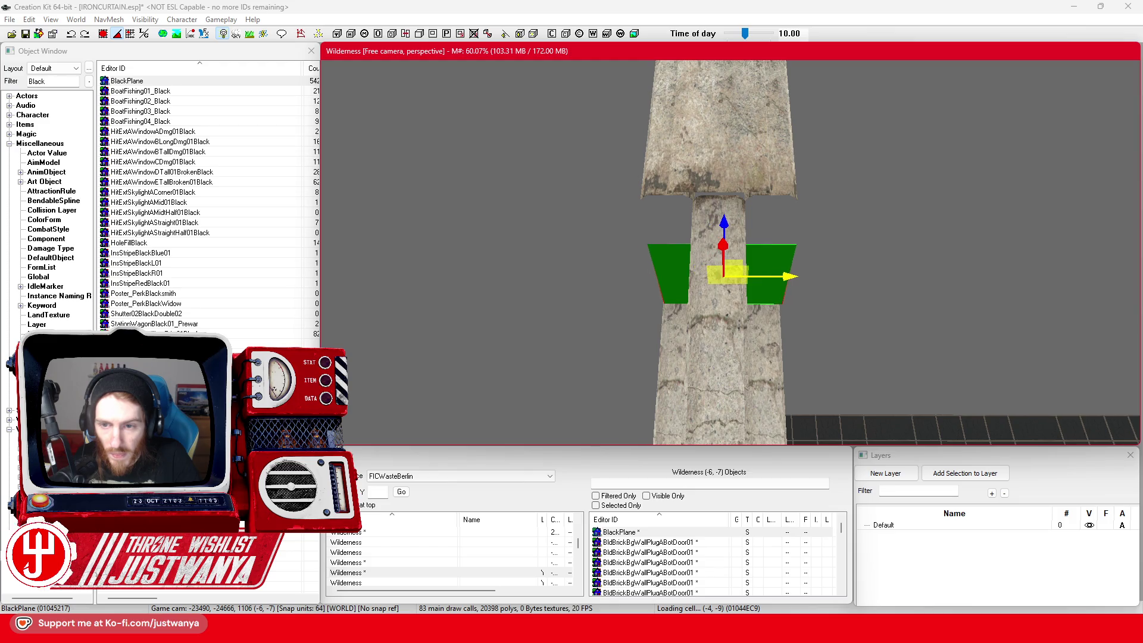
Step: Orbit around the black plane, nudging it and sliding it up along the wall
{"action": "mouse_move", "coordinate": [720, 250]}
{"action": "left_mouse_down"}
{"action": "mouse_move", "coordinate": [809, 148]}
{"action": "mouse_move", "coordinate": [767, 156]}
{"action": "mouse_move", "coordinate": [740, 194]}
{"action": "mouse_move", "coordinate": [679, 177]}
{"action": "mouse_move", "coordinate": [642, 189]}
{"action": "left_mouse_up"}
{"action": "left_click_drag", "start_coordinate": [787, 241], "coordinate": [774, 242]}
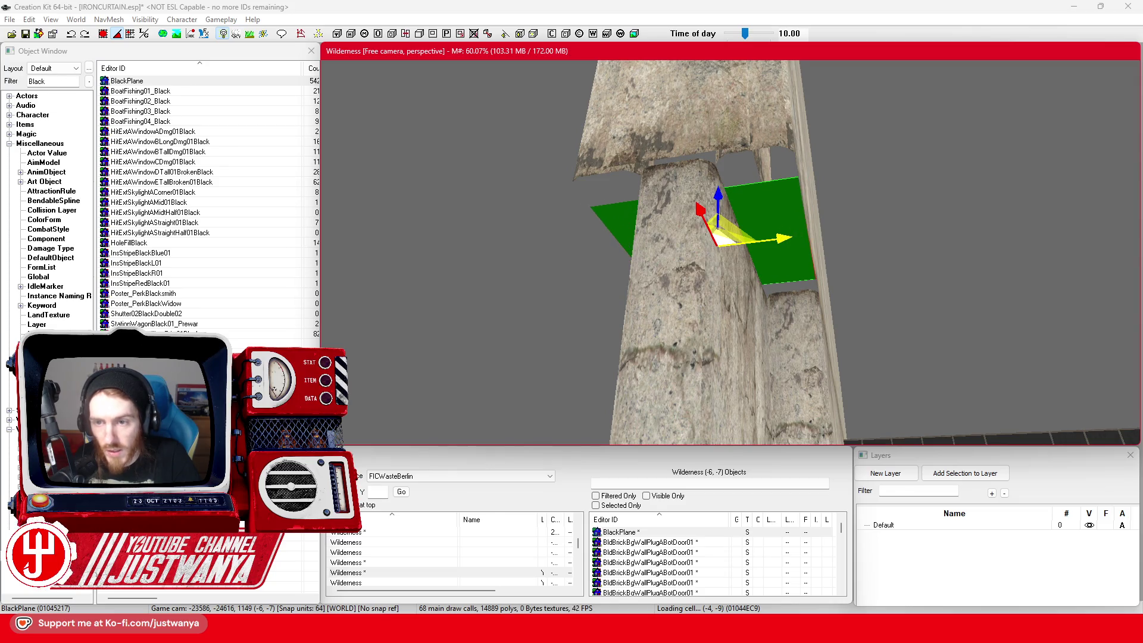
{"action": "key", "text": "shift"}
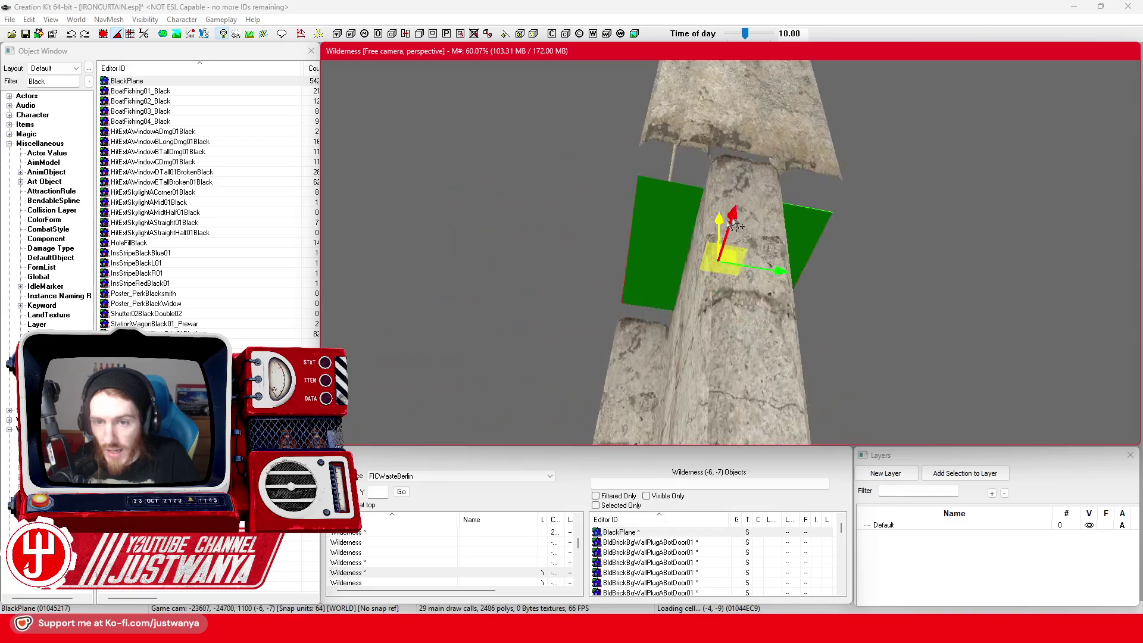
{"action": "key", "text": "shift"}
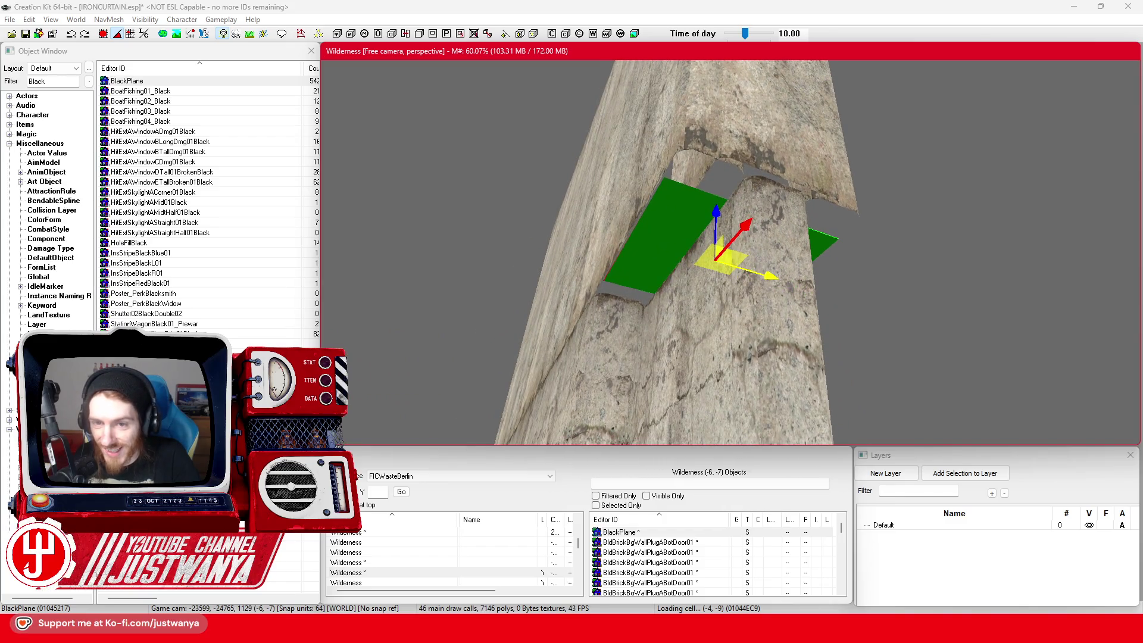
{"action": "key", "text": "shift"}
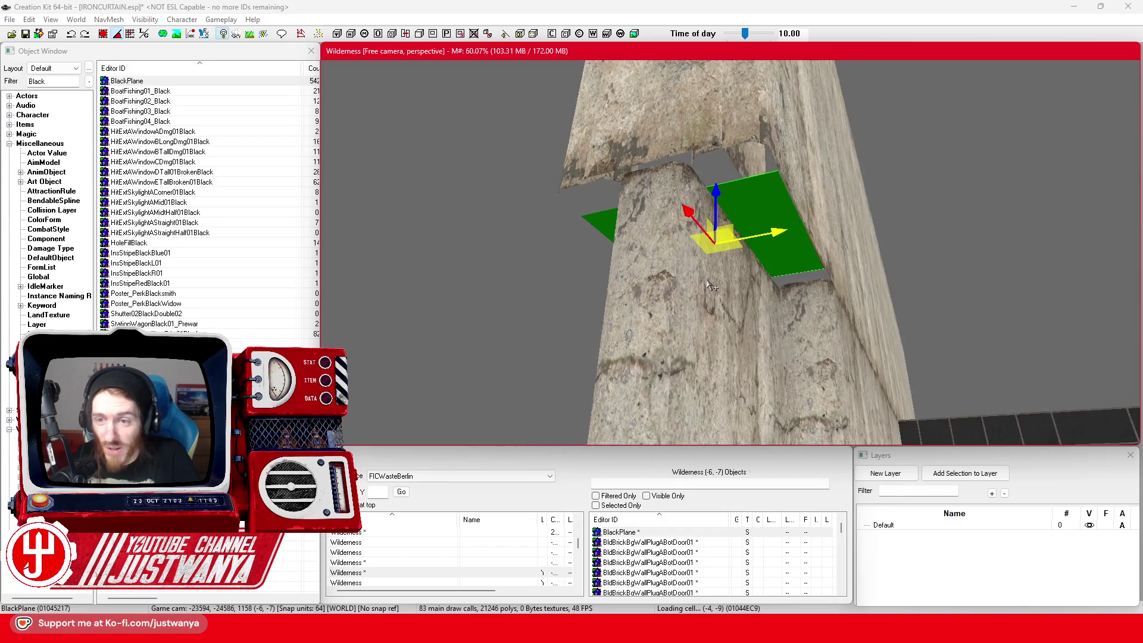
{"action": "key", "text": "shift"}
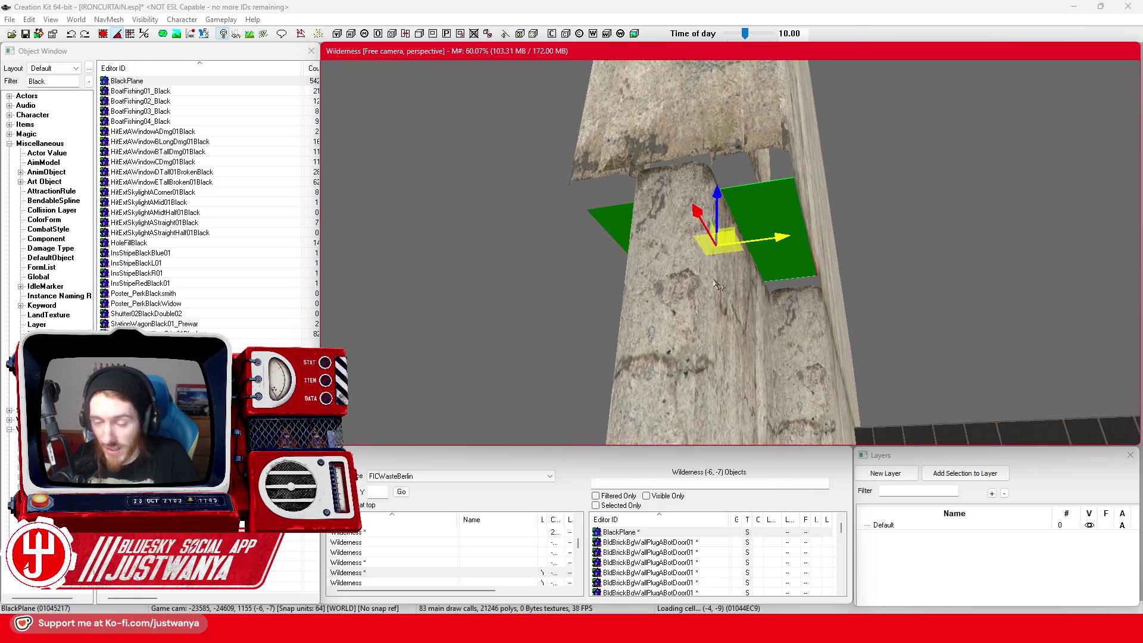
{"action": "key", "text": "shift"}
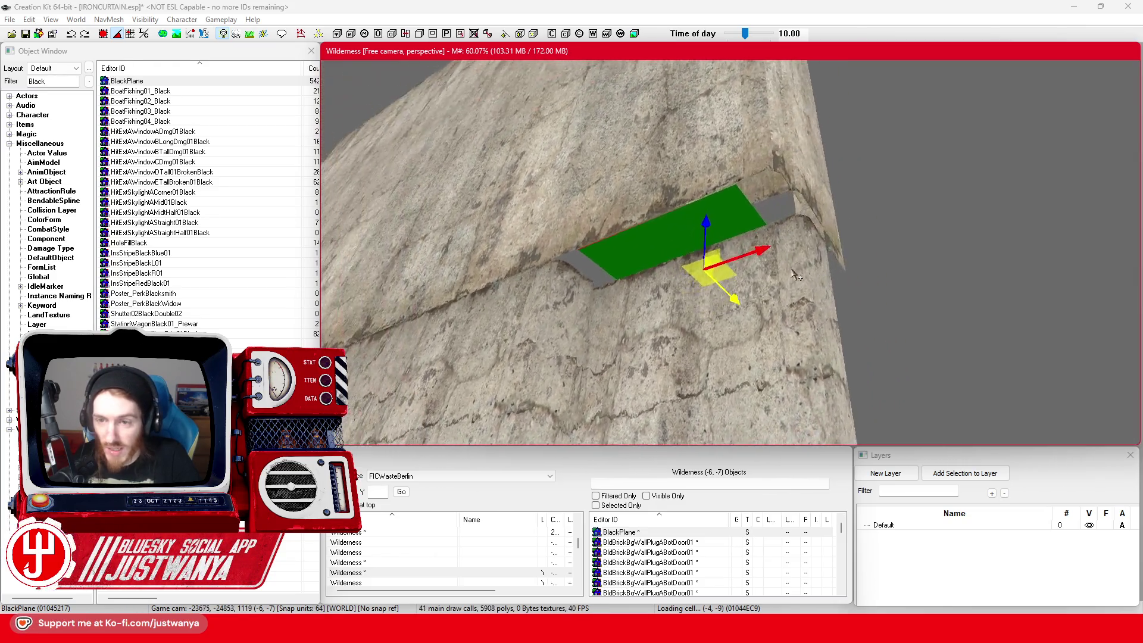
{"action": "left_click_drag", "start_coordinate": [723, 257], "coordinate": [736, 250]}
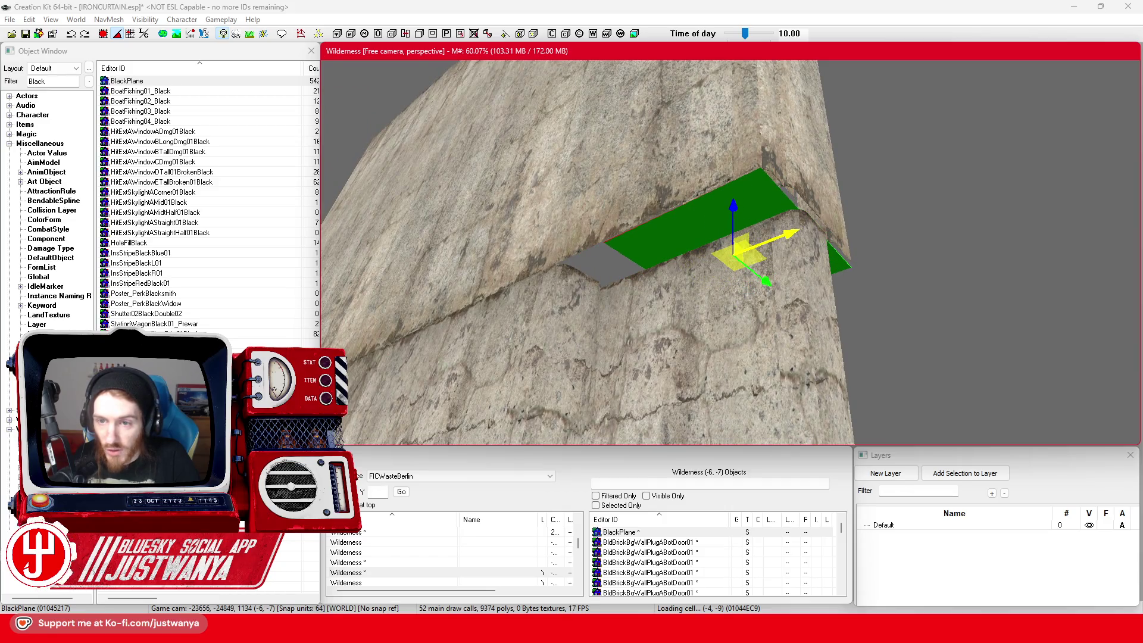
Step: Inspect the smaller left black plane and the gap, toggling scene lighting off and on
{"action": "left_click", "coordinate": [595, 265]}
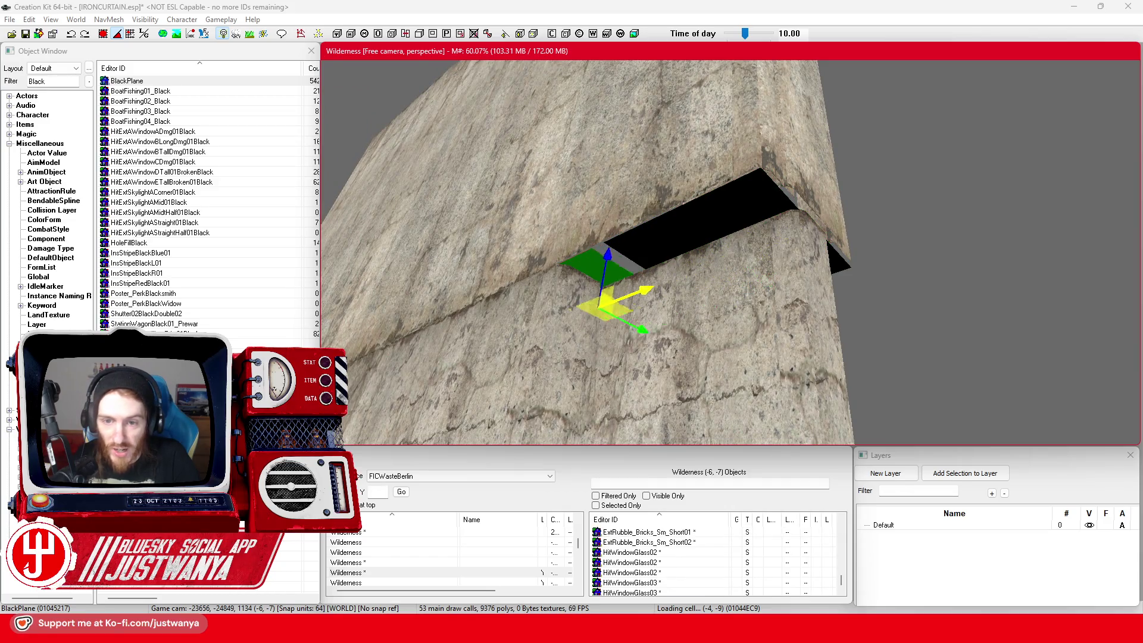
{"action": "key", "text": "shift"}
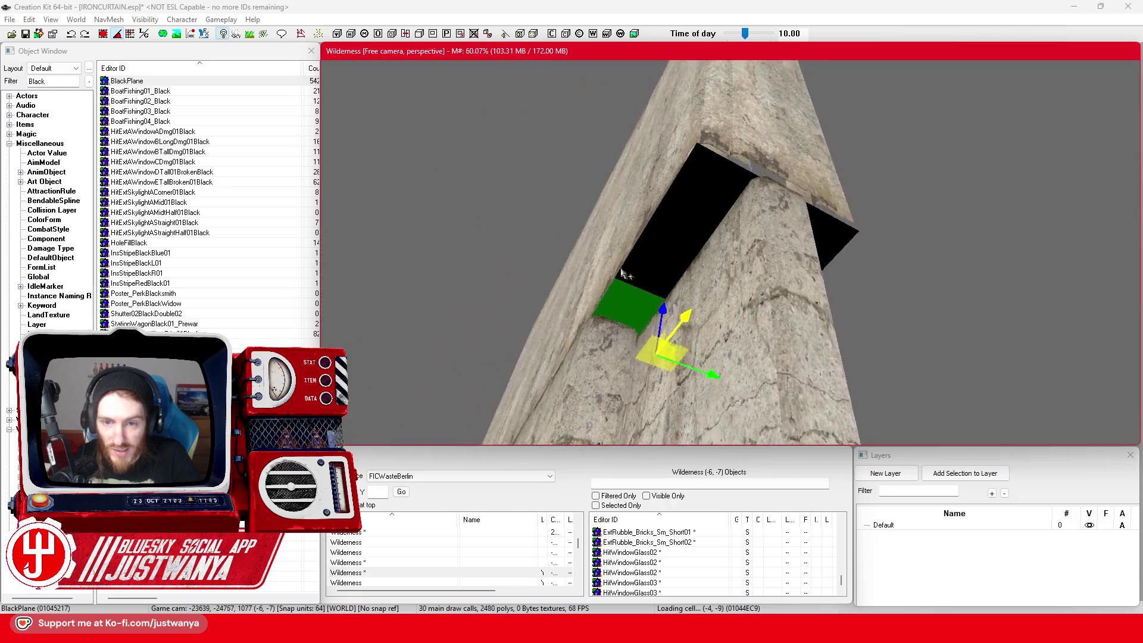
{"action": "left_click", "coordinate": [887, 287]}
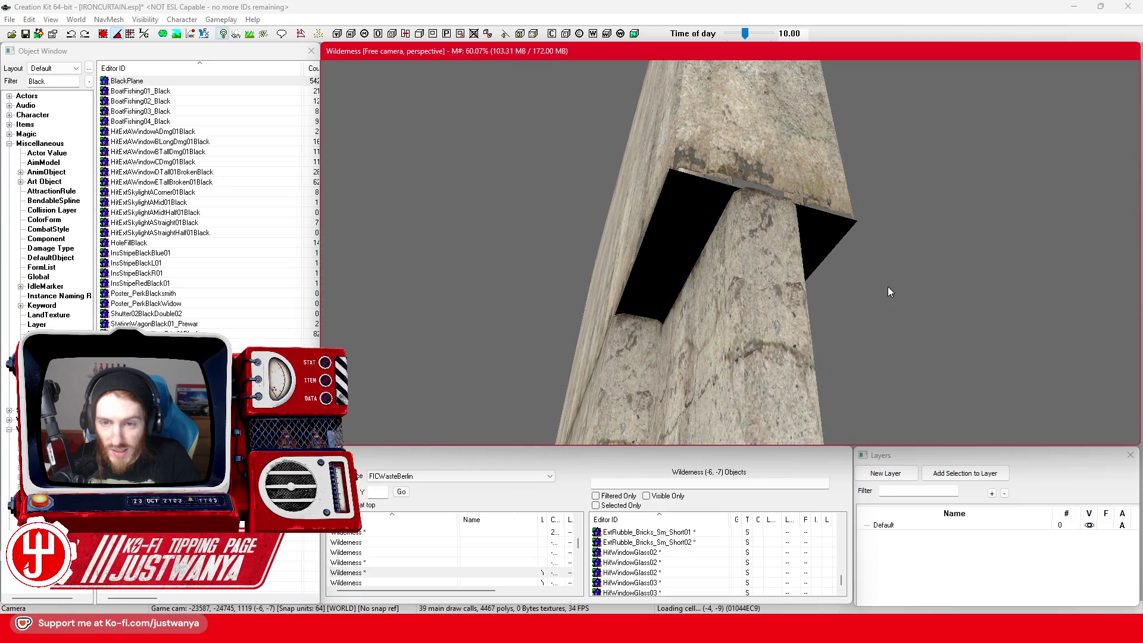
{"action": "scroll", "coordinate": [870, 292], "scroll_direction": "up", "scroll_amount": 3}
{"action": "key", "text": "shift"}
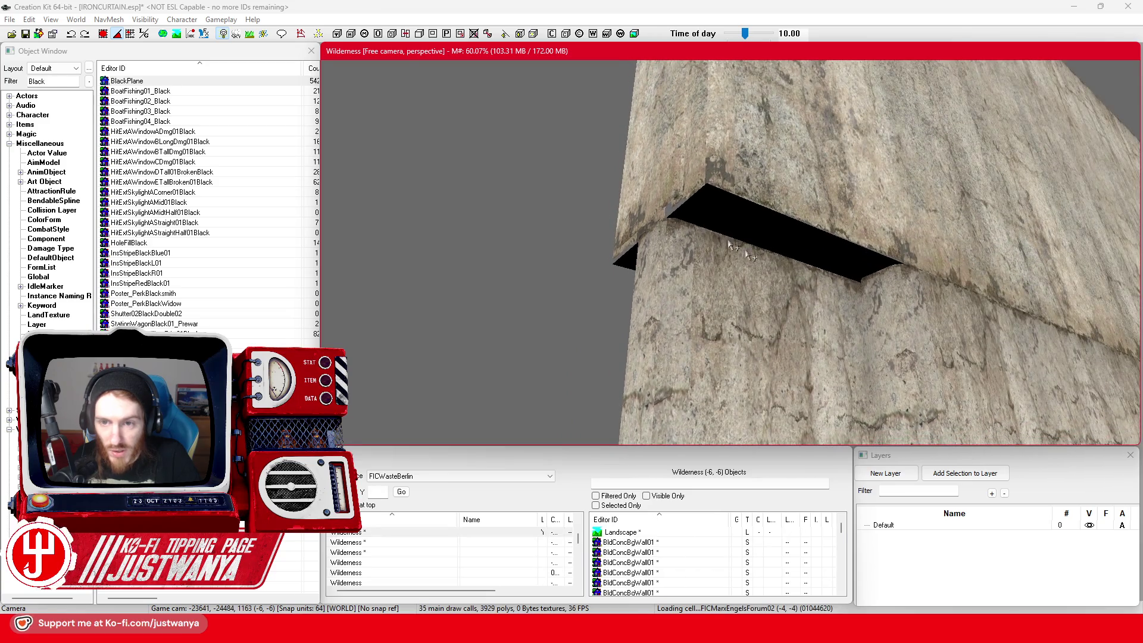
{"action": "key", "text": "shift"}
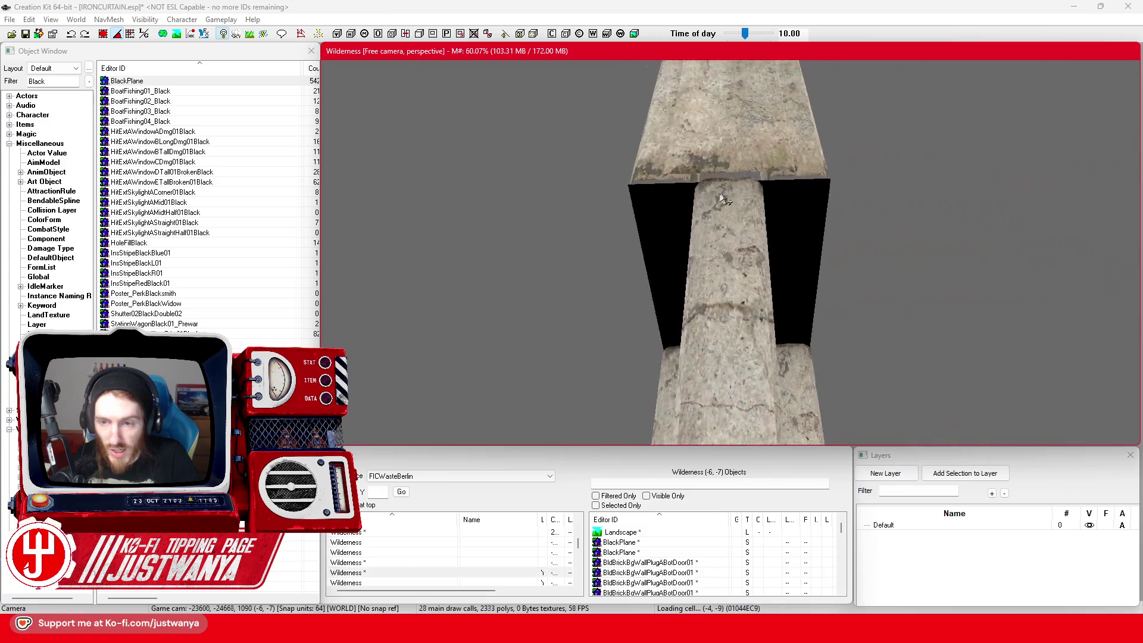
{"action": "key", "text": "a"}
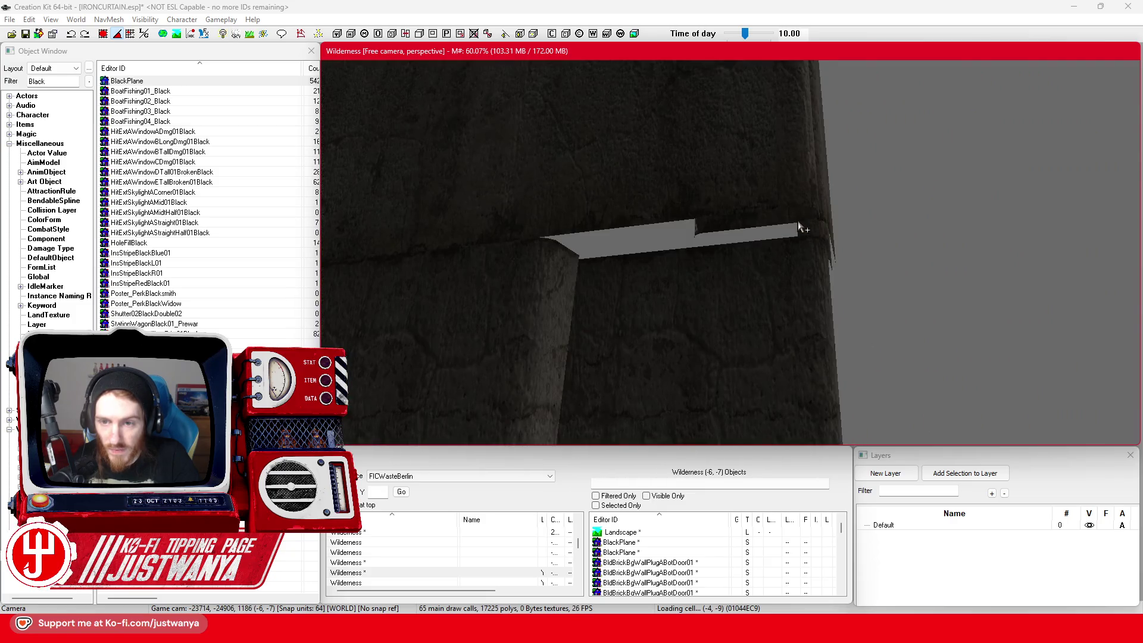
{"action": "key", "text": "a"}
Step: Select both black planes and delete them
{"action": "left_click", "coordinate": [796, 198]}
{"action": "left_click", "coordinate": [610, 246], "text": "ctrl"}
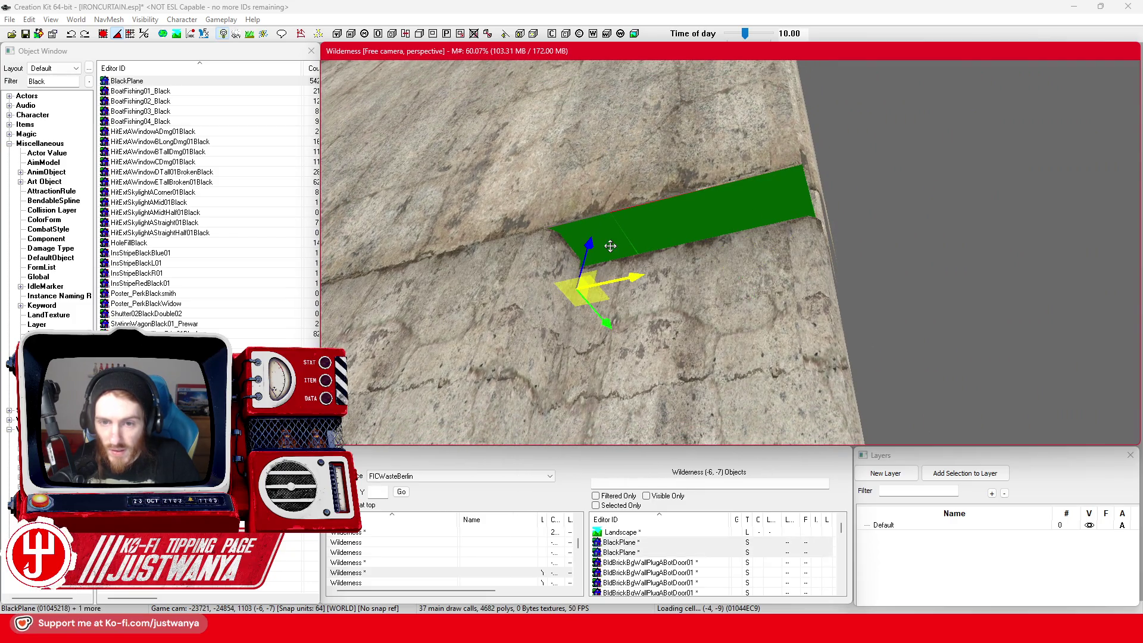
{"action": "key", "text": "Delete"}
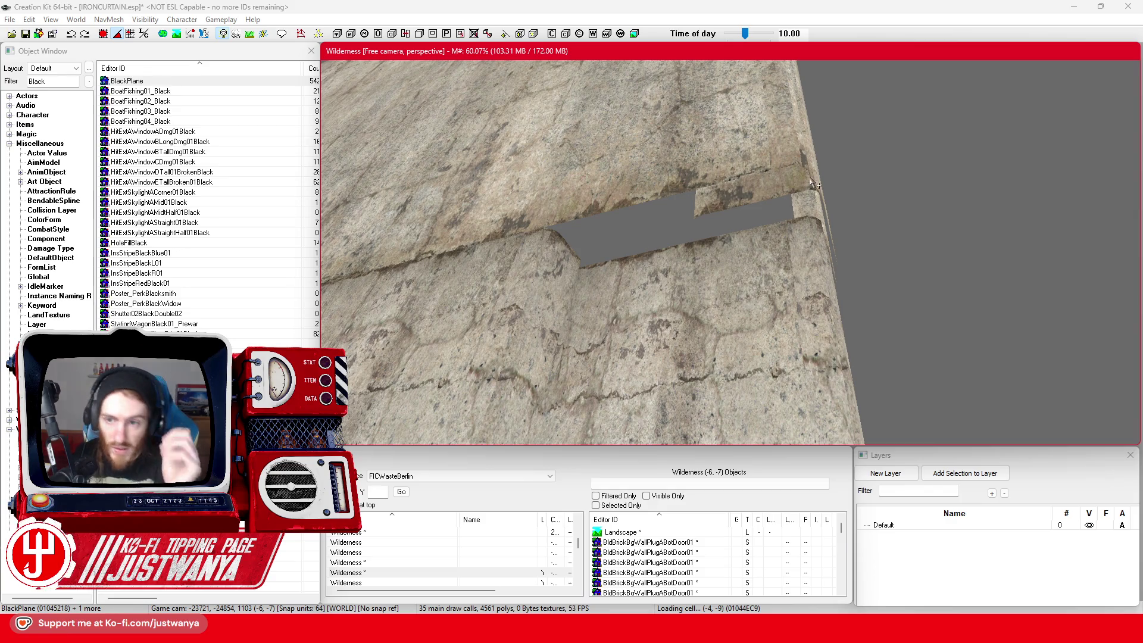
Step: Rotate the BldConcBgWallPillarBg01 pillar piece so it juts out from the wall
{"action": "left_click", "coordinate": [813, 184]}
{"action": "key", "text": "shift"}
{"action": "key", "text": "2"}
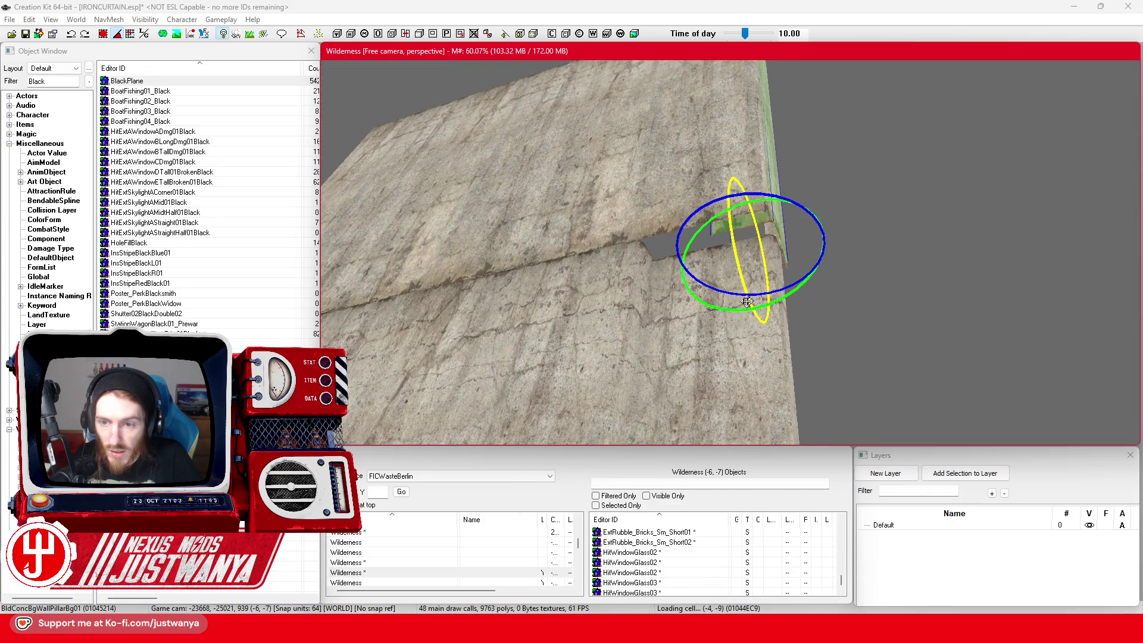
{"action": "key", "text": "shift"}
{"action": "mouse_move", "coordinate": [768, 181]}
{"action": "left_mouse_down"}
{"action": "mouse_move", "coordinate": [768, 250]}
{"action": "mouse_move", "coordinate": [756, 241]}
{"action": "left_mouse_up"}
{"action": "key", "text": "1"}
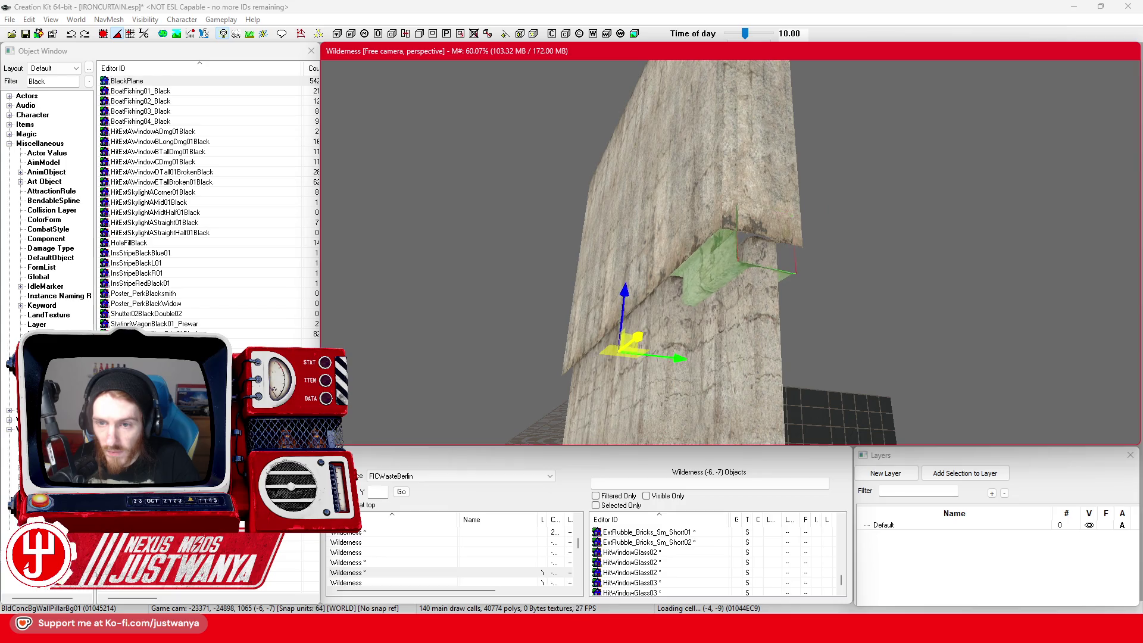
{"action": "left_click_drag", "start_coordinate": [626, 344], "coordinate": [675, 344]}
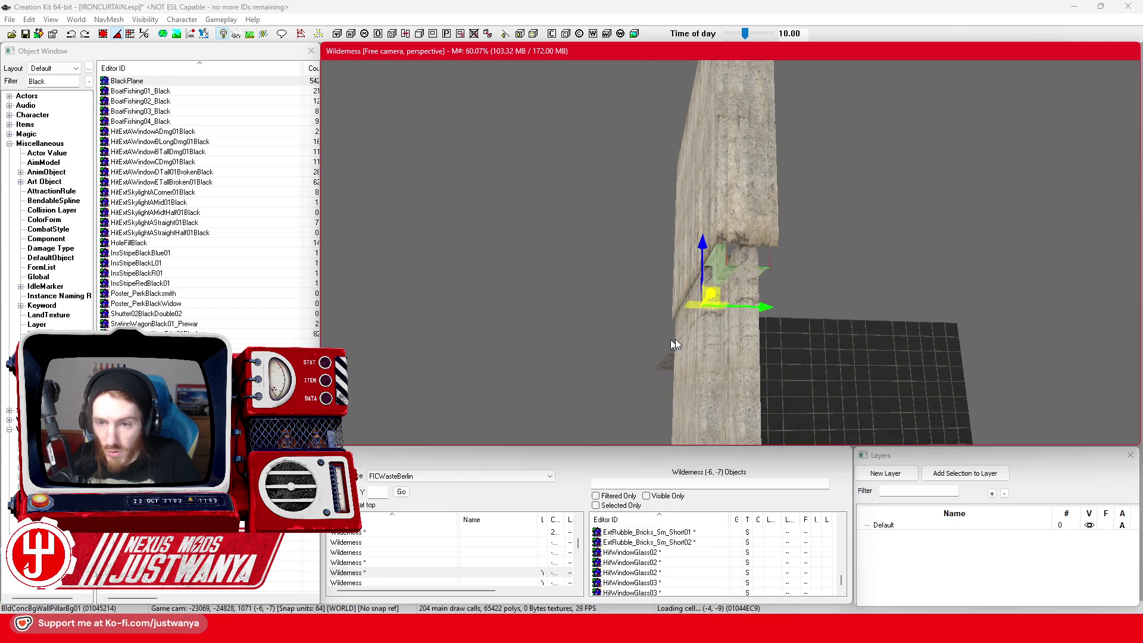
Step: Rotate another concrete piece outward and move it to the wall's corner, raised to the ledge
{"action": "left_click", "coordinate": [773, 316]}
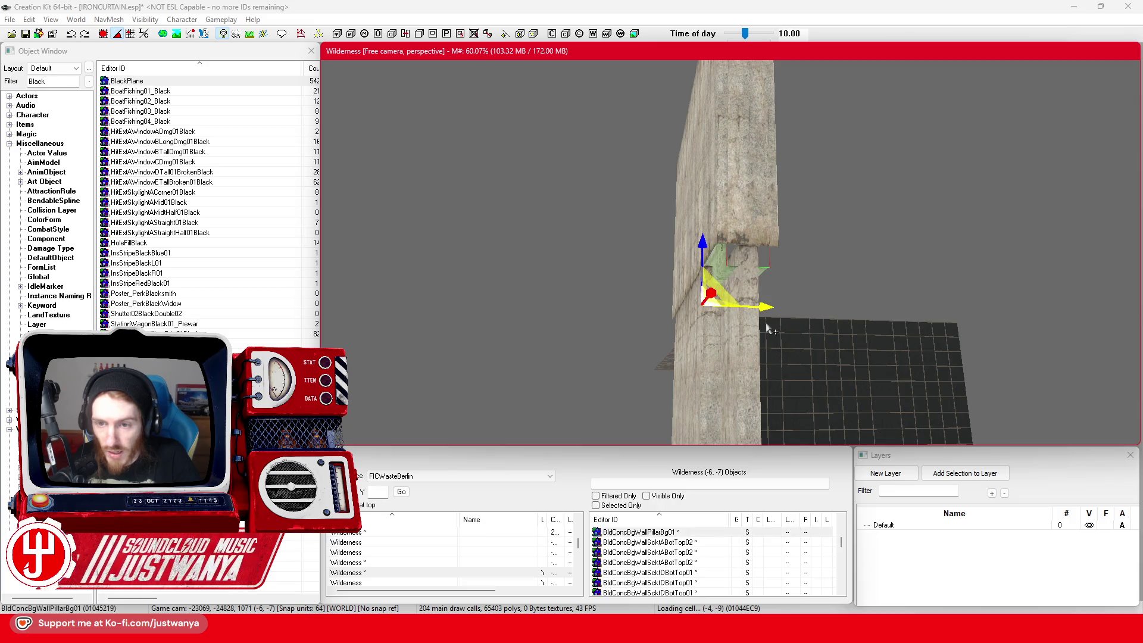
{"action": "mouse_move", "coordinate": [768, 310]}
{"action": "left_mouse_down"}
{"action": "mouse_move", "coordinate": [789, 311]}
{"action": "mouse_move", "coordinate": [758, 301]}
{"action": "left_mouse_up"}
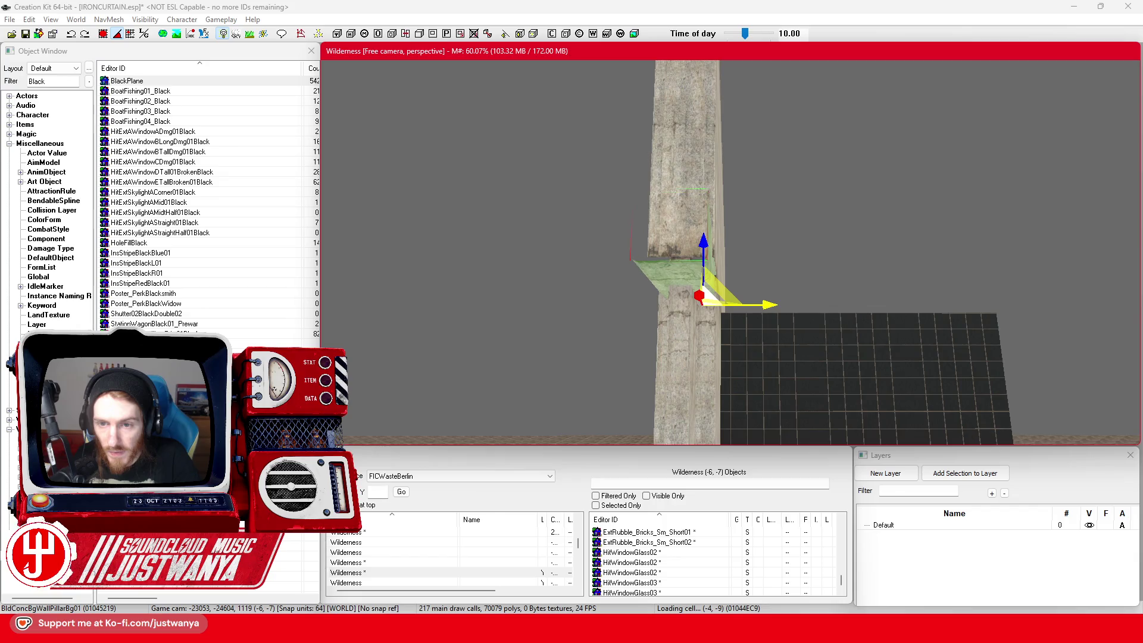
{"action": "mouse_move", "coordinate": [757, 301]}
{"action": "left_mouse_down"}
{"action": "mouse_move", "coordinate": [787, 298]}
{"action": "mouse_move", "coordinate": [744, 314]}
{"action": "mouse_move", "coordinate": [755, 330]}
{"action": "left_mouse_up"}
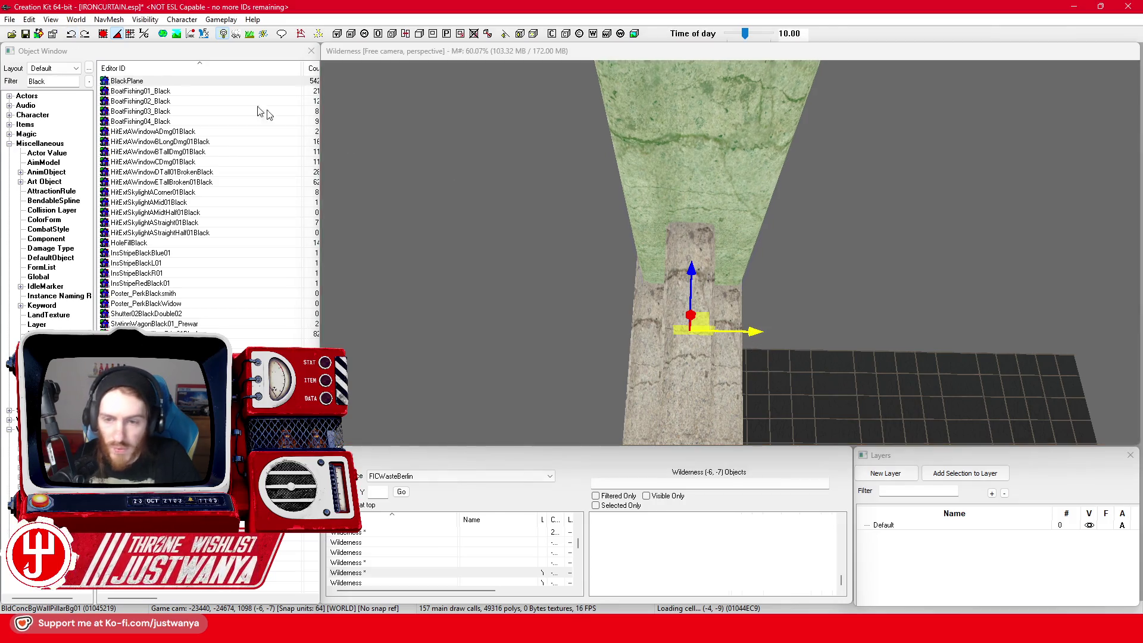
{"action": "left_click_drag", "start_coordinate": [748, 329], "coordinate": [755, 337]}
{"action": "key", "text": "shift"}
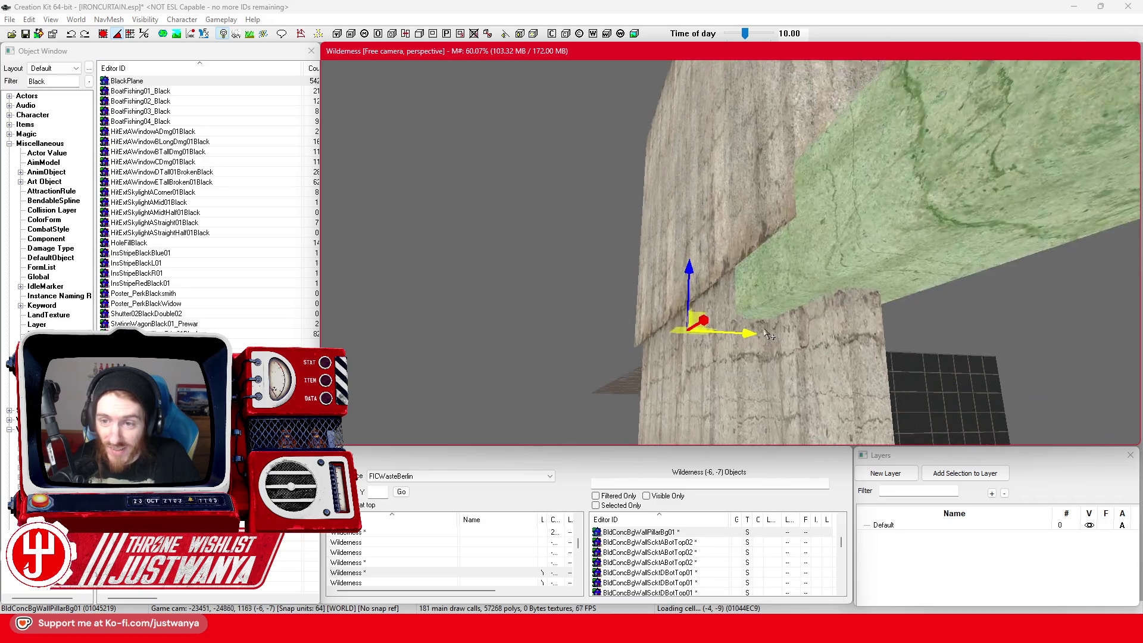
{"action": "key", "text": "shift"}
{"action": "mouse_move", "coordinate": [656, 332]}
{"action": "left_mouse_down"}
{"action": "mouse_move", "coordinate": [768, 339]}
{"action": "mouse_move", "coordinate": [716, 347]}
{"action": "left_mouse_up"}
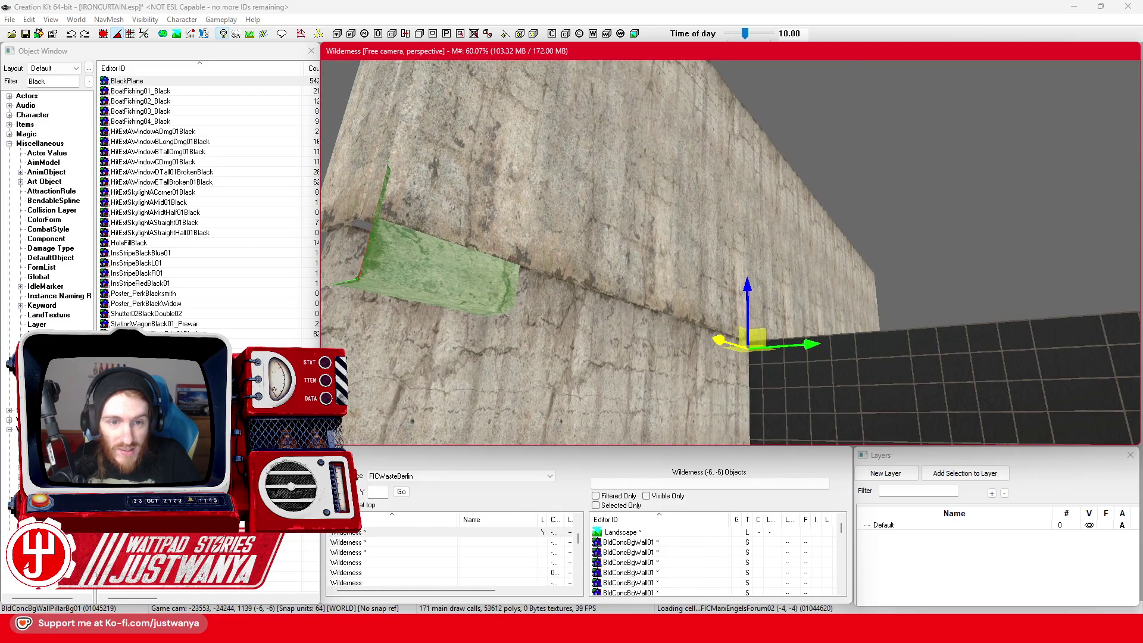
{"action": "left_click_drag", "start_coordinate": [747, 290], "coordinate": [747, 269]}
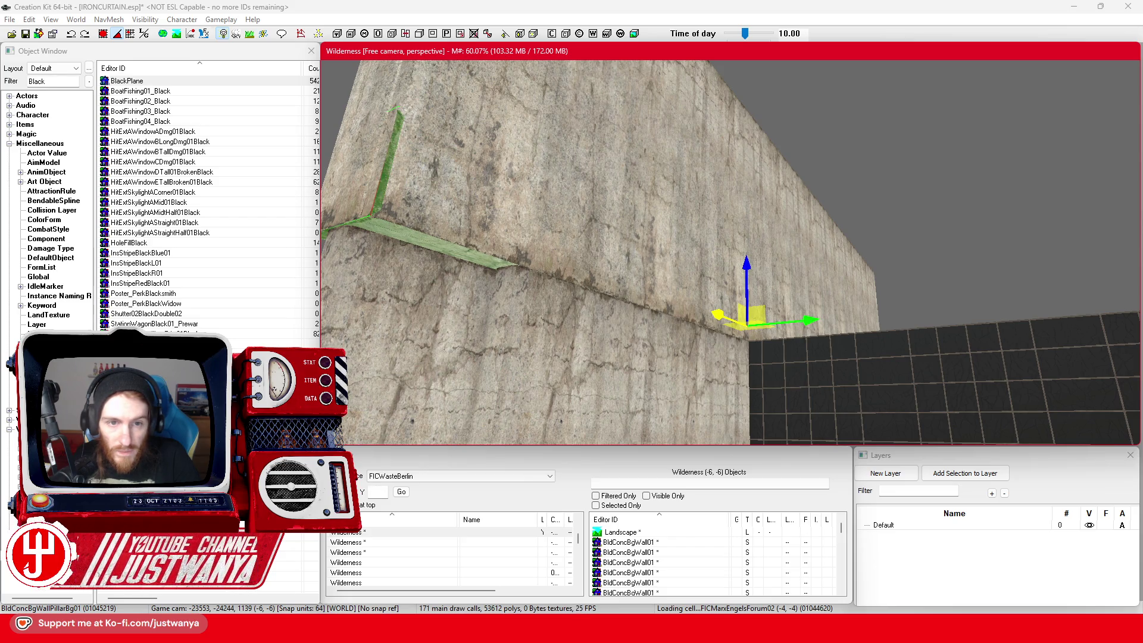
{"action": "mouse_move", "coordinate": [597, 284]}
{"action": "left_mouse_down"}
{"action": "mouse_move", "coordinate": [684, 296]}
{"action": "mouse_move", "coordinate": [635, 291]}
{"action": "mouse_move", "coordinate": [679, 241]}
{"action": "left_mouse_up"}
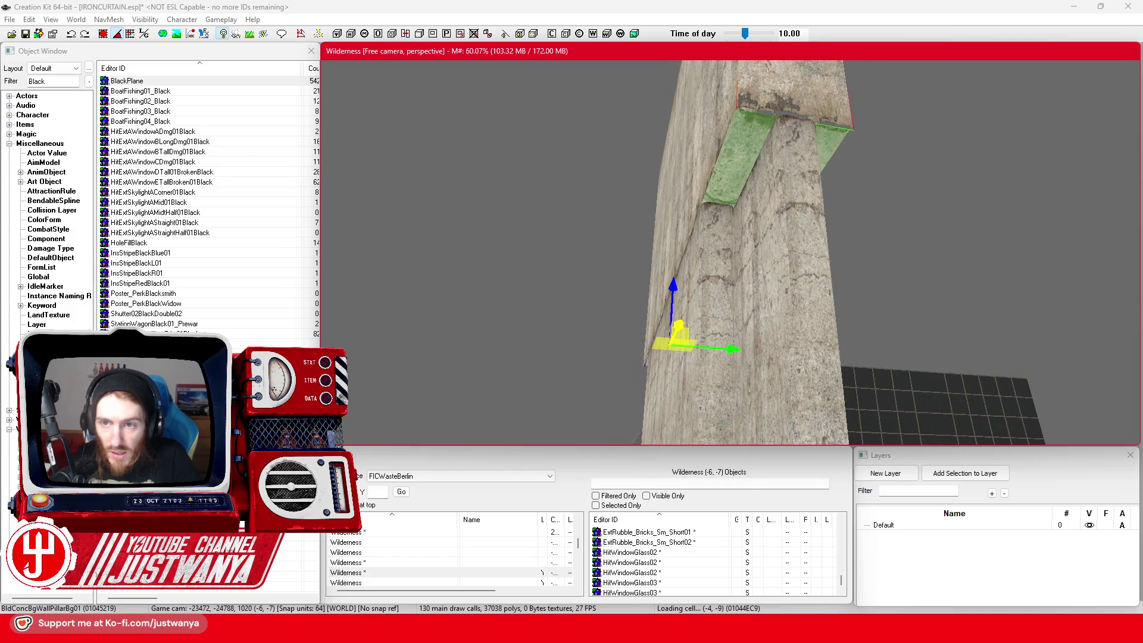
{"action": "mouse_move", "coordinate": [841, 183]}
{"action": "left_mouse_down"}
{"action": "mouse_move", "coordinate": [770, 234]}
{"action": "mouse_move", "coordinate": [770, 273]}
{"action": "mouse_move", "coordinate": [768, 219]}
{"action": "mouse_move", "coordinate": [767, 249]}
{"action": "mouse_move", "coordinate": [865, 248]}
{"action": "mouse_move", "coordinate": [810, 264]}
{"action": "left_mouse_up"}
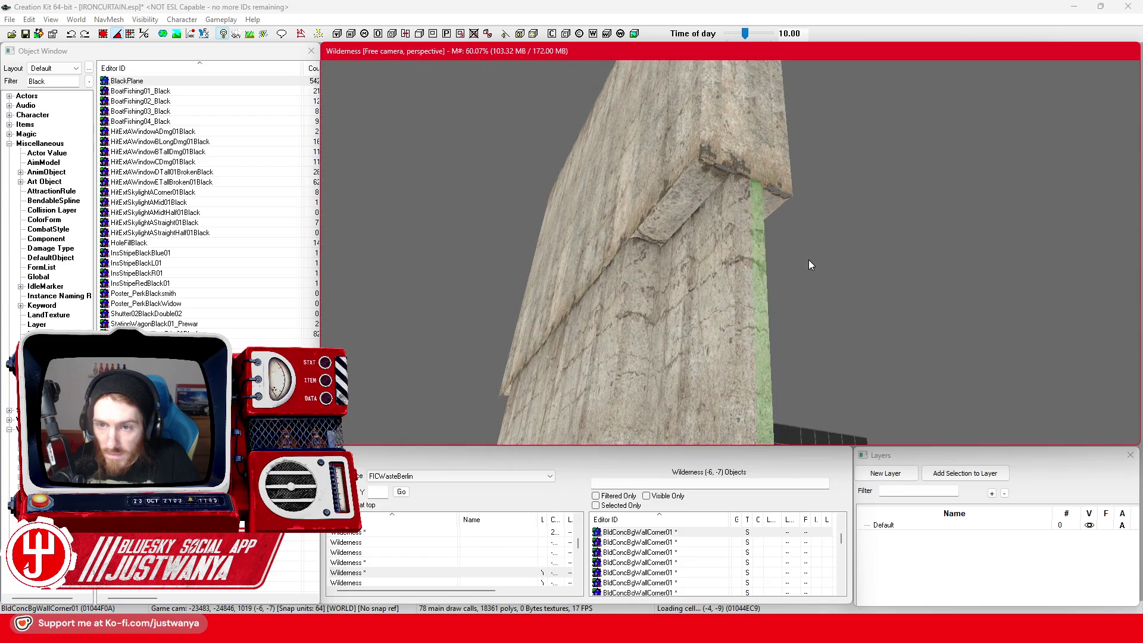
Step: Save the IRONCURTAIN.esp plugin and select the Object Window filter for a new search term
{"action": "scroll", "coordinate": [808, 260], "scroll_direction": "down", "scroll_amount": 5}
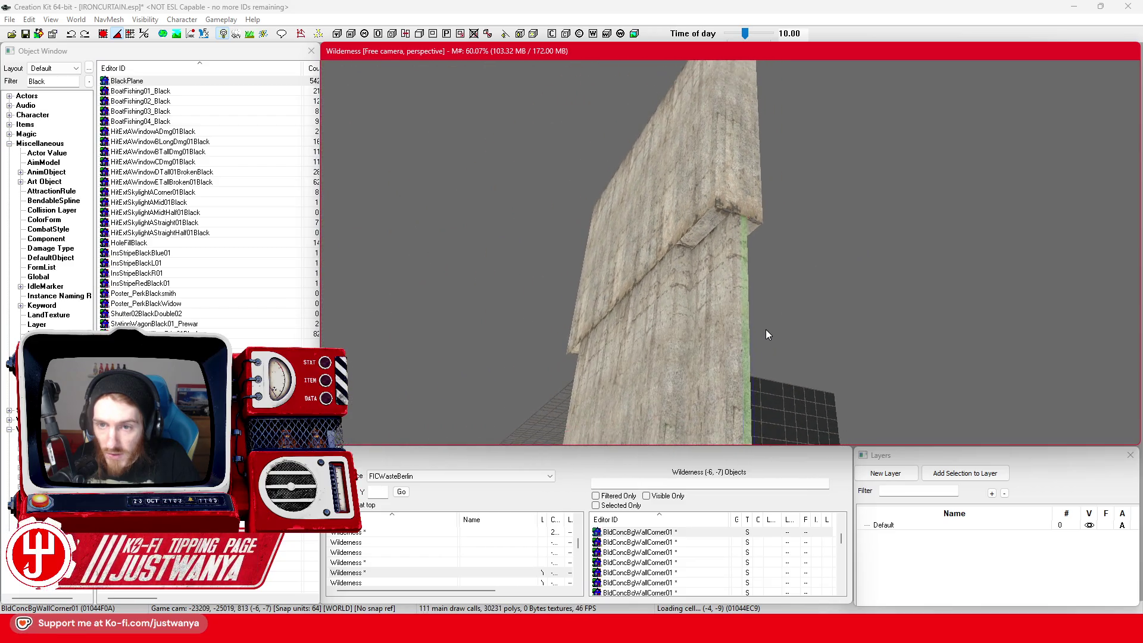
{"action": "scroll", "coordinate": [765, 331], "scroll_direction": "down", "scroll_amount": 2}
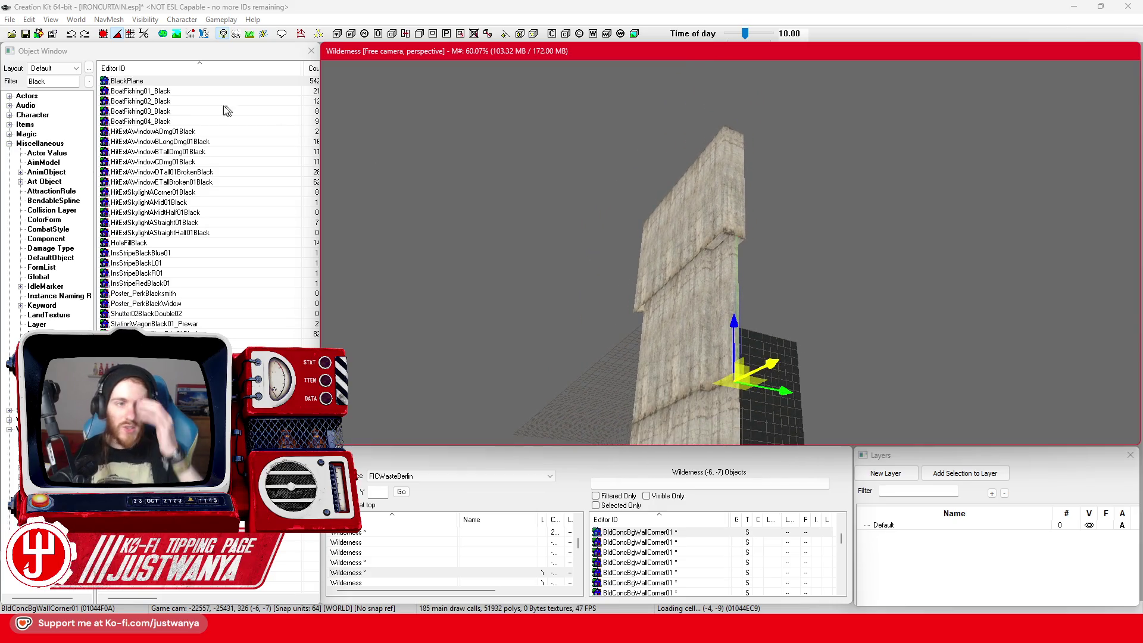
{"action": "left_click", "coordinate": [26, 33]}
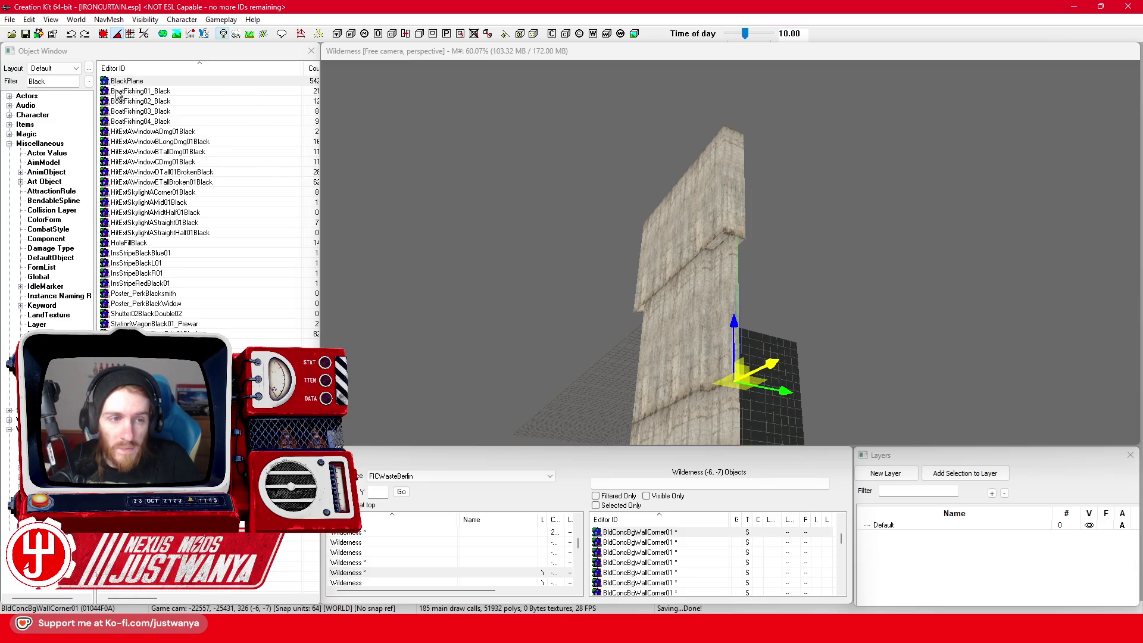
{"action": "left_click", "coordinate": [53, 81]}
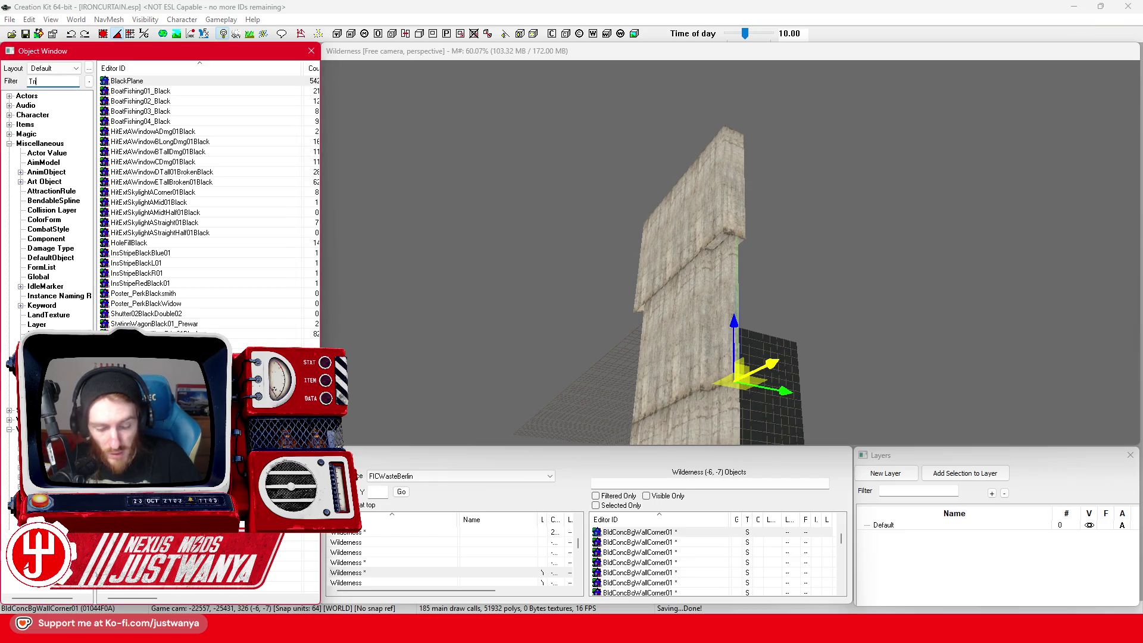
Step: Preview the BldBrickSmStairs01TrimB and BldBrickSmFlrPlatTrimCorner01 trim models
{"action": "scroll", "coordinate": [714, 303], "scroll_direction": "up", "scroll_amount": 5}
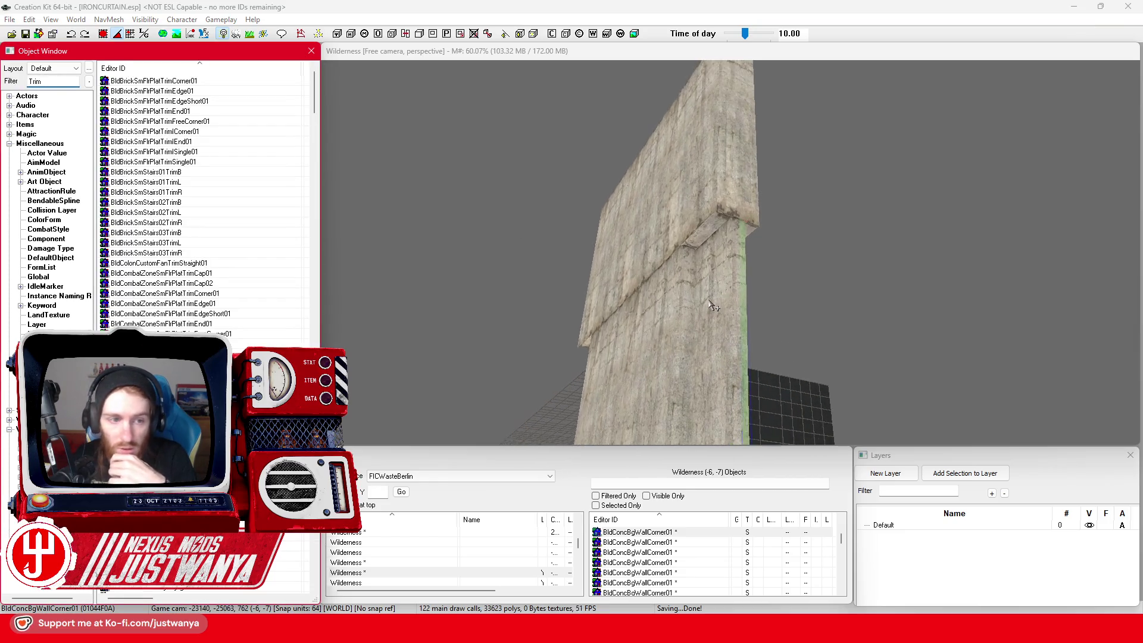
{"action": "double_click", "coordinate": [210, 173]}
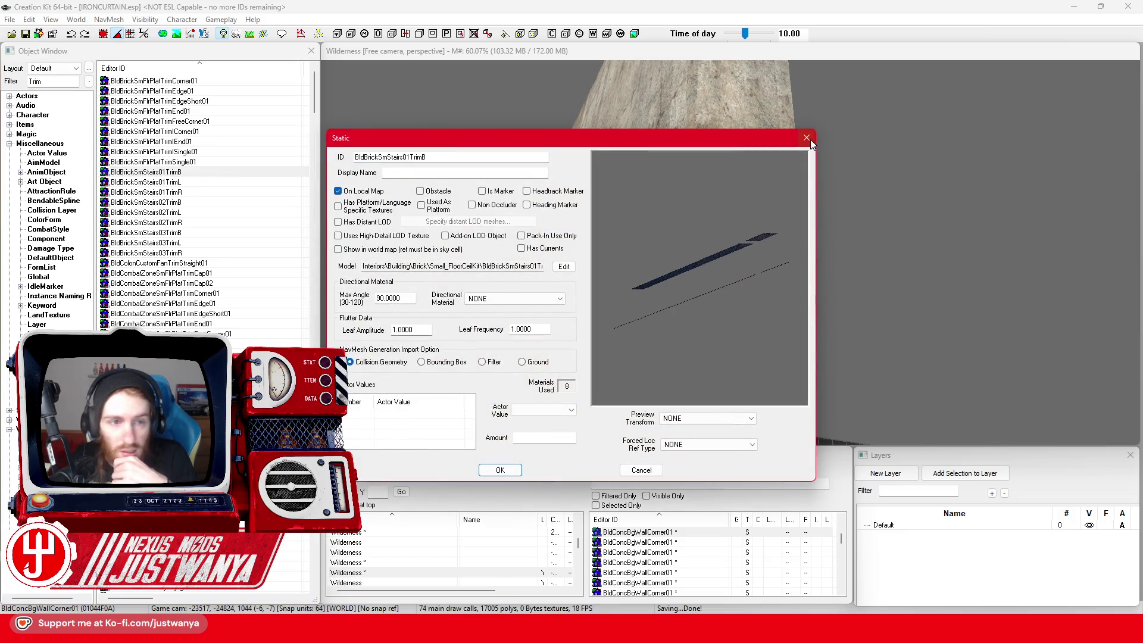
{"action": "left_click", "coordinate": [808, 139]}
{"action": "double_click", "coordinate": [235, 81]}
{"action": "mouse_move", "coordinate": [702, 262]}
{"action": "left_mouse_down"}
{"action": "mouse_move", "coordinate": [731, 291]}
{"action": "mouse_move", "coordinate": [687, 233]}
{"action": "mouse_move", "coordinate": [647, 285]}
{"action": "left_mouse_up"}
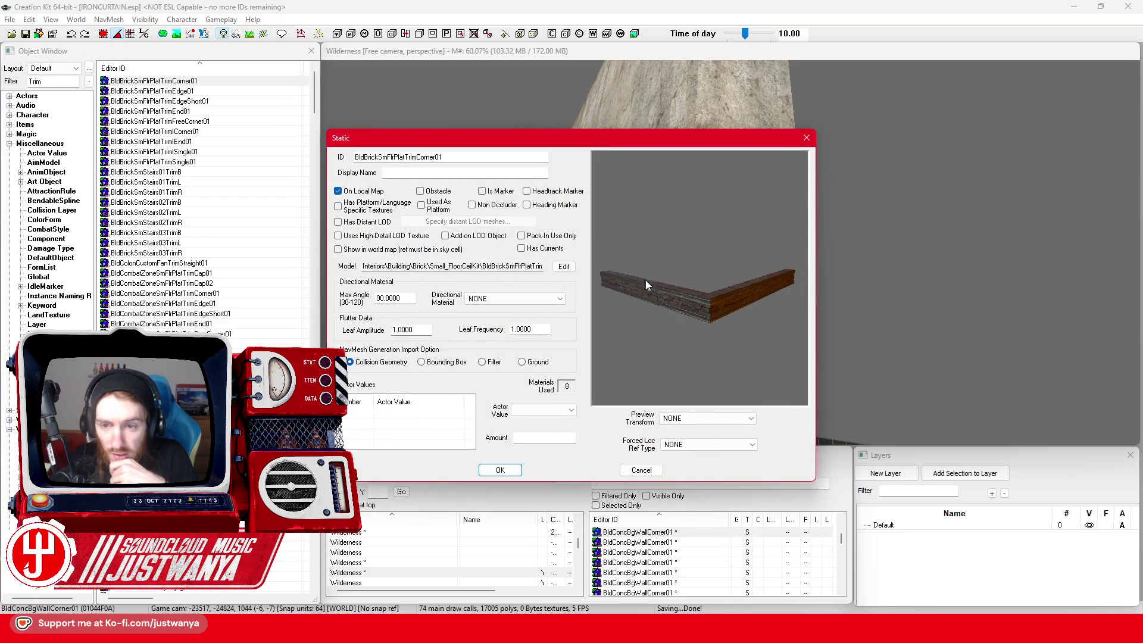
{"action": "left_click", "coordinate": [806, 138]}
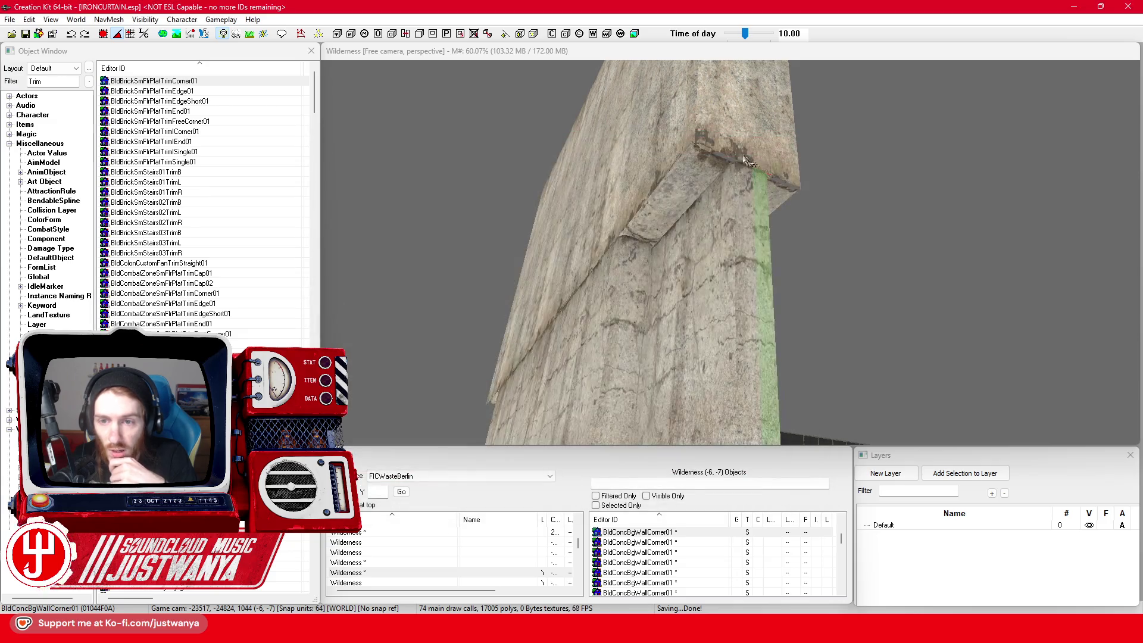
Step: Preview BldBrickSmFlrPlatTrimEdge01 and EdgeShort01, then place a BldBrickSmFlrPlatTrimEdgeShort01 piece in the world
{"action": "left_click", "coordinate": [179, 91]}
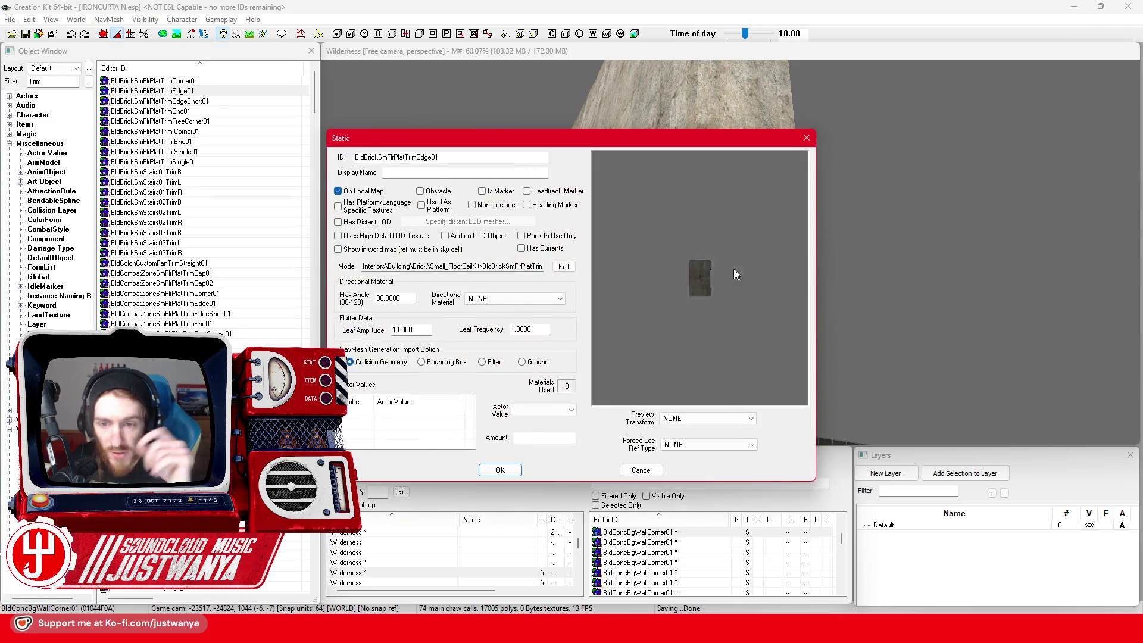
{"action": "left_click", "coordinate": [806, 139]}
{"action": "left_click", "coordinate": [237, 103]}
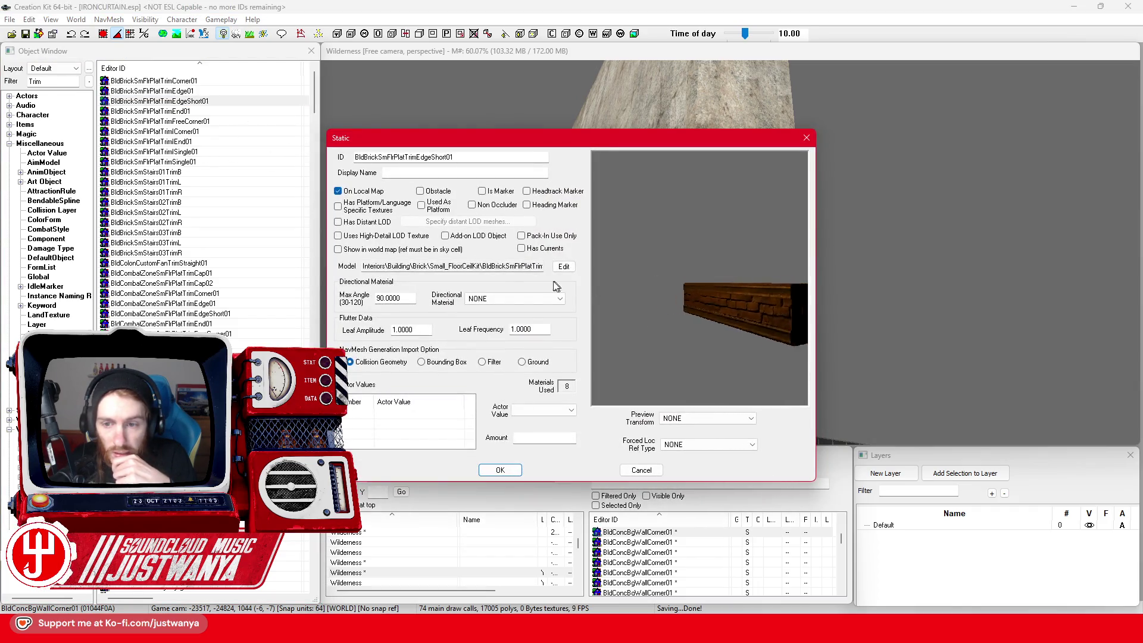
{"action": "left_click", "coordinate": [807, 138]}
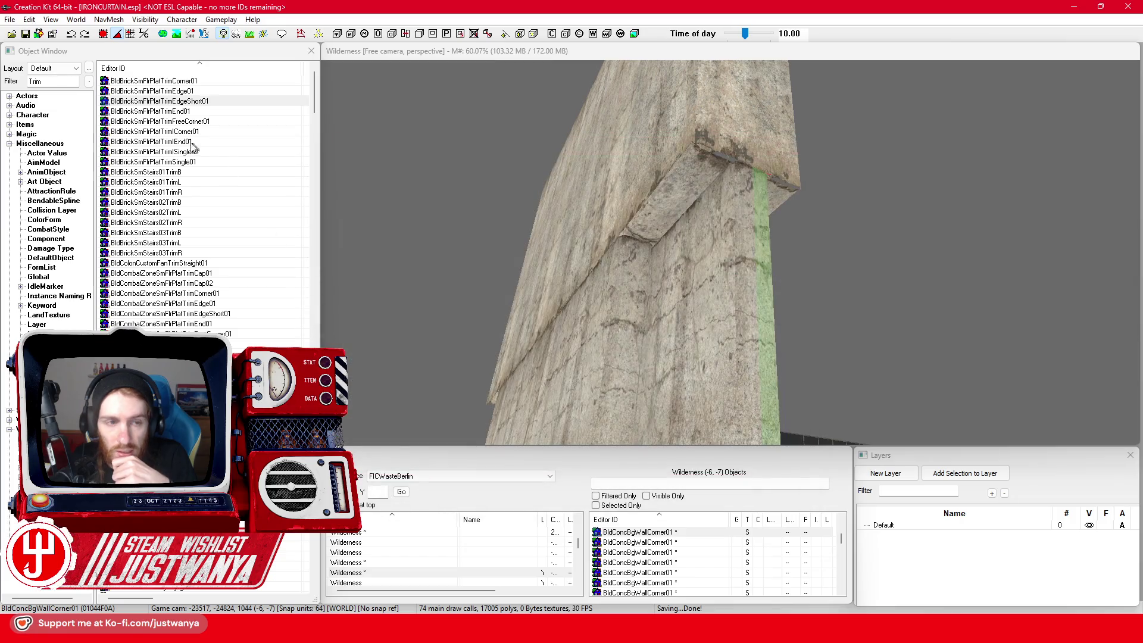
{"action": "mouse_move", "coordinate": [181, 106]}
{"action": "left_mouse_down"}
{"action": "mouse_move", "coordinate": [700, 207]}
{"action": "mouse_move", "coordinate": [696, 222]}
{"action": "left_mouse_up"}
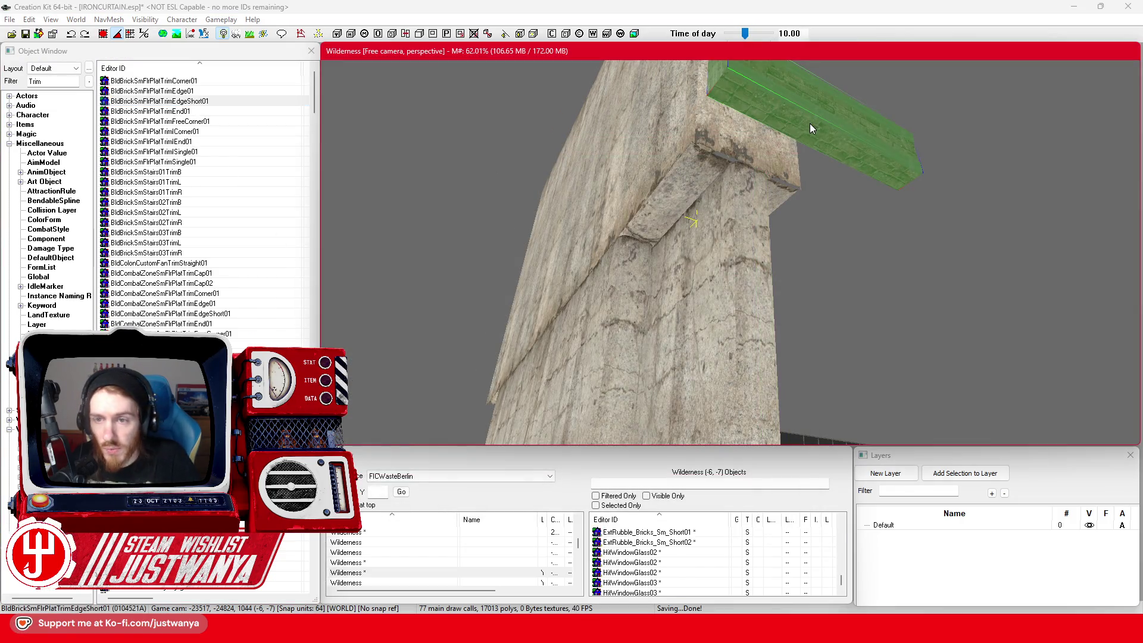
{"action": "scroll", "coordinate": [813, 128], "scroll_direction": "down", "scroll_amount": 5}
{"action": "mouse_move", "coordinate": [720, 253]}
{"action": "left_mouse_down"}
{"action": "mouse_move", "coordinate": [674, 245]}
{"action": "mouse_move", "coordinate": [658, 174]}
{"action": "left_mouse_up"}
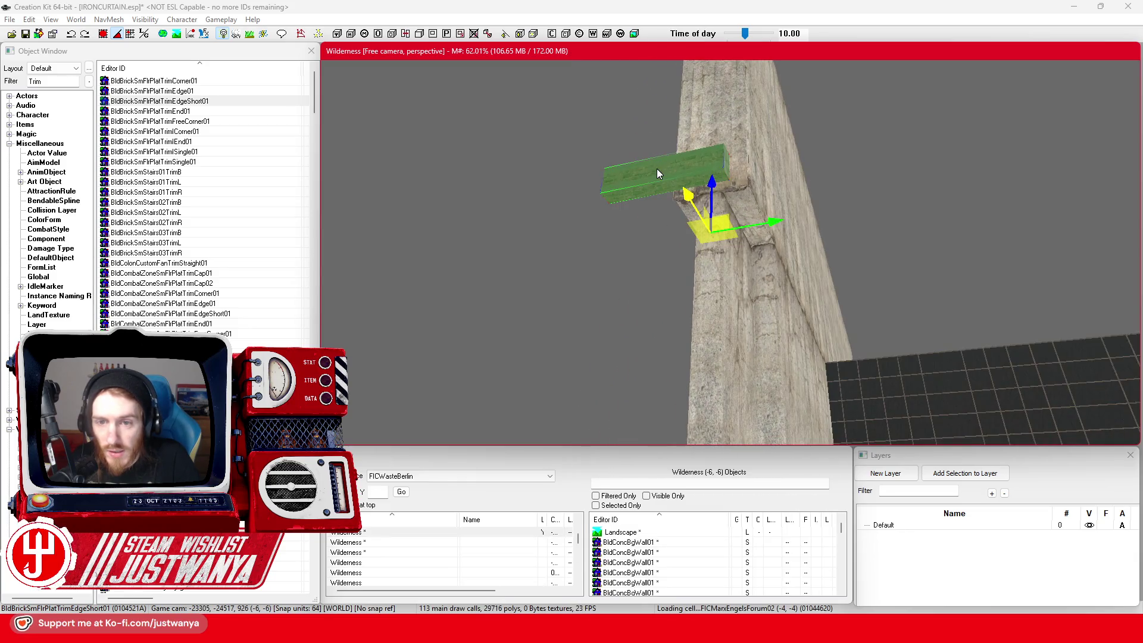
{"action": "double_click", "coordinate": [658, 173]}
{"action": "left_click", "coordinate": [499, 244]}
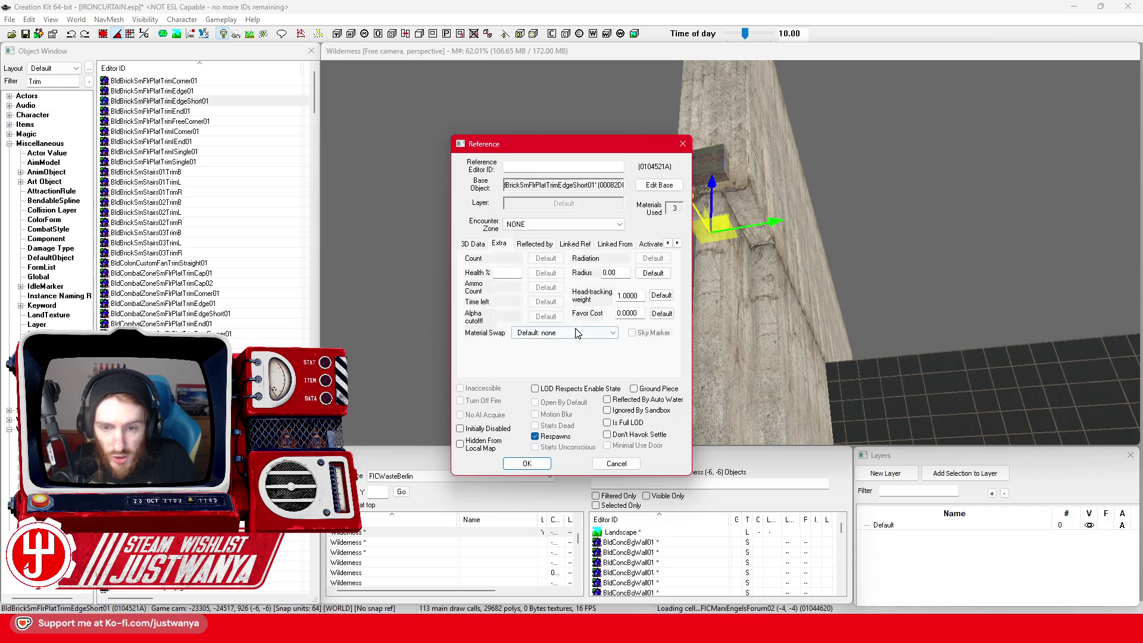
{"action": "left_click", "coordinate": [612, 333]}
{"action": "scroll", "coordinate": [627, 428], "scroll_direction": "down", "scroll_amount": 3}
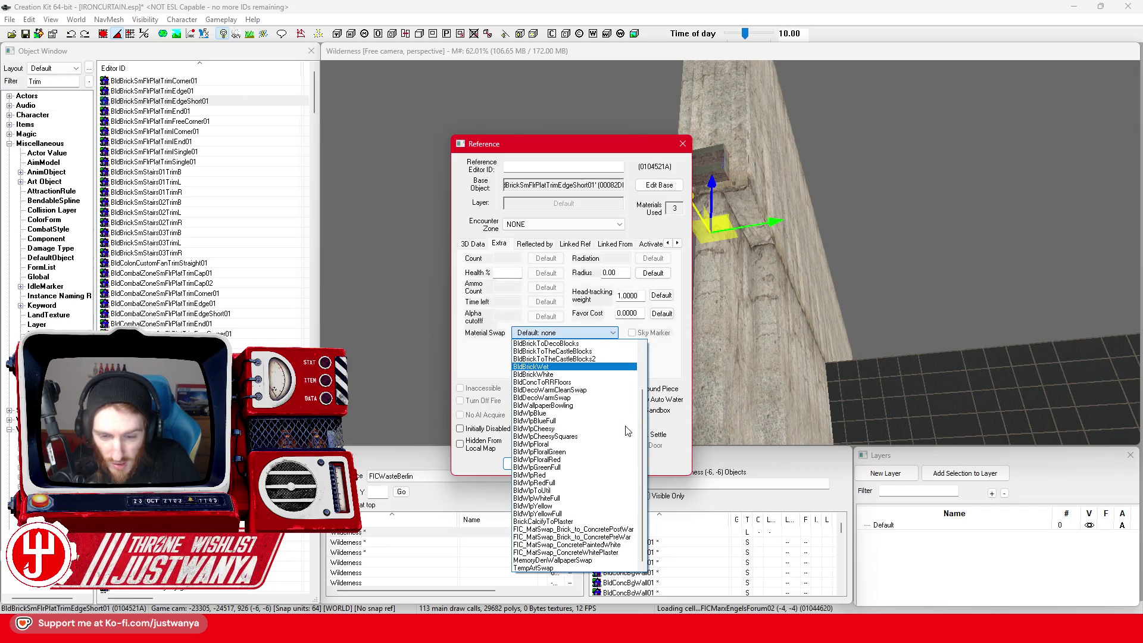
{"action": "left_click", "coordinate": [628, 535]}
{"action": "left_click", "coordinate": [527, 464]}
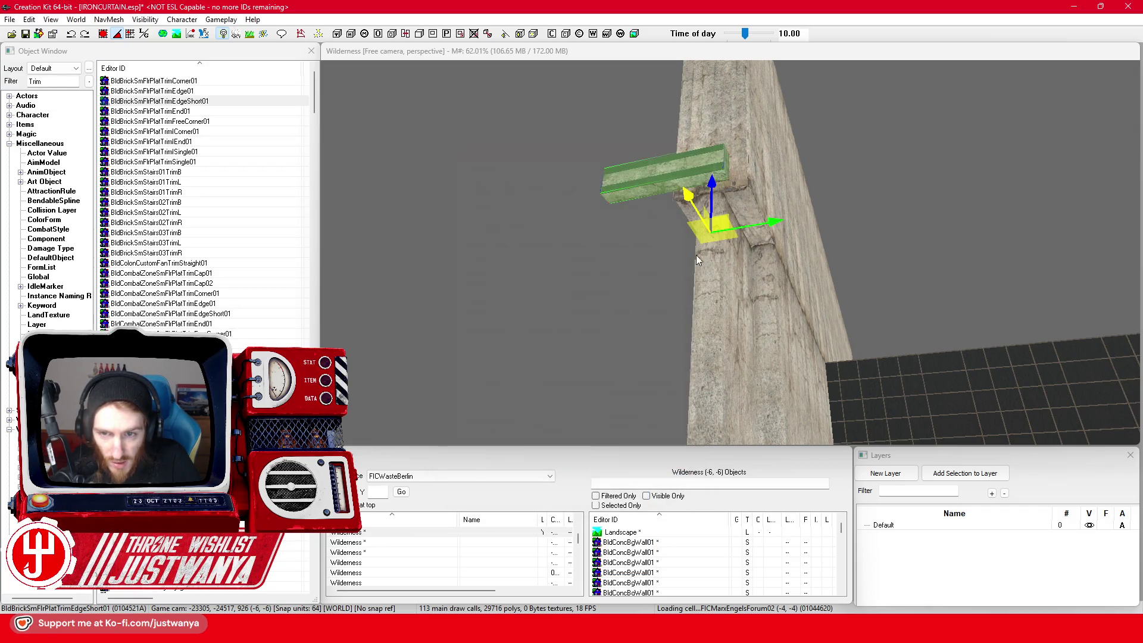
{"action": "left_click", "coordinate": [716, 172]}
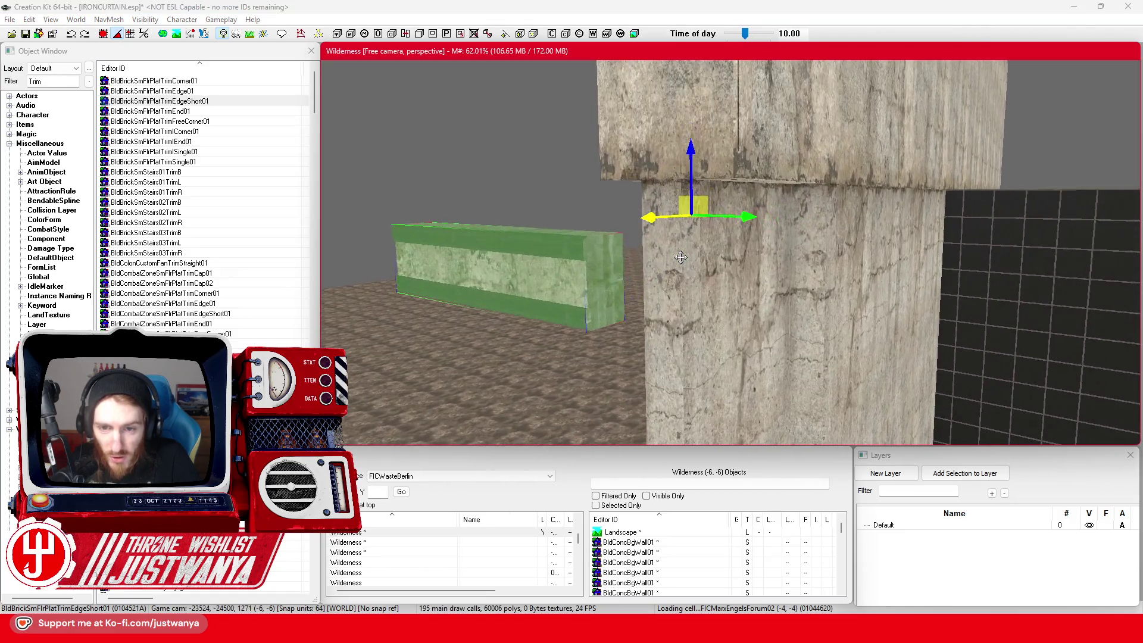
{"action": "key", "text": "shift"}
{"action": "key", "text": "shift"}
{"action": "key", "text": "shift"}
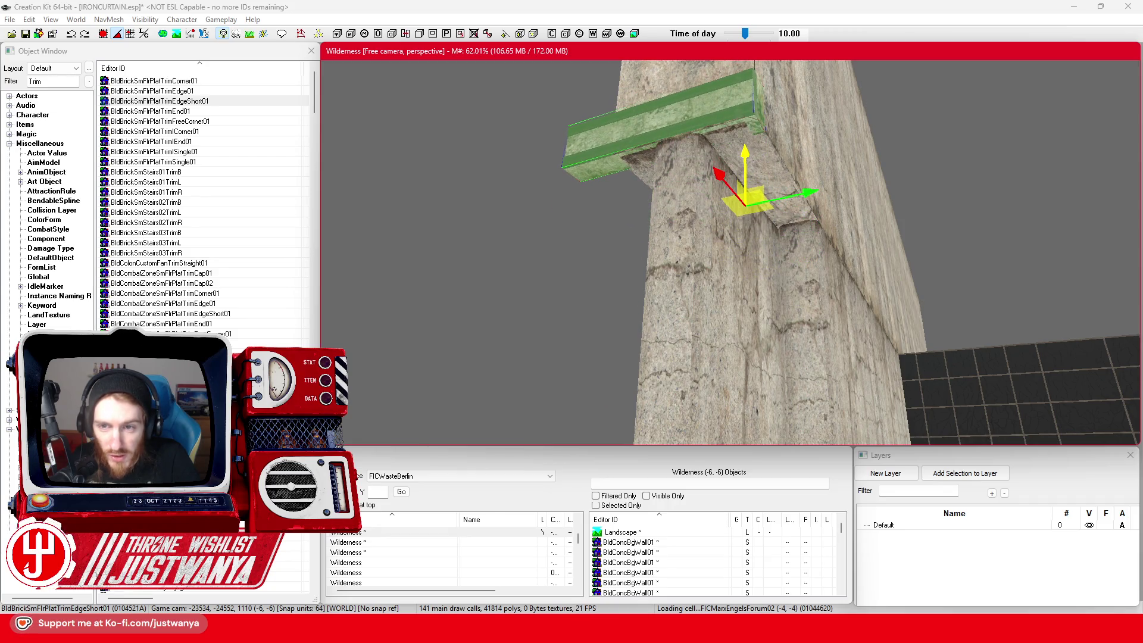
{"action": "left_click_drag", "start_coordinate": [748, 143], "coordinate": [747, 150]}
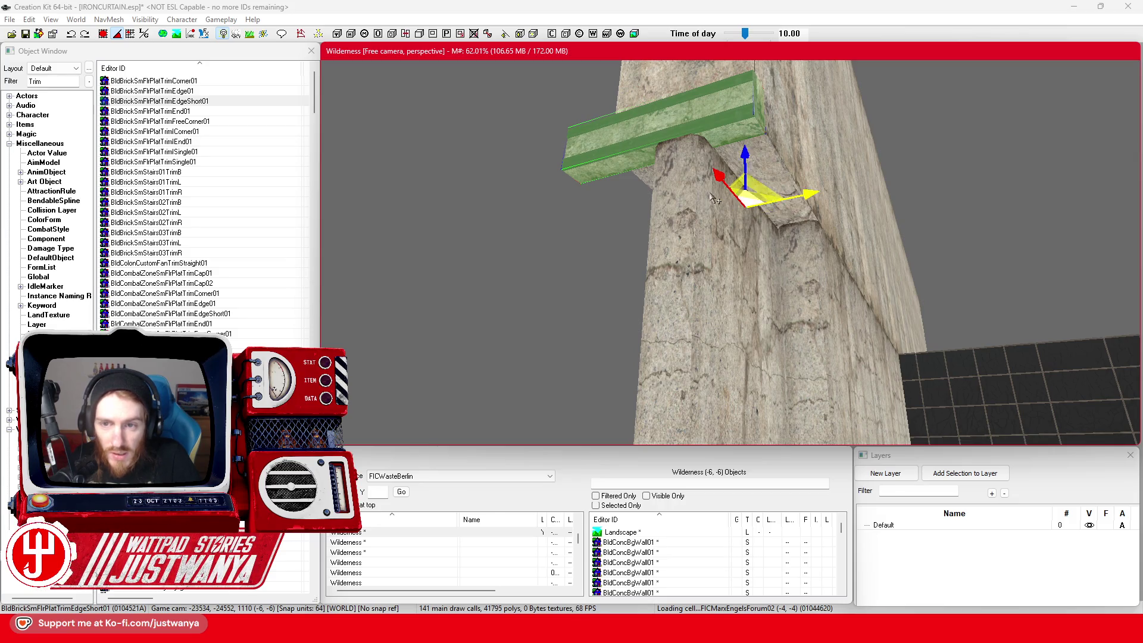
{"action": "key", "text": "shift"}
{"action": "key", "text": "shift"}
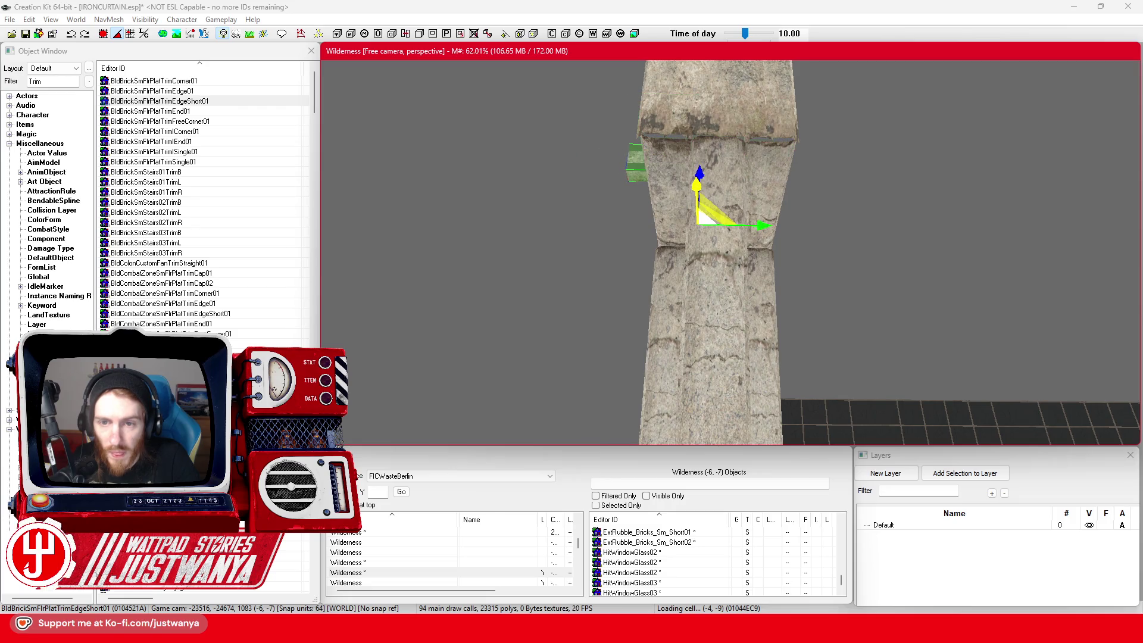
{"action": "mouse_move", "coordinate": [715, 172]}
{"action": "left_mouse_down"}
{"action": "mouse_move", "coordinate": [716, 193]}
{"action": "mouse_move", "coordinate": [718, 128]}
{"action": "mouse_move", "coordinate": [717, 174]}
{"action": "left_mouse_up"}
{"action": "key", "text": "shift"}
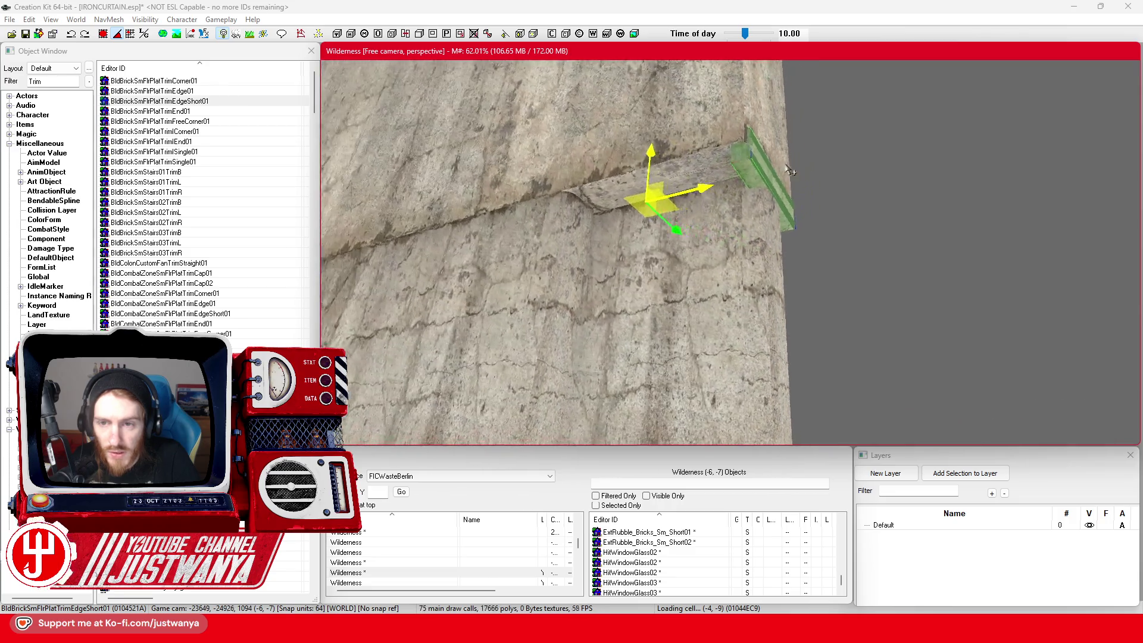
{"action": "scroll", "coordinate": [739, 238], "scroll_direction": "up", "scroll_amount": 3}
{"action": "scroll", "coordinate": [740, 238], "scroll_direction": "down", "scroll_amount": 3}
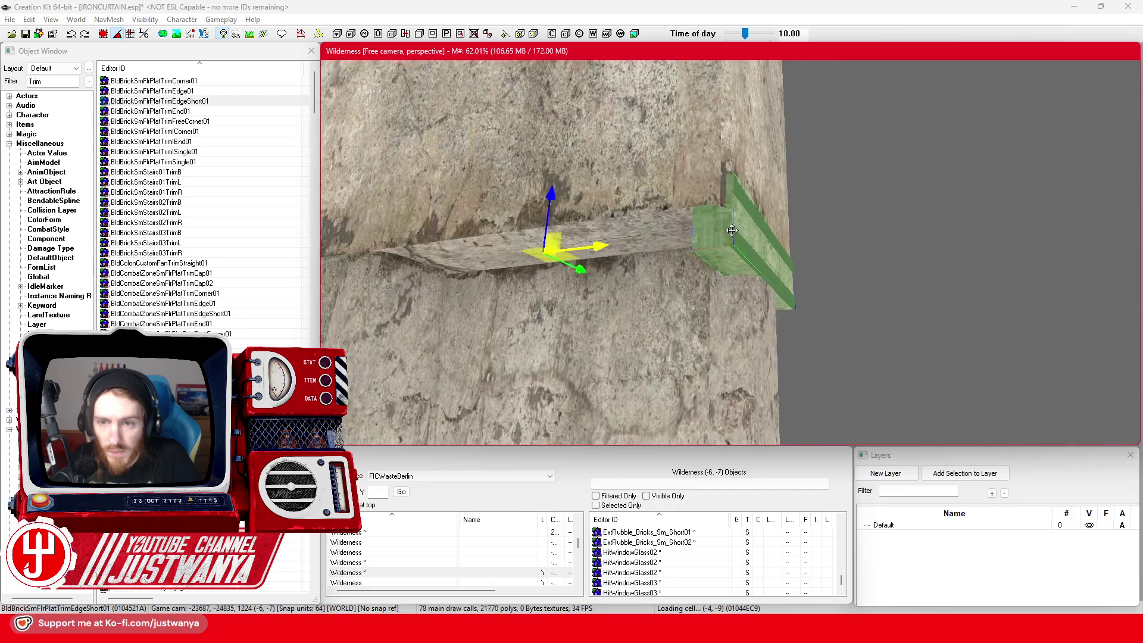
{"action": "key", "text": "shift"}
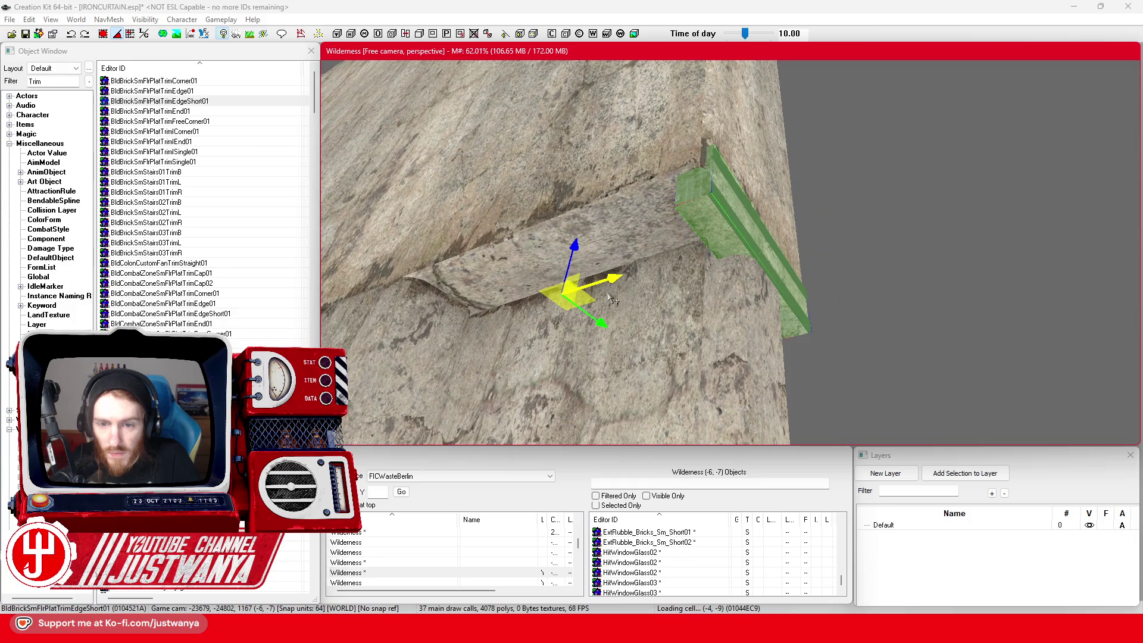
{"action": "key", "text": "shift"}
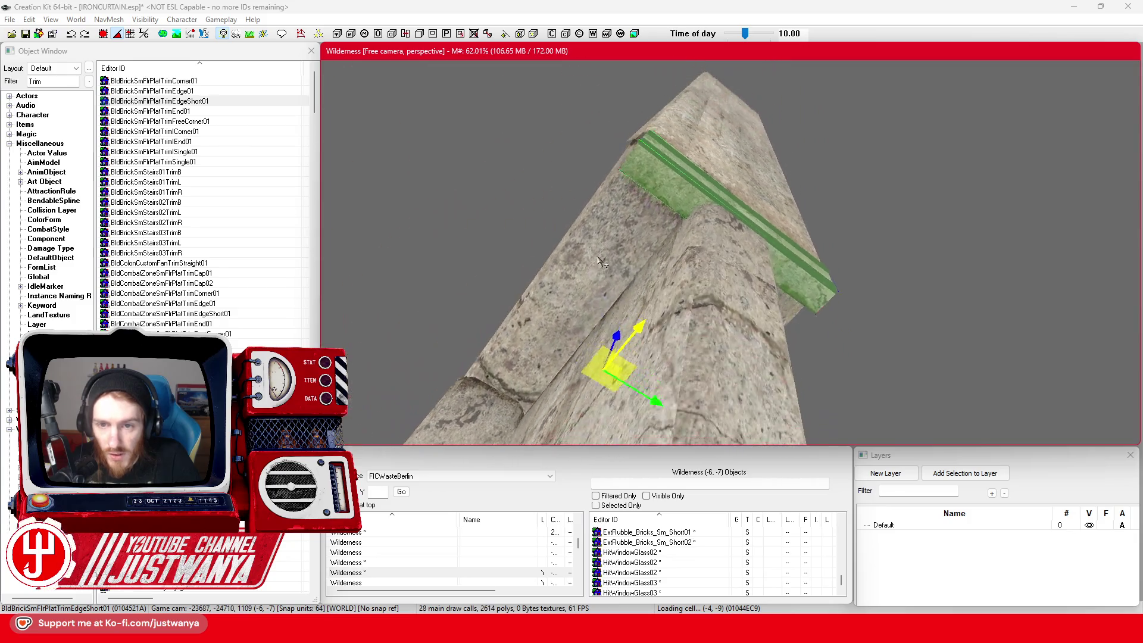
{"action": "key", "text": "shift"}
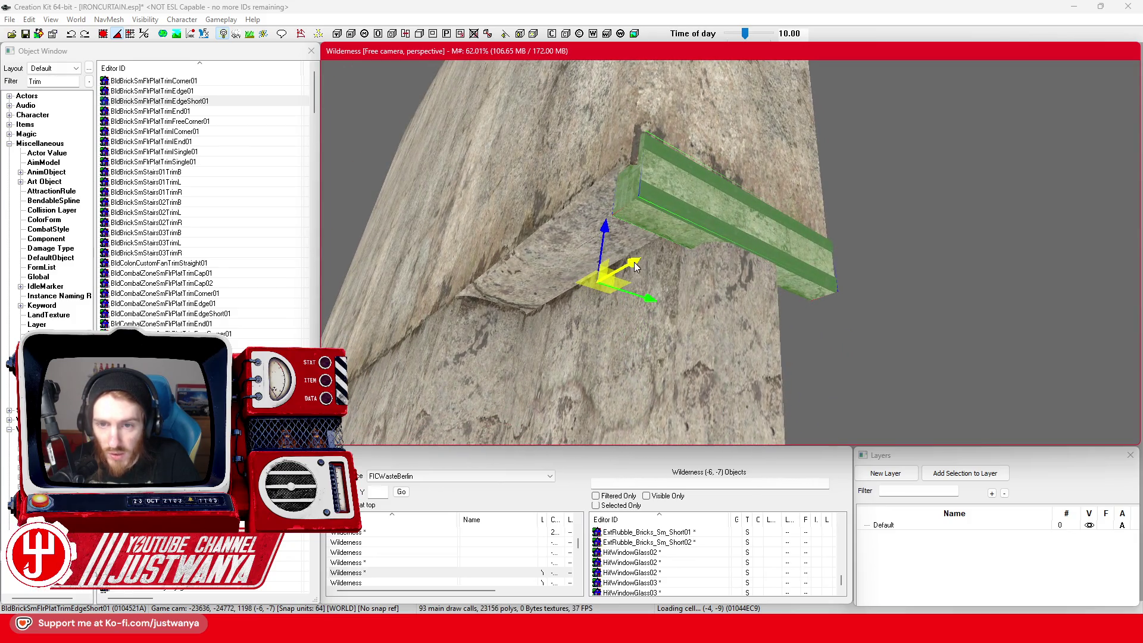
{"action": "left_click_drag", "start_coordinate": [635, 266], "coordinate": [632, 264]}
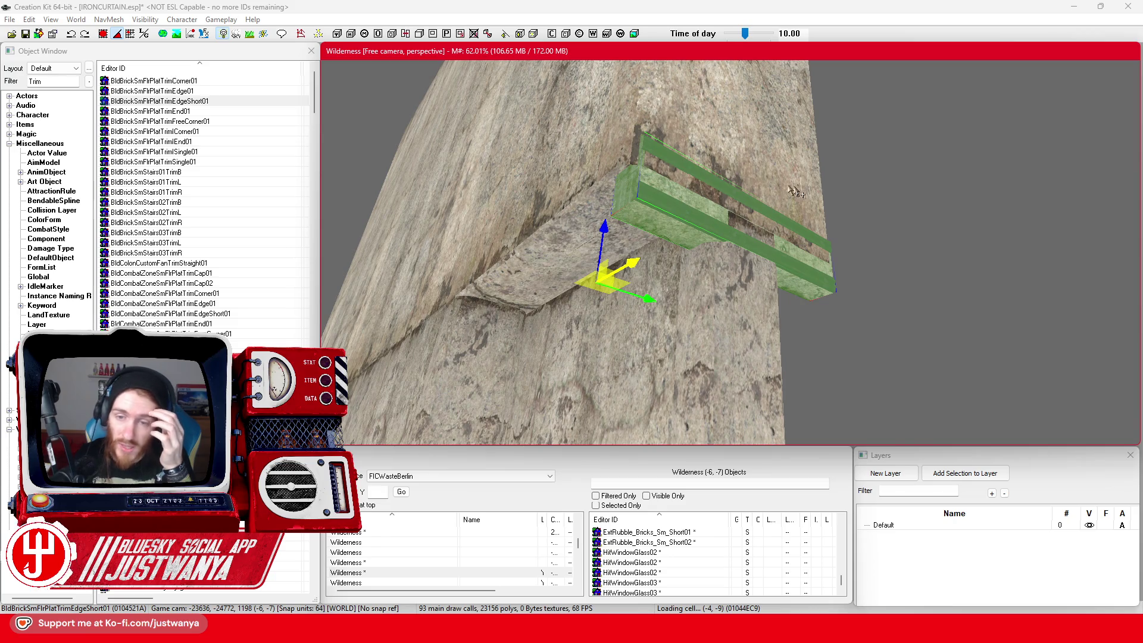
{"action": "key", "text": "Delete"}
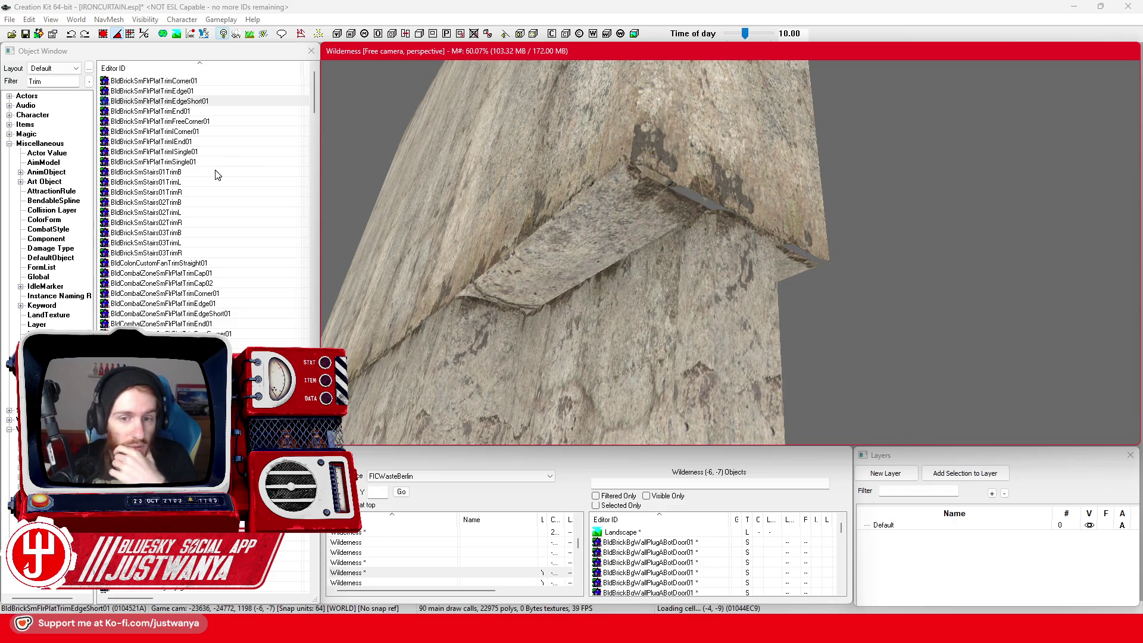
Step: Preview the BldBrickSmStairs02TrimL, BldColonCustomFanTrimStraight01 and BldCombatZoneSmFlrPlatTrimCap01 models
{"action": "double_click", "coordinate": [179, 212]}
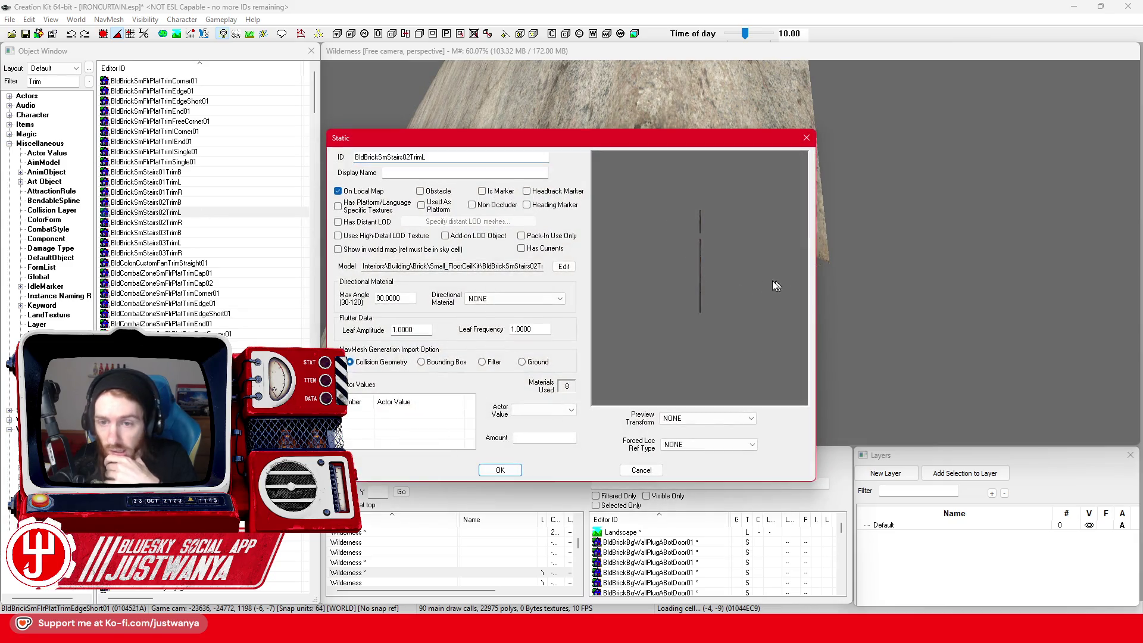
{"action": "left_click", "coordinate": [806, 138]}
{"action": "double_click", "coordinate": [238, 263]}
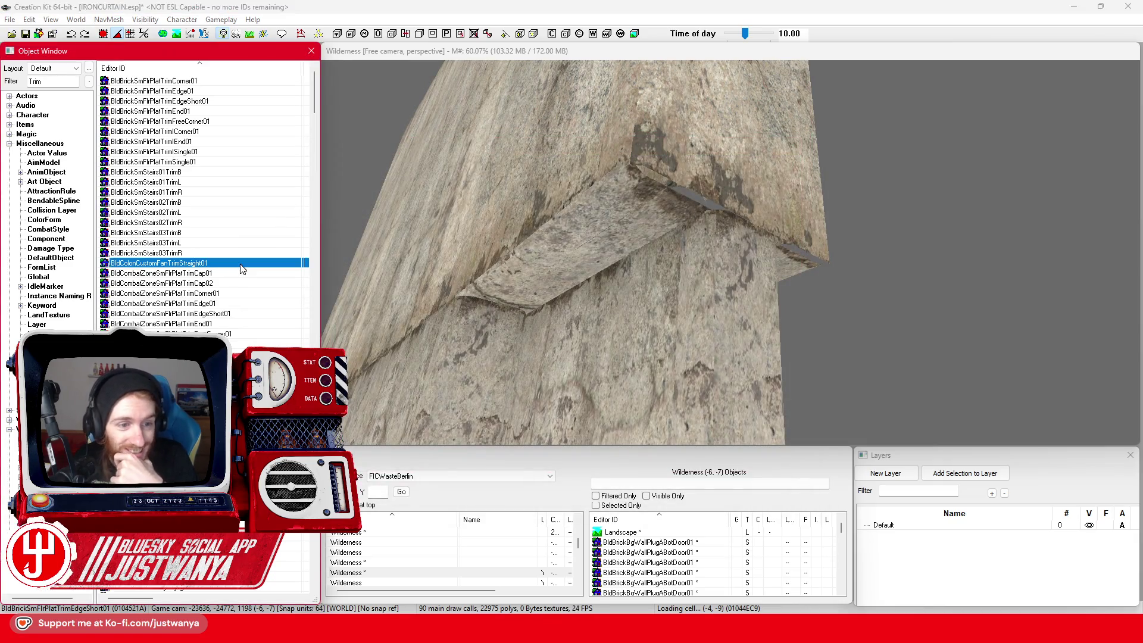
{"action": "mouse_move", "coordinate": [706, 302]}
{"action": "left_mouse_down"}
{"action": "mouse_move", "coordinate": [713, 327]}
{"action": "mouse_move", "coordinate": [741, 274]}
{"action": "mouse_move", "coordinate": [841, 225]}
{"action": "mouse_move", "coordinate": [924, 221]}
{"action": "left_mouse_up"}
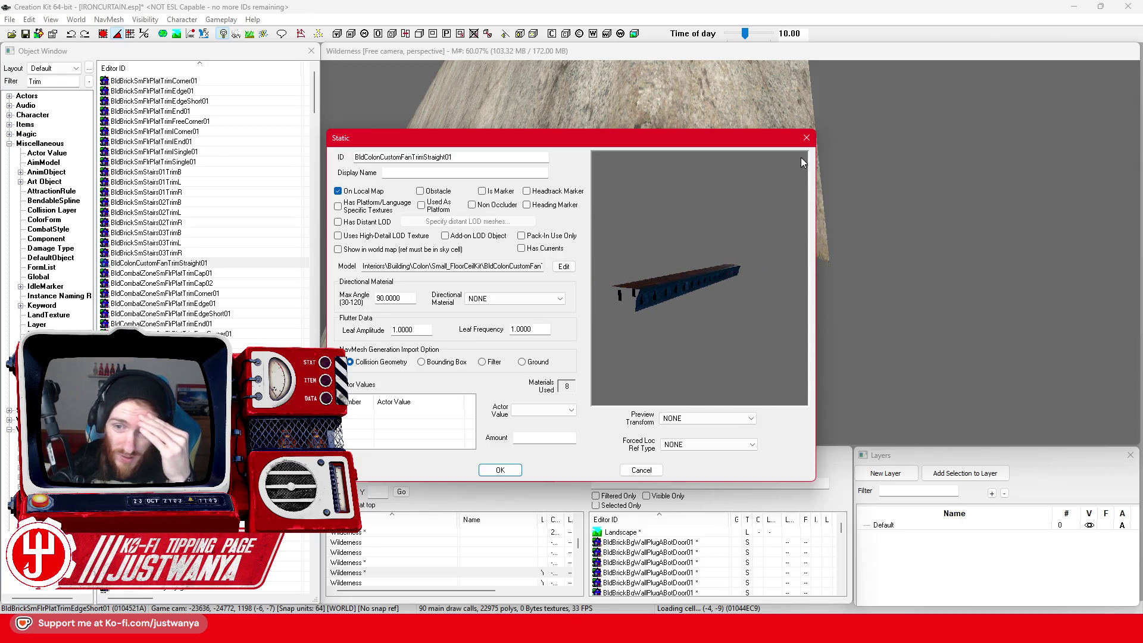
{"action": "left_click", "coordinate": [806, 139]}
{"action": "double_click", "coordinate": [197, 272]}
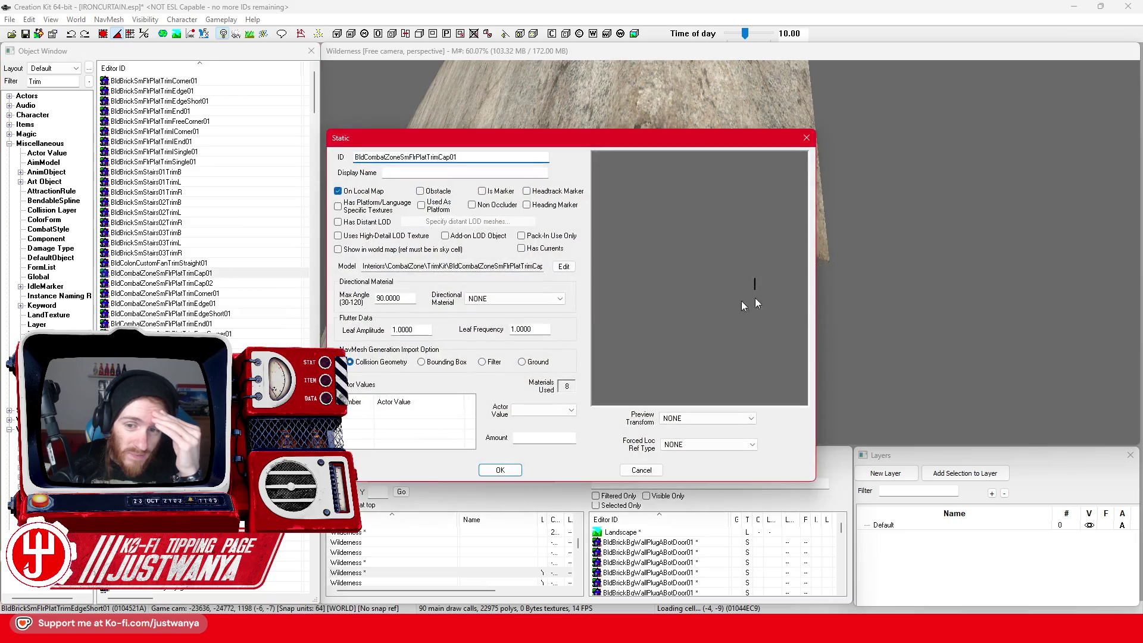
{"action": "left_click", "coordinate": [806, 138]}
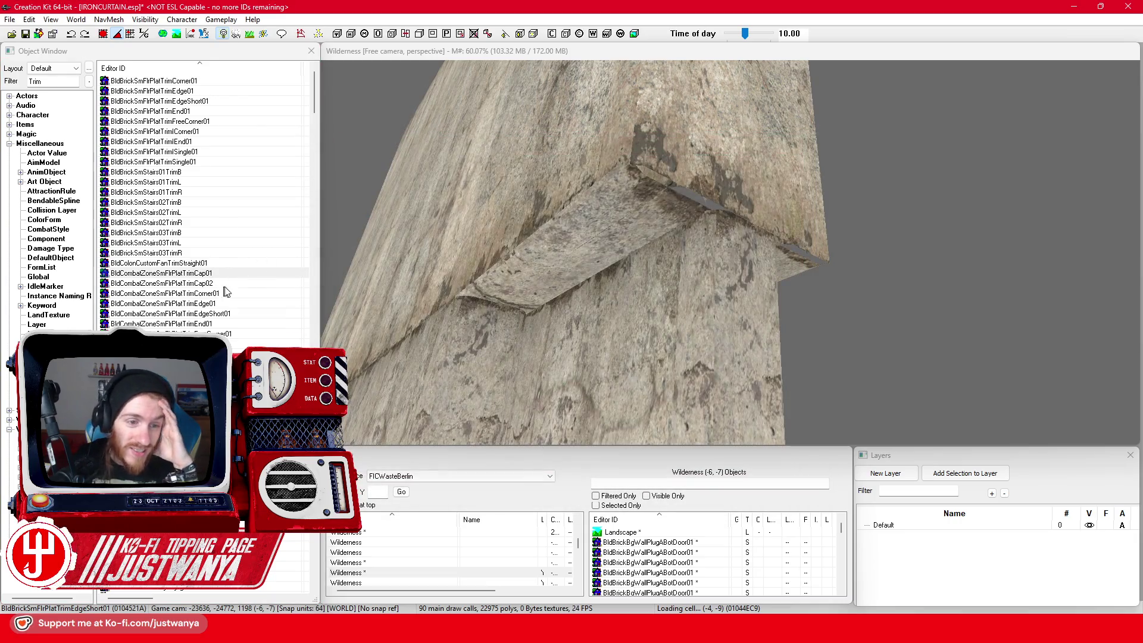
Step: Inspect the BldCombatZoneSmFlrPlatTrimCap02 model from several angles in its preview
{"action": "double_click", "coordinate": [235, 283]}
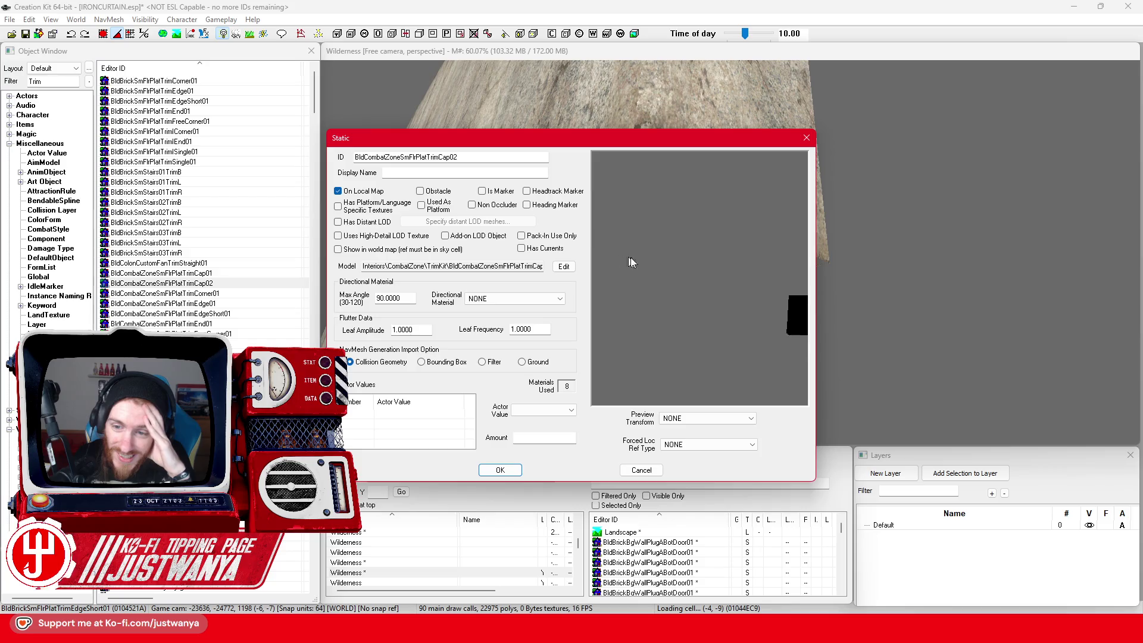
{"action": "left_click_drag", "start_coordinate": [636, 244], "coordinate": [877, 285]}
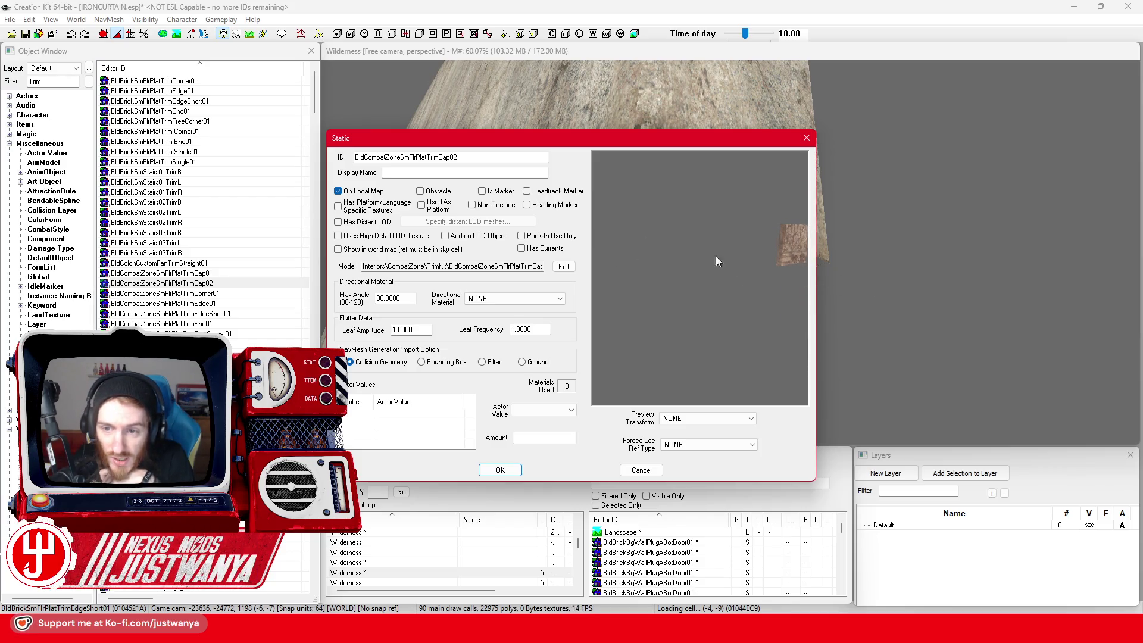
{"action": "left_click_drag", "start_coordinate": [748, 254], "coordinate": [572, 290]}
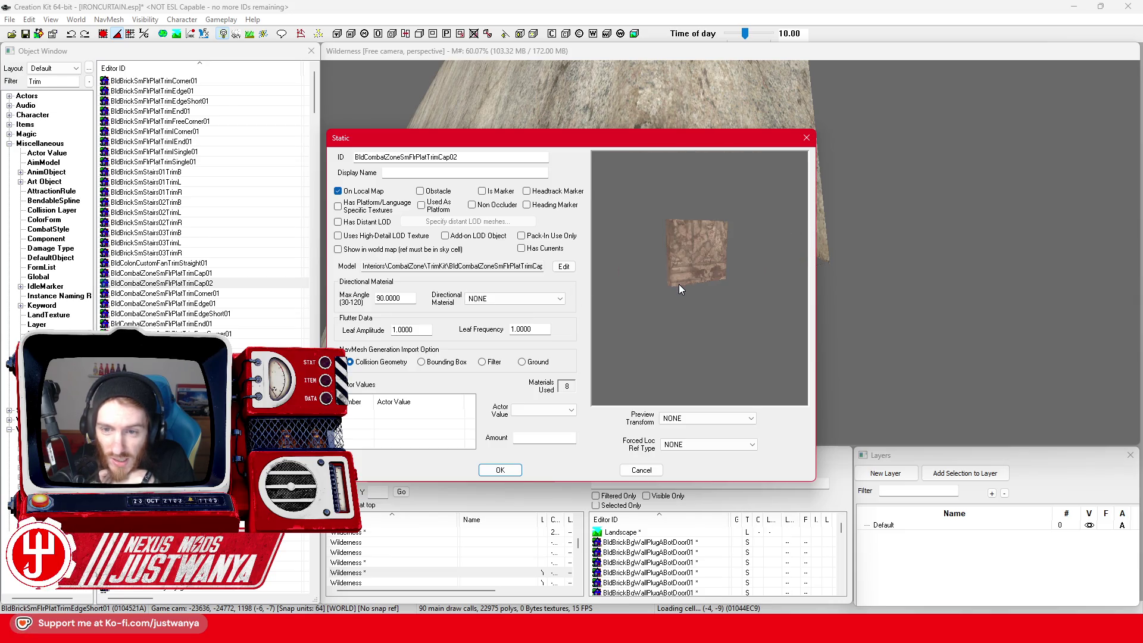
{"action": "mouse_move", "coordinate": [677, 260]}
{"action": "left_mouse_down"}
{"action": "mouse_move", "coordinate": [711, 173]}
{"action": "mouse_move", "coordinate": [642, 185]}
{"action": "mouse_move", "coordinate": [667, 280]}
{"action": "mouse_move", "coordinate": [685, 298]}
{"action": "mouse_move", "coordinate": [715, 242]}
{"action": "mouse_move", "coordinate": [659, 237]}
{"action": "mouse_move", "coordinate": [617, 218]}
{"action": "mouse_move", "coordinate": [740, 169]}
{"action": "mouse_move", "coordinate": [849, 224]}
{"action": "mouse_move", "coordinate": [644, 265]}
{"action": "mouse_move", "coordinate": [613, 217]}
{"action": "left_mouse_up"}
{"action": "left_click", "coordinate": [806, 138]}
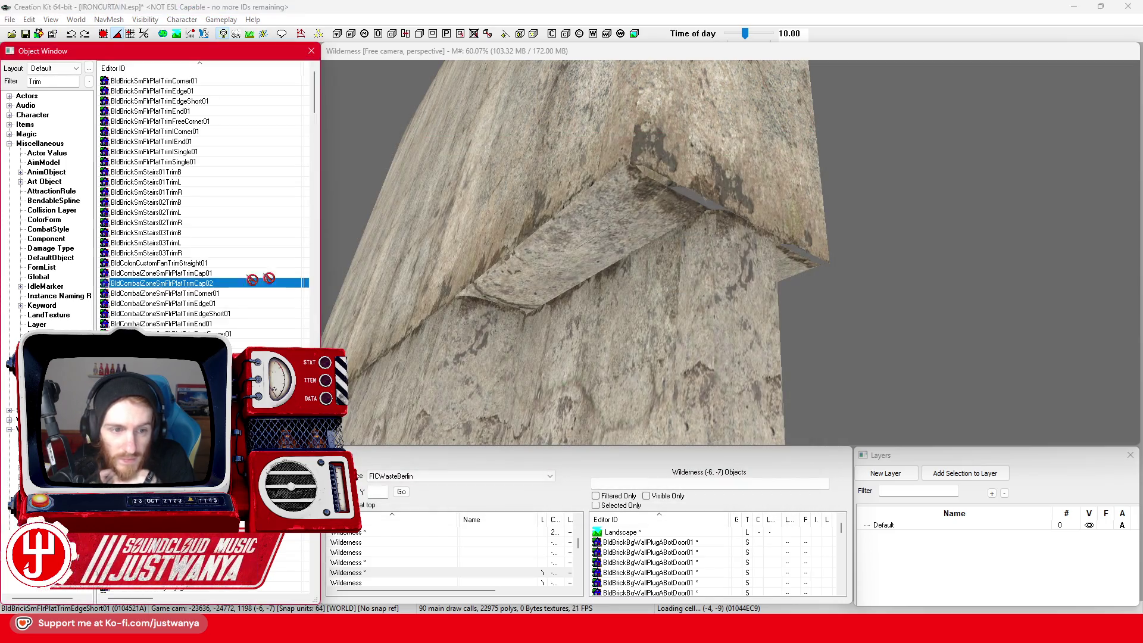
Step: Check the placed trim cap's reference properties, leaving its material swap at none
{"action": "mouse_move", "coordinate": [627, 223]}
{"action": "left_mouse_down"}
{"action": "mouse_move", "coordinate": [593, 293]}
{"action": "mouse_move", "coordinate": [577, 180]}
{"action": "left_mouse_up"}
{"action": "double_click", "coordinate": [577, 180]}
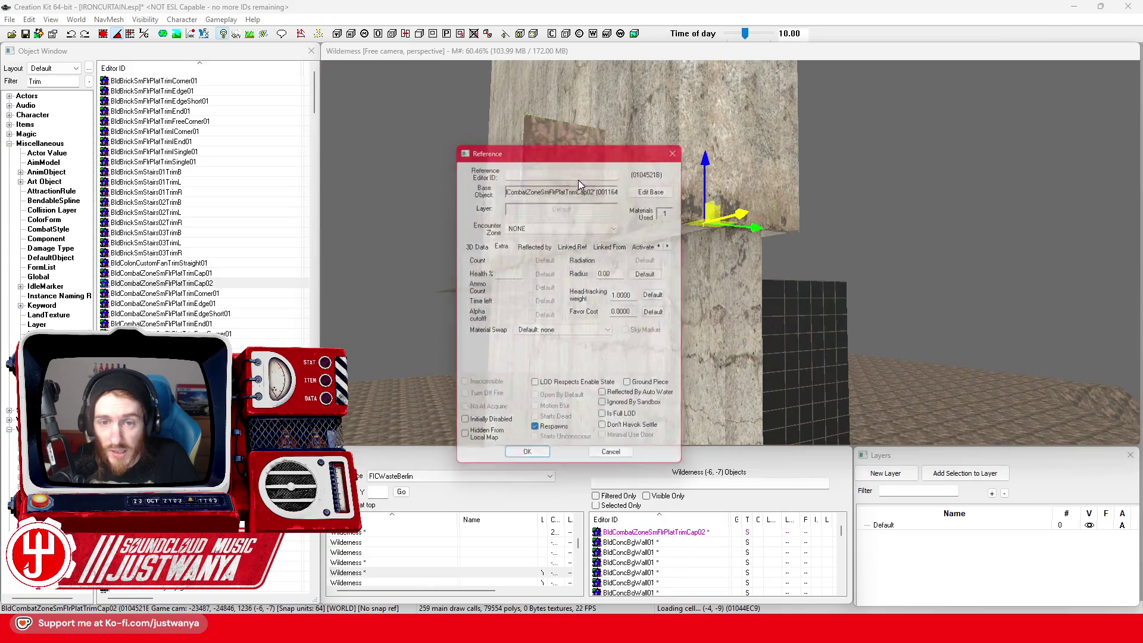
{"action": "left_click", "coordinate": [562, 332]}
{"action": "left_click", "coordinate": [562, 343]}
{"action": "left_click", "coordinate": [625, 464]}
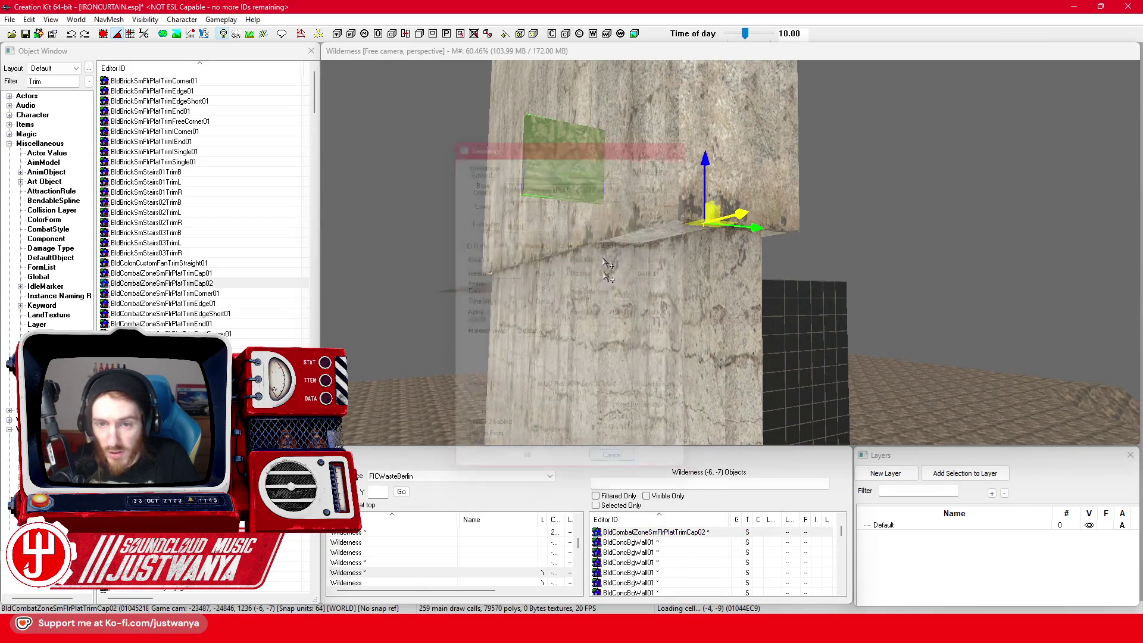
{"action": "left_click_drag", "start_coordinate": [604, 270], "coordinate": [630, 306]}
Step: Preview BldConcSmFlrPlatTrim Corner01, Edge01, End01 and FreeCorner01, then select FreeCorner01
{"action": "scroll", "coordinate": [238, 298], "scroll_direction": "down", "scroll_amount": 4}
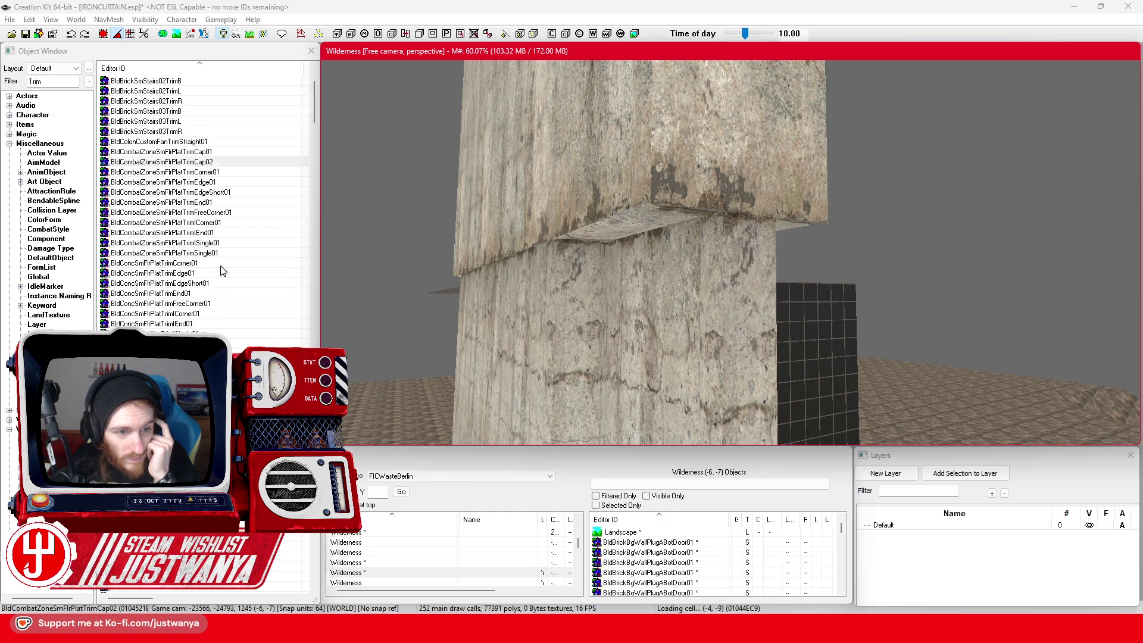
{"action": "double_click", "coordinate": [221, 265]}
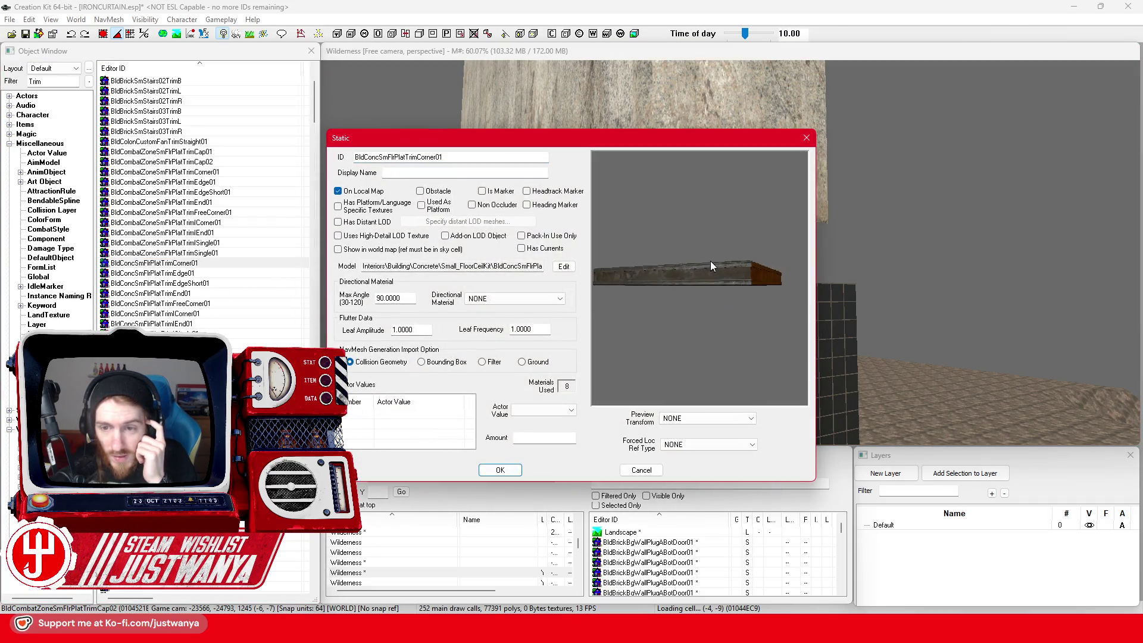
{"action": "left_click", "coordinate": [807, 138]}
{"action": "double_click", "coordinate": [229, 274]}
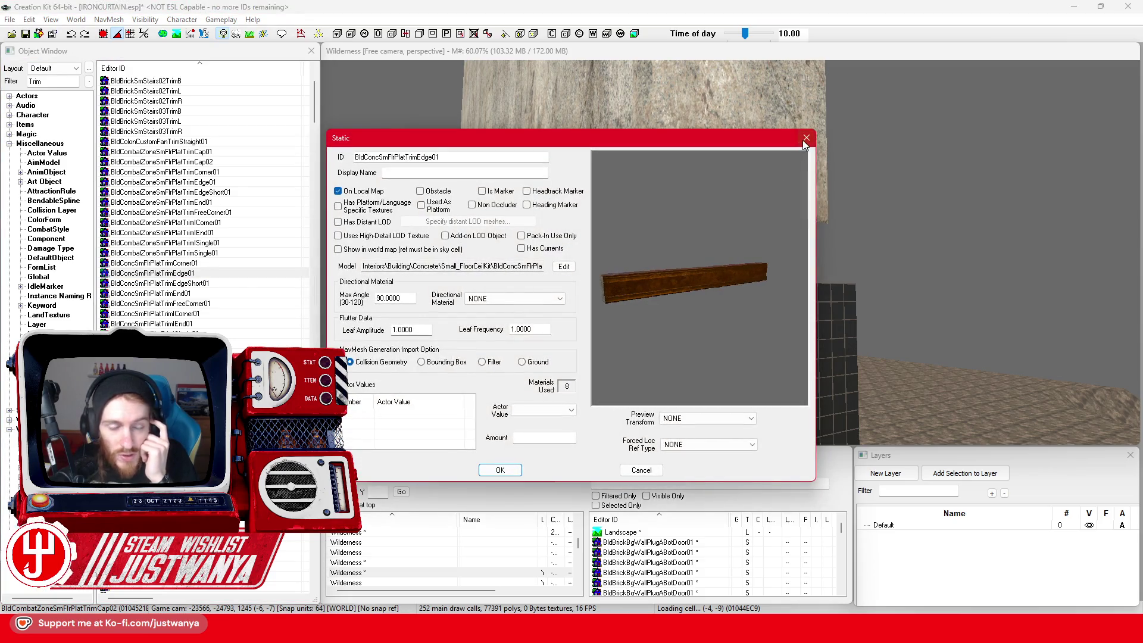
{"action": "left_click", "coordinate": [806, 138]}
{"action": "left_click", "coordinate": [213, 293]}
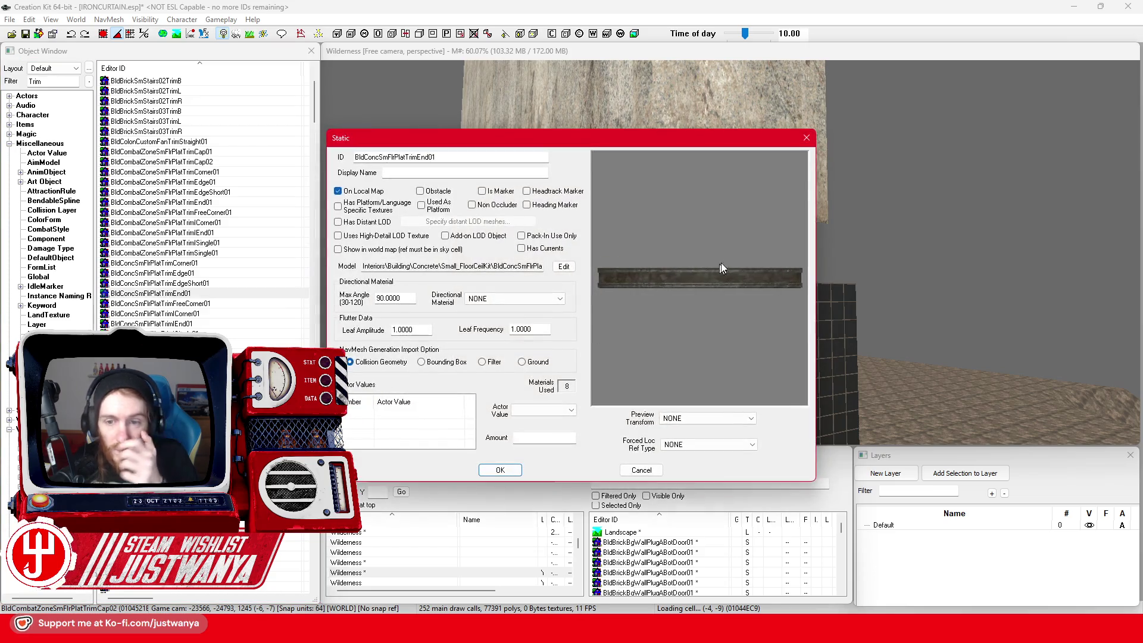
{"action": "left_click", "coordinate": [807, 139]}
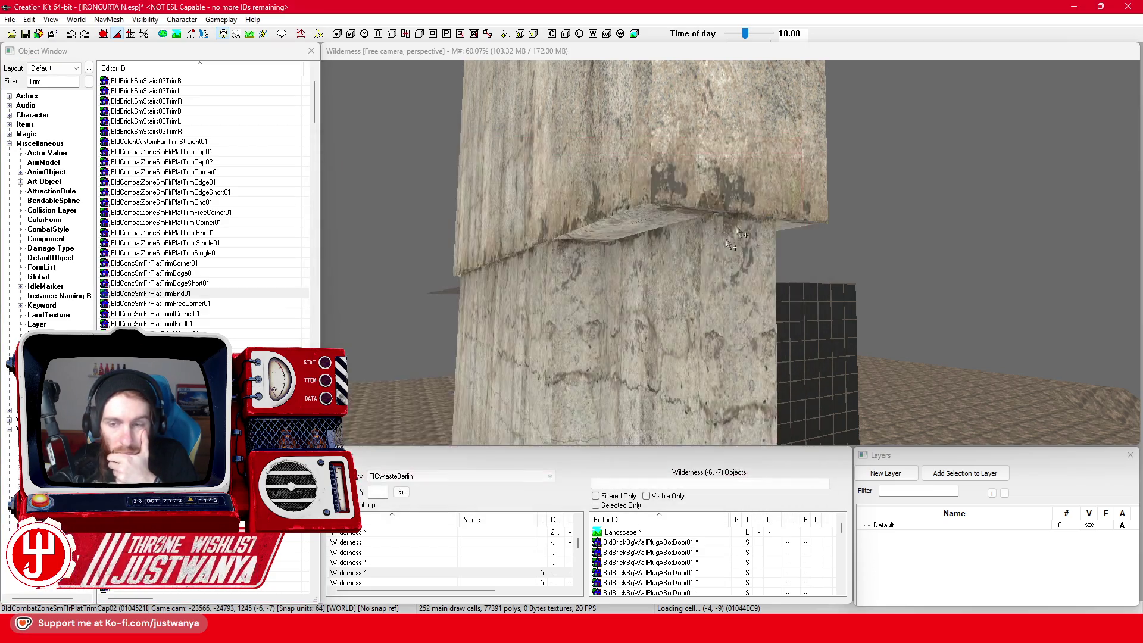
{"action": "double_click", "coordinate": [230, 304]}
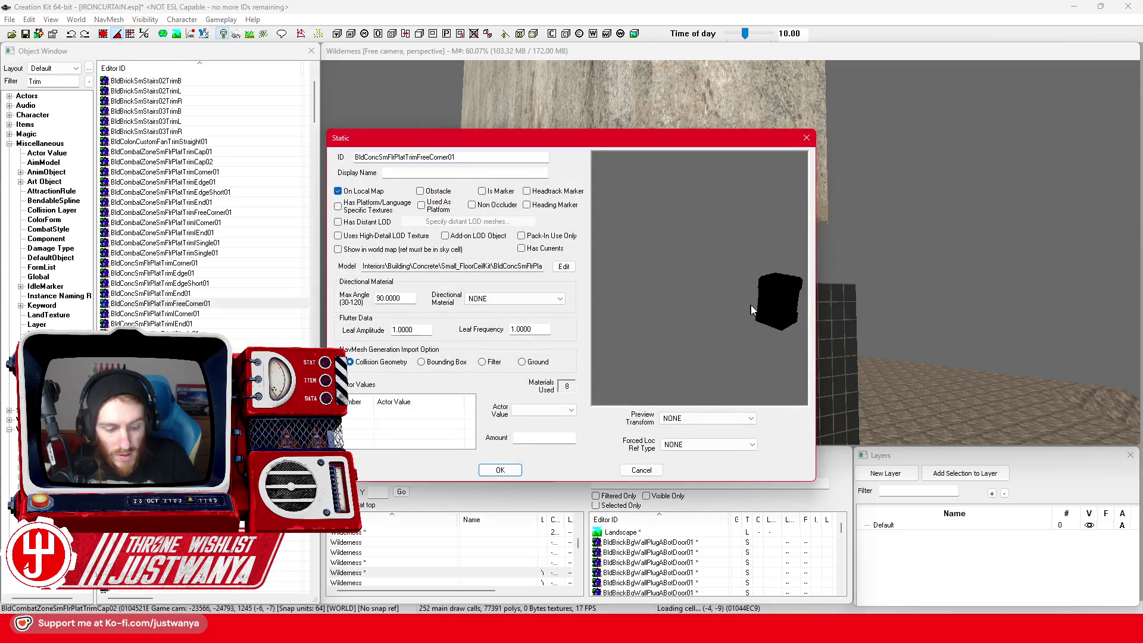
{"action": "left_click", "coordinate": [807, 139]}
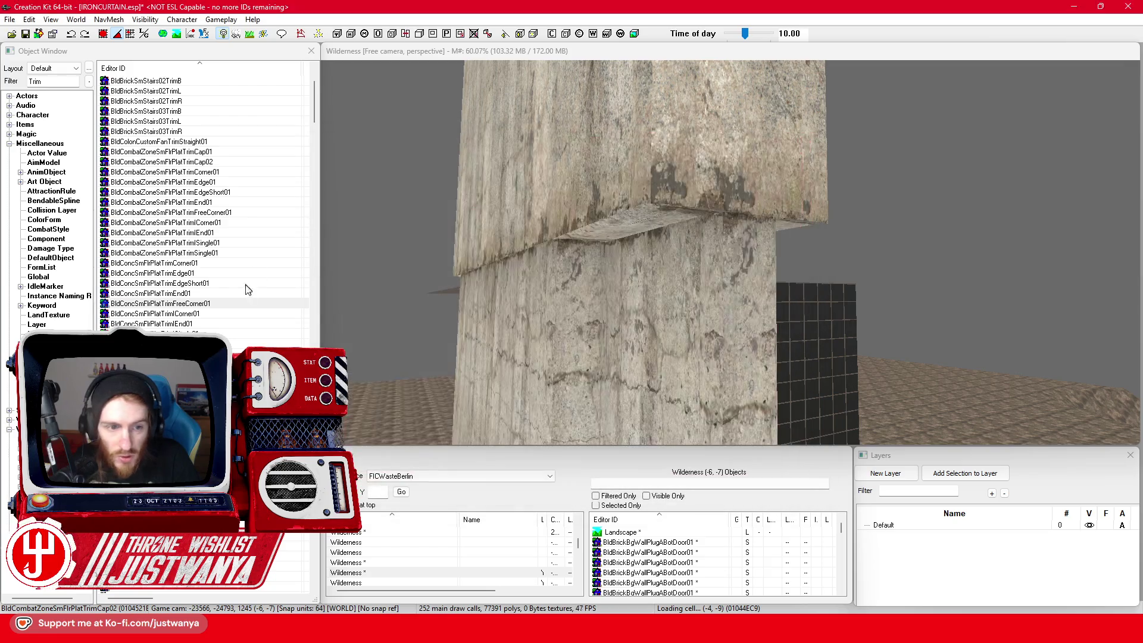
{"action": "left_click", "coordinate": [217, 304]}
{"action": "left_click_drag", "start_coordinate": [657, 209], "coordinate": [657, 211]}
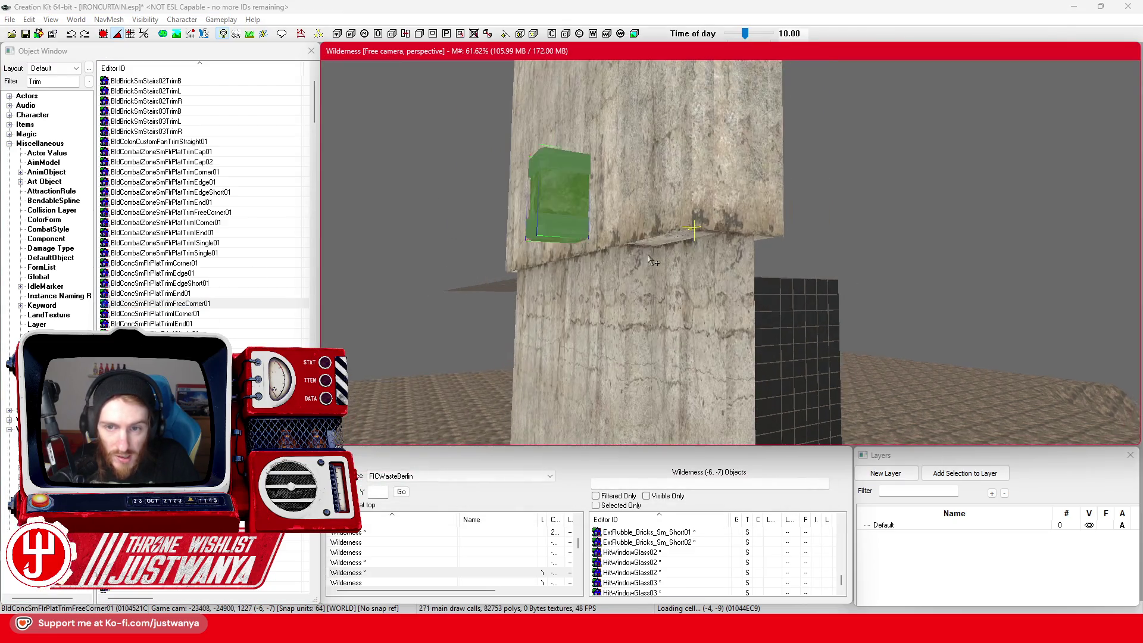
{"action": "double_click", "coordinate": [618, 223]}
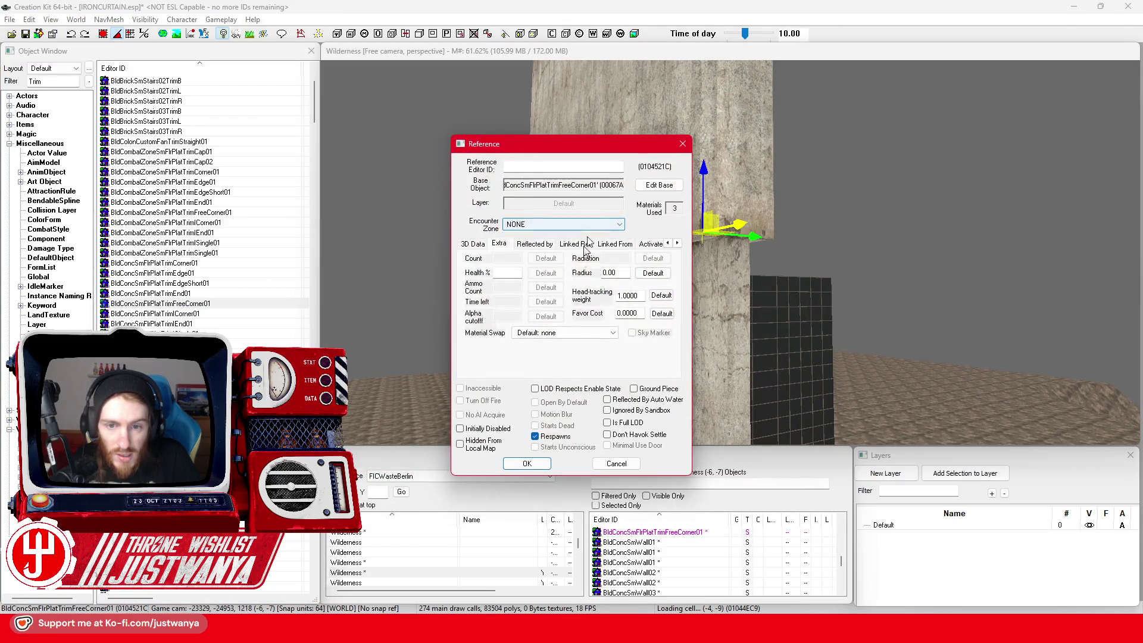
{"action": "left_click", "coordinate": [582, 333]}
{"action": "scroll", "coordinate": [605, 434], "scroll_direction": "down", "scroll_amount": 1}
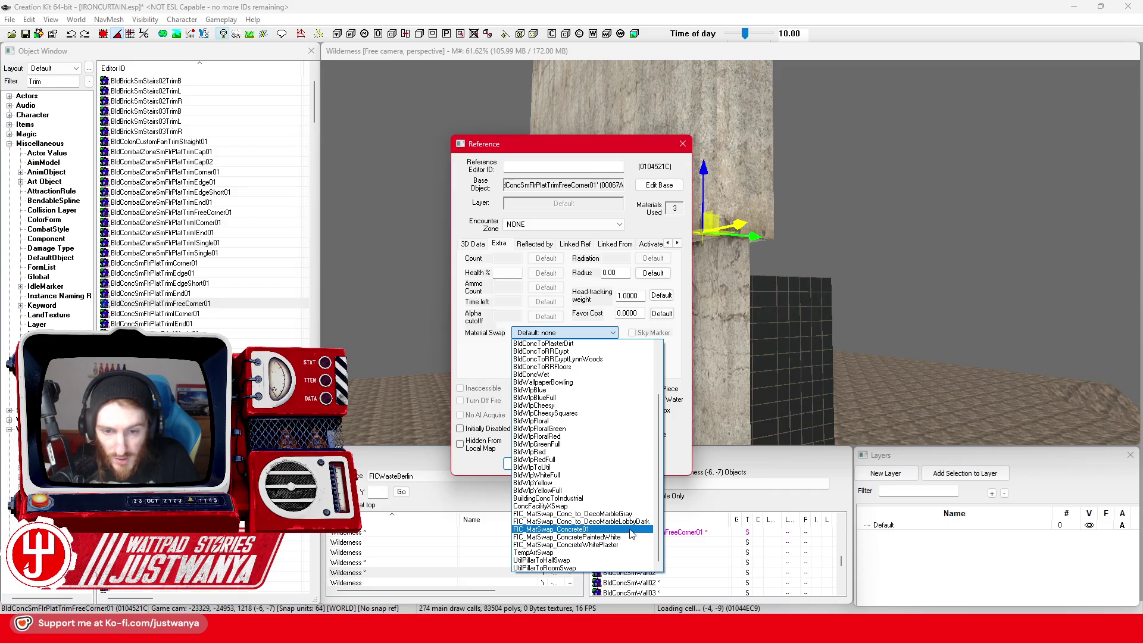
{"action": "key", "text": "Escape"}
{"action": "key", "text": "Escape"}
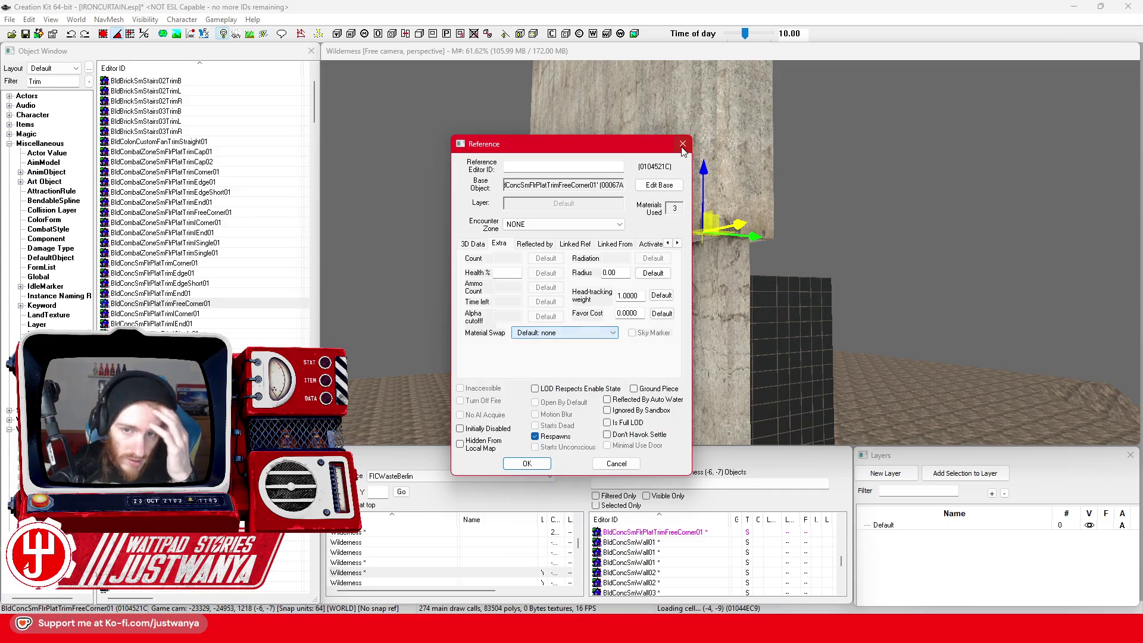
{"action": "key", "text": "Delete"}
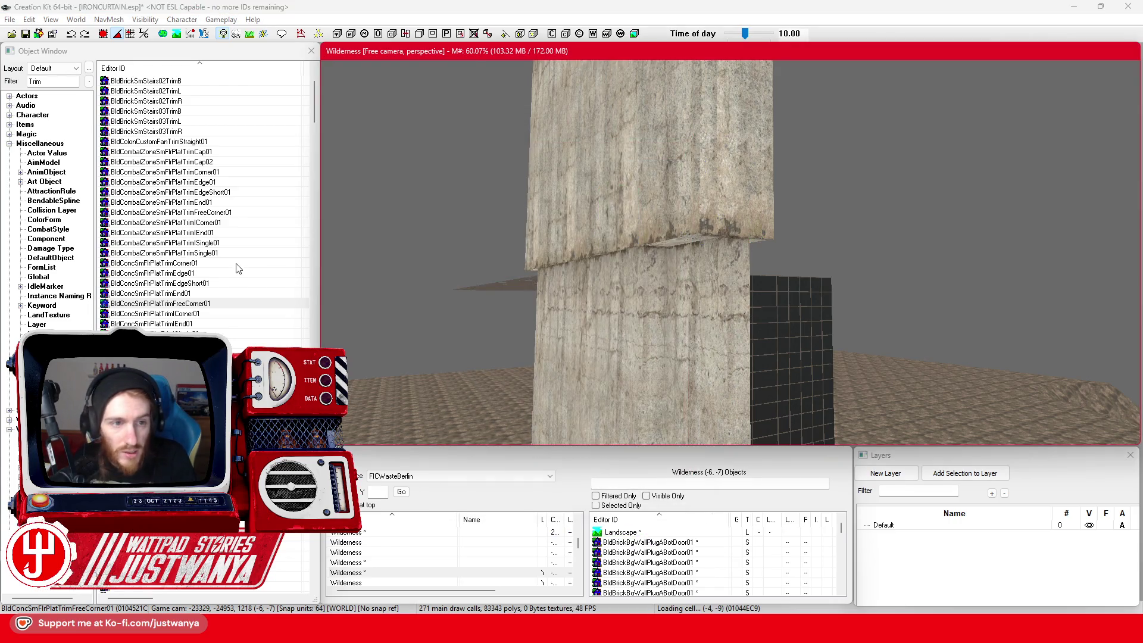
{"action": "scroll", "coordinate": [244, 292], "scroll_direction": "up", "scroll_amount": 4}
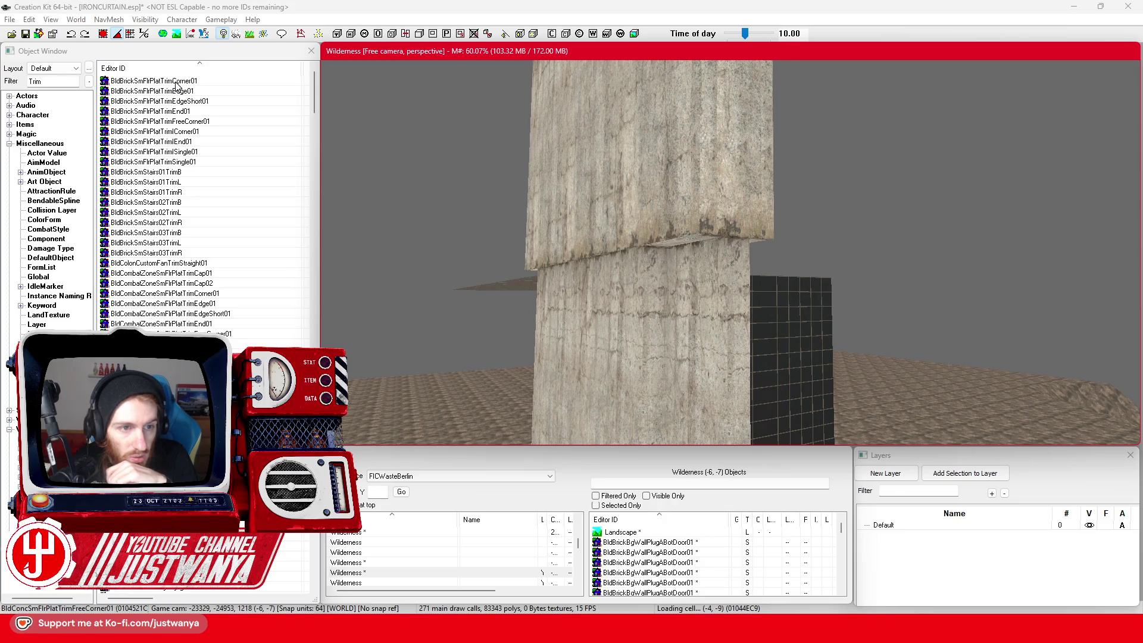
{"action": "mouse_move", "coordinate": [193, 122]}
{"action": "left_mouse_down"}
{"action": "mouse_move", "coordinate": [708, 242]}
{"action": "mouse_move", "coordinate": [613, 228]}
{"action": "left_mouse_up"}
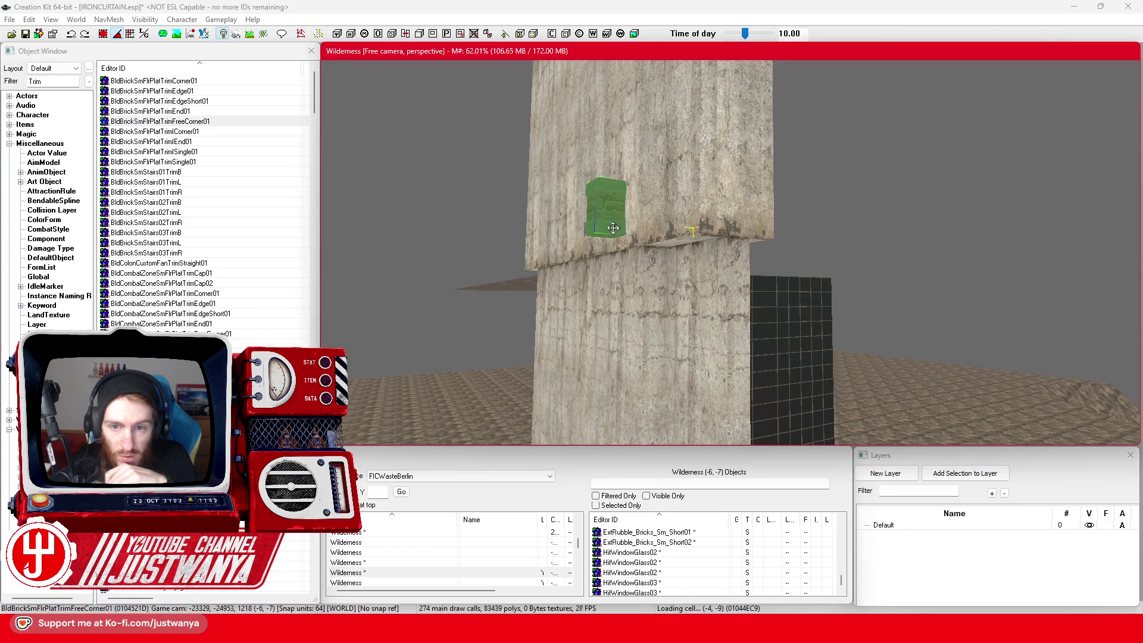
{"action": "double_click", "coordinate": [613, 228]}
{"action": "left_click", "coordinate": [580, 333]}
{"action": "scroll", "coordinate": [607, 413], "scroll_direction": "down", "scroll_amount": 3}
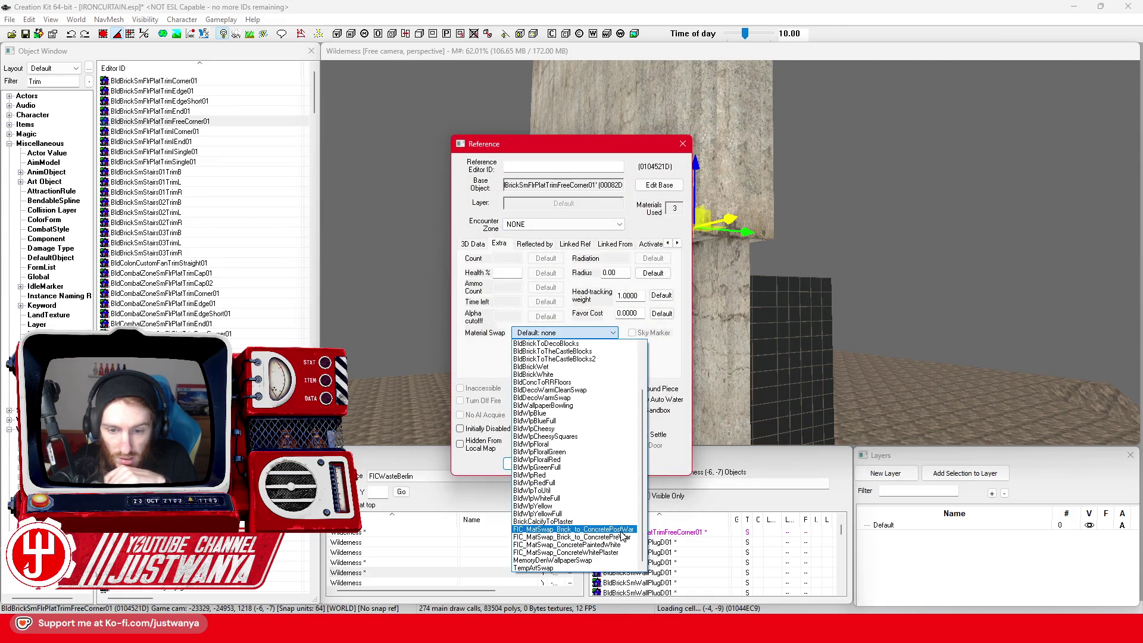
{"action": "left_click", "coordinate": [622, 531]}
{"action": "left_click", "coordinate": [523, 464]}
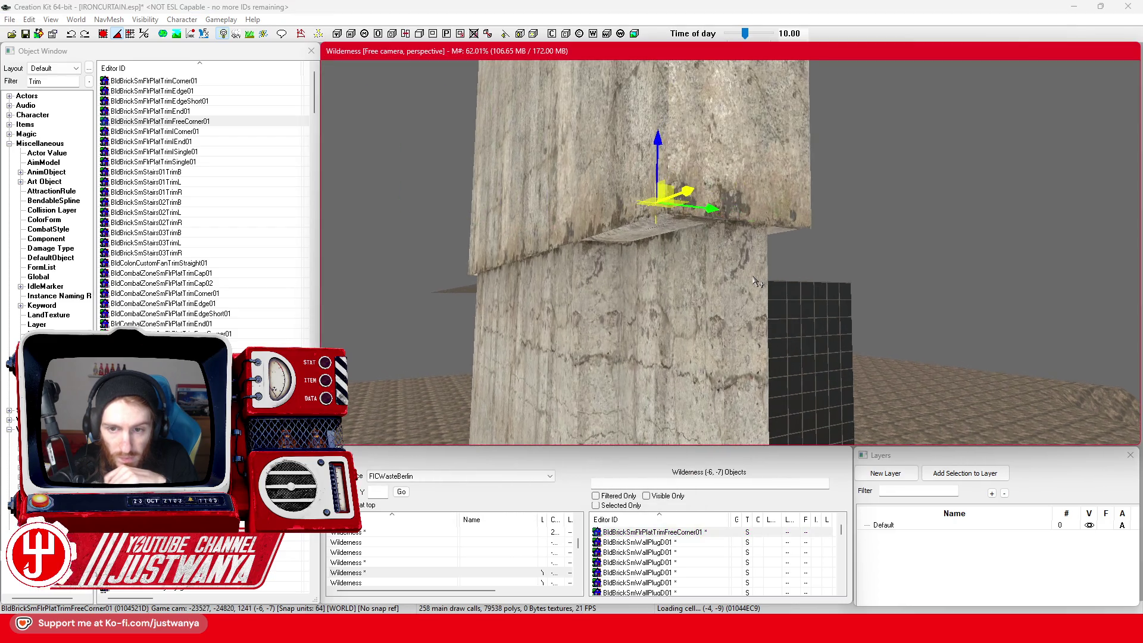
{"action": "mouse_move", "coordinate": [679, 196]}
{"action": "left_mouse_down"}
{"action": "mouse_move", "coordinate": [797, 193]}
{"action": "mouse_move", "coordinate": [853, 210]}
{"action": "mouse_move", "coordinate": [790, 208]}
{"action": "mouse_move", "coordinate": [686, 248]}
{"action": "mouse_move", "coordinate": [707, 259]}
{"action": "left_mouse_up"}
{"action": "scroll", "coordinate": [707, 258], "scroll_direction": "up", "scroll_amount": 2}
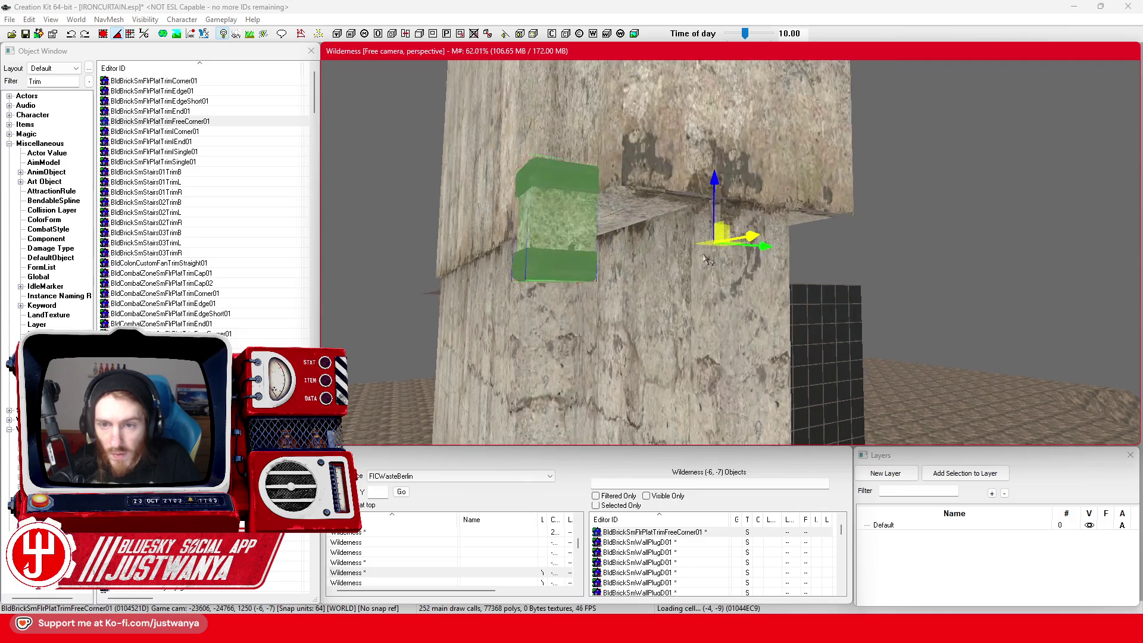
{"action": "scroll", "coordinate": [707, 260], "scroll_direction": "up", "scroll_amount": 2}
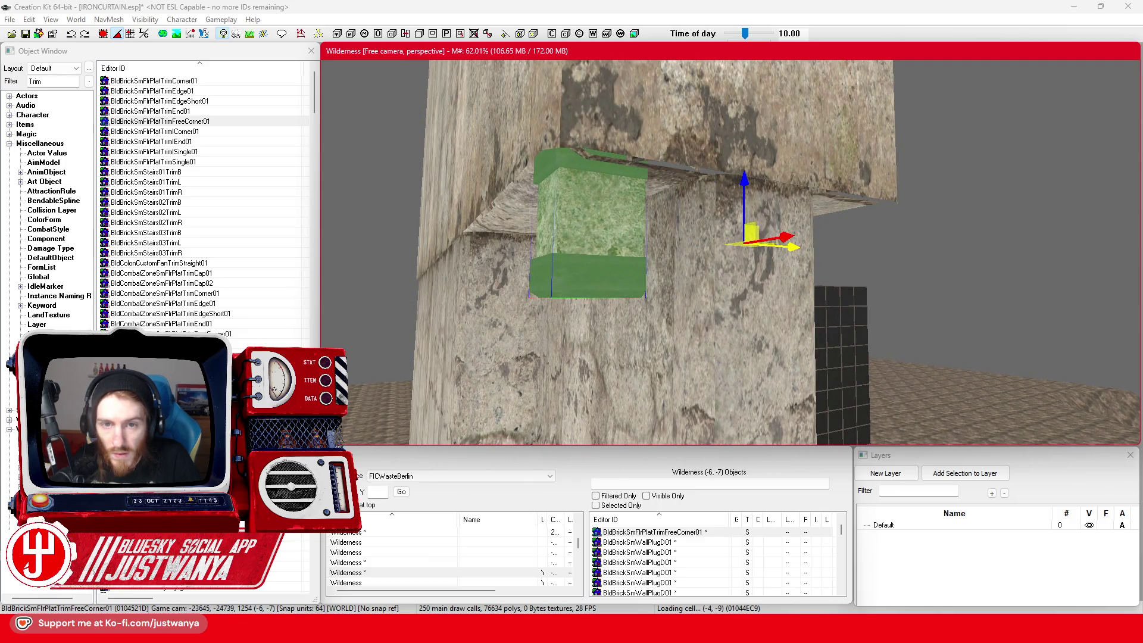
{"action": "mouse_move", "coordinate": [782, 235]}
{"action": "left_mouse_down"}
{"action": "mouse_move", "coordinate": [792, 226]}
{"action": "mouse_move", "coordinate": [768, 207]}
{"action": "mouse_move", "coordinate": [768, 230]}
{"action": "left_mouse_up"}
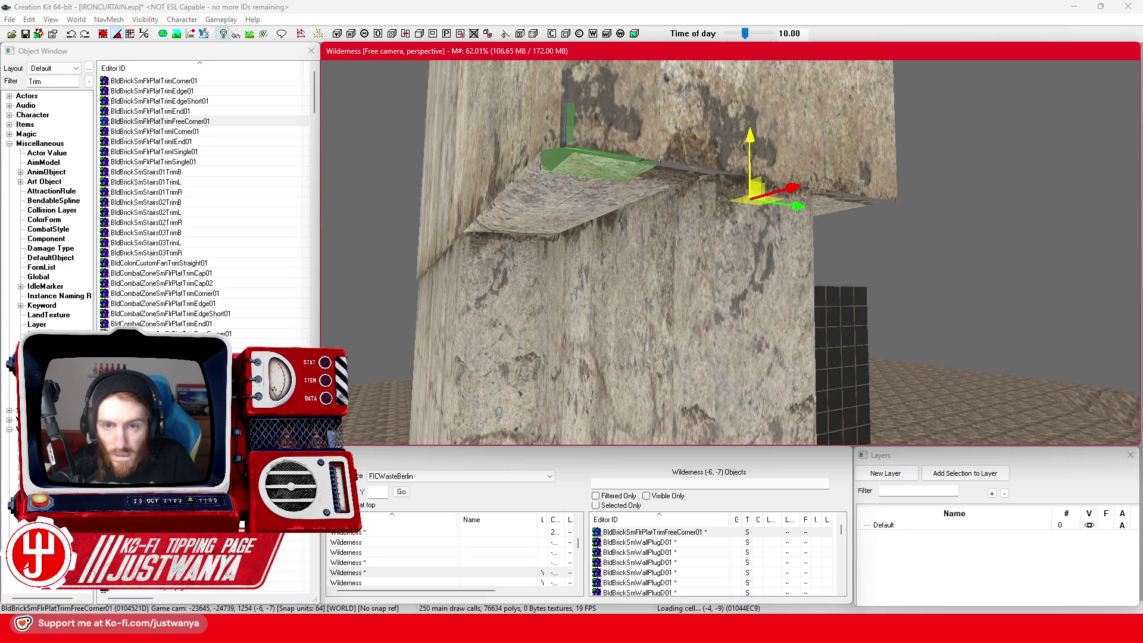
{"action": "left_click_drag", "start_coordinate": [583, 167], "coordinate": [643, 184]}
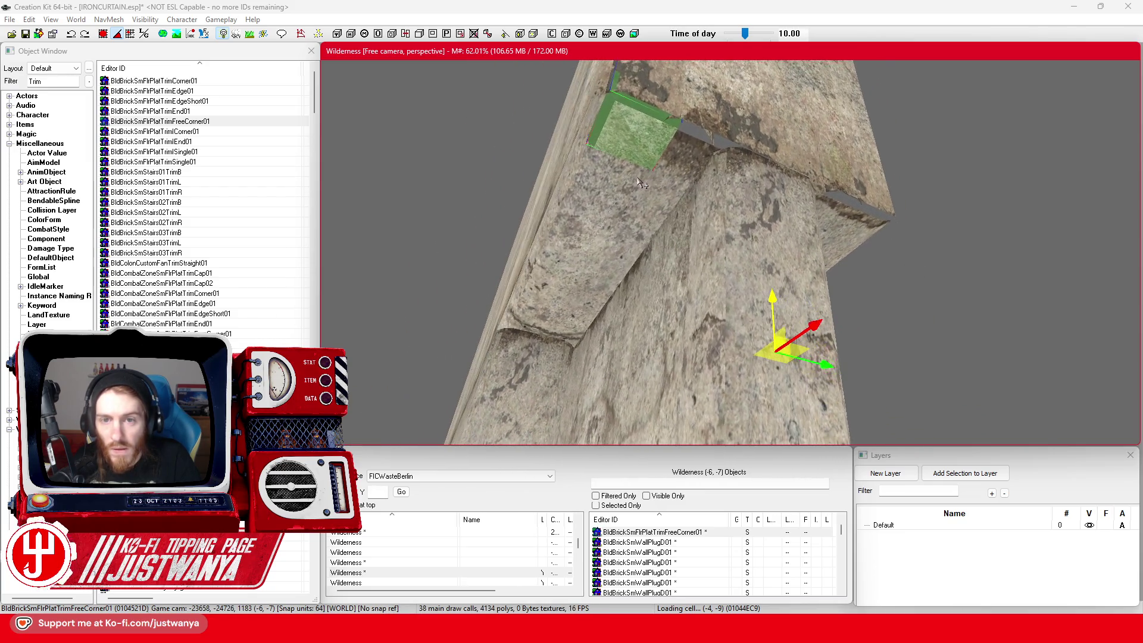
{"action": "left_click_drag", "start_coordinate": [634, 128], "coordinate": [619, 125]}
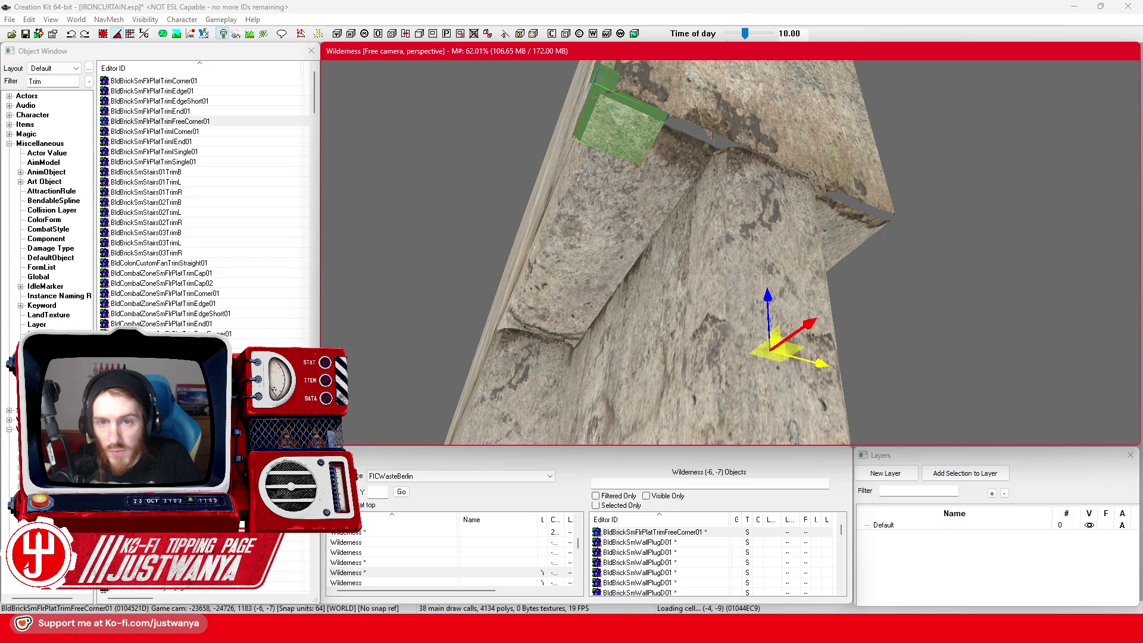
{"action": "left_click_drag", "start_coordinate": [680, 226], "coordinate": [620, 222]}
{"action": "left_click", "coordinate": [620, 222]}
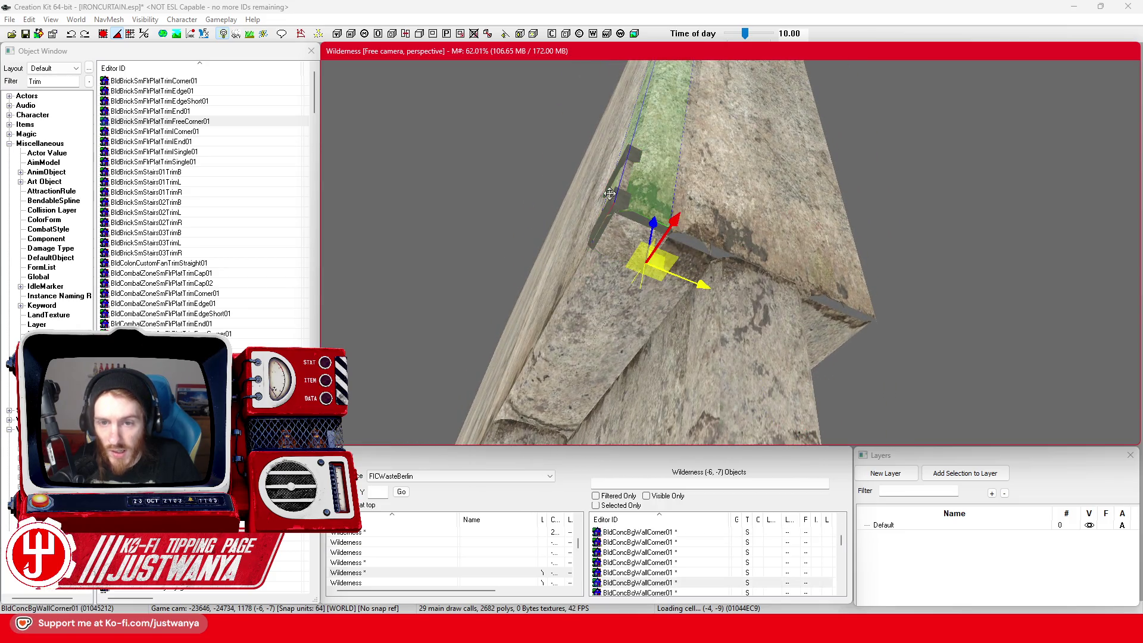
{"action": "left_click", "coordinate": [619, 205]}
{"action": "key", "text": "Delete"}
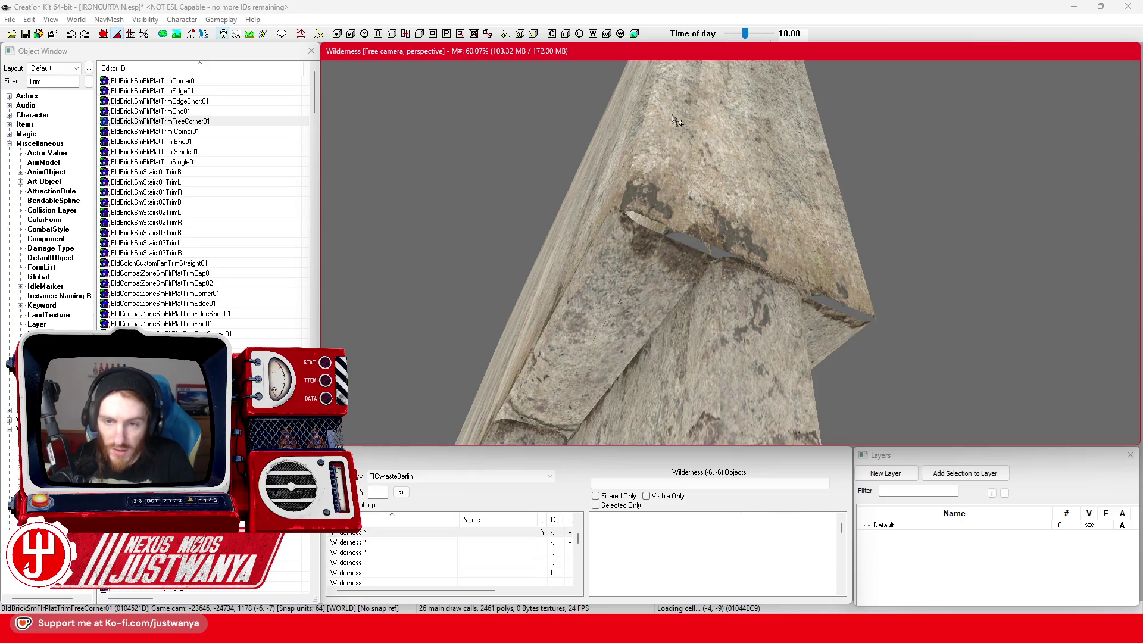
{"action": "left_click", "coordinate": [27, 34]}
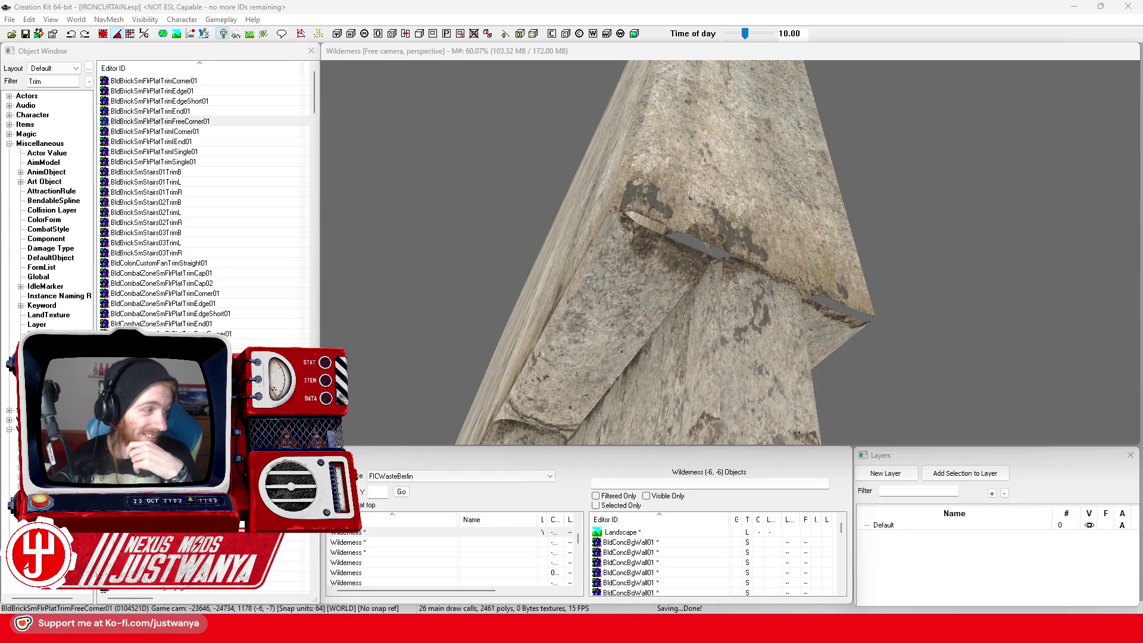
{"action": "double_click", "coordinate": [213, 233]}
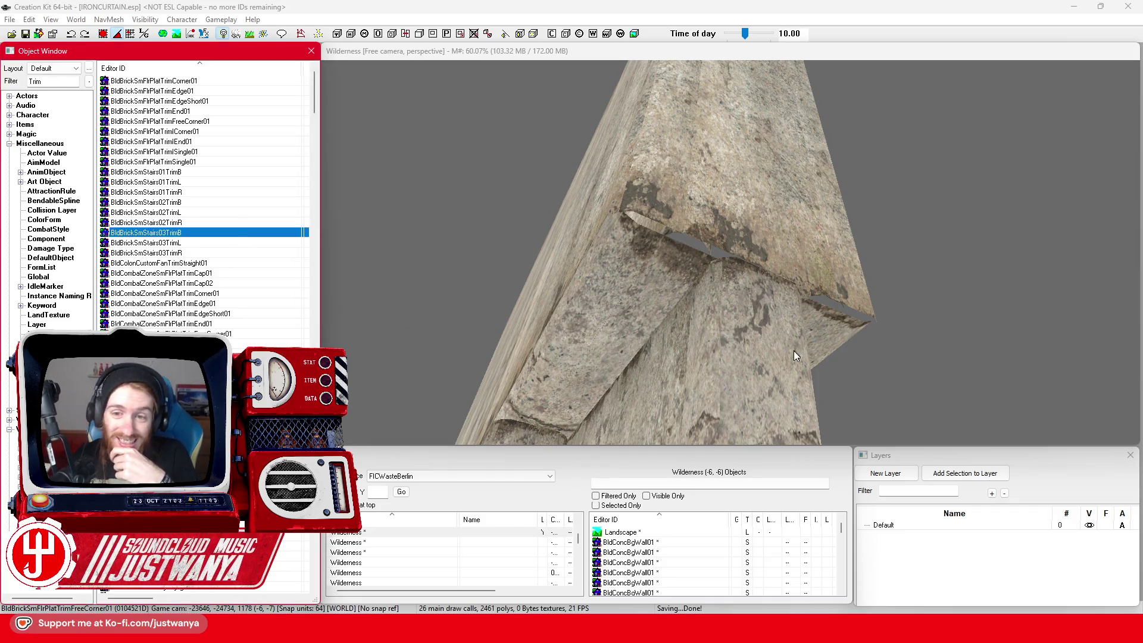
{"action": "left_click", "coordinate": [806, 137]}
{"action": "scroll", "coordinate": [274, 296], "scroll_direction": "down", "scroll_amount": 6}
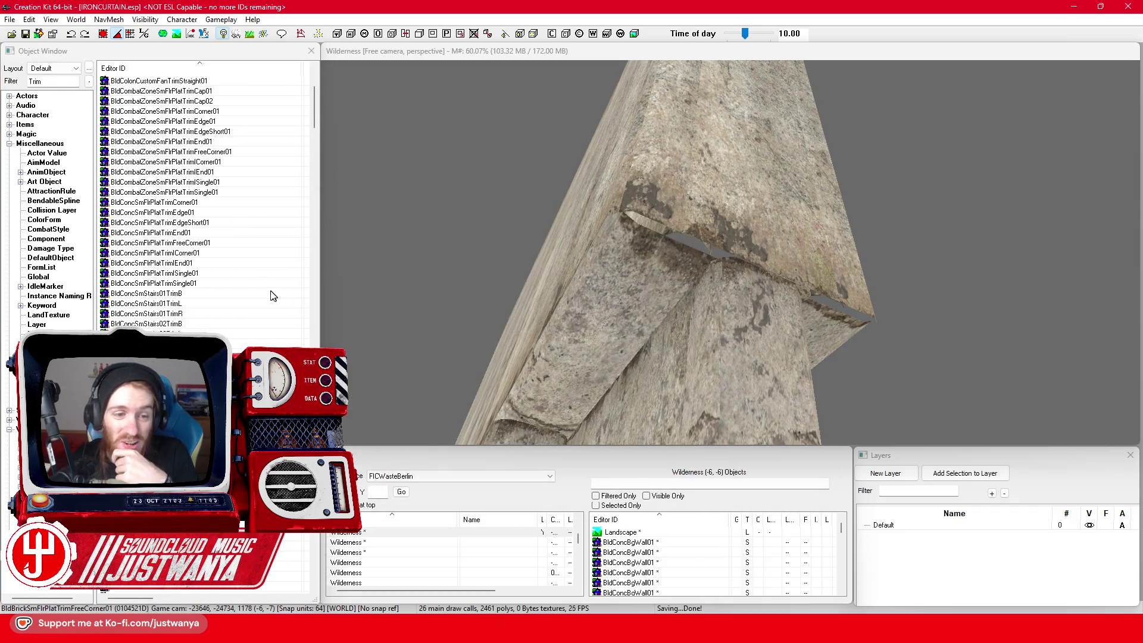
{"action": "double_click", "coordinate": [203, 296]}
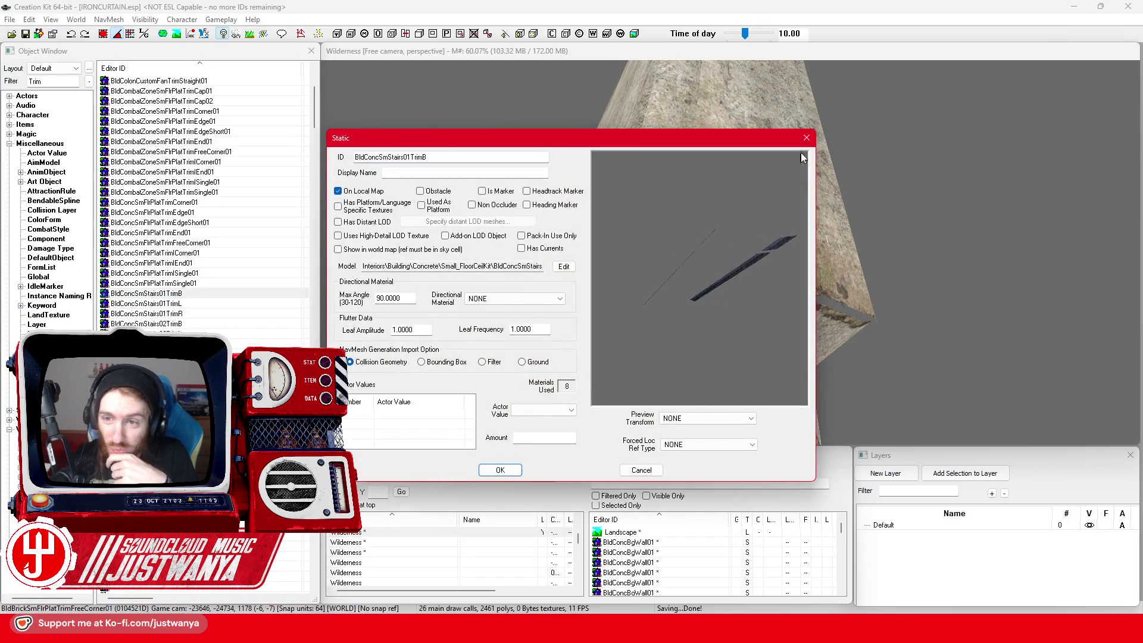
{"action": "left_click", "coordinate": [807, 138]}
{"action": "scroll", "coordinate": [218, 197], "scroll_direction": "down", "scroll_amount": 12}
{"action": "left_click", "coordinate": [218, 192]}
{"action": "double_click", "coordinate": [217, 194]}
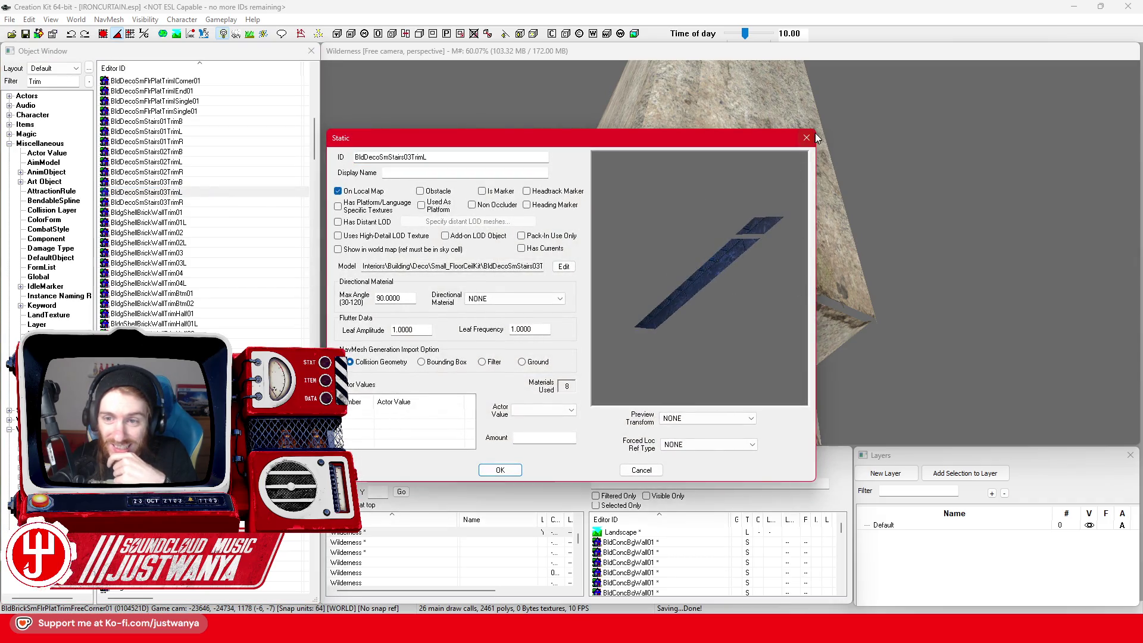
{"action": "left_click", "coordinate": [807, 138]}
{"action": "scroll", "coordinate": [202, 202], "scroll_direction": "down", "scroll_amount": 4}
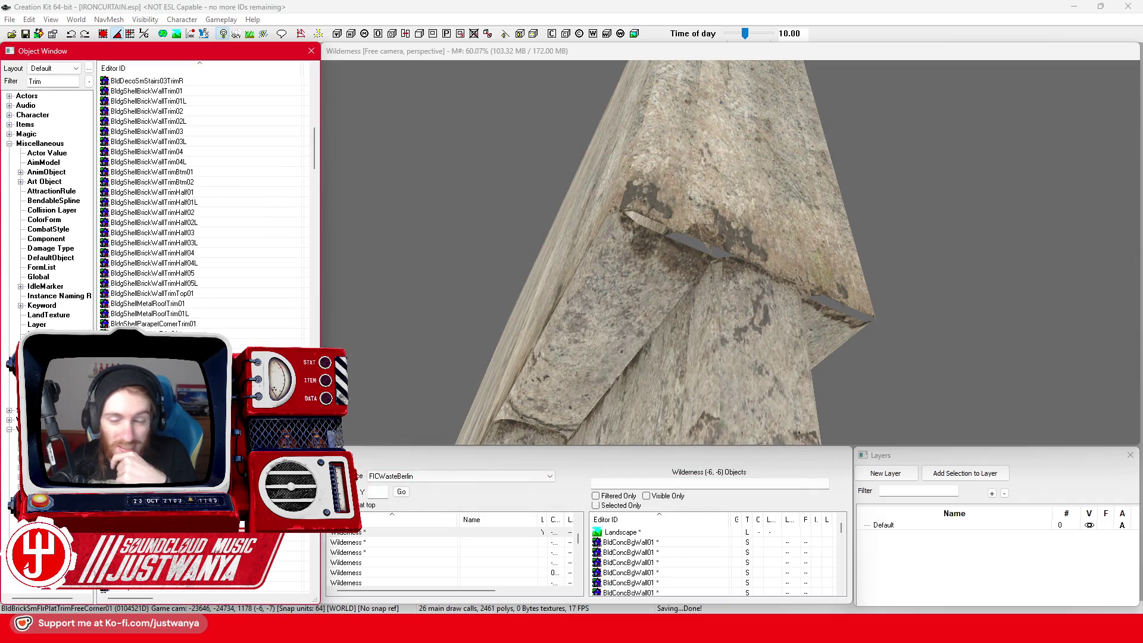
{"action": "double_click", "coordinate": [149, 303]}
{"action": "left_click", "coordinate": [797, 138]}
{"action": "scroll", "coordinate": [178, 285], "scroll_direction": "down", "scroll_amount": 12}
{"action": "left_click", "coordinate": [202, 294]}
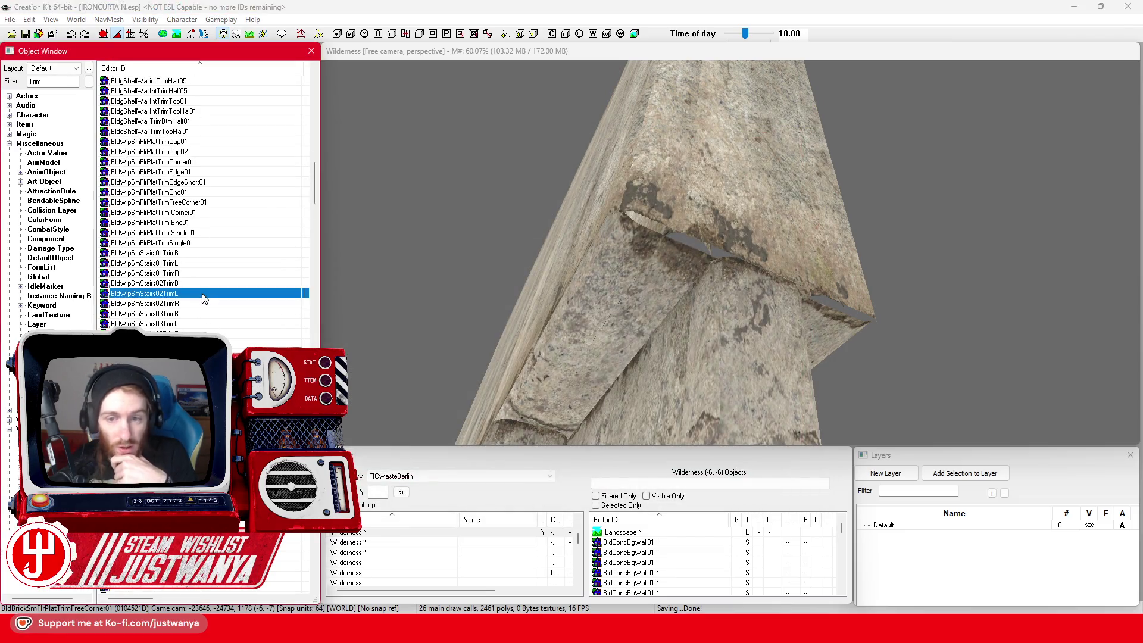
{"action": "double_click", "coordinate": [202, 294]}
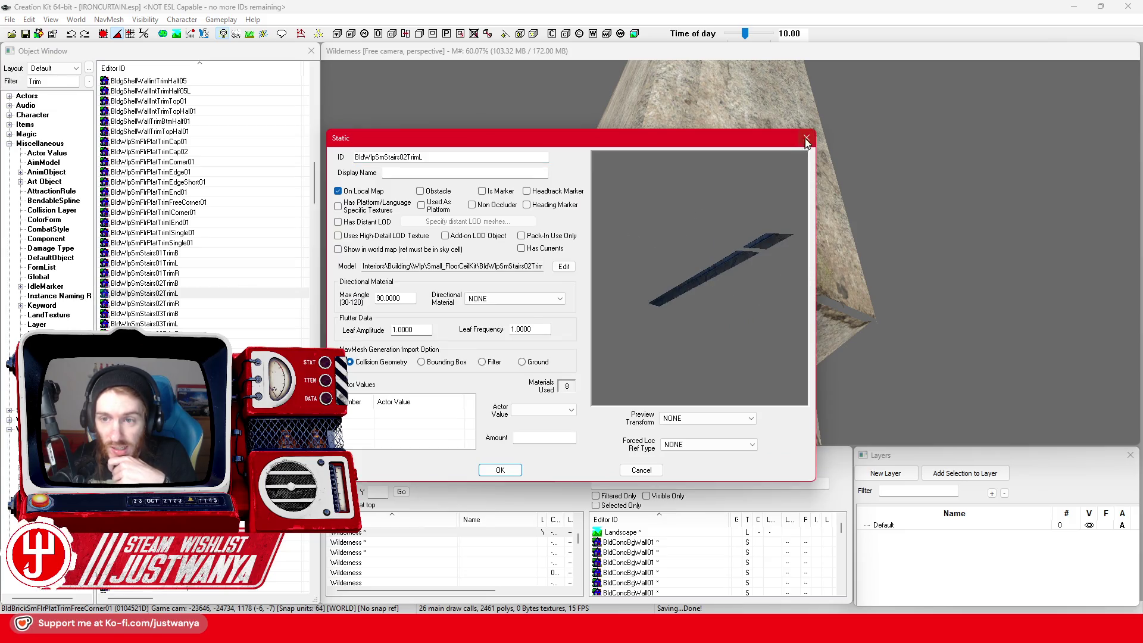
{"action": "left_click", "coordinate": [806, 139]}
{"action": "scroll", "coordinate": [242, 256], "scroll_direction": "down", "scroll_amount": 4}
{"action": "double_click", "coordinate": [179, 363]}
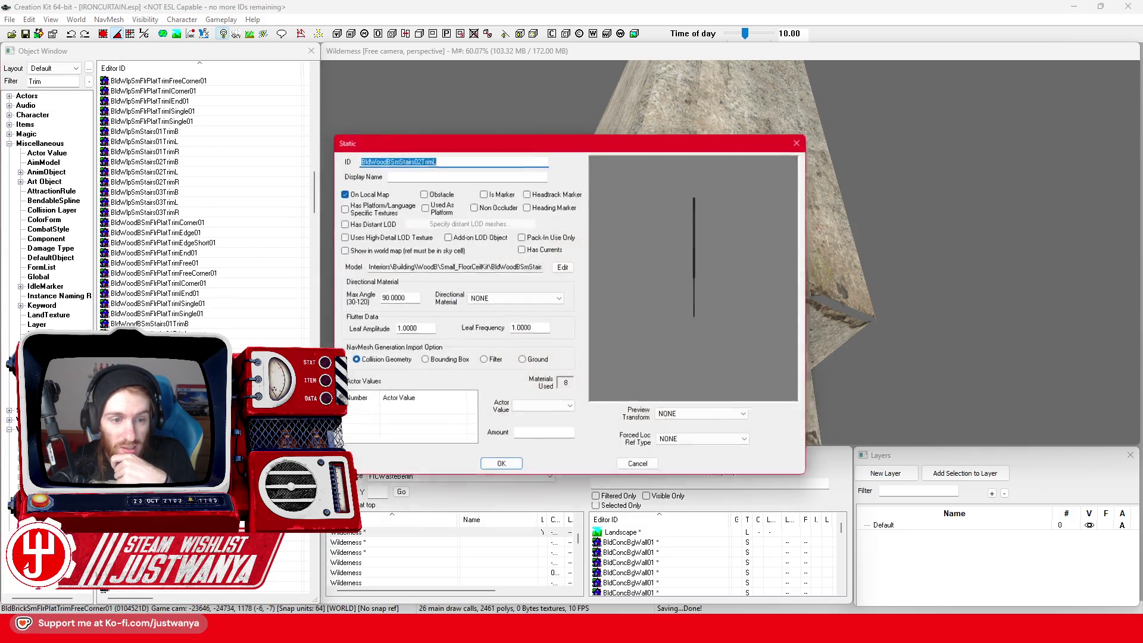
{"action": "left_click", "coordinate": [806, 139]}
{"action": "scroll", "coordinate": [226, 250], "scroll_direction": "down", "scroll_amount": 6}
{"action": "left_click", "coordinate": [203, 303]}
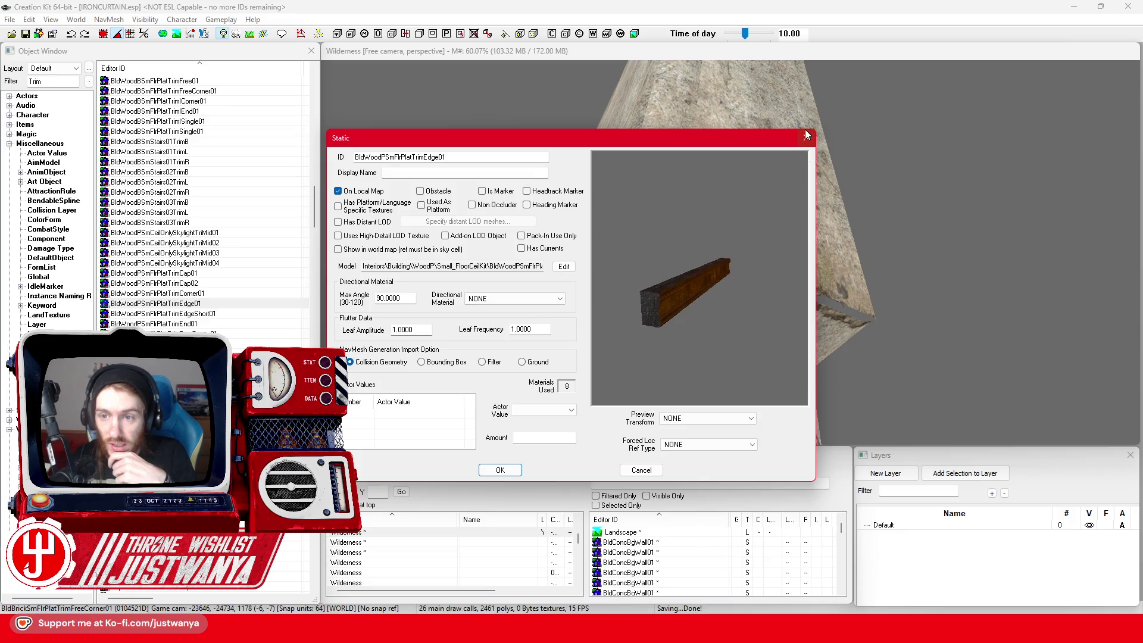
{"action": "left_click", "coordinate": [806, 135]}
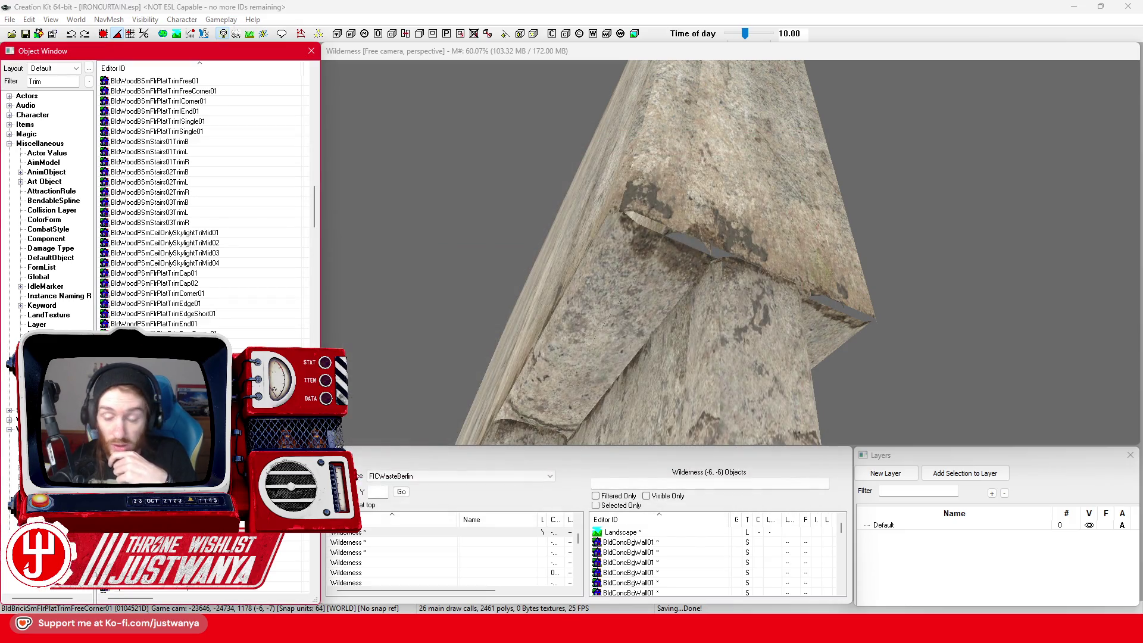
{"action": "double_click", "coordinate": [674, 278]}
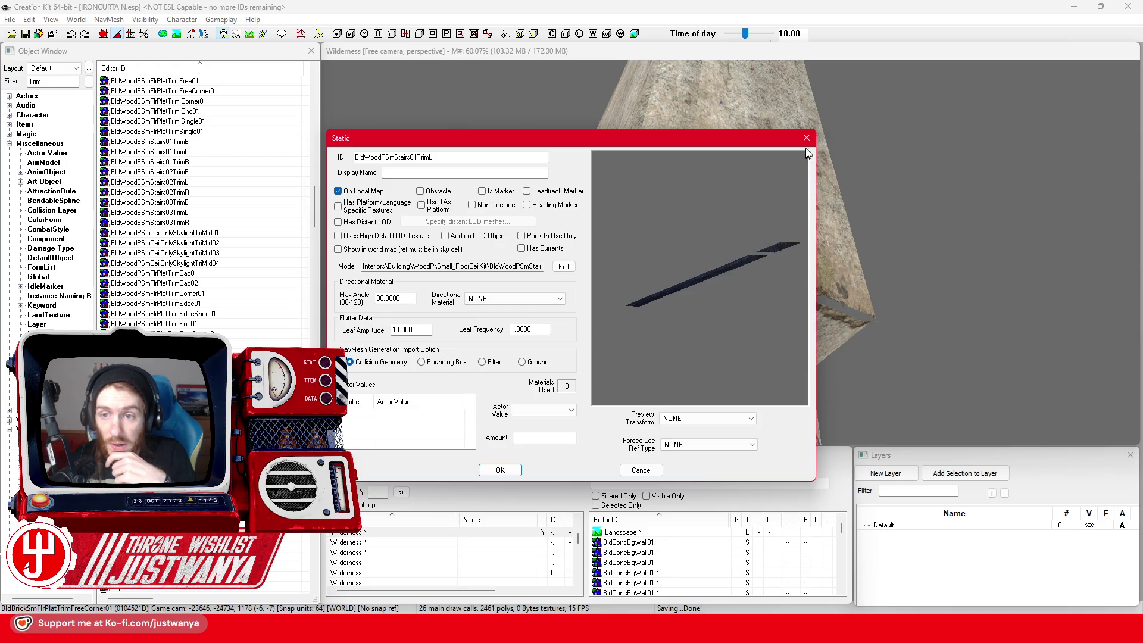
{"action": "left_click", "coordinate": [806, 137]}
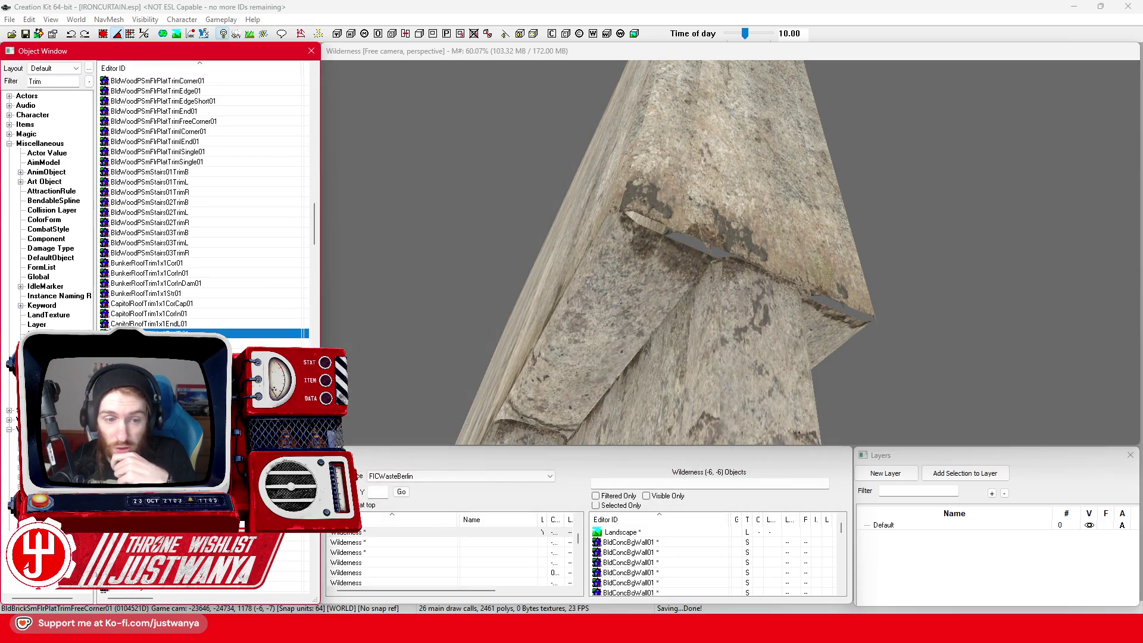
Step: Preview the CapitolRoofTrim1x1EndR01, CapitolRoofTrim1x1EndL01 and CapitolRoofTrim1x1Str02 models
{"action": "double_click", "coordinate": [848, 255]}
{"action": "left_click_drag", "start_coordinate": [716, 270], "coordinate": [711, 281]}
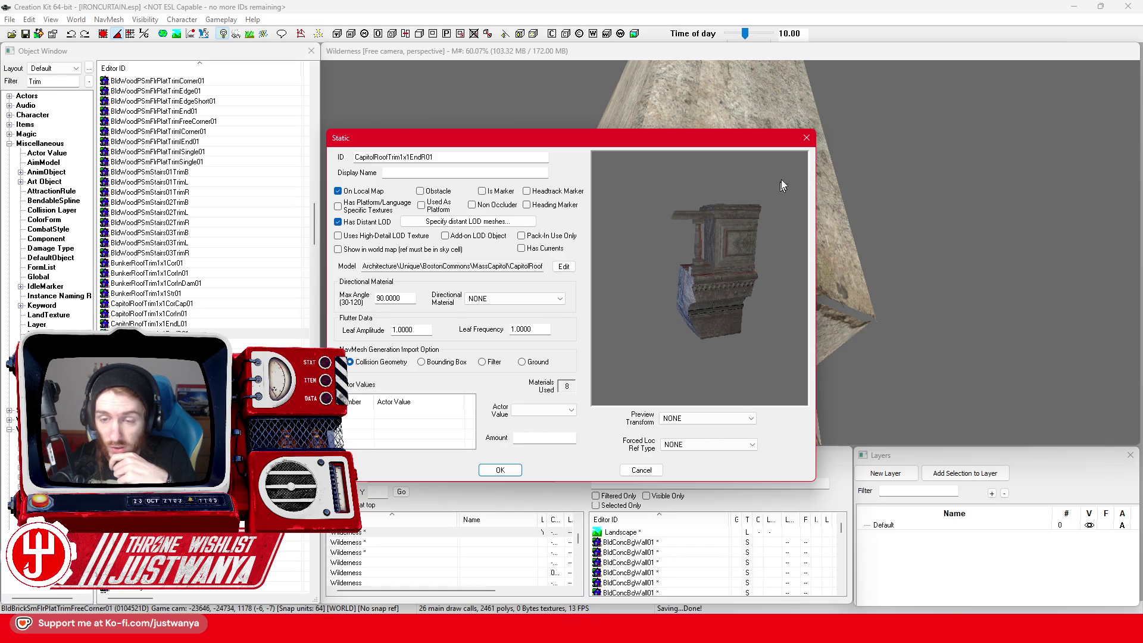
{"action": "left_click", "coordinate": [806, 137]}
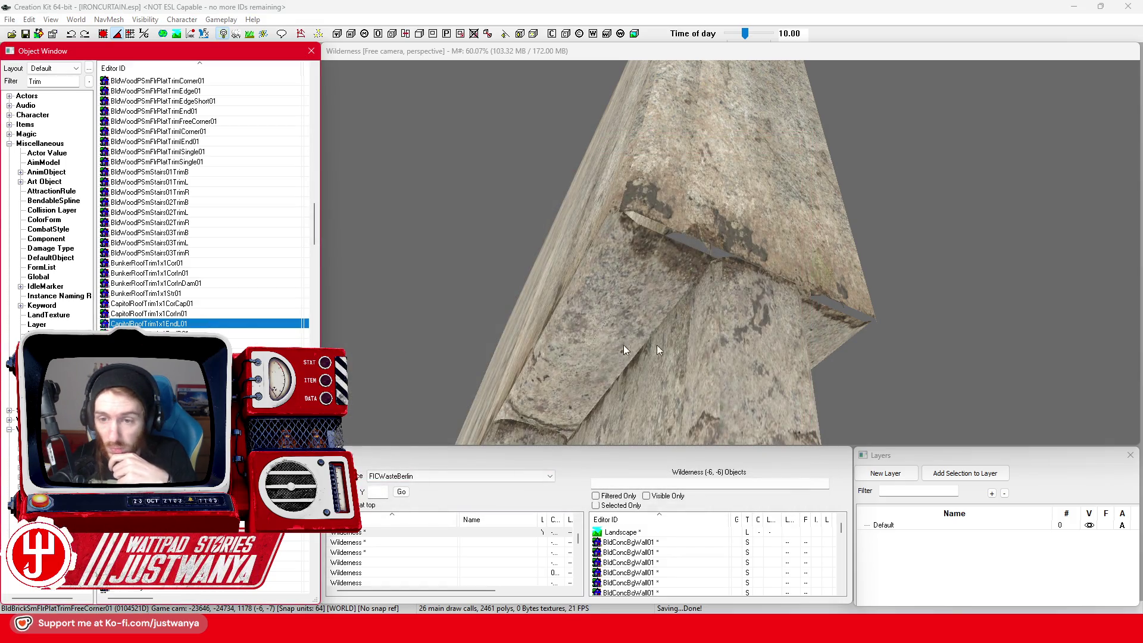
{"action": "key", "text": "Return"}
{"action": "left_click", "coordinate": [806, 138]}
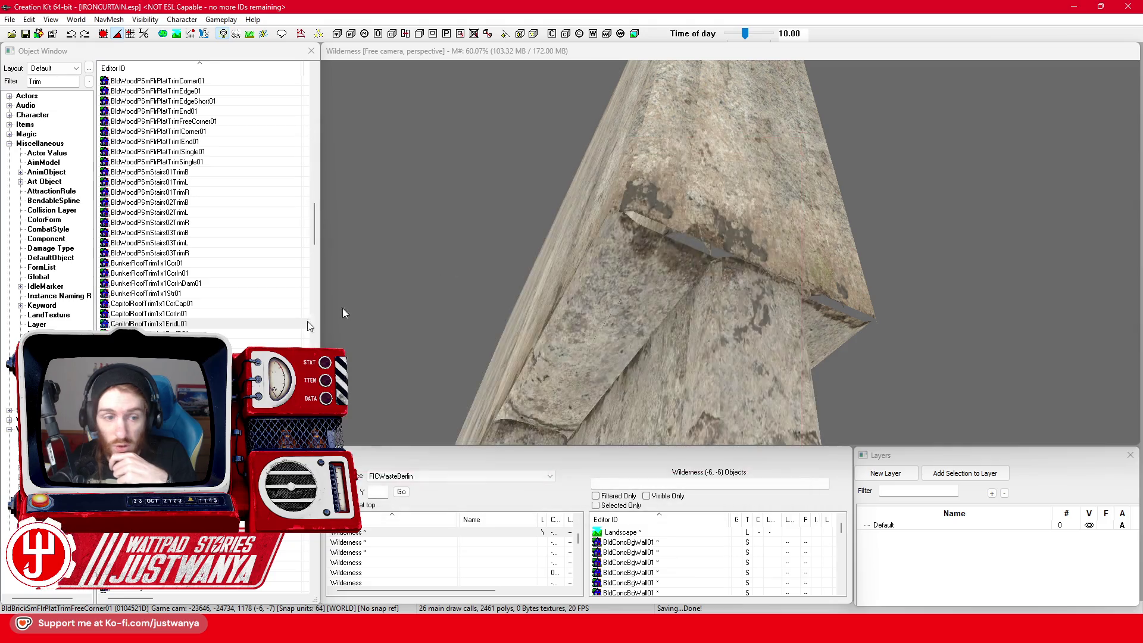
{"action": "left_click", "coordinate": [149, 354]}
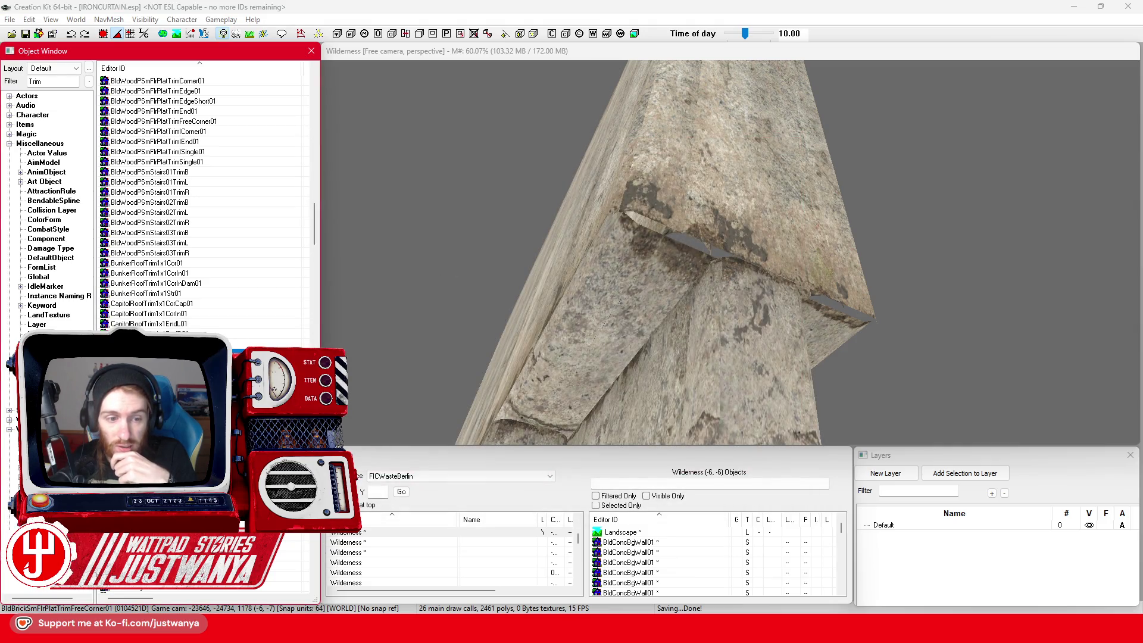
{"action": "key", "text": "Return"}
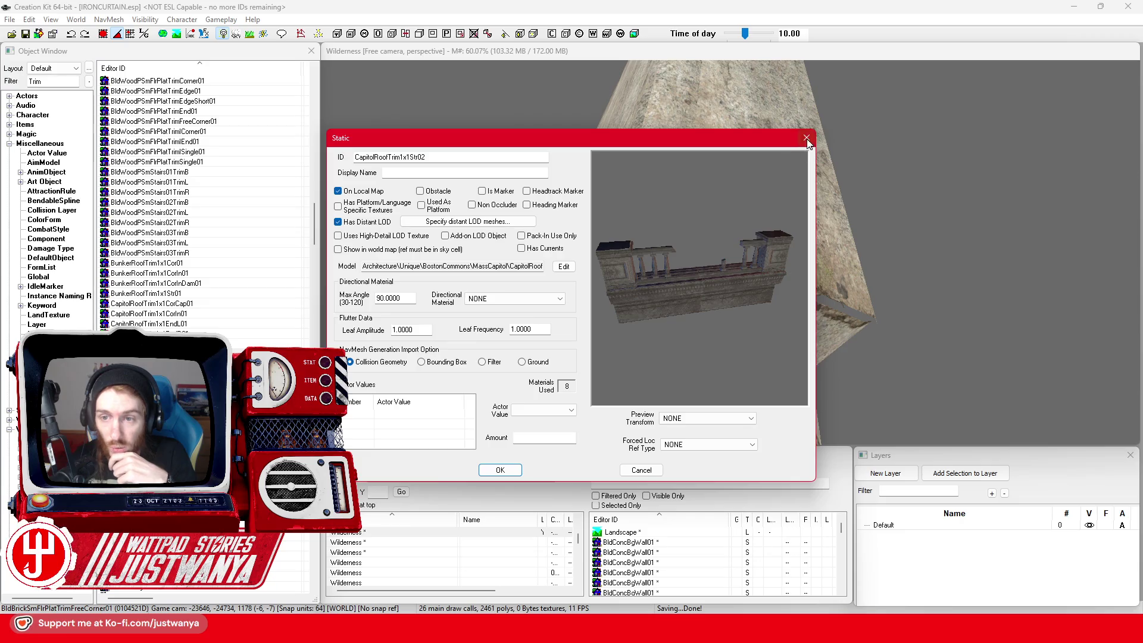
{"action": "left_click", "coordinate": [806, 139]}
Step: Preview the CapitolRoofTrim1x2Str01 and CITRoofTrimA1x1EndL01 roof trim models
{"action": "double_click", "coordinate": [149, 364]}
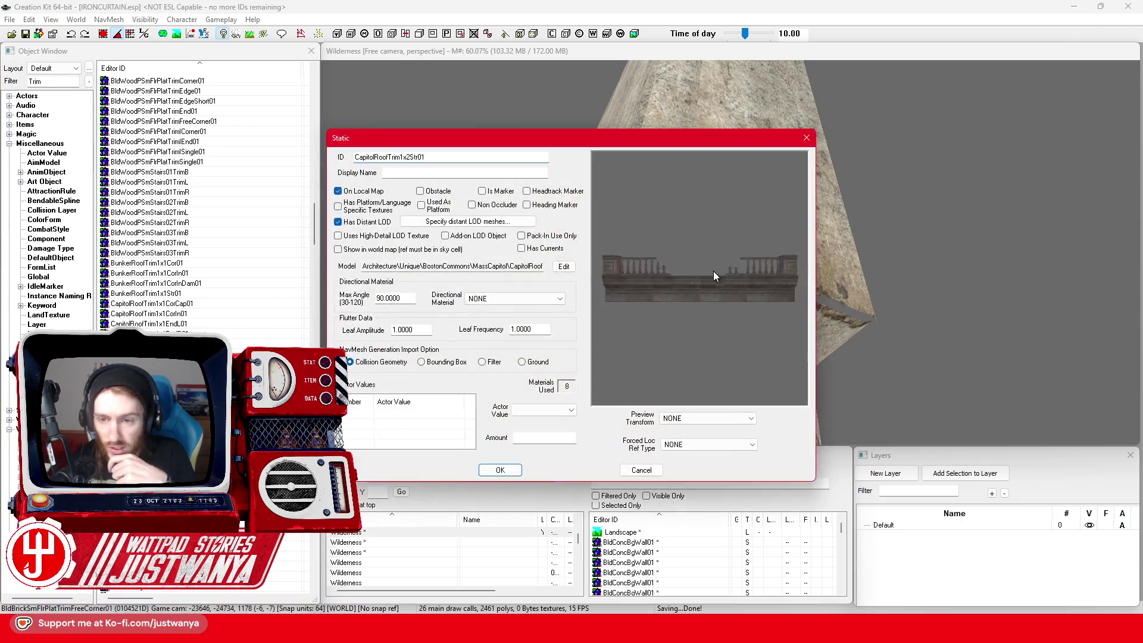
{"action": "left_click_drag", "start_coordinate": [746, 264], "coordinate": [725, 247]}
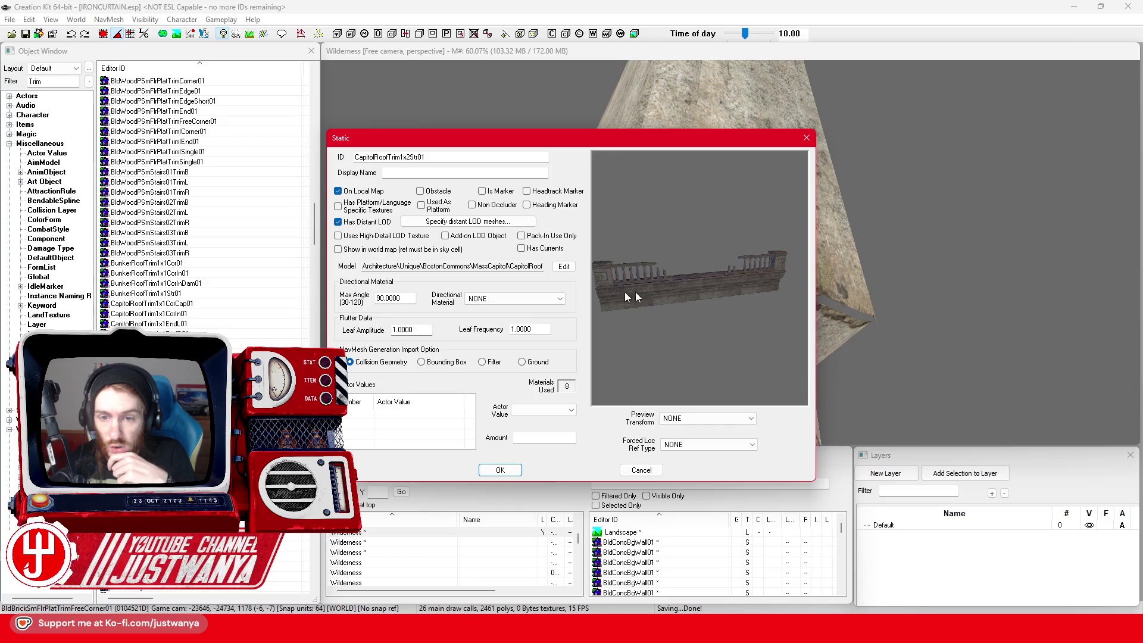
{"action": "key", "text": "Escape"}
{"action": "scroll", "coordinate": [171, 322], "scroll_direction": "down", "scroll_amount": 4}
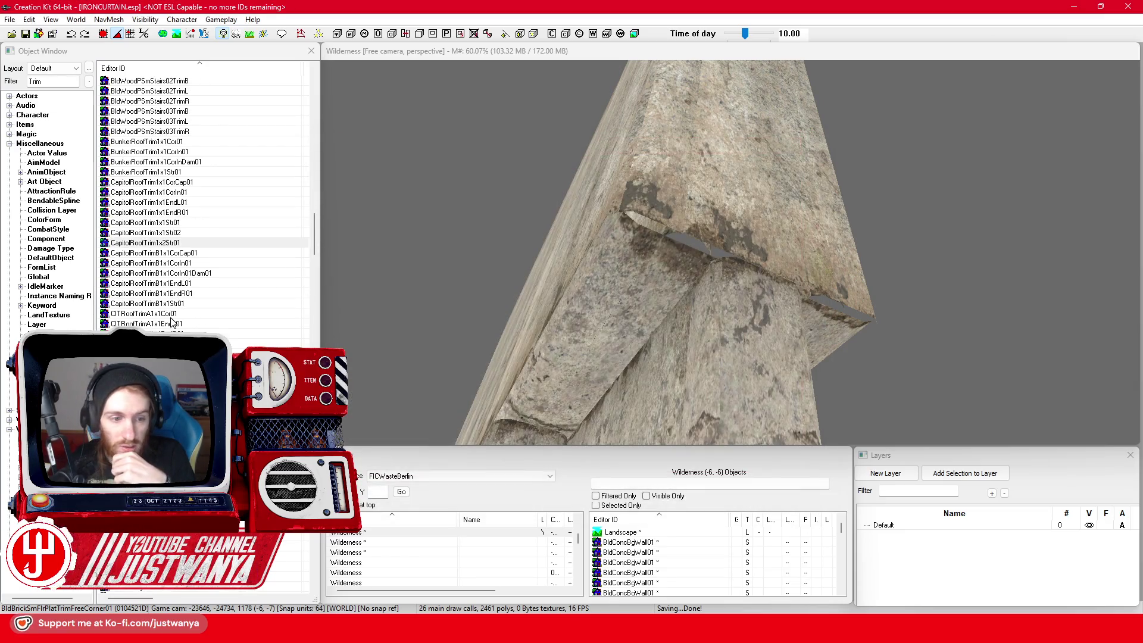
{"action": "left_click", "coordinate": [207, 325]}
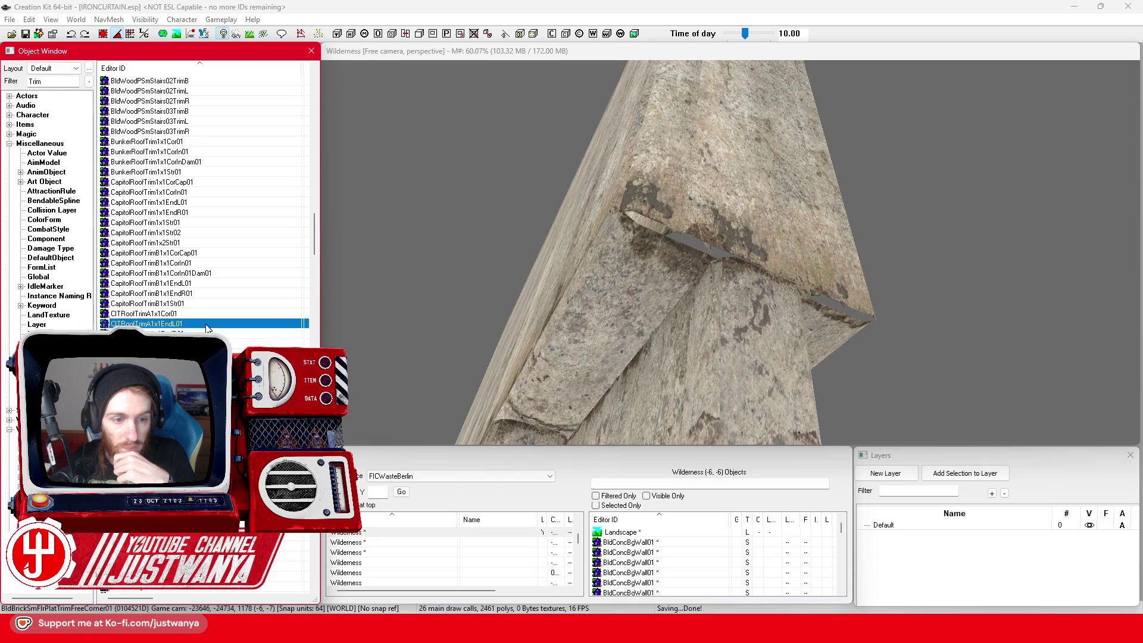
{"action": "double_click", "coordinate": [206, 325]}
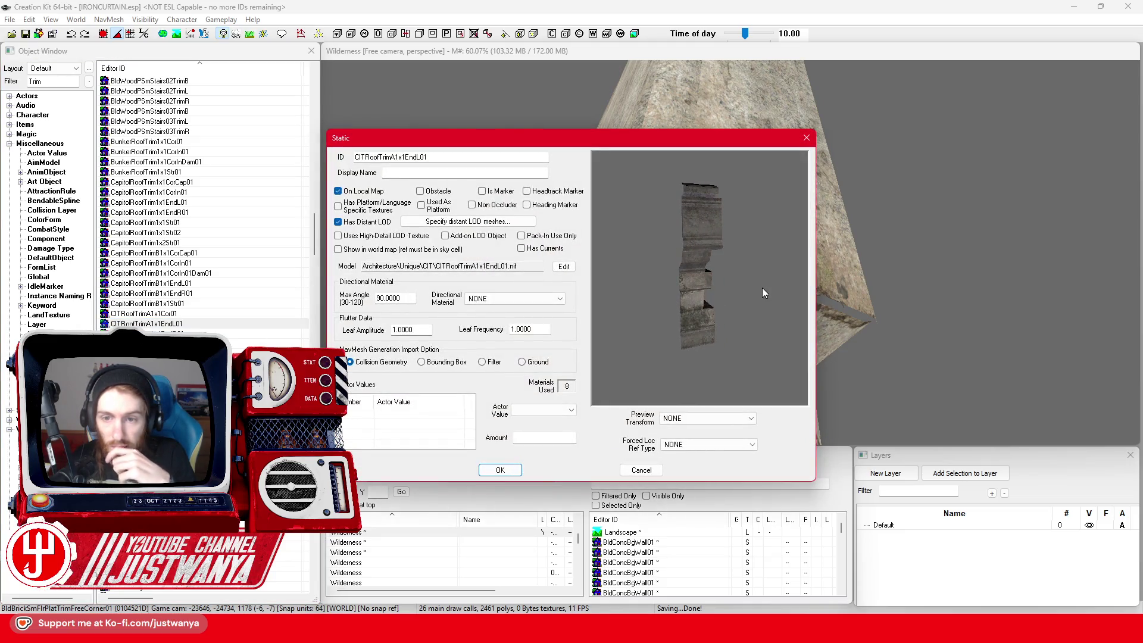
{"action": "left_click", "coordinate": [806, 138]}
Step: Preview the CITTrimA1x1Cor01 and DecoLobbyBTrim1x1Cor03 corner trim models
{"action": "scroll", "coordinate": [202, 298], "scroll_direction": "down", "scroll_amount": 3}
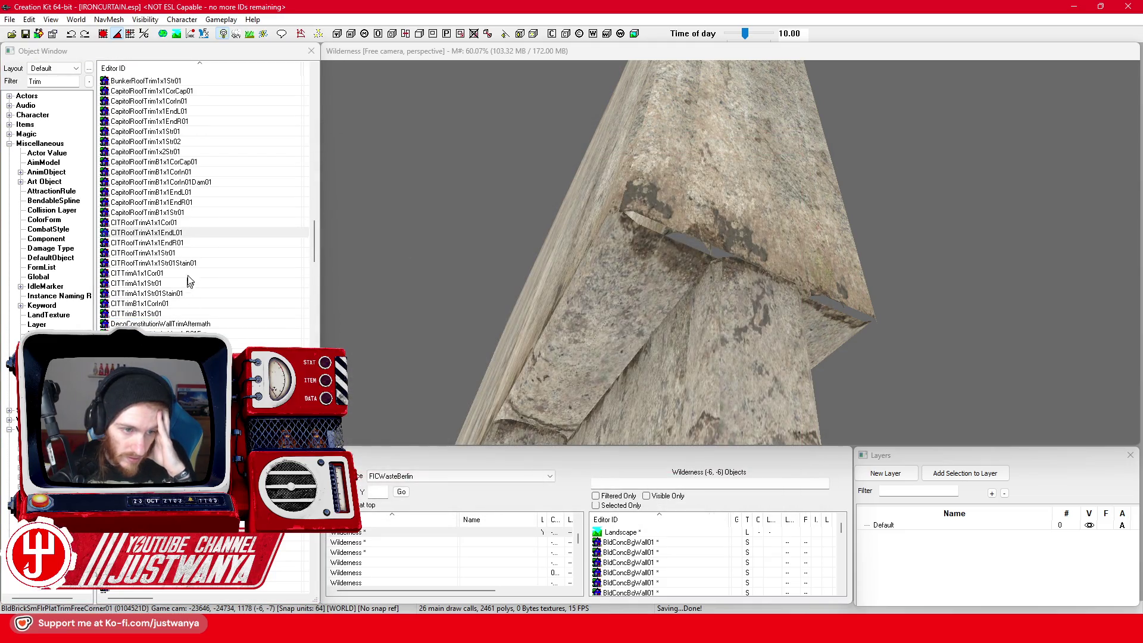
{"action": "left_click", "coordinate": [190, 273]}
{"action": "double_click", "coordinate": [190, 273]}
{"action": "mouse_move", "coordinate": [802, 334]}
{"action": "left_mouse_down"}
{"action": "mouse_move", "coordinate": [780, 391]}
{"action": "mouse_move", "coordinate": [803, 293]}
{"action": "mouse_move", "coordinate": [845, 290]}
{"action": "mouse_move", "coordinate": [767, 308]}
{"action": "left_mouse_up"}
{"action": "left_click", "coordinate": [807, 138]}
{"action": "scroll", "coordinate": [202, 203], "scroll_direction": "down", "scroll_amount": 3}
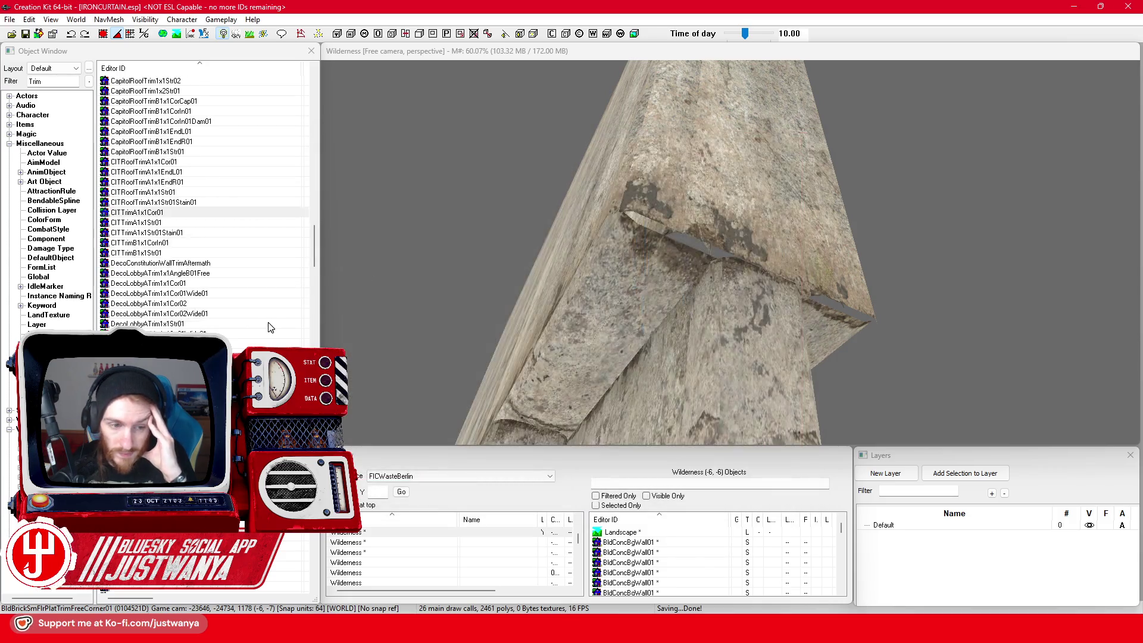
{"action": "double_click", "coordinate": [149, 354]}
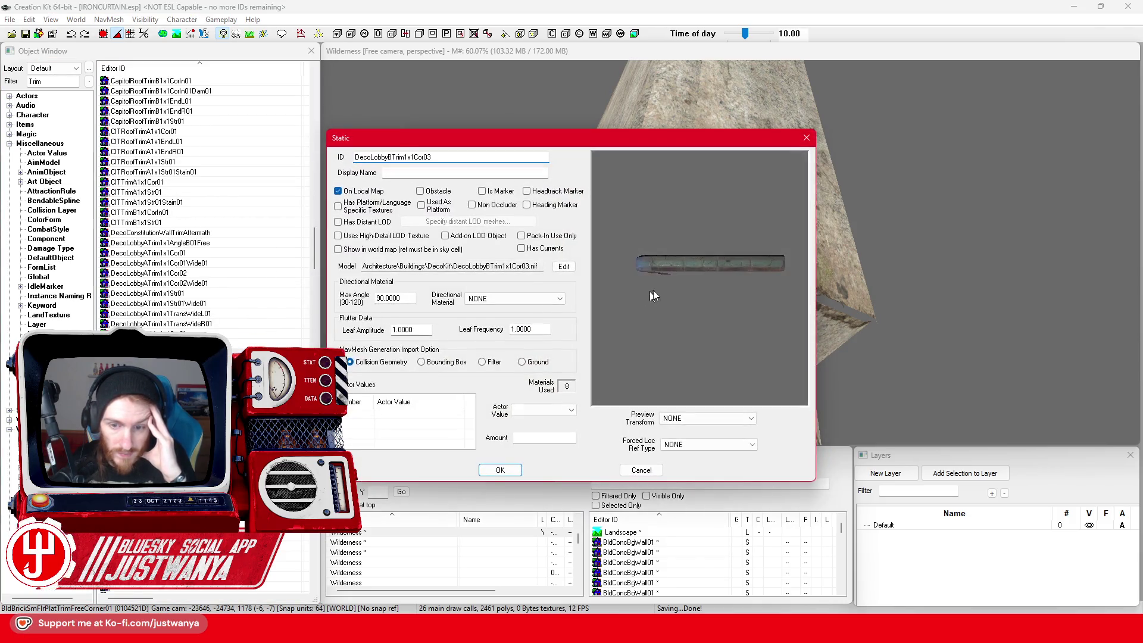
{"action": "left_click_drag", "start_coordinate": [707, 332], "coordinate": [717, 314]}
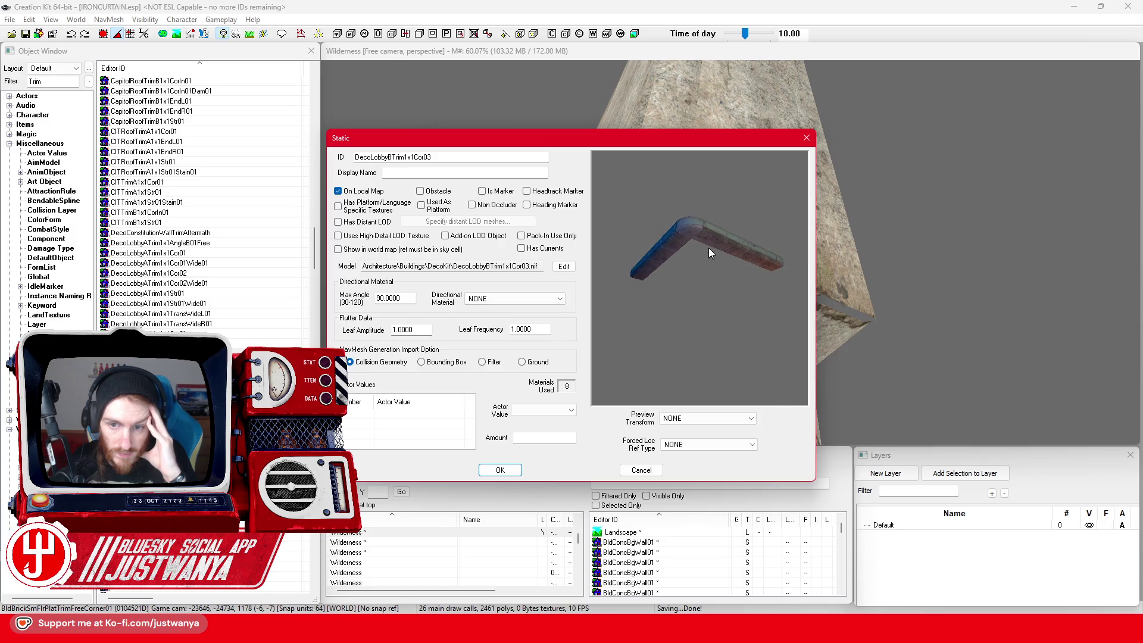
{"action": "left_click", "coordinate": [807, 138]}
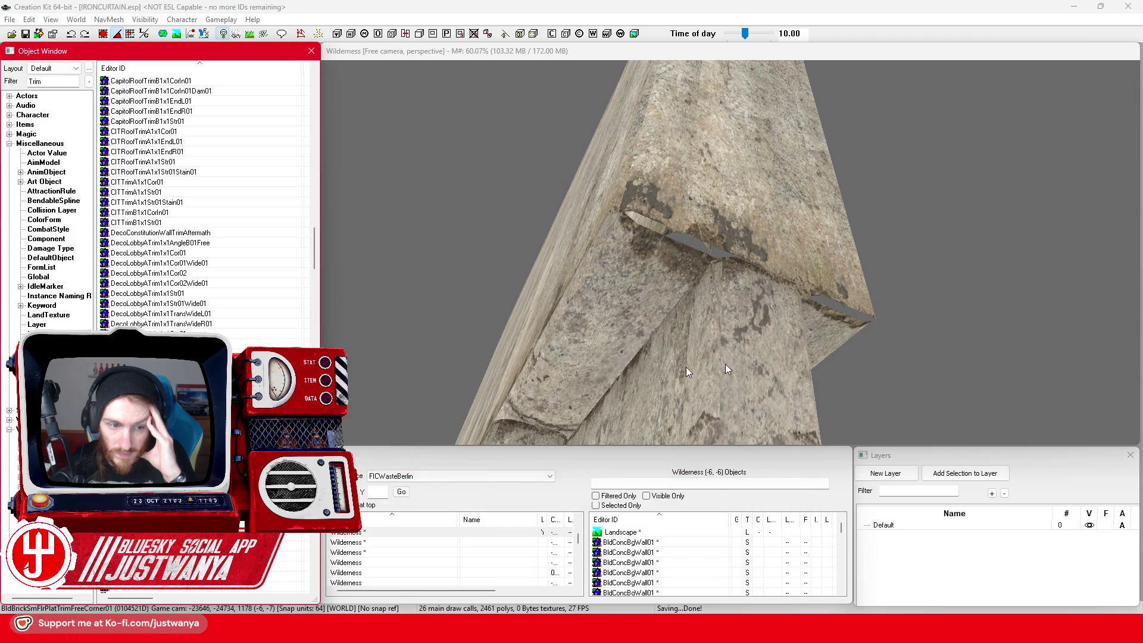
Step: Preview DecoLobbyC1x1WainsTrimStr01, DecoLobbyCTrim1x1Cor02 and DecoMainADam1x1WallTrimHalf02 trim models
{"action": "key", "text": "Return"}
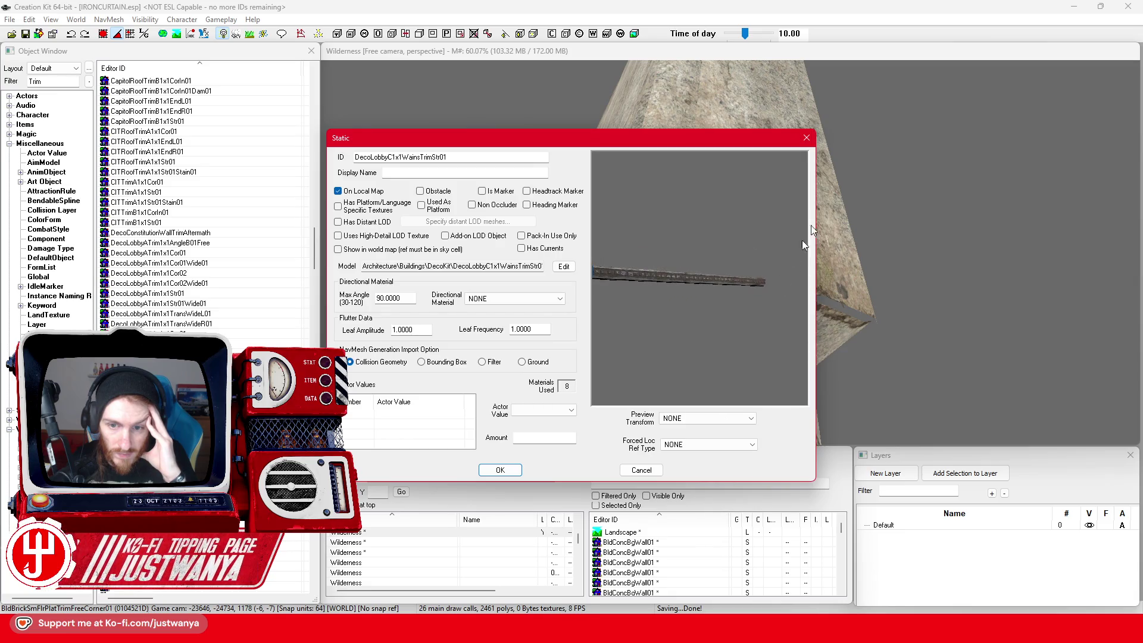
{"action": "left_click", "coordinate": [807, 139]}
{"action": "scroll", "coordinate": [232, 268], "scroll_direction": "down", "scroll_amount": 4}
{"action": "left_click", "coordinate": [219, 284]}
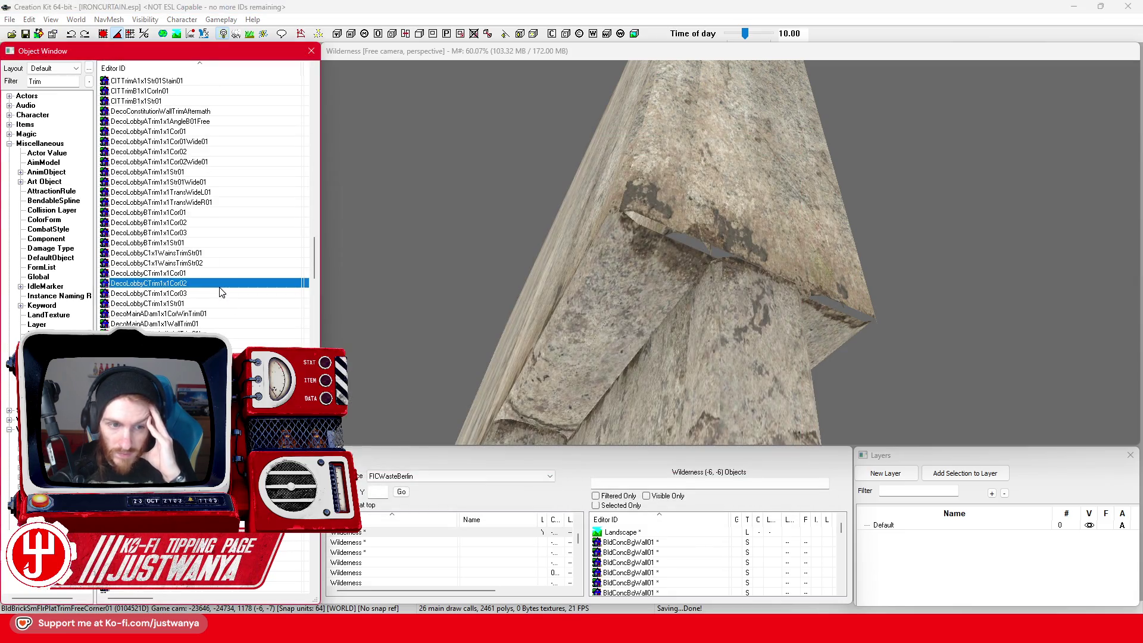
{"action": "key", "text": "Return"}
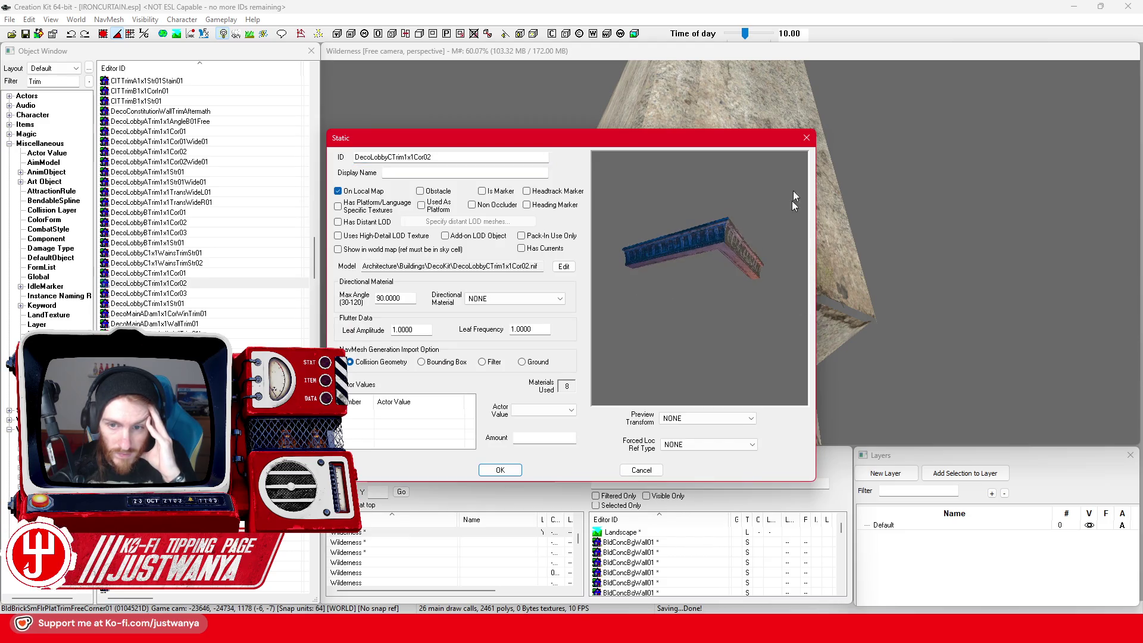
{"action": "left_click", "coordinate": [807, 138]}
{"action": "scroll", "coordinate": [205, 202], "scroll_direction": "down", "scroll_amount": 5}
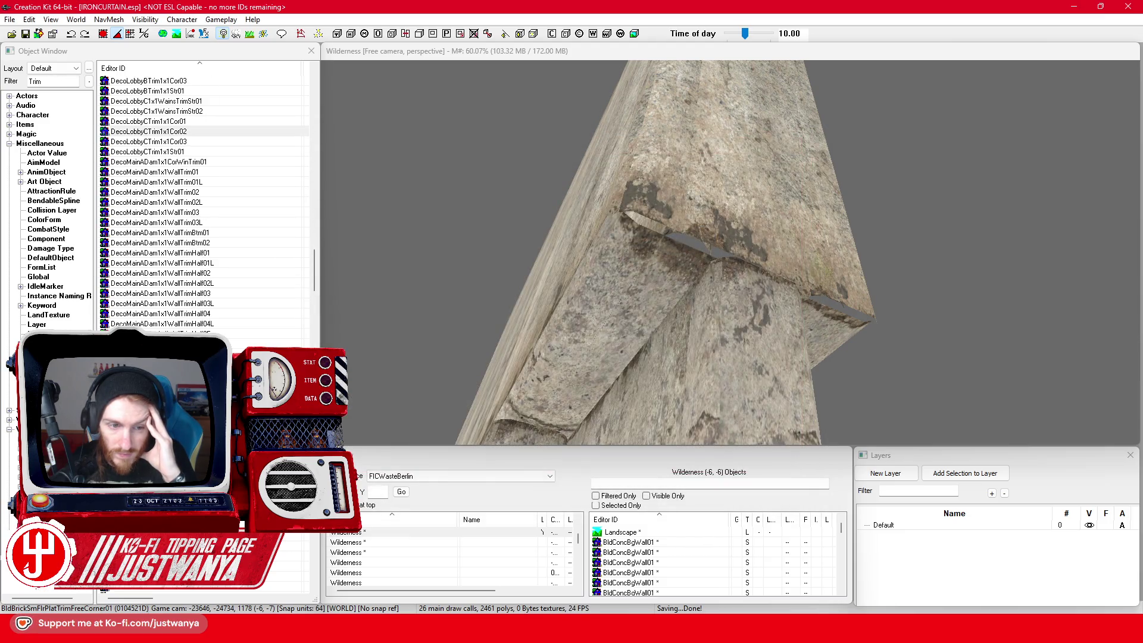
{"action": "double_click", "coordinate": [219, 275]}
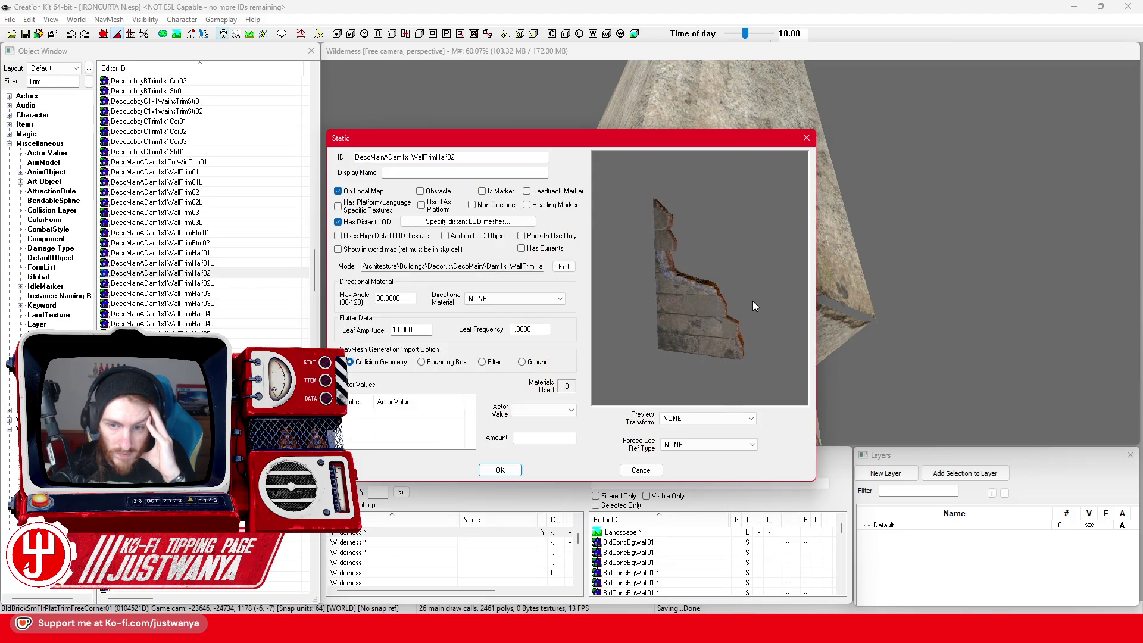
{"action": "left_click", "coordinate": [806, 138]}
Step: Preview the DecoMainBDam1x1WallTrim02L and DecoMainC1x1RoofTrim01 trim models
{"action": "scroll", "coordinate": [204, 202], "scroll_direction": "down", "scroll_amount": 2}
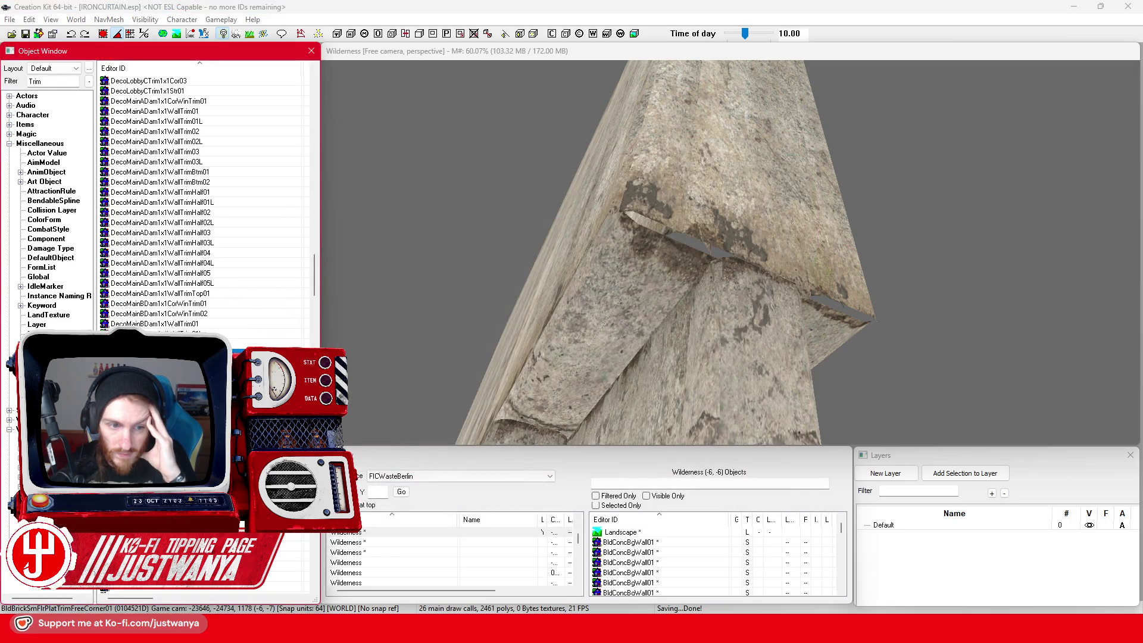
{"action": "double_click", "coordinate": [160, 353]}
{"action": "left_click_drag", "start_coordinate": [731, 266], "coordinate": [798, 167]}
{"action": "left_click", "coordinate": [801, 140]}
{"action": "scroll", "coordinate": [205, 203], "scroll_direction": "down", "scroll_amount": 5}
{"action": "scroll", "coordinate": [205, 291], "scroll_direction": "down", "scroll_amount": 2}
{"action": "left_click", "coordinate": [213, 306]}
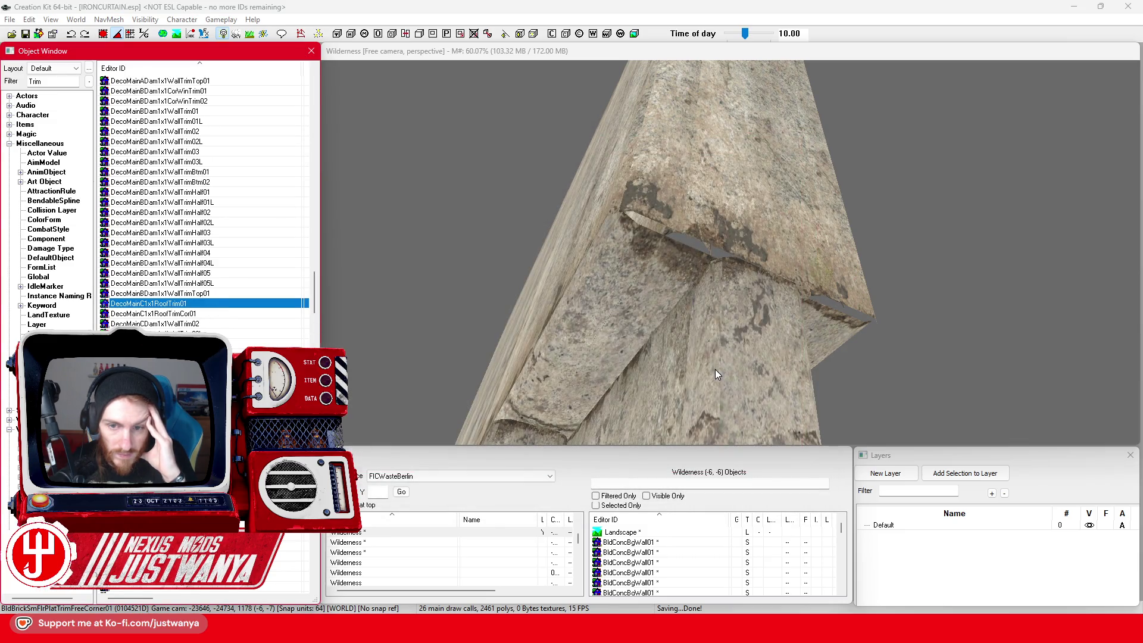
{"action": "left_click_drag", "start_coordinate": [696, 266], "coordinate": [738, 271]}
{"action": "left_click", "coordinate": [821, 130]}
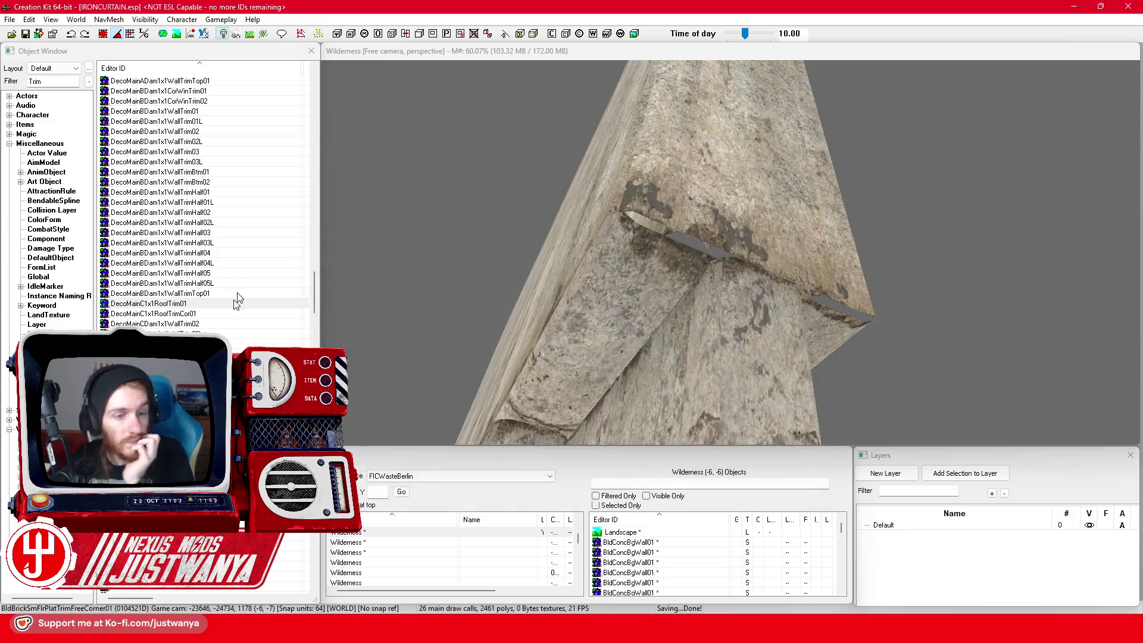
Step: Reopen DecoMainC1x1RoofTrim01, then open and rotate the DecoMainC1x1RoofTrimCor01 corner preview
{"action": "left_click", "coordinate": [236, 304]}
{"action": "double_click", "coordinate": [280, 308]}
{"action": "key", "text": "Escape"}
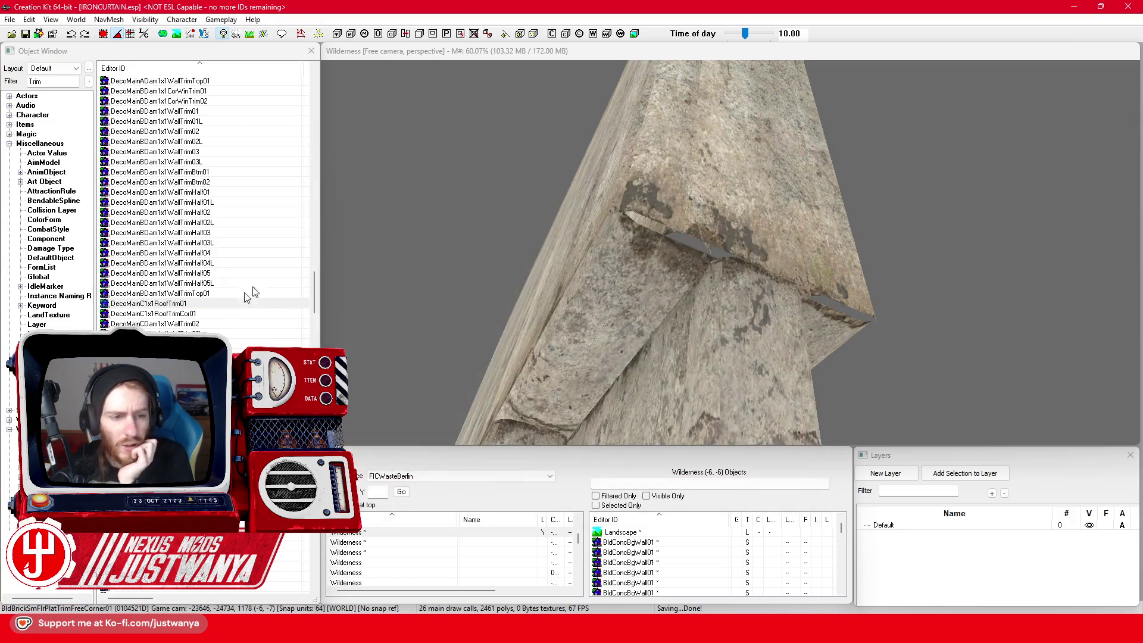
{"action": "left_click", "coordinate": [236, 314]}
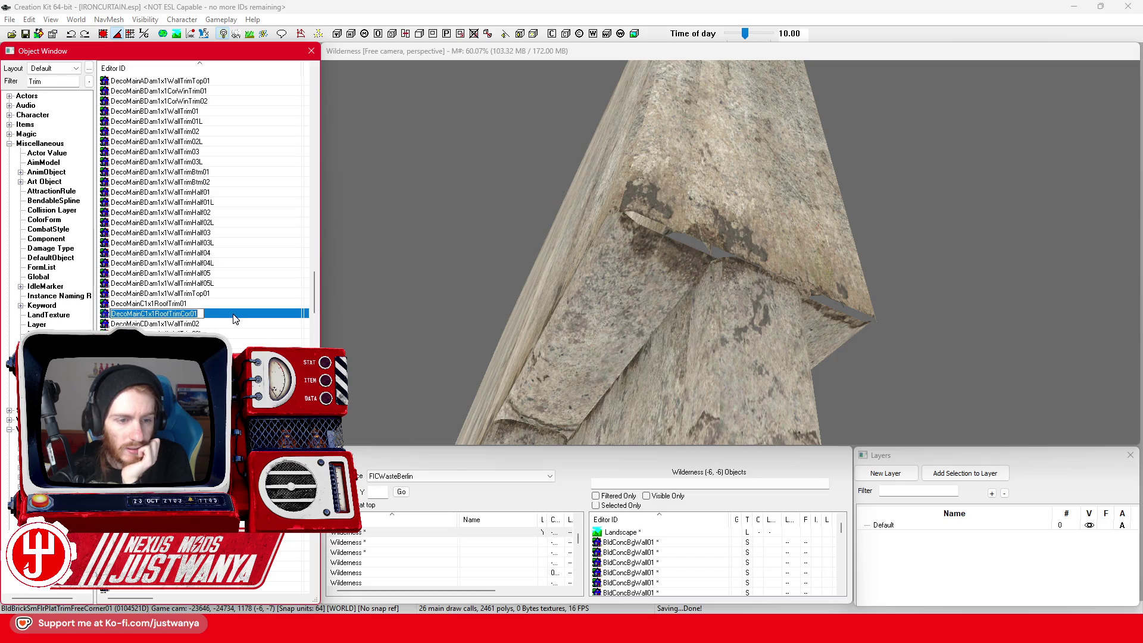
{"action": "double_click", "coordinate": [241, 318]}
{"action": "mouse_move", "coordinate": [789, 258]}
{"action": "left_mouse_down"}
{"action": "mouse_move", "coordinate": [781, 213]}
{"action": "mouse_move", "coordinate": [731, 267]}
{"action": "mouse_move", "coordinate": [740, 351]}
{"action": "mouse_move", "coordinate": [762, 178]}
{"action": "left_mouse_up"}
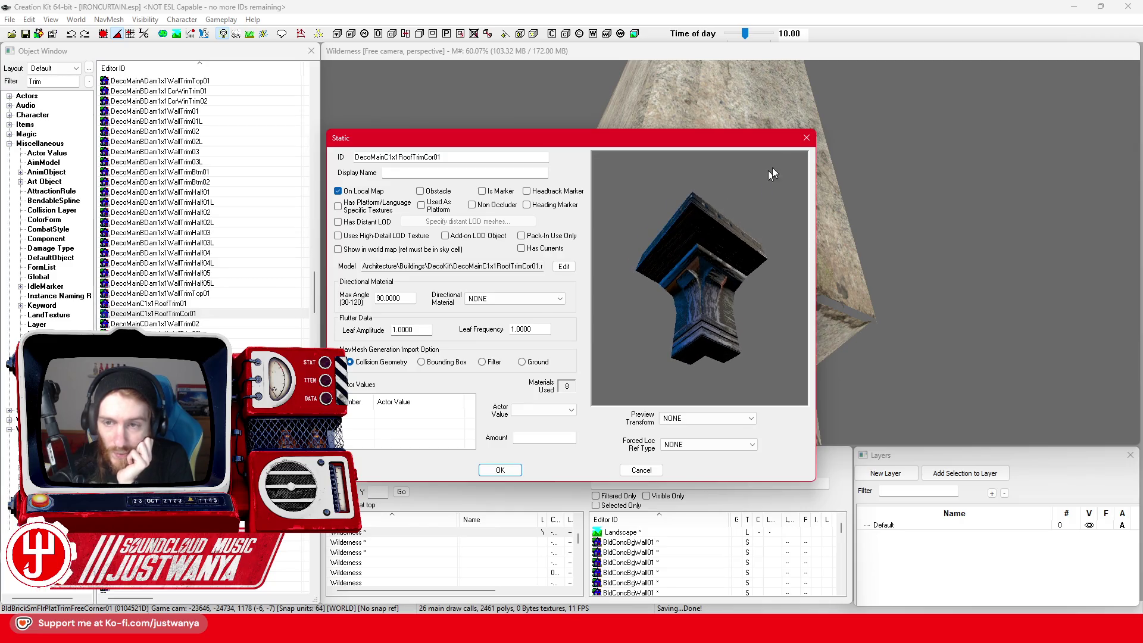
Step: Close the corner roof trim window and inspect the DecoMainCDam1x1WallTrimHalf03 model from another angle
{"action": "left_click", "coordinate": [806, 137]}
{"action": "scroll", "coordinate": [250, 291], "scroll_direction": "down", "scroll_amount": 4}
{"action": "double_click", "coordinate": [236, 305]}
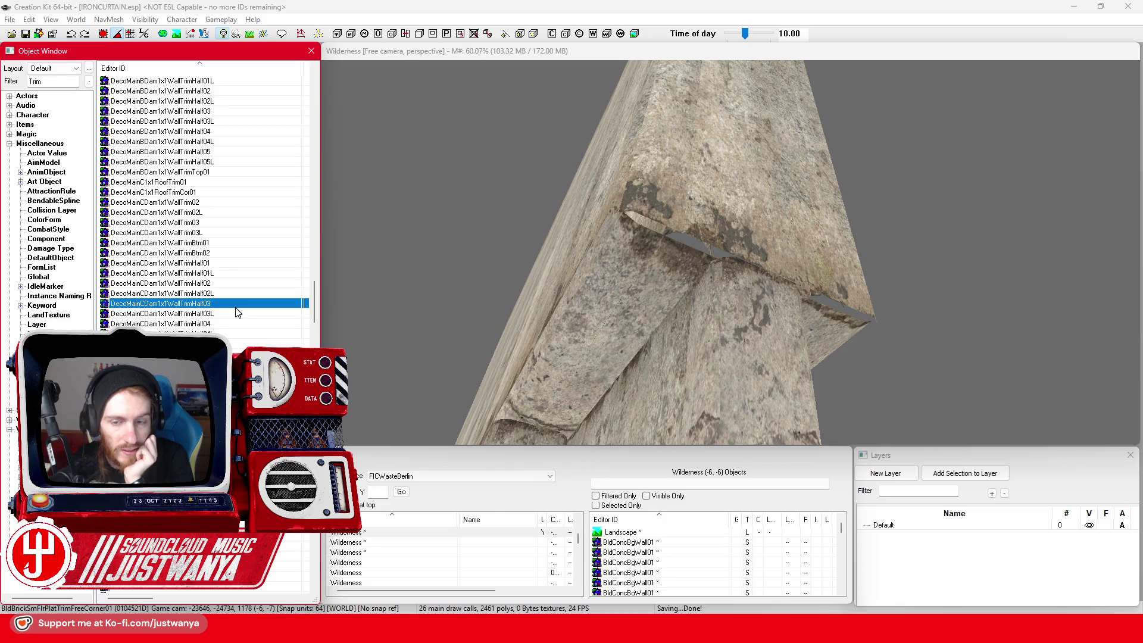
{"action": "left_click_drag", "start_coordinate": [763, 269], "coordinate": [721, 286]}
{"action": "left_click", "coordinate": [810, 132]}
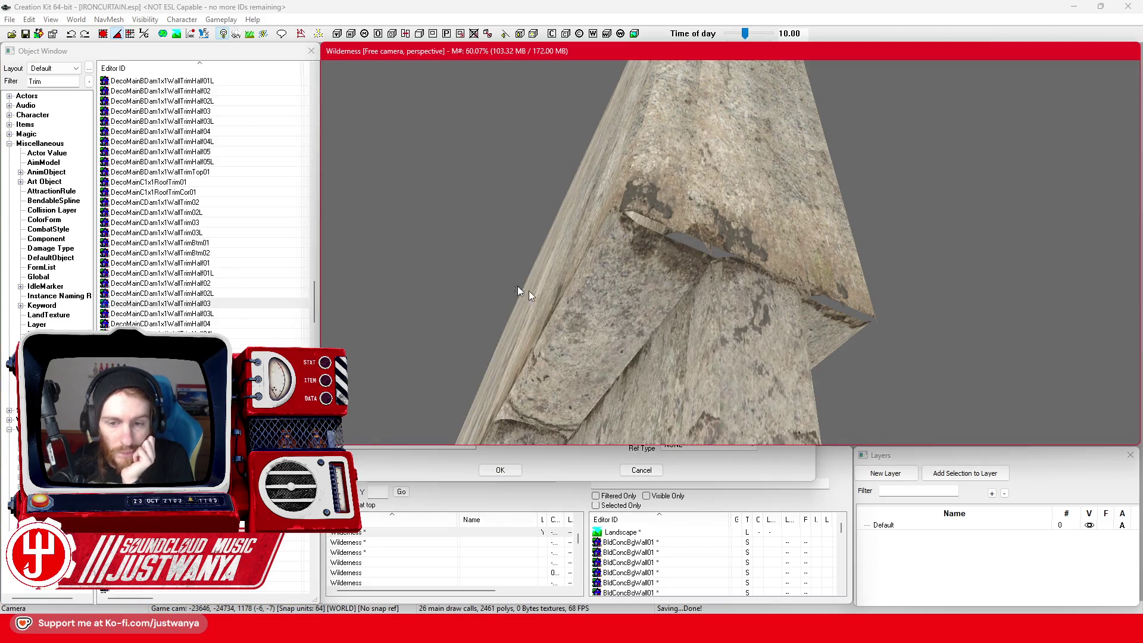
{"action": "left_click", "coordinate": [641, 470]}
{"action": "scroll", "coordinate": [215, 227], "scroll_direction": "down", "scroll_amount": 5}
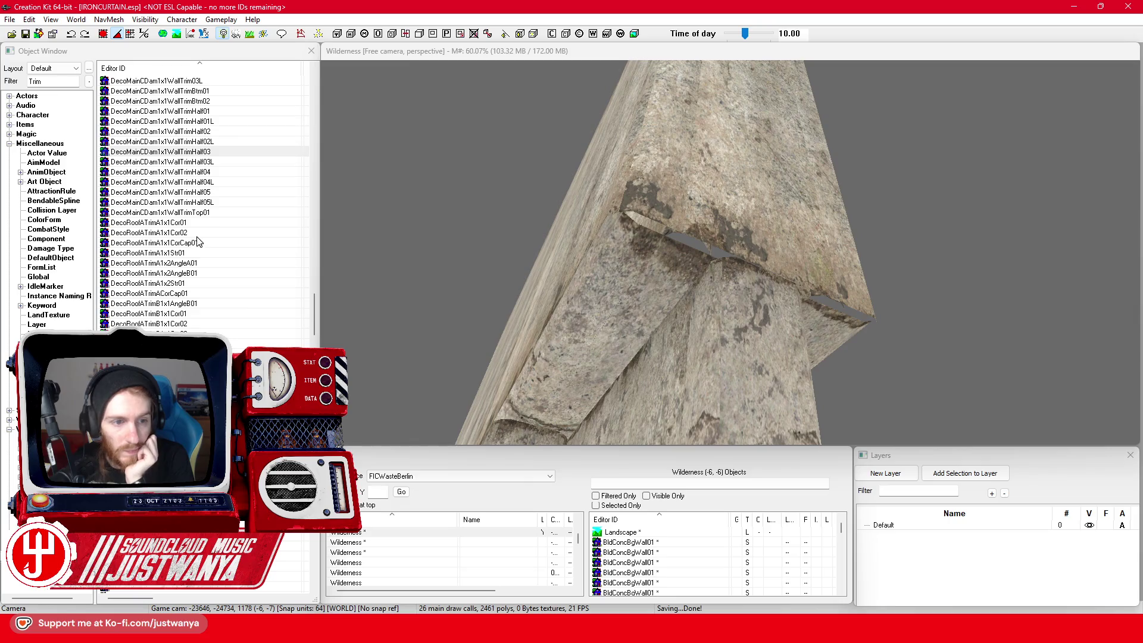
Step: Inspect the DecoRoofATrimA1x1Cor01 and DecoRoofBTrimB1x1Cor03 corner trim models from different angles
{"action": "double_click", "coordinate": [212, 222]}
{"action": "left_click_drag", "start_coordinate": [713, 305], "coordinate": [784, 223]}
{"action": "left_click", "coordinate": [807, 138]}
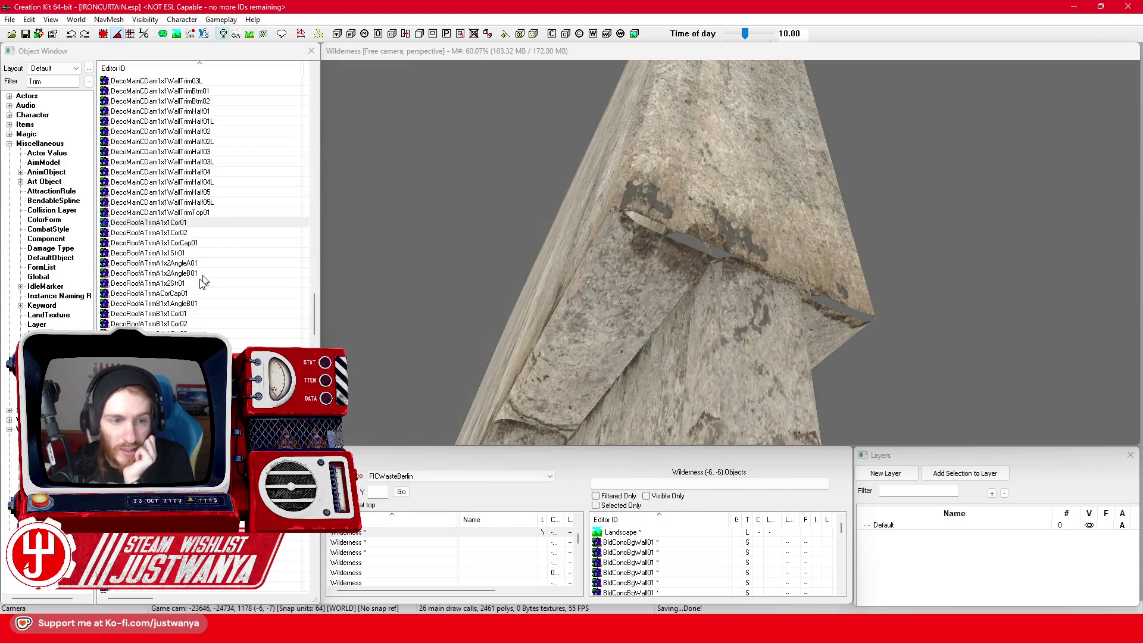
{"action": "scroll", "coordinate": [200, 289], "scroll_direction": "down", "scroll_amount": 7}
{"action": "scroll", "coordinate": [200, 290], "scroll_direction": "down", "scroll_amount": 3}
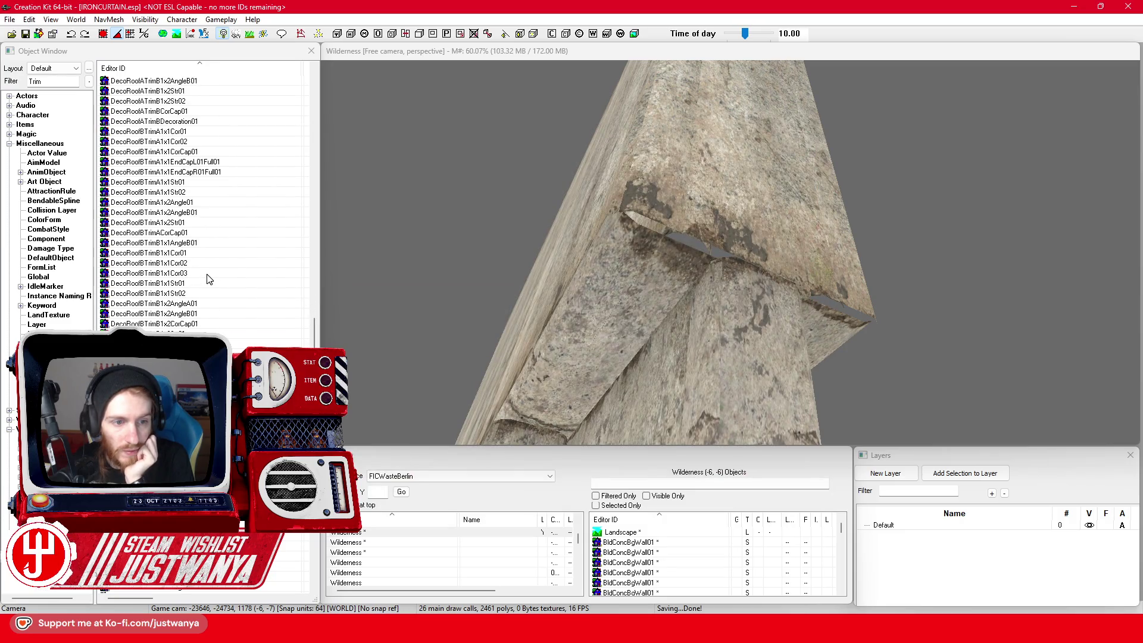
{"action": "double_click", "coordinate": [208, 274]}
{"action": "mouse_move", "coordinate": [672, 322]}
{"action": "left_mouse_down"}
{"action": "mouse_move", "coordinate": [801, 234]}
{"action": "mouse_move", "coordinate": [774, 170]}
{"action": "mouse_move", "coordinate": [766, 284]}
{"action": "mouse_move", "coordinate": [787, 142]}
{"action": "left_mouse_up"}
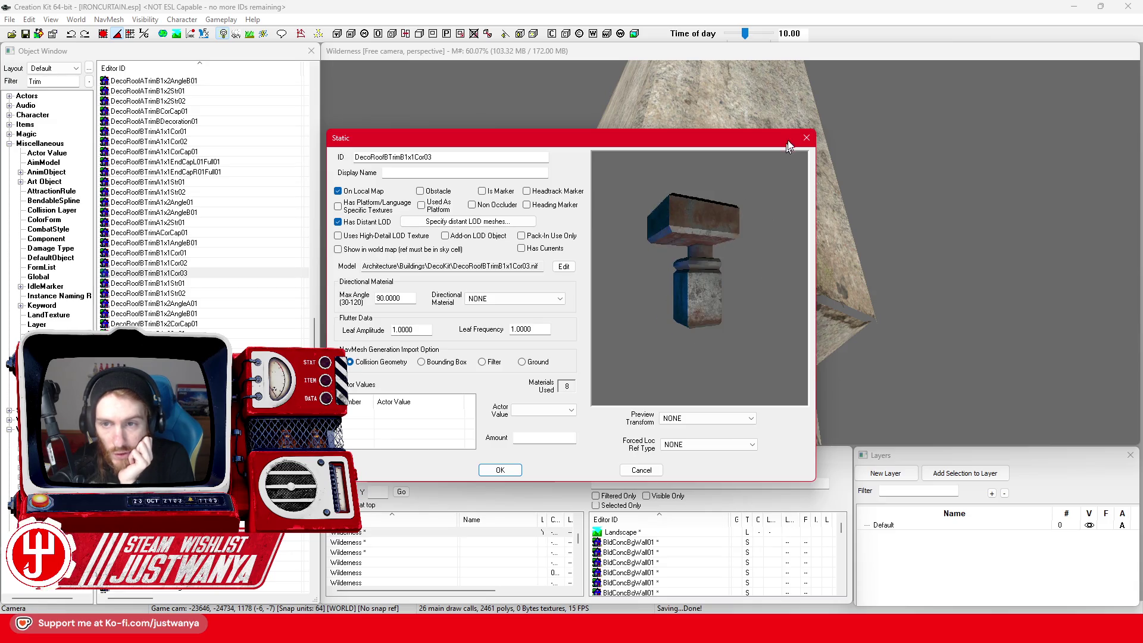
{"action": "left_click", "coordinate": [806, 138]}
{"action": "scroll", "coordinate": [238, 262], "scroll_direction": "down", "scroll_amount": 1}
Step: Inspect the DecoRoofBTrimB1x1Cor01 and DecoRoofBTrimB1x1Cor02 corner trim models
{"action": "left_click", "coordinate": [213, 222]}
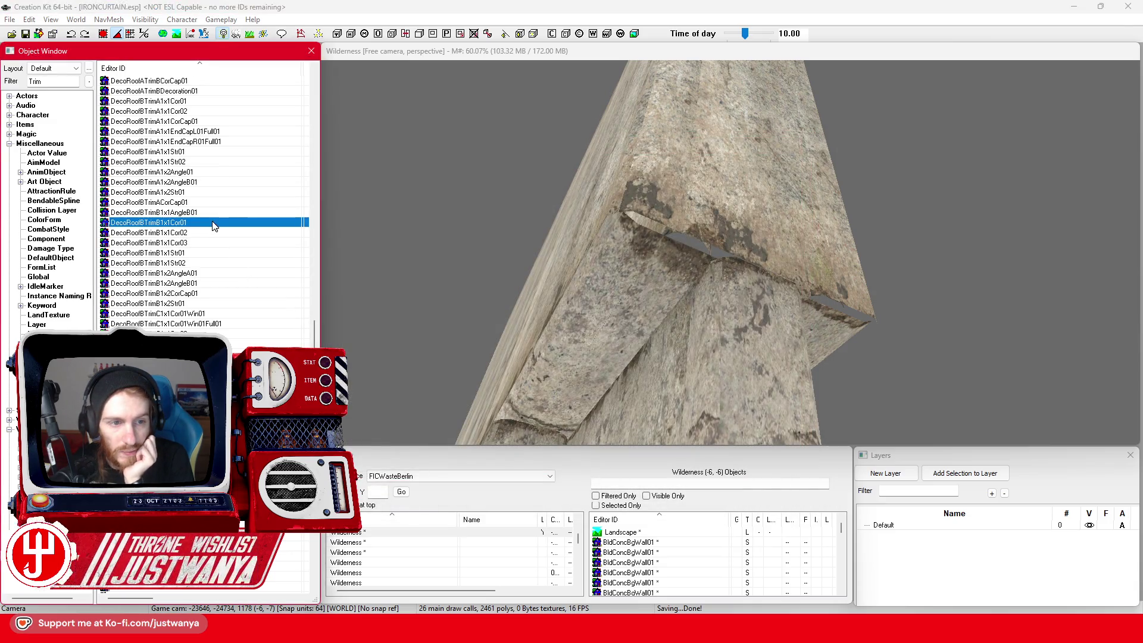
{"action": "double_click", "coordinate": [213, 223]}
{"action": "mouse_move", "coordinate": [710, 292]}
{"action": "left_mouse_down"}
{"action": "mouse_move", "coordinate": [768, 262]}
{"action": "mouse_move", "coordinate": [798, 178]}
{"action": "left_mouse_up"}
{"action": "left_click", "coordinate": [807, 145]}
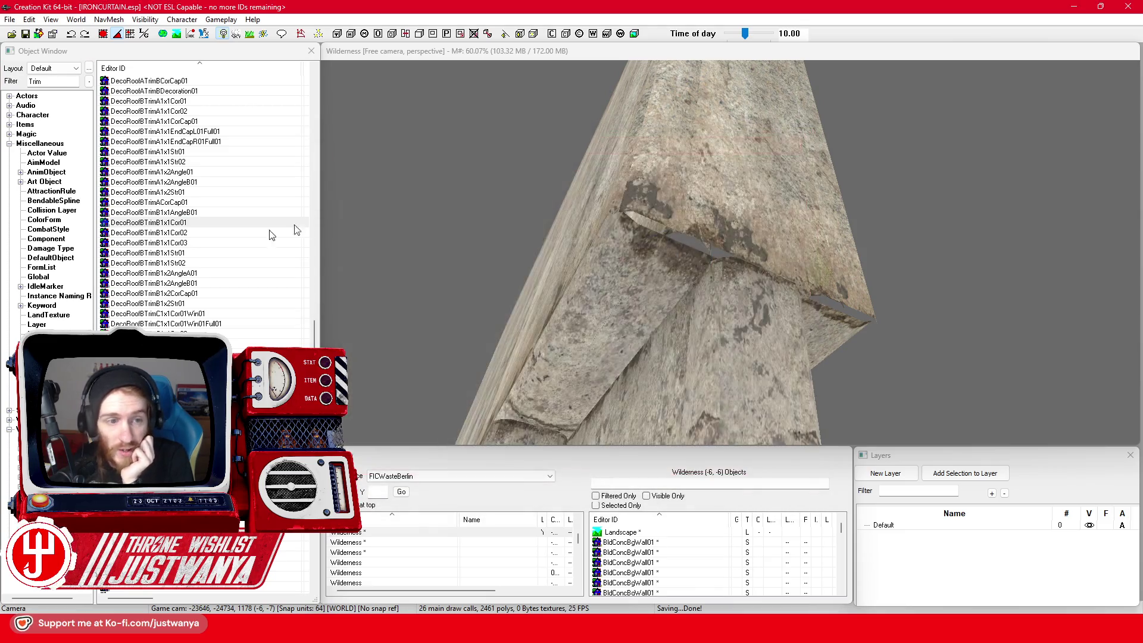
{"action": "double_click", "coordinate": [232, 235]}
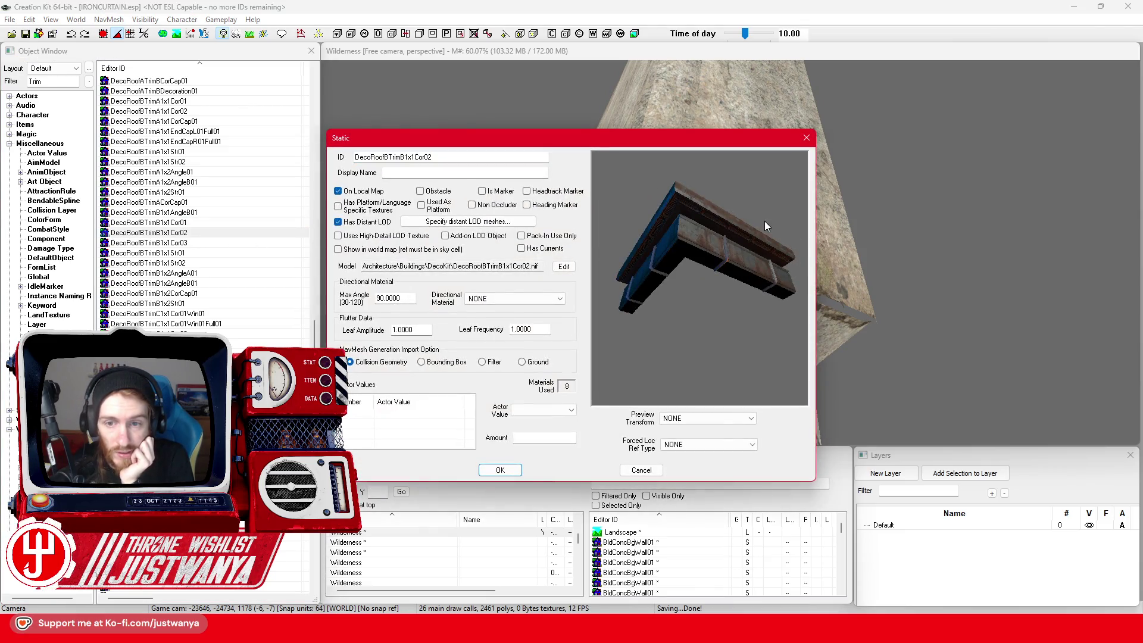
{"action": "left_click", "coordinate": [810, 136]}
{"action": "scroll", "coordinate": [176, 320], "scroll_direction": "down", "scroll_amount": 2}
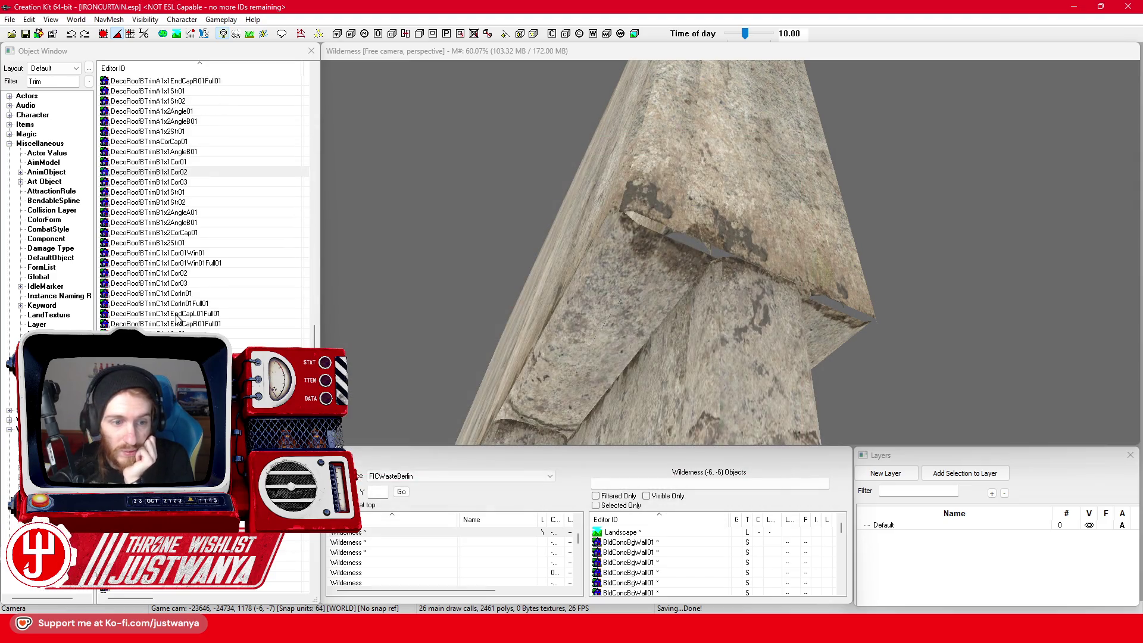
Step: Inspect DecoRoofBTrimC1x1CorIn01 and DecoRoofBTrimC1x1Str01, preview one more trim, then return to the scene
{"action": "double_click", "coordinate": [224, 294]}
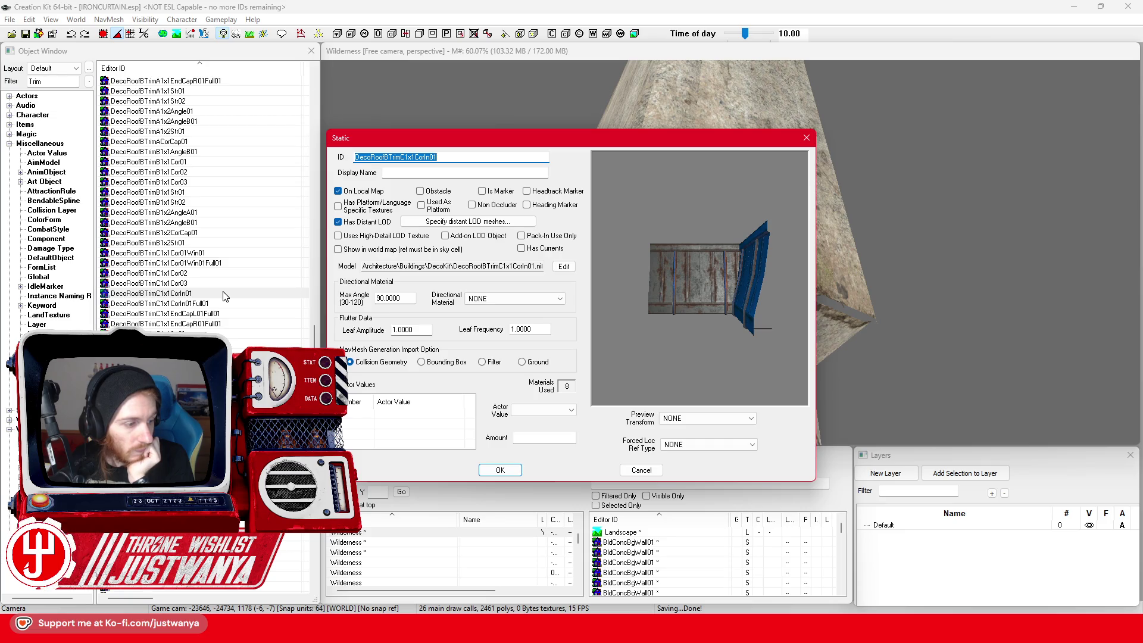
{"action": "mouse_move", "coordinate": [658, 369]}
{"action": "left_mouse_down"}
{"action": "mouse_move", "coordinate": [714, 293]}
{"action": "mouse_move", "coordinate": [756, 313]}
{"action": "left_mouse_up"}
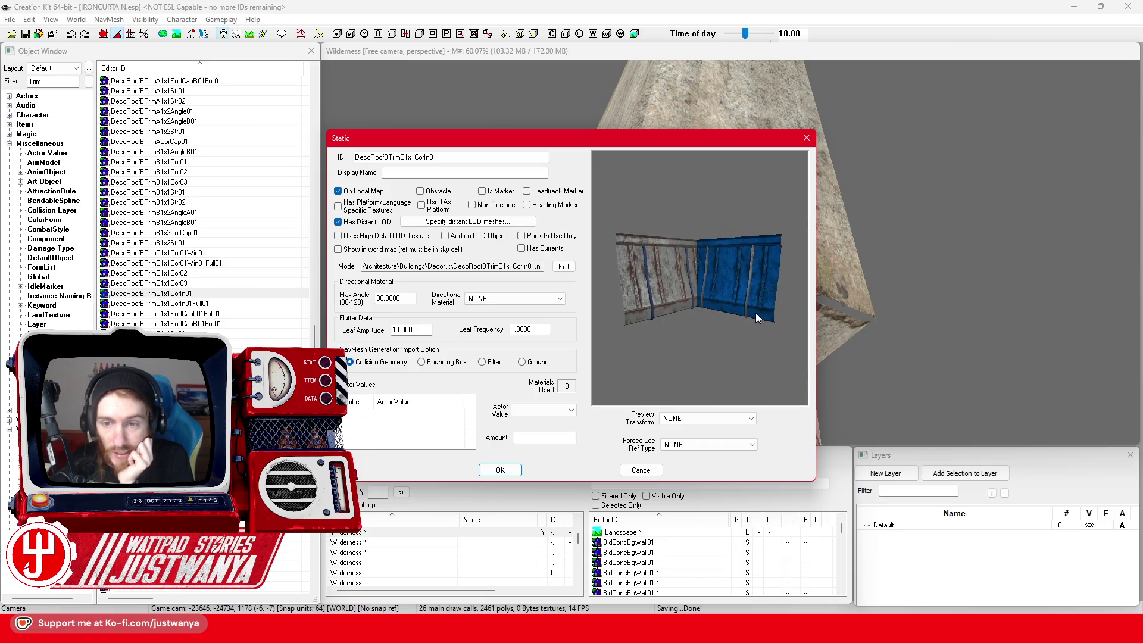
{"action": "left_click", "coordinate": [807, 138]}
{"action": "scroll", "coordinate": [179, 298], "scroll_direction": "down", "scroll_amount": 1}
{"action": "double_click", "coordinate": [179, 303]}
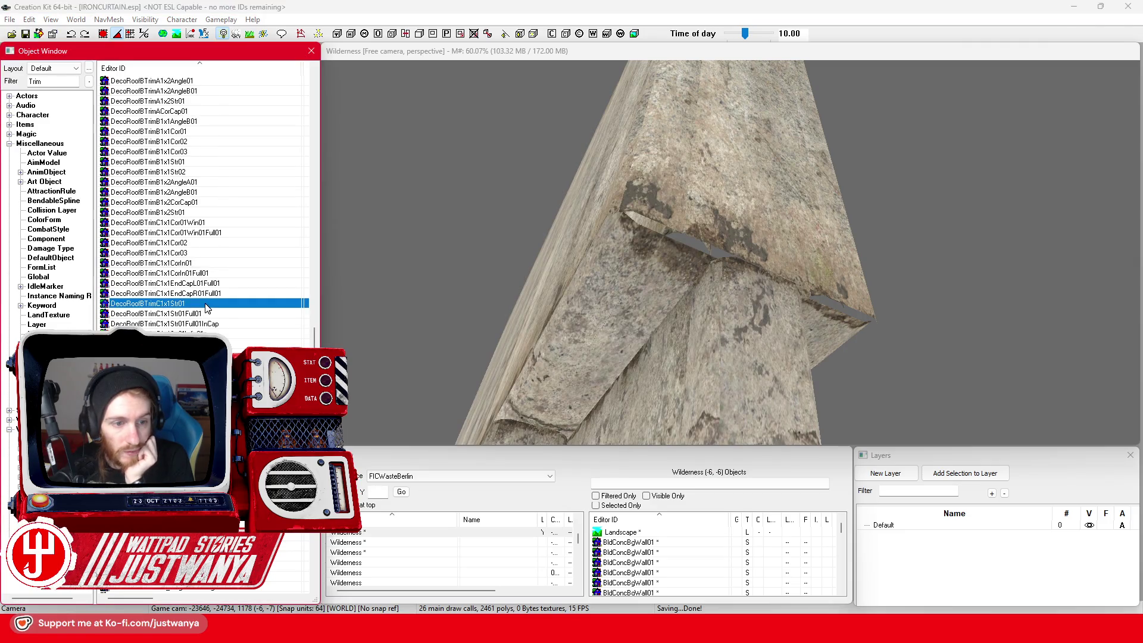
{"action": "left_click_drag", "start_coordinate": [592, 334], "coordinate": [725, 253]}
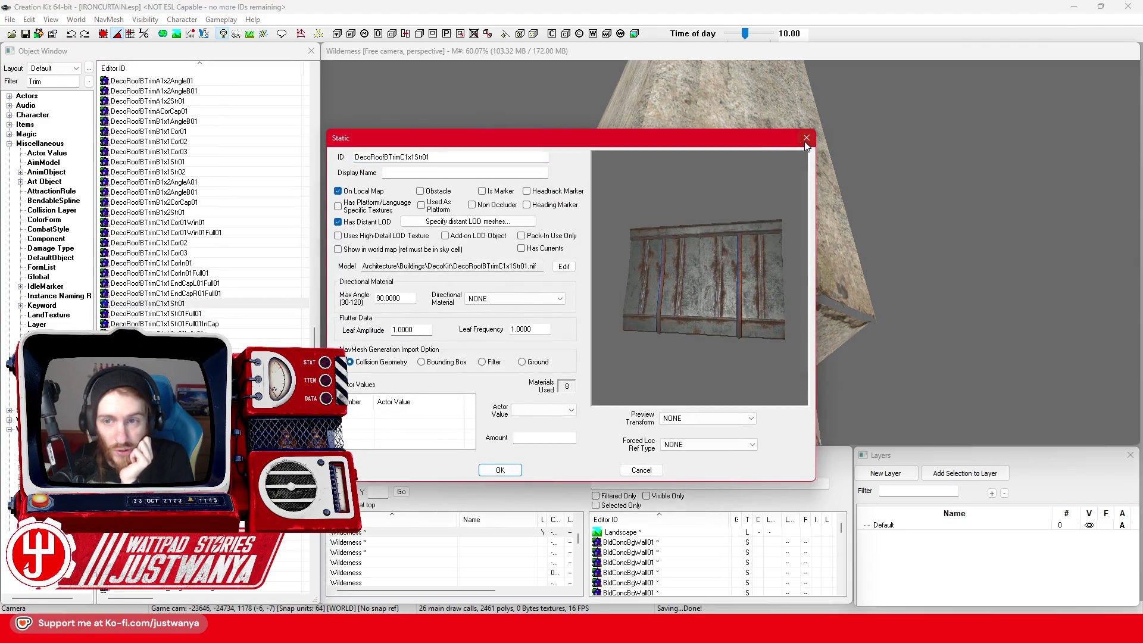
{"action": "left_click", "coordinate": [806, 138]}
{"action": "scroll", "coordinate": [208, 280], "scroll_direction": "down", "scroll_amount": 4}
{"action": "double_click", "coordinate": [207, 274]}
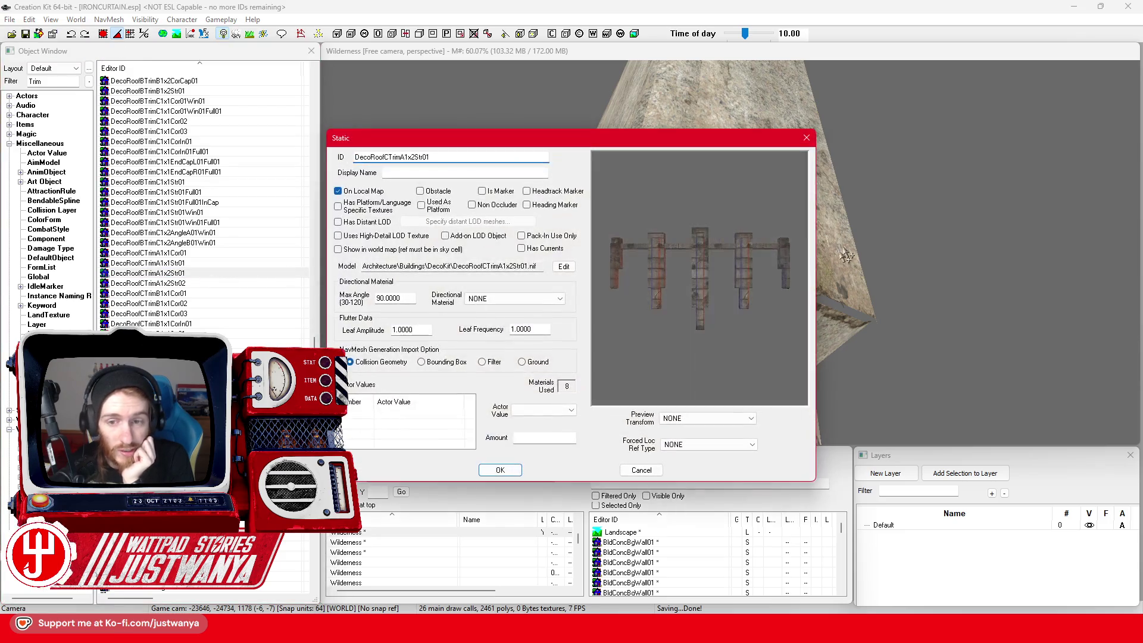
{"action": "left_click", "coordinate": [807, 138]}
{"action": "scroll", "coordinate": [655, 268], "scroll_direction": "down", "scroll_amount": 3}
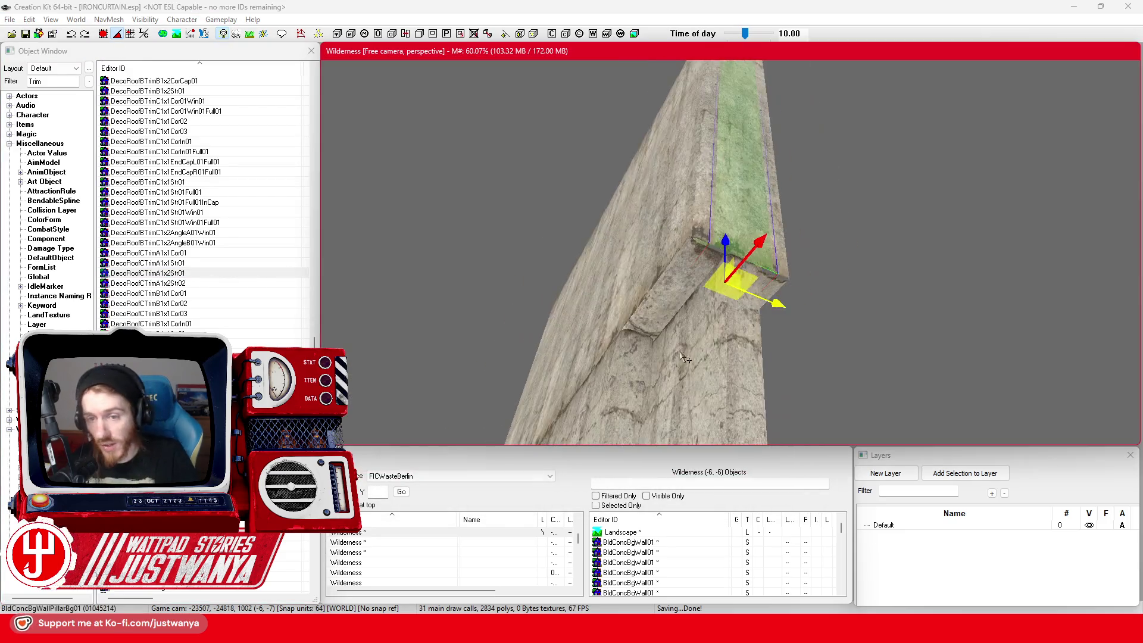
Step: Filter the Object Window with FIC*Reich so only FIC_Reichstag_Full is listed
{"action": "key", "text": "a"}
{"action": "type", "text": "FIC*Reich"}
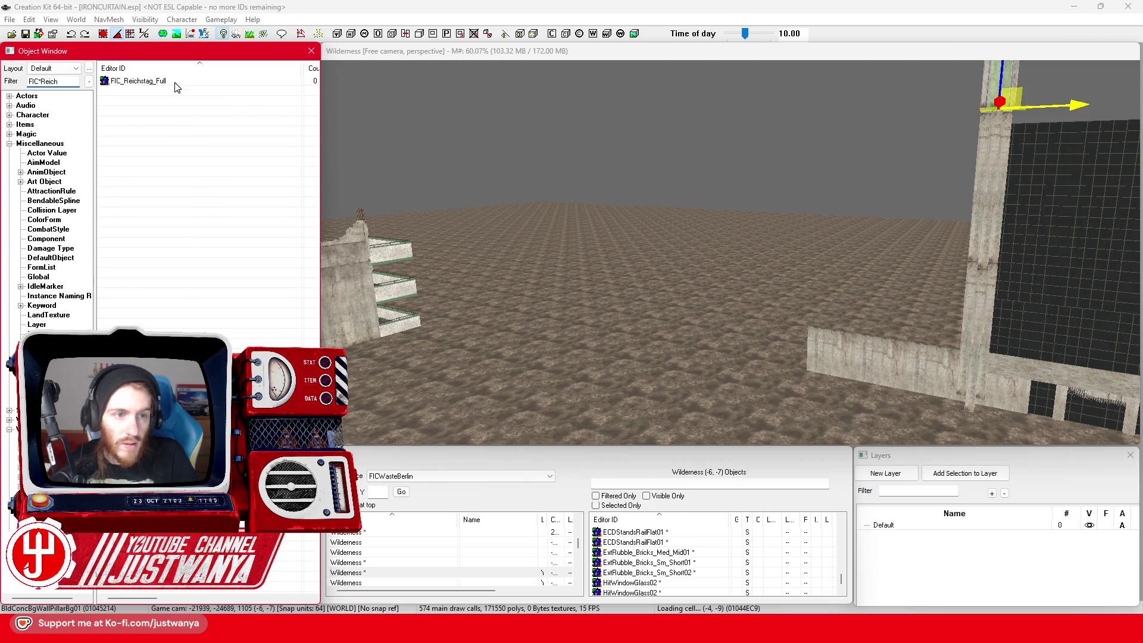
Step: Select the FIC_Reichstag_Full building and fly the camera around its dome, facade and neighbouring ruins
{"action": "left_click", "coordinate": [636, 293]}
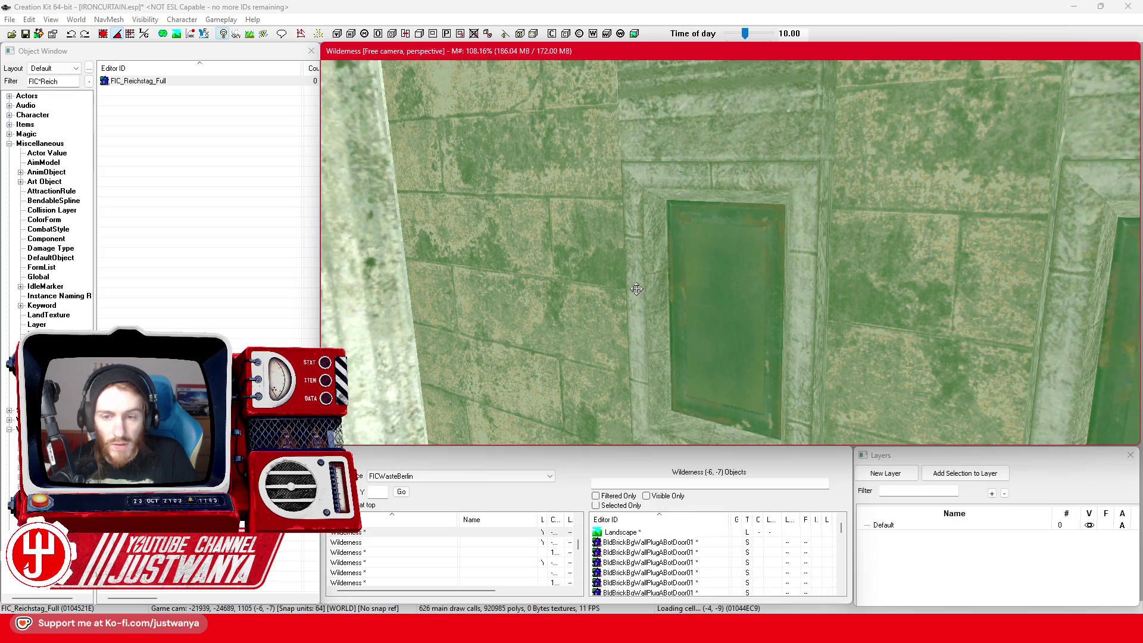
{"action": "key", "text": "s"}
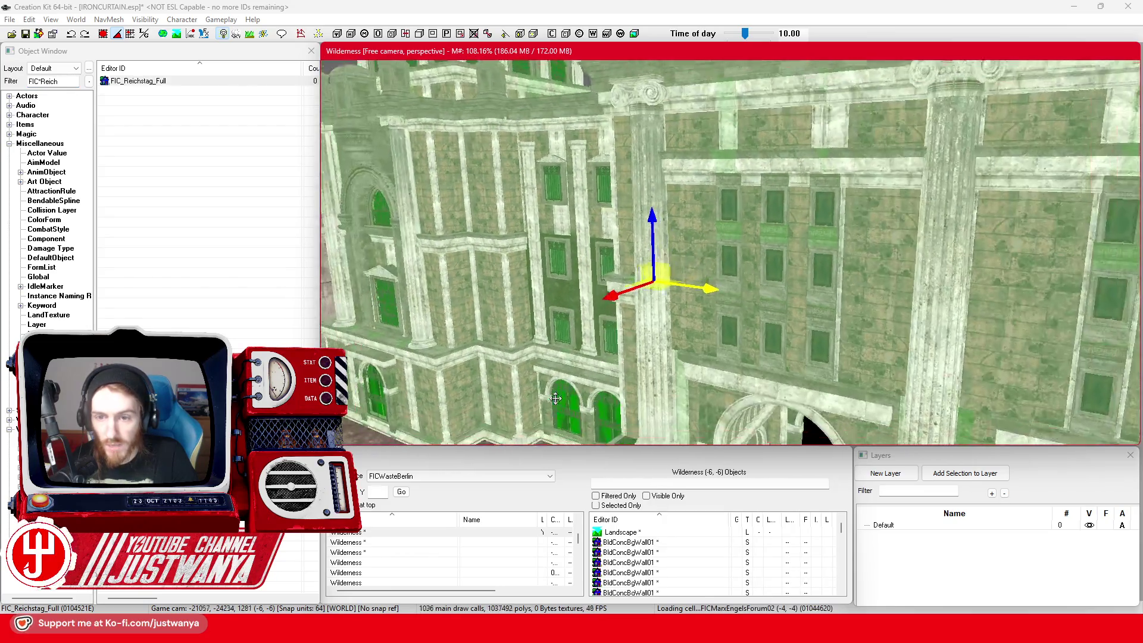
{"action": "key", "text": "s"}
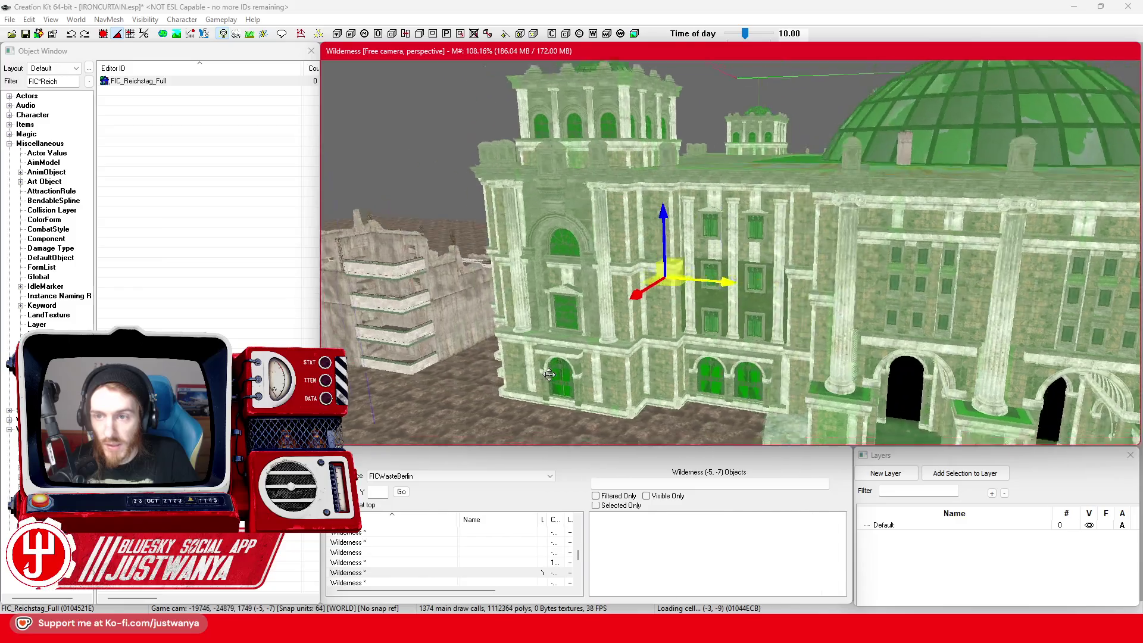
{"action": "key", "text": "s"}
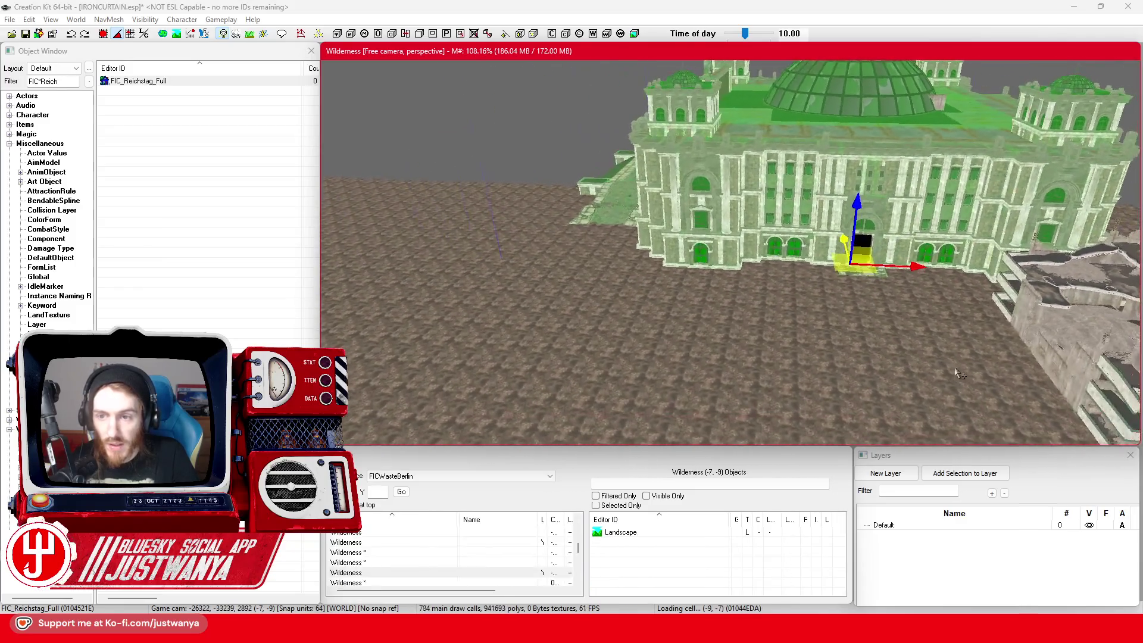
{"action": "key", "text": "w"}
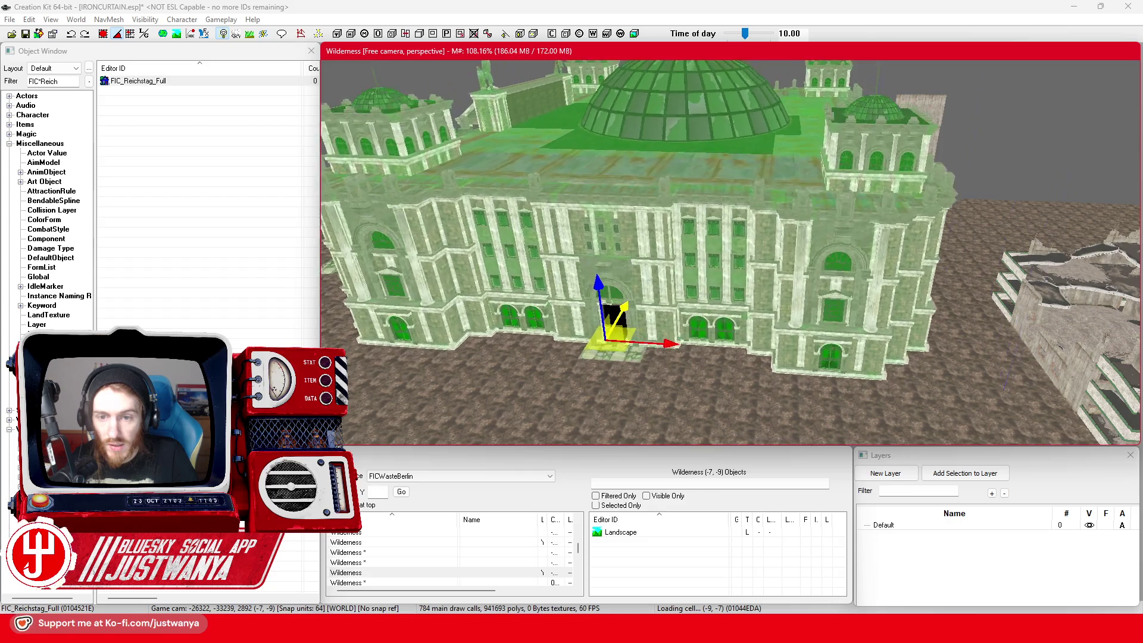
{"action": "key", "text": "s"}
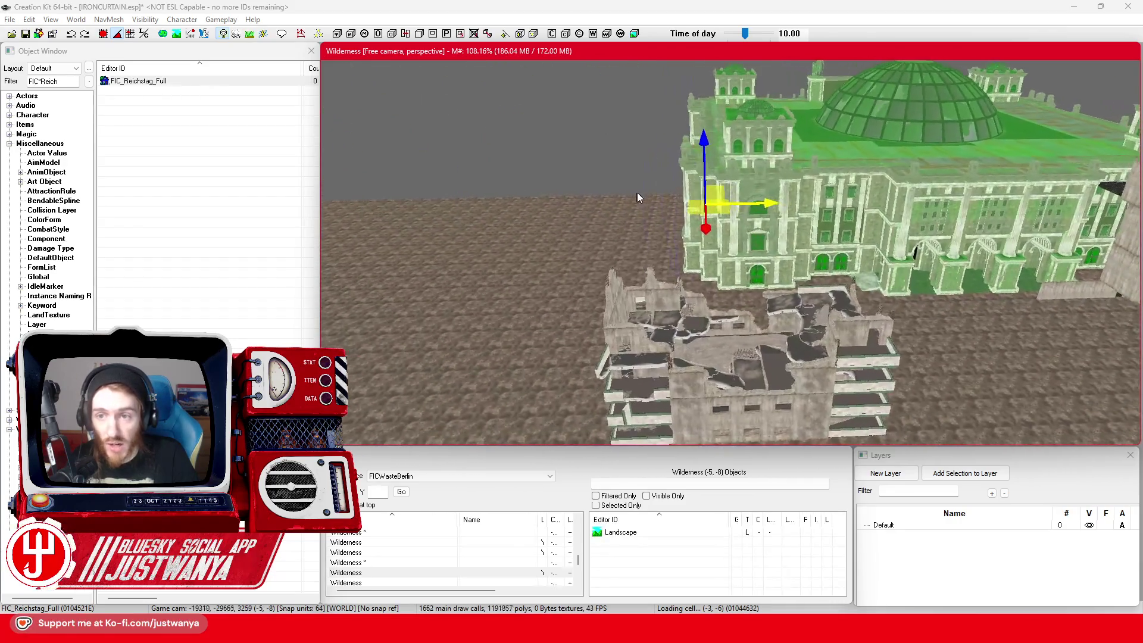